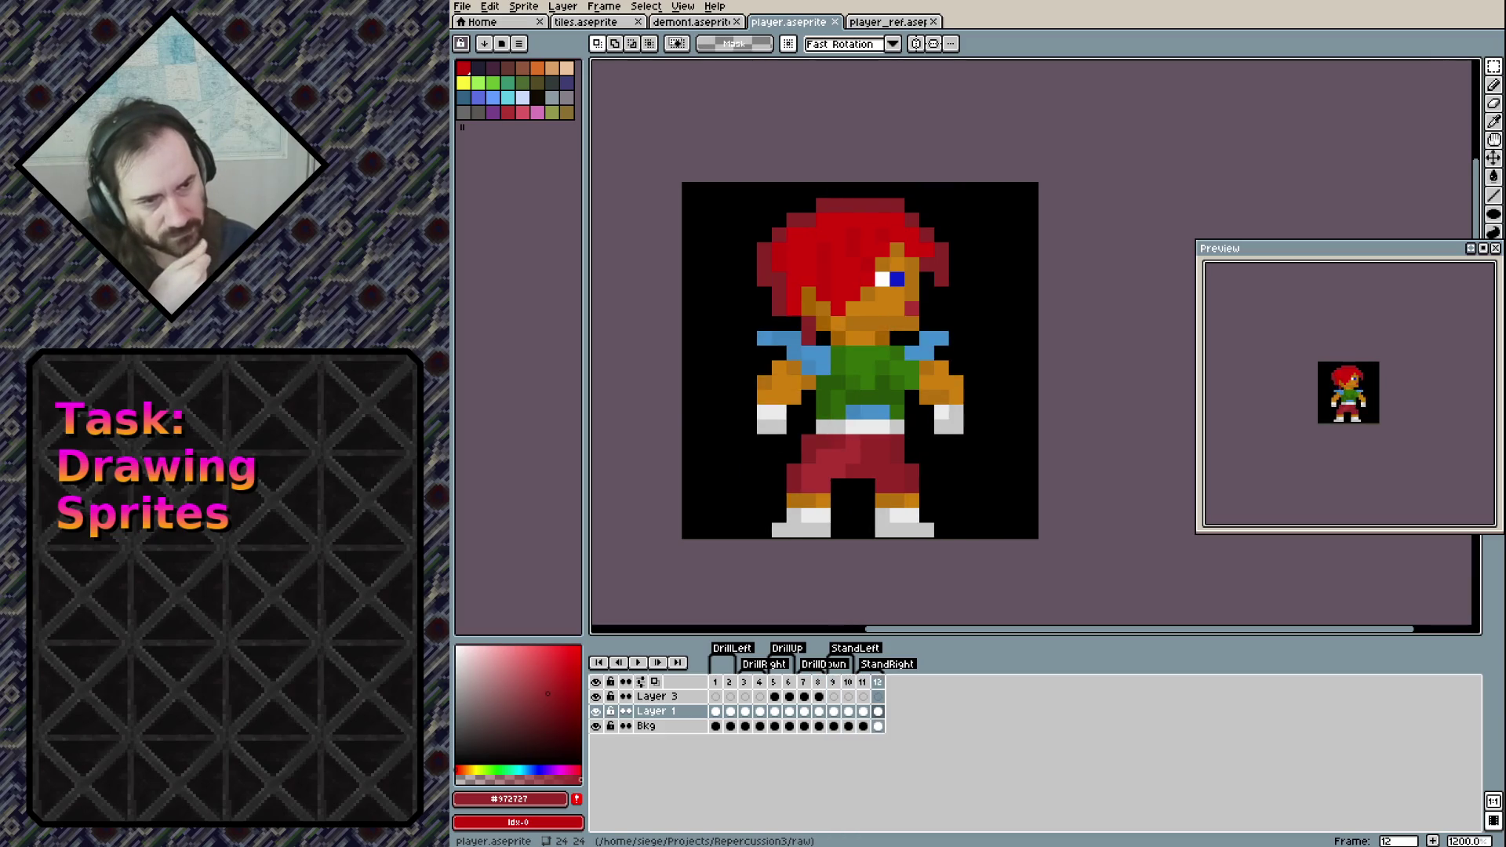
Review the standing frames 12 and 11 and the drill-left frame 1, then open the Frame menu
key(Left)
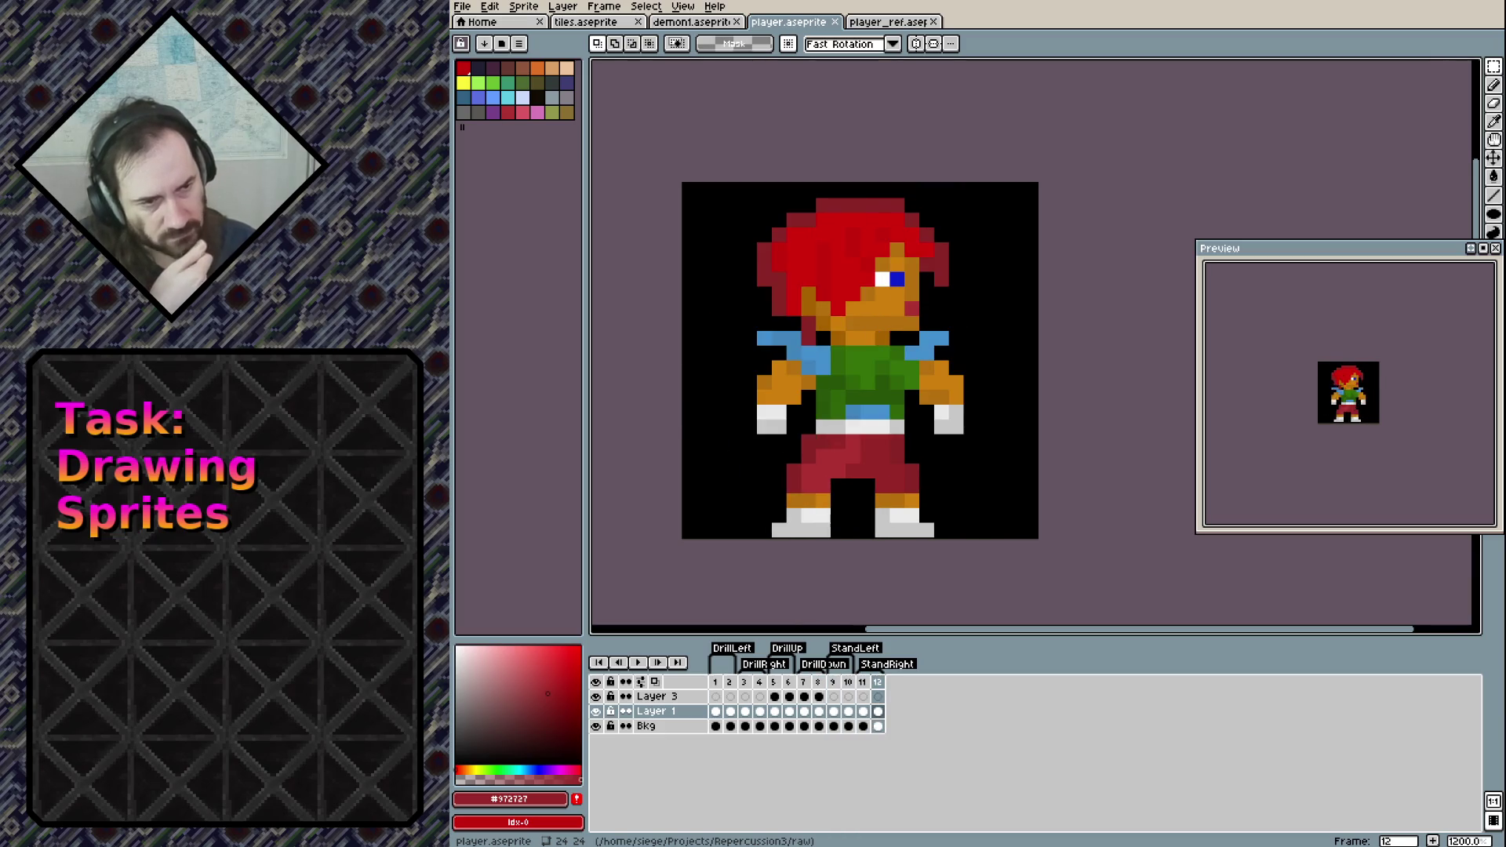
key(Left)
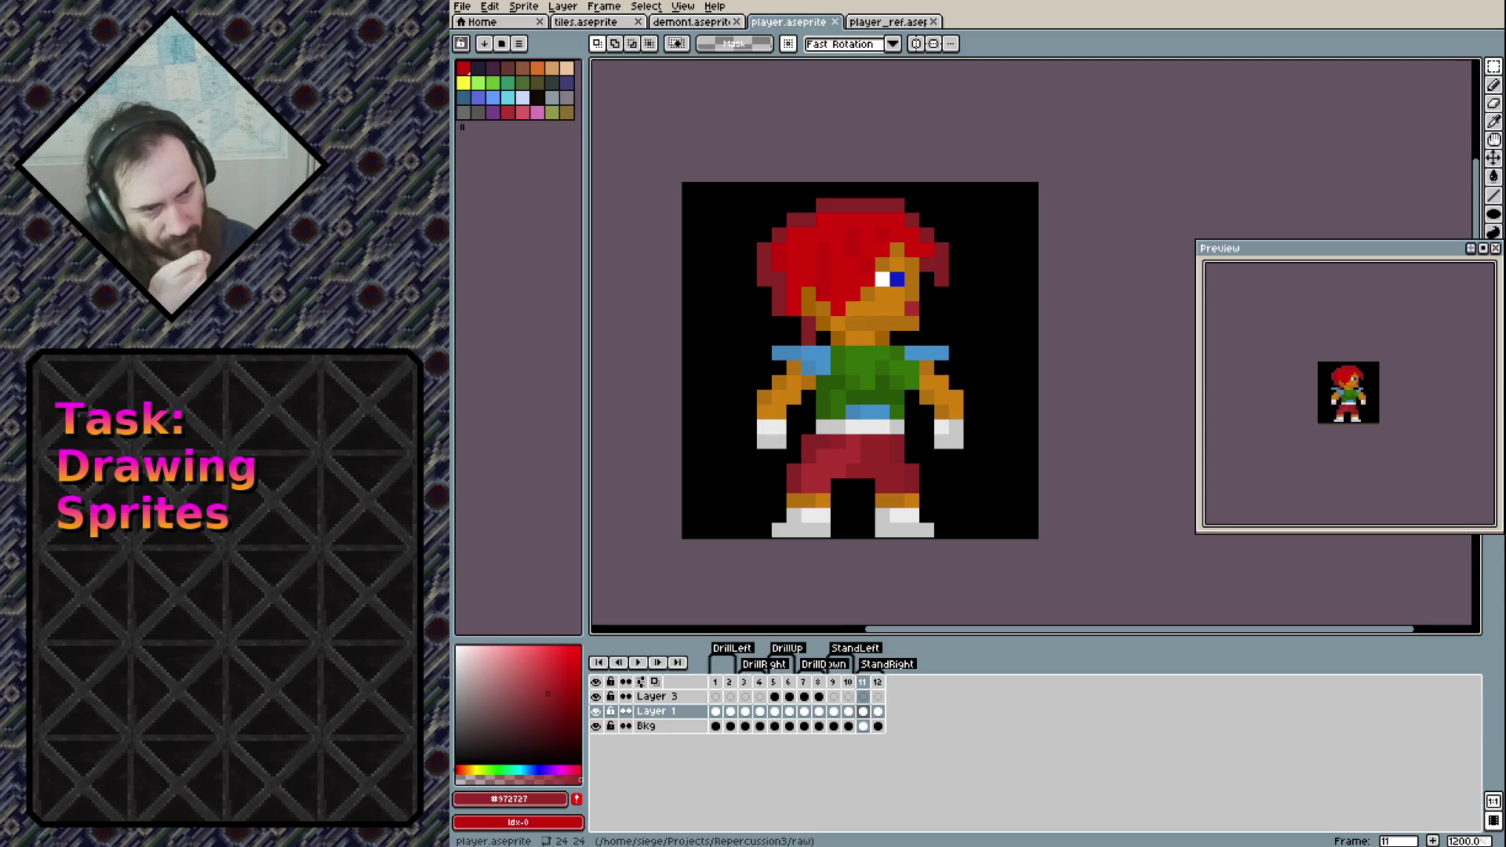
key(Return)
key(Return)
key(Return)
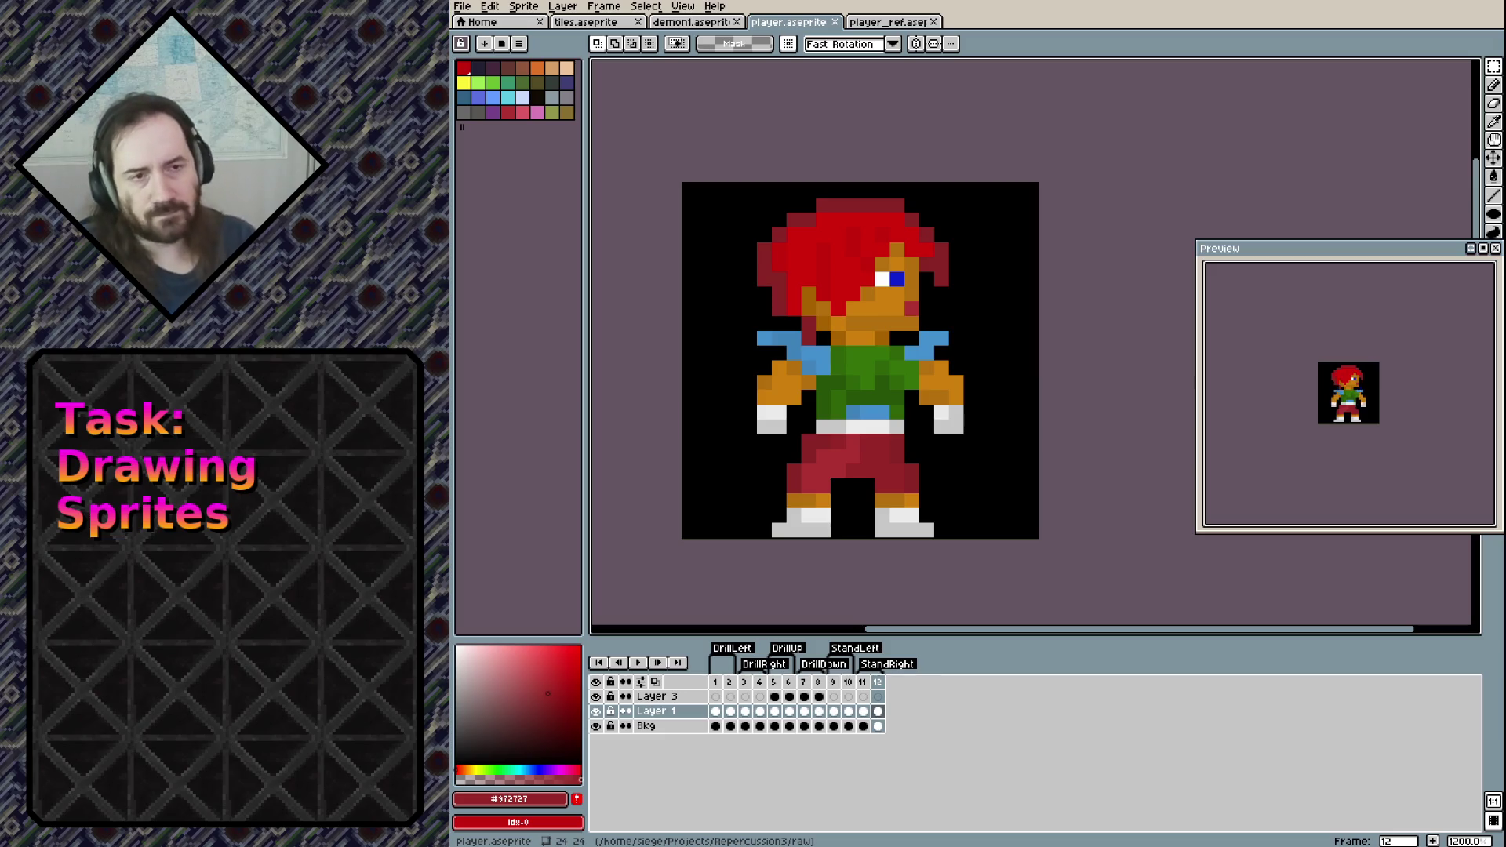
click(605, 7)
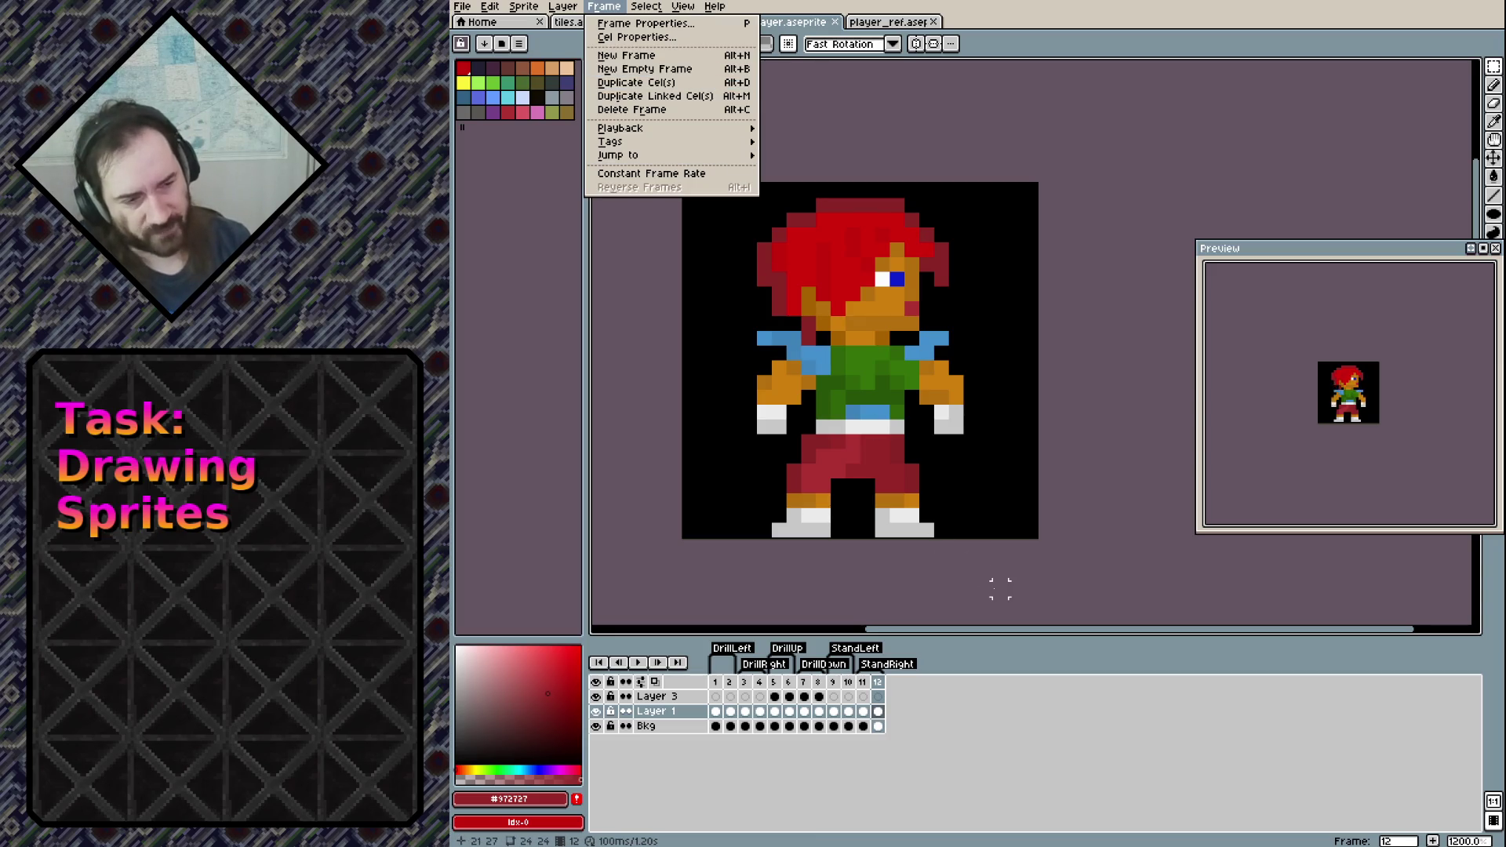
Save the sprite and add a new frame 13 after frame 12
key(ctrl+s)
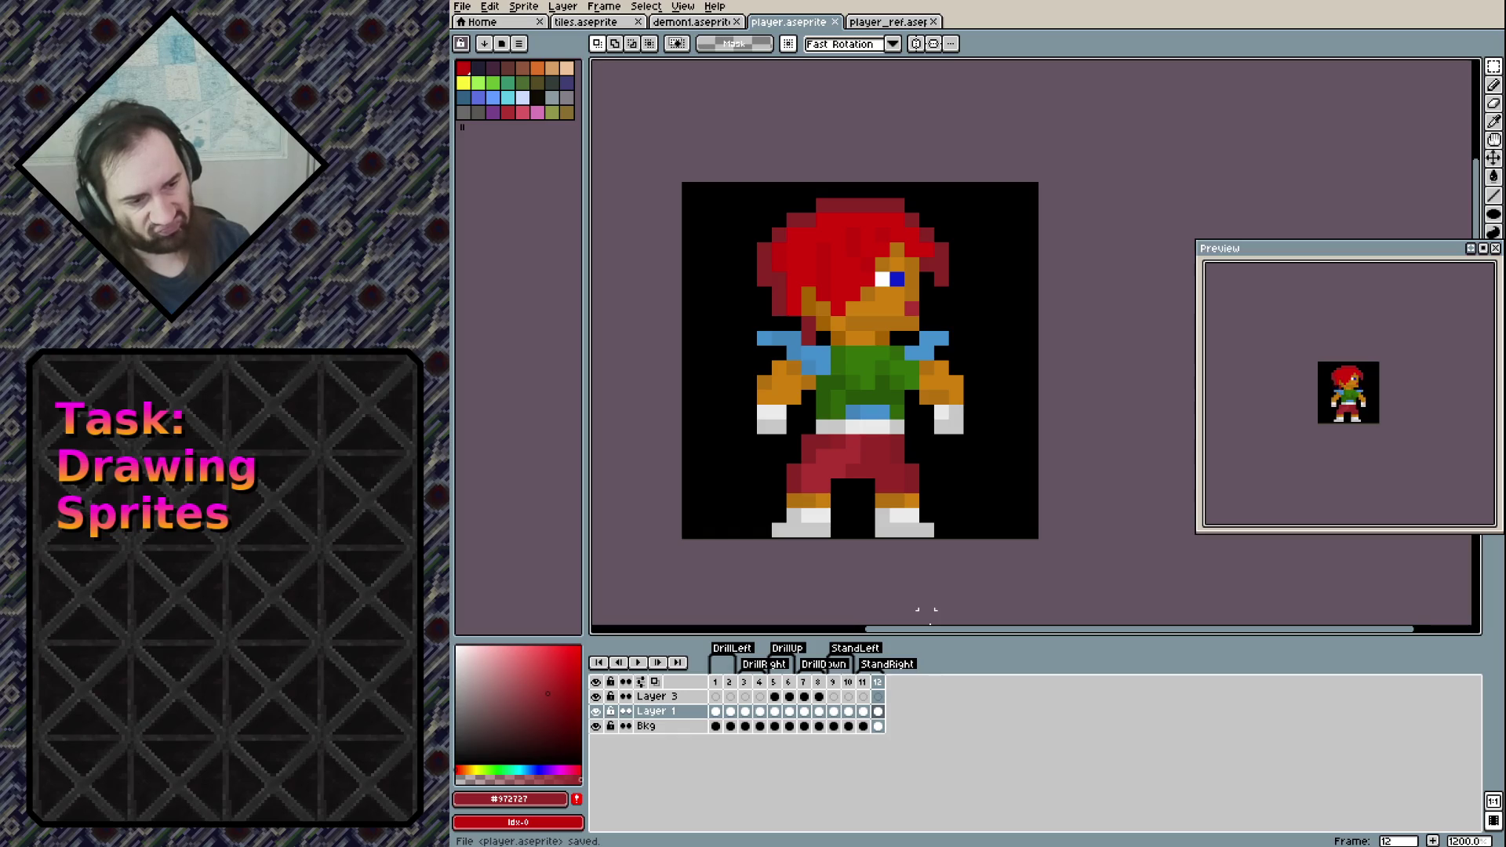
key(alt+n)
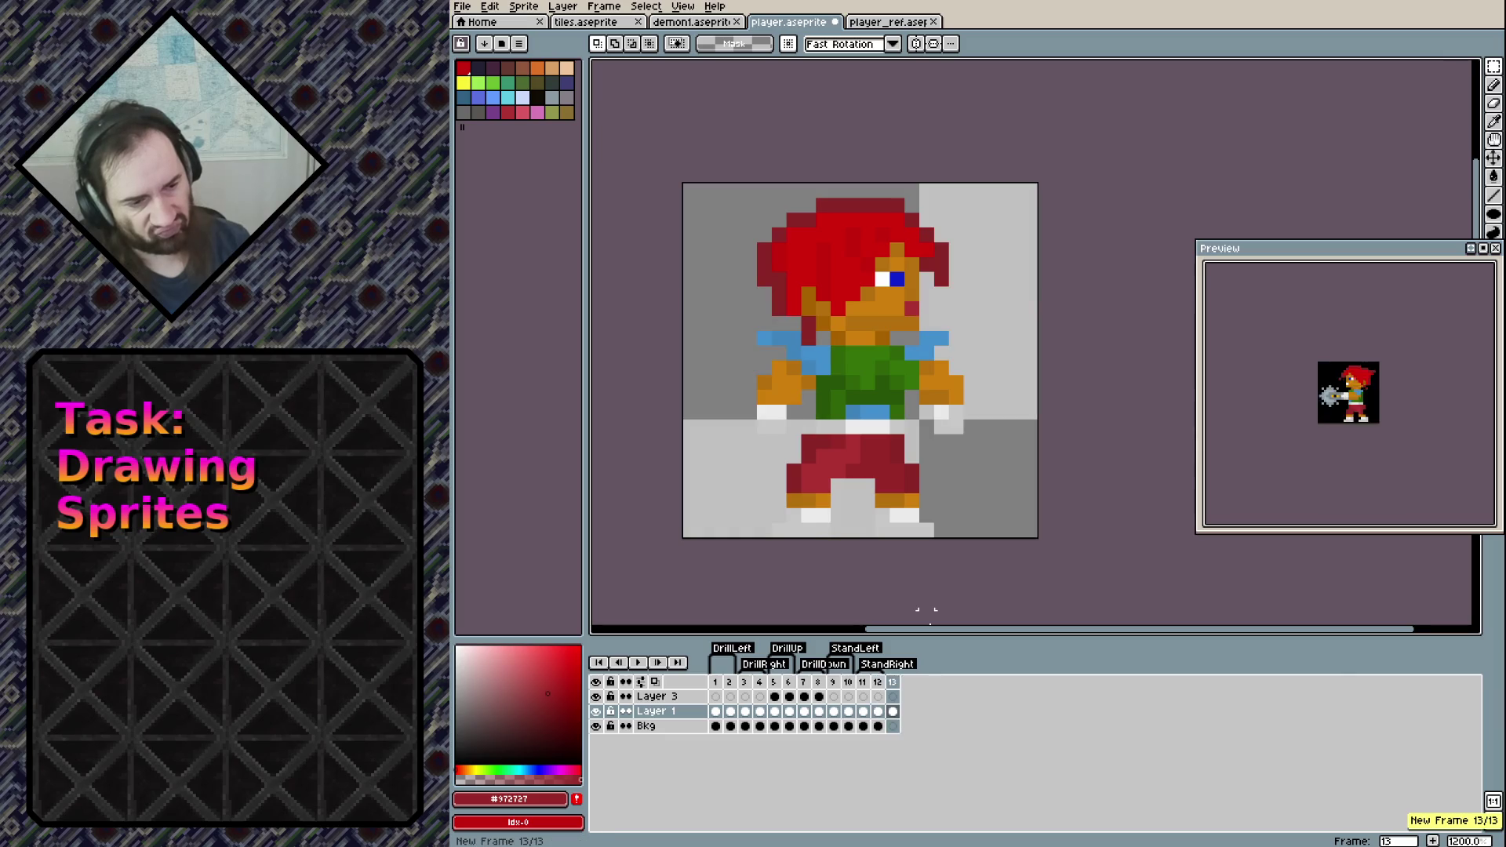
key(ctrl+z)
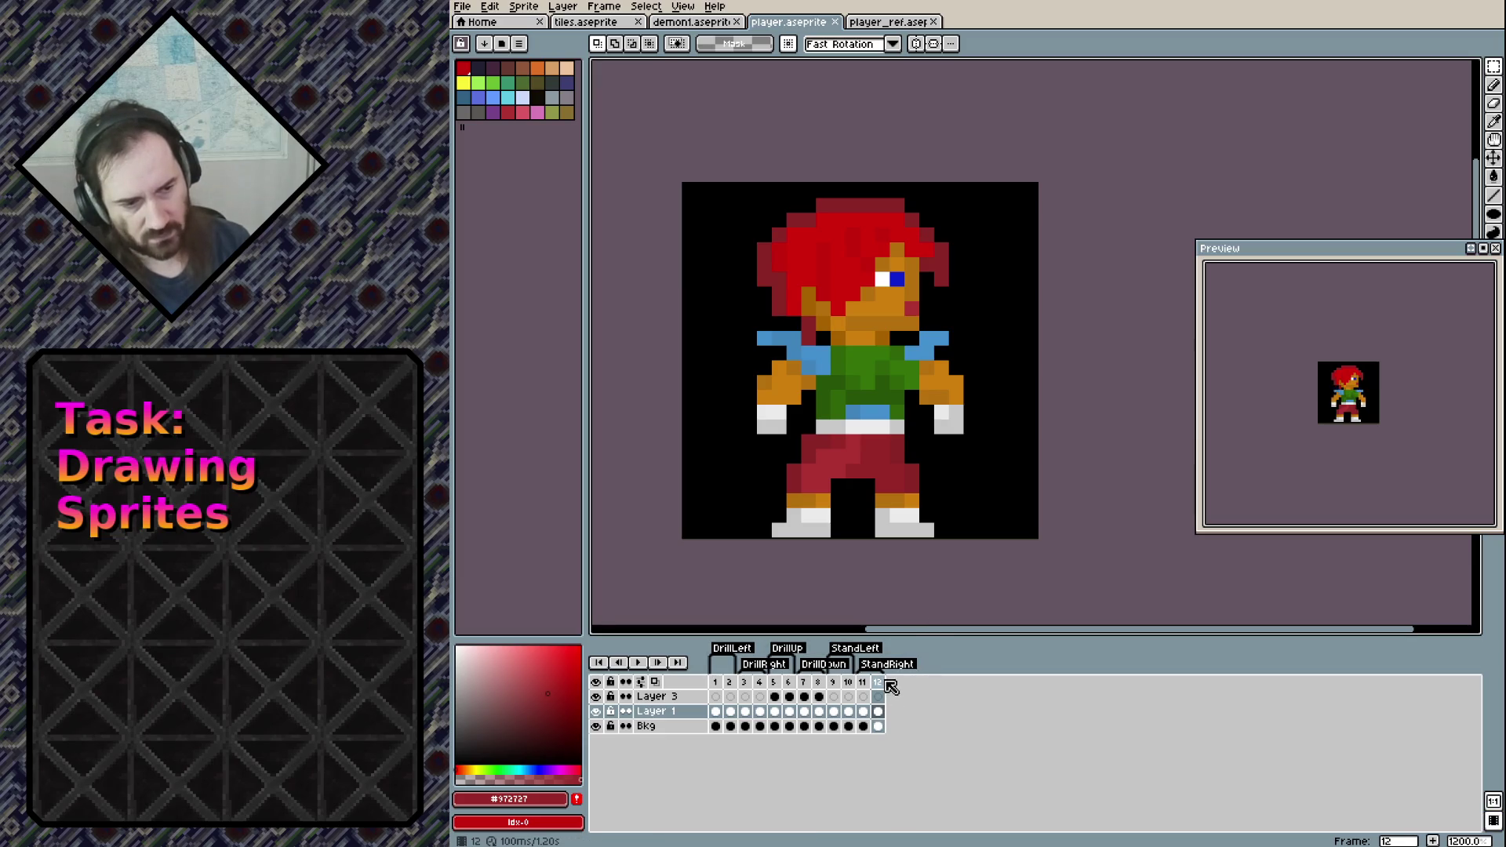
key(alt+n)
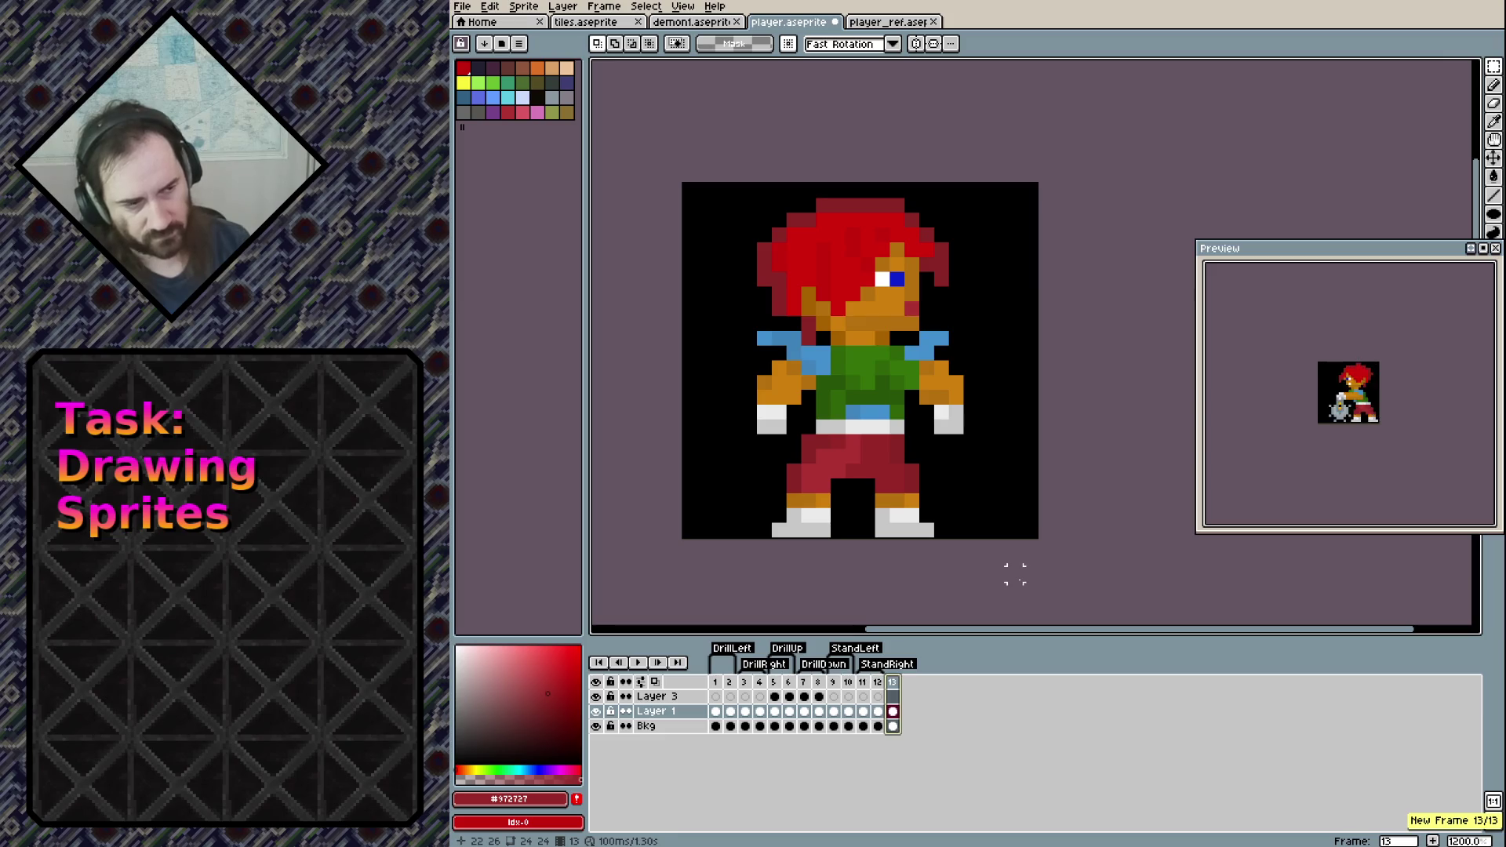
double_click(895, 683)
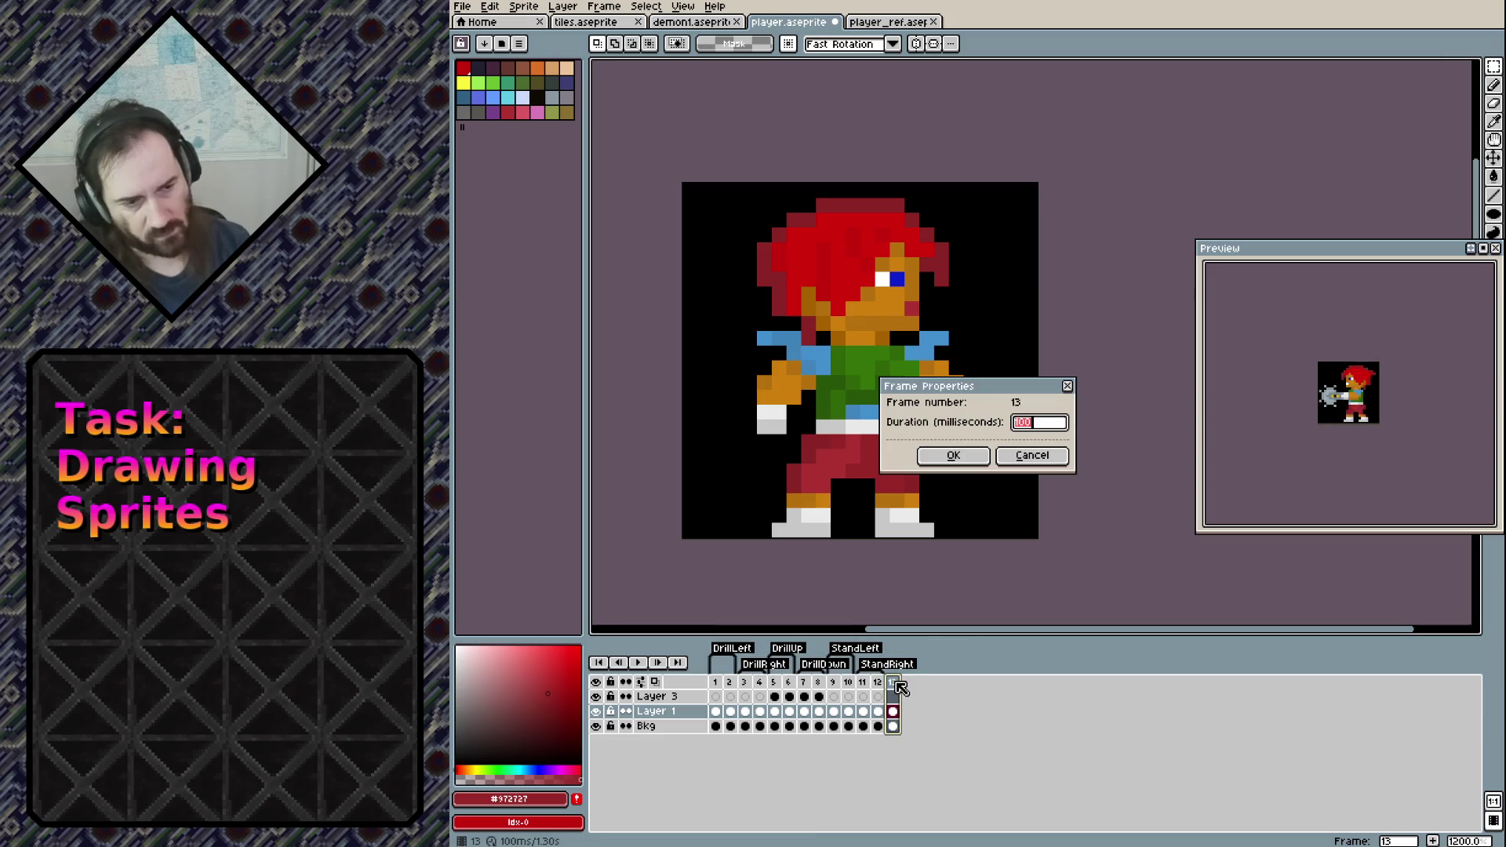
click(1033, 455)
Tag frame 13 as WalkLeft and clear its artwork so it is blank
right_click(894, 711)
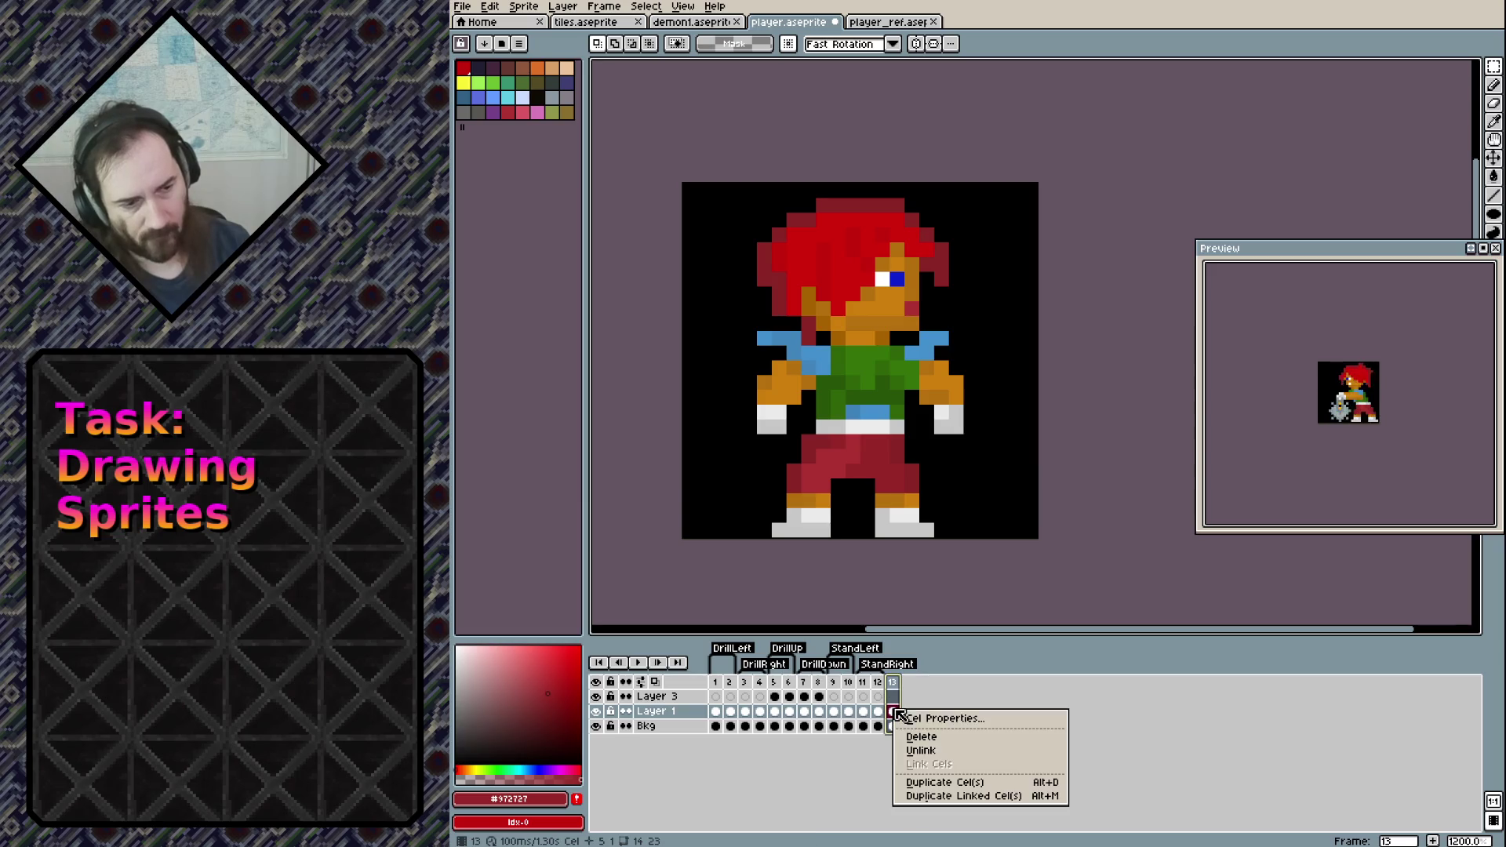
key(Escape)
right_click(895, 682)
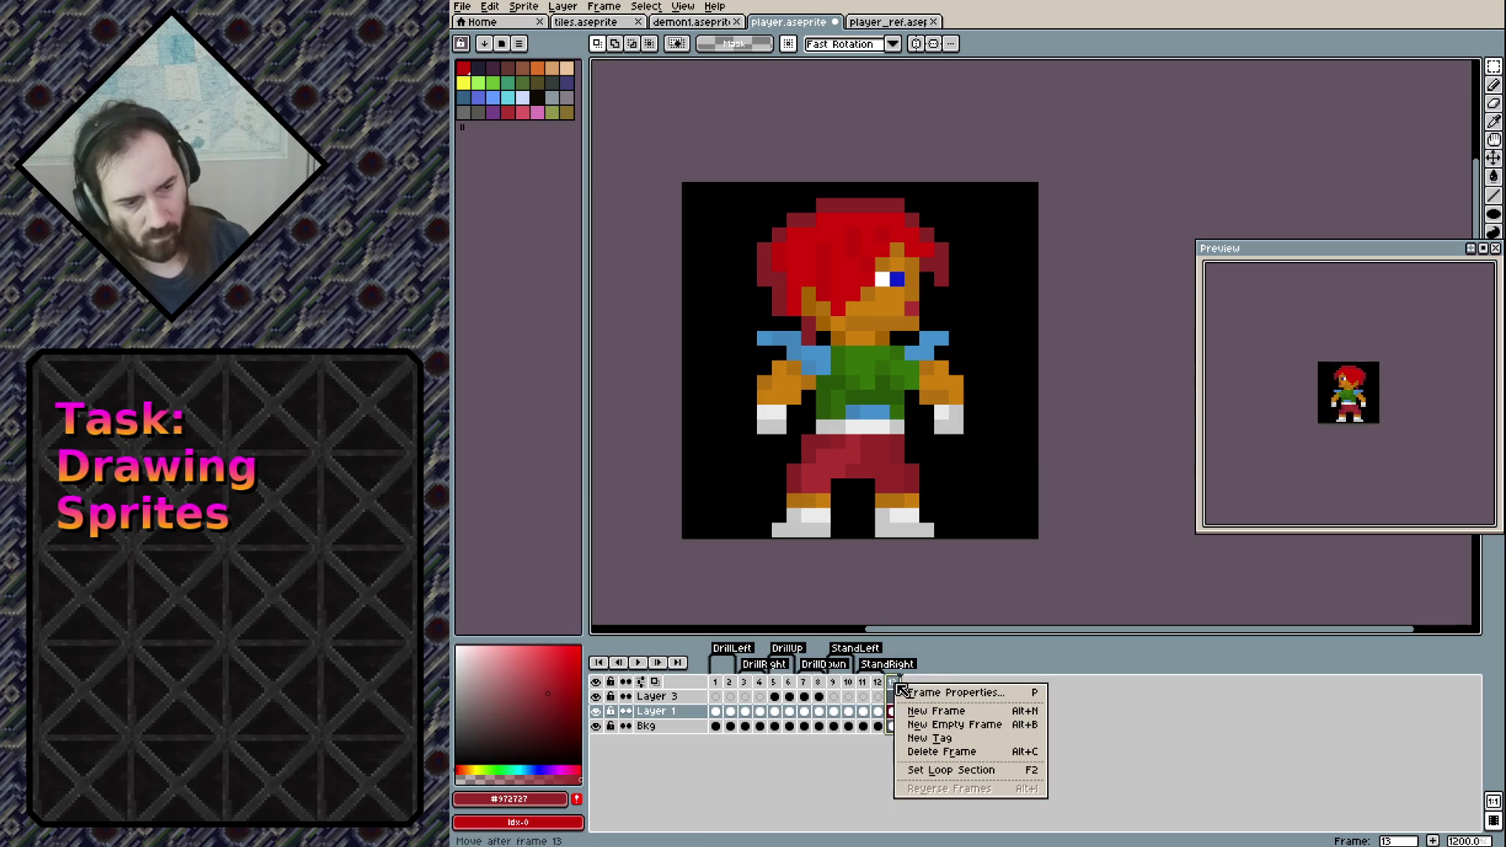
click(932, 739)
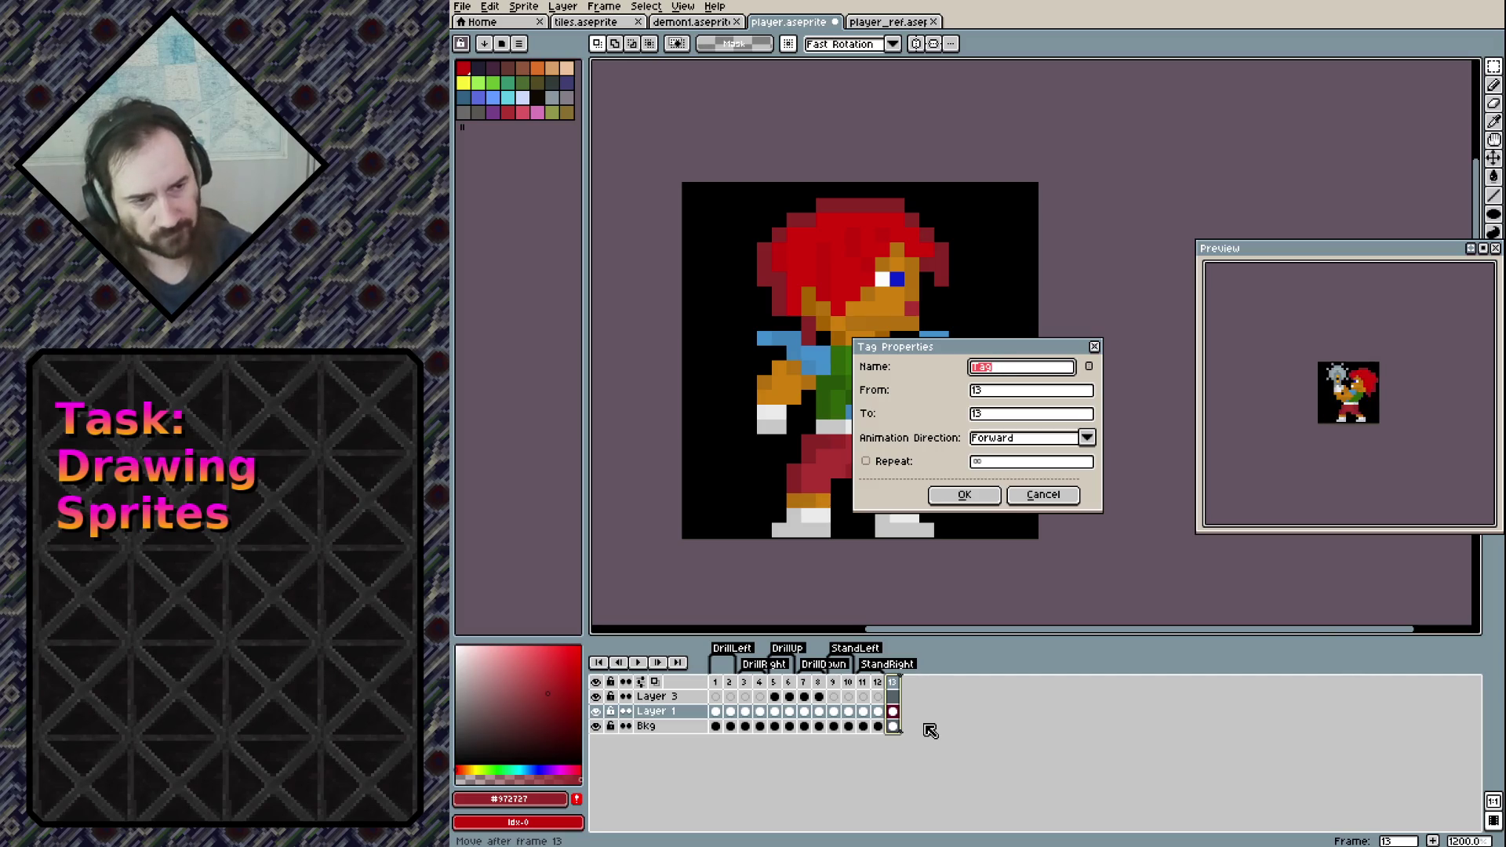
text(WalkLeft)
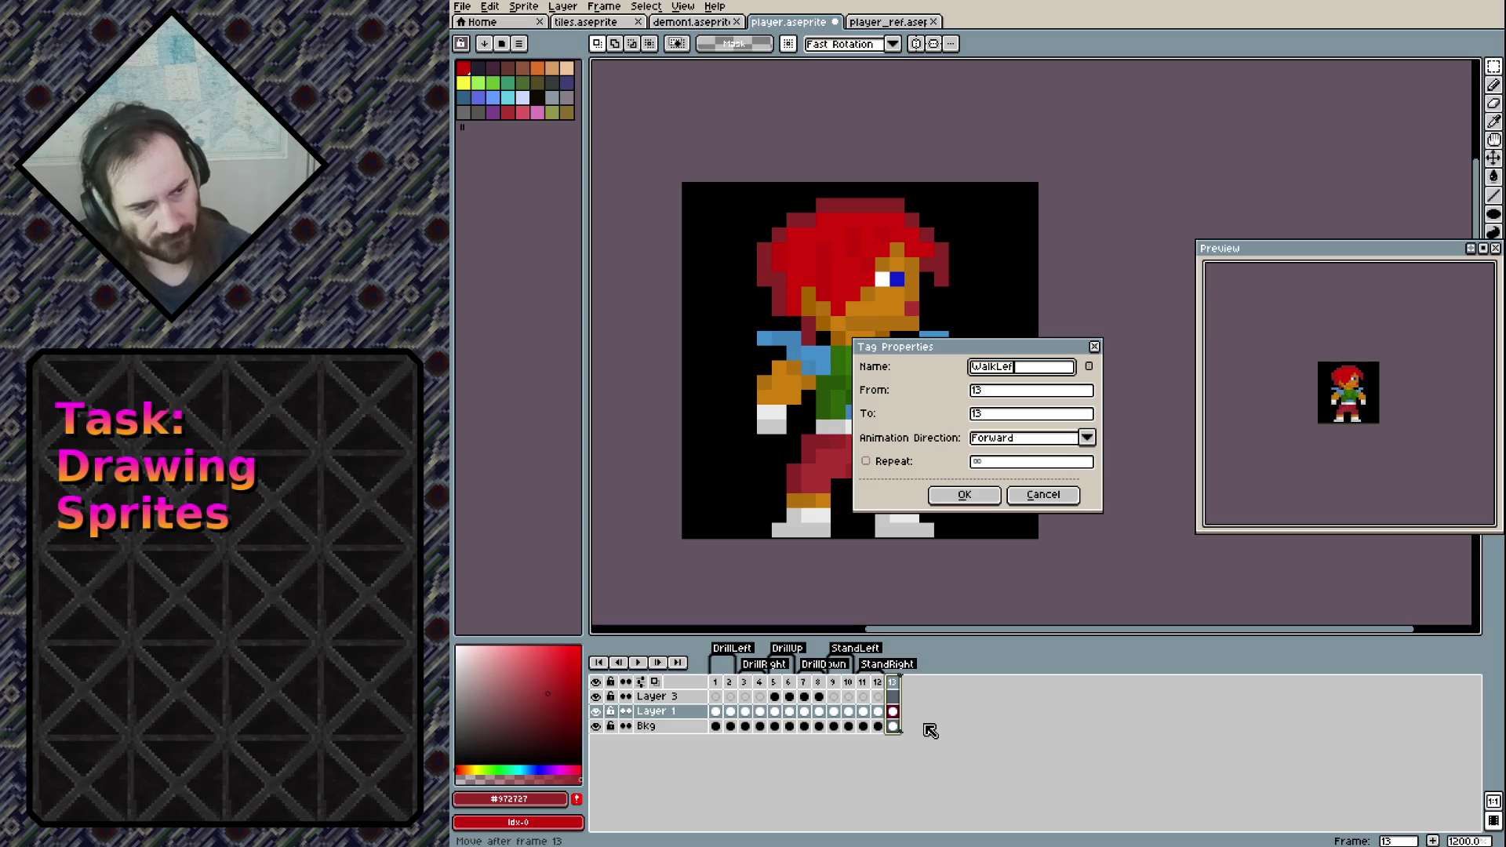
key(Return)
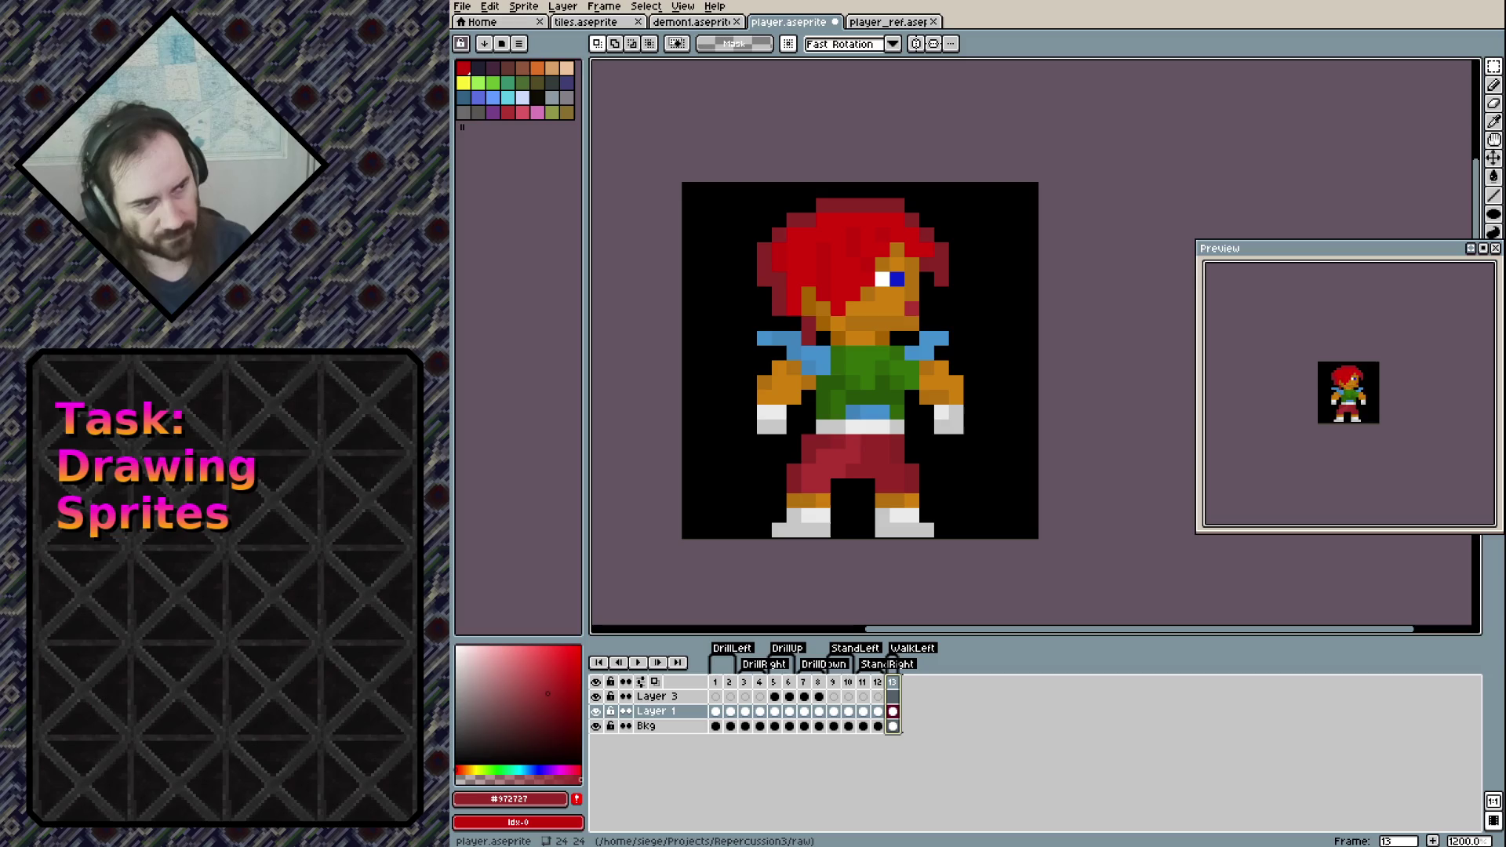
key(Delete)
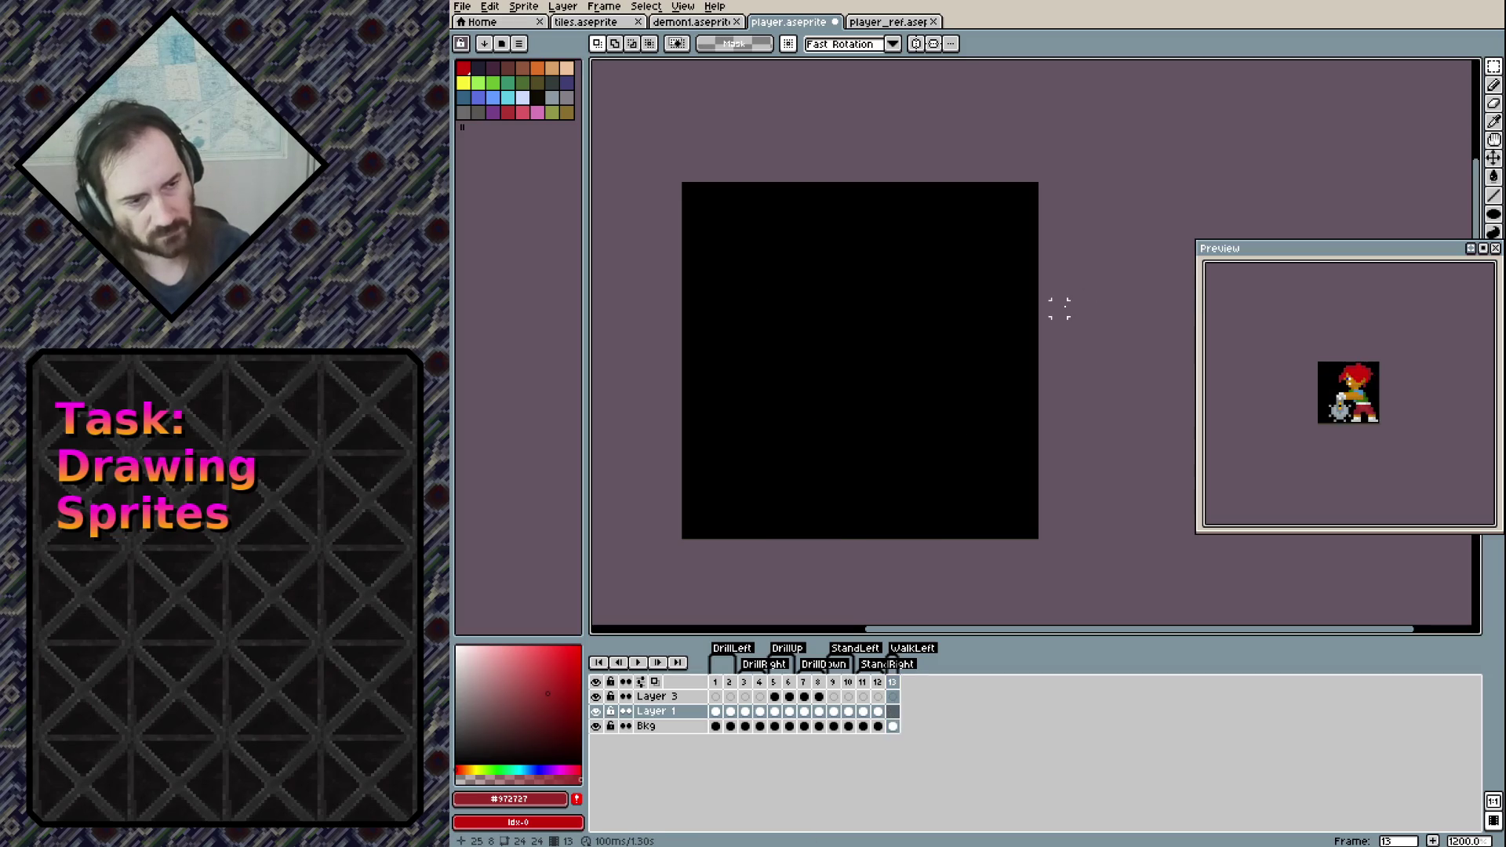
Paste the character pose copied from frame 9 into frame 13
key(Left)
key(Left)
key(Left)
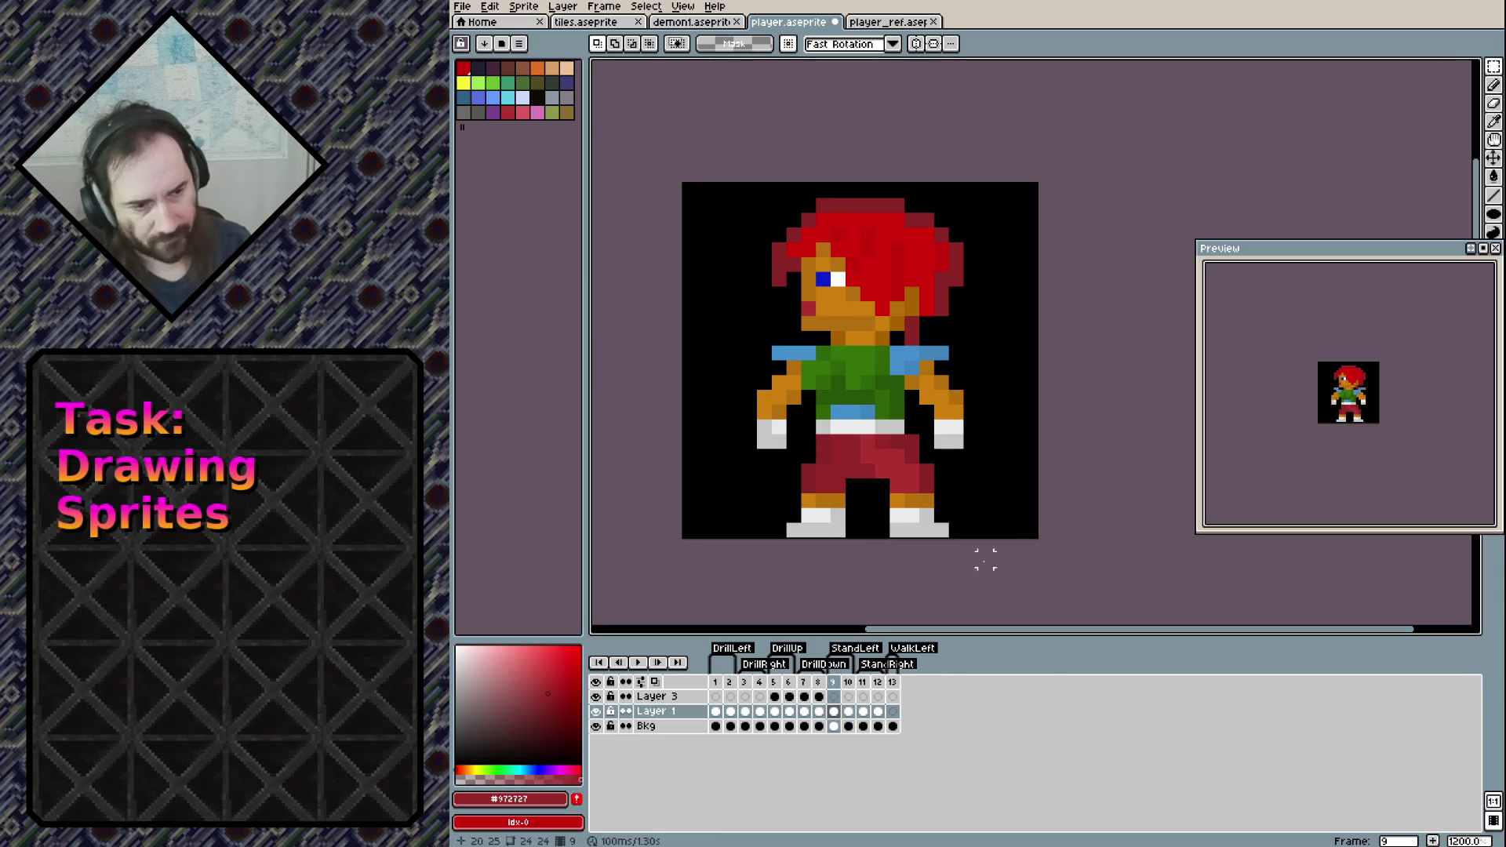
click(894, 712)
key(ctrl+v)
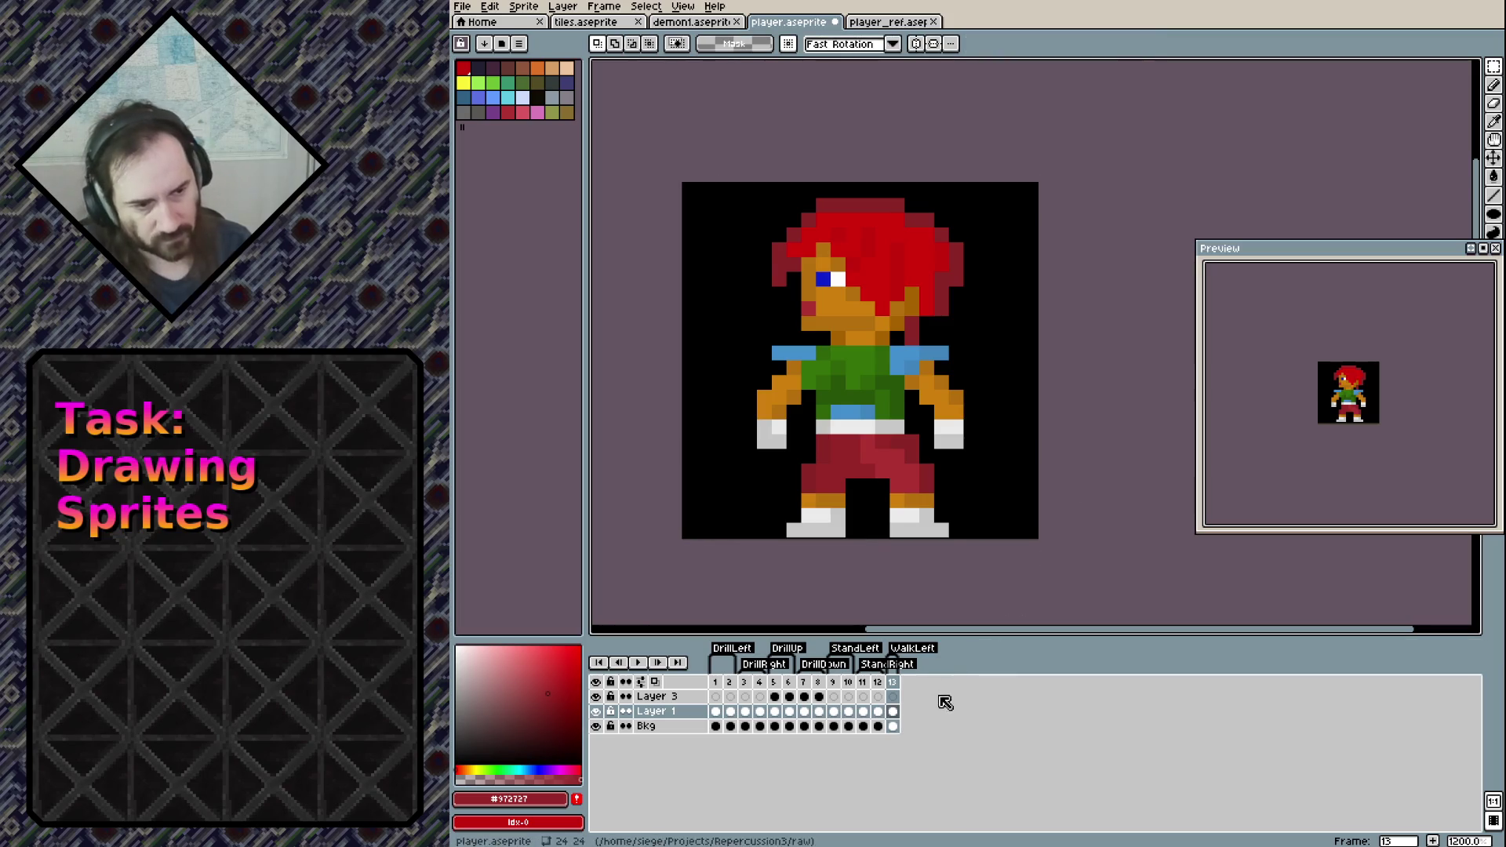
Zoom in on the legs and erase the left boot and its orange cuff
scroll(822, 469, up, 1)
scroll(822, 469, up, 2)
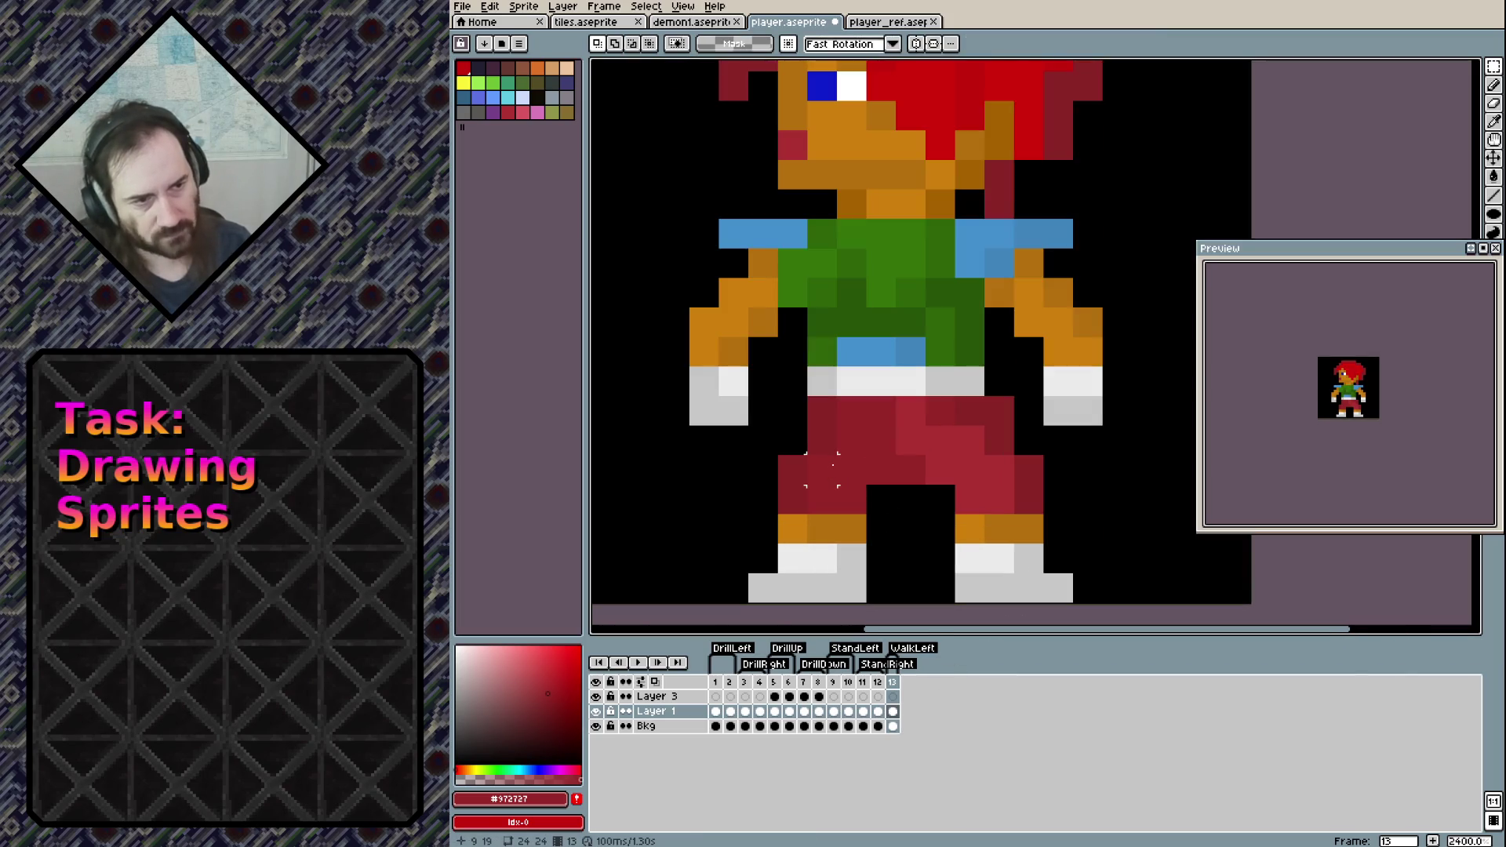
drag(851, 441, 833, 395)
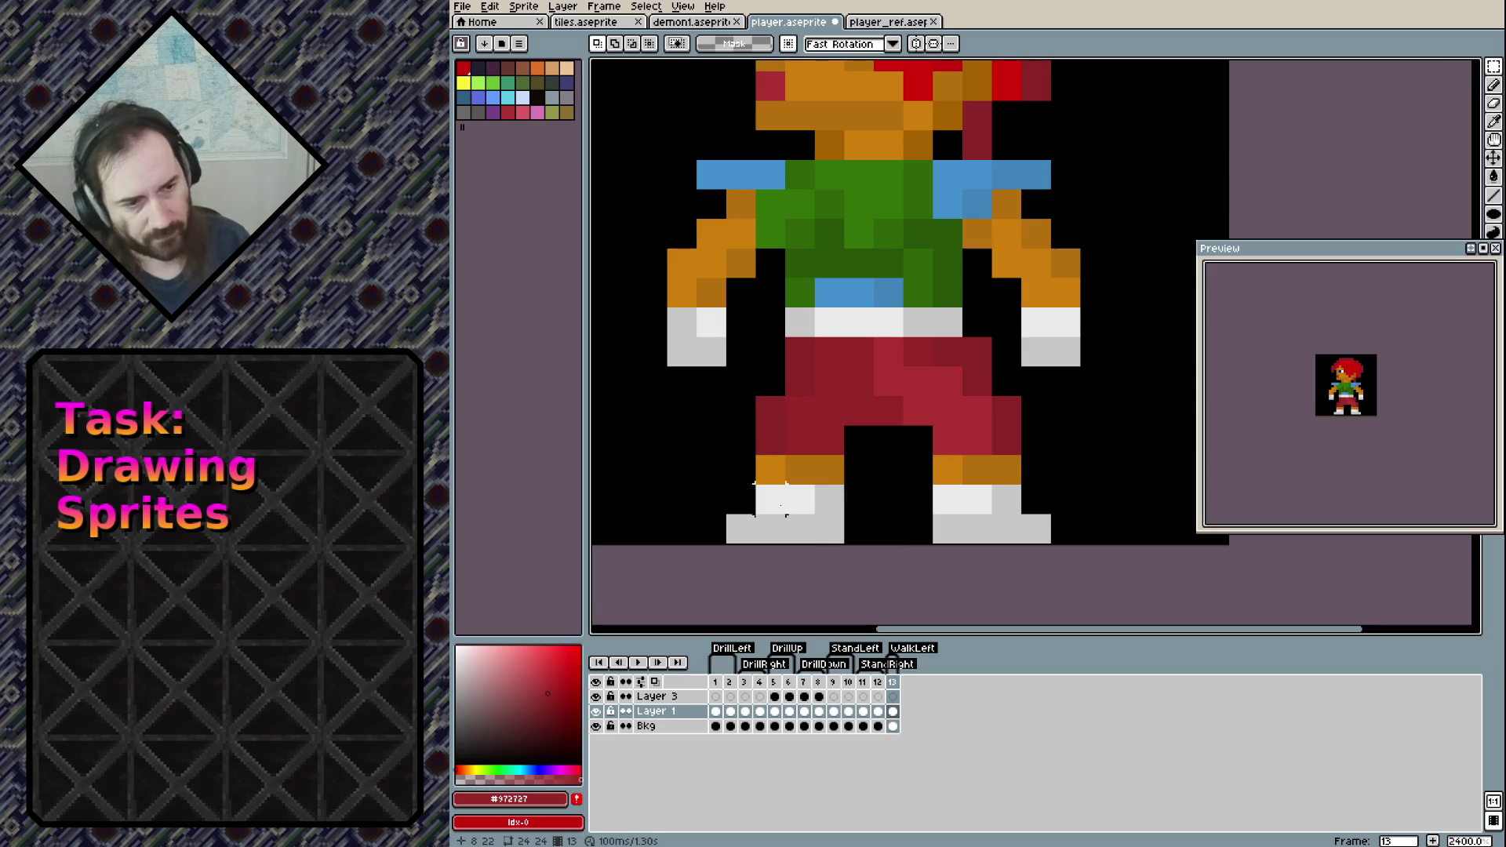
key(e)
mouse_move(769, 499)
mouse_down()
mouse_move(797, 467)
mouse_move(736, 524)
mouse_move(830, 499)
mouse_up()
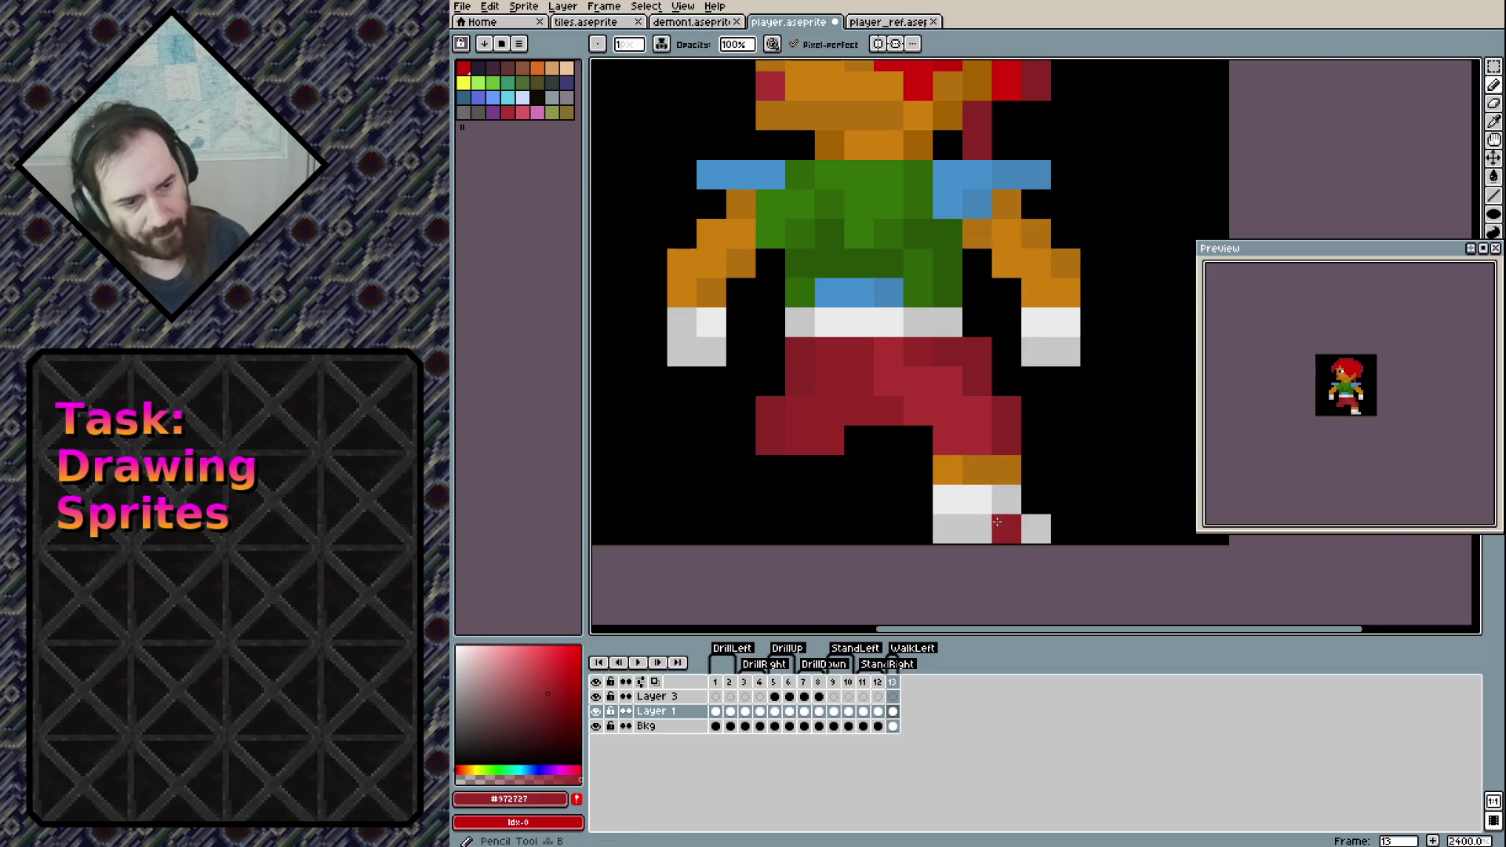
Draw a new outward-angled left boot in light grey with a diagonal edge
alt+click(1007, 528)
key(b)
click(652, 470)
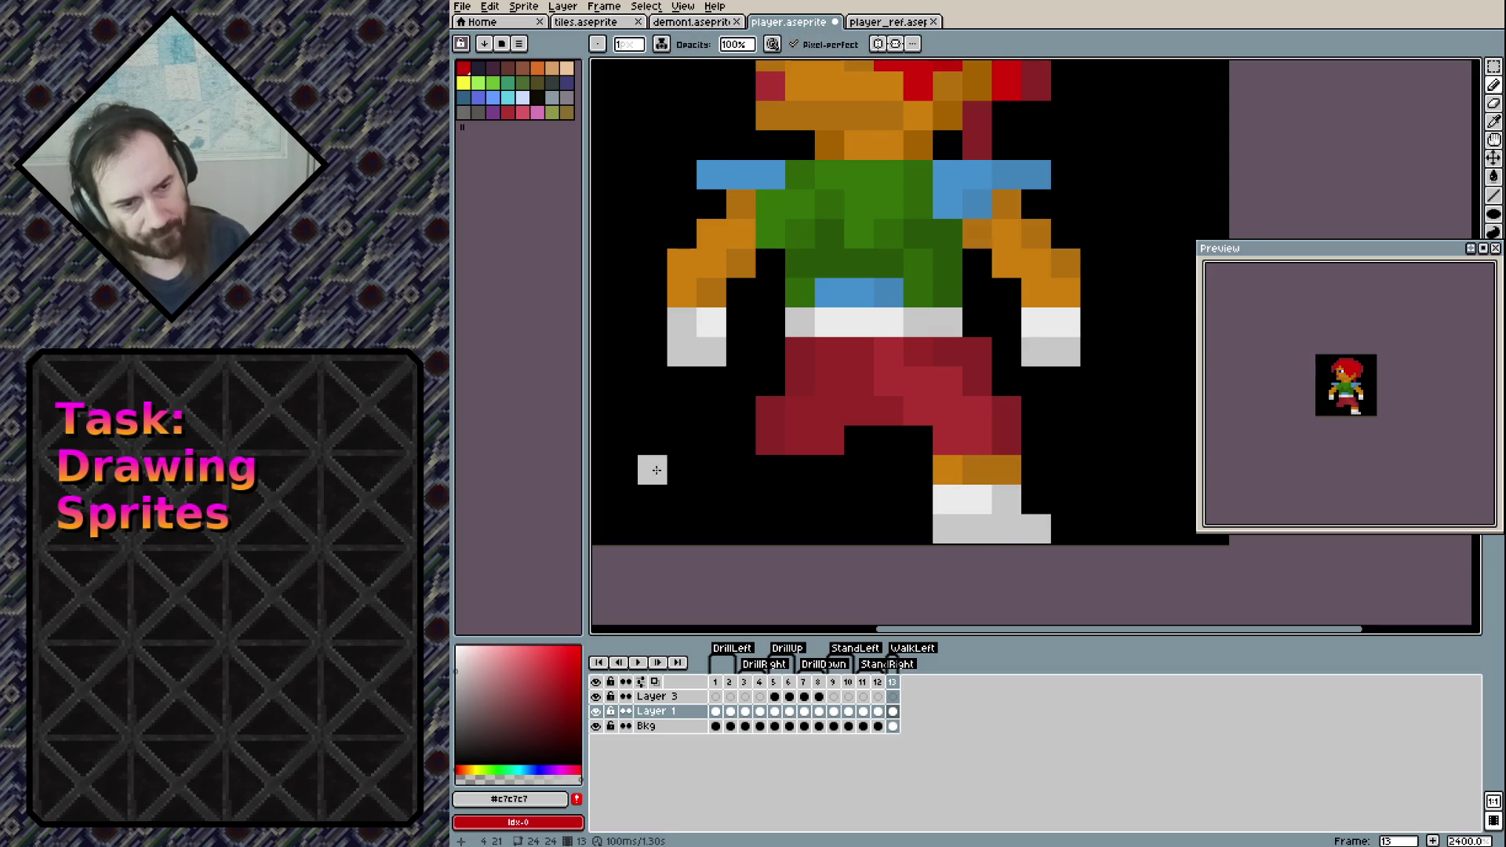
shift+click(719, 524)
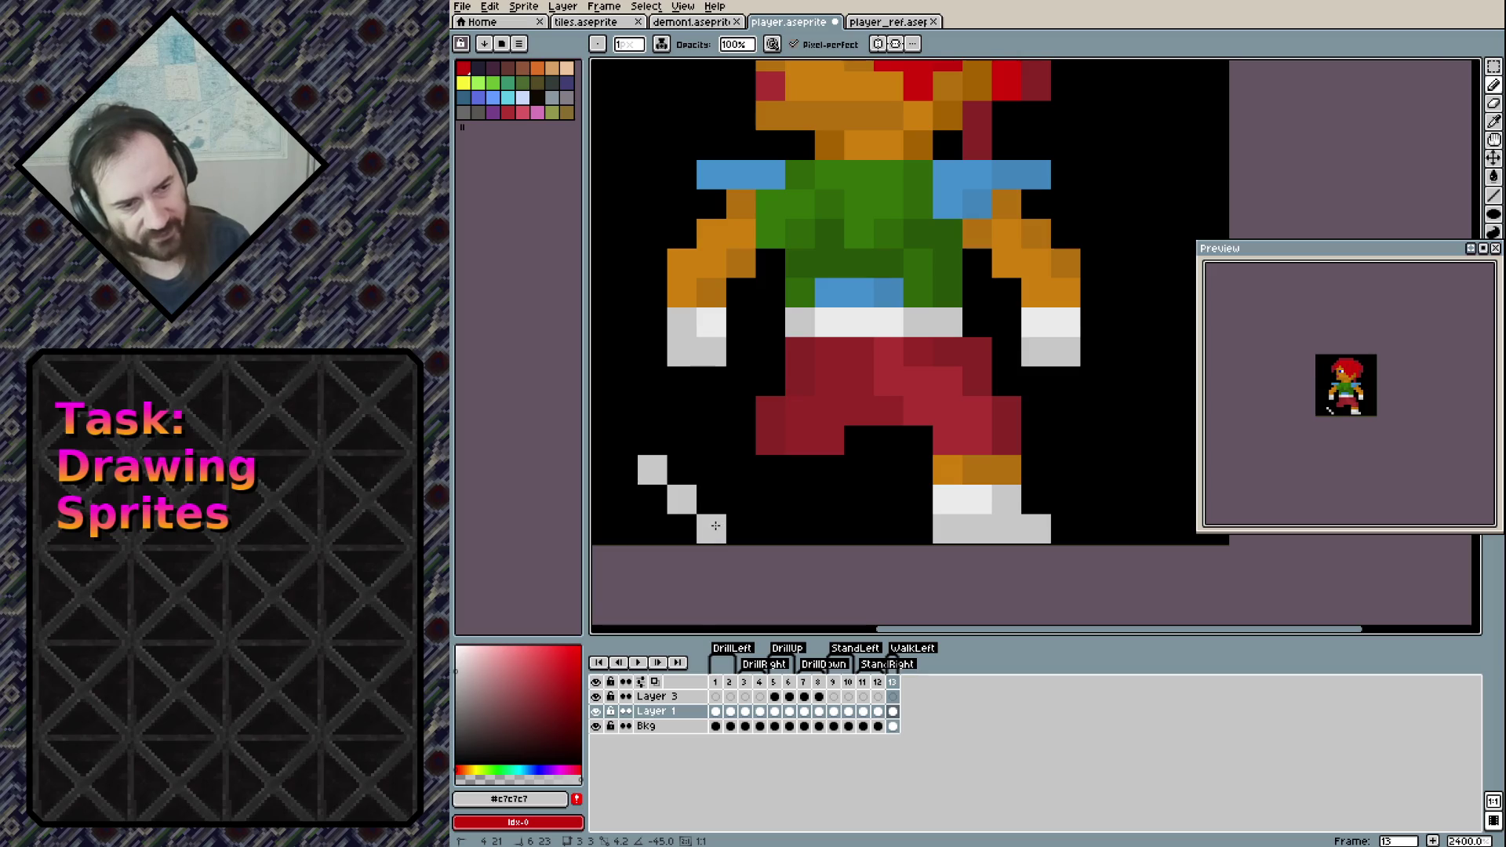
alt+click(933, 499)
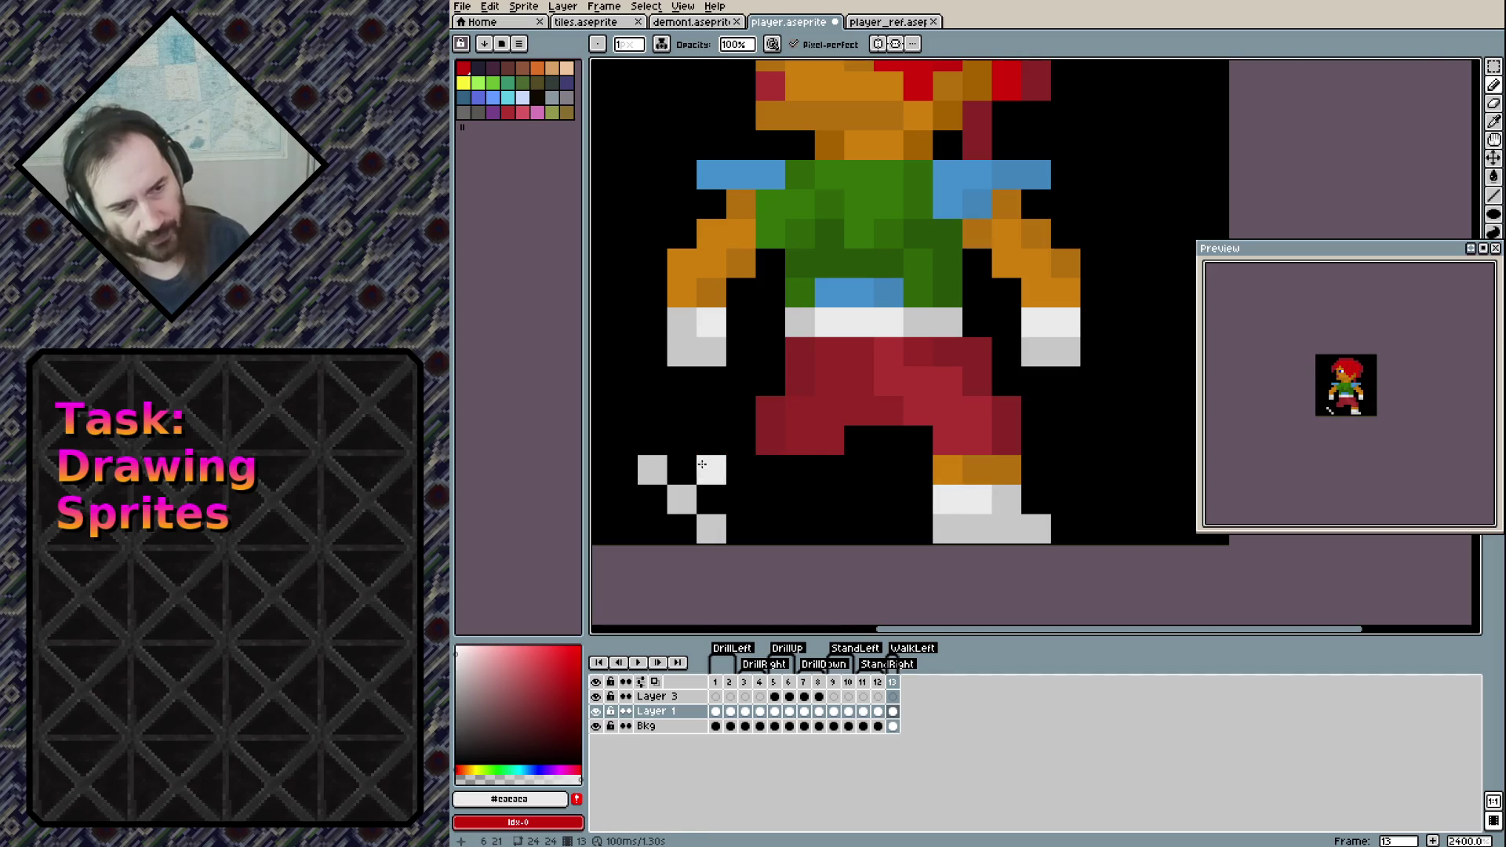
click(681, 469)
drag(712, 488, 741, 469)
click(740, 499)
Extend the red trouser leg down-left toward the new boot, with darker red shading
alt+click(813, 420)
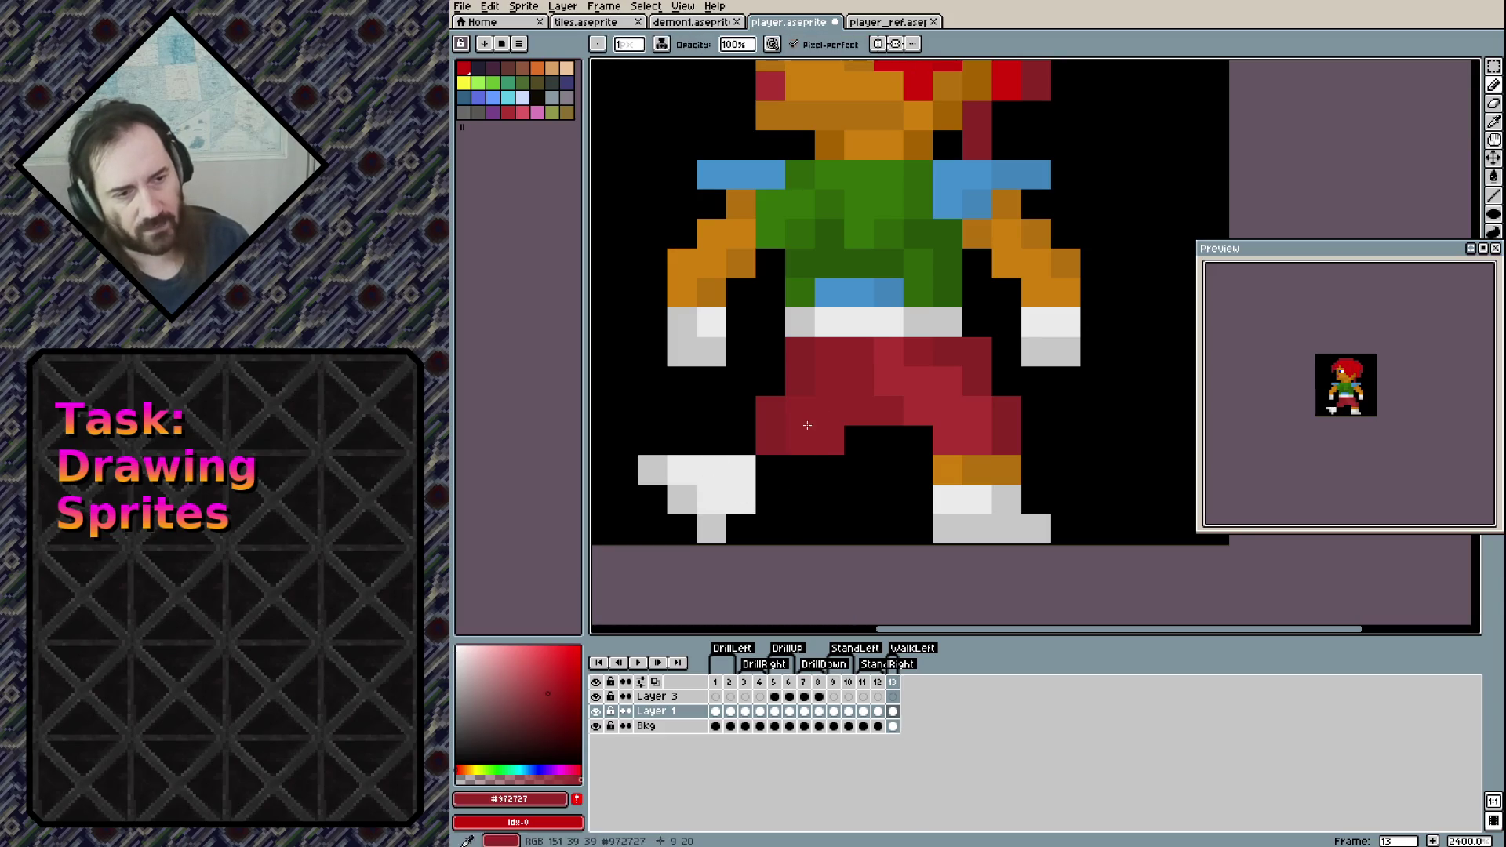
click(712, 440)
mouse_move(816, 435)
mouse_down()
mouse_move(801, 469)
mouse_move(770, 470)
mouse_up()
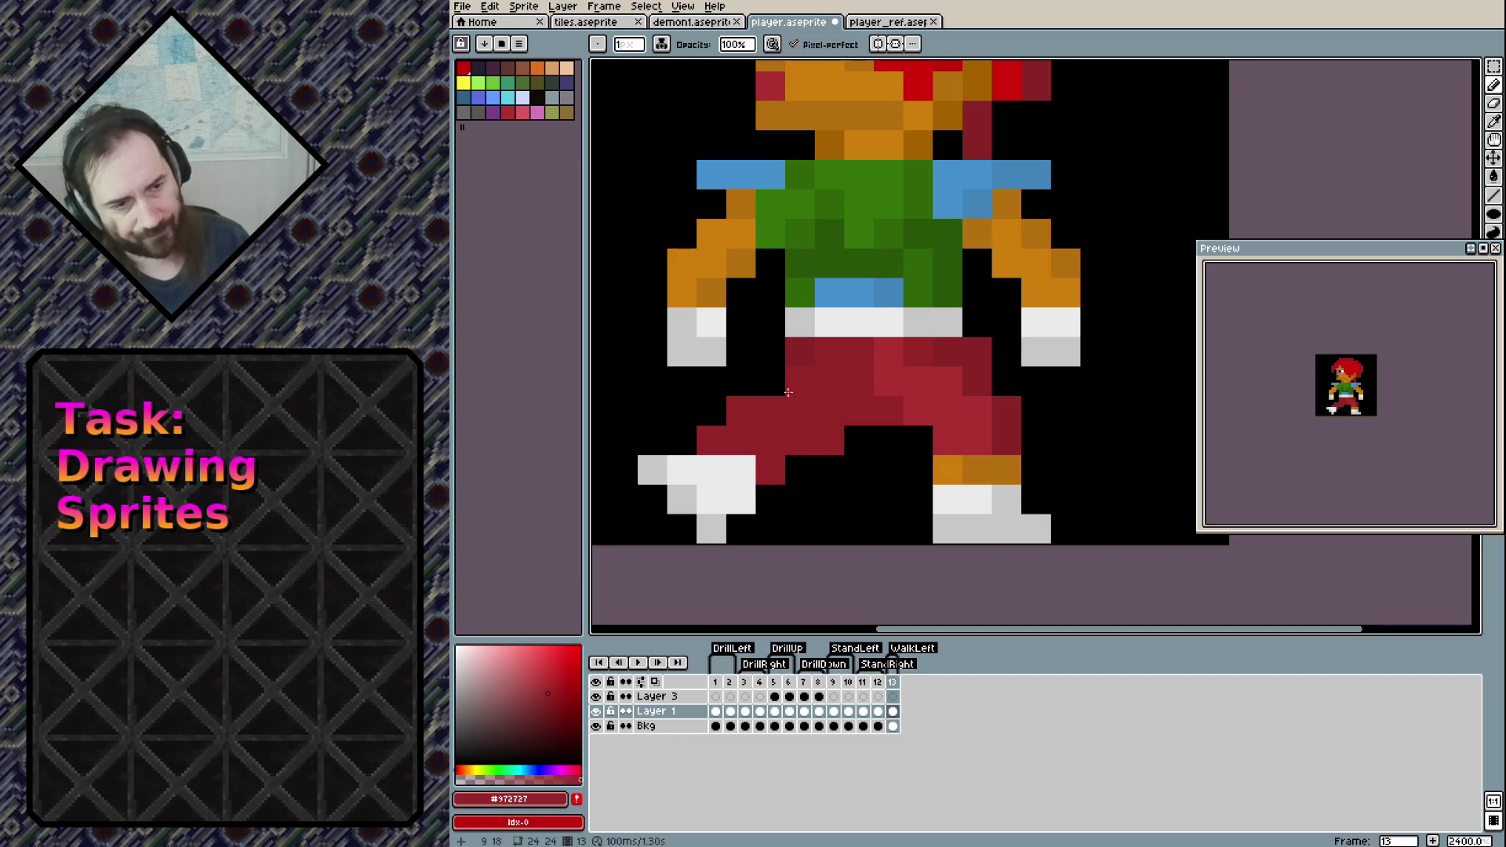
drag(791, 392, 770, 382)
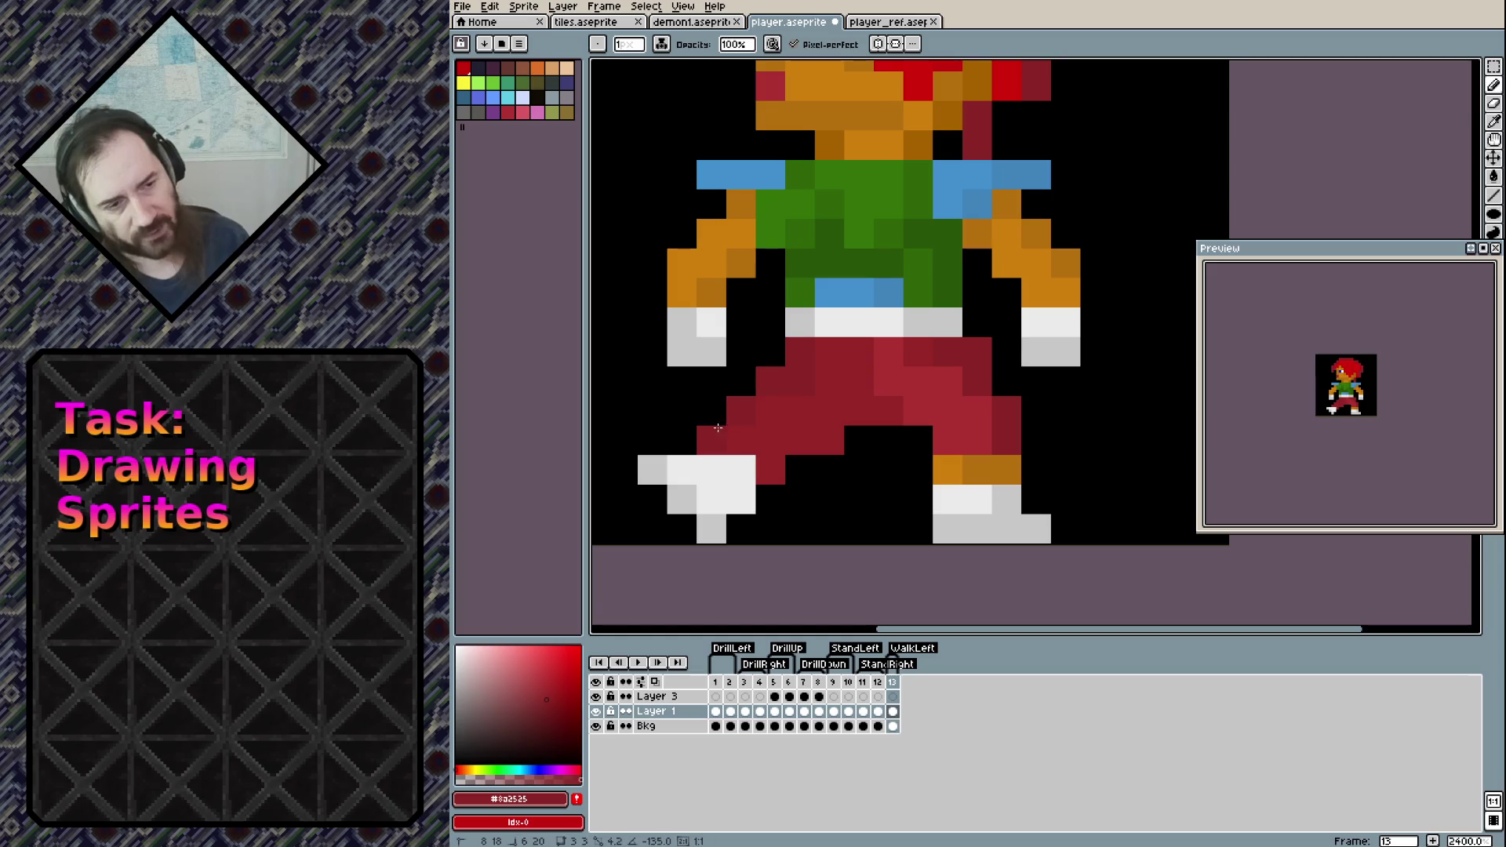
alt+click(834, 426)
click(791, 464)
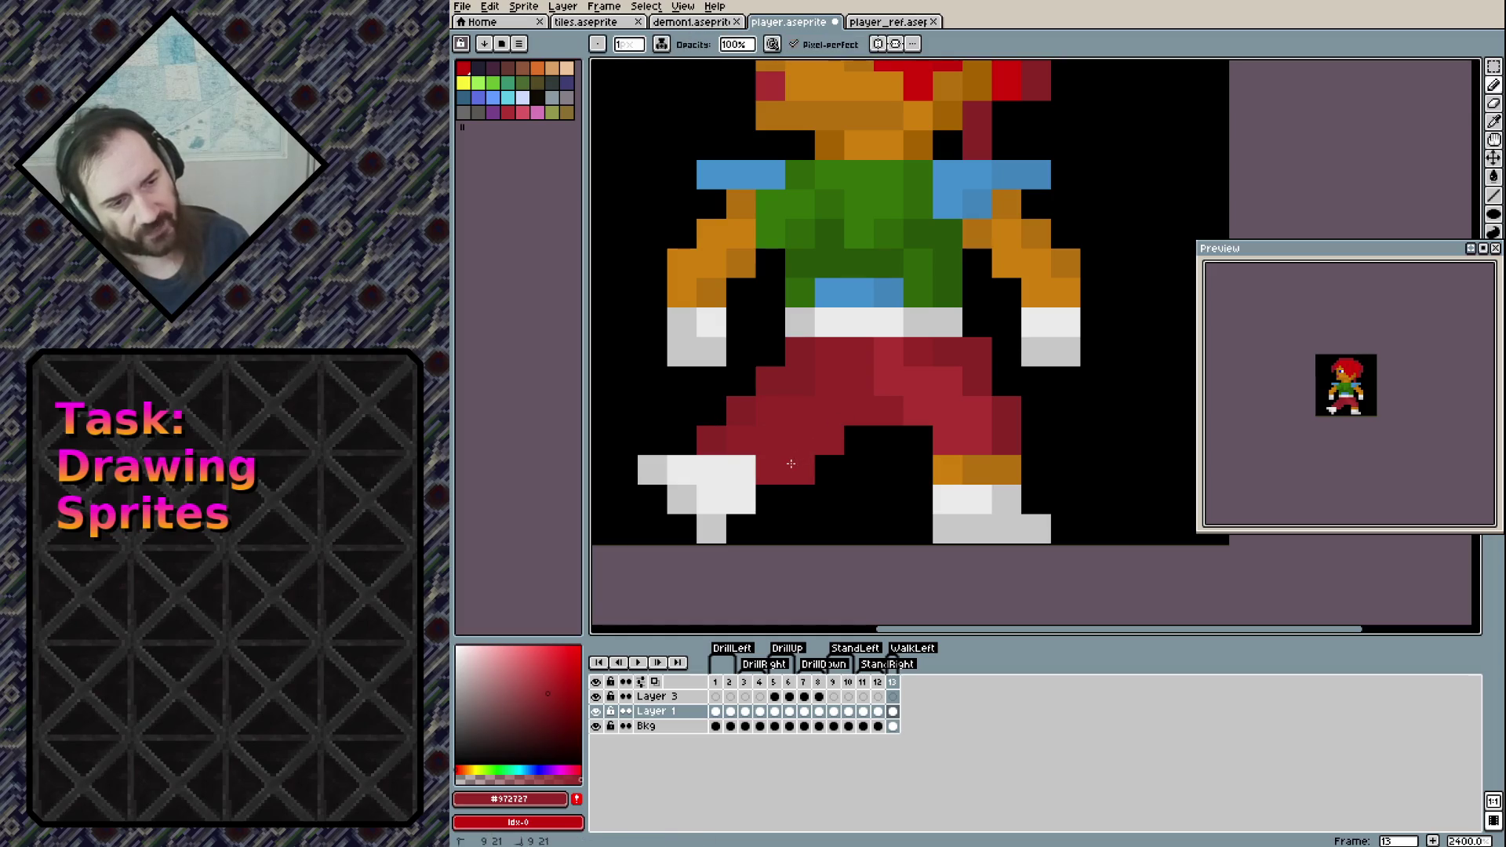
Refine the boot's grey pixels and erase stray pixels around the left shoe
alt+click(652, 469)
click(680, 450)
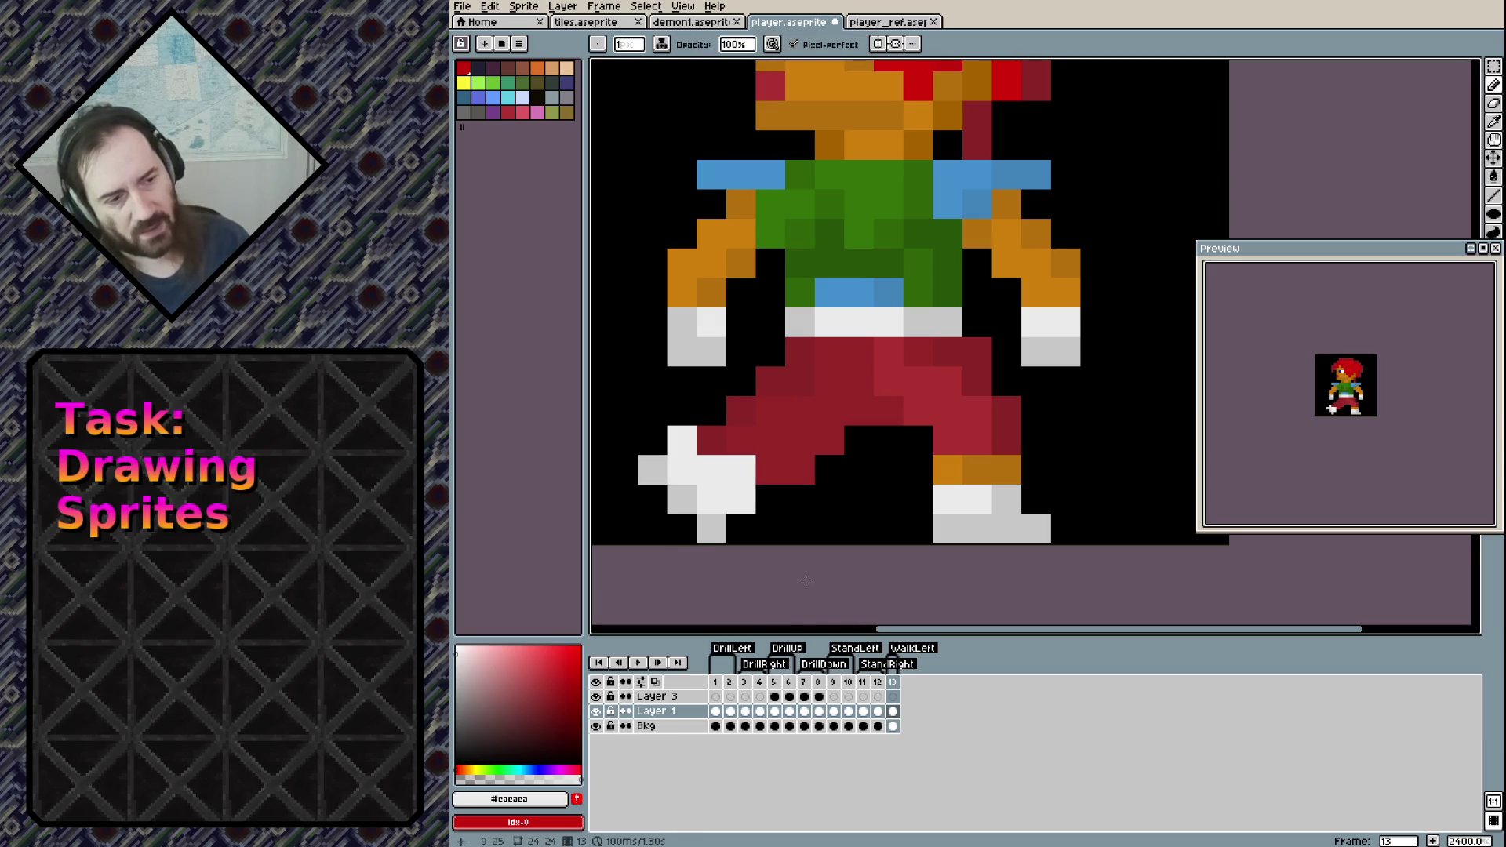
alt+click(652, 471)
click(708, 443)
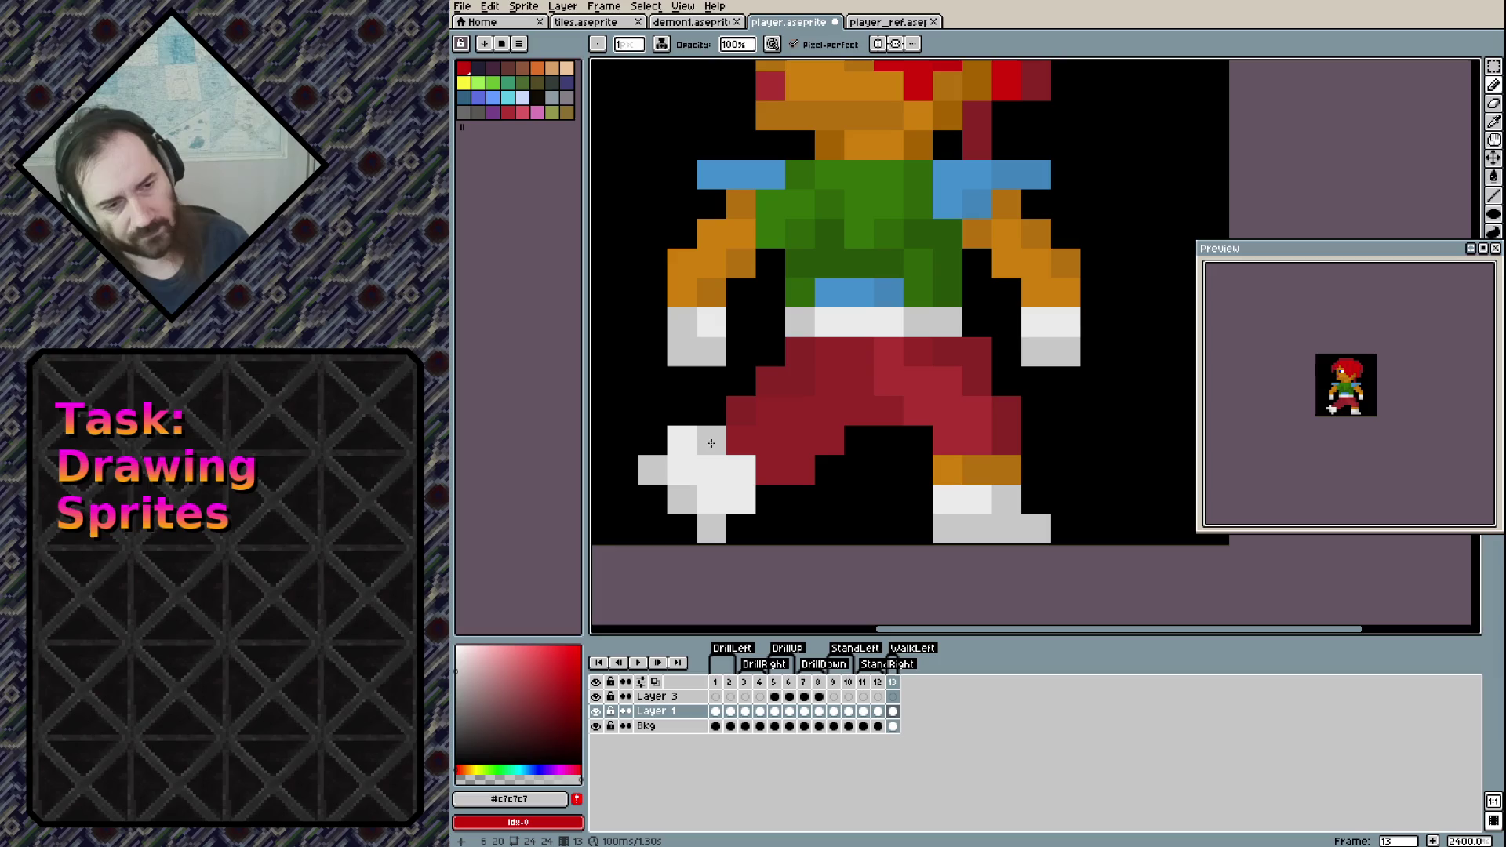
click(740, 441)
key(e)
click(681, 440)
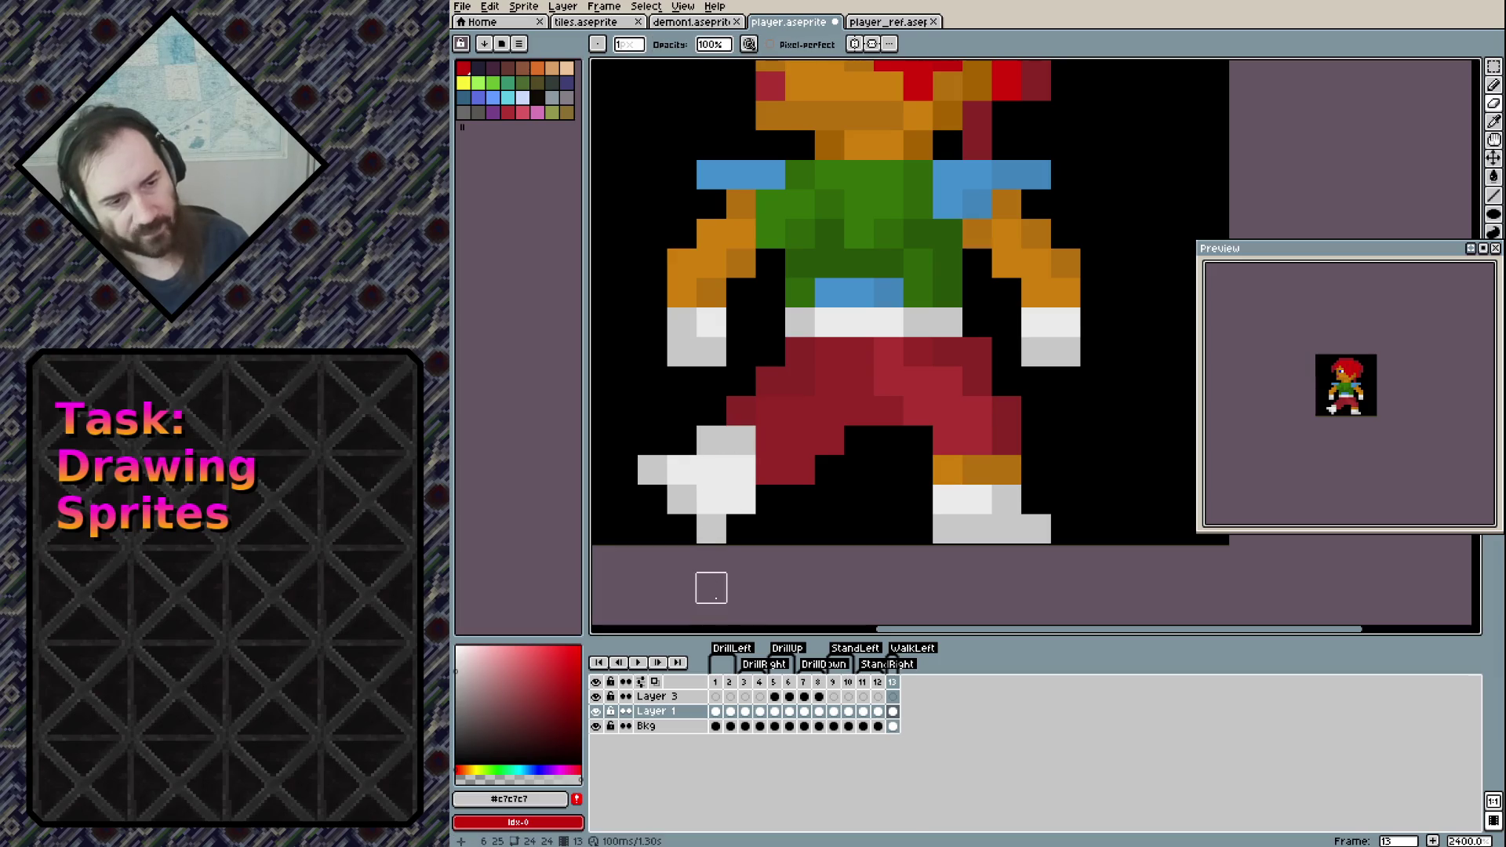
click(711, 440)
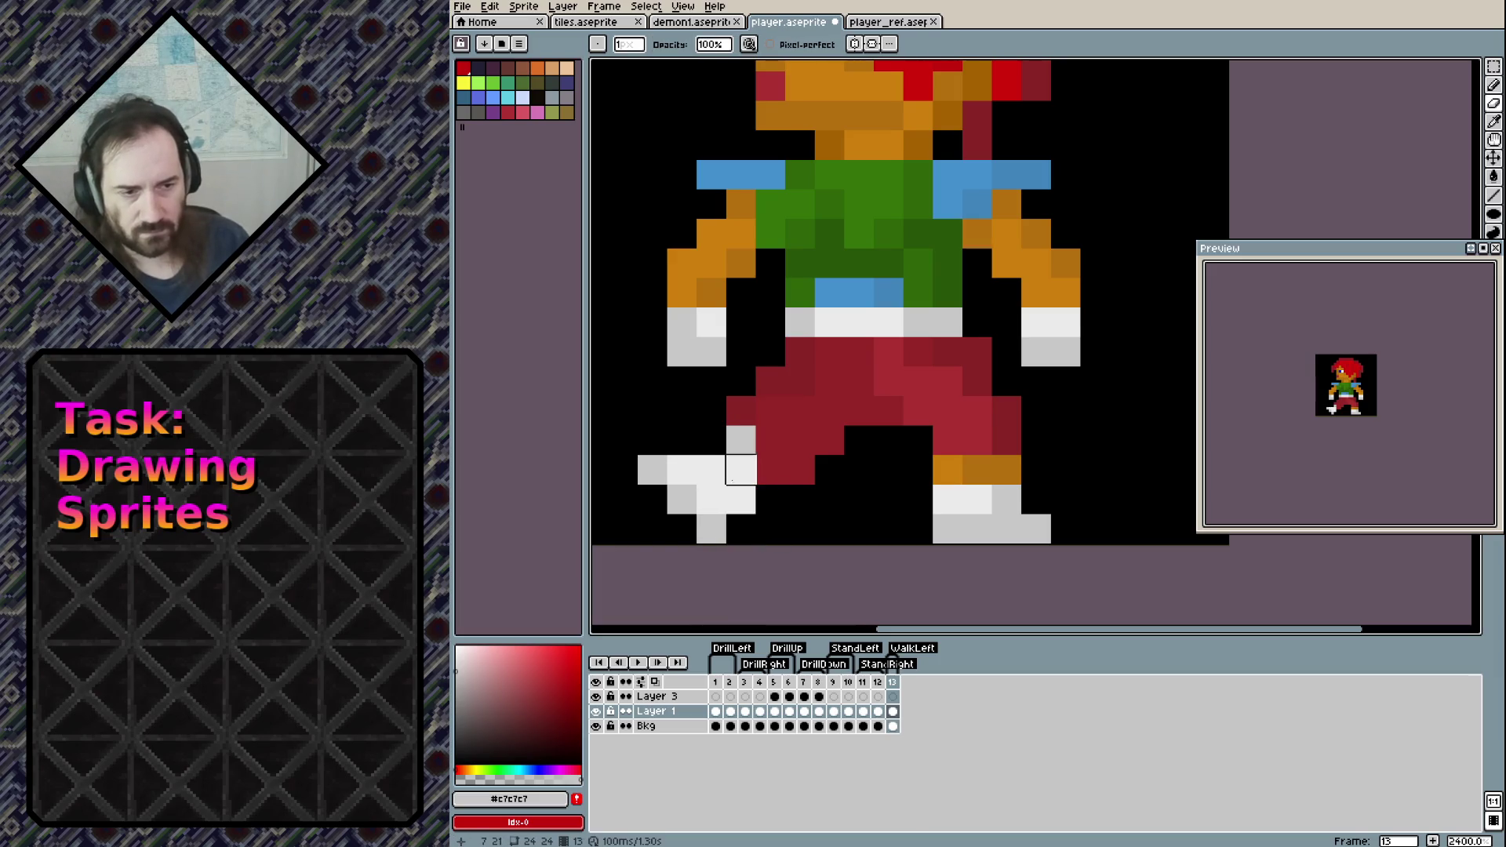
click(771, 470)
Fill the bottom of the left shoe grey and erase grey pixels from its top
key(b)
click(759, 494)
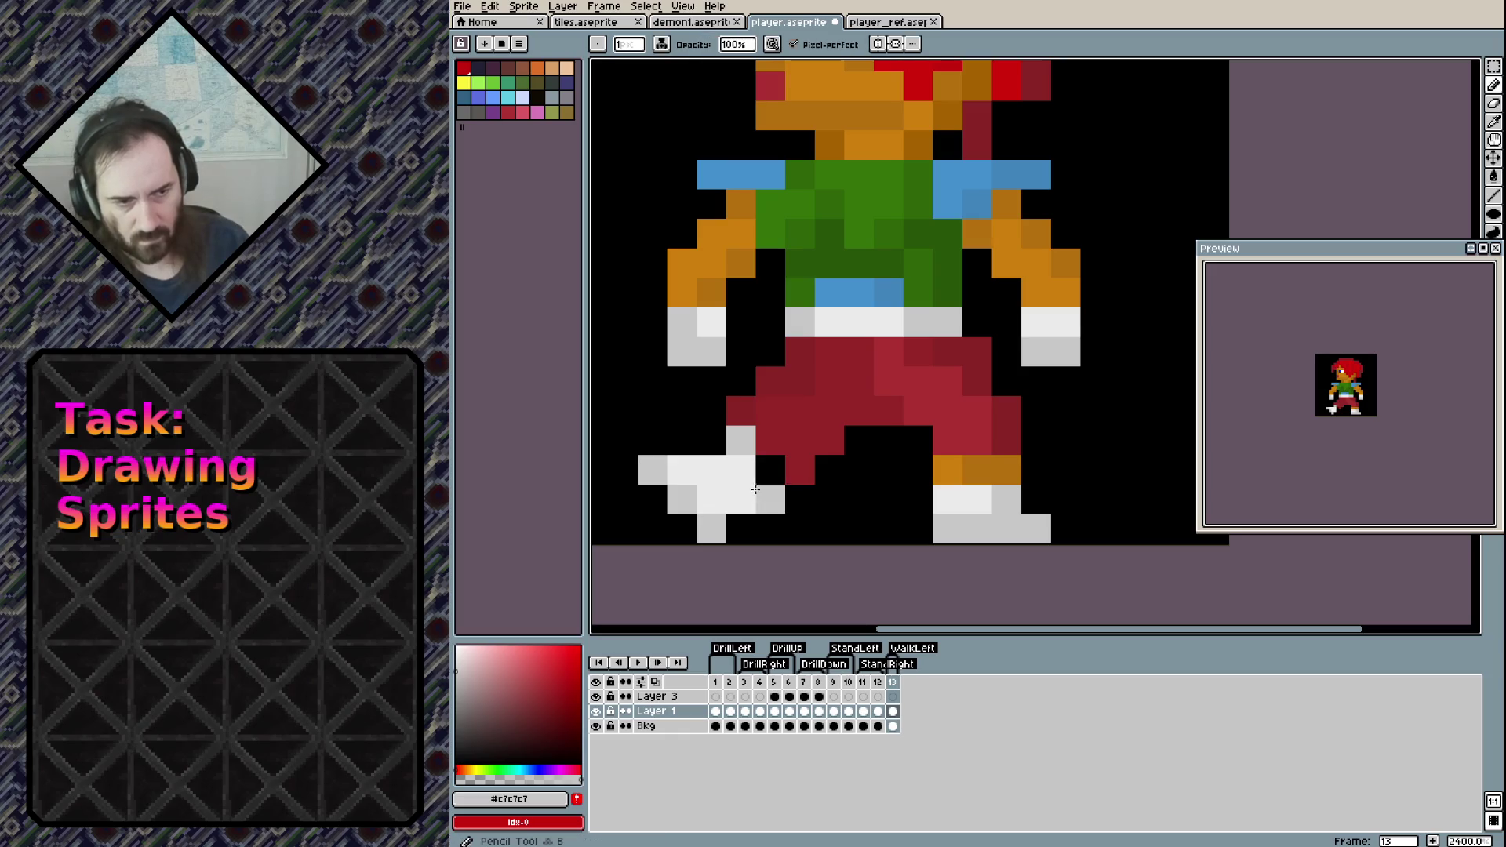
click(770, 469)
click(740, 529)
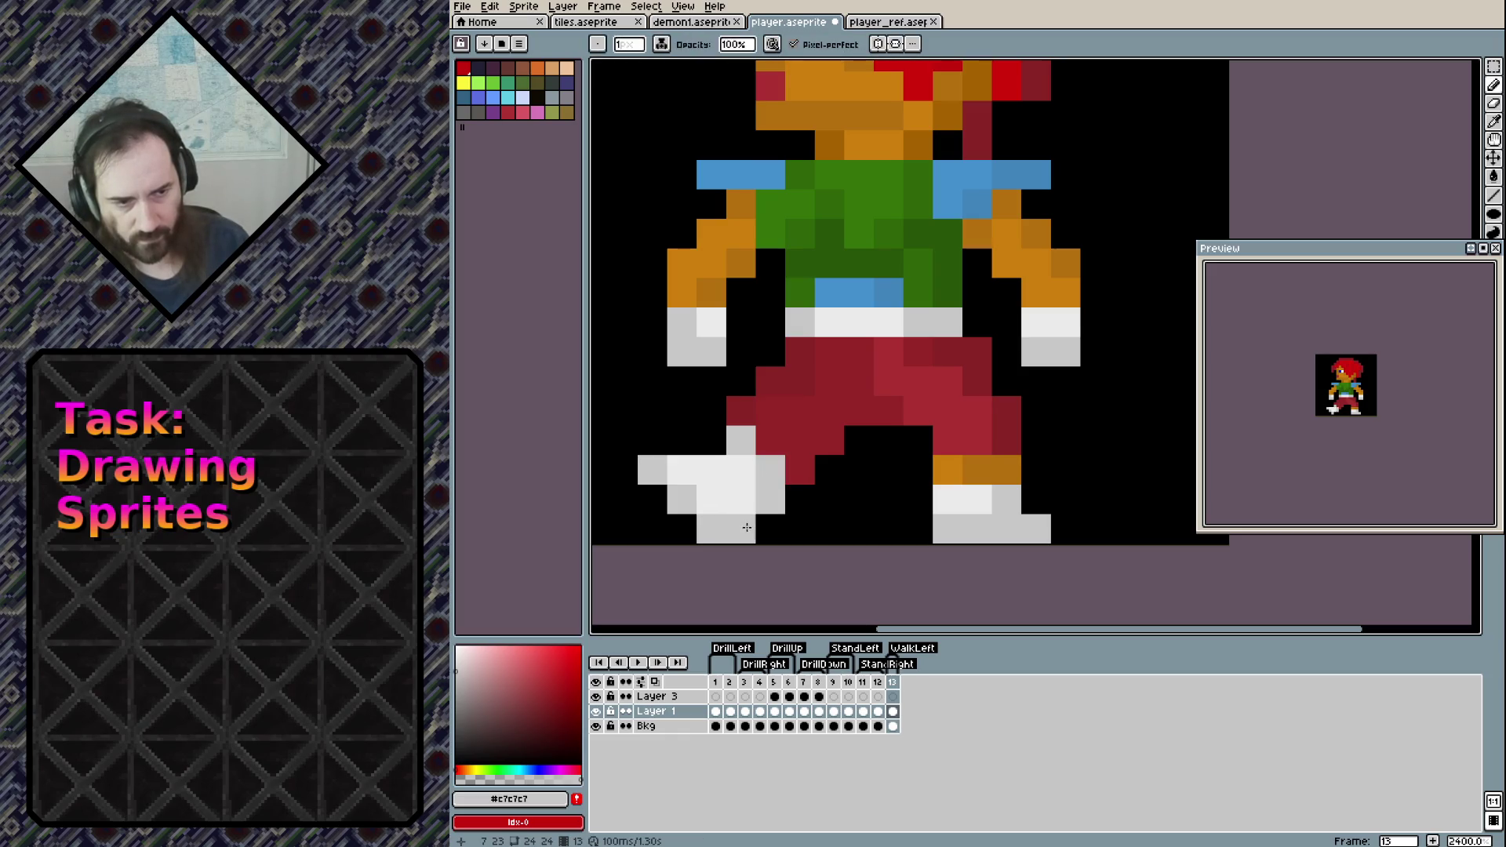
click(768, 540)
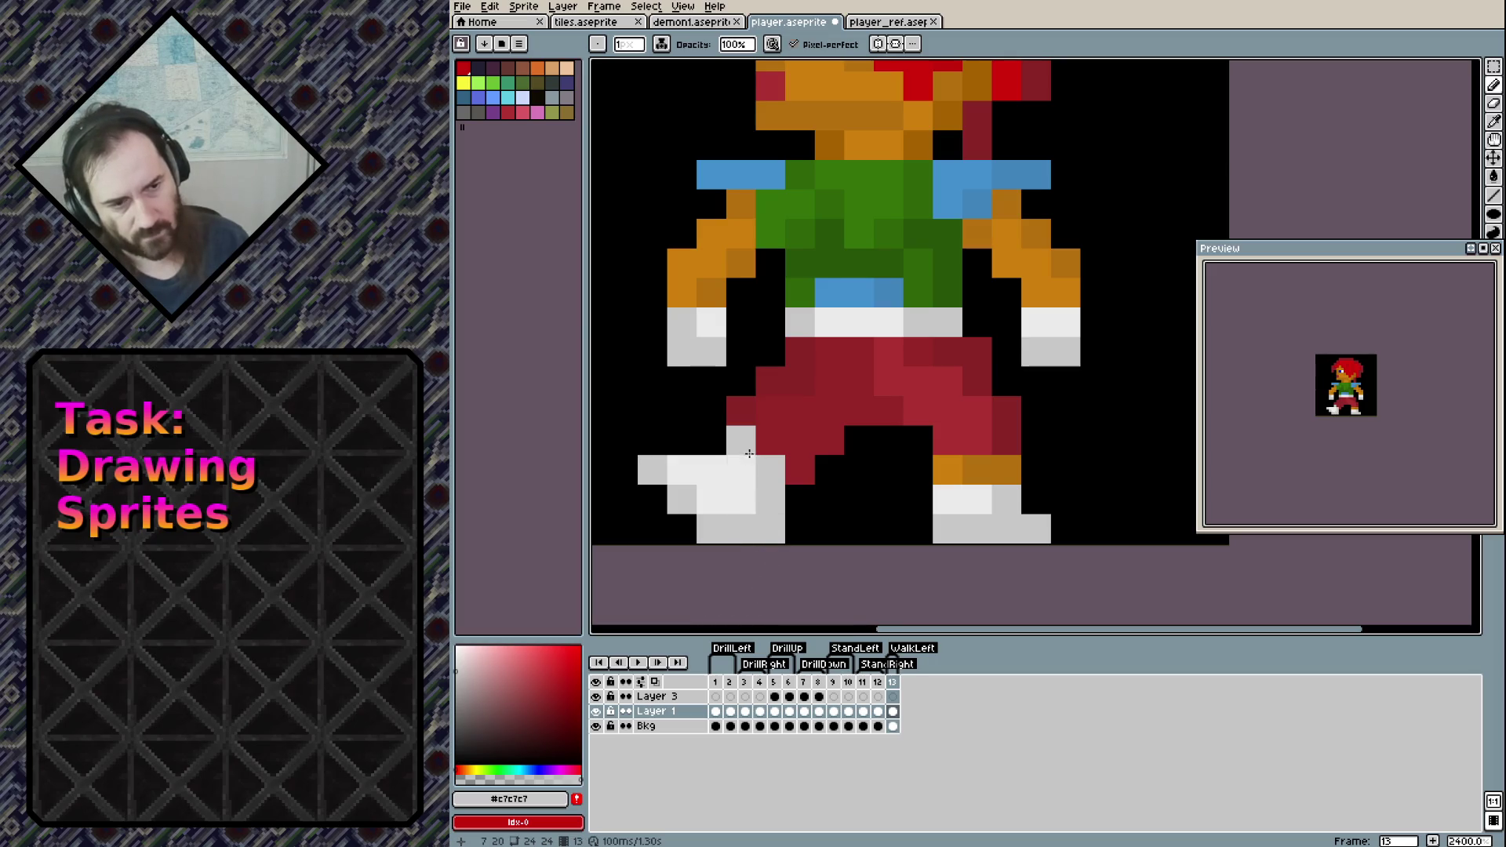
key(e)
drag(740, 440, 770, 470)
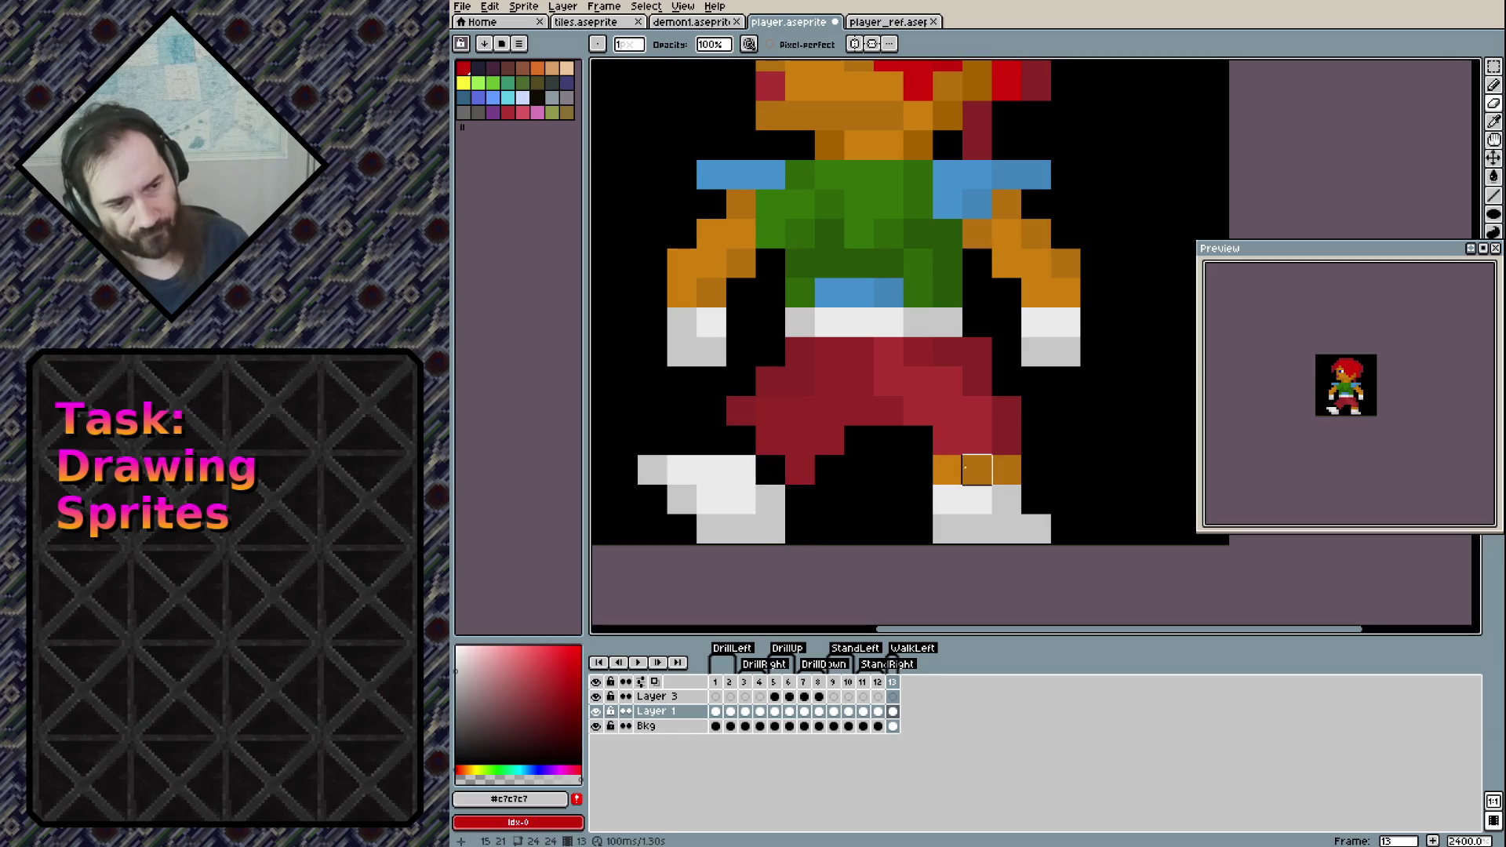
Paint orange ankle pixels above both shoes using the leg's orange colour
key(b)
alt+click(978, 471)
click(828, 468)
key(ctrl+z)
click(770, 469)
alt+click(956, 462)
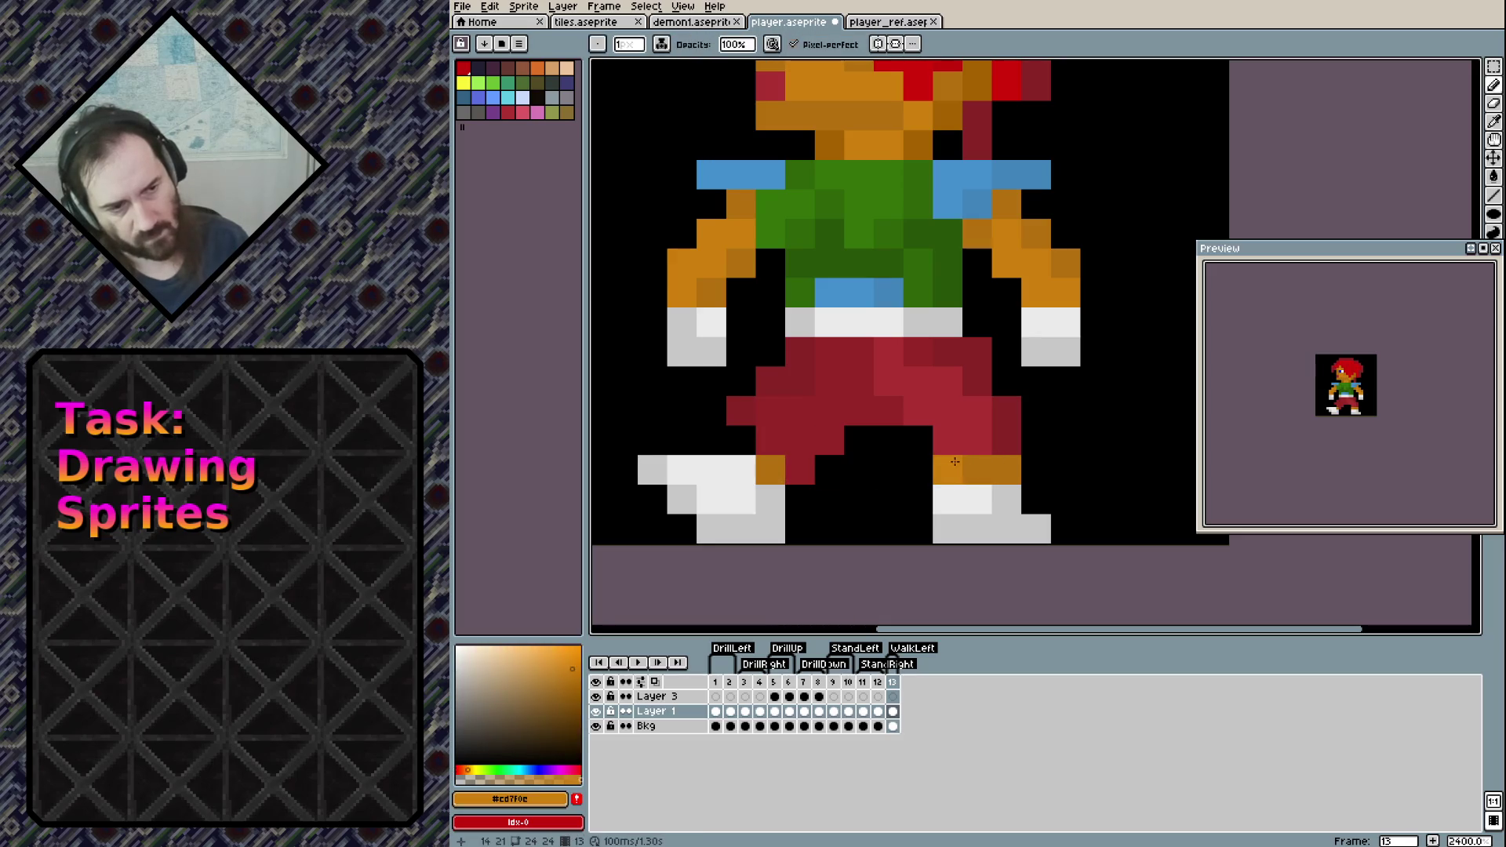
click(740, 440)
click(788, 494)
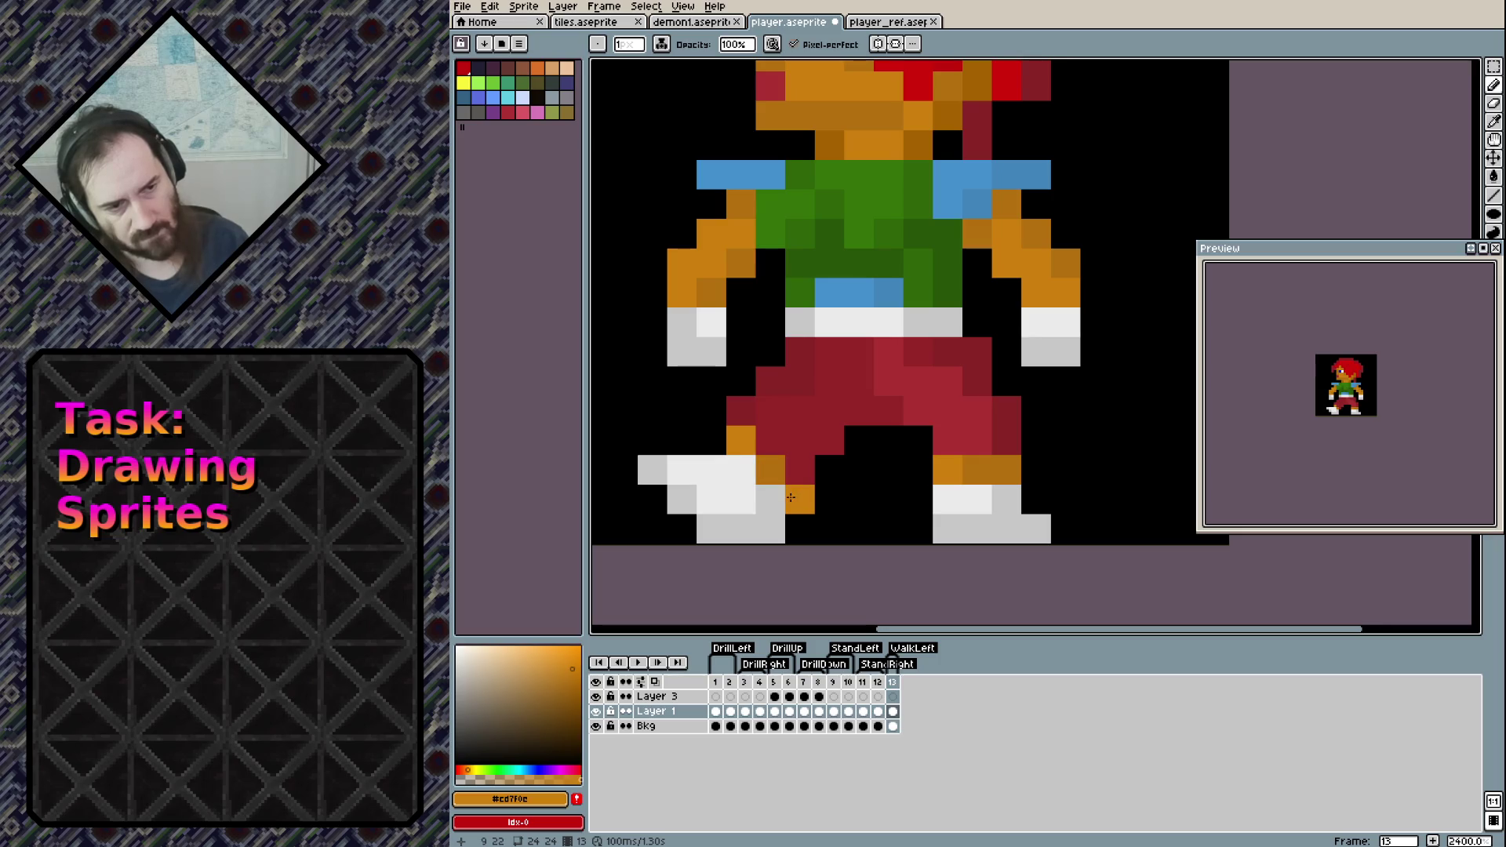
mouse_move(953, 496)
mouse_down()
mouse_move(985, 511)
mouse_move(830, 513)
mouse_move(1042, 497)
mouse_move(793, 510)
mouse_move(878, 502)
mouse_move(986, 370)
mouse_move(956, 437)
mouse_move(1012, 471)
mouse_up()
Add an orange pixel beside the right shoe, then erase and repaint it light grey
click(1020, 471)
alt+click(992, 487)
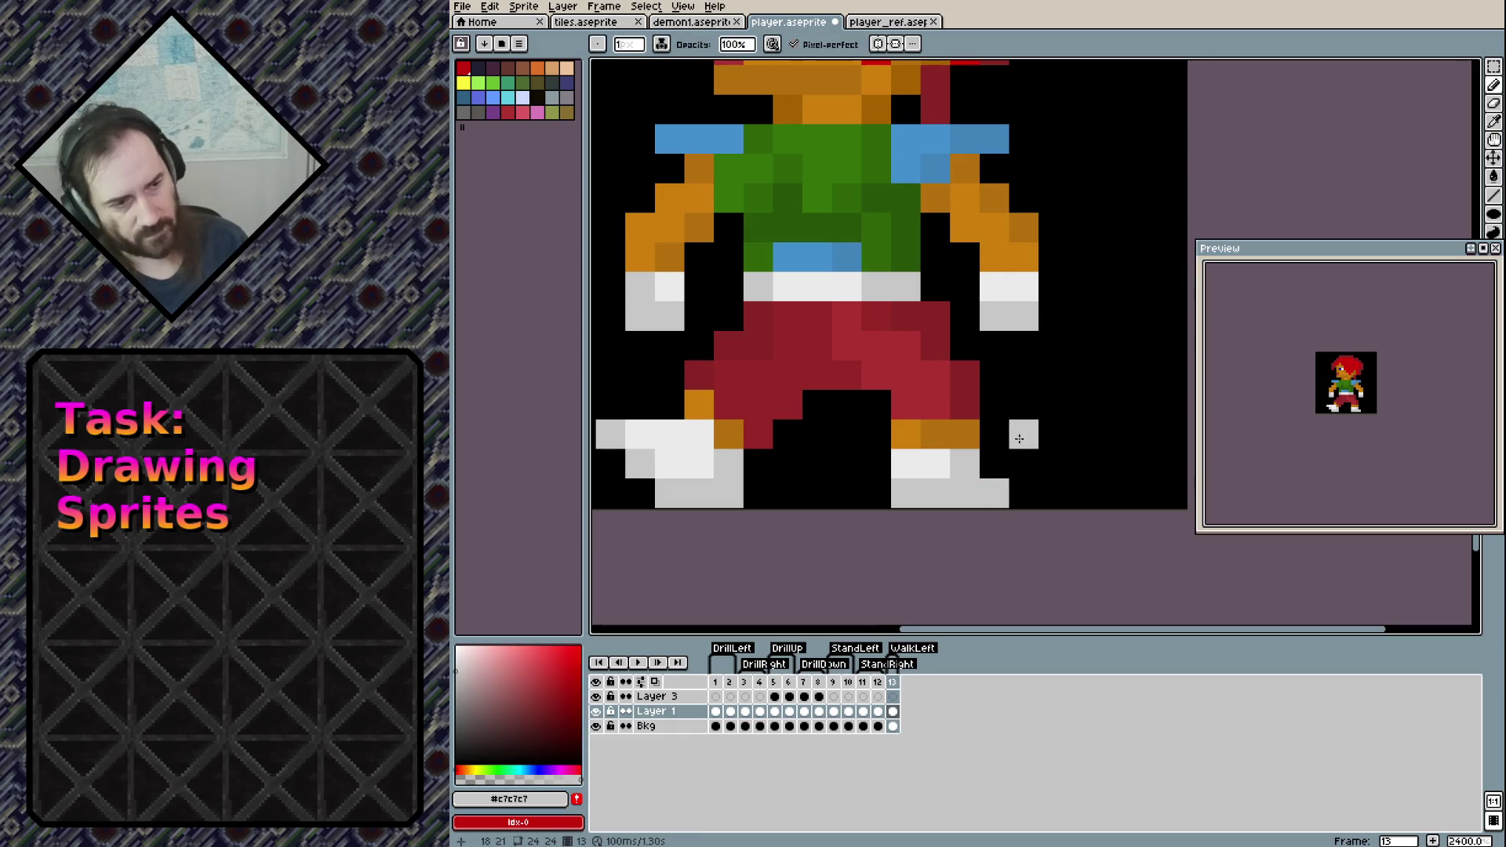
key(e)
click(906, 463)
click(935, 462)
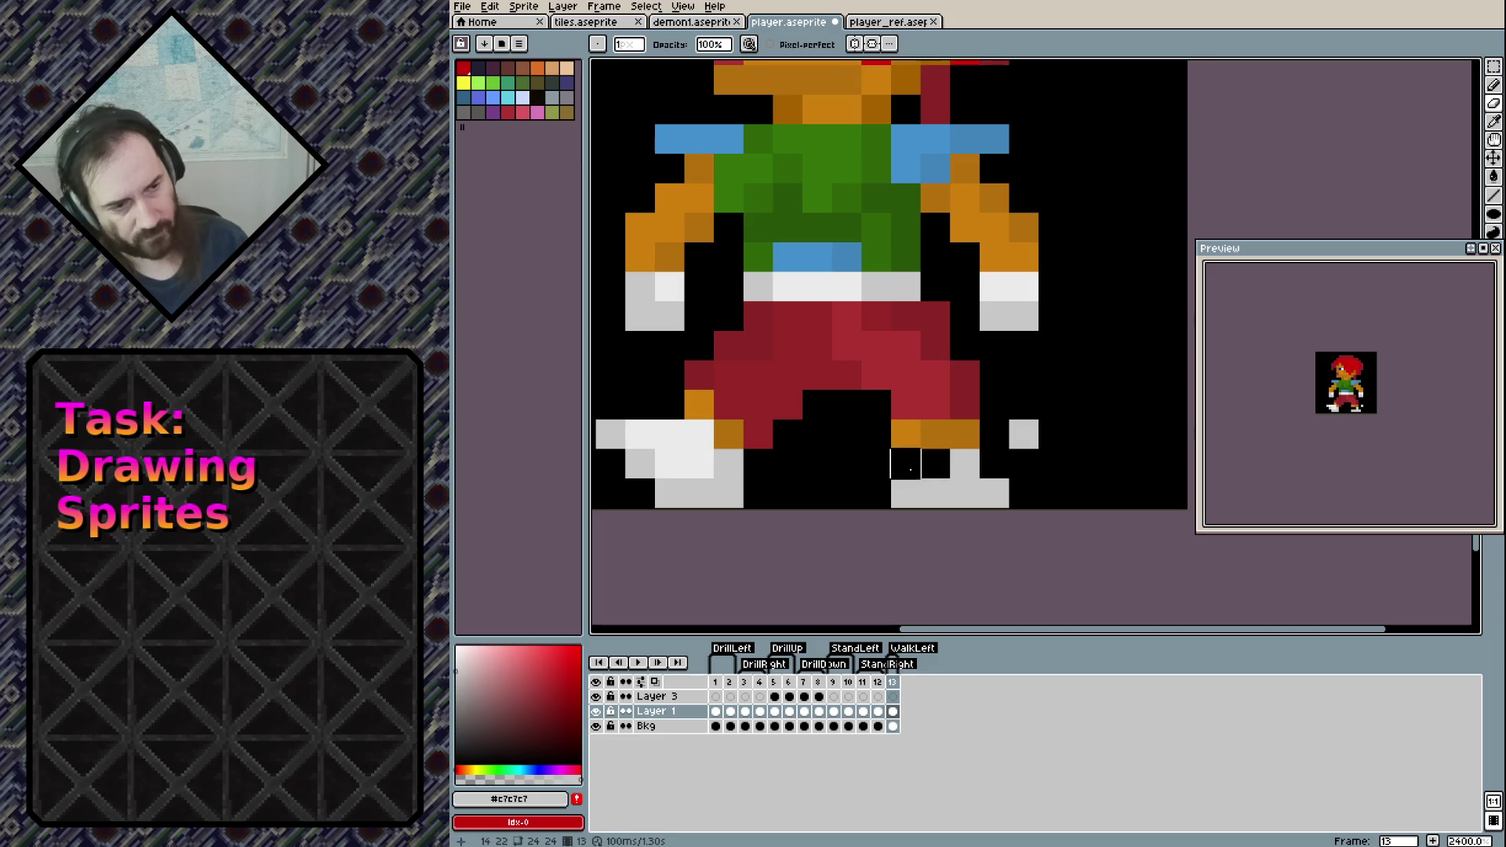
click(914, 486)
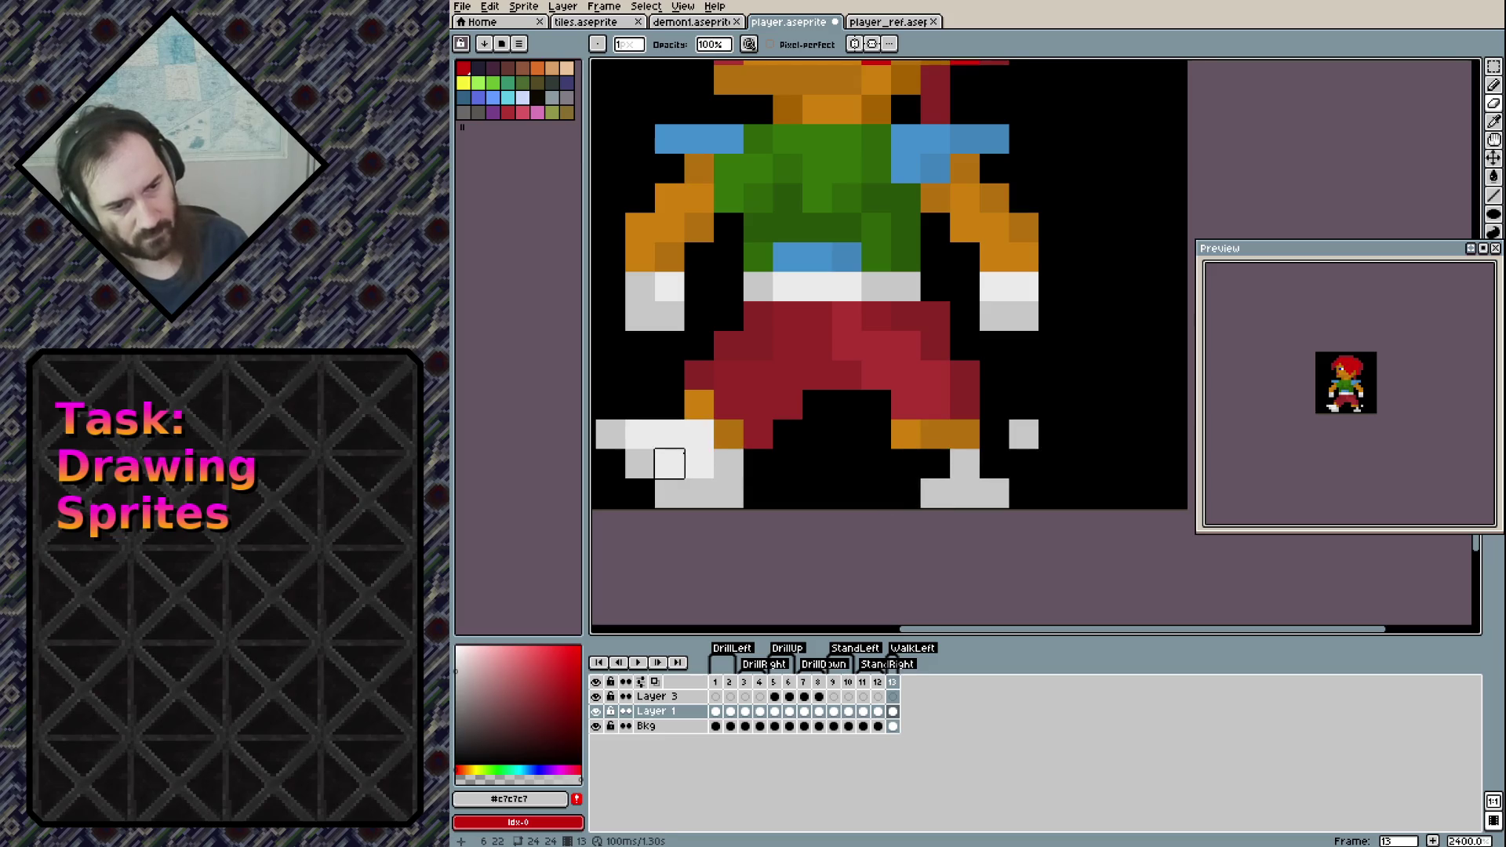
key(b)
alt+click(961, 461)
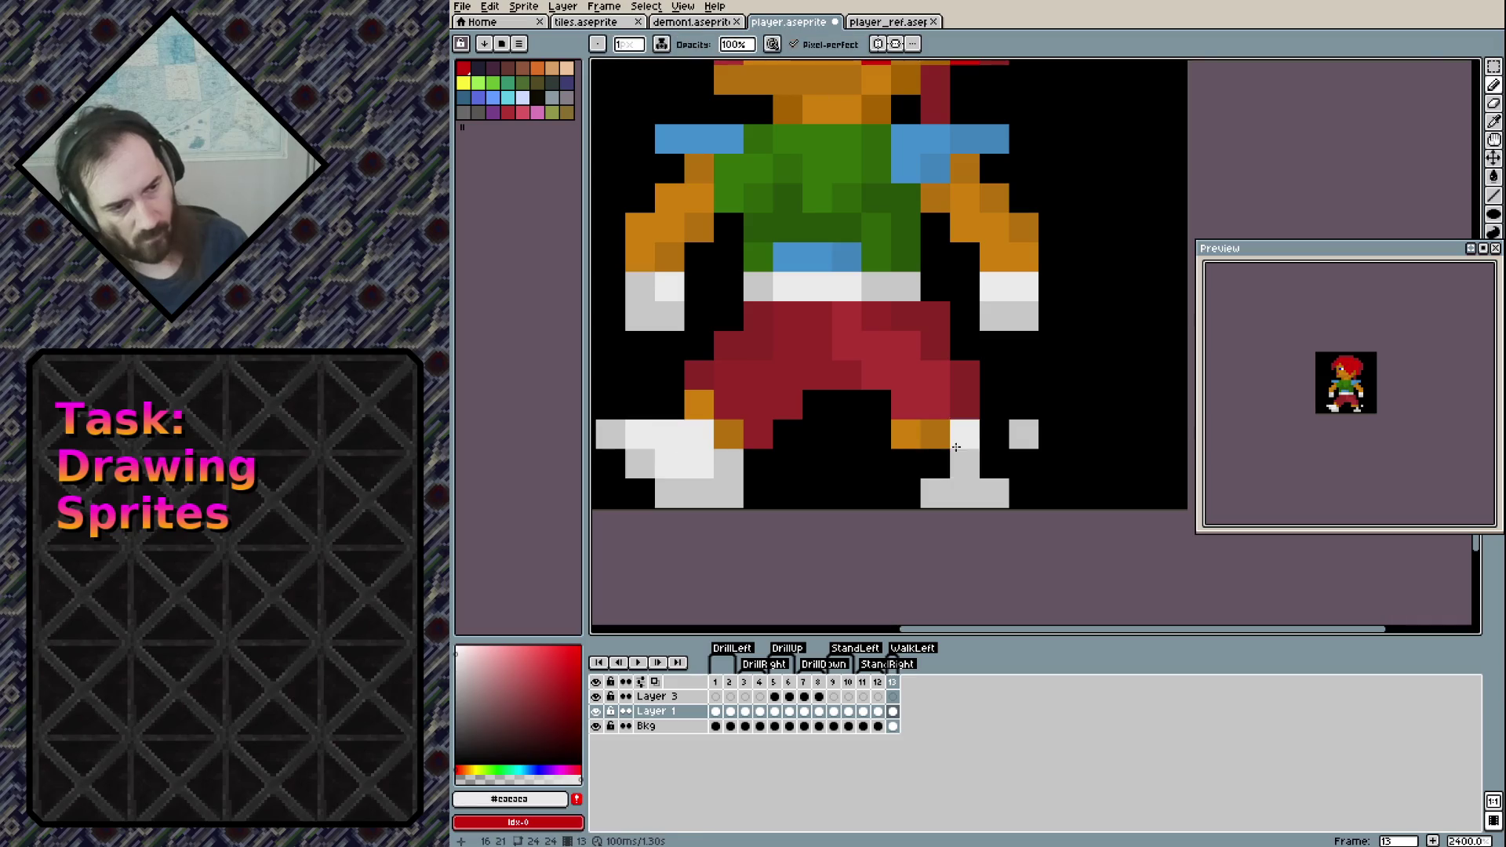
drag(995, 463, 995, 434)
Remove a stray orange pixel and paint grey pixels onto the right shoe
key(e)
click(906, 434)
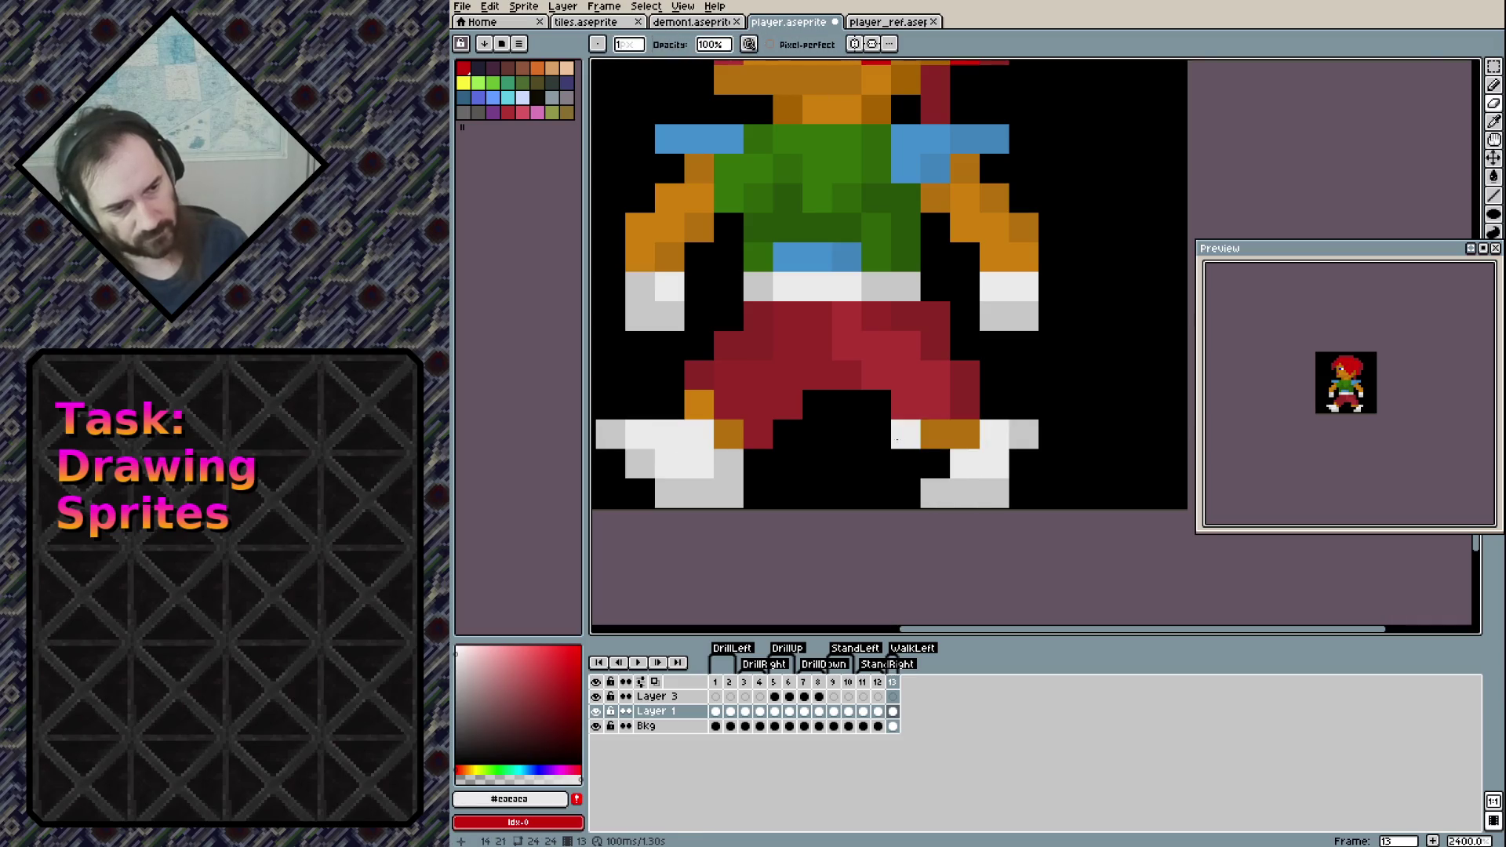
drag(891, 376, 968, 410)
key(b)
alt+click(1086, 528)
click(1086, 499)
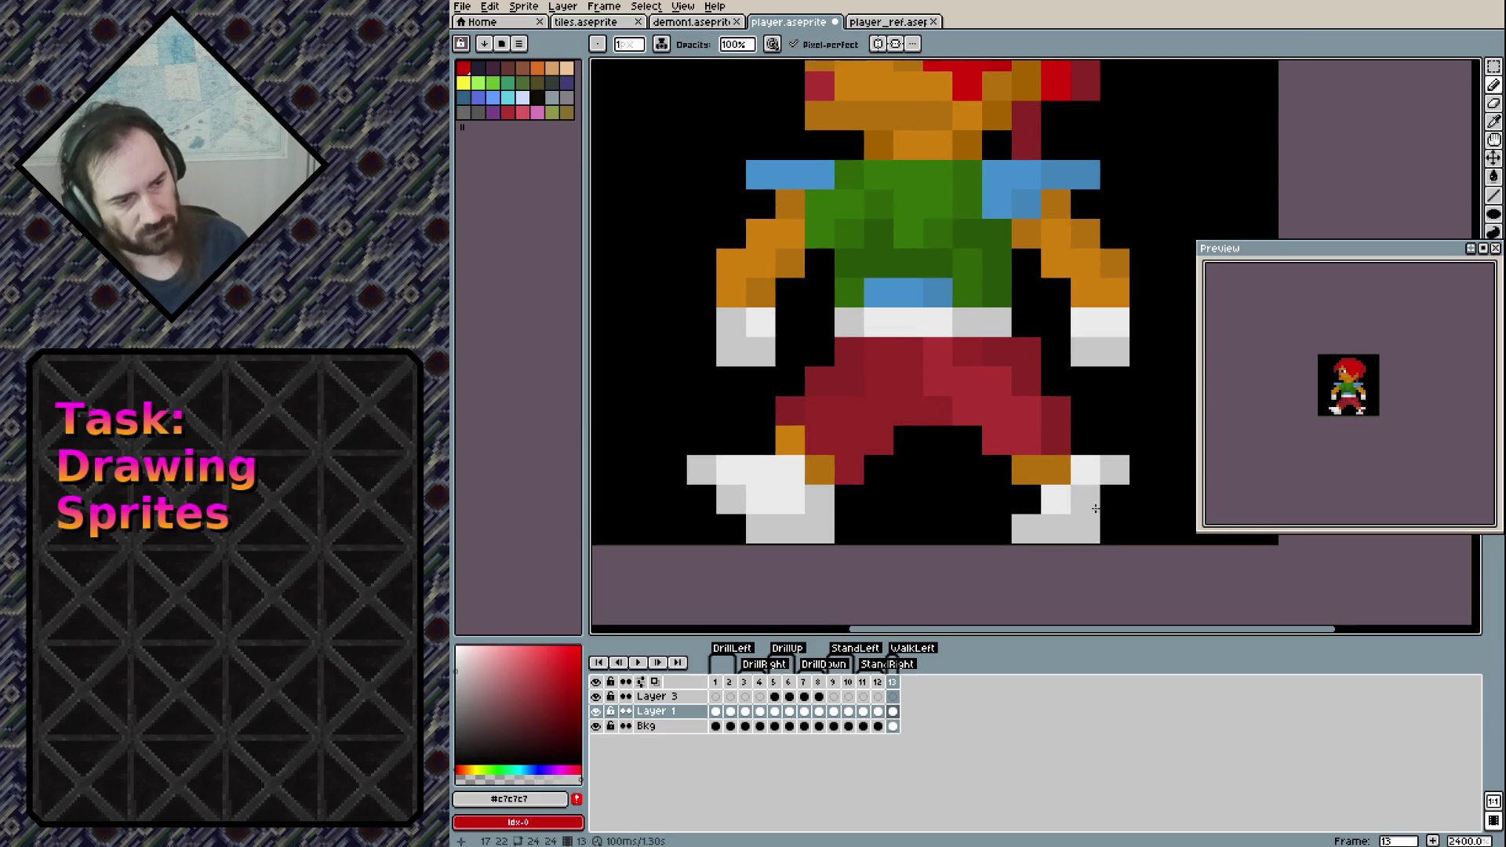
click(1114, 498)
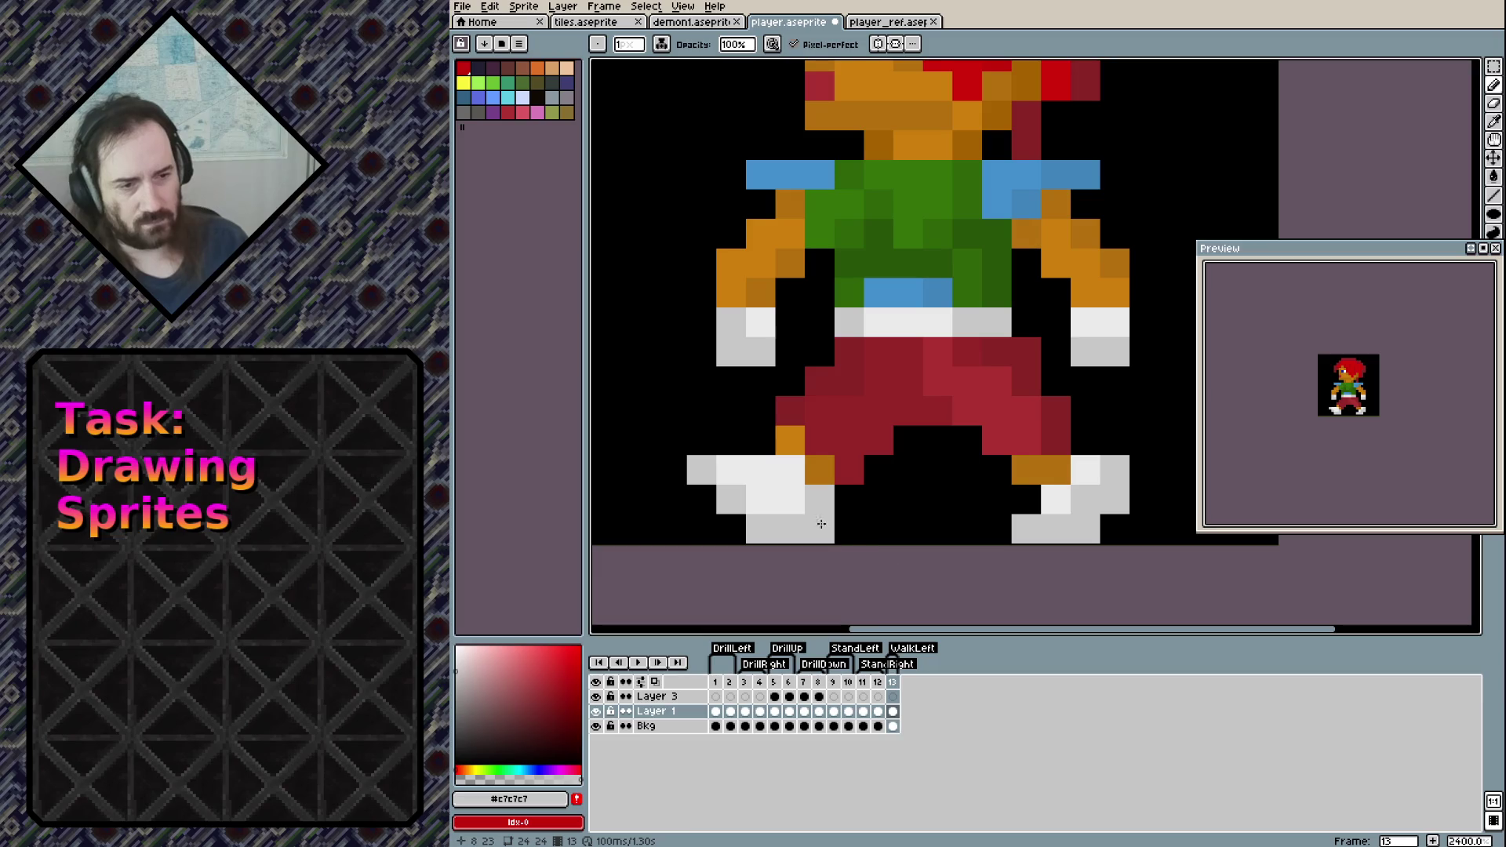
Tidy the left shoe by removing stray grey pixels beside it
key(e)
click(702, 469)
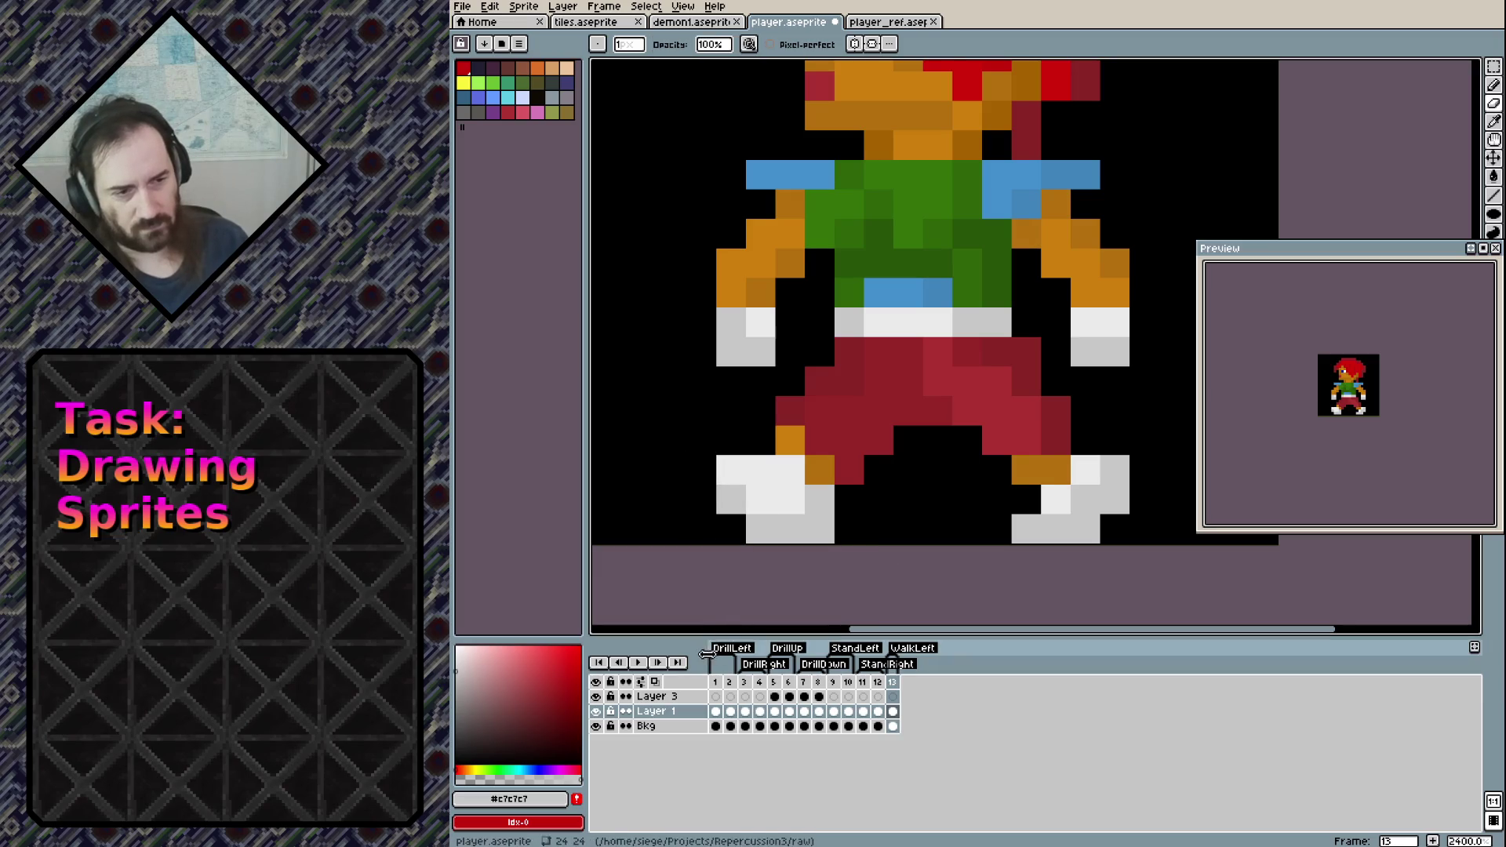
key(b)
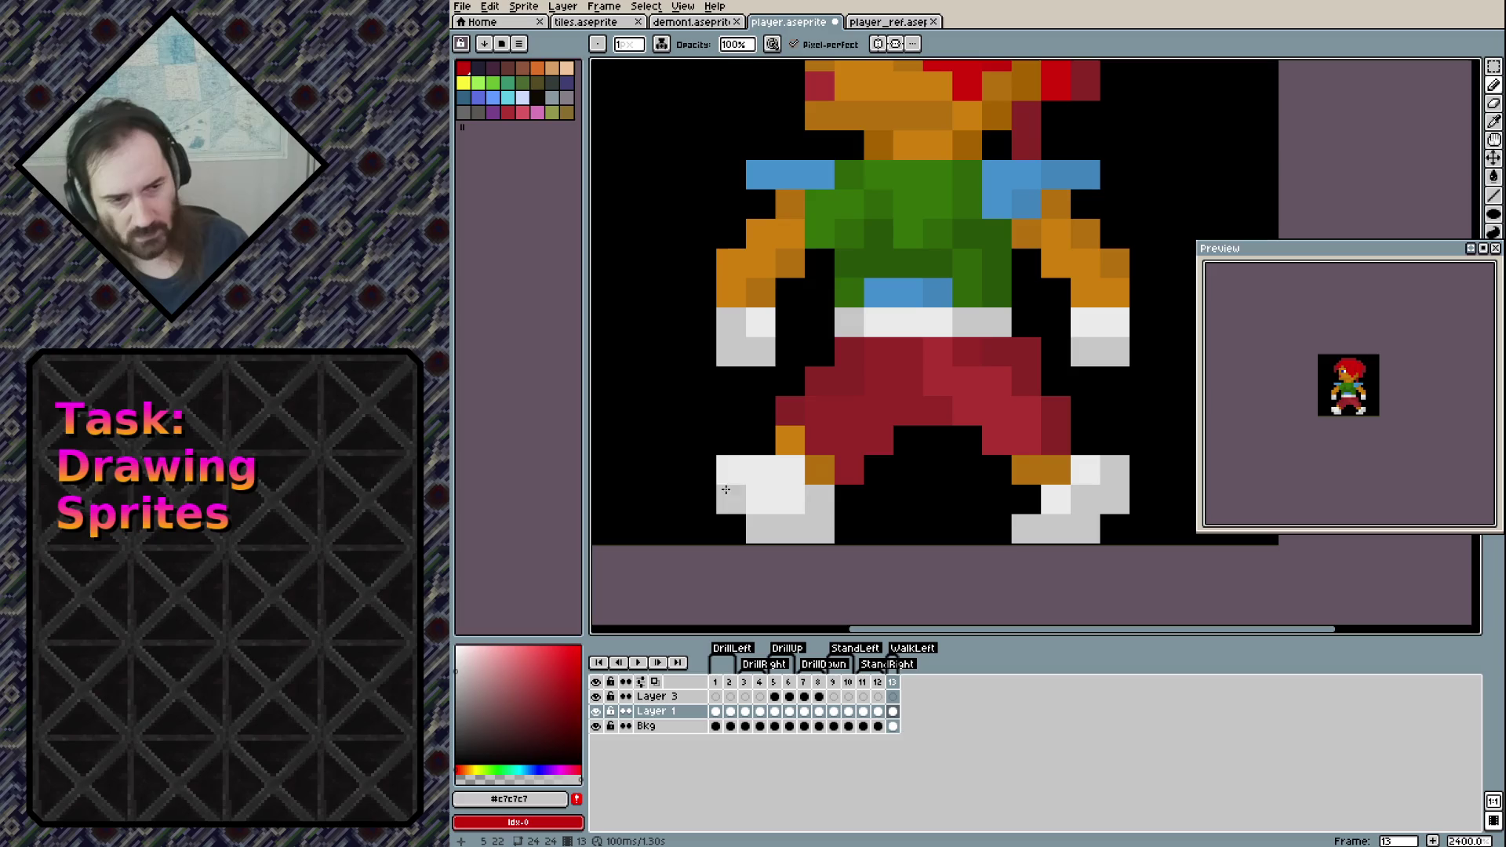
click(730, 470)
key(e)
click(761, 470)
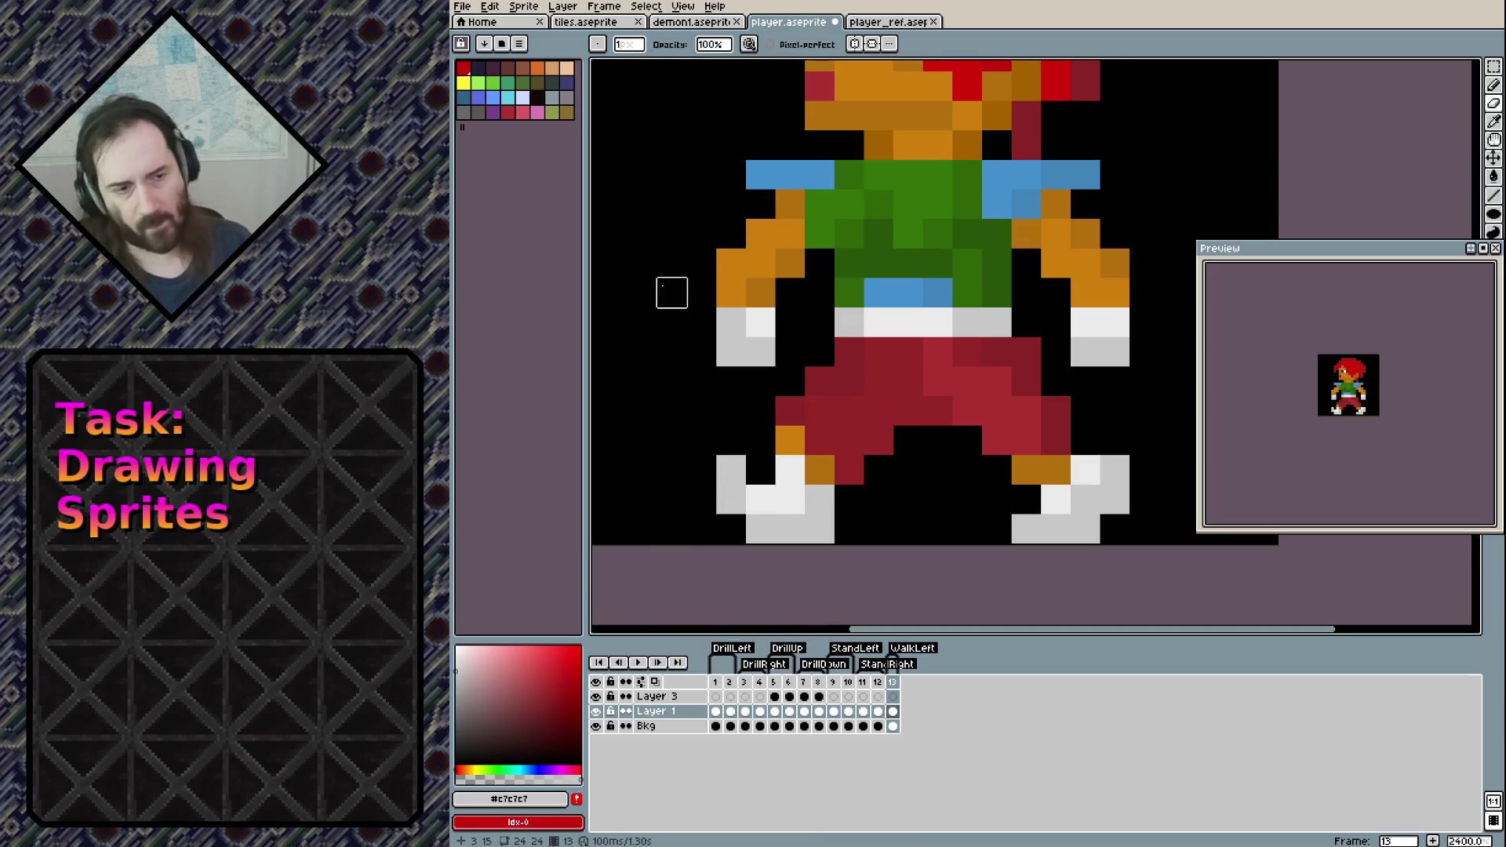
Save player.aseprite and add a new frame 14
mouse_move(878, 292)
mouse_down()
mouse_move(907, 417)
mouse_move(878, 391)
mouse_move(862, 339)
mouse_up()
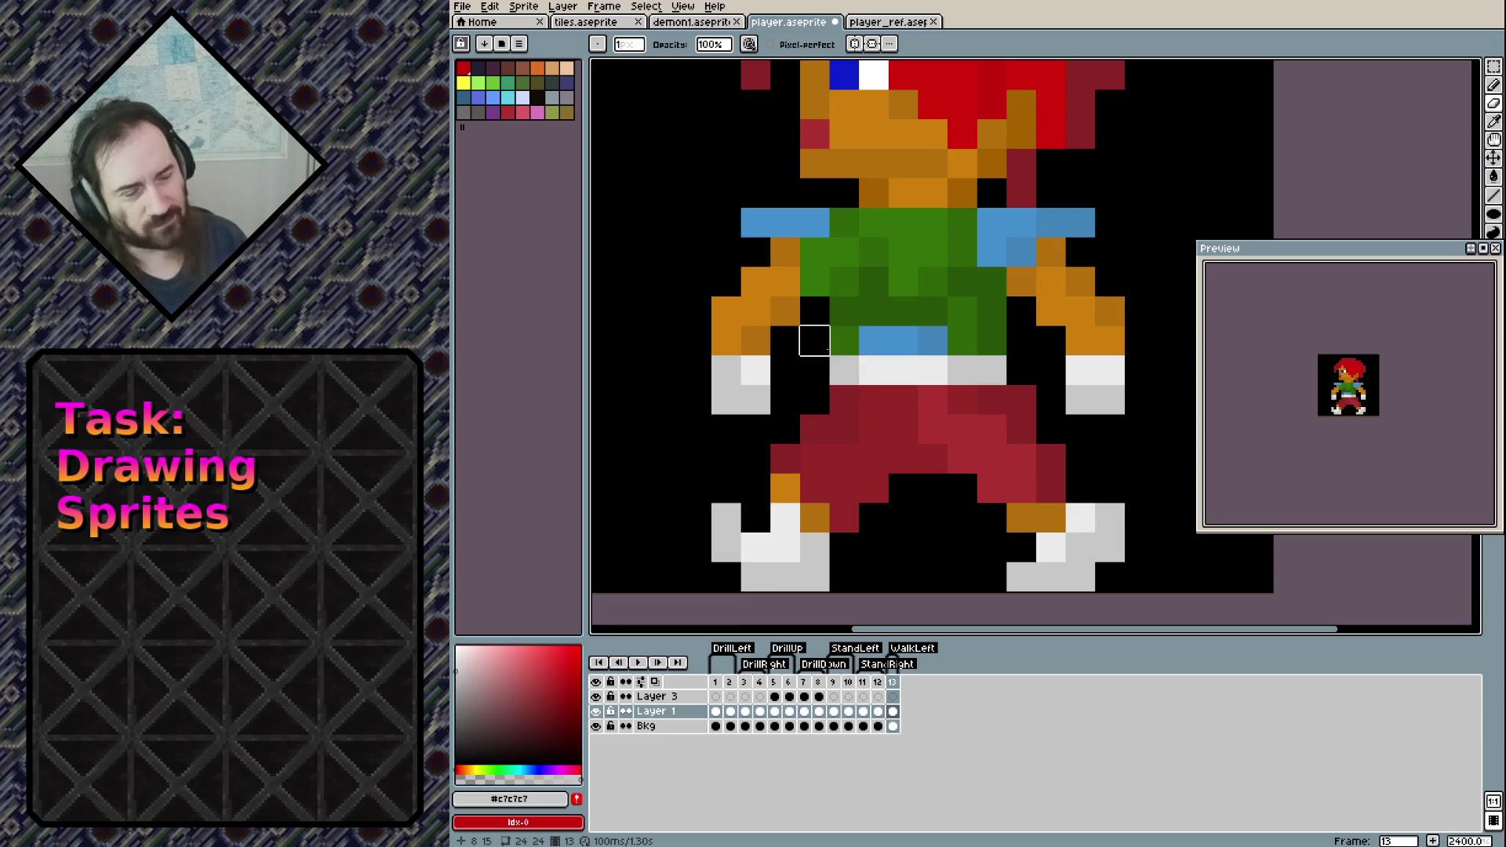
mouse_move(894, 345)
mouse_down()
mouse_move(887, 413)
mouse_move(806, 539)
mouse_move(861, 414)
mouse_up()
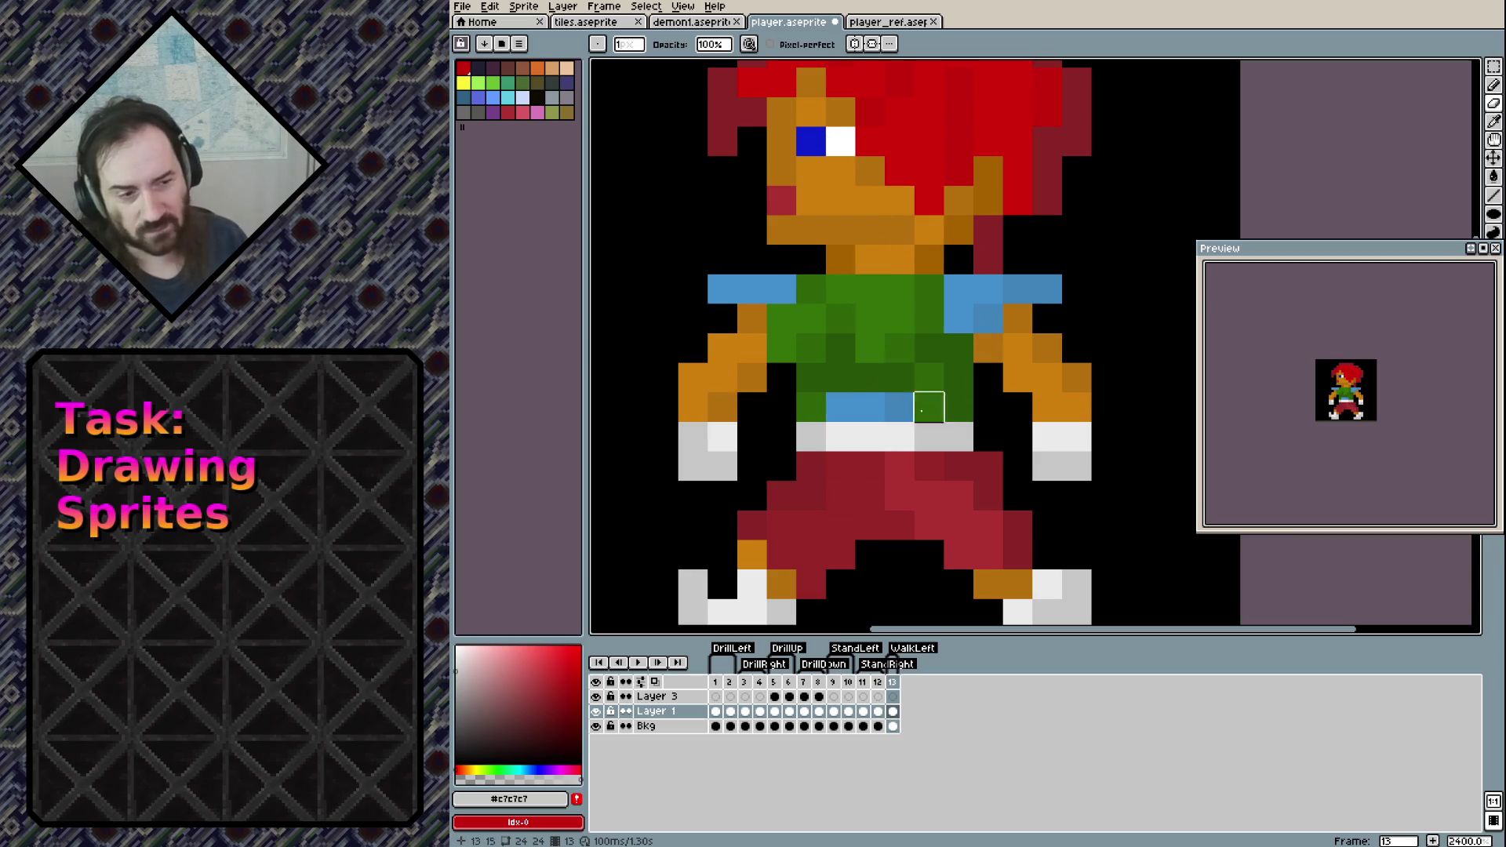
scroll(942, 314, down, 3)
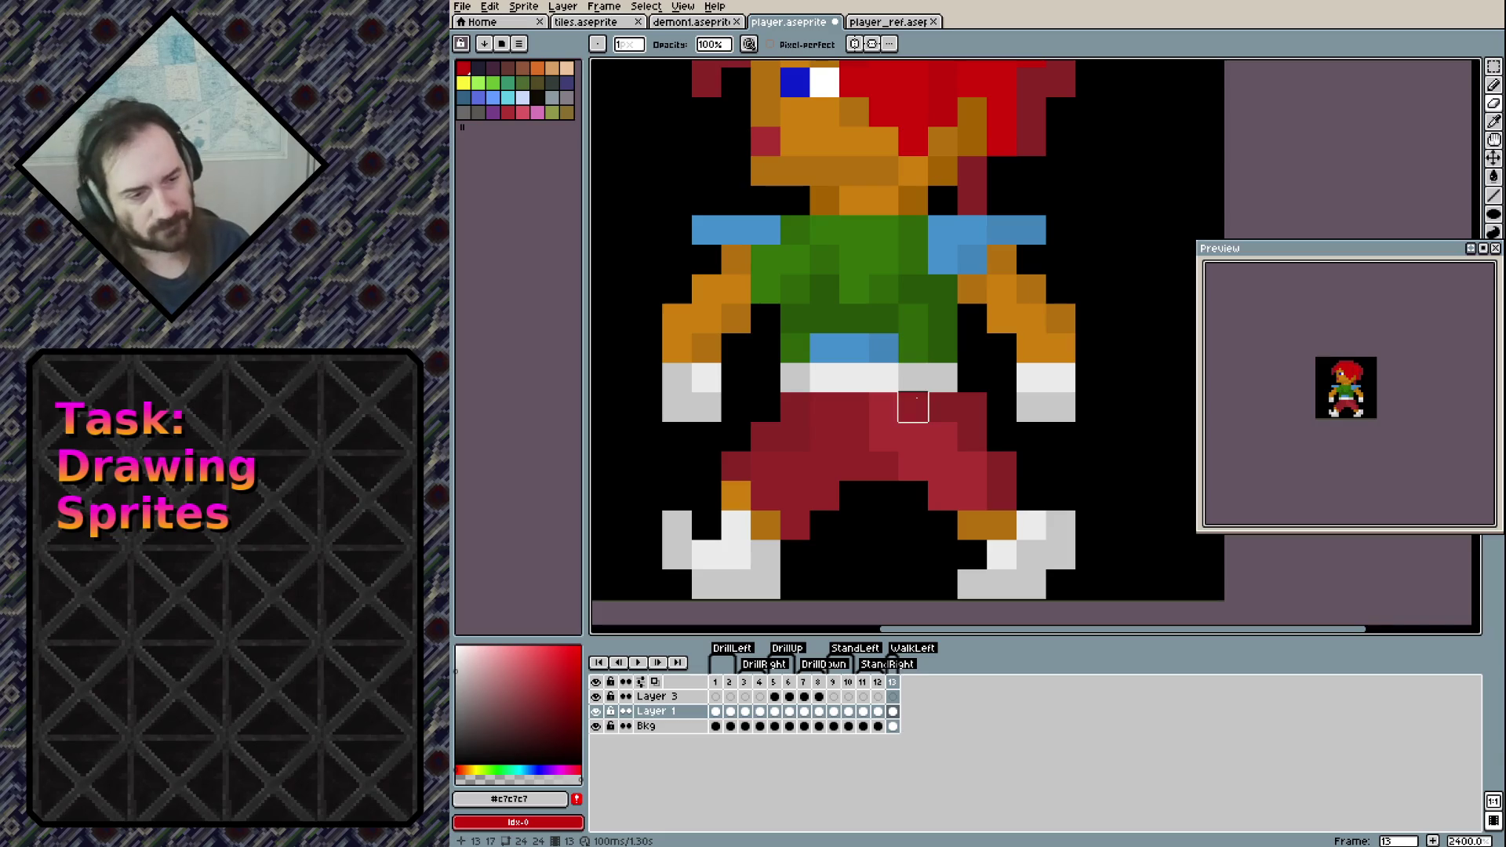
key(ctrl+s)
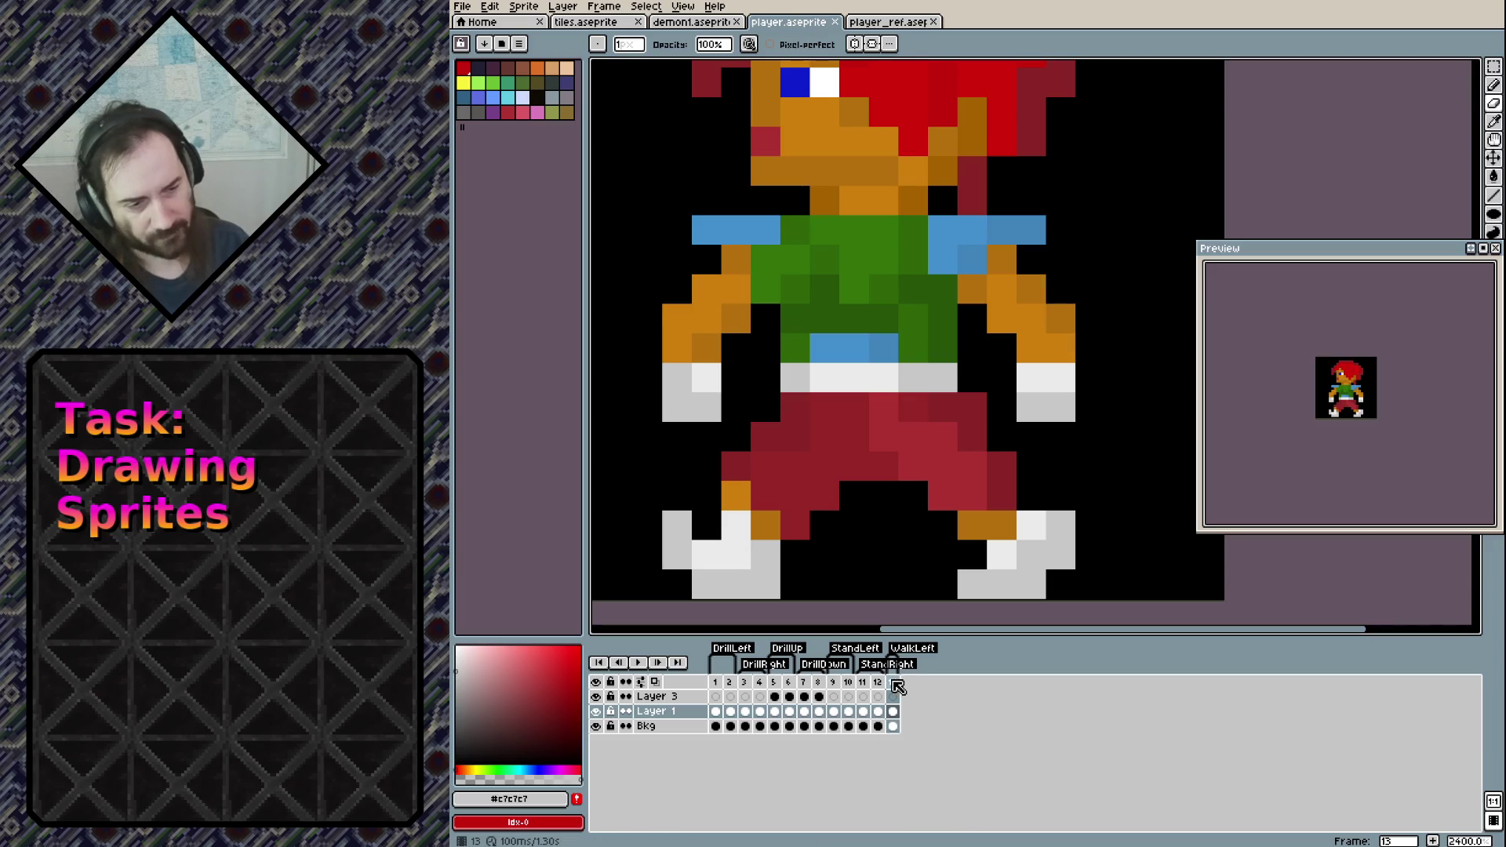
key(alt+n)
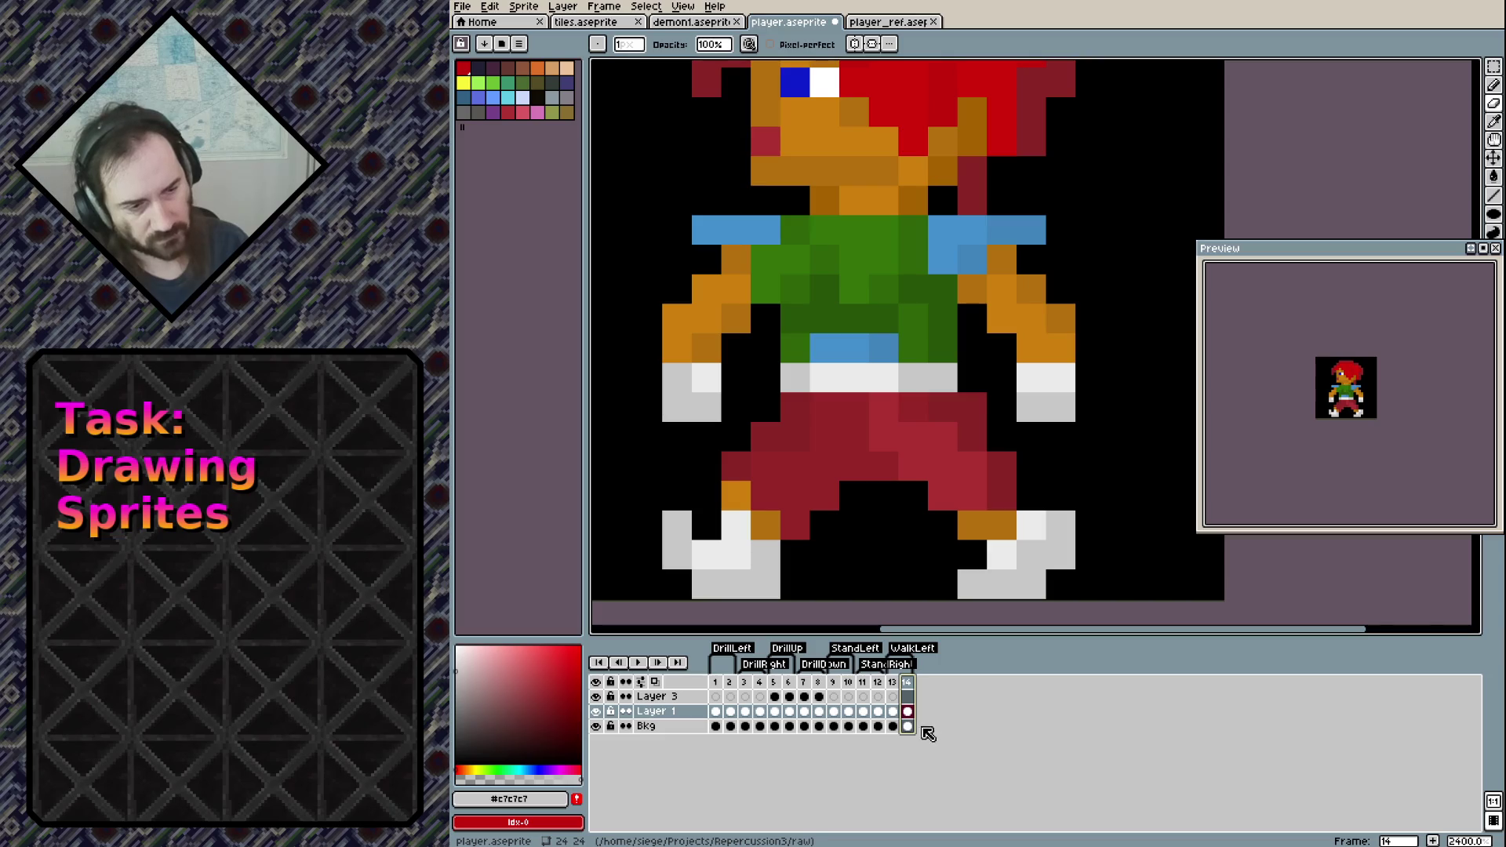
Repaint the trouser thighs in the bright trouser red
drag(942, 524, 947, 462)
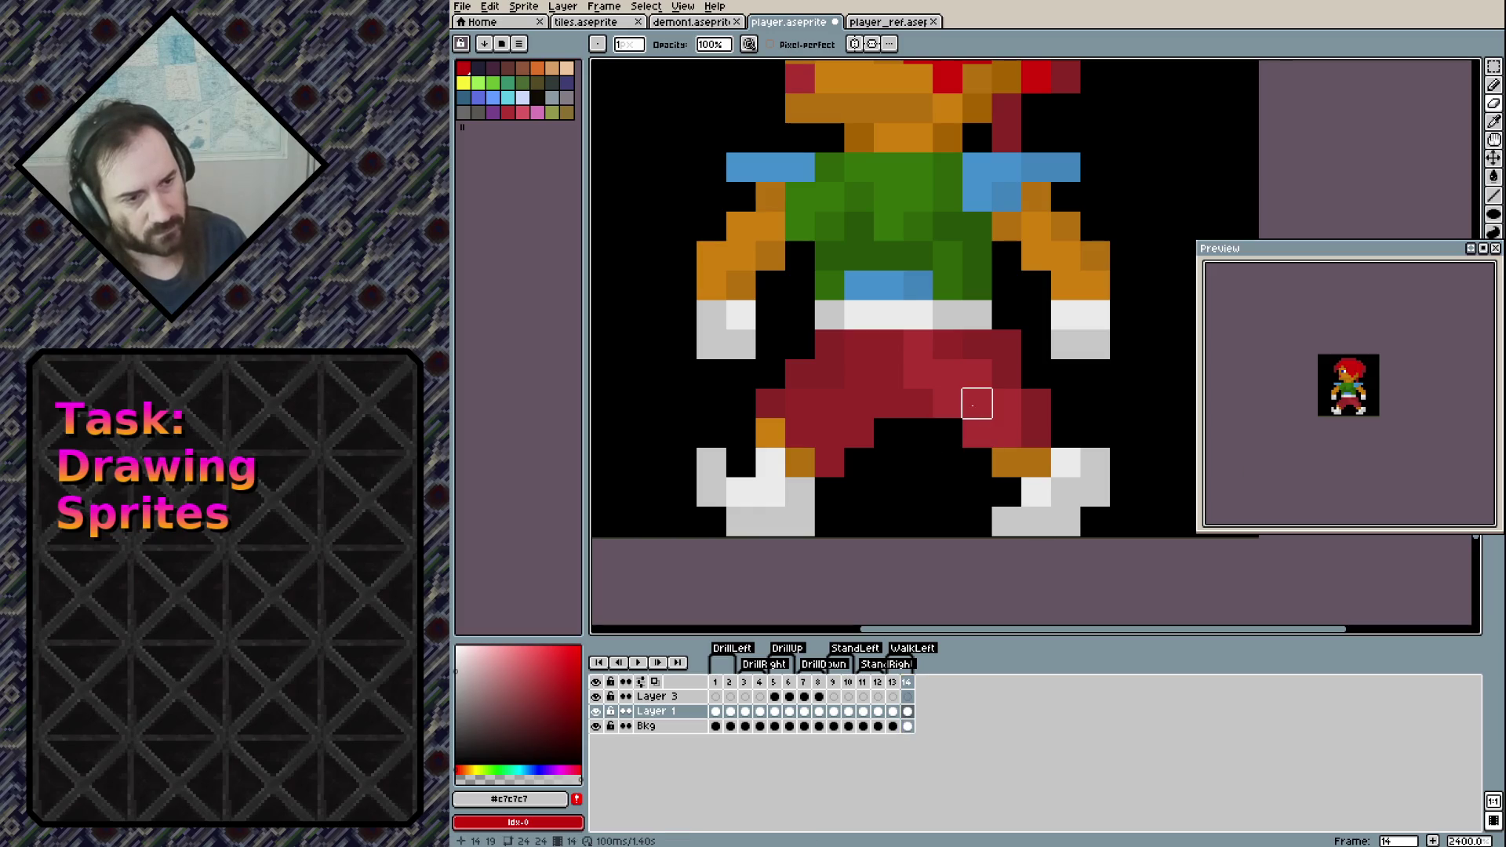
key(b)
alt+click(977, 402)
drag(858, 402, 918, 403)
click(887, 375)
click(828, 405)
click(800, 404)
click(859, 374)
Shade the right leg and crotch dark red and fill the gap between legs bright red
click(887, 346)
key(ctrl+z)
alt+click(887, 345)
click(945, 404)
mouse_move(932, 405)
mouse_down()
mouse_move(977, 404)
mouse_move(976, 374)
mouse_move(1006, 431)
mouse_up()
click(950, 424)
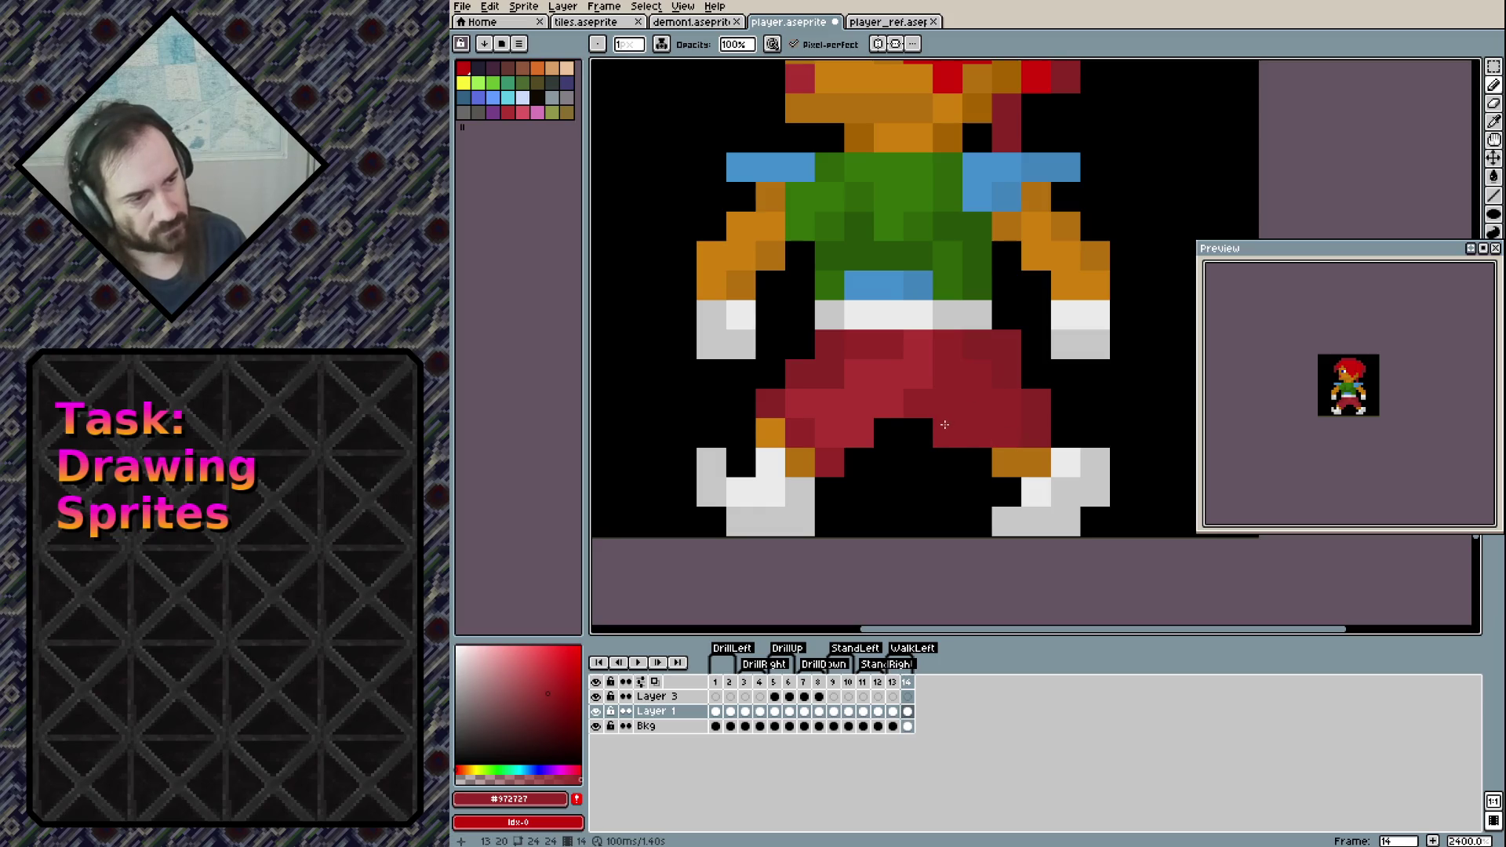
alt+click(888, 374)
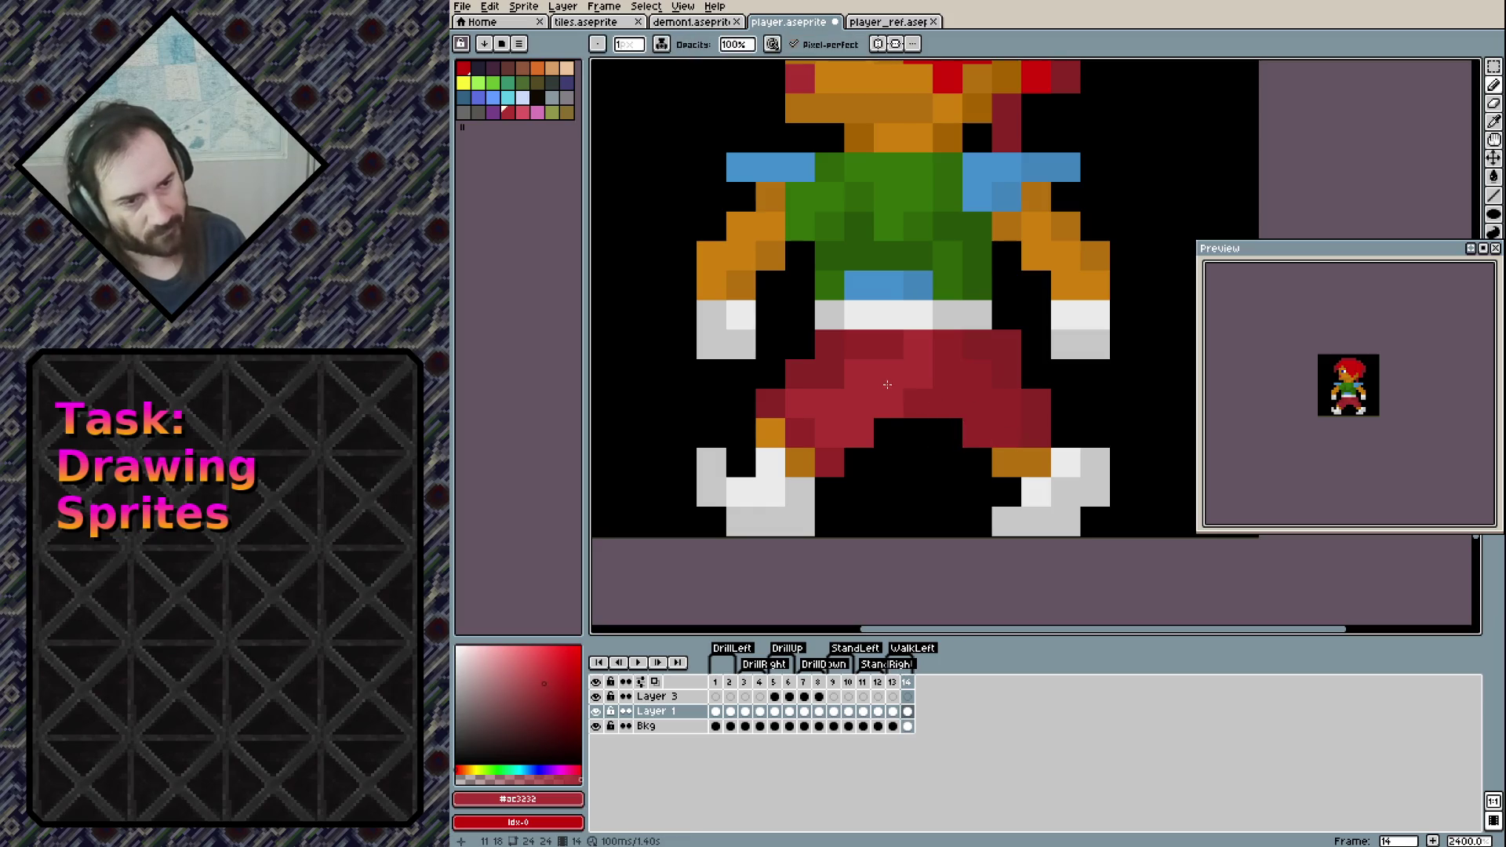
click(886, 467)
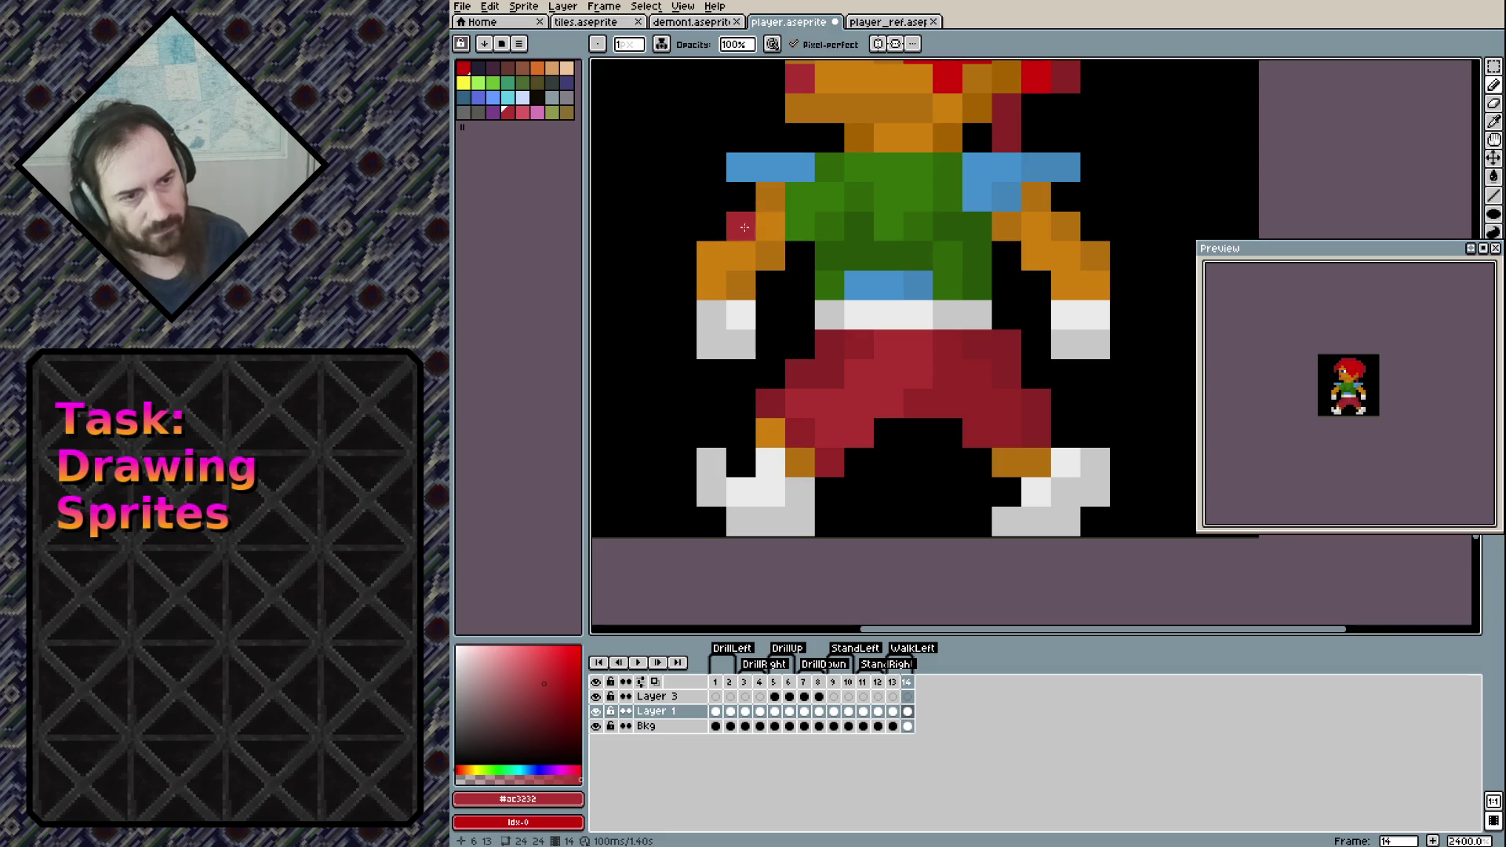
Paint the left torso pixels in the orange skin colour
alt+click(742, 227)
click(800, 228)
click(800, 196)
click(829, 196)
click(829, 227)
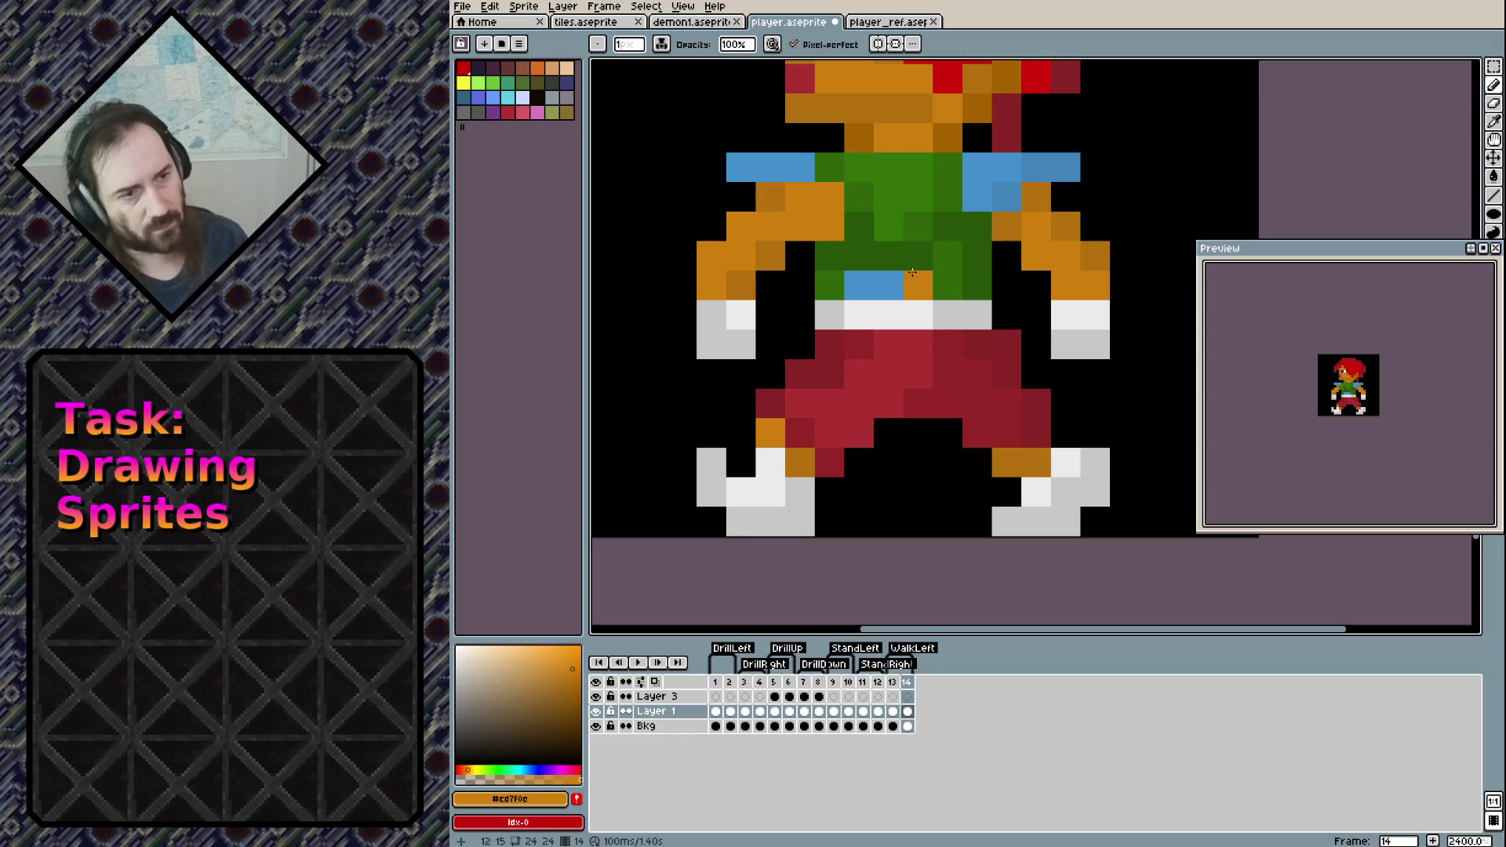
Extend the left shoulder pad with four blue pixels
alt+click(1006, 196)
click(859, 196)
click(859, 167)
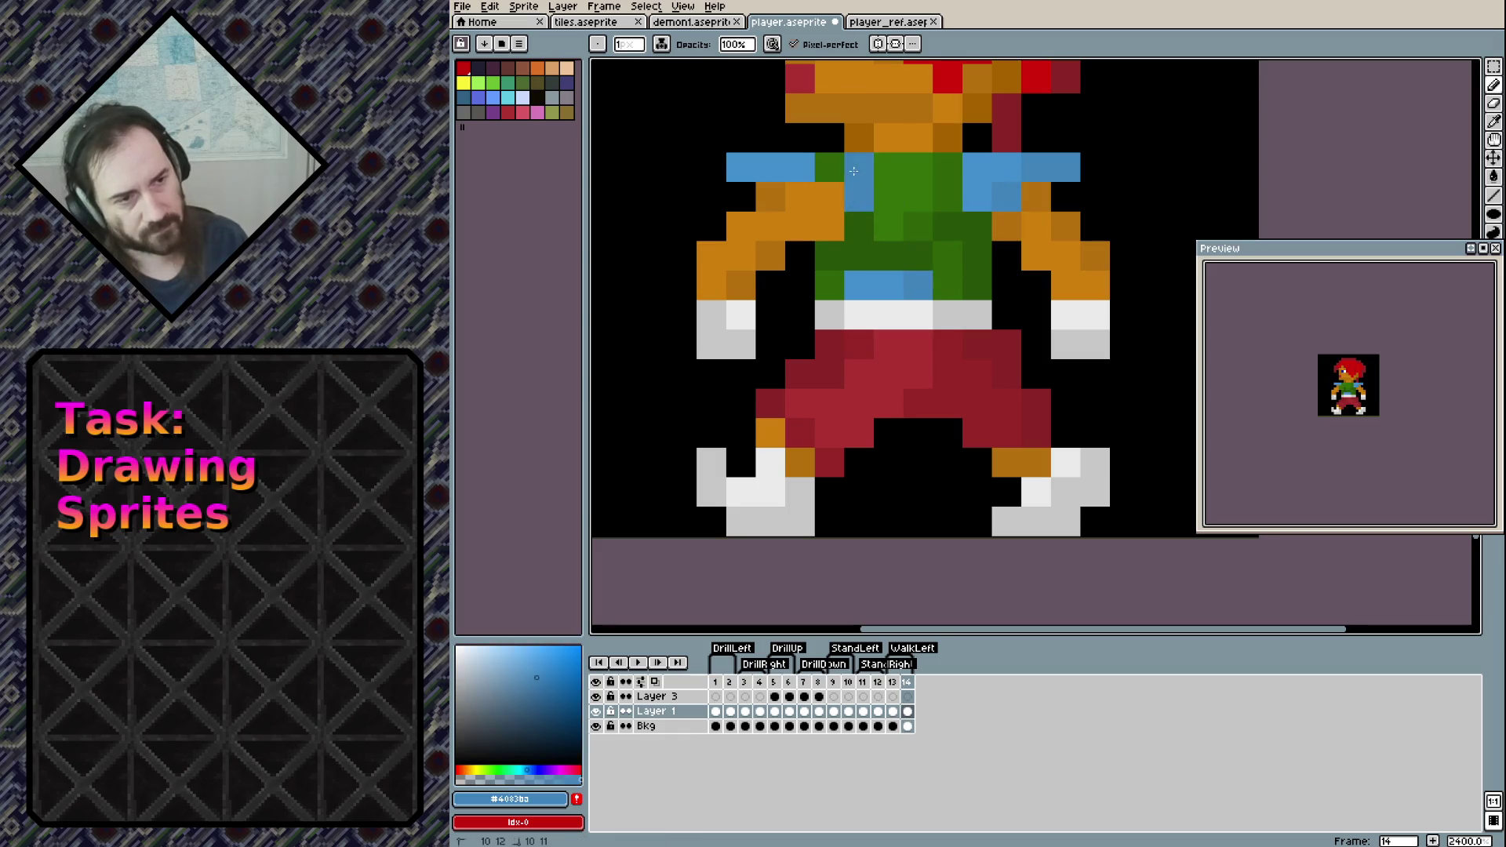
click(830, 167)
click(829, 196)
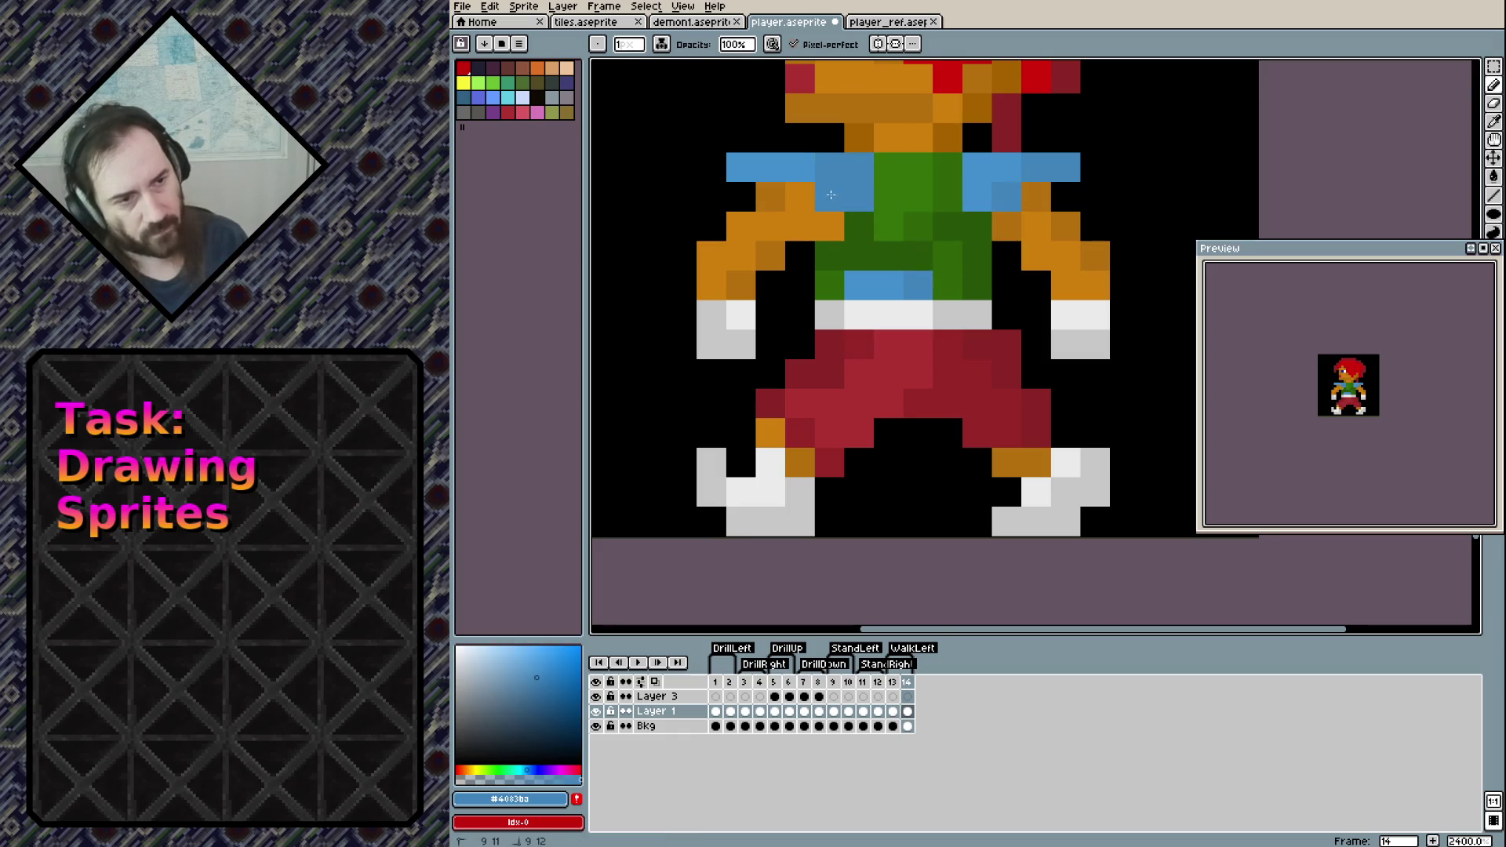
Cover the blue chest pixels with dark green and paint a dark green chest column
alt+click(918, 255)
click(859, 285)
click(890, 283)
click(917, 285)
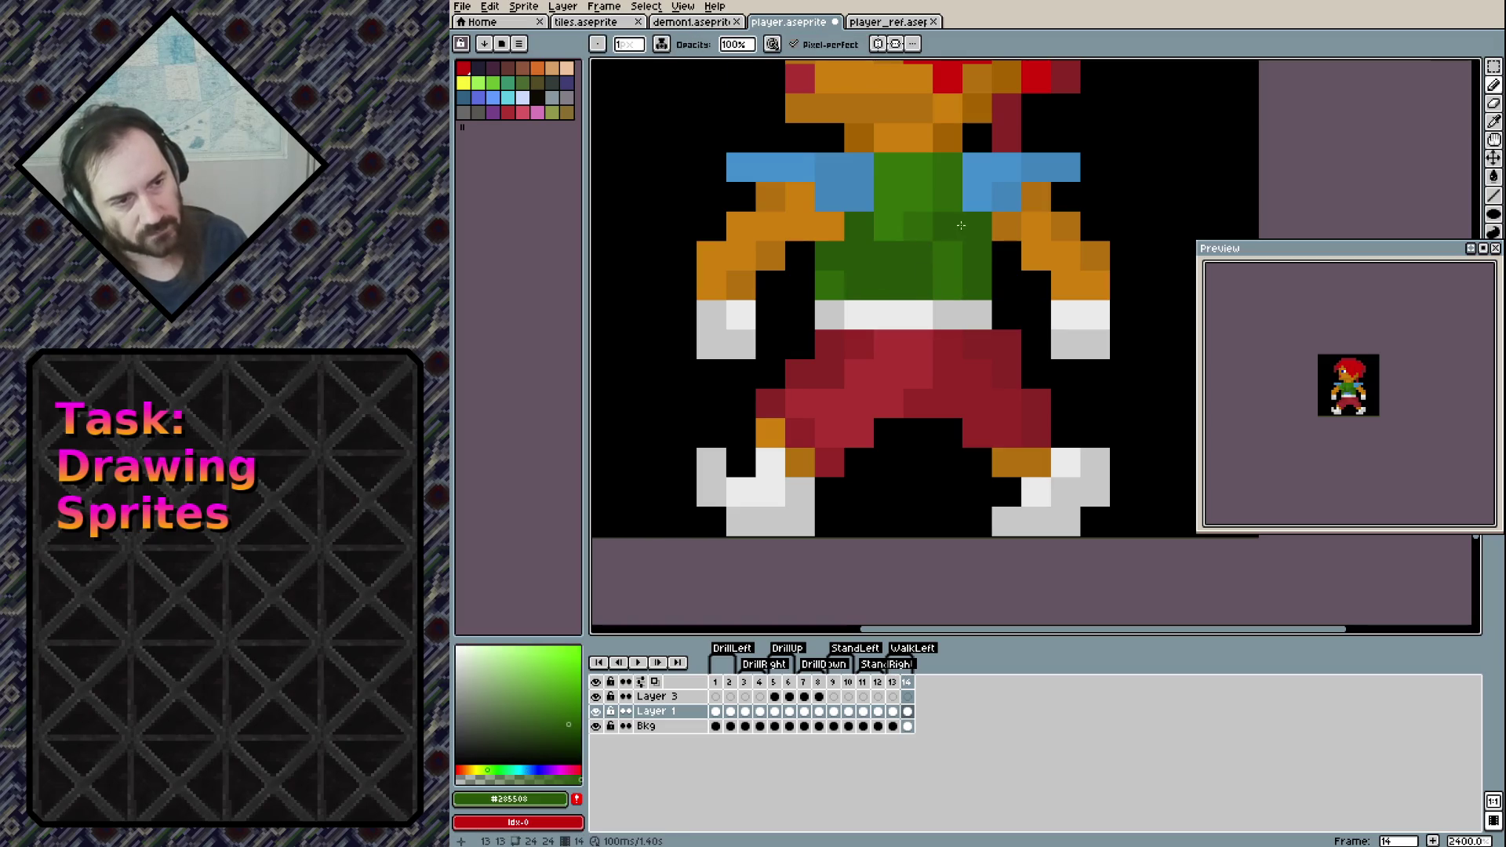
drag(918, 235, 918, 167)
Paint lighter green down the centre and left columns of the chest
click(948, 285)
click(947, 196)
click(947, 167)
click(888, 227)
key(ctrl+z)
alt+click(893, 229)
click(889, 255)
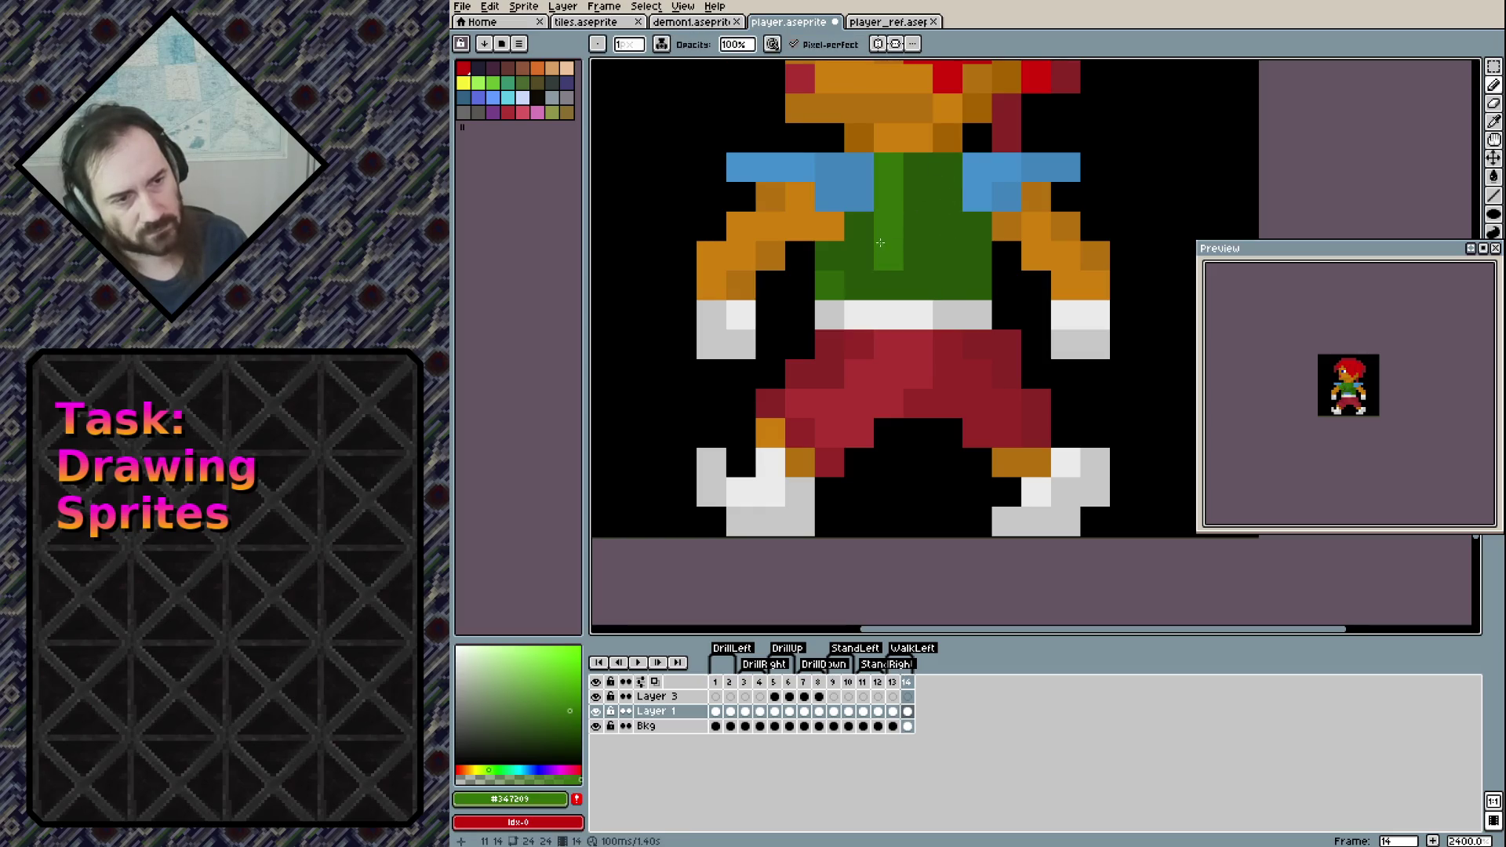
click(889, 286)
drag(859, 227, 859, 285)
click(829, 255)
key(ctrl+z)
click(829, 255)
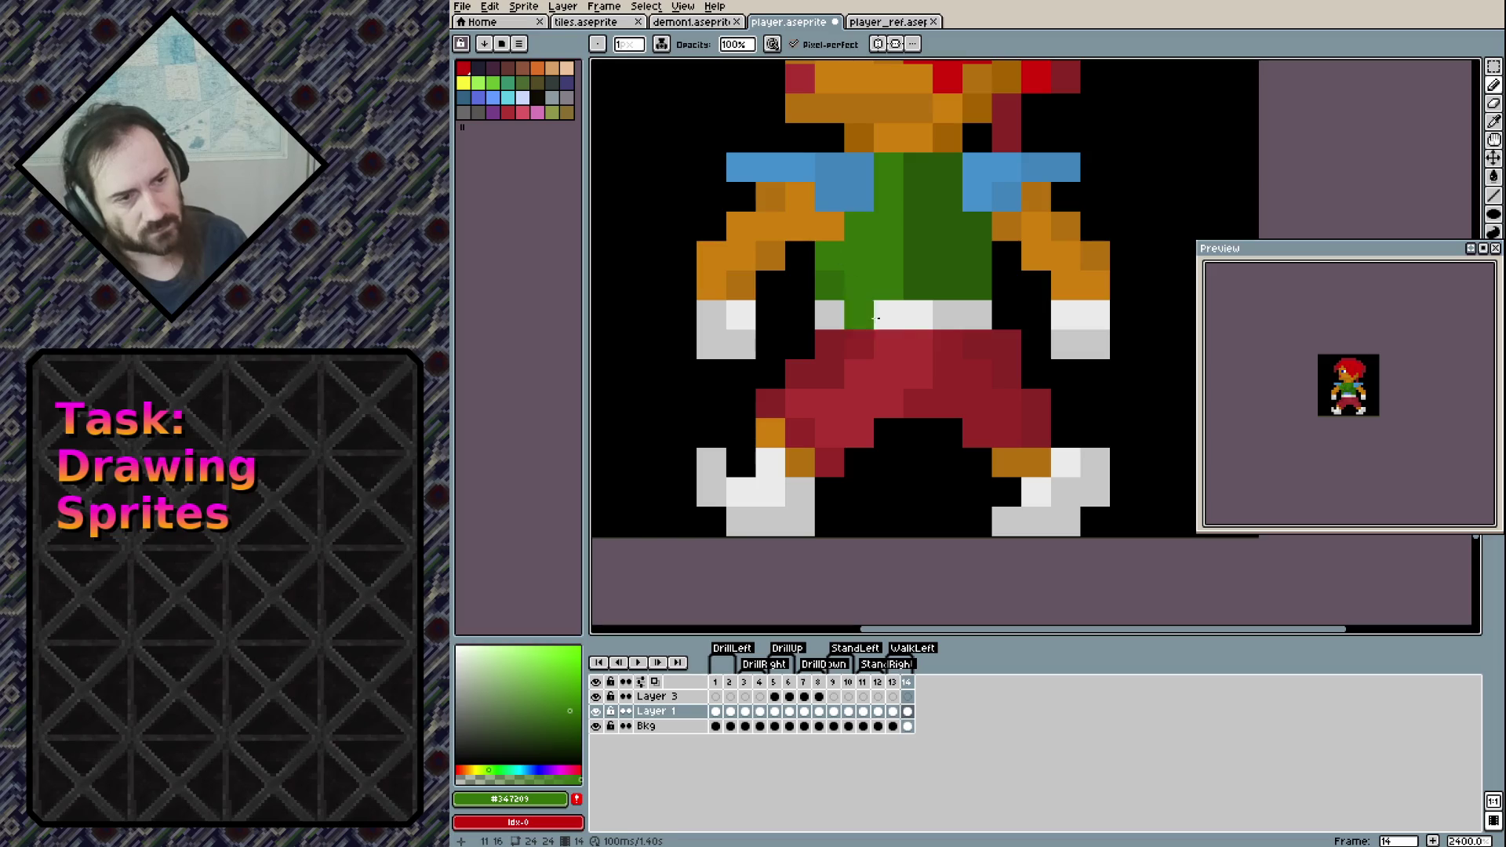
Repaint the top chest row dark green
alt+click(830, 285)
click(888, 167)
click(918, 167)
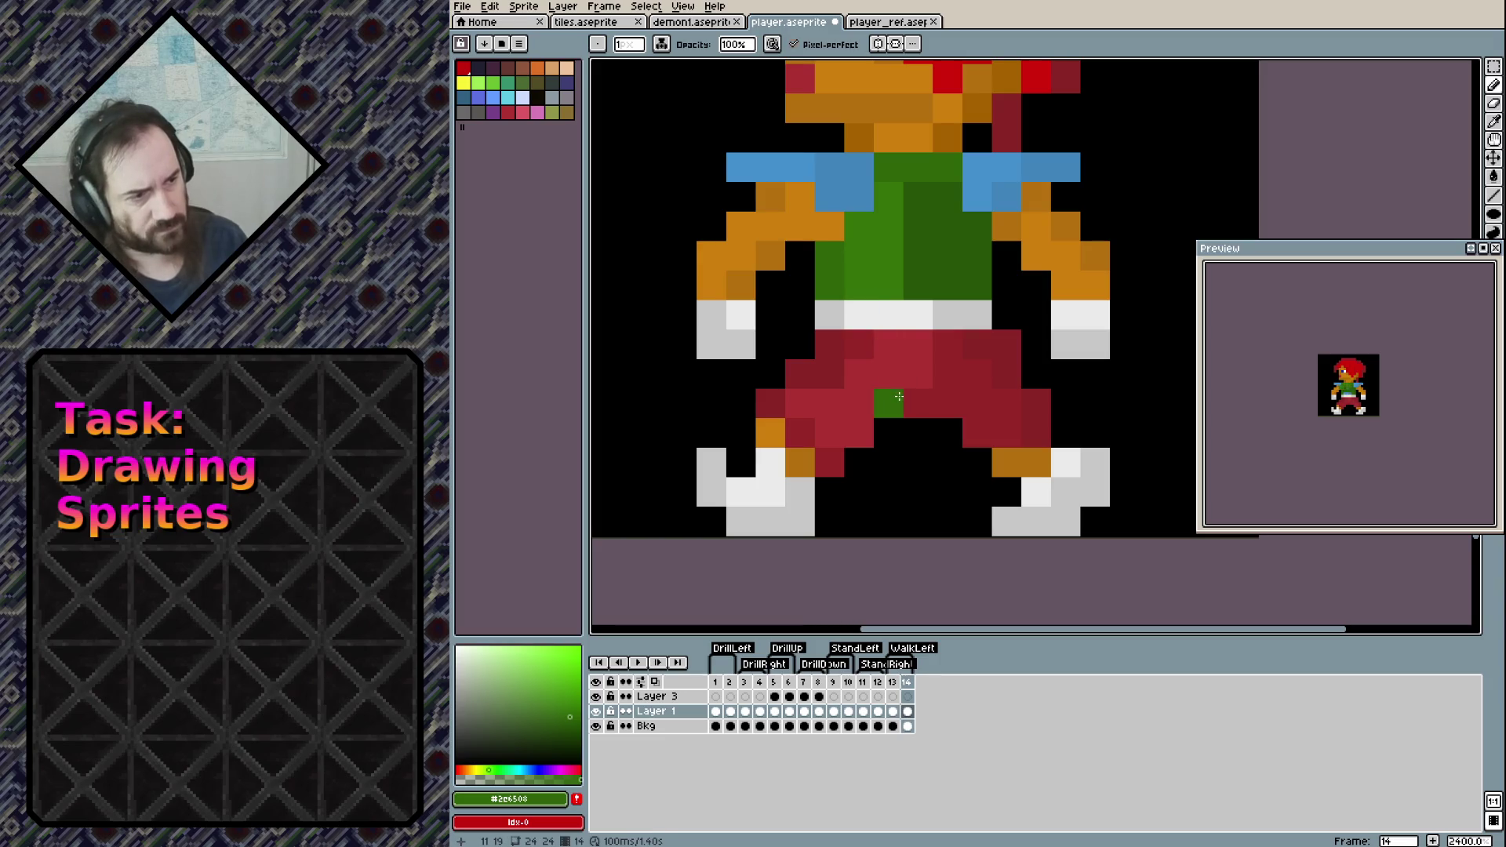
drag(908, 208, 897, 393)
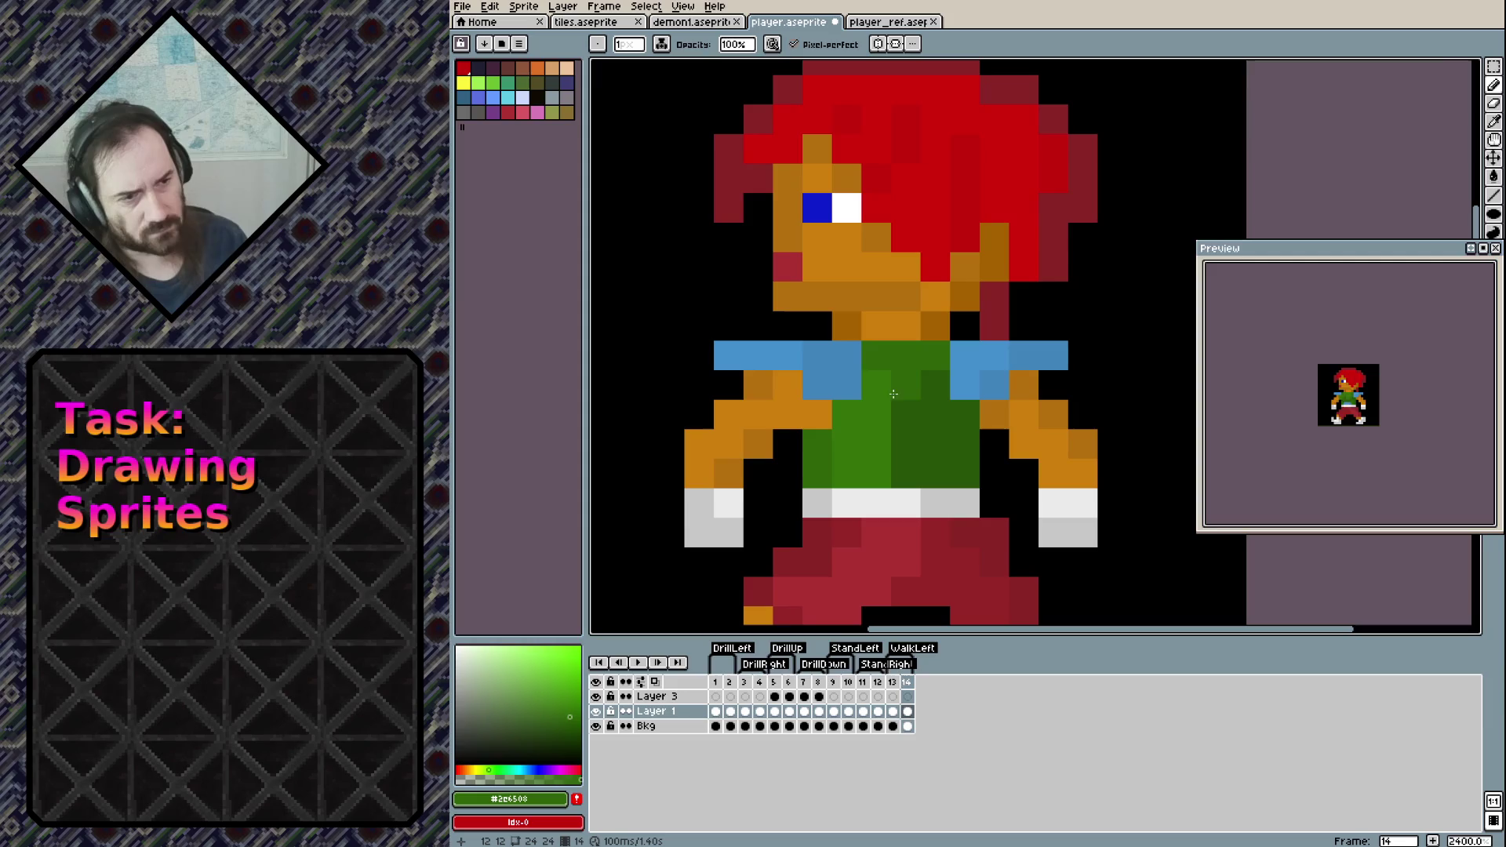
mouse_move(912, 479)
mouse_down()
mouse_move(897, 387)
mouse_move(908, 405)
mouse_up()
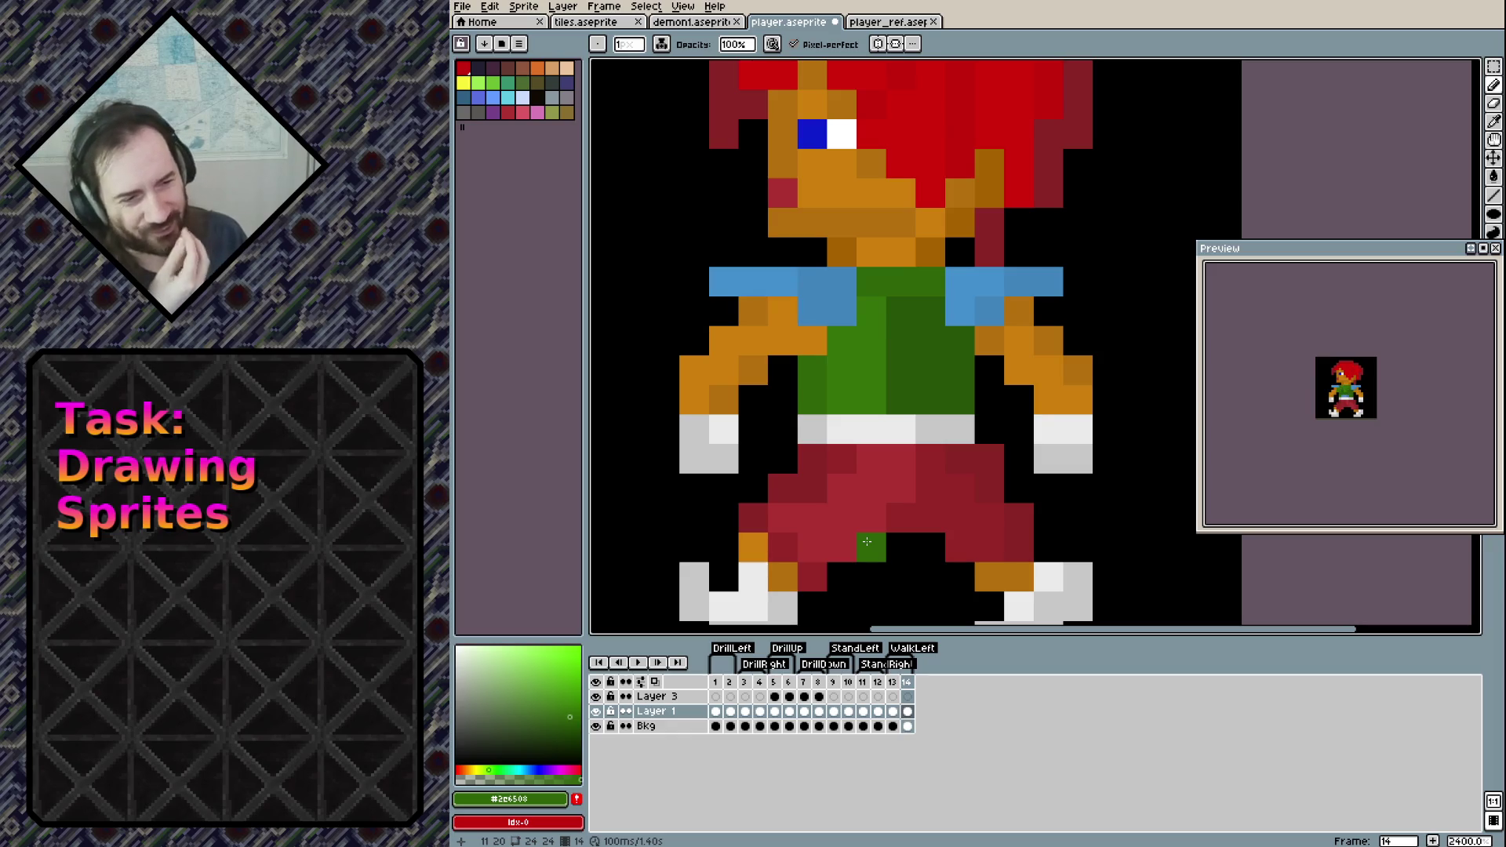
drag(867, 541, 815, 506)
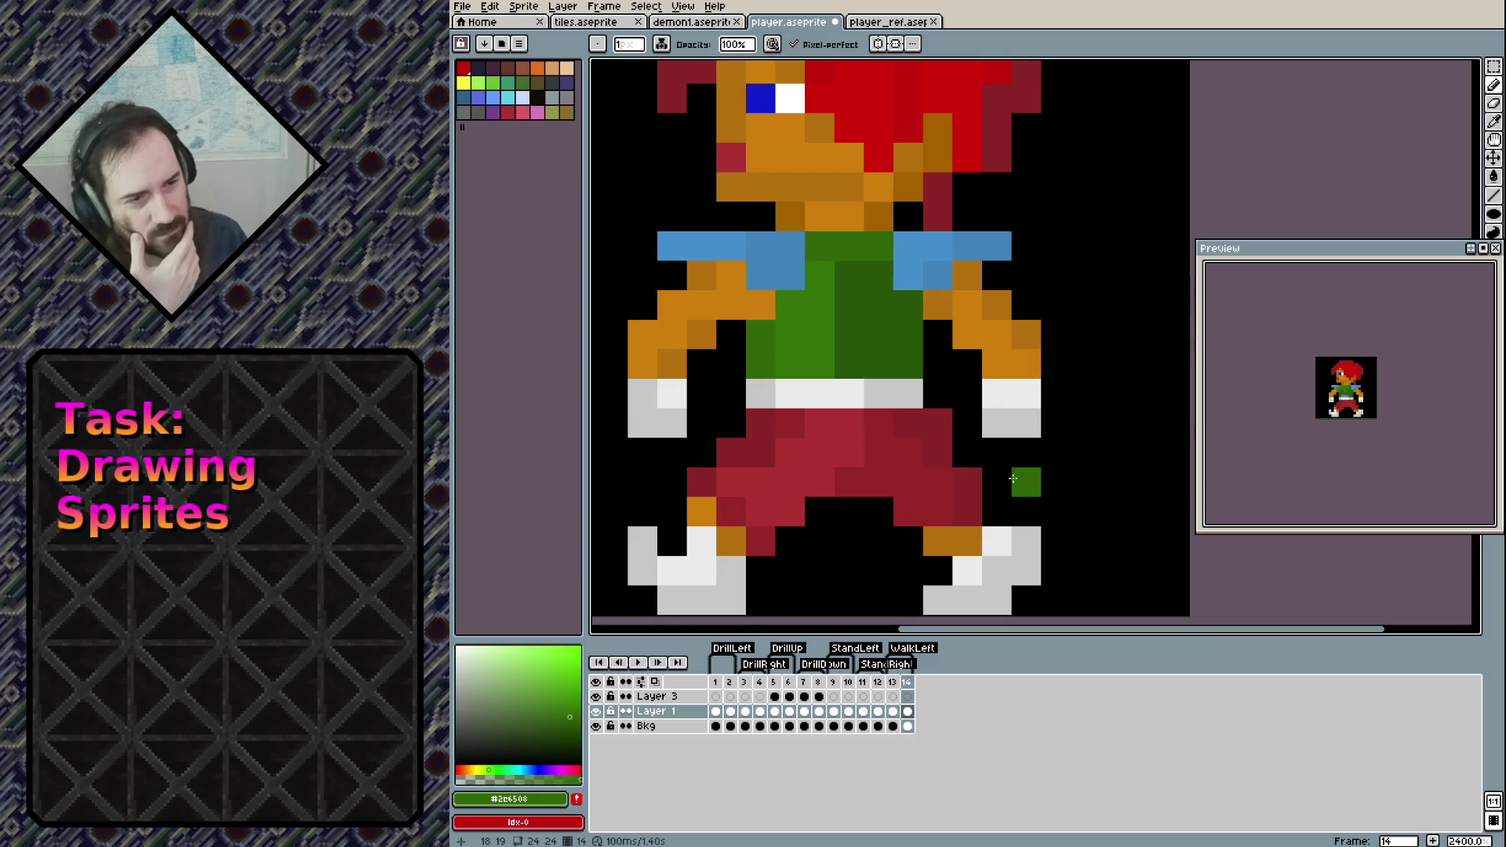
key(comma)
key(period)
key(comma)
key(period)
key(comma)
key(period)
key(comma)
key(period)
key(comma)
key(period)
key(comma)
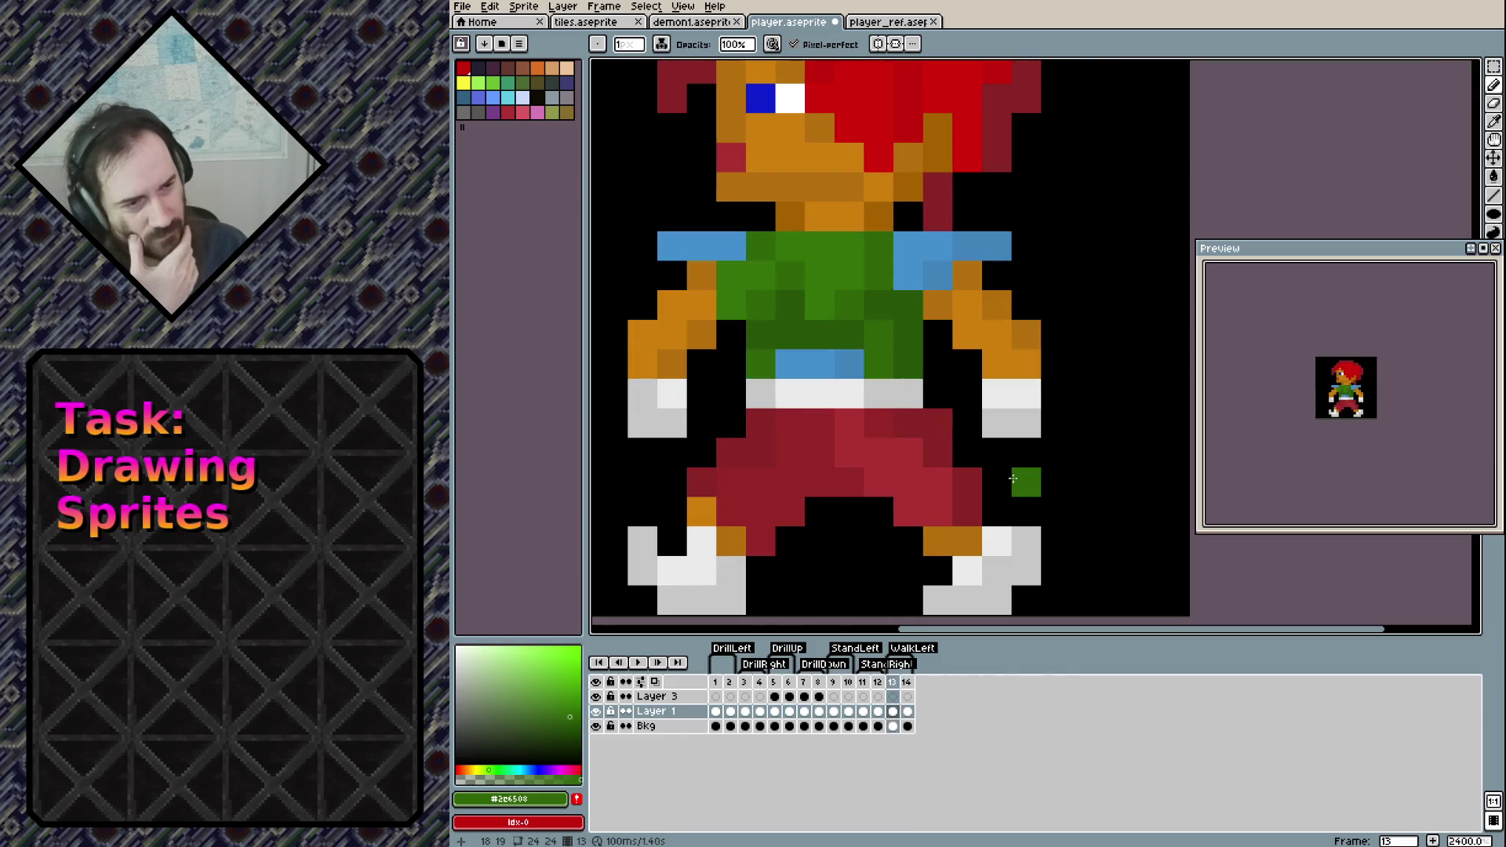
key(period)
key(comma)
key(period)
key(comma)
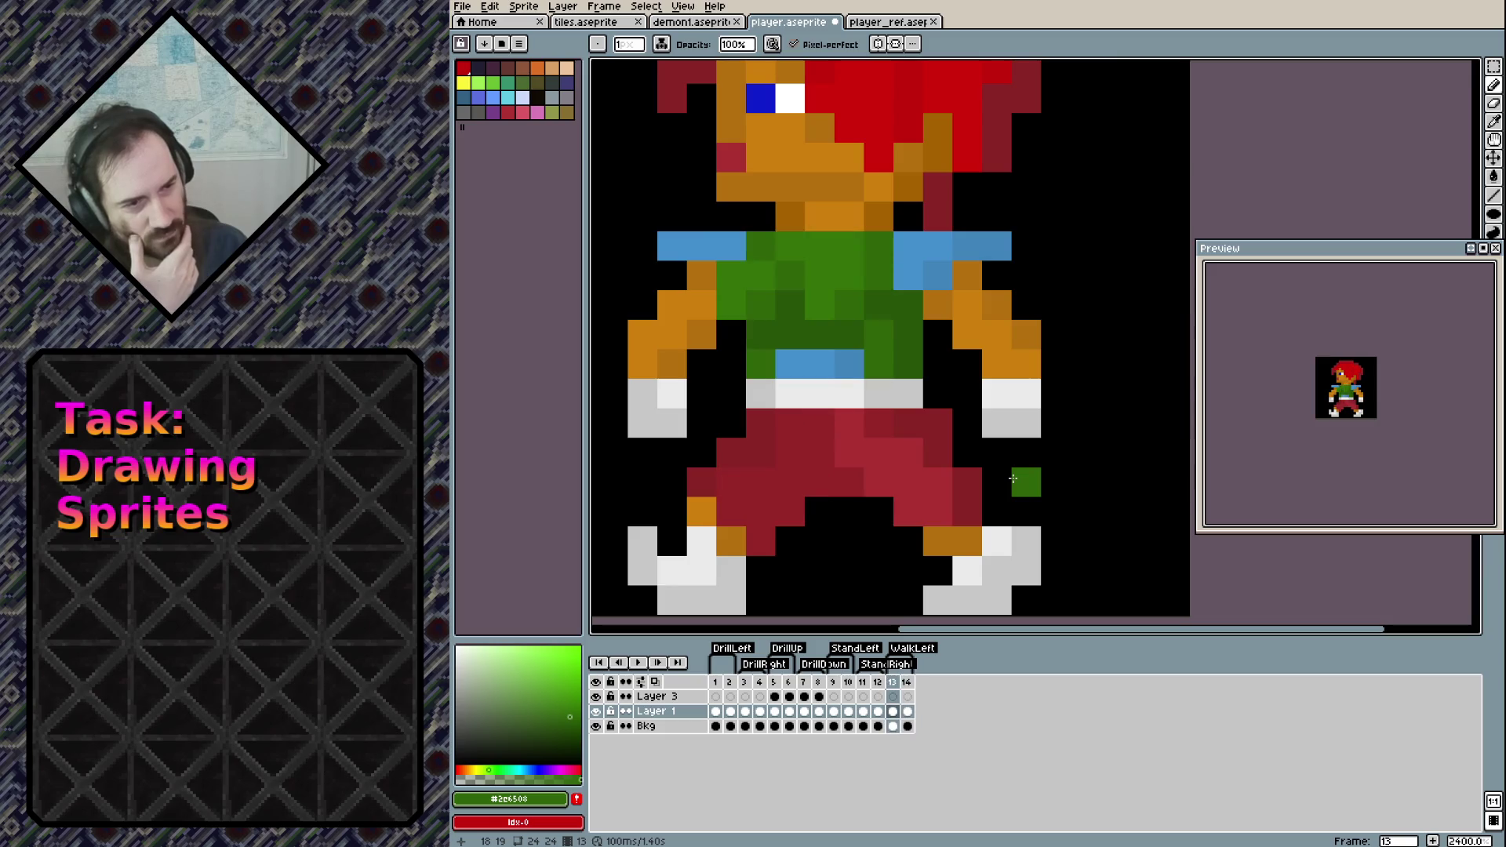
key(period)
key(comma)
key(period)
key(comma)
key(period)
key(comma)
key(period)
key(comma)
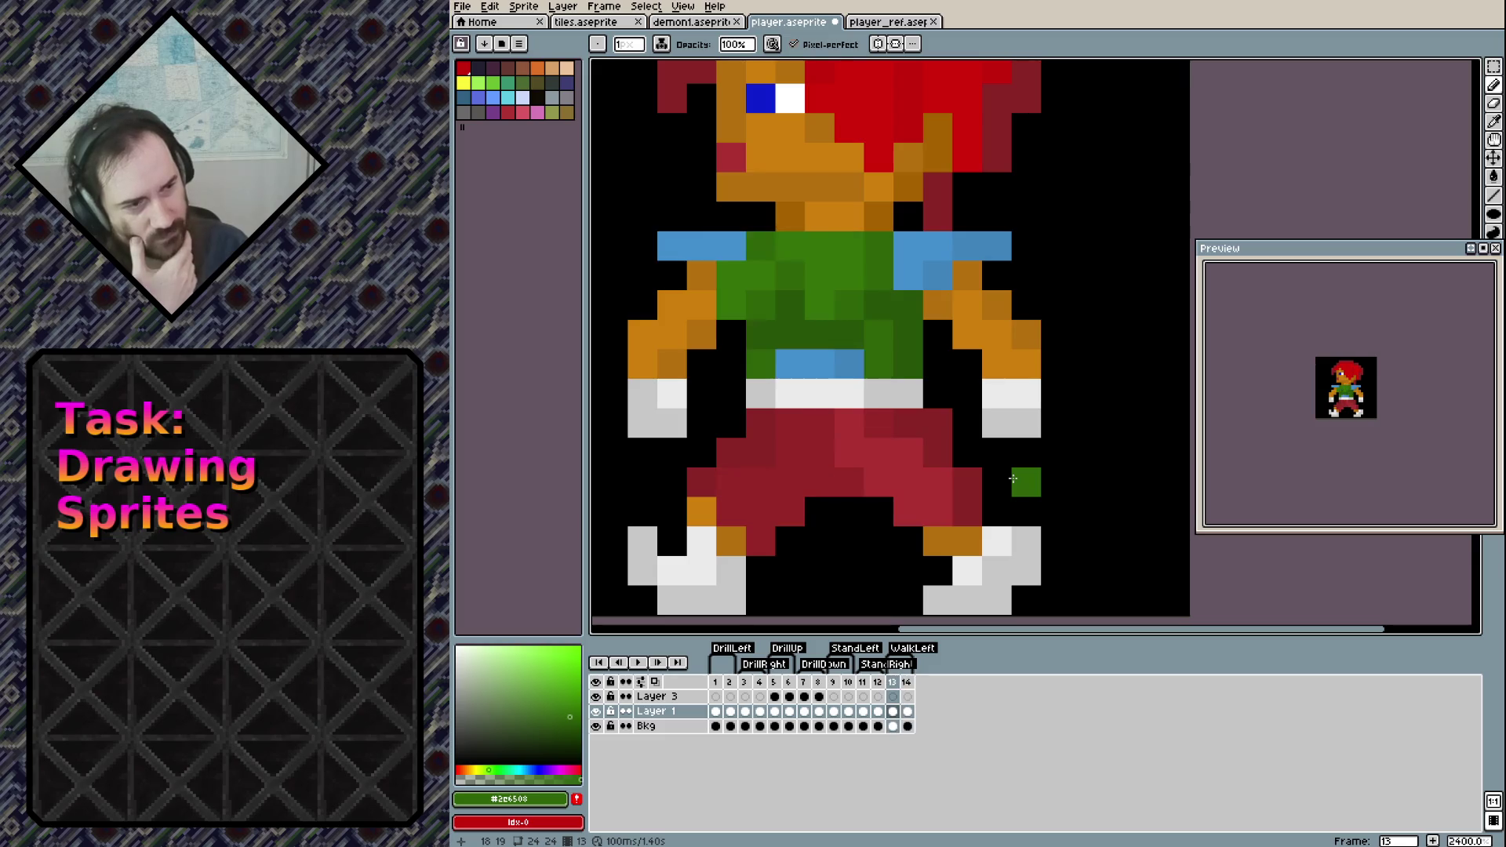
key(period)
key(comma)
key(period)
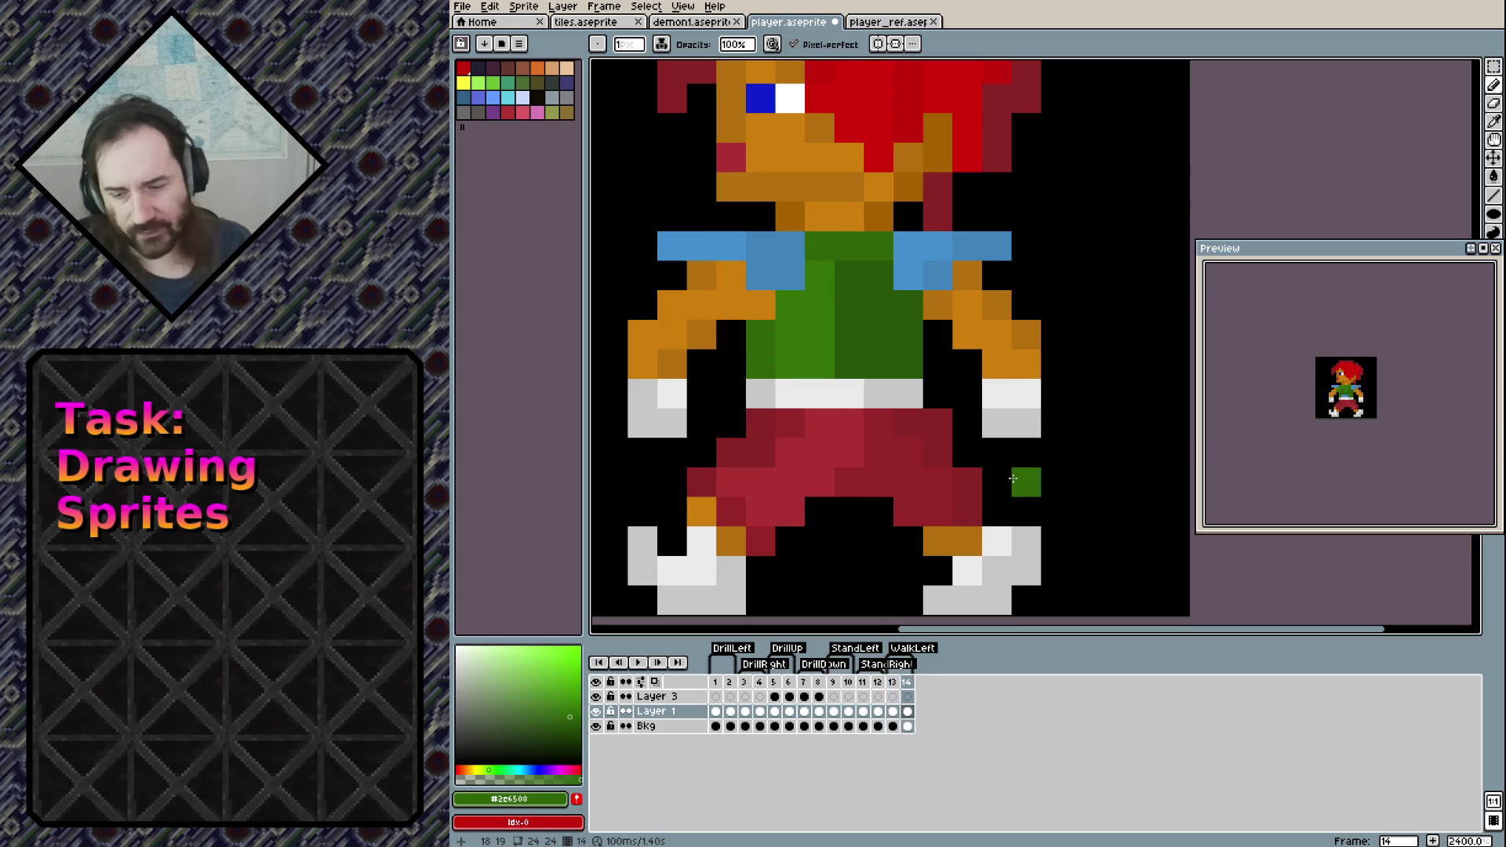
click(892, 684)
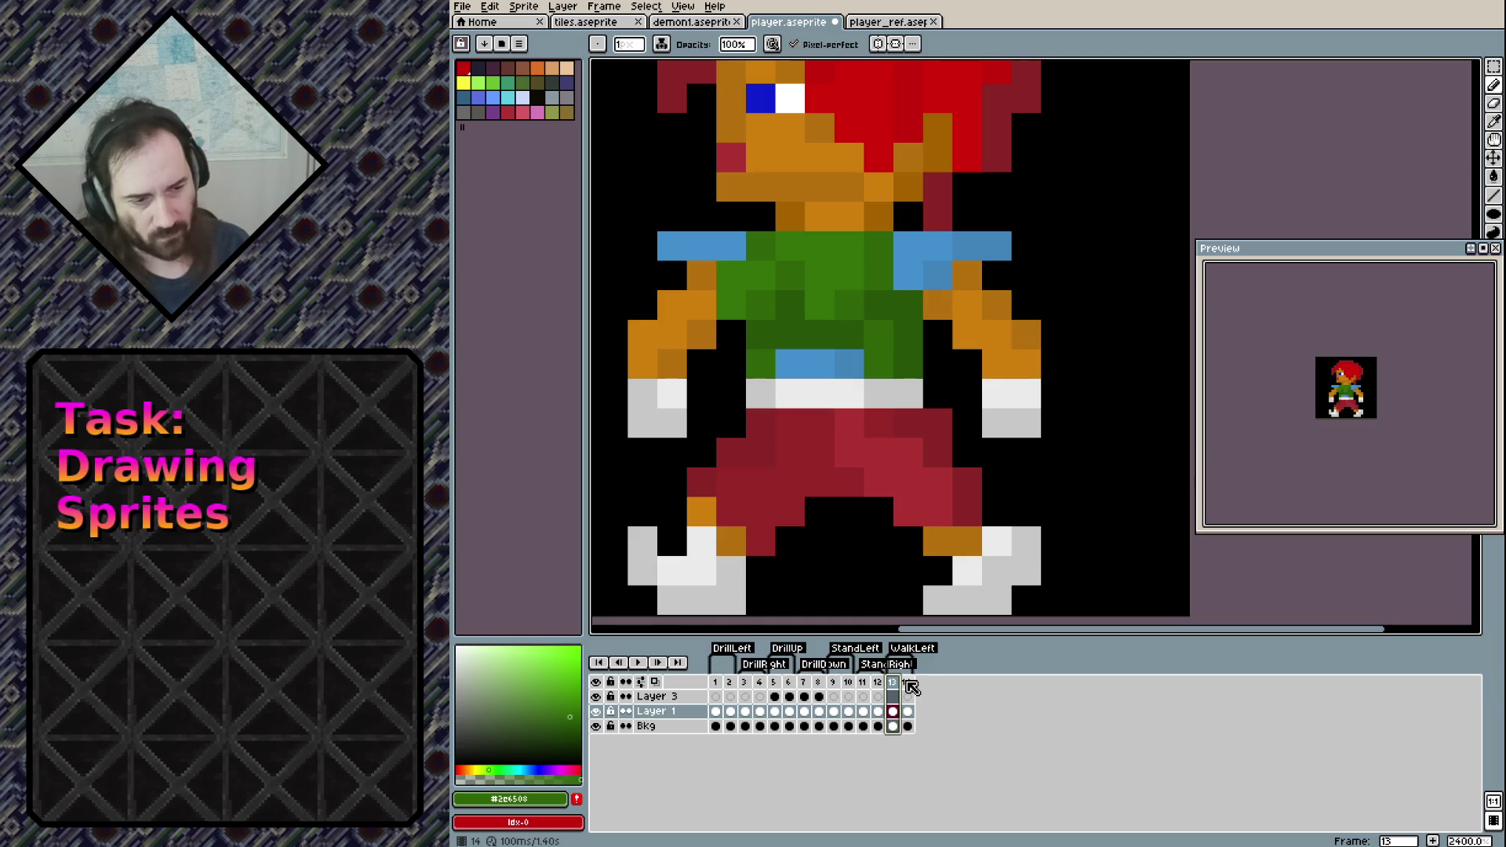
Undo the duplicated cels, add a new frame after frame 13, and save the sprite
click(908, 684)
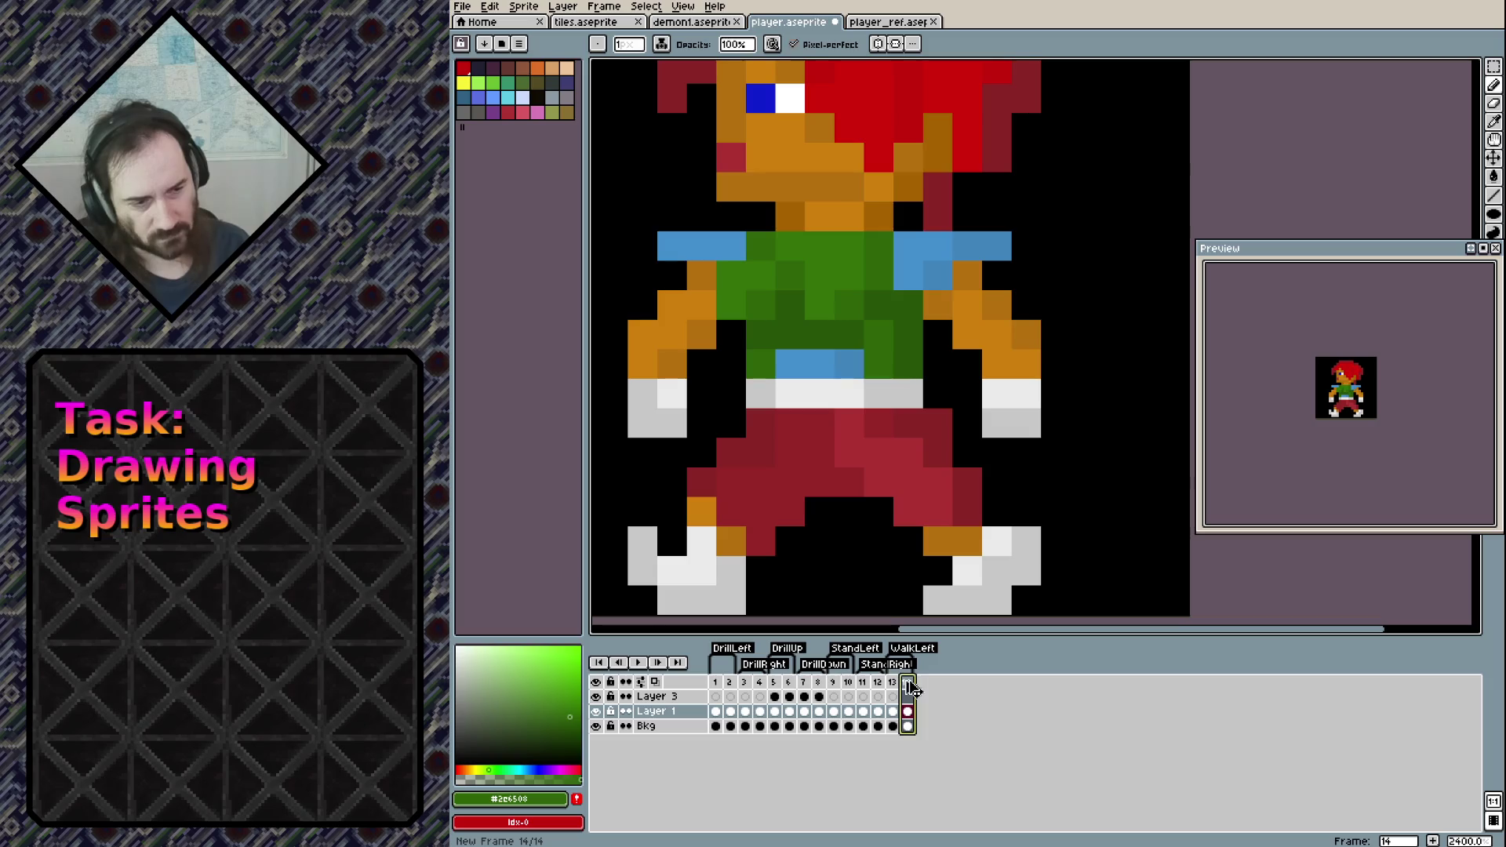
key(ctrl+z)
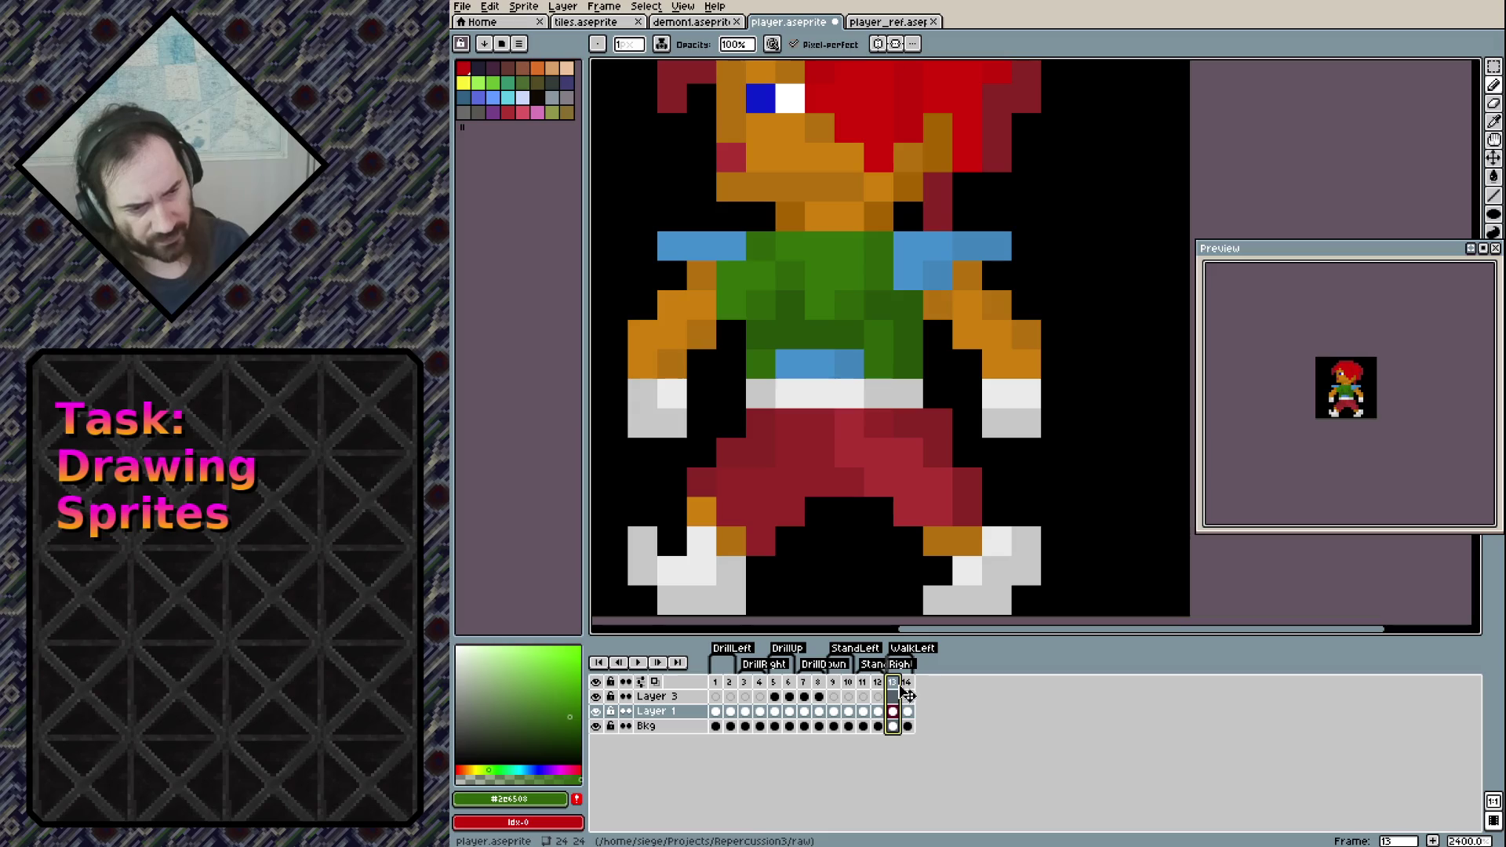
key(alt+n)
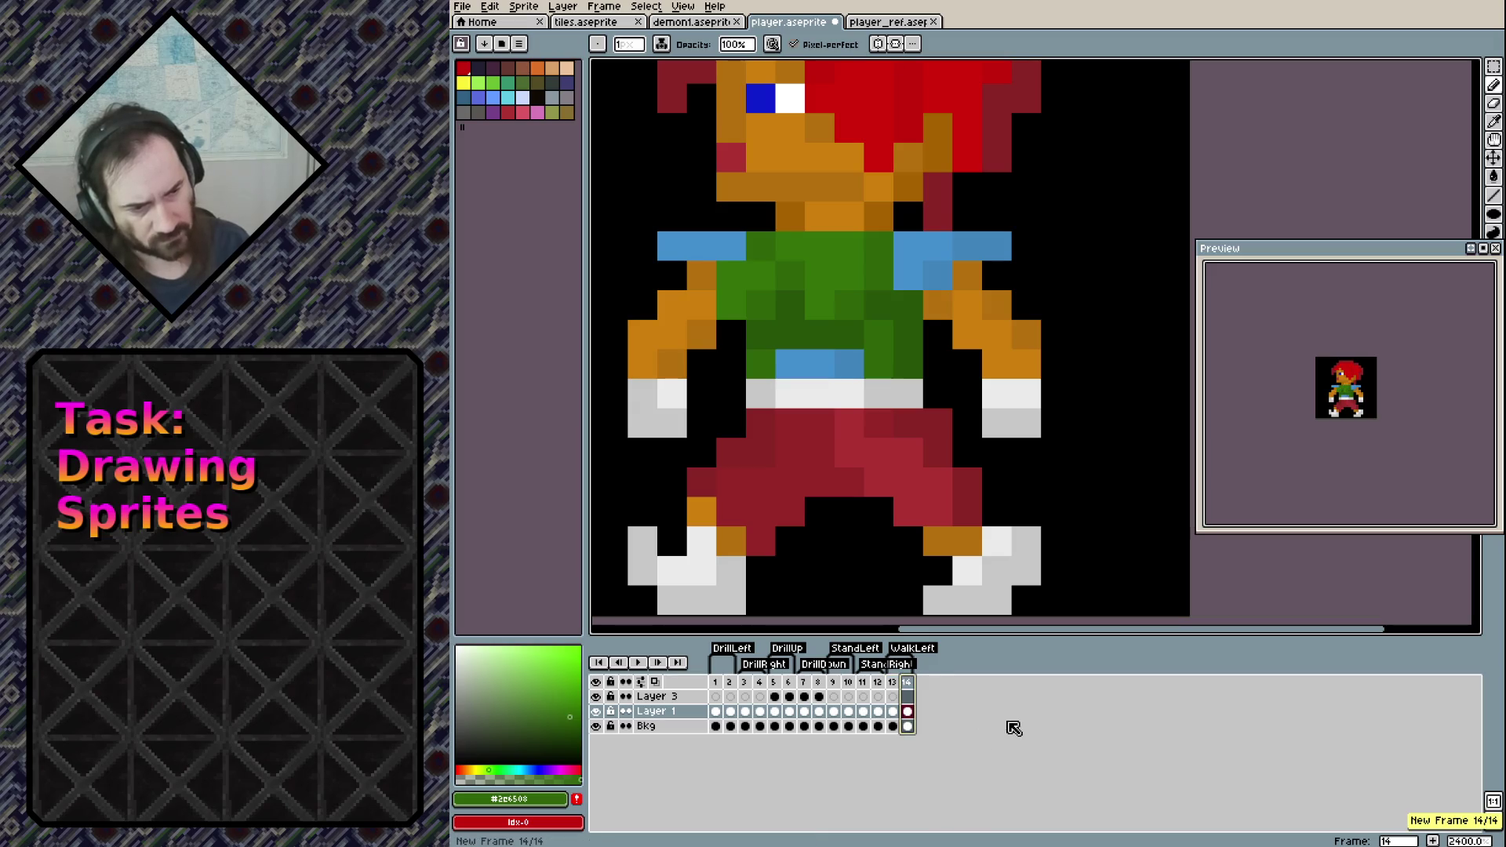
key(Left)
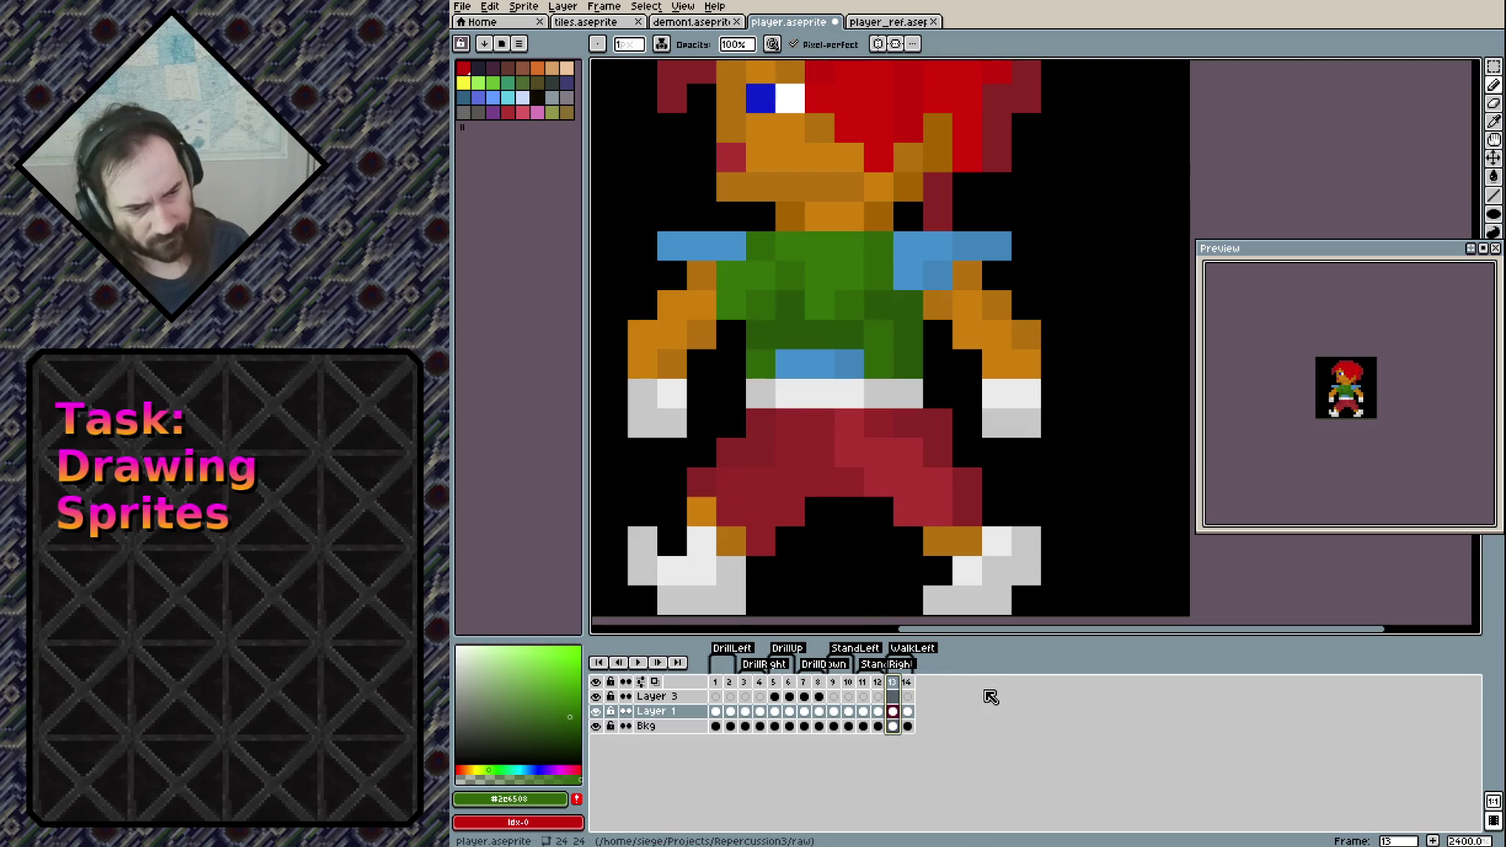
key(alt+n)
key(Left)
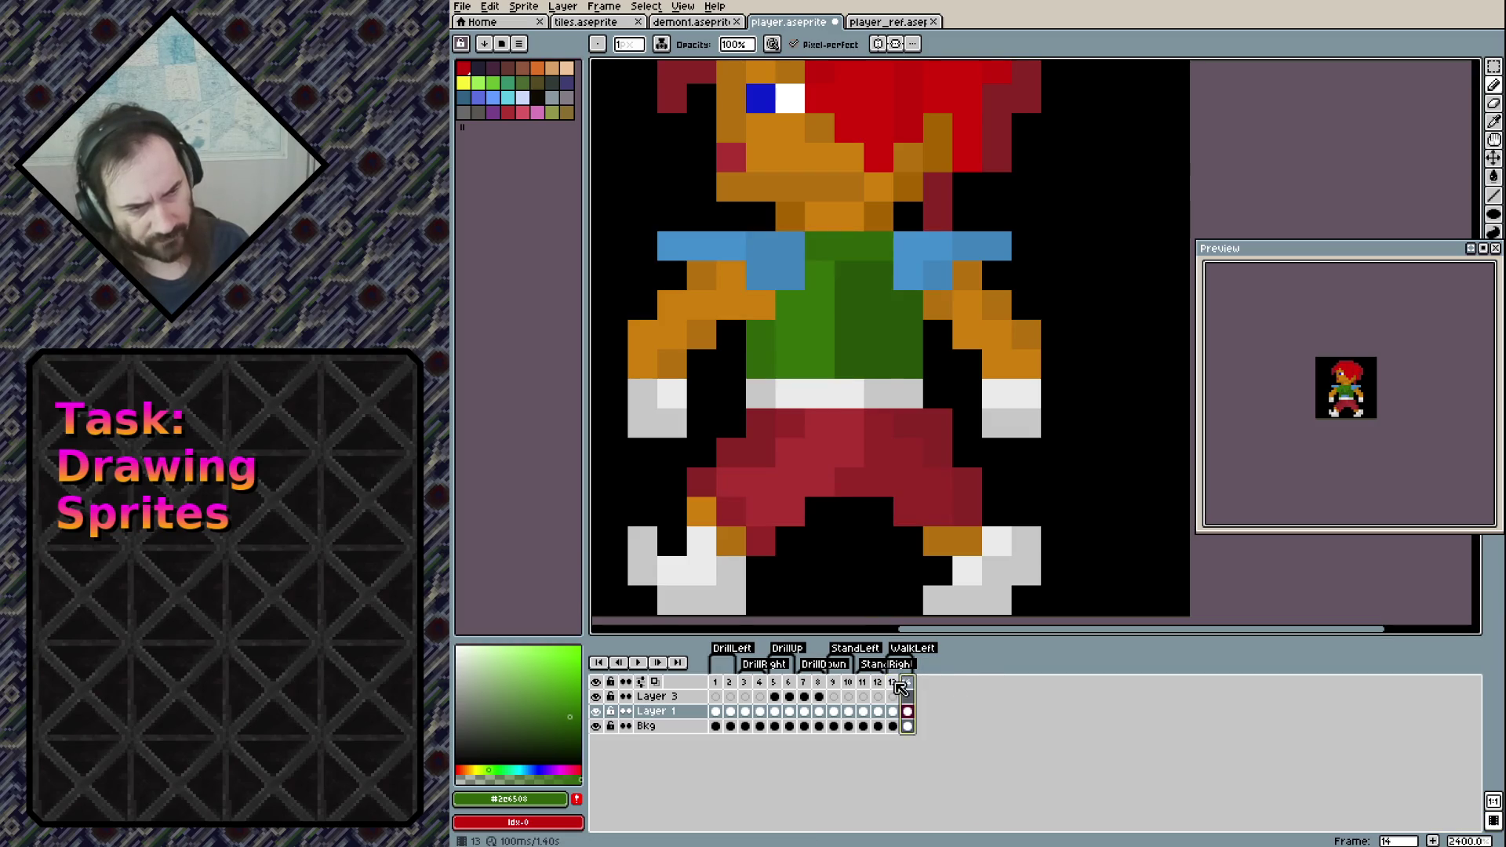
key(ctrl+s)
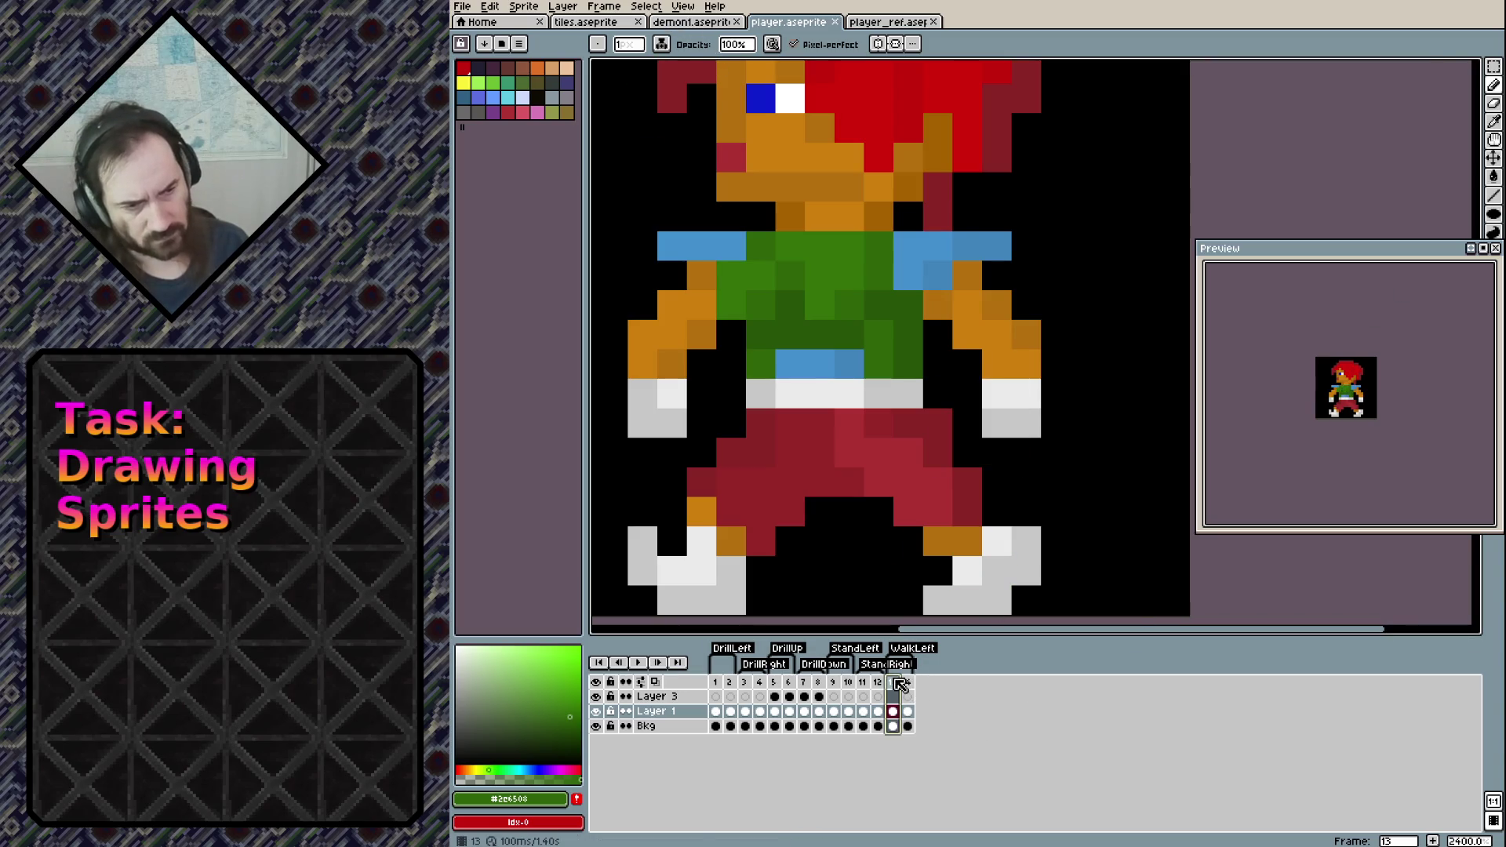
Add frame 15 after undoing the stray copied range, then extend the WalkLeft tag to start at frame 13
key(alt+n)
key(Left)
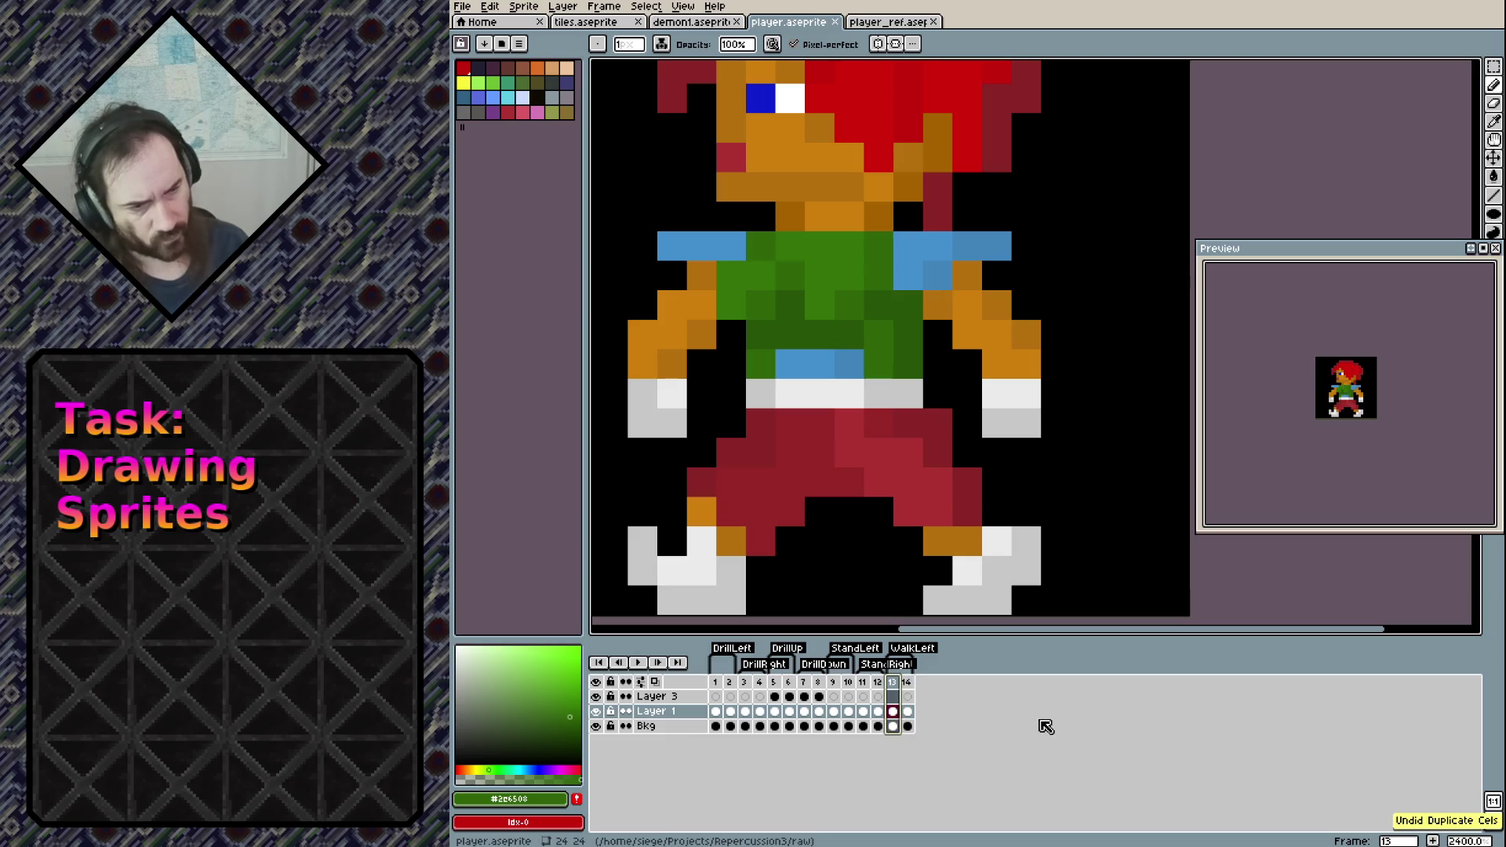
key(Right)
key(Right)
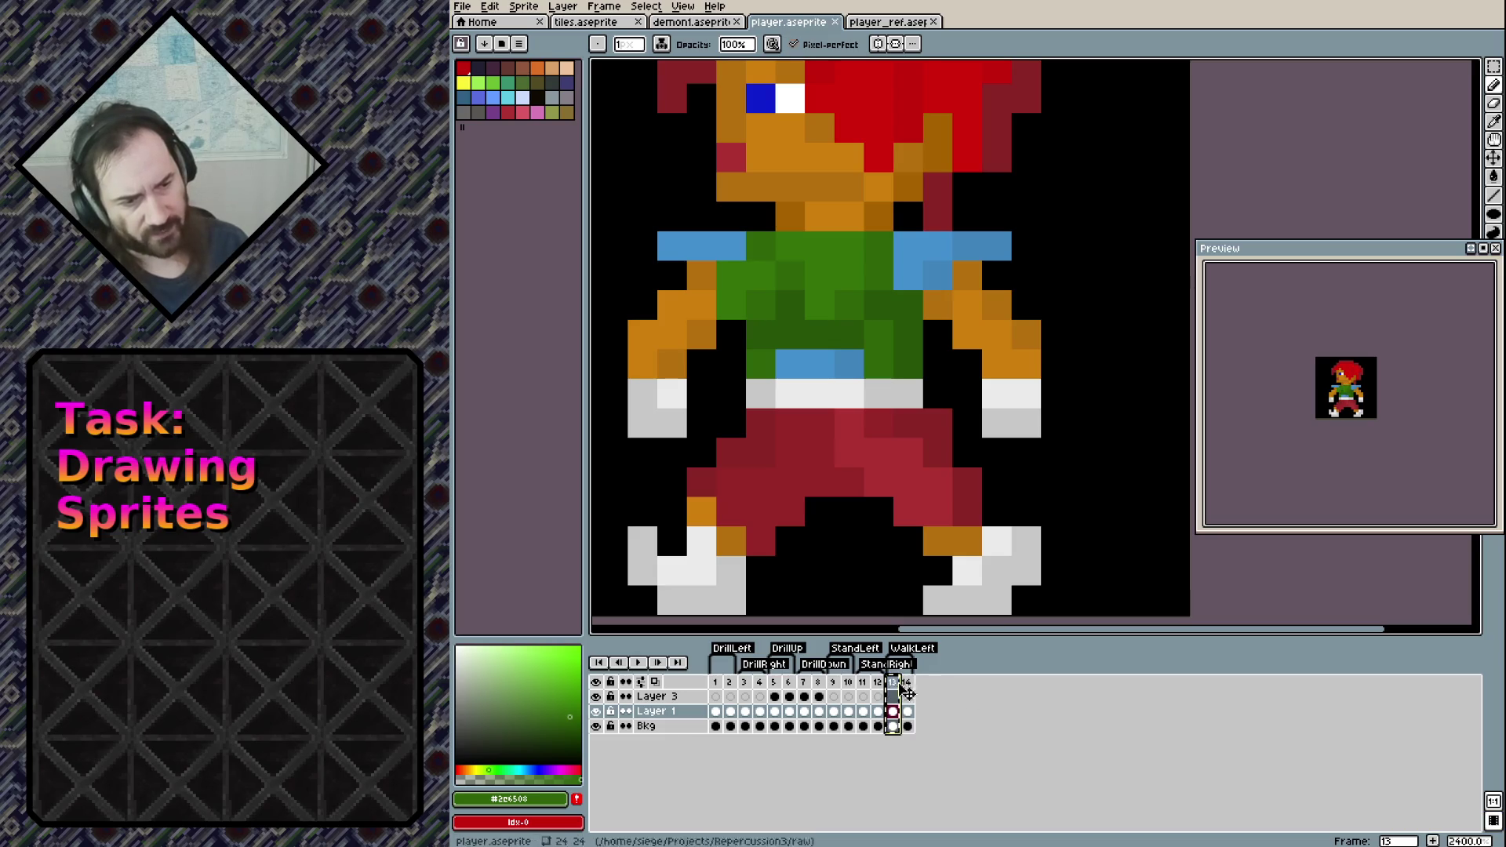
key(Left)
key(alt+n)
click(909, 685)
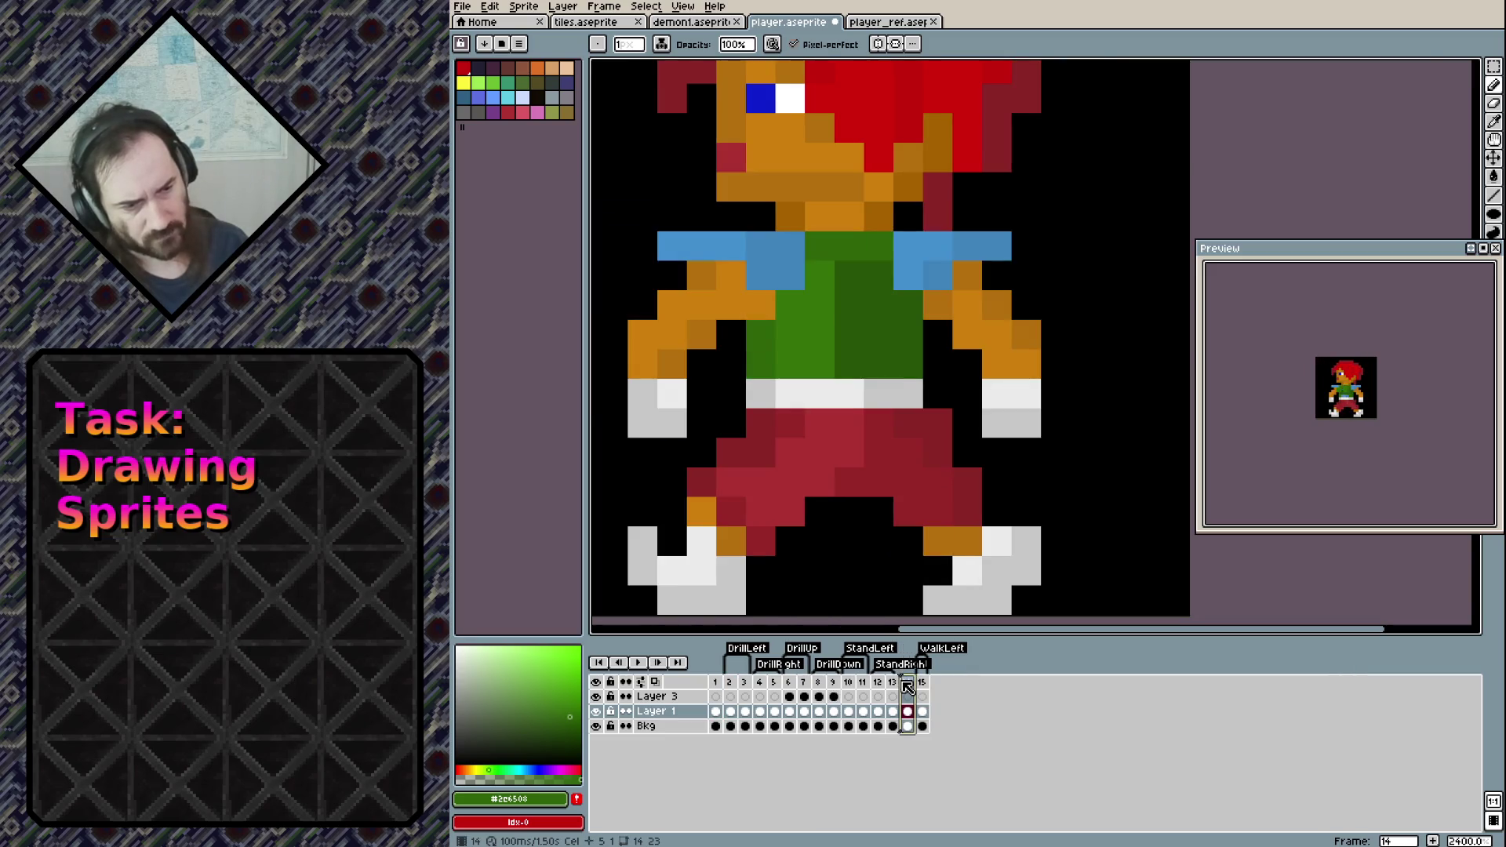
key(Right)
key(Right)
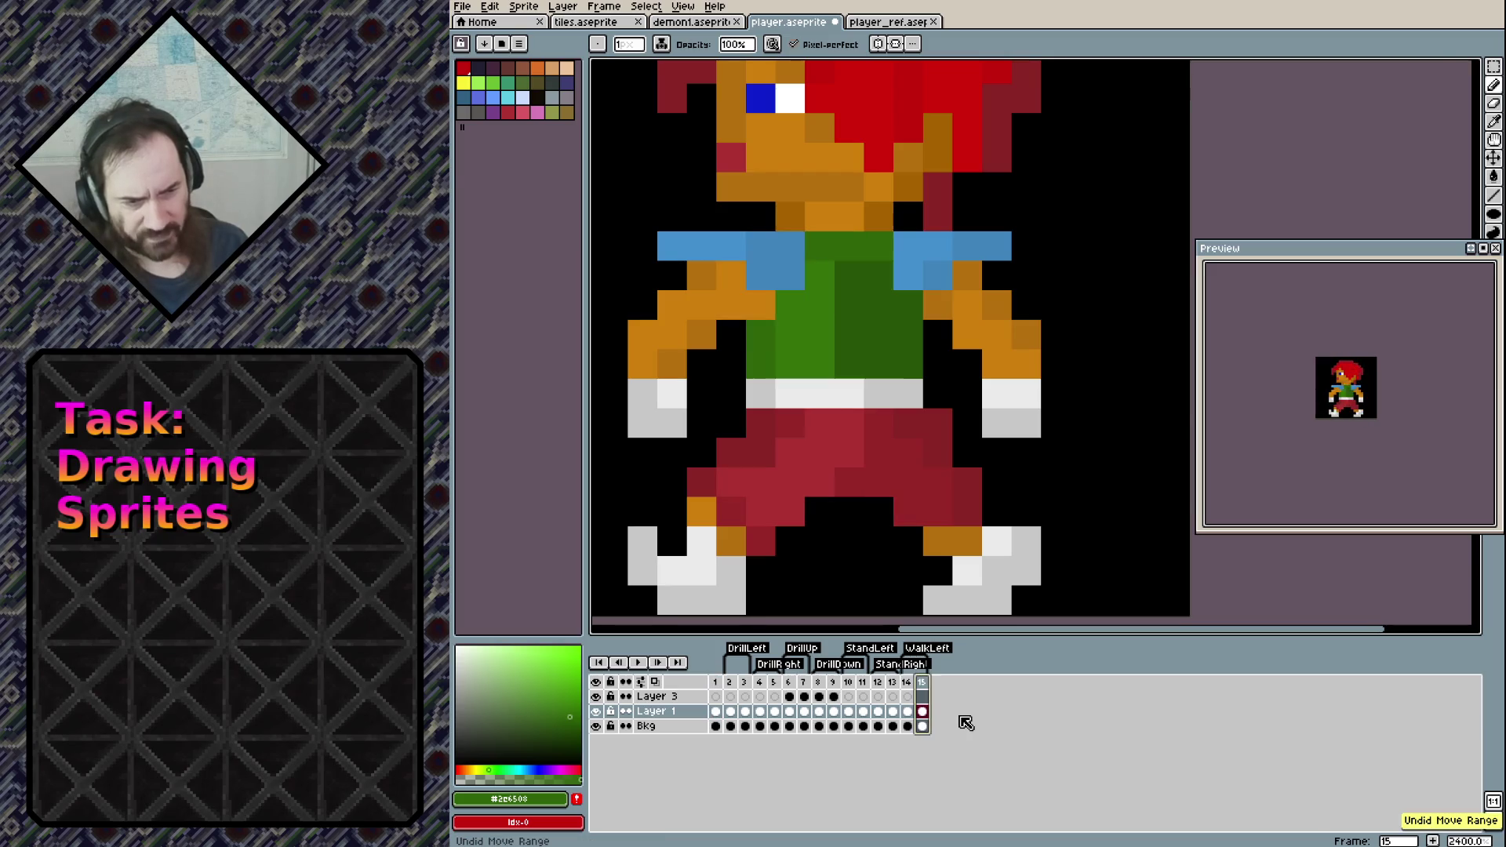
key(ctrl+z)
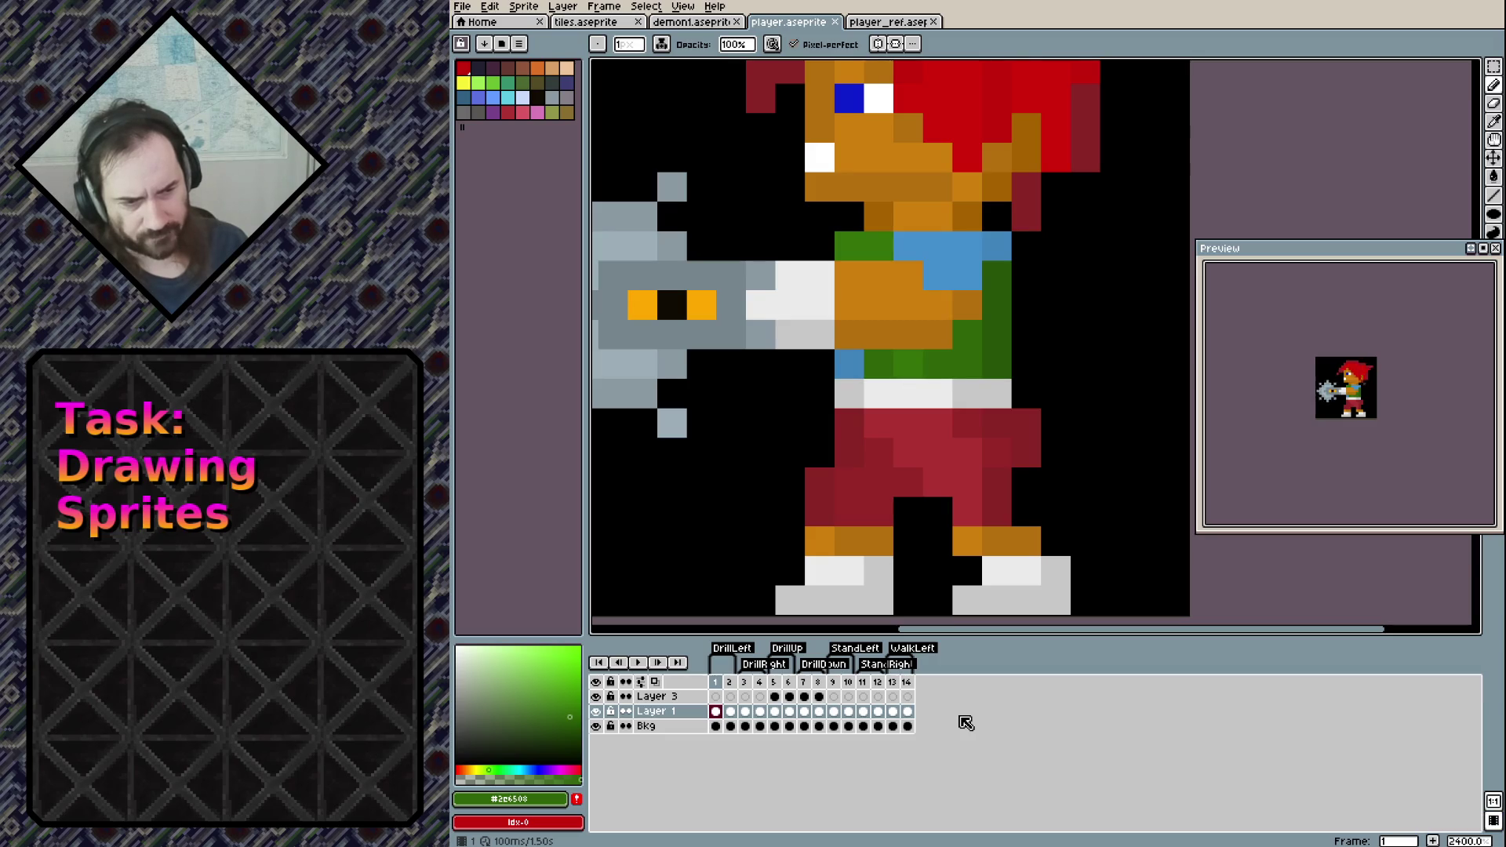
key(Left)
key(Left)
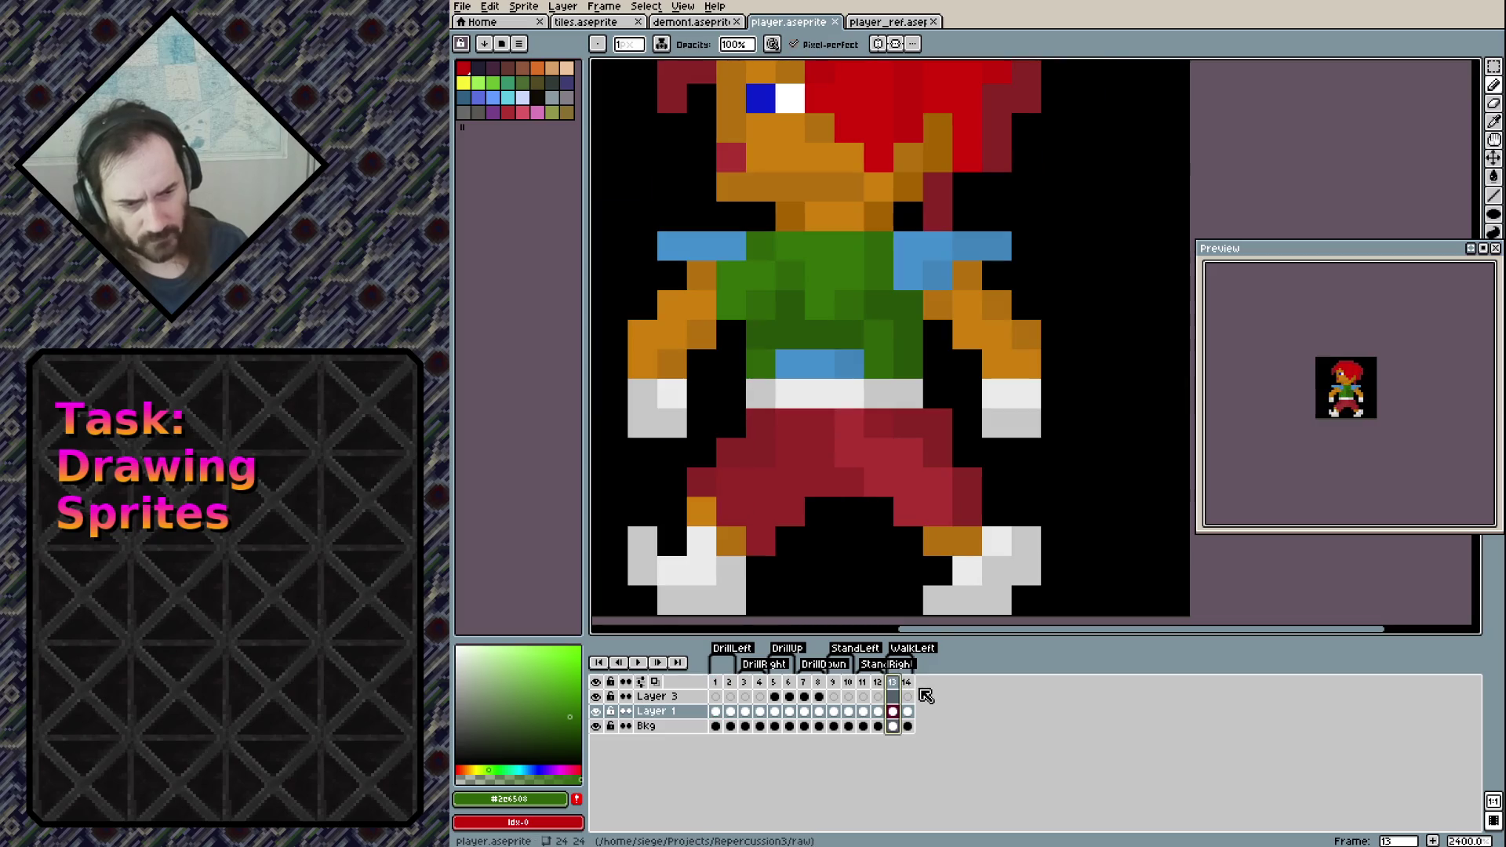
key(alt+n)
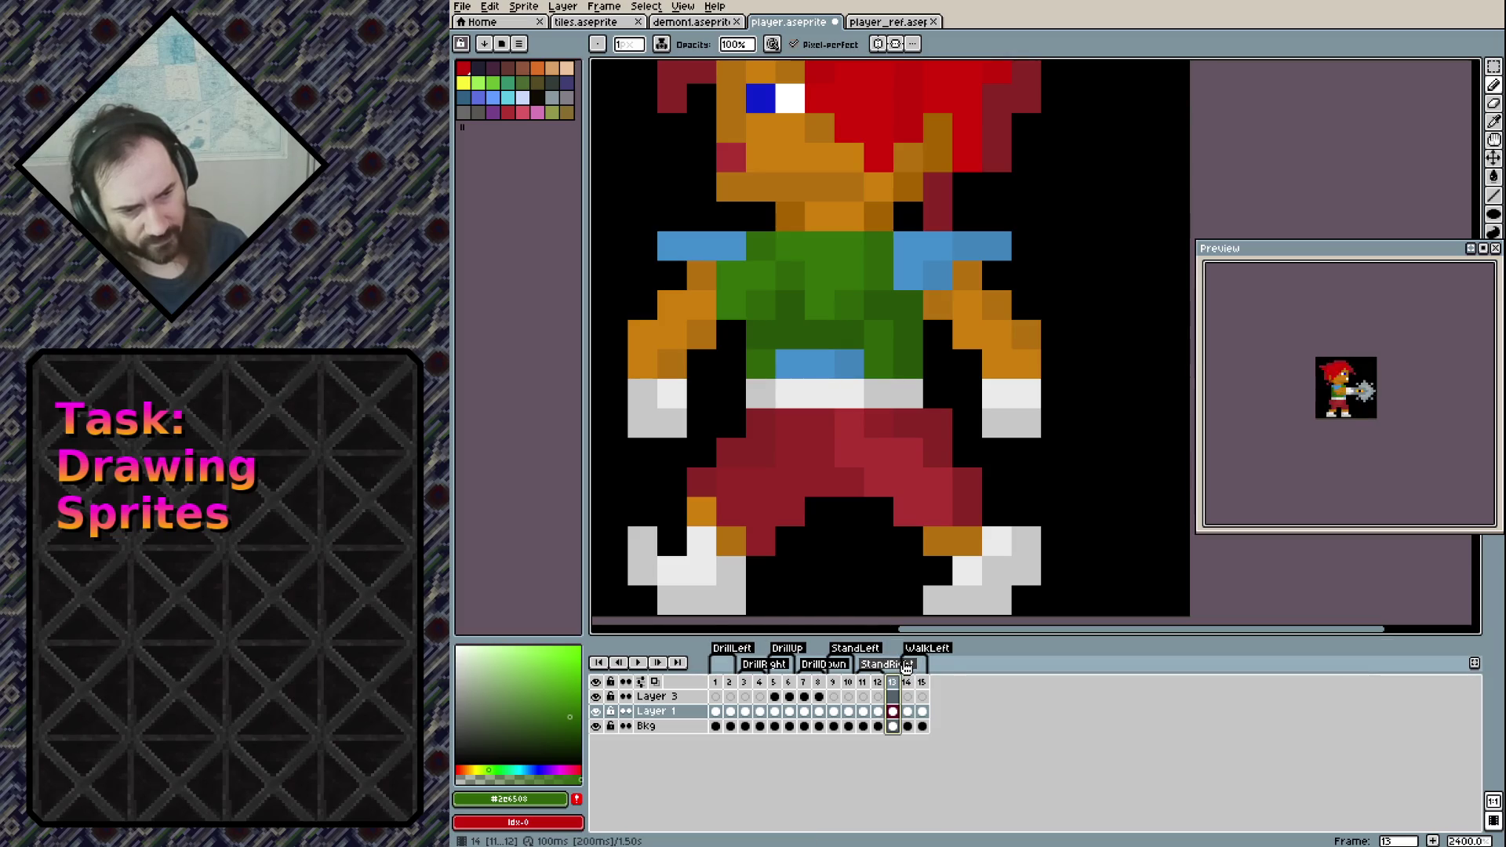
drag(902, 653, 897, 681)
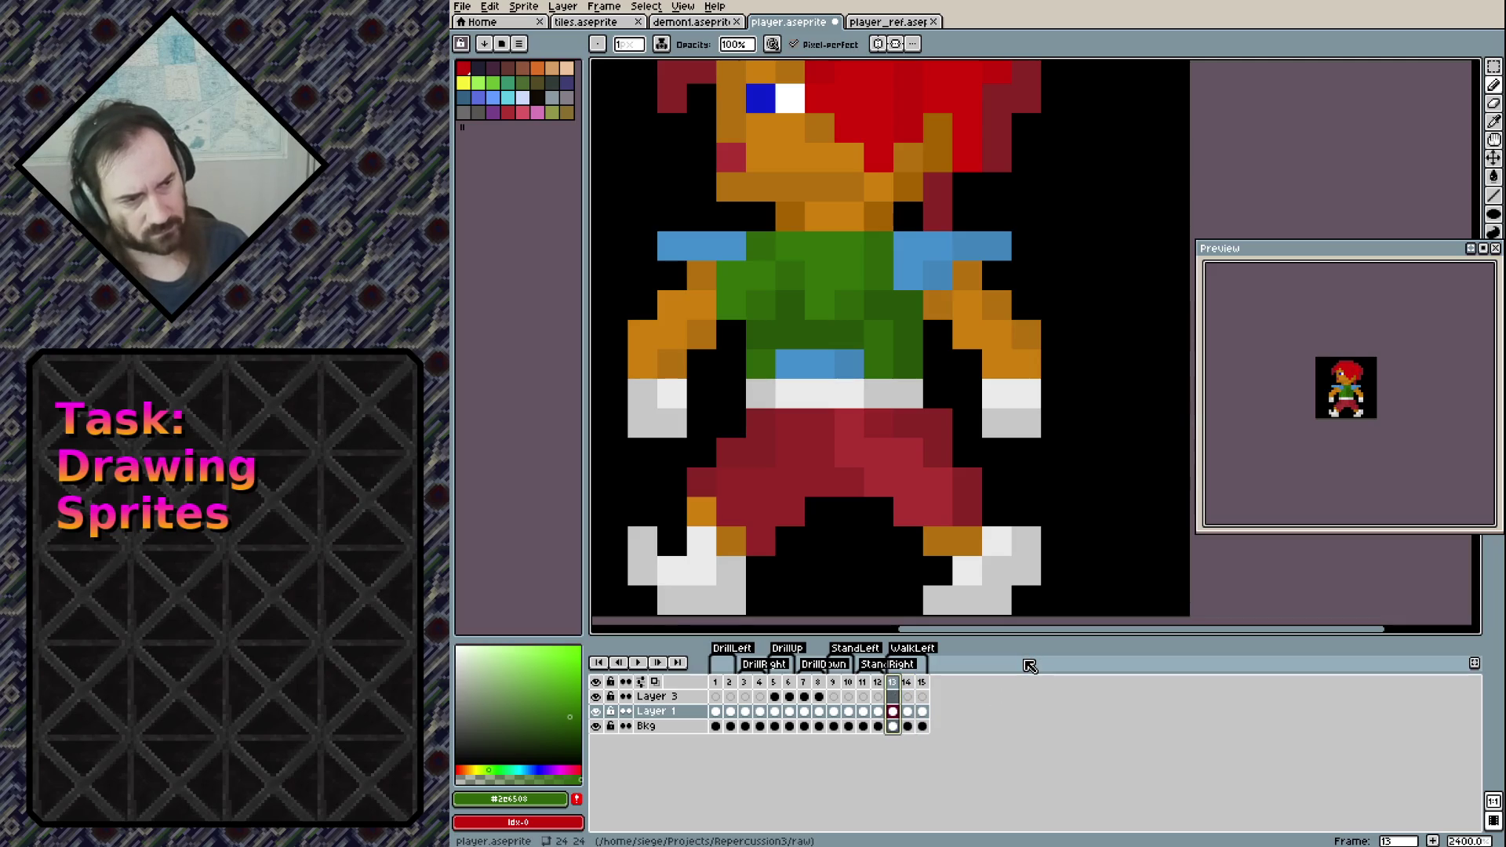
On frame 14, fill the gap between the legs with trouser red and shade the centre darker
key(Right)
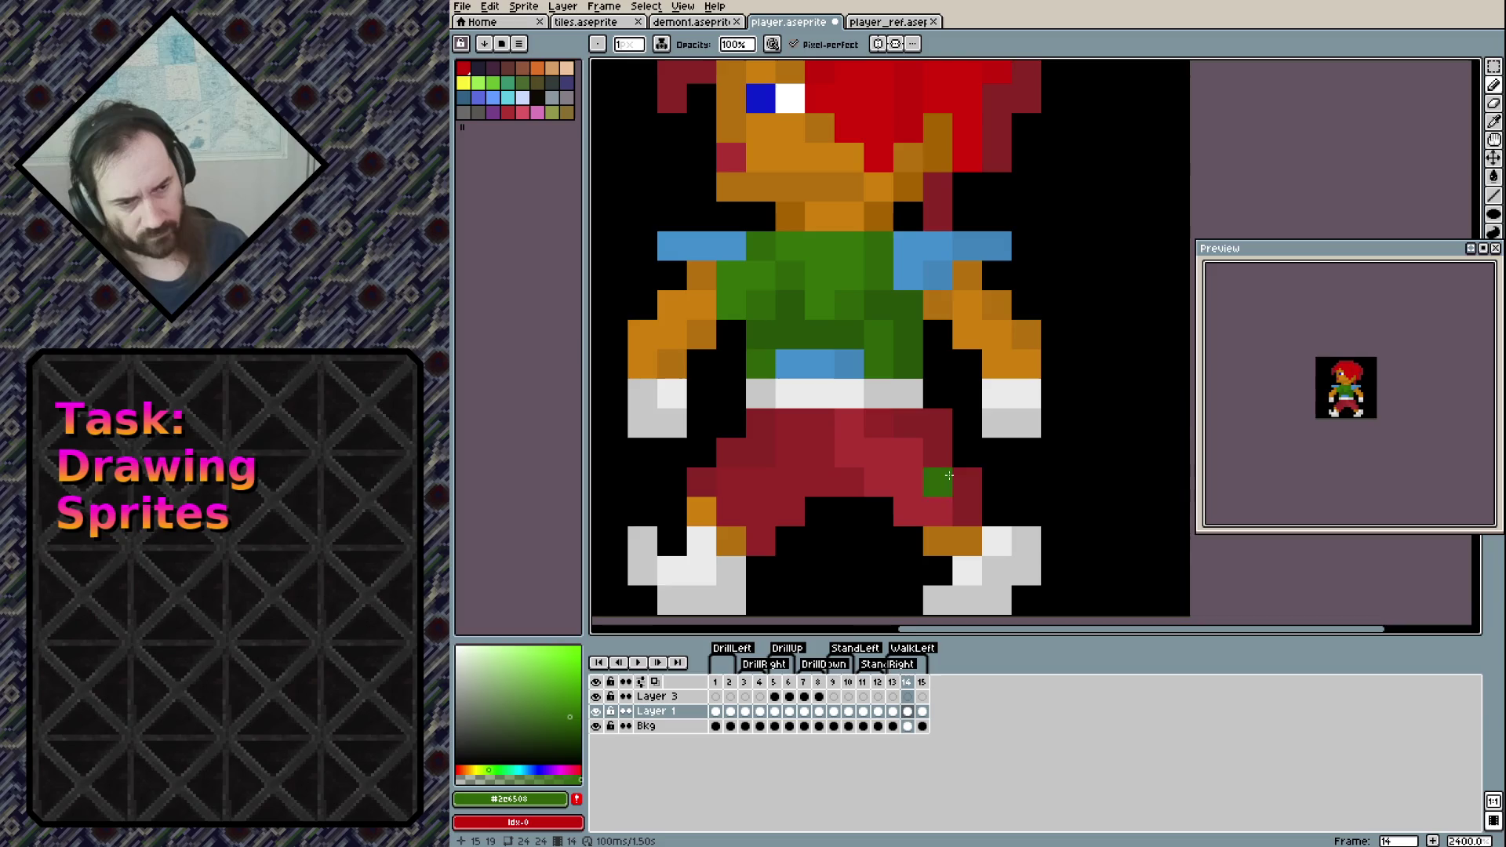
scroll(945, 439, down, 2)
key(Left)
key(Right)
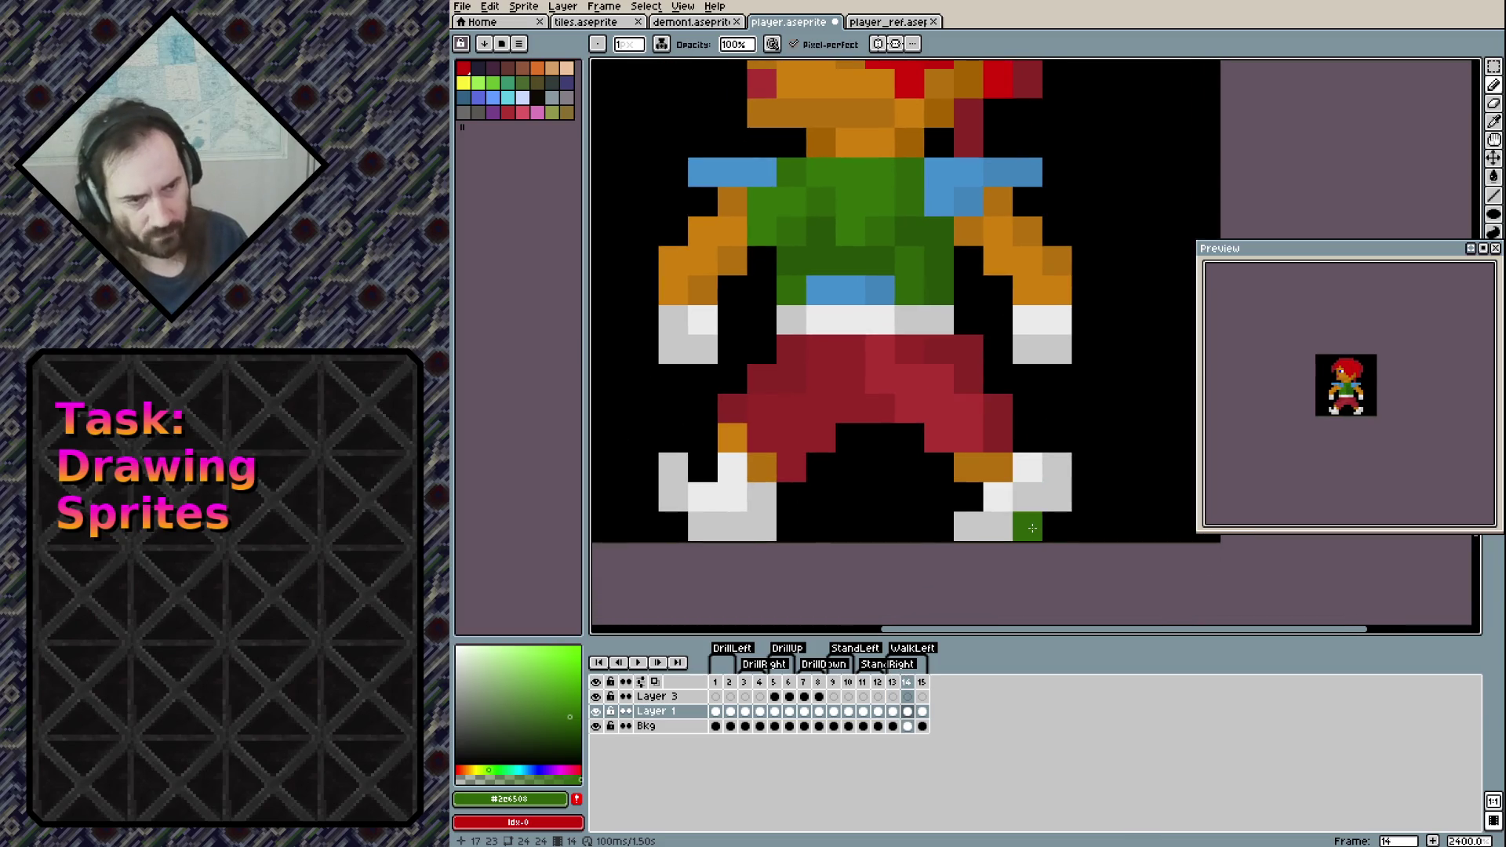
scroll(850, 430, up, 3)
scroll(888, 248, down, 2)
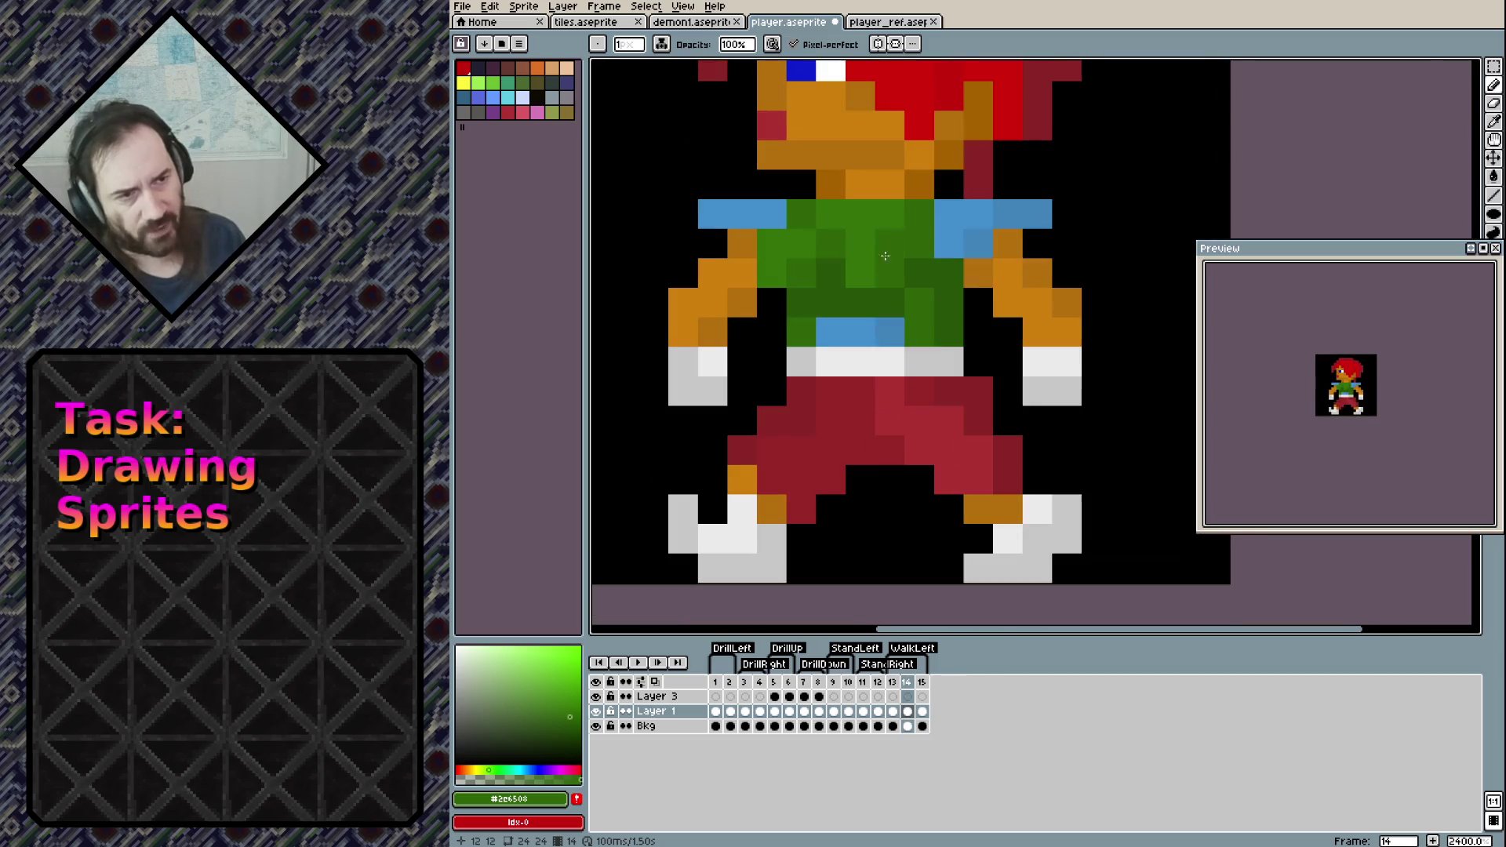
alt+click(950, 439)
click(861, 481)
mouse_move(860, 436)
mouse_down()
mouse_move(847, 499)
mouse_move(890, 451)
mouse_move(911, 510)
mouse_up()
alt+click(978, 419)
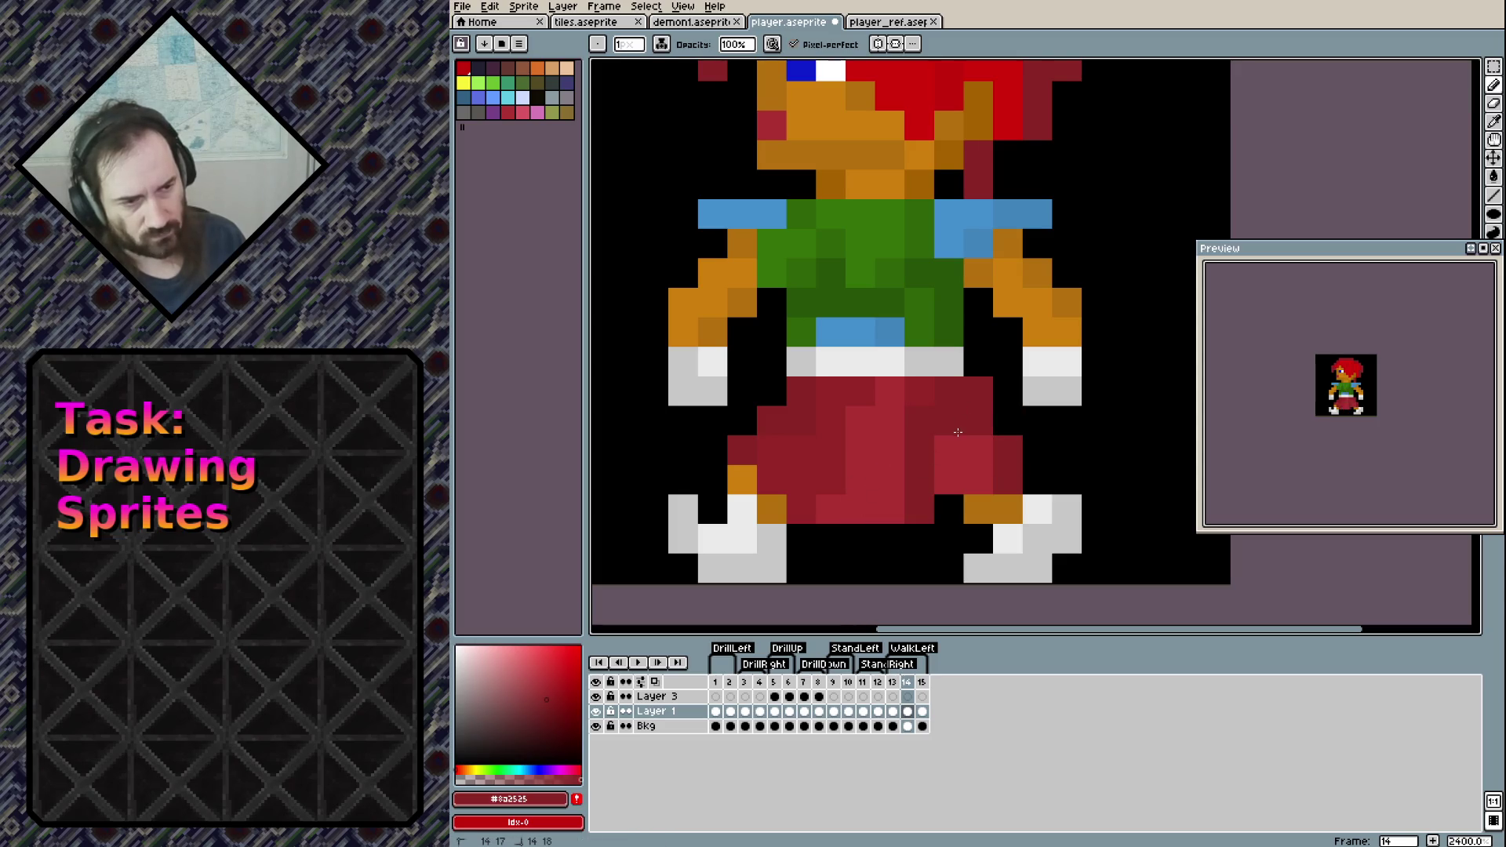
Draw a light-grey row under the pants and erase the left leg, shoe and stray pants pixels
alt+click(1038, 539)
click(838, 564)
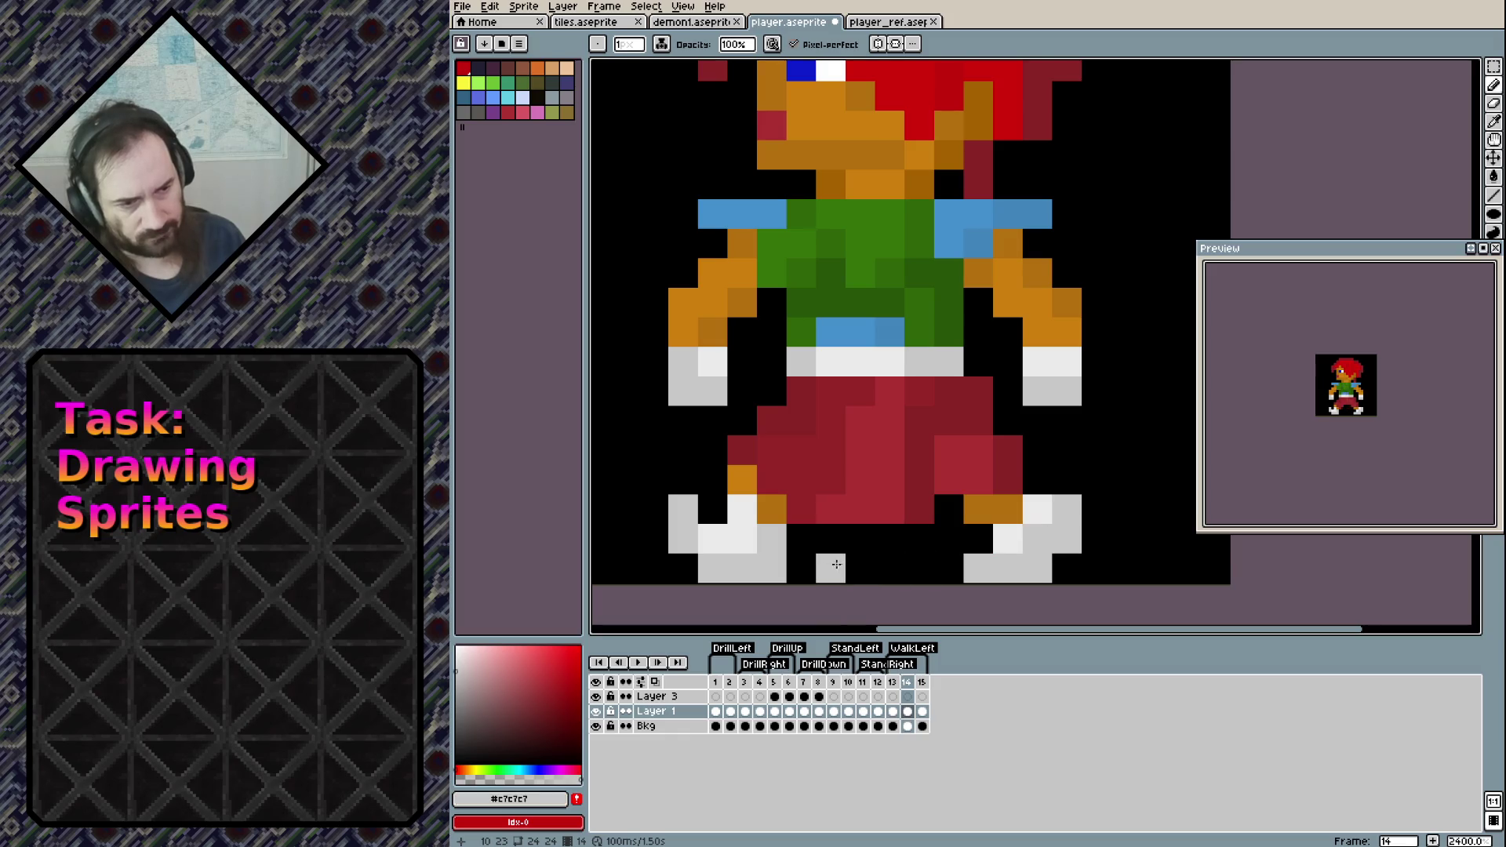
drag(846, 566, 910, 572)
key(e)
mouse_move(690, 500)
mouse_down()
mouse_move(682, 569)
mouse_move(730, 568)
mouse_move(757, 479)
mouse_move(771, 509)
mouse_up()
click(800, 421)
click(801, 391)
click(742, 450)
mouse_move(978, 480)
mouse_down()
mouse_move(1008, 568)
mouse_move(1008, 450)
mouse_move(978, 480)
mouse_move(978, 391)
mouse_up()
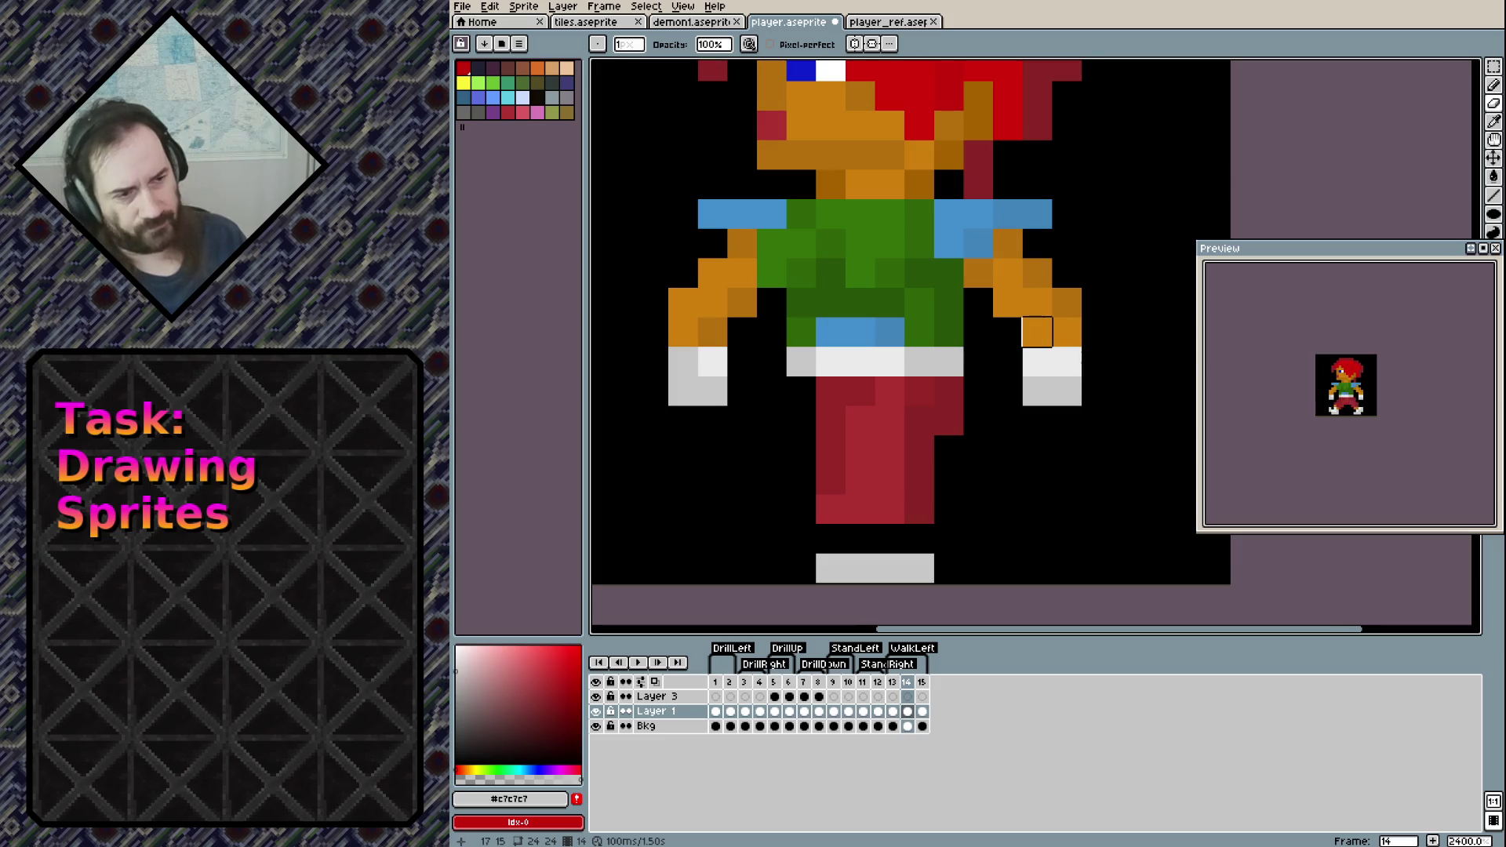
Paint an orange ankle pixel and a three-pixel light-grey shoe, erasing the pants pixel above-left
key(b)
alt+click(1037, 331)
click(856, 549)
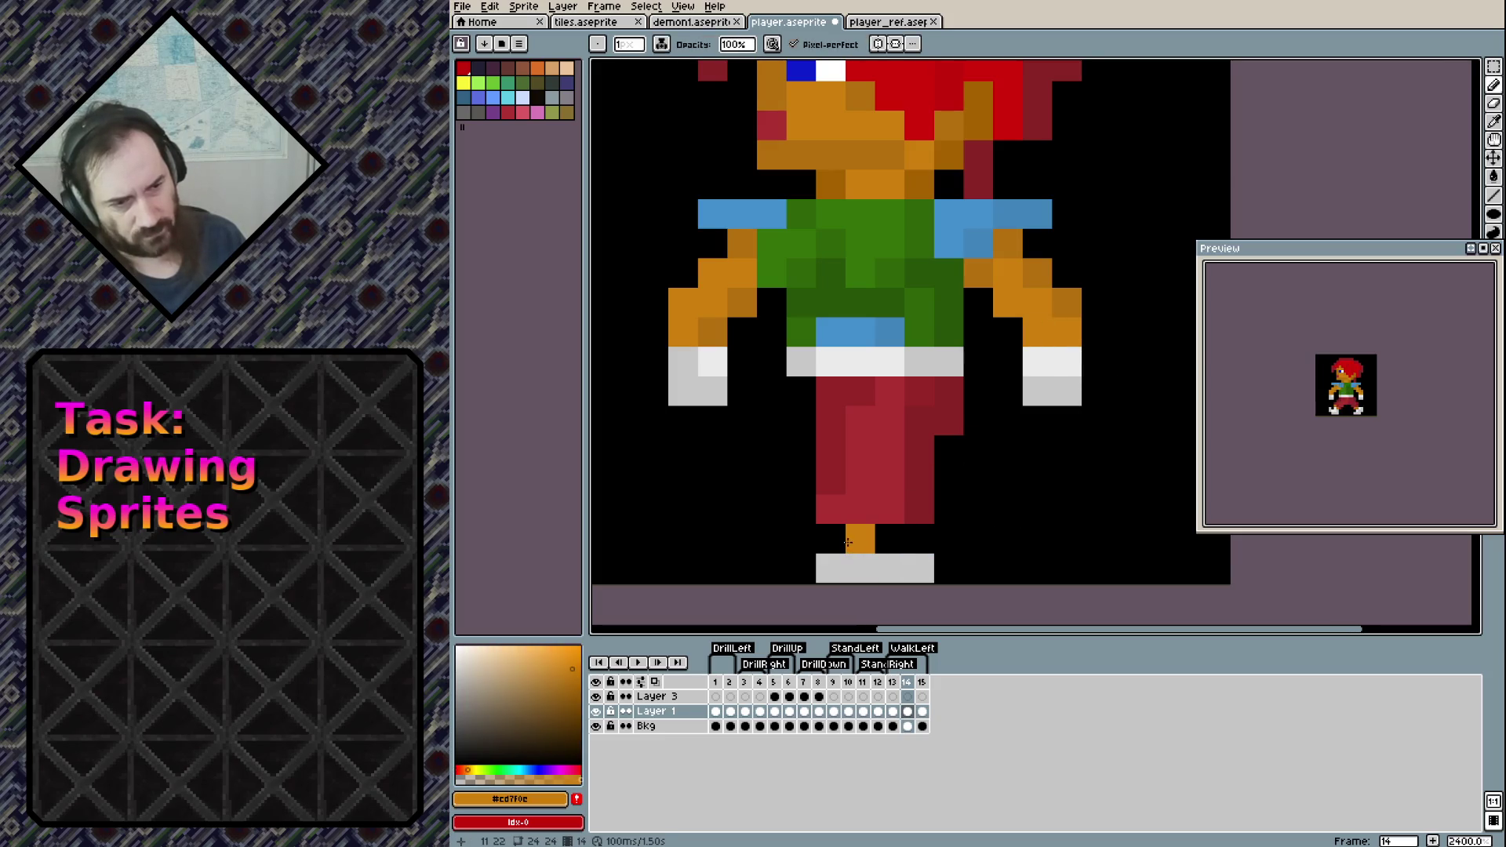
alt+click(863, 568)
click(863, 535)
click(890, 538)
click(919, 538)
click(831, 538)
key(e)
drag(830, 538, 831, 509)
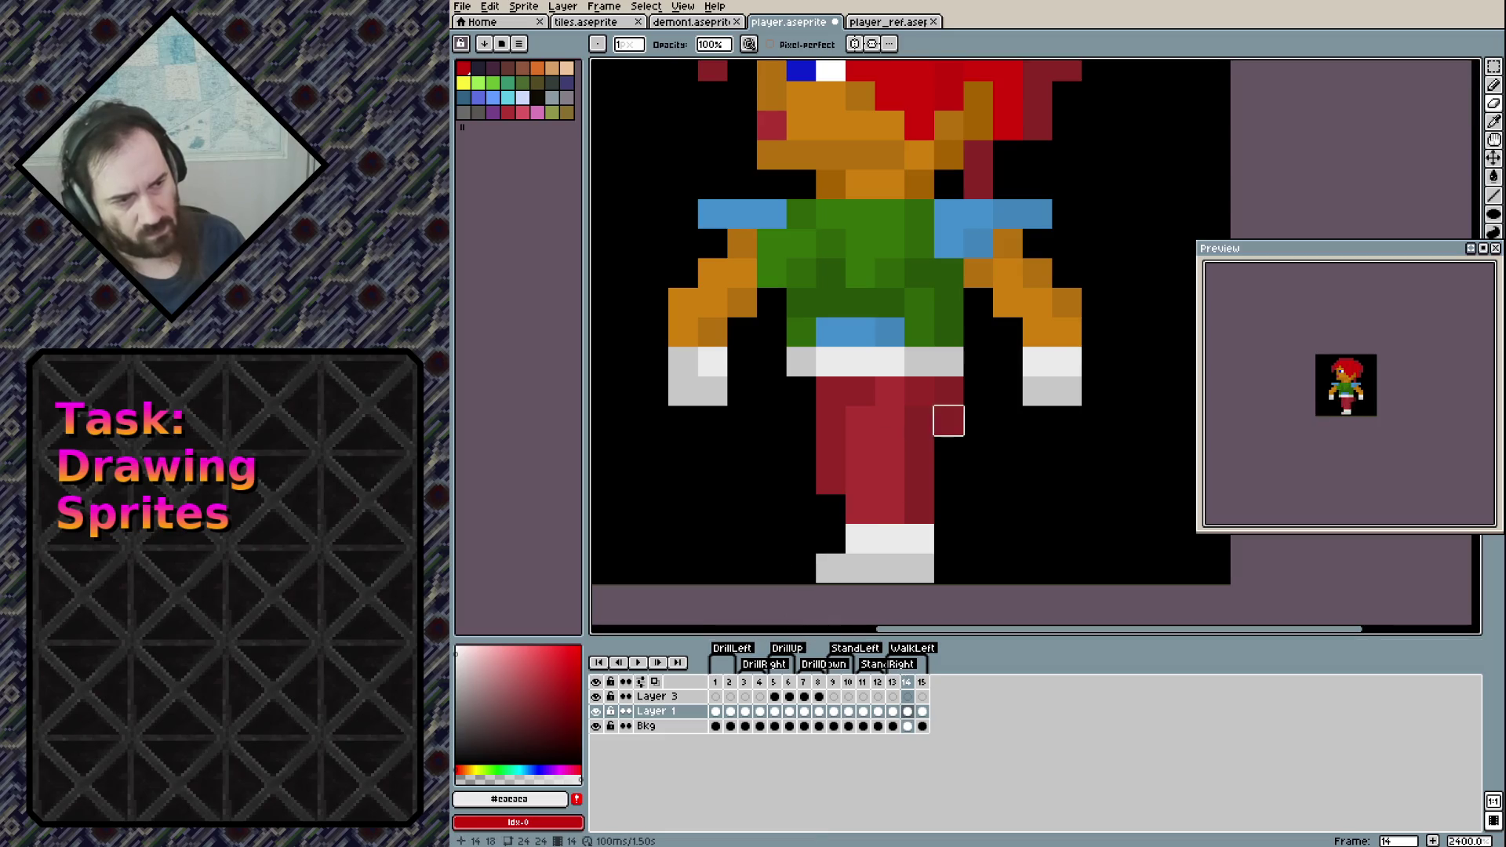
Add orange pixels on the leg and boot, and shade the leg's lower edge darker orange
key(b)
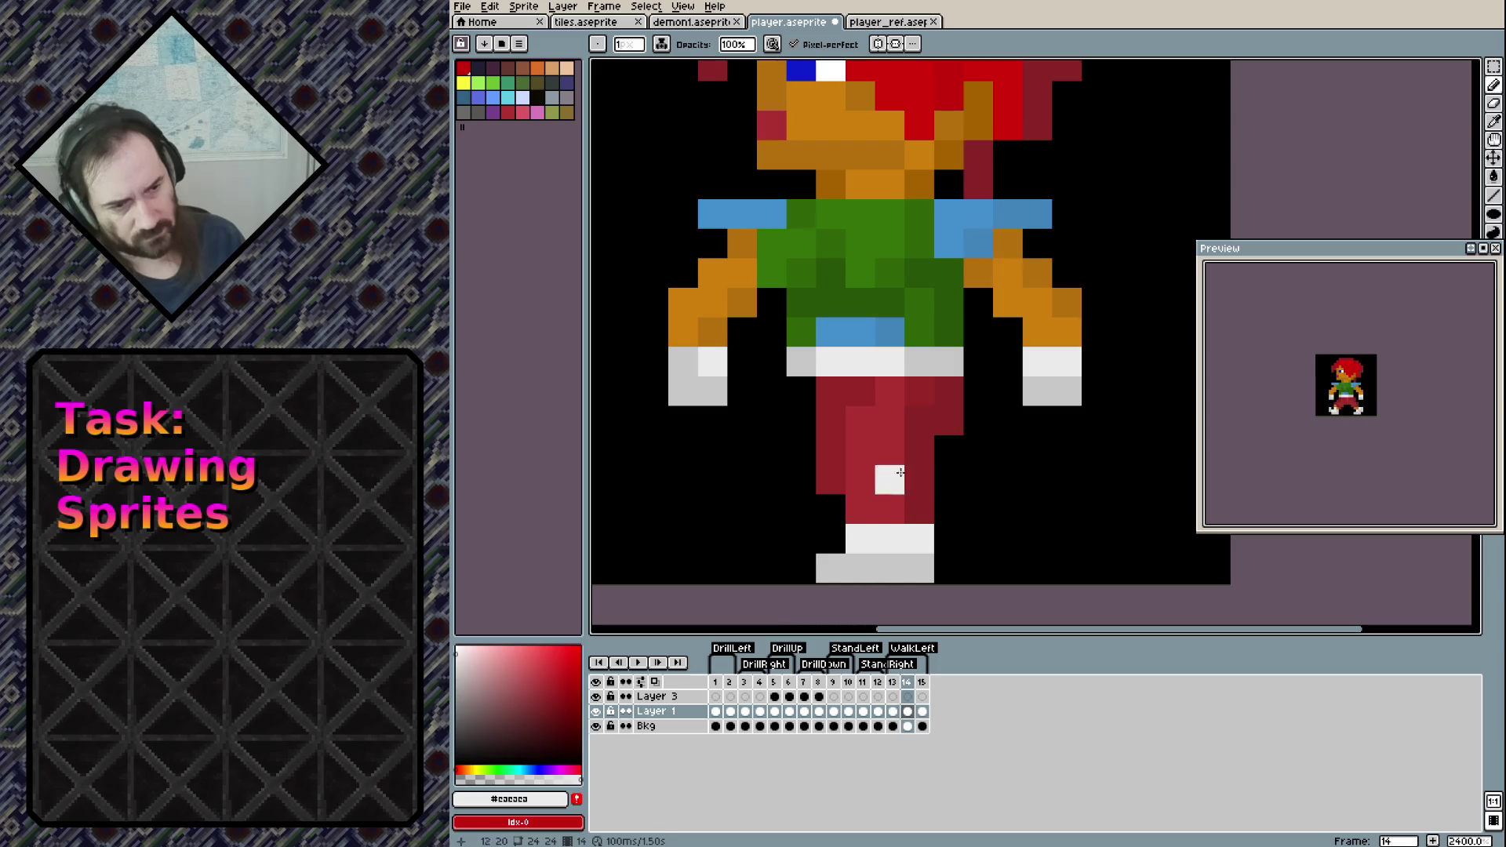
alt+click(1052, 303)
click(859, 504)
click(890, 509)
click(930, 568)
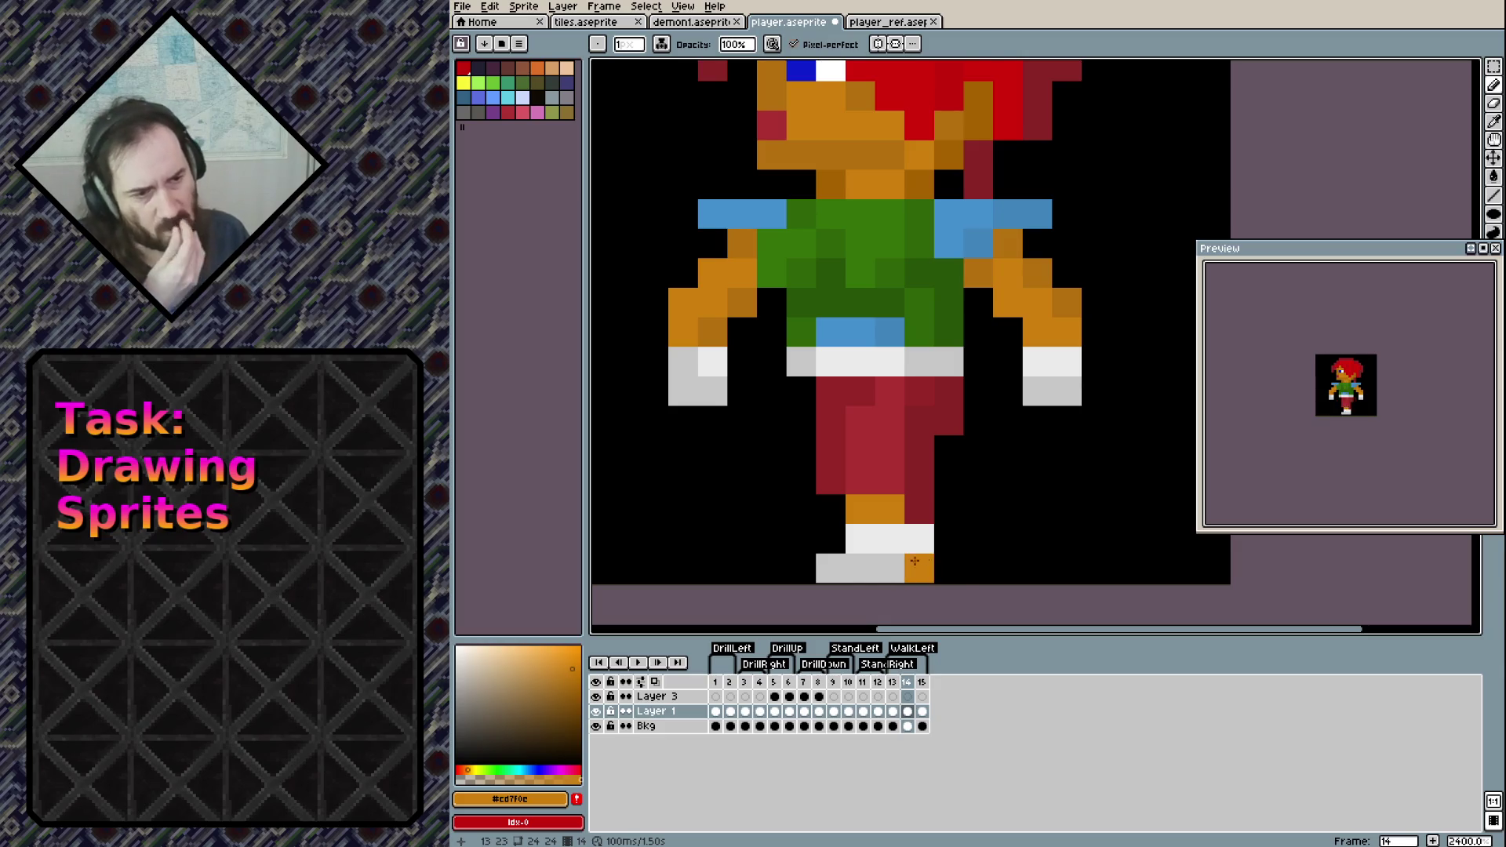
alt+click(1066, 302)
click(949, 479)
key(ctrl+z)
click(919, 508)
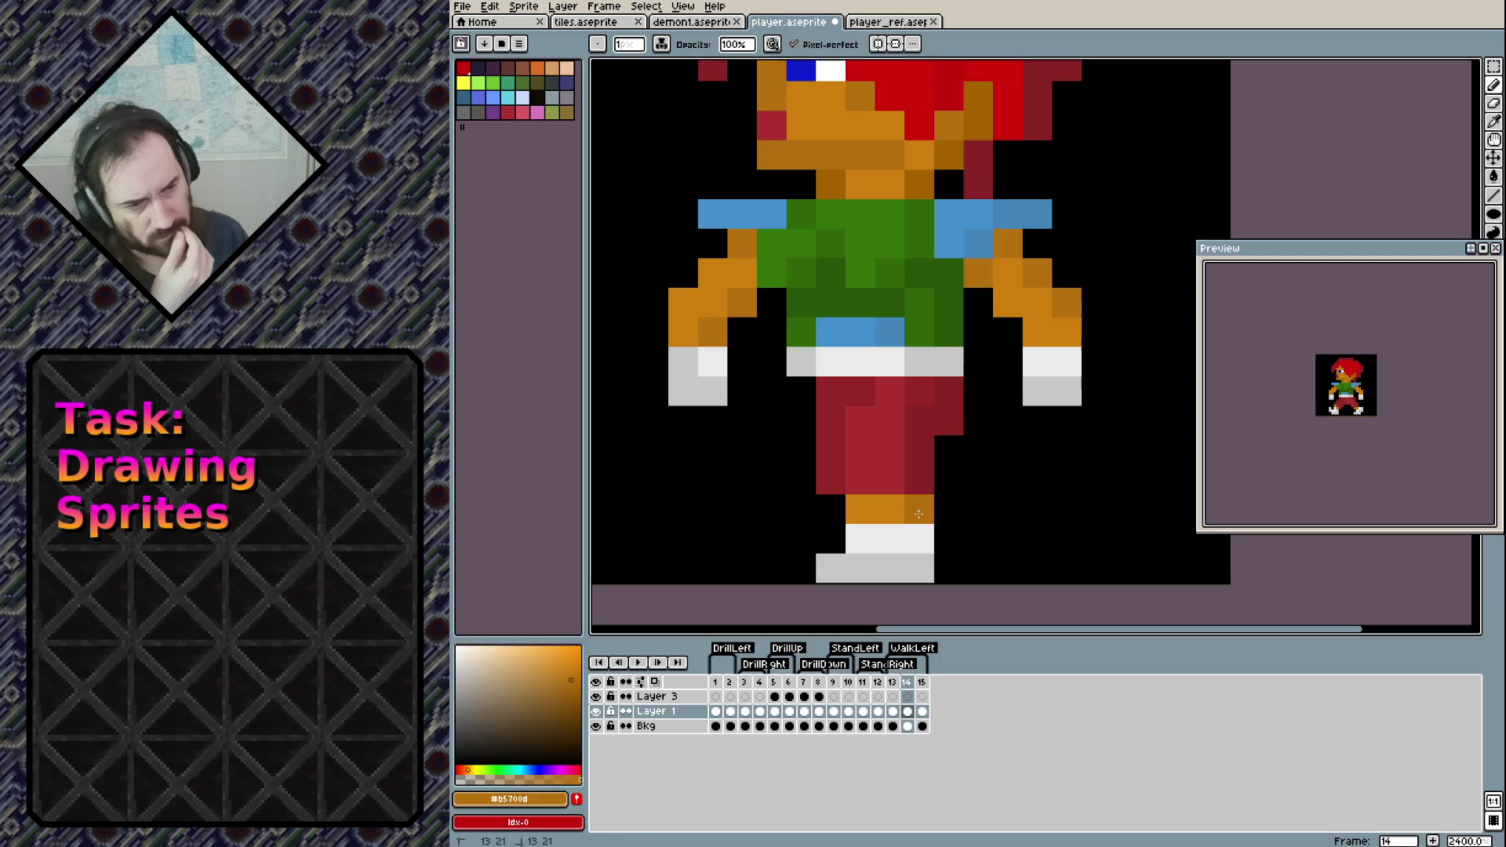
Repaint the belt pixels blue and extend the blue shoulder band to the right
scroll(975, 448, up, 2)
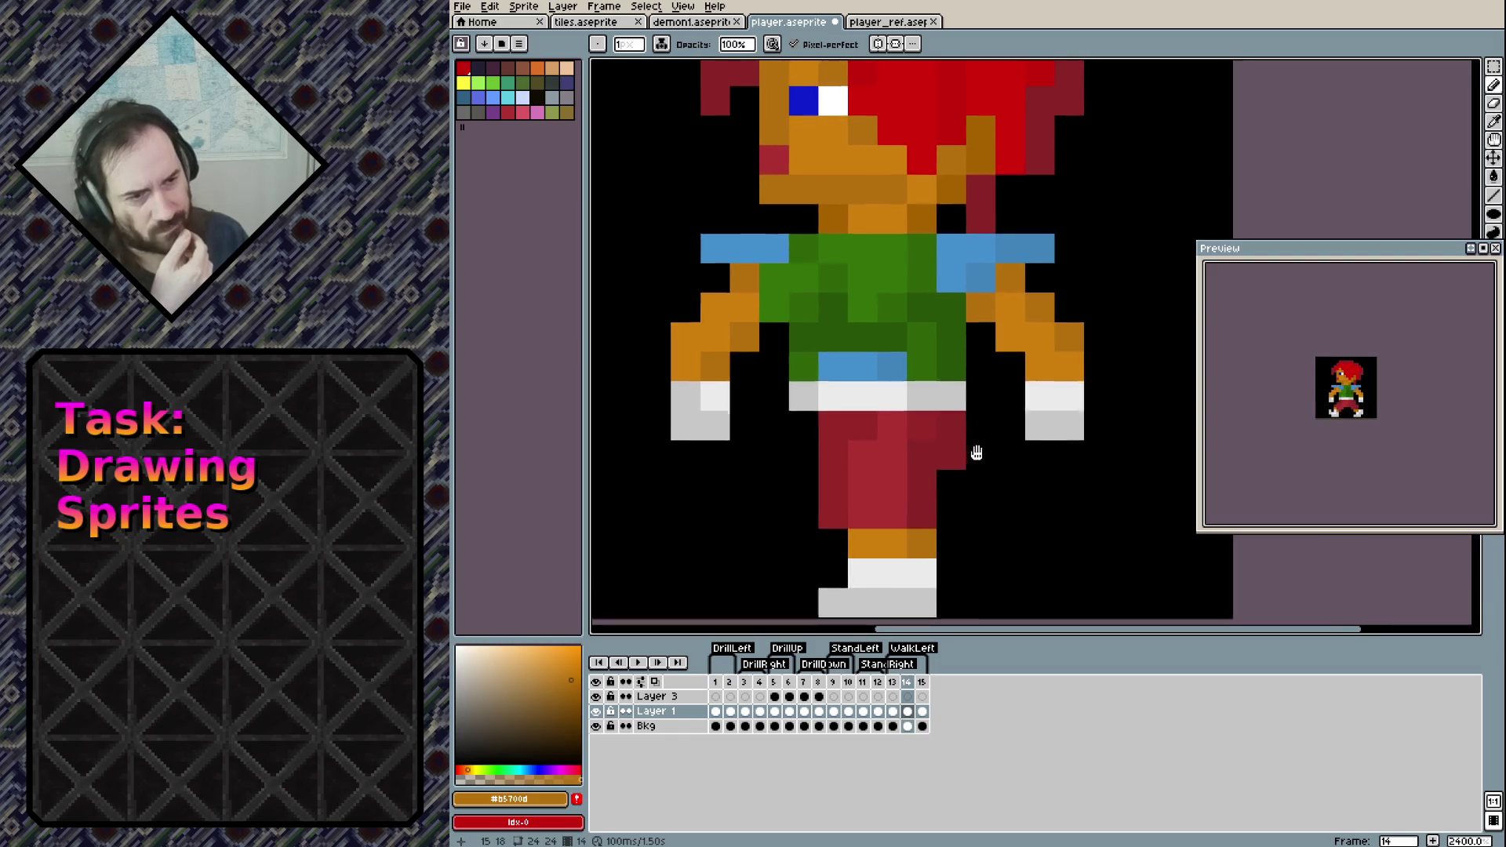
click(853, 407)
alt+click(824, 396)
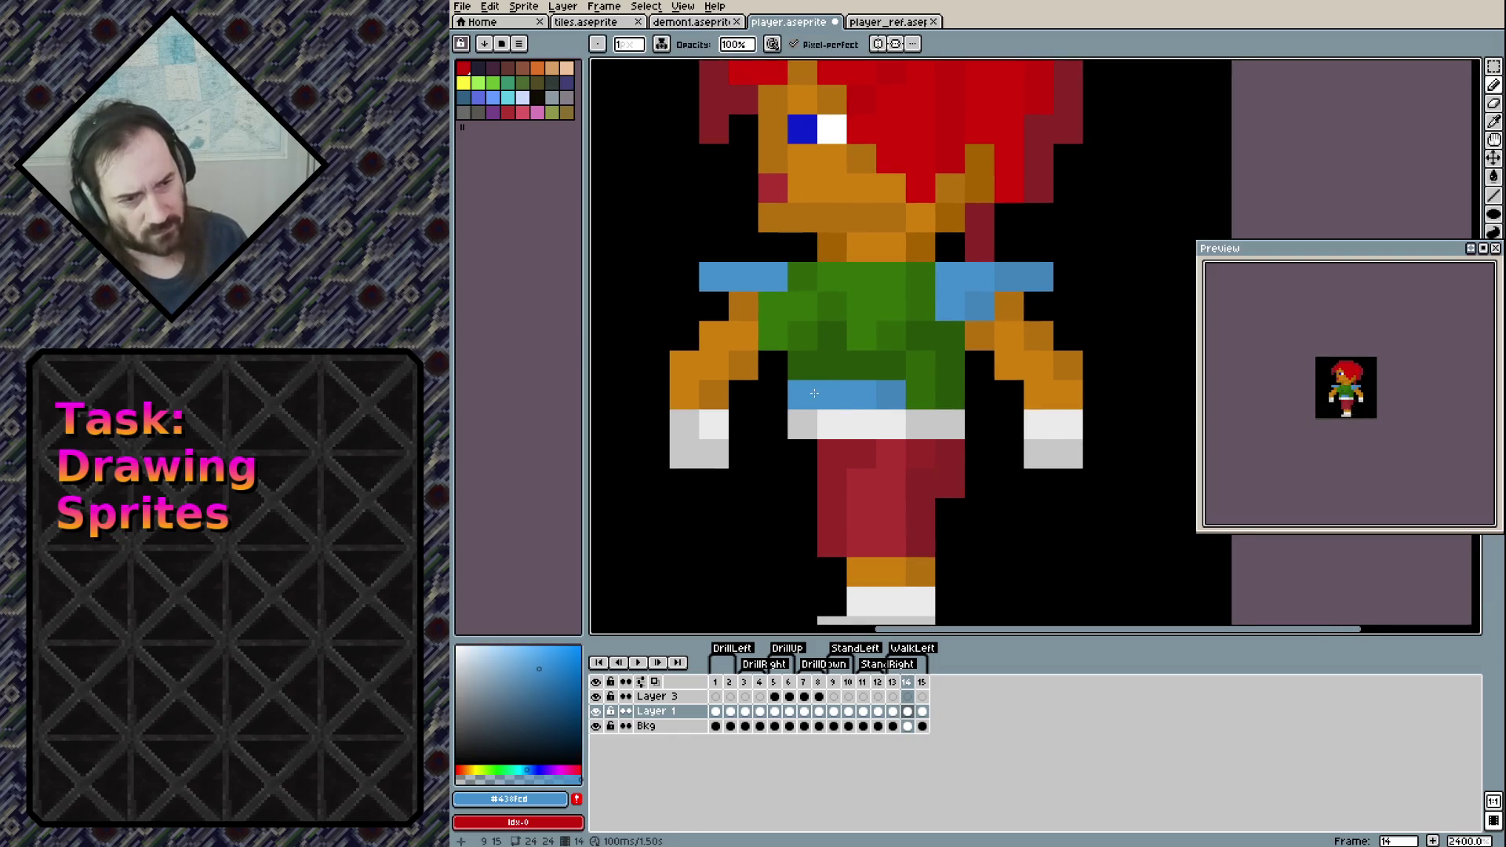
key(e)
click(801, 424)
click(802, 395)
key(b)
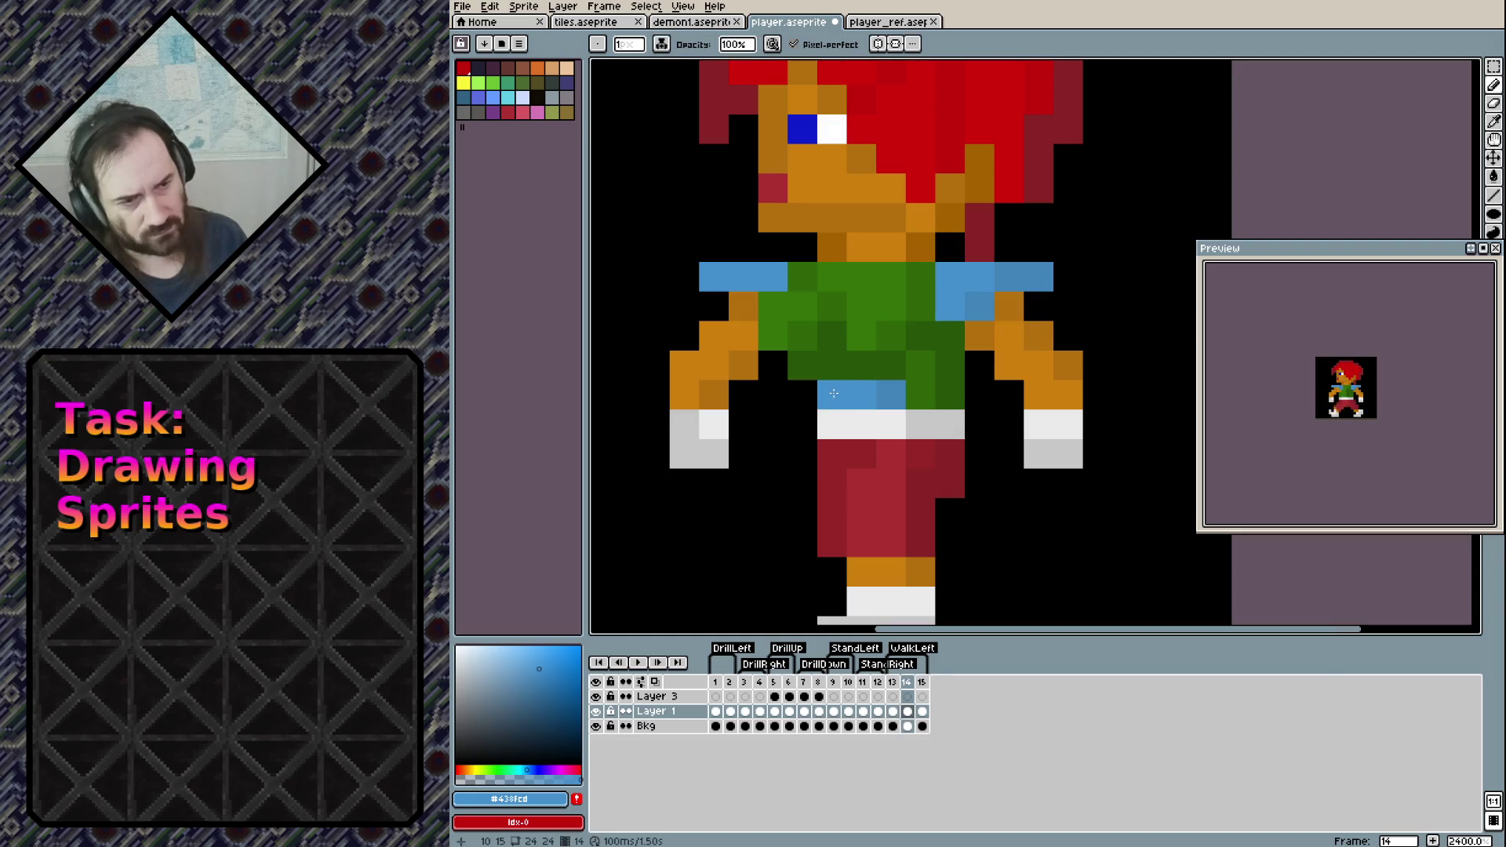
alt+click(831, 395)
click(848, 395)
alt+click(891, 396)
click(861, 395)
click(832, 395)
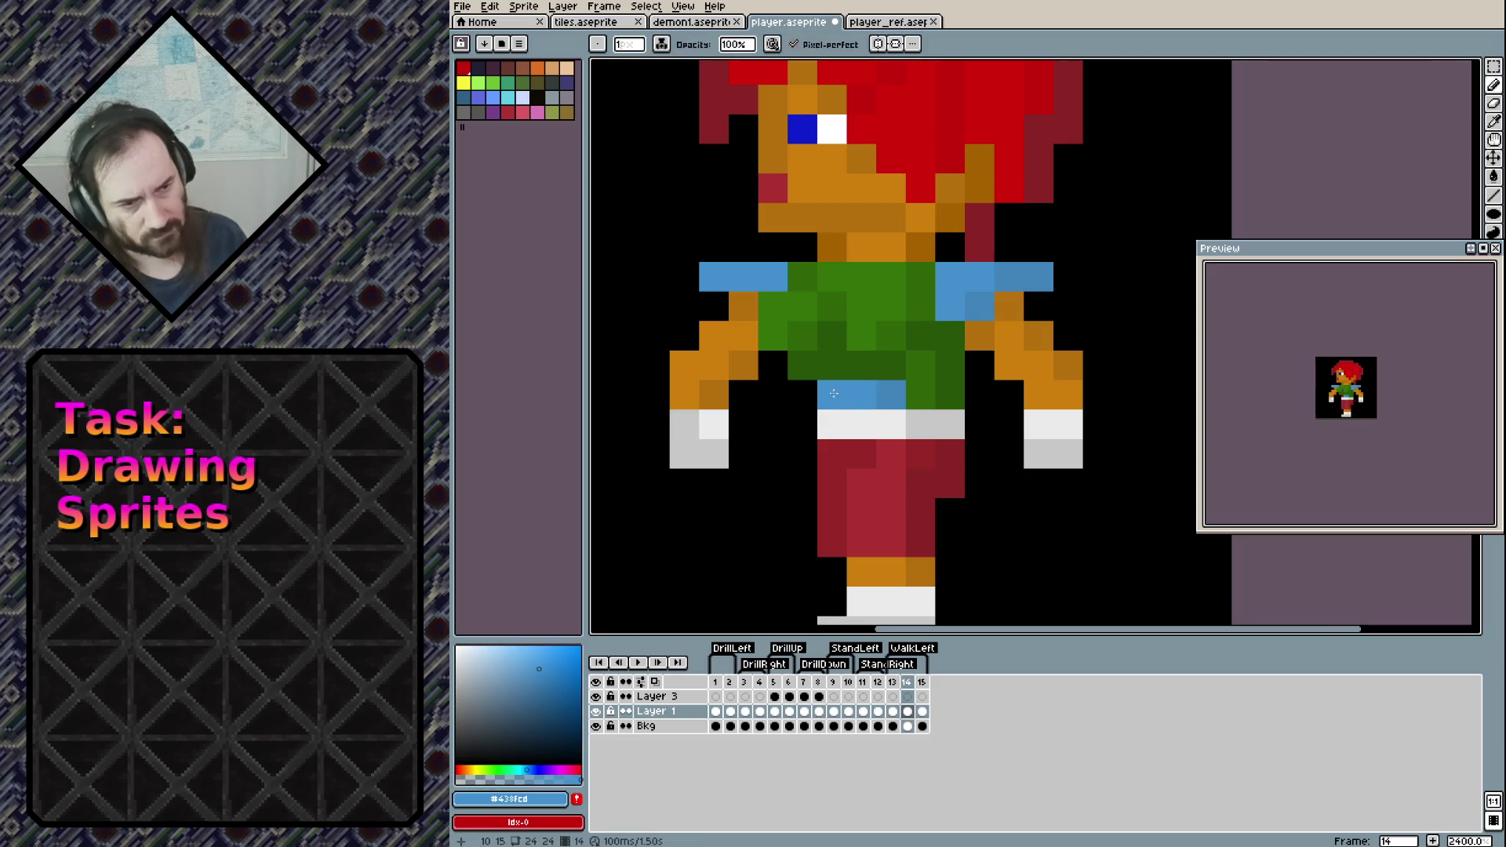
click(958, 389)
Erase stray right-side shirt and white belt pixels plus green shirt pixels on the left
key(e)
click(958, 393)
click(950, 364)
click(950, 336)
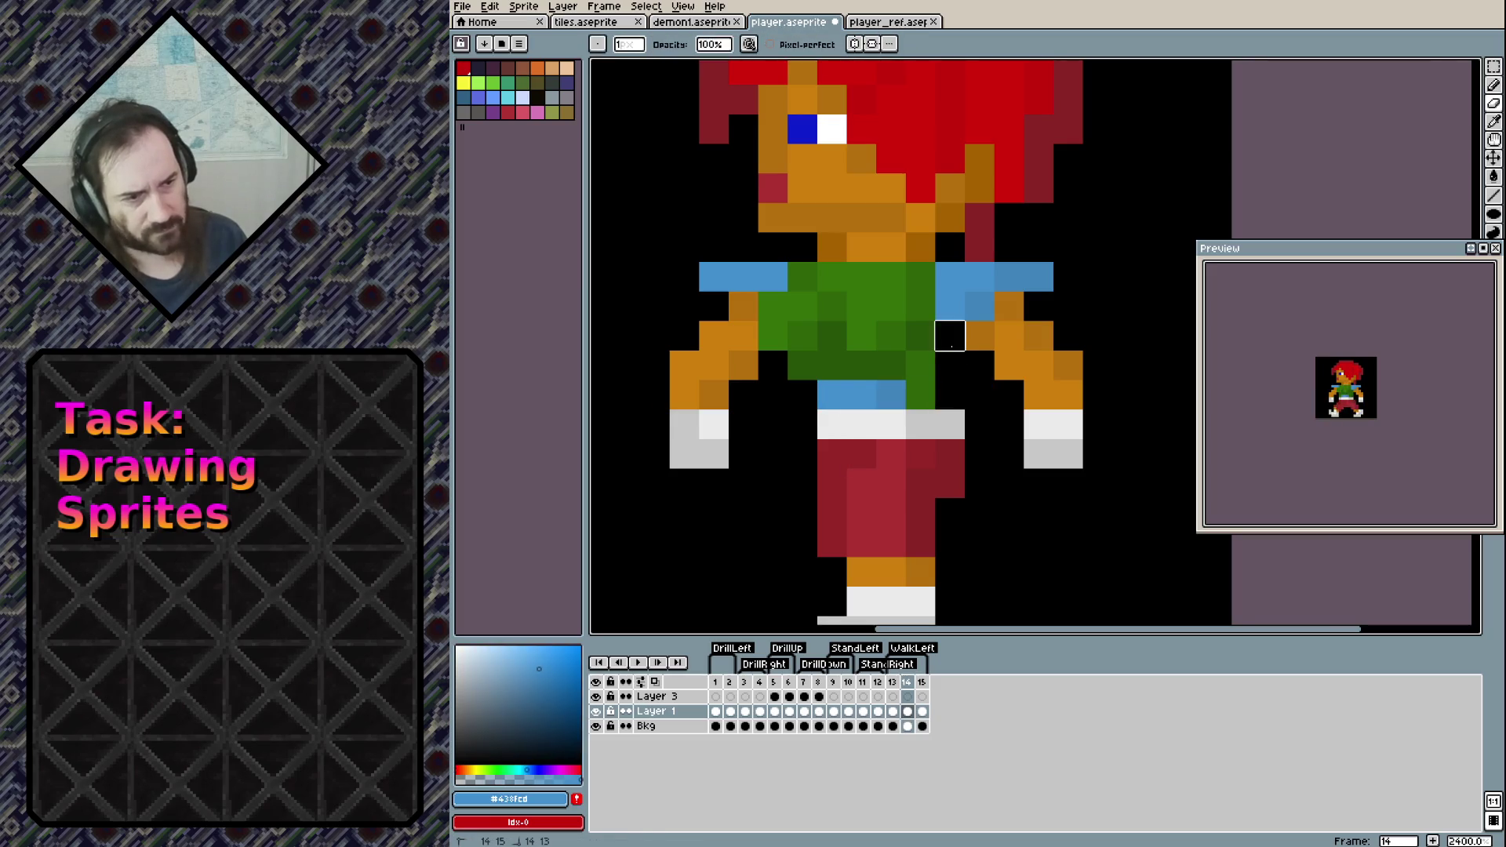
click(951, 423)
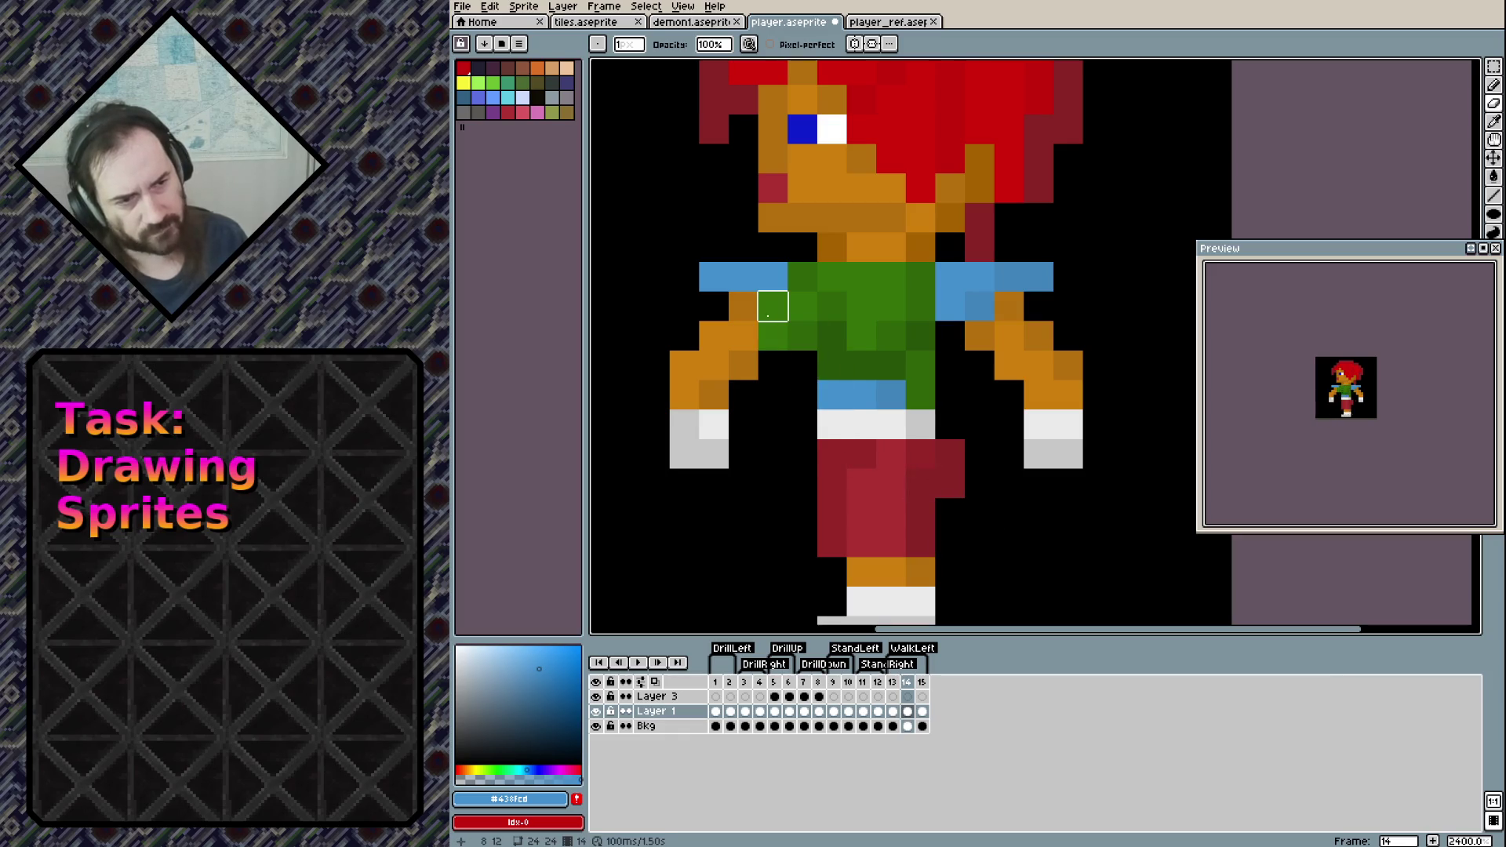
drag(773, 306, 773, 336)
click(803, 276)
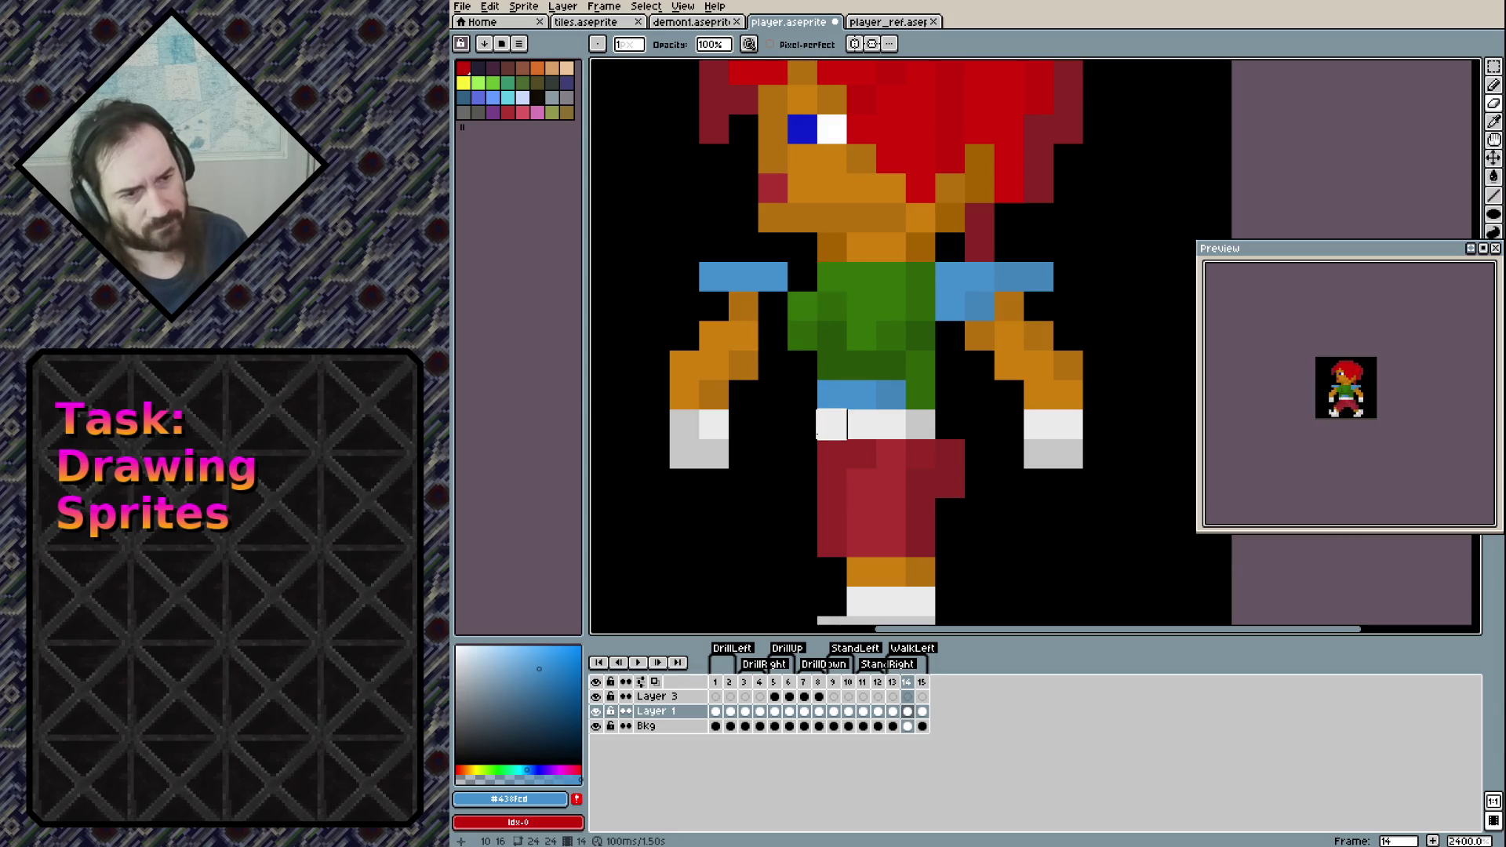
Repaint the left shirt pixels dark green, undoing a stray green pixel on the pants
key(b)
alt+click(831, 365)
click(773, 306)
click(772, 336)
mouse_move(790, 337)
mouse_down()
mouse_move(796, 365)
mouse_move(802, 276)
mouse_up()
click(839, 431)
click(840, 430)
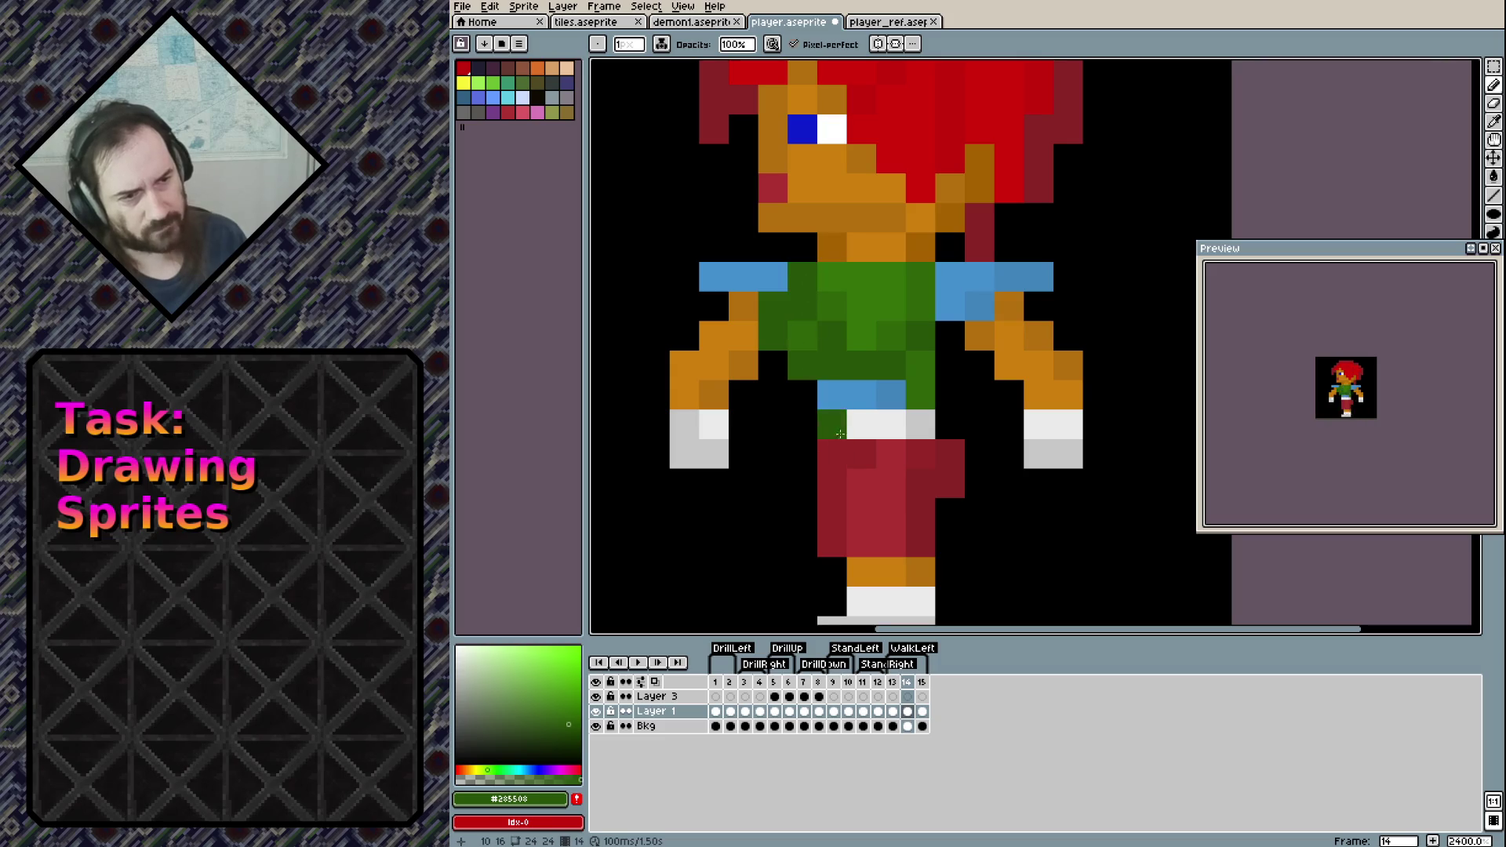
key(ctrl+z)
Turn four shirt pixels along the top and right side blue
alt+click(979, 306)
click(891, 277)
click(861, 276)
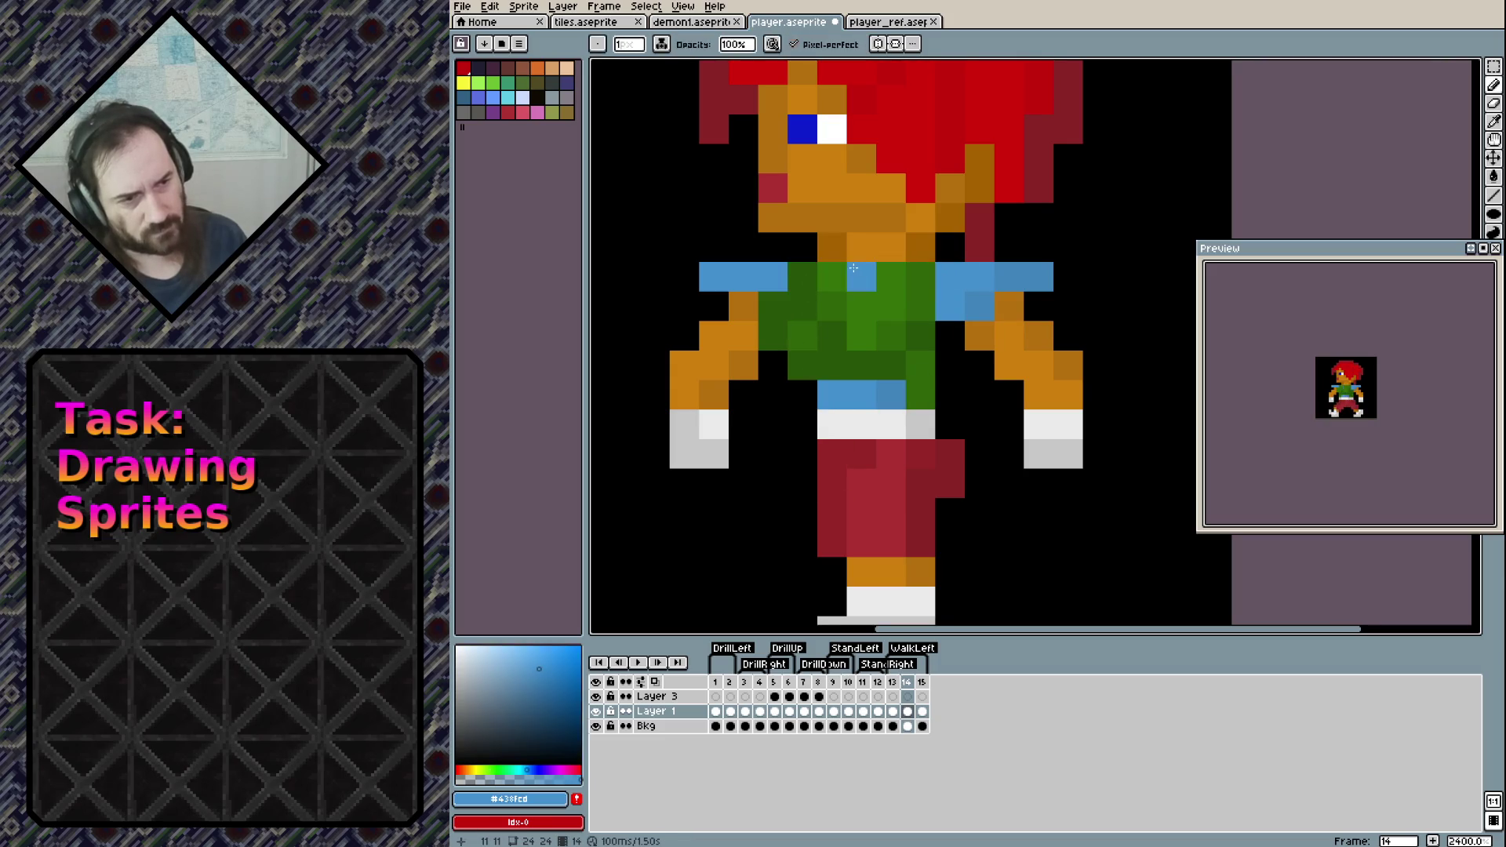
click(919, 276)
click(924, 343)
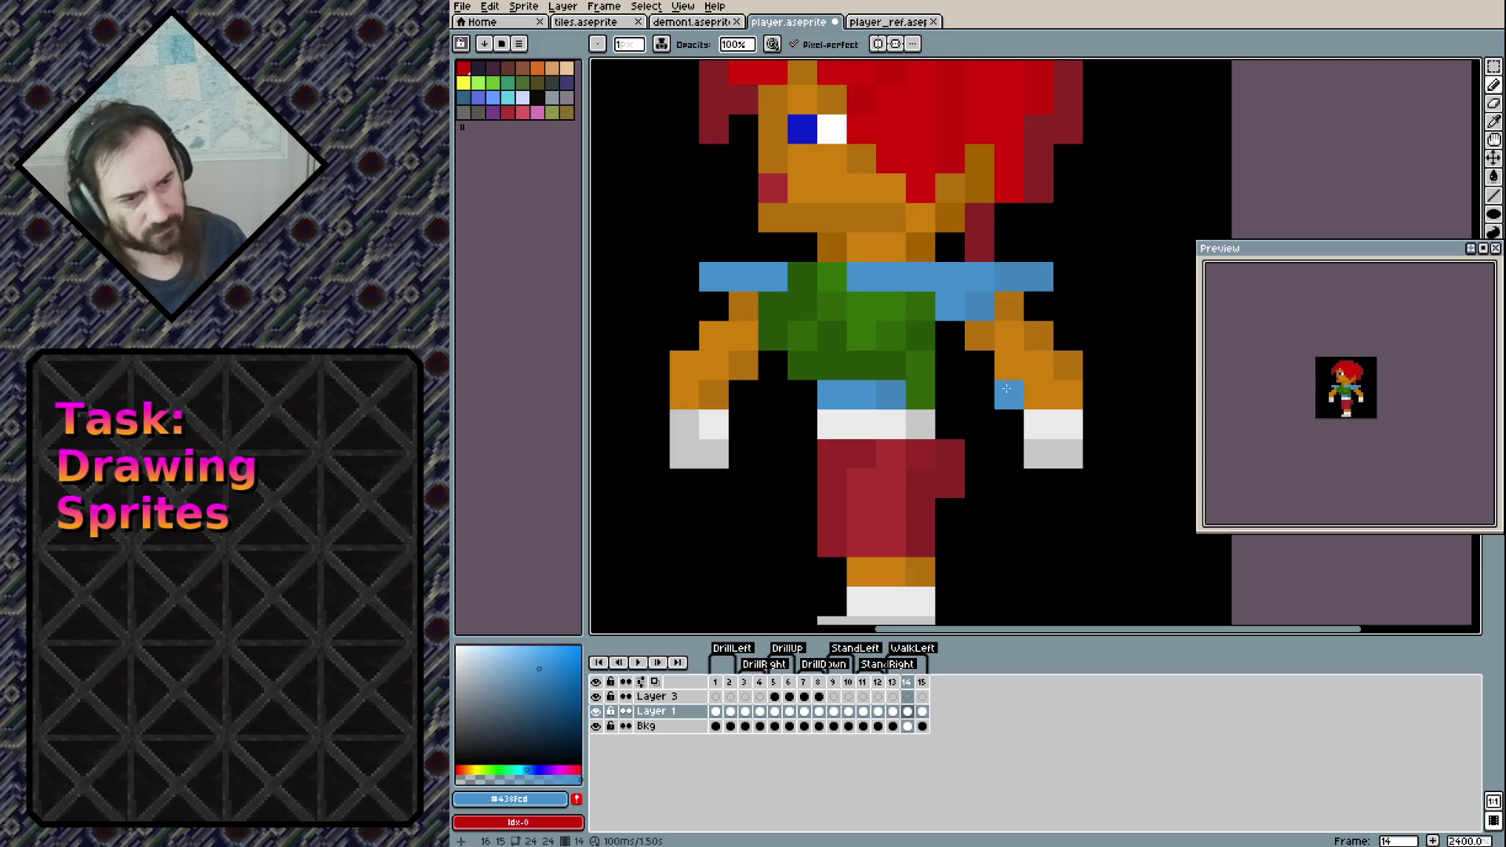
Add light-grey pixels at the waist and belt, then orange and darker orange pixels on the belt and shirt
alt+click(1047, 454)
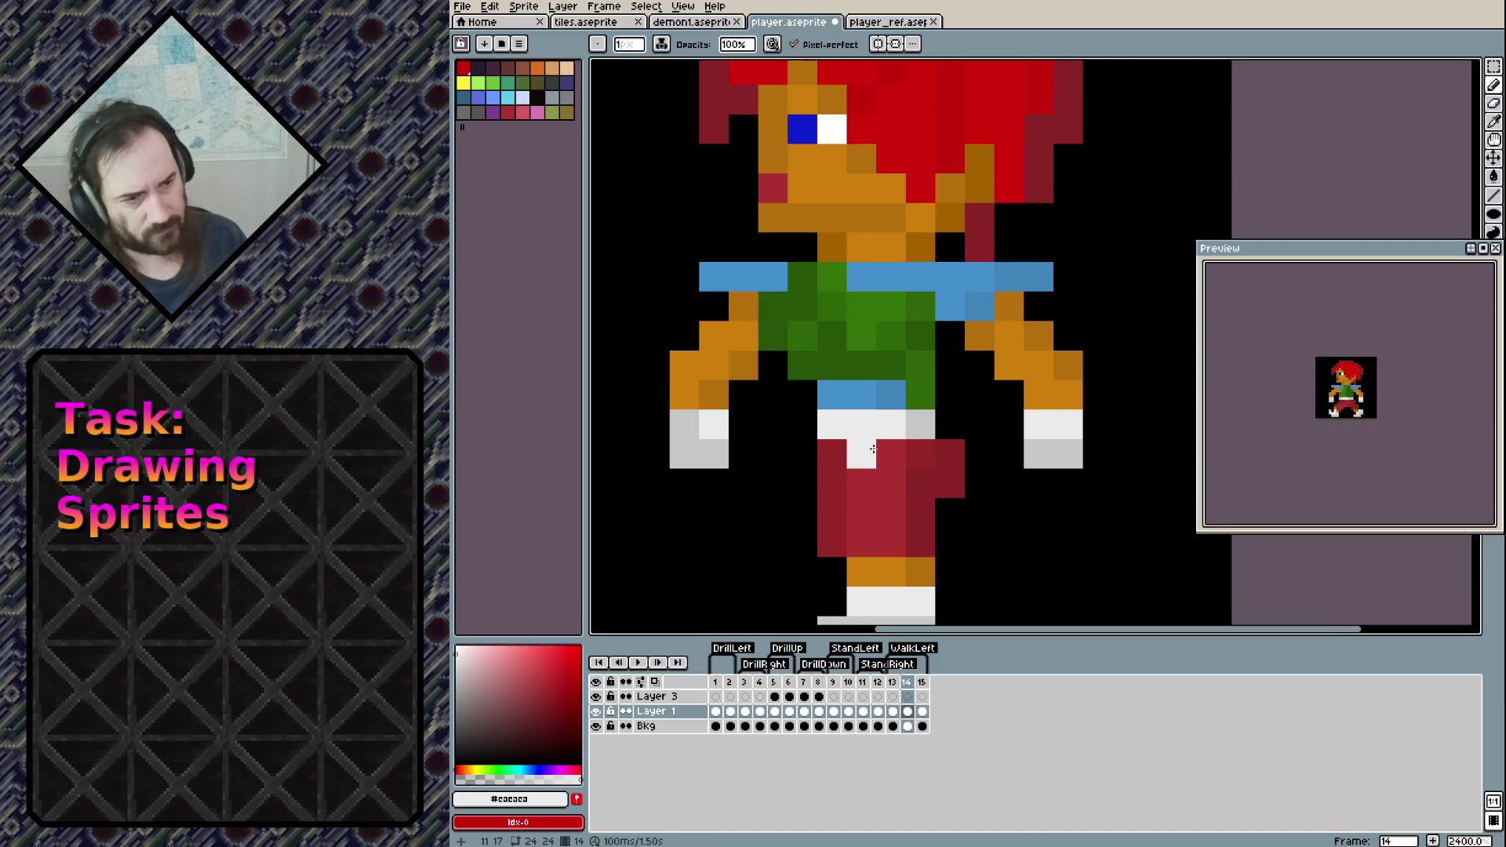
alt+click(1043, 442)
click(861, 454)
click(891, 453)
click(831, 425)
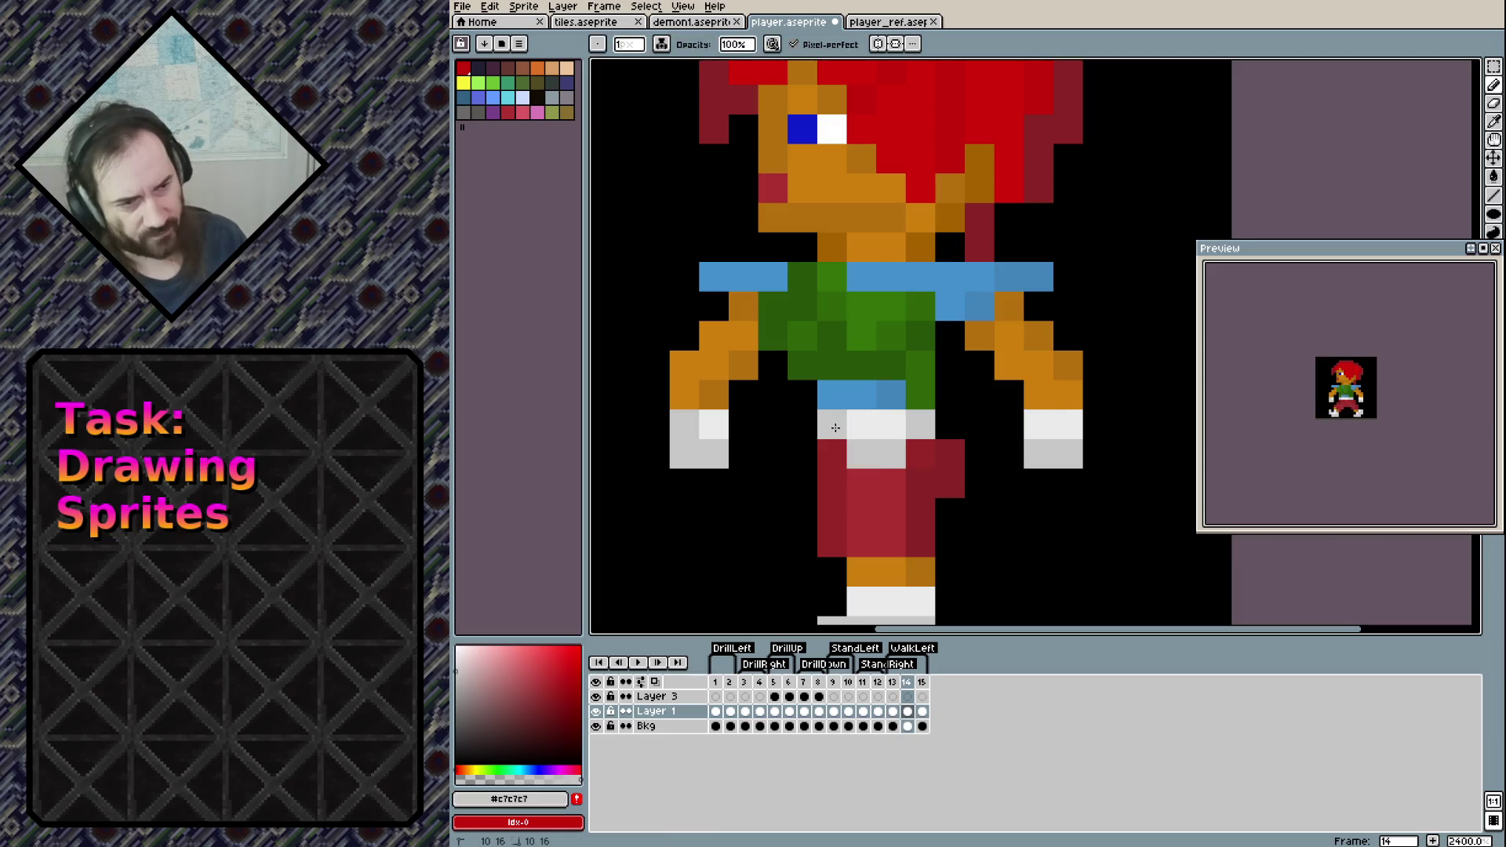
click(1059, 392)
alt+click(1057, 389)
click(891, 394)
click(891, 308)
alt+click(1067, 365)
click(950, 365)
Paint the shirt's centre column orange with a darker accent and blend the belt and shirt pixels
key(ctrl+z)
alt+click(1013, 372)
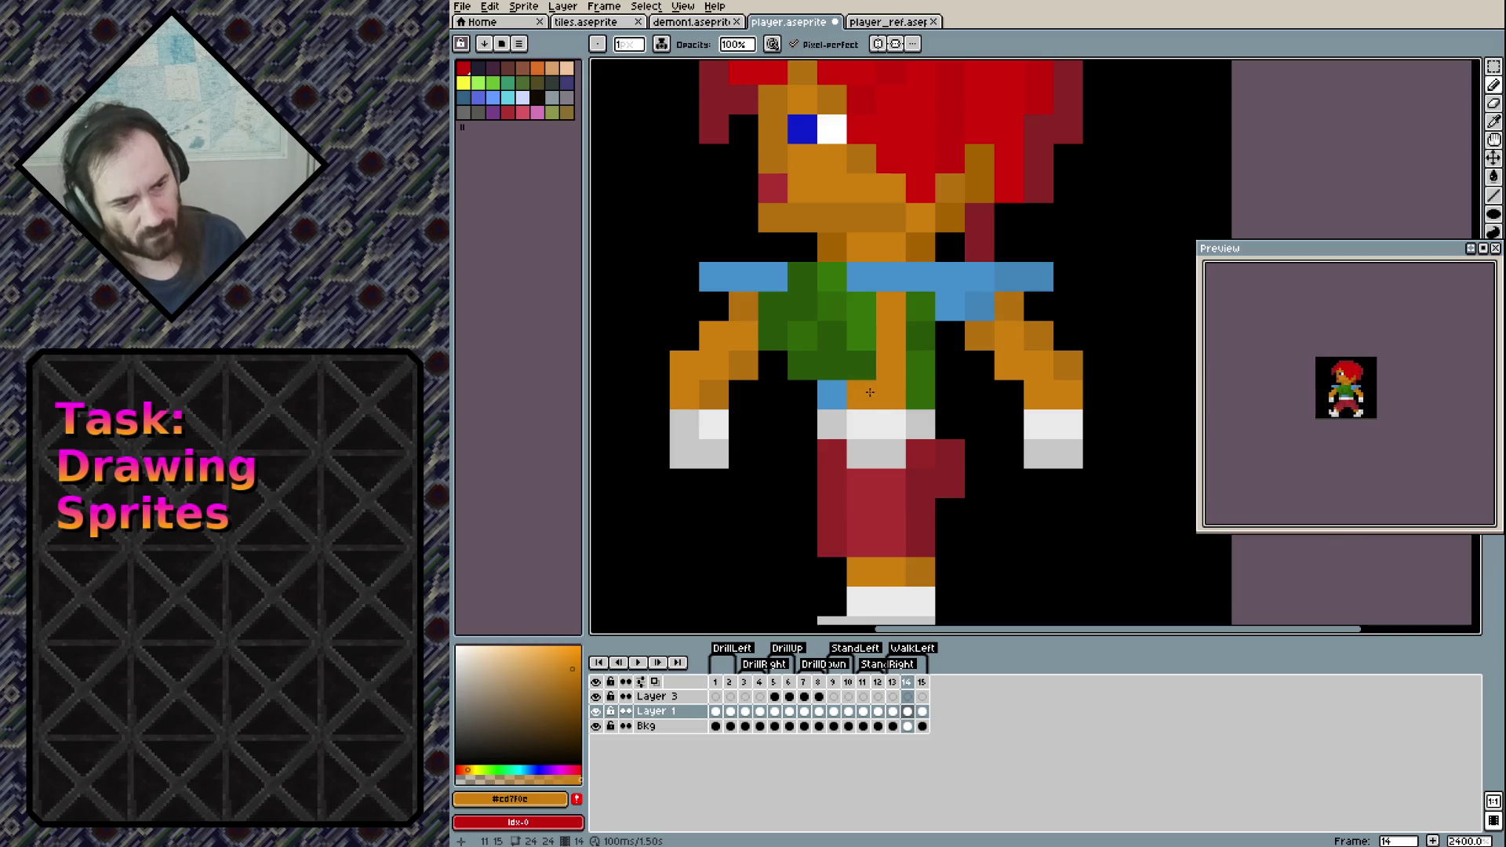
drag(870, 393, 862, 306)
alt+click(1039, 336)
click(892, 308)
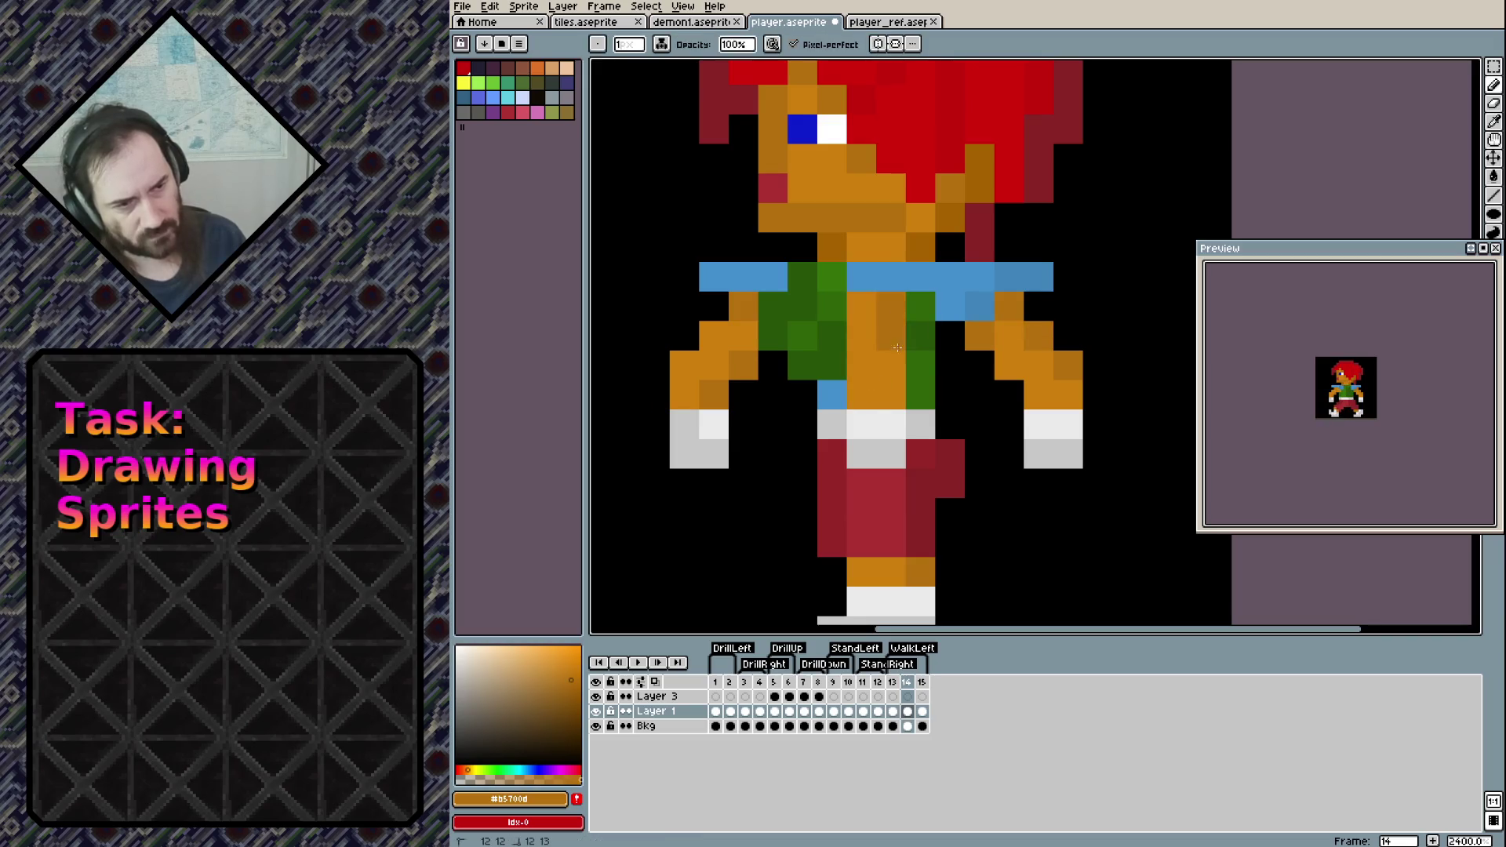
key(r)
mouse_move(774, 277)
mouse_down()
mouse_move(770, 332)
mouse_move(739, 333)
mouse_move(684, 394)
mouse_up()
Erase the stray blue pixel, then the right arm and shoulder band
click(713, 276)
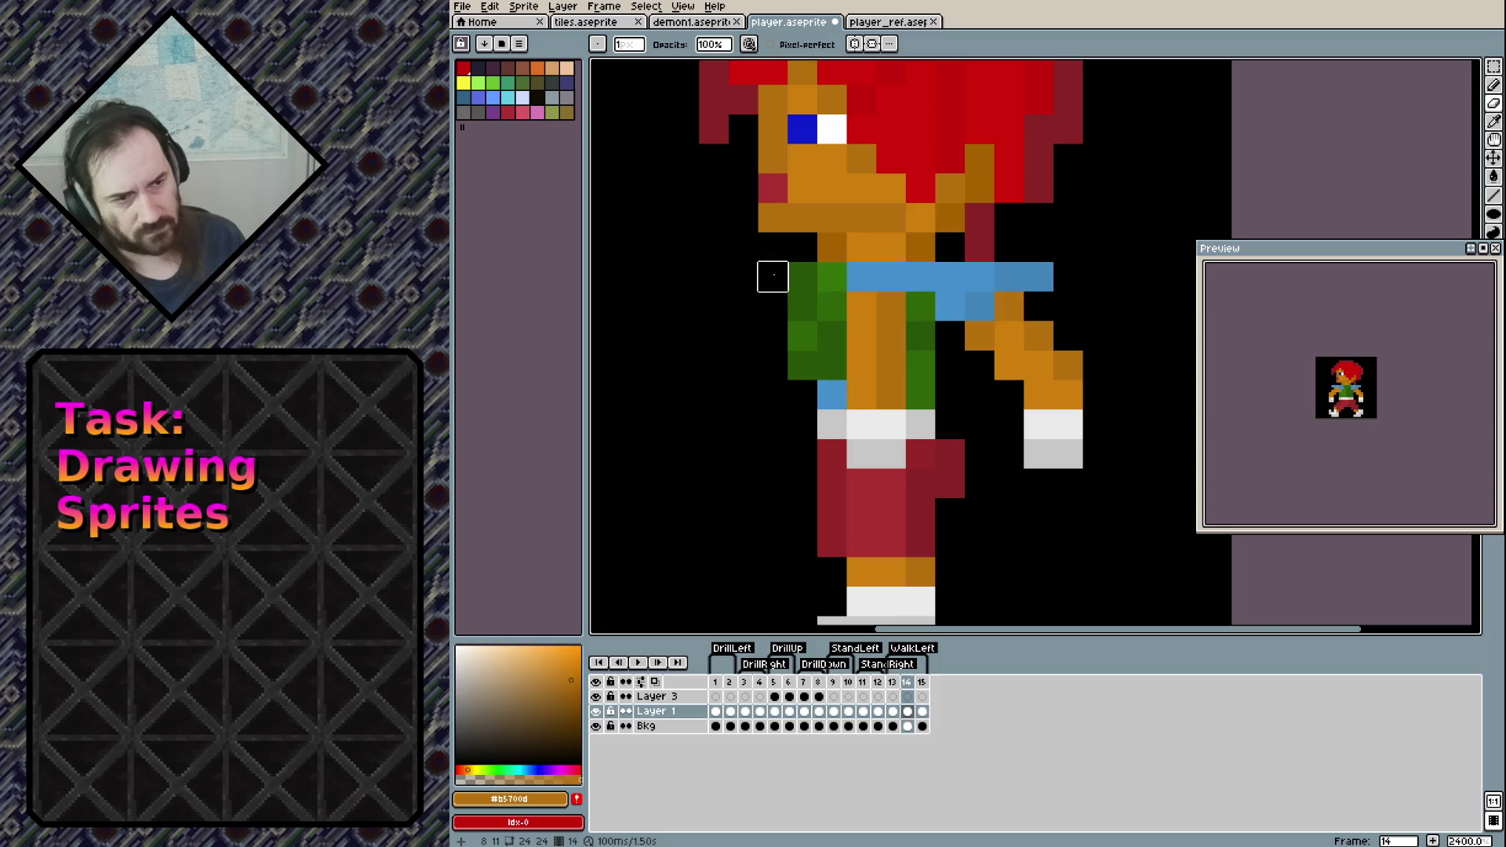
mouse_move(1038, 424)
mouse_down()
mouse_move(1069, 393)
mouse_move(1009, 423)
mouse_move(980, 306)
mouse_move(1004, 306)
mouse_up()
key(ctrl+z)
key(ctrl+z)
key(ctrl+z)
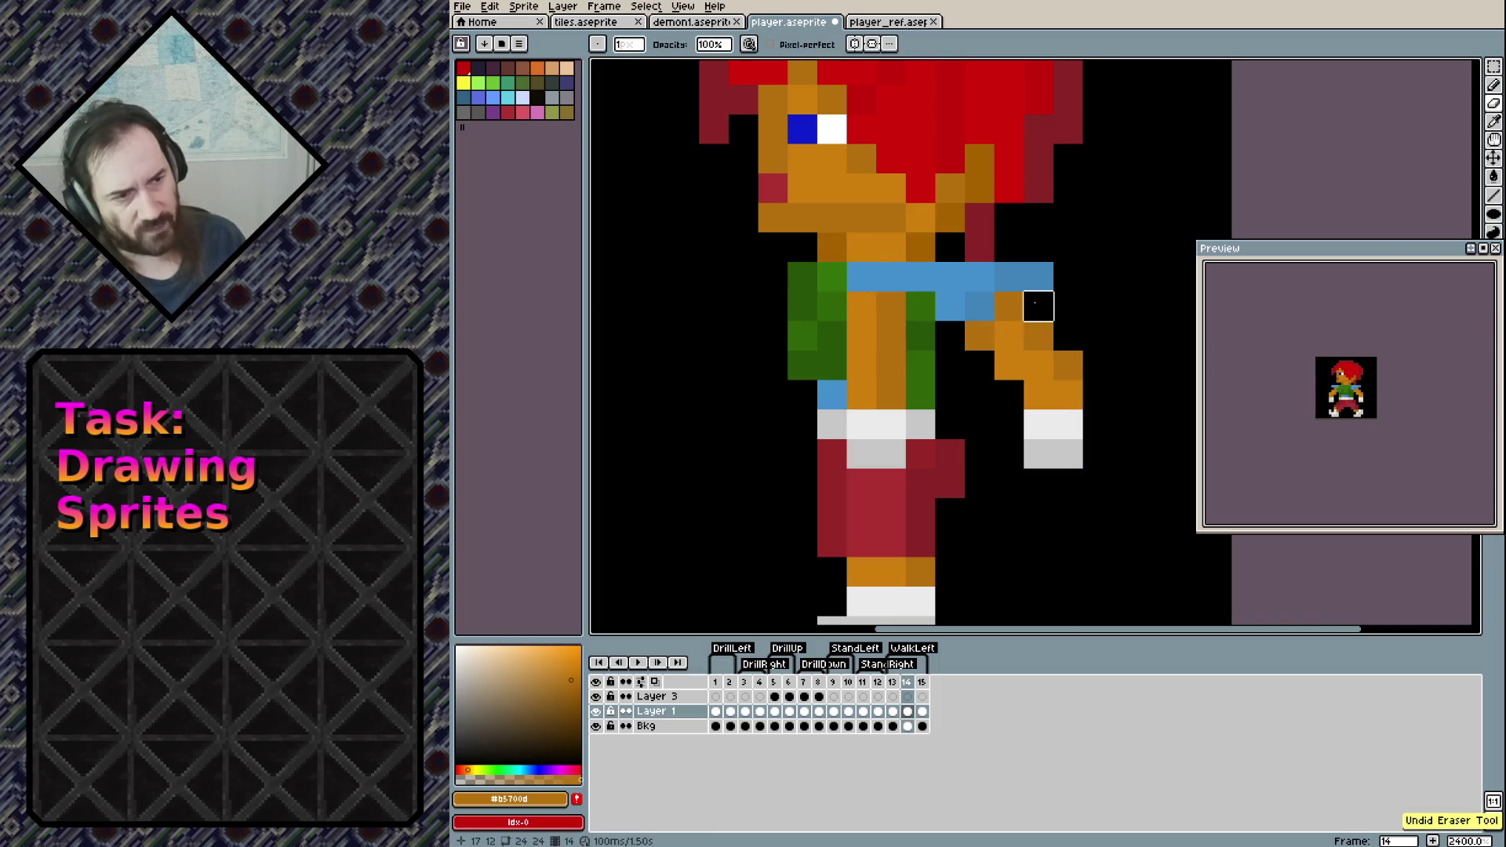
alt+click(917, 275)
key(e)
mouse_move(948, 303)
mouse_down()
mouse_move(978, 302)
mouse_move(1009, 336)
mouse_move(1039, 453)
mouse_move(1038, 306)
mouse_move(1038, 332)
mouse_up()
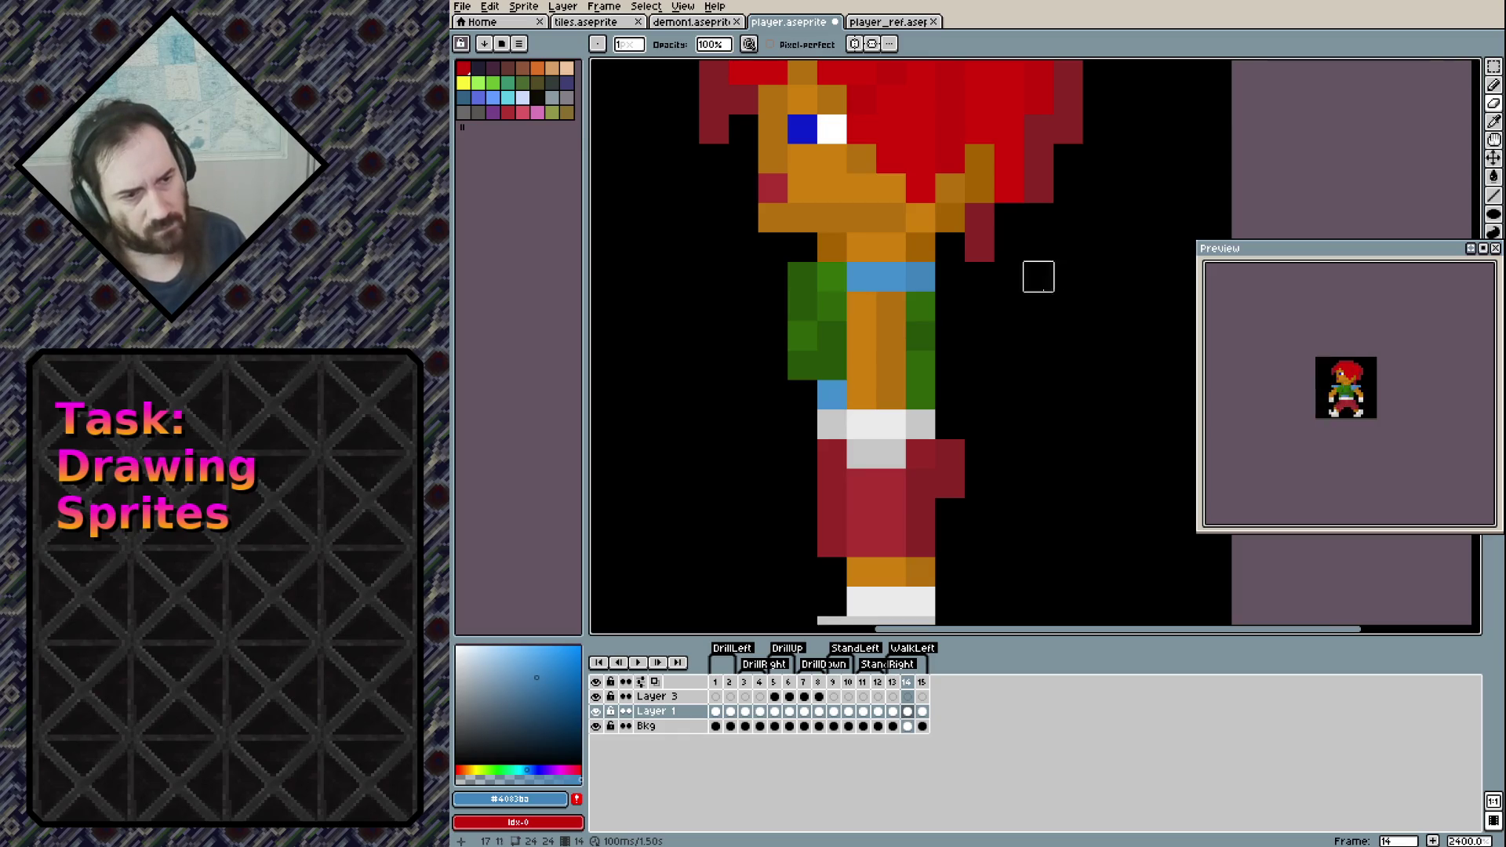
scroll(1034, 296, down, 1)
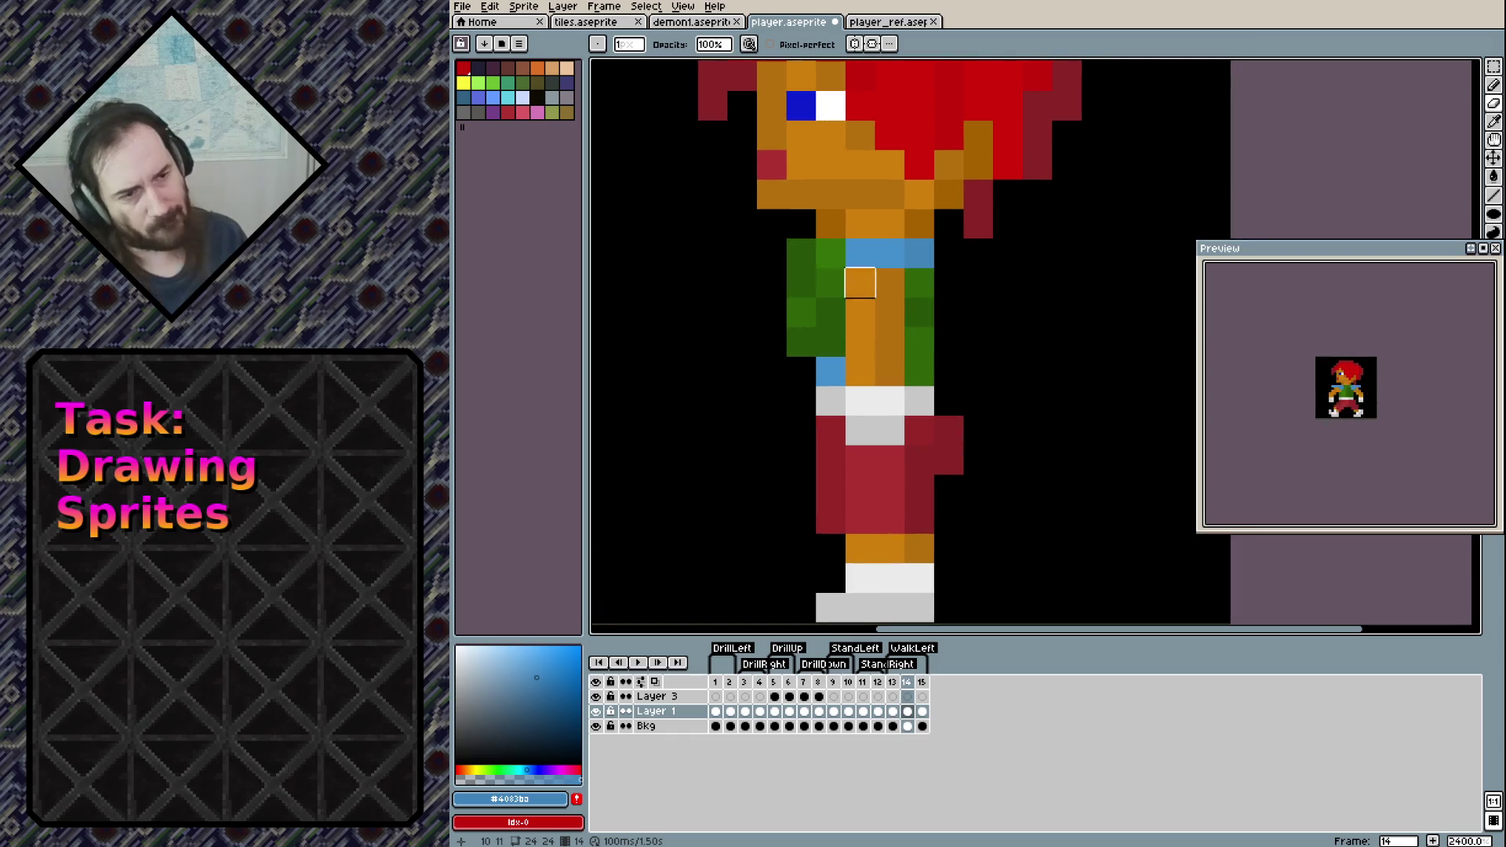
Draw dark green arm pixels on the shirt's left side, adding one on the trousers' left edge
click(801, 253)
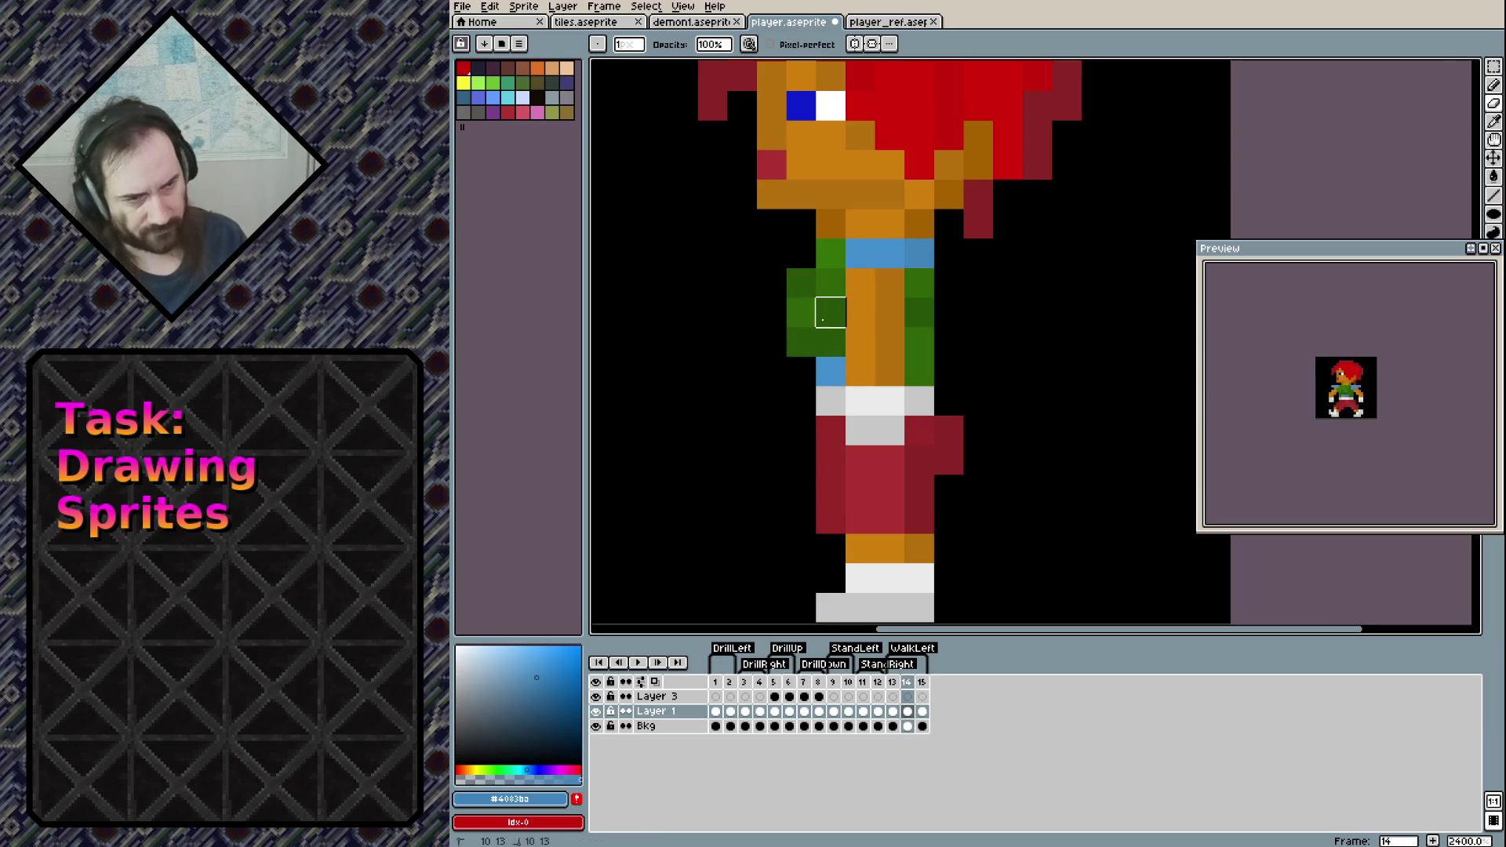
key(b)
alt+click(831, 313)
click(776, 314)
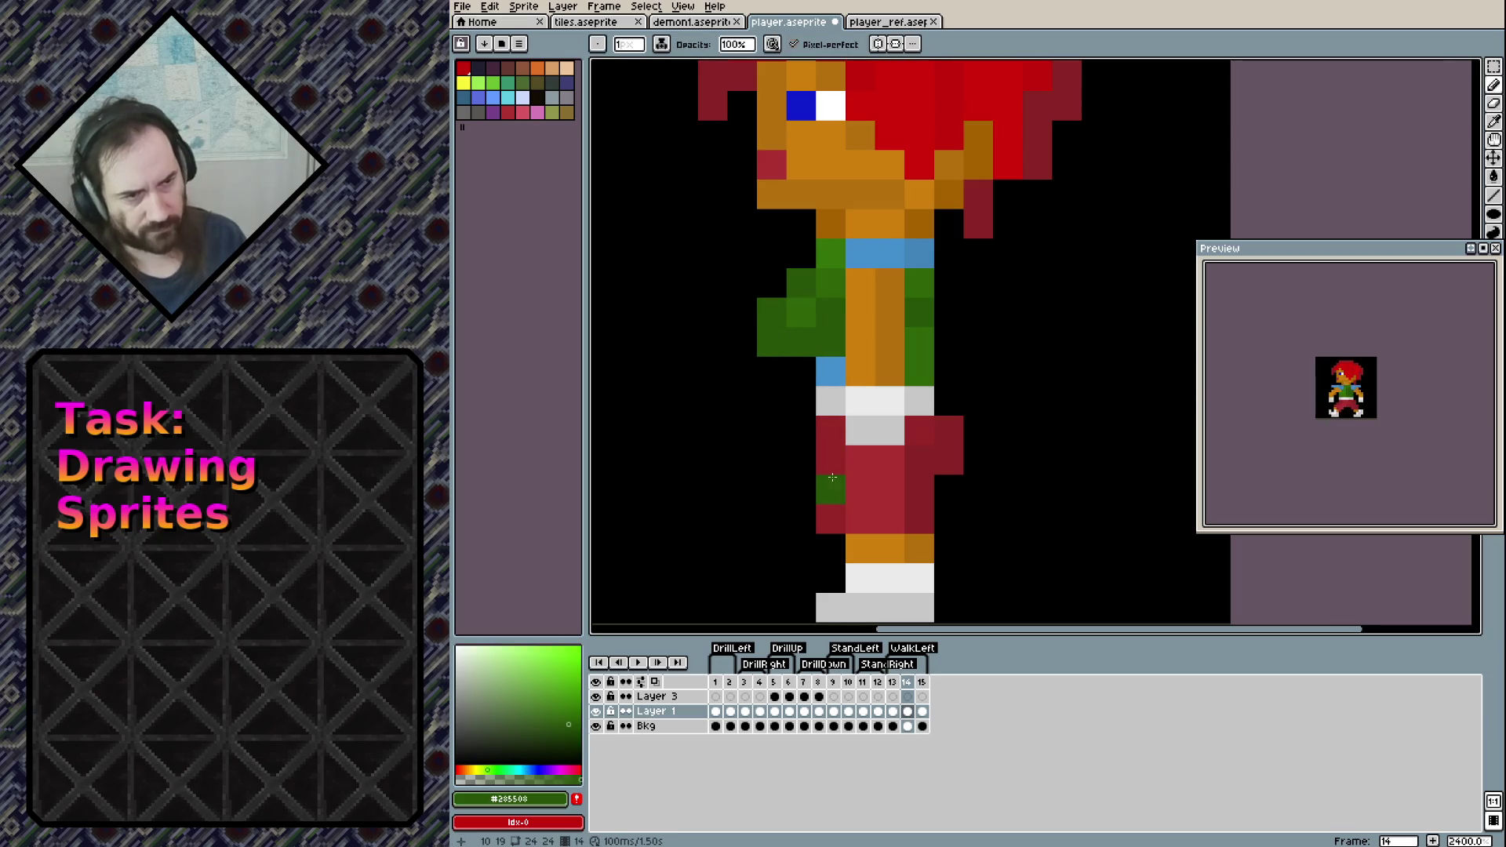
key(ctrl+z)
click(777, 291)
click(773, 313)
click(824, 440)
key(ctrl+z)
click(841, 509)
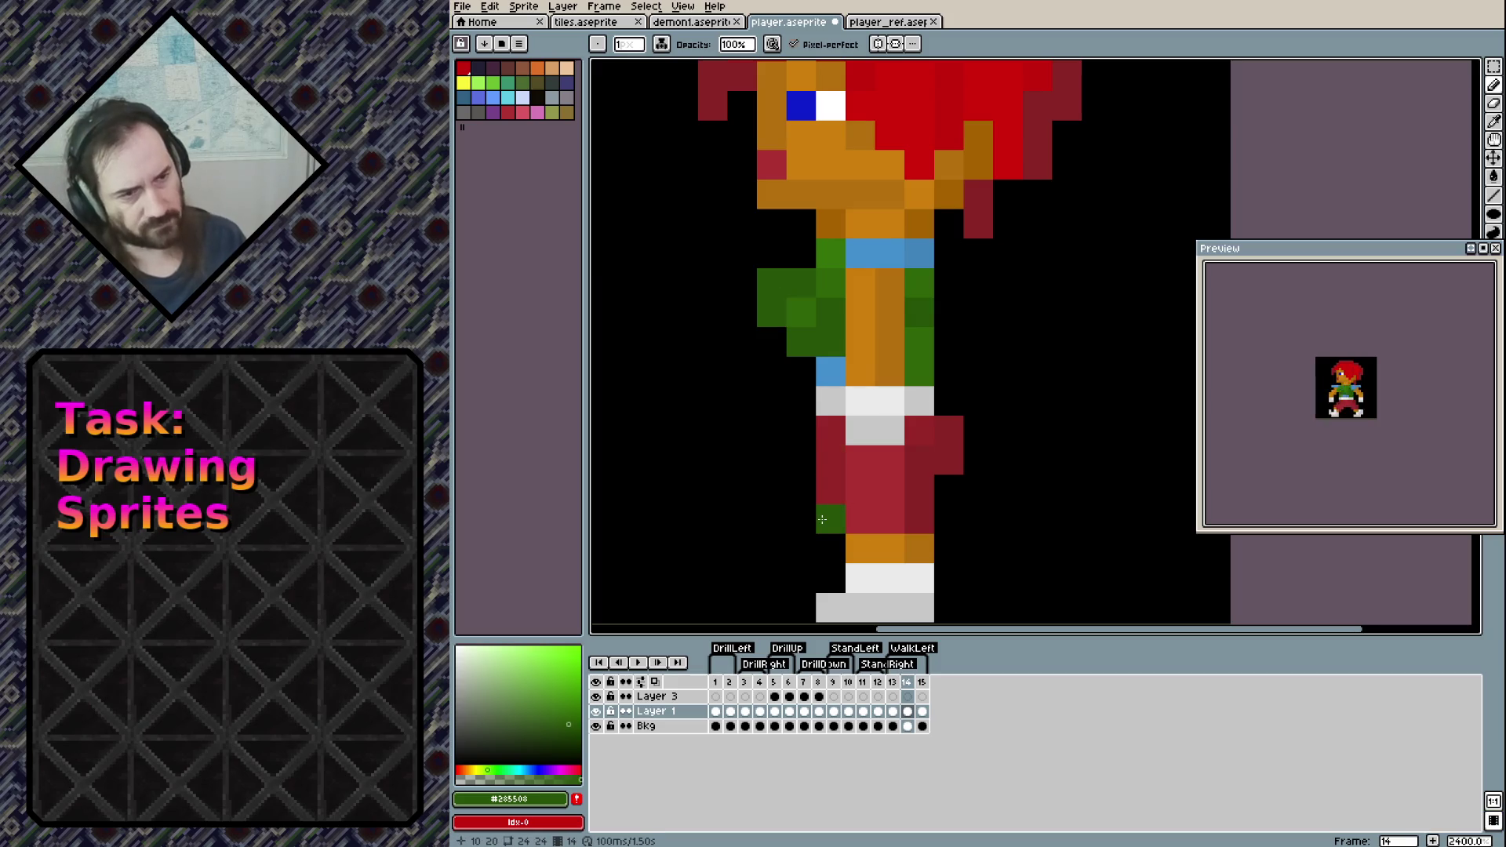
scroll(987, 336, down, 5)
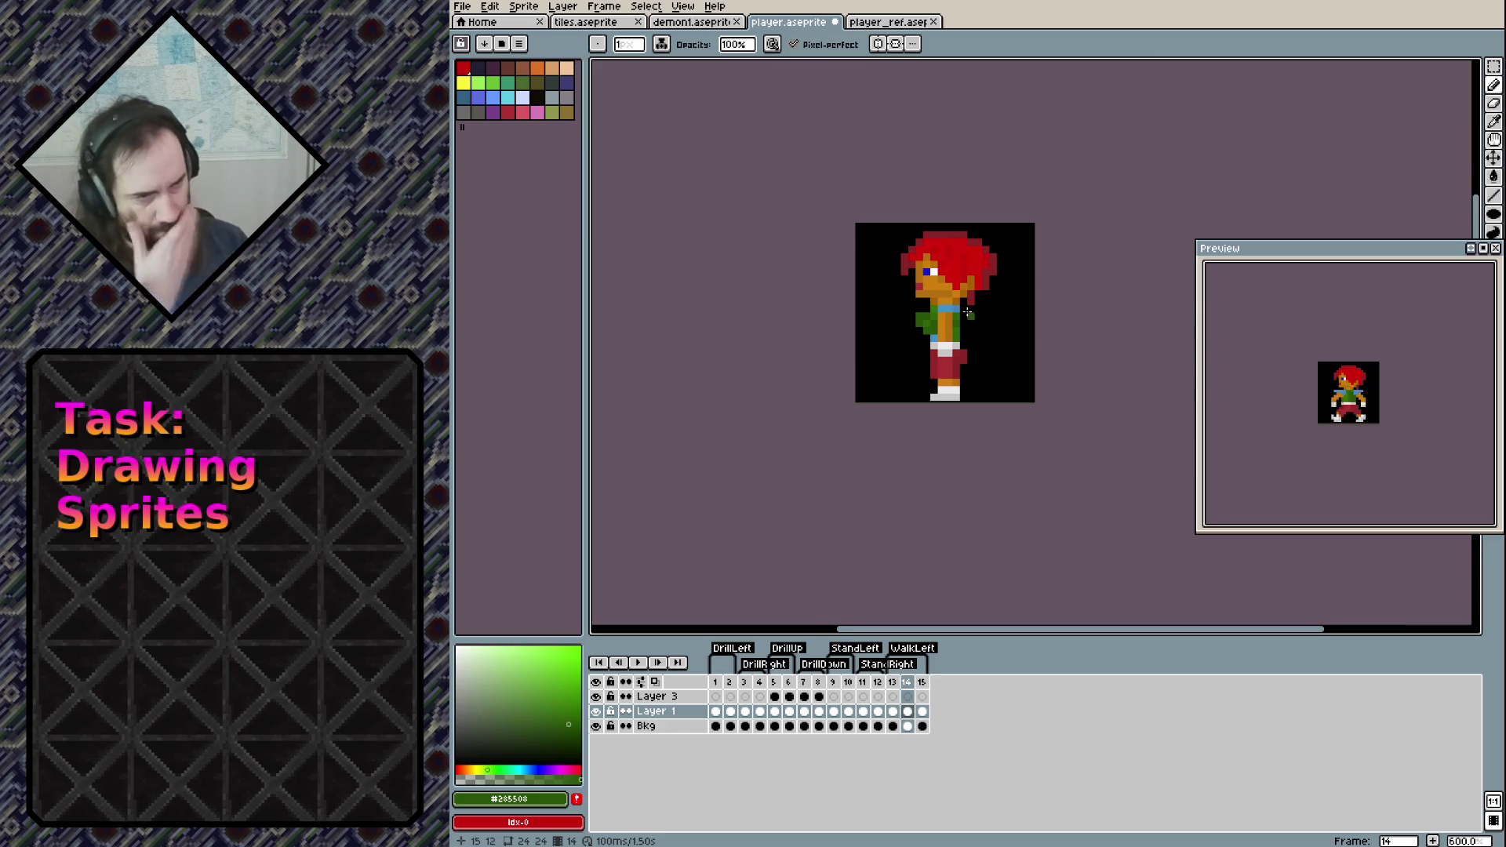
Touch up the arm: erase its top-left pixel and add a green pixel lower down
scroll(969, 317, up, 3)
right_click(857, 367)
click(858, 405)
key(ctrl+z)
key(ctrl+z)
key(ctrl+z)
key(ctrl+y)
key(ctrl+y)
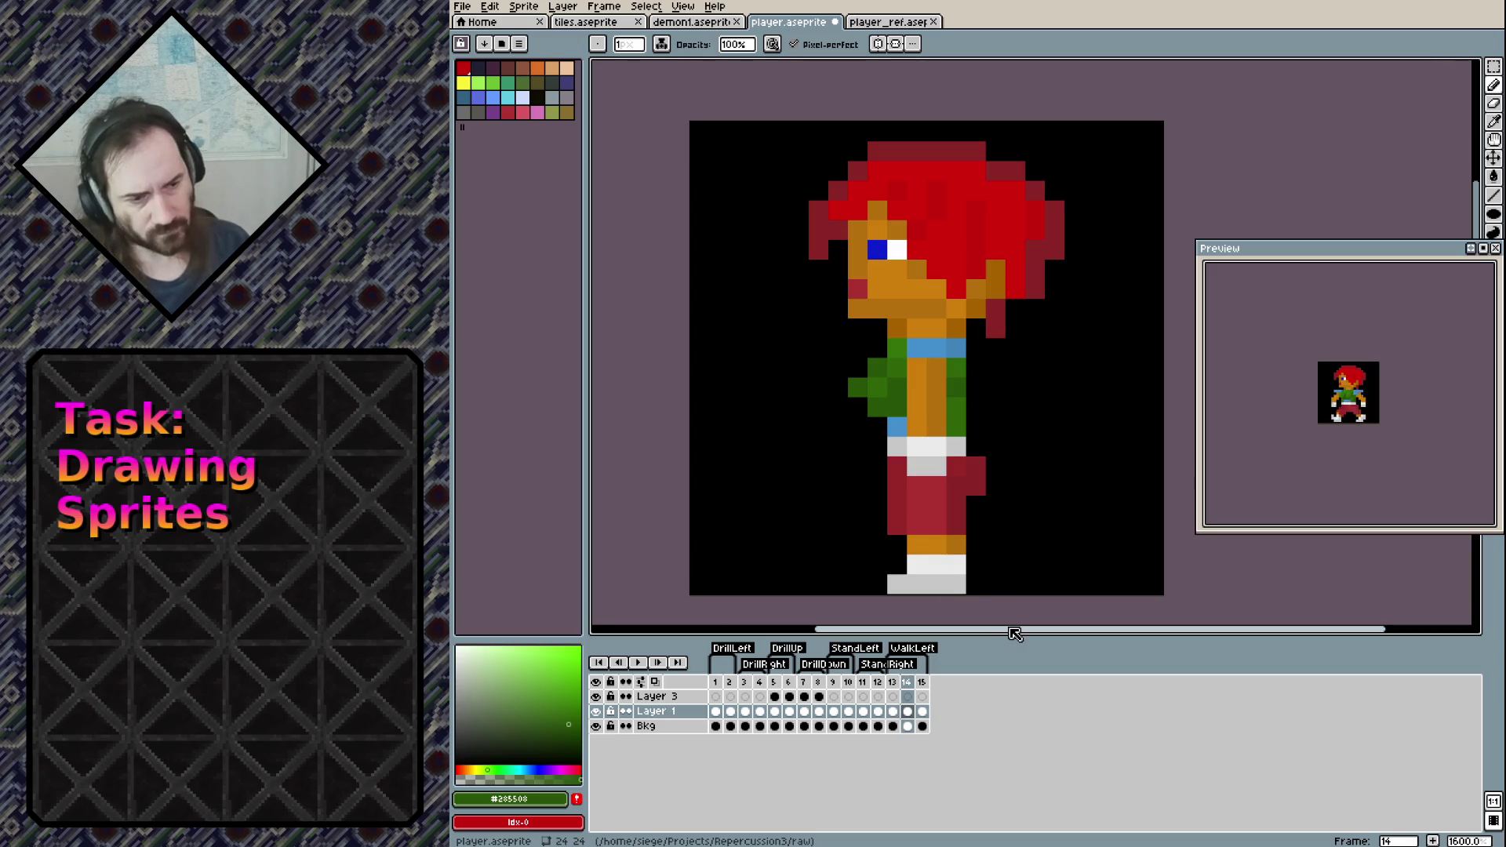
Flip between frames 13, 14 and 15 comparing poses, then paint a dark-green waist pixel on frame 14
key(Right)
key(Left)
key(Right)
key(Left)
key(Right)
key(Left)
key(Right)
key(Left)
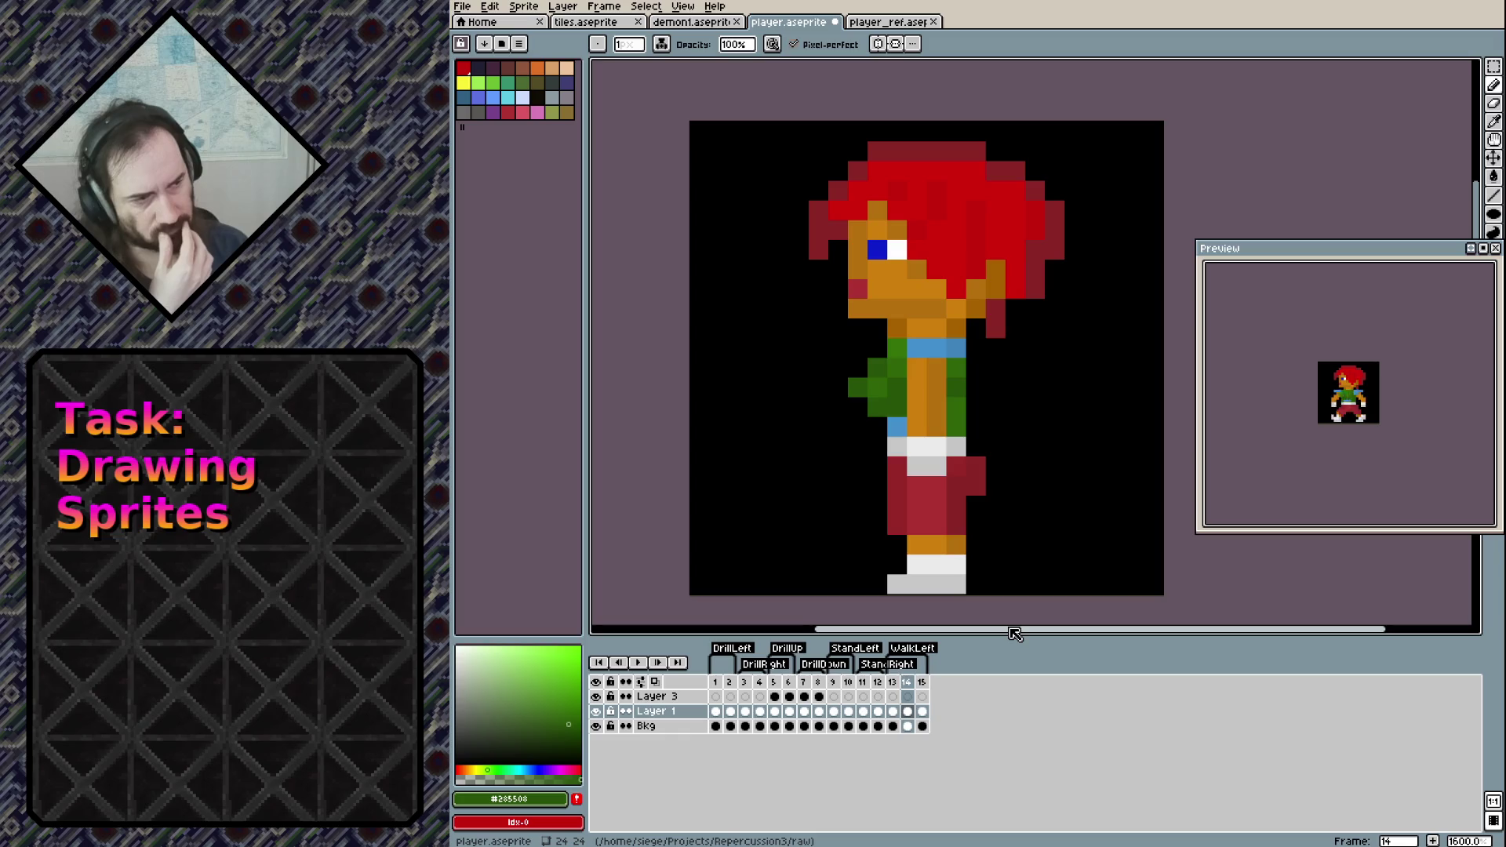
key(Right)
key(Left)
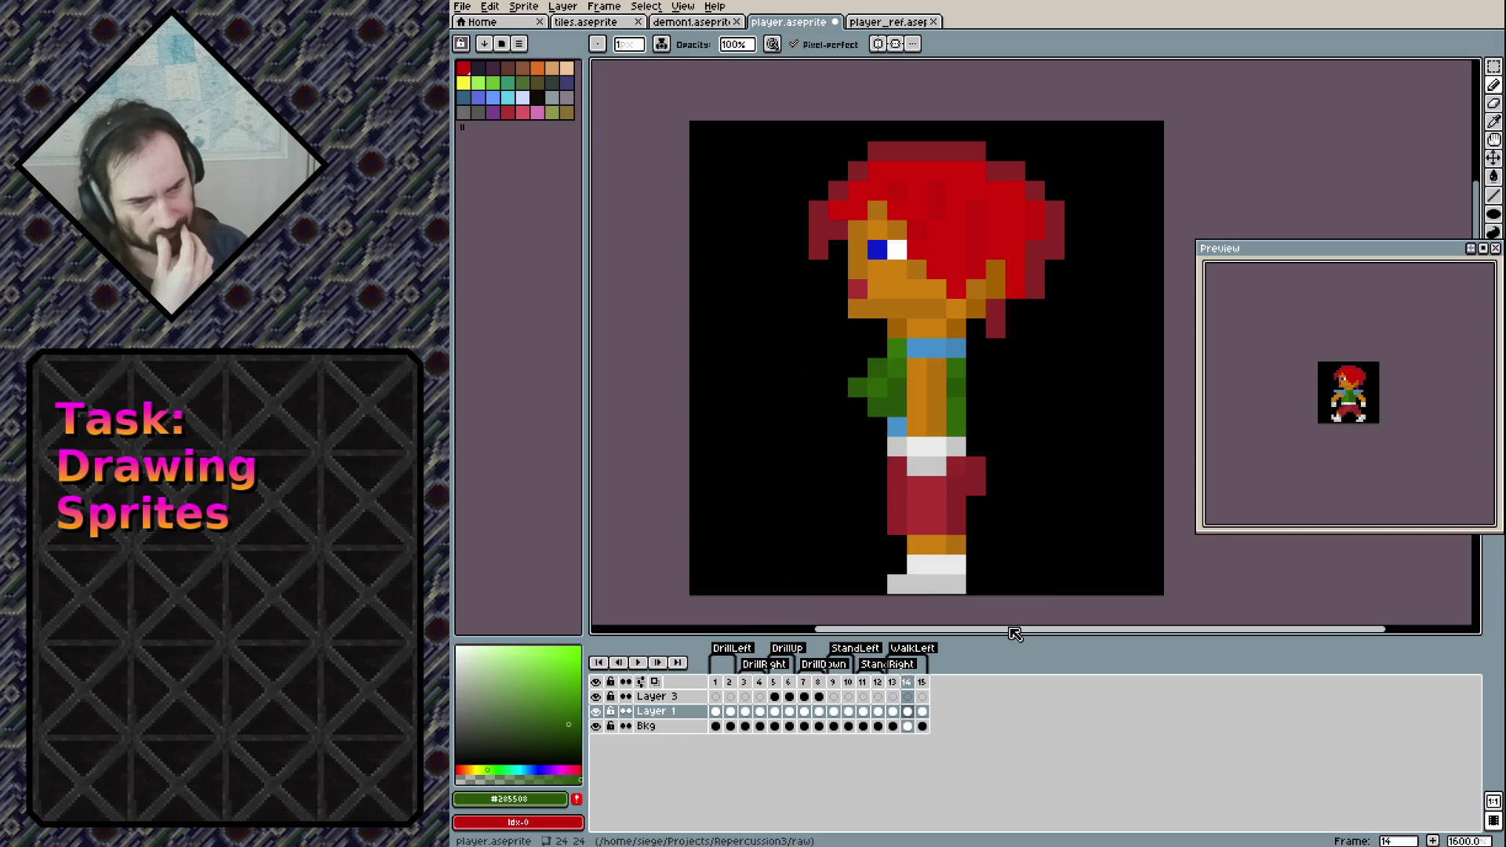
key(Right)
key(Left)
key(Left)
key(Right)
key(Left)
key(Right)
key(Left)
key(Right)
key(Left)
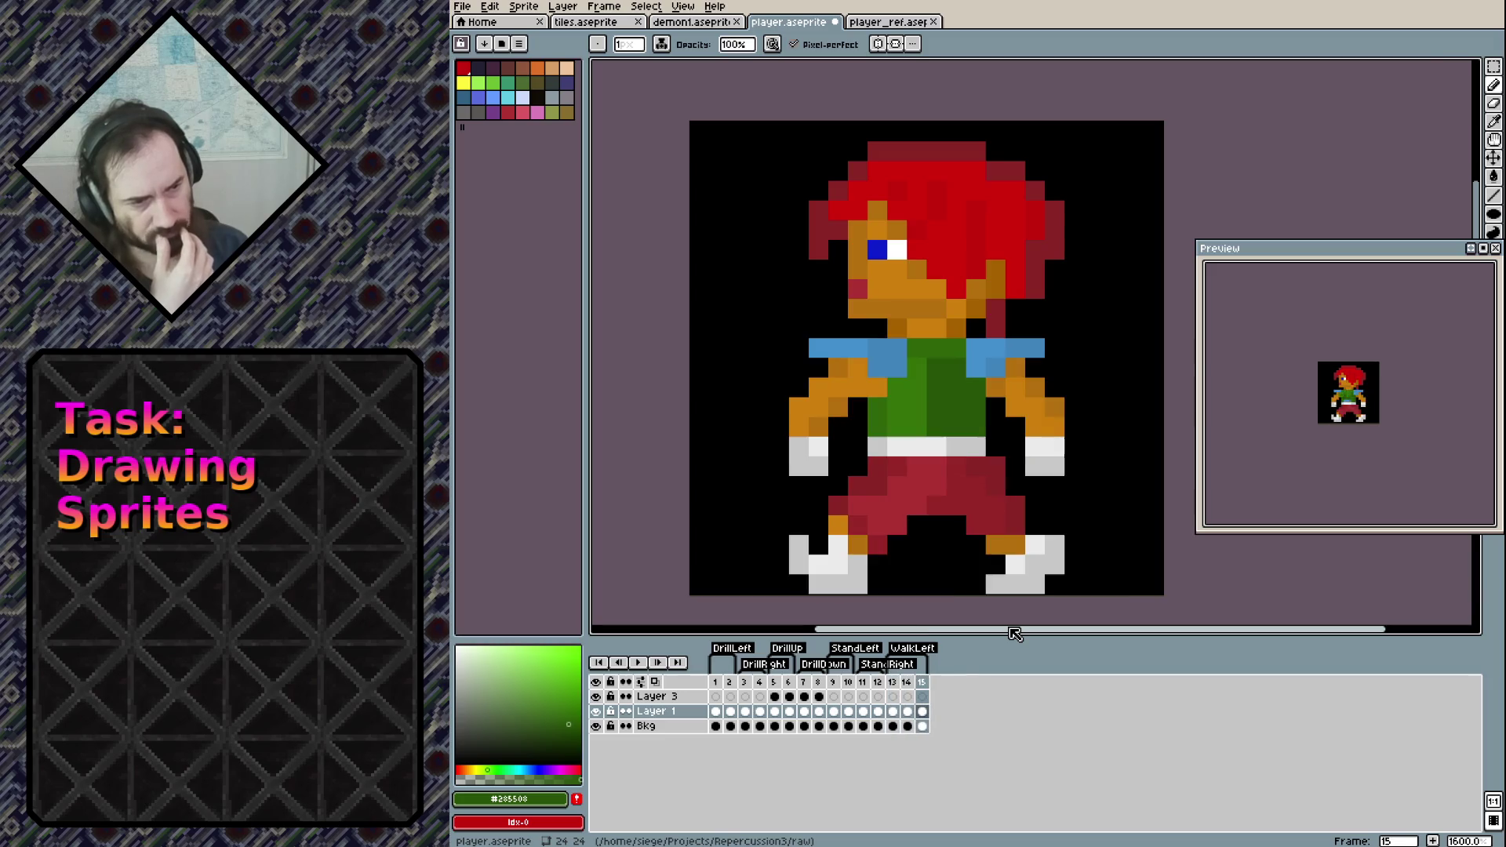
key(Right)
key(Left)
key(Right)
key(Left)
key(Left)
key(Right)
key(Right)
key(Right)
key(Left)
key(Right)
key(Left)
key(Right)
key(Left)
key(Right)
key(Left)
key(Right)
key(Left)
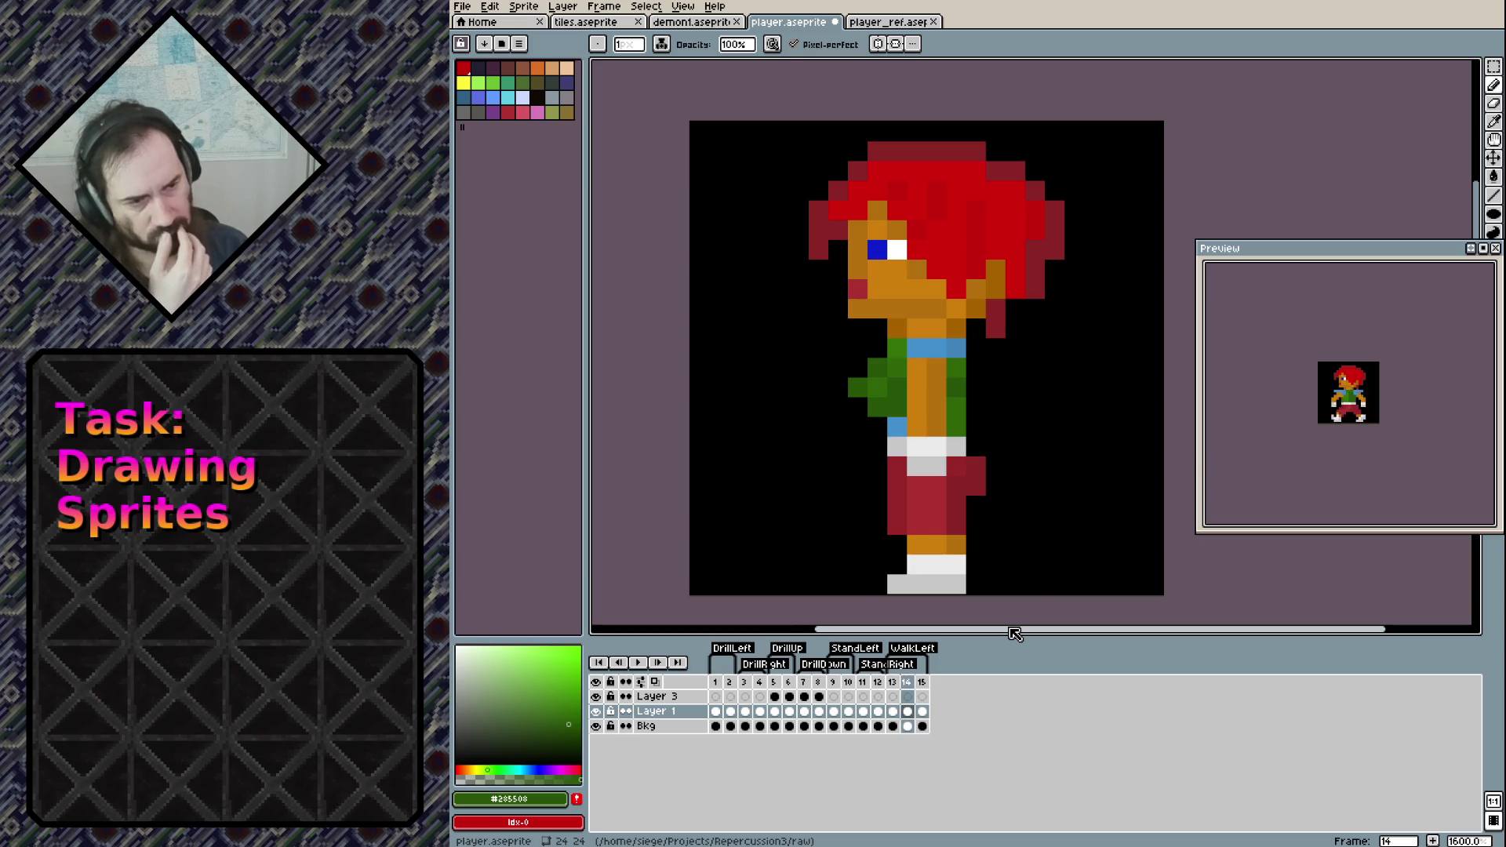
key(Left)
key(Right)
key(Right)
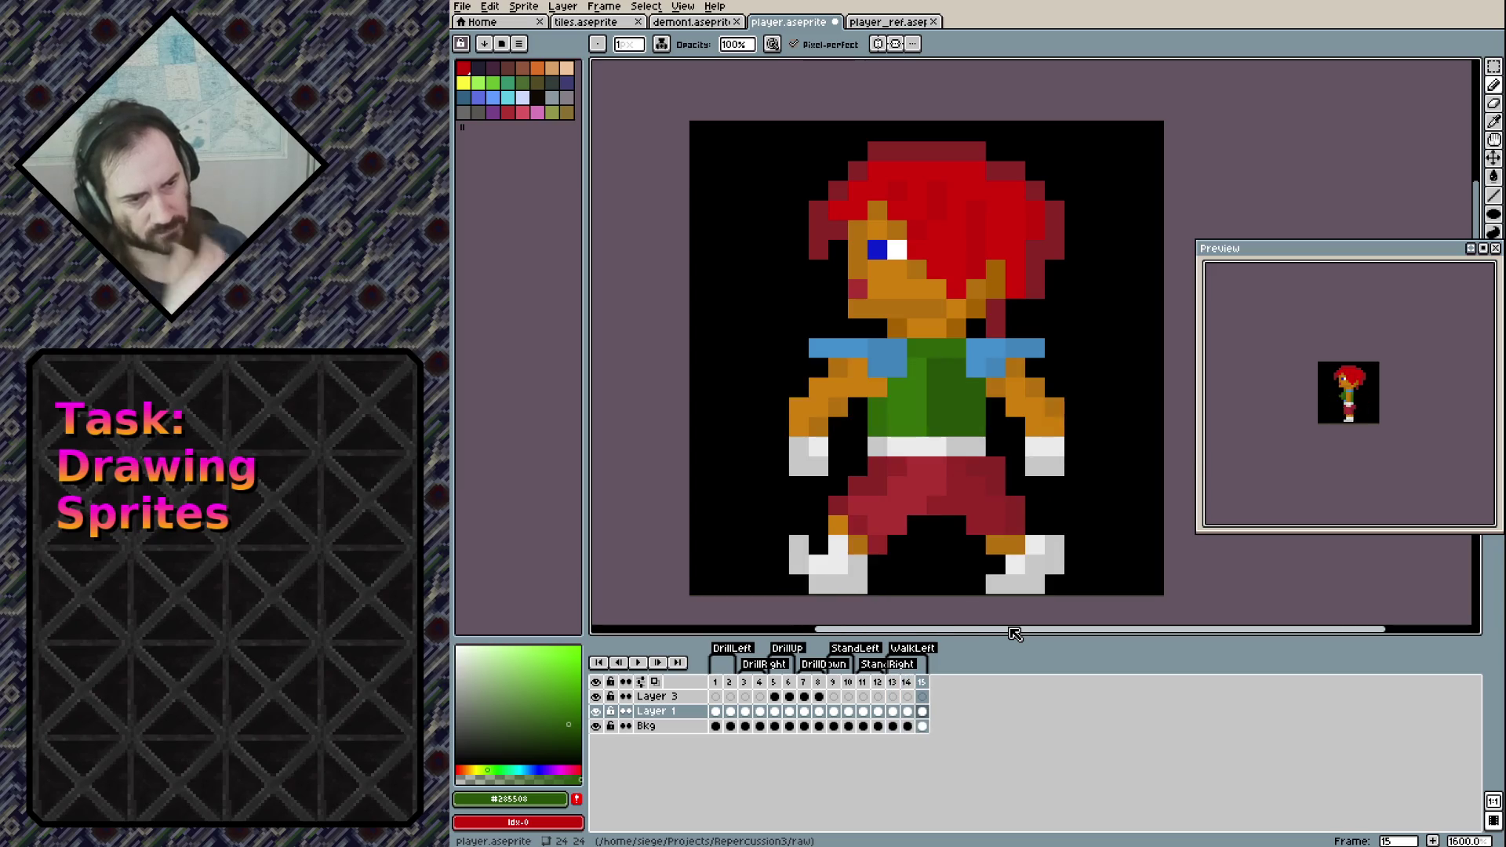
key(Left)
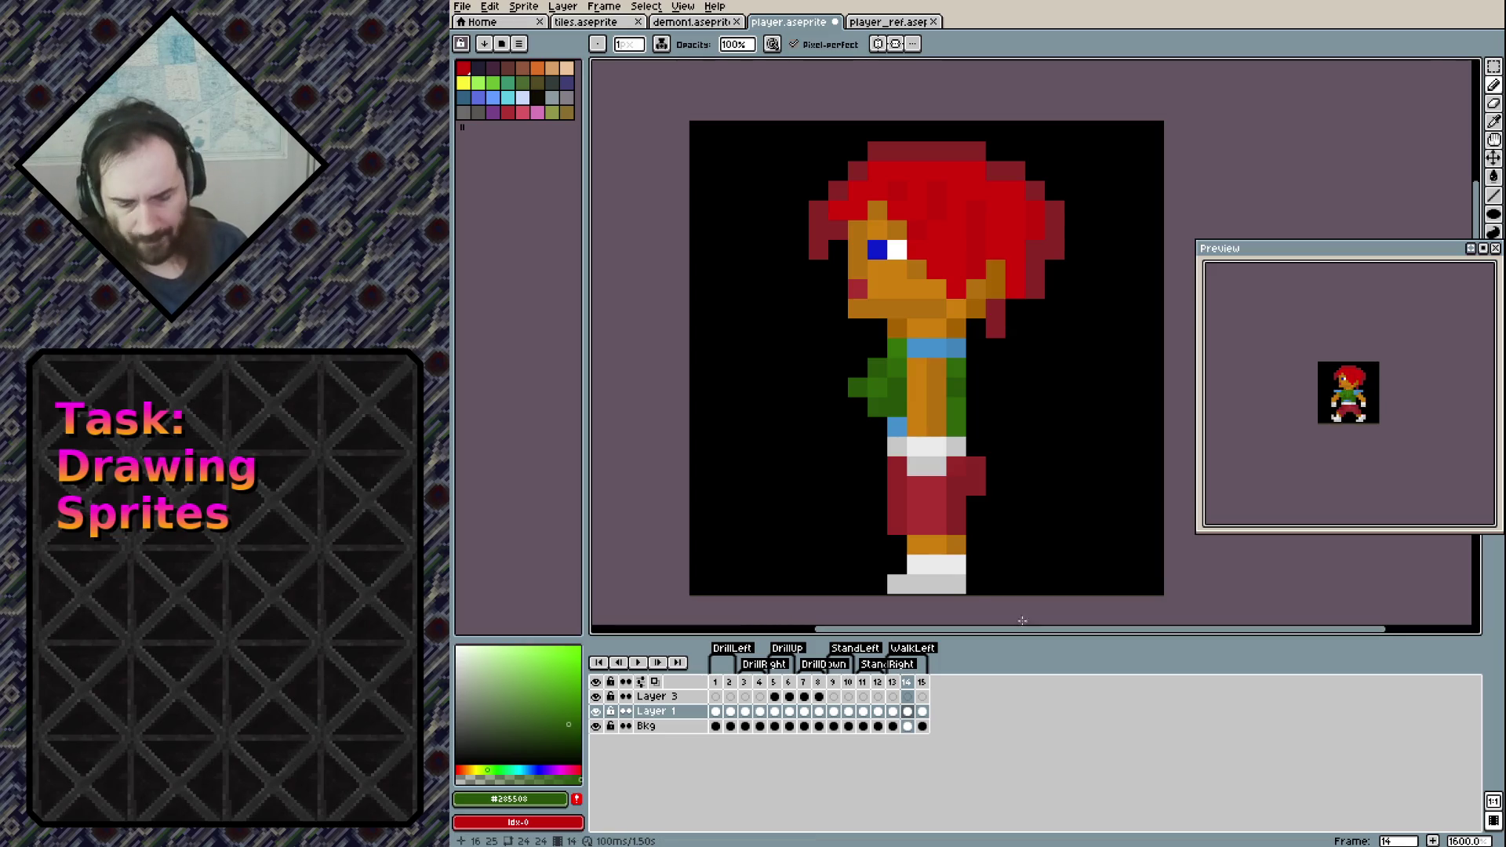
click(909, 453)
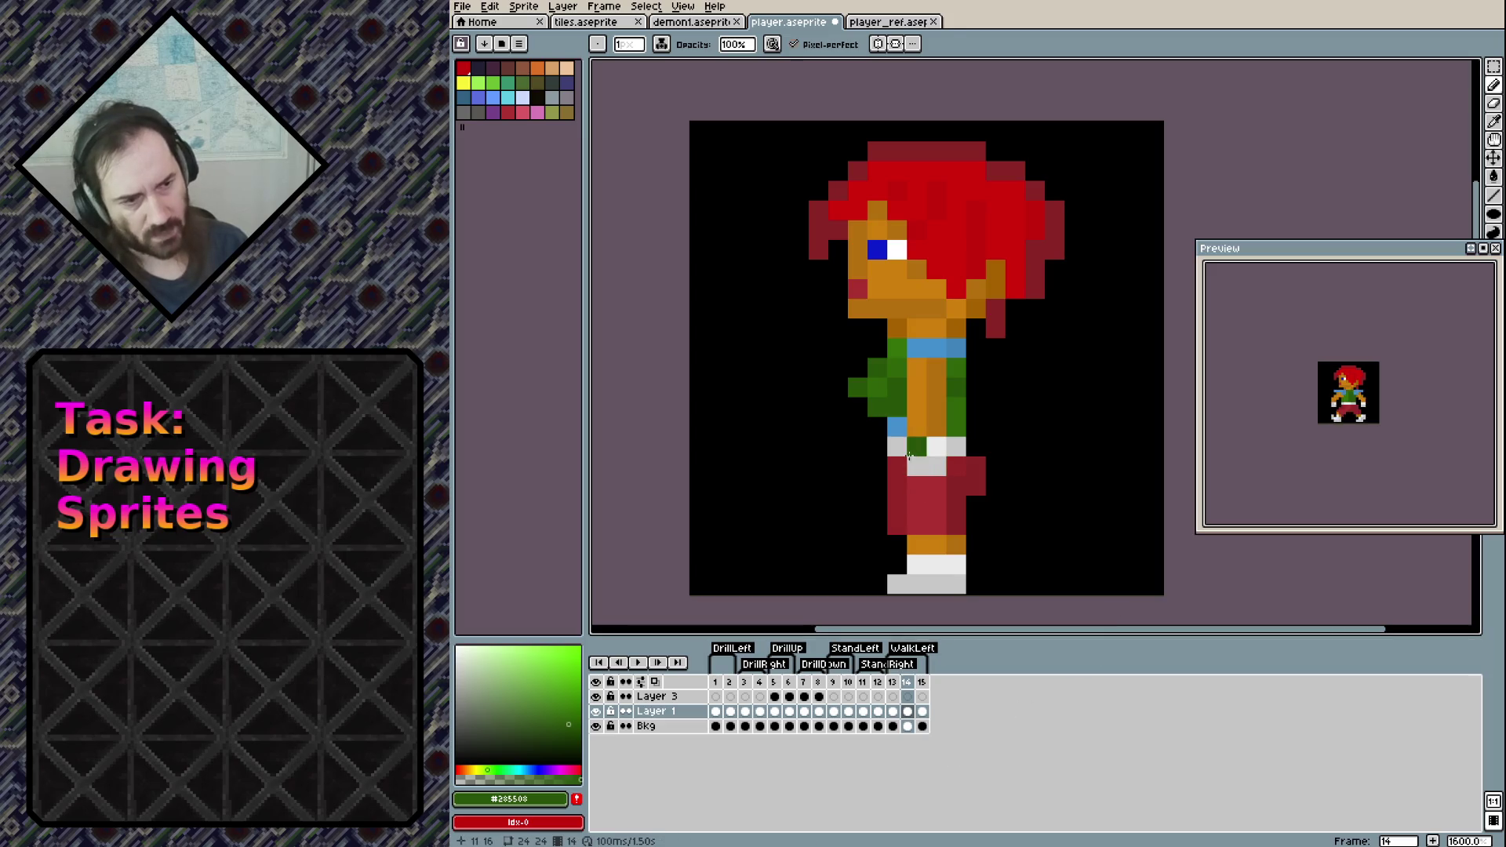
Select the head and torso and move them up one pixel
key(m)
drag(888, 457, 1076, 132)
mouse_move(789, 141)
mouse_down()
mouse_move(874, 396)
mouse_move(960, 451)
mouse_move(942, 449)
mouse_move(945, 435)
mouse_up()
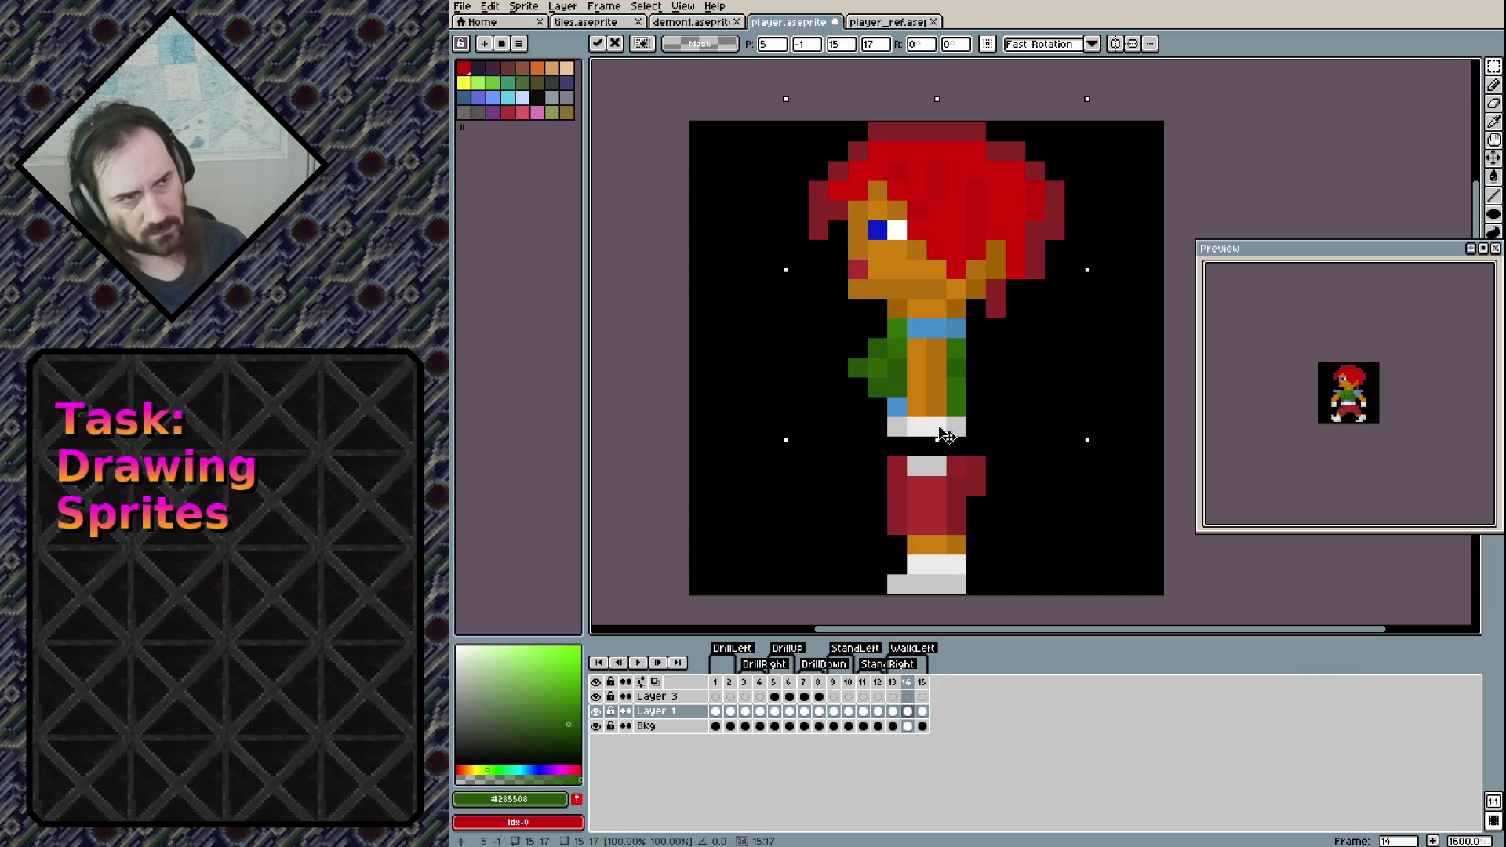
click(1074, 545)
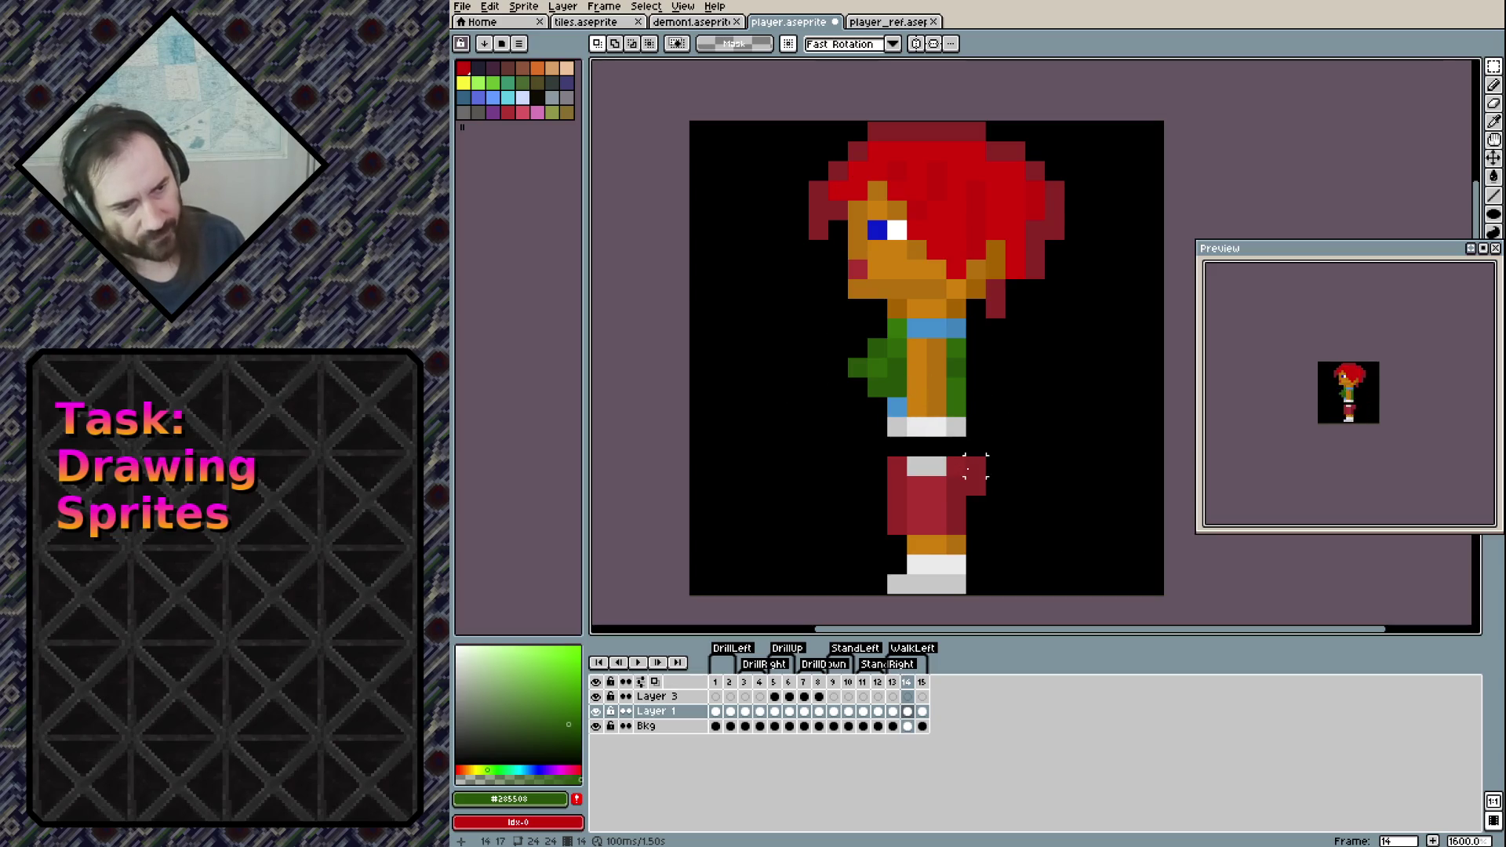
Fill the waist gaps above the trouser legs with dark and bright trouser red
key(b)
click(978, 468)
key(ctrl+z)
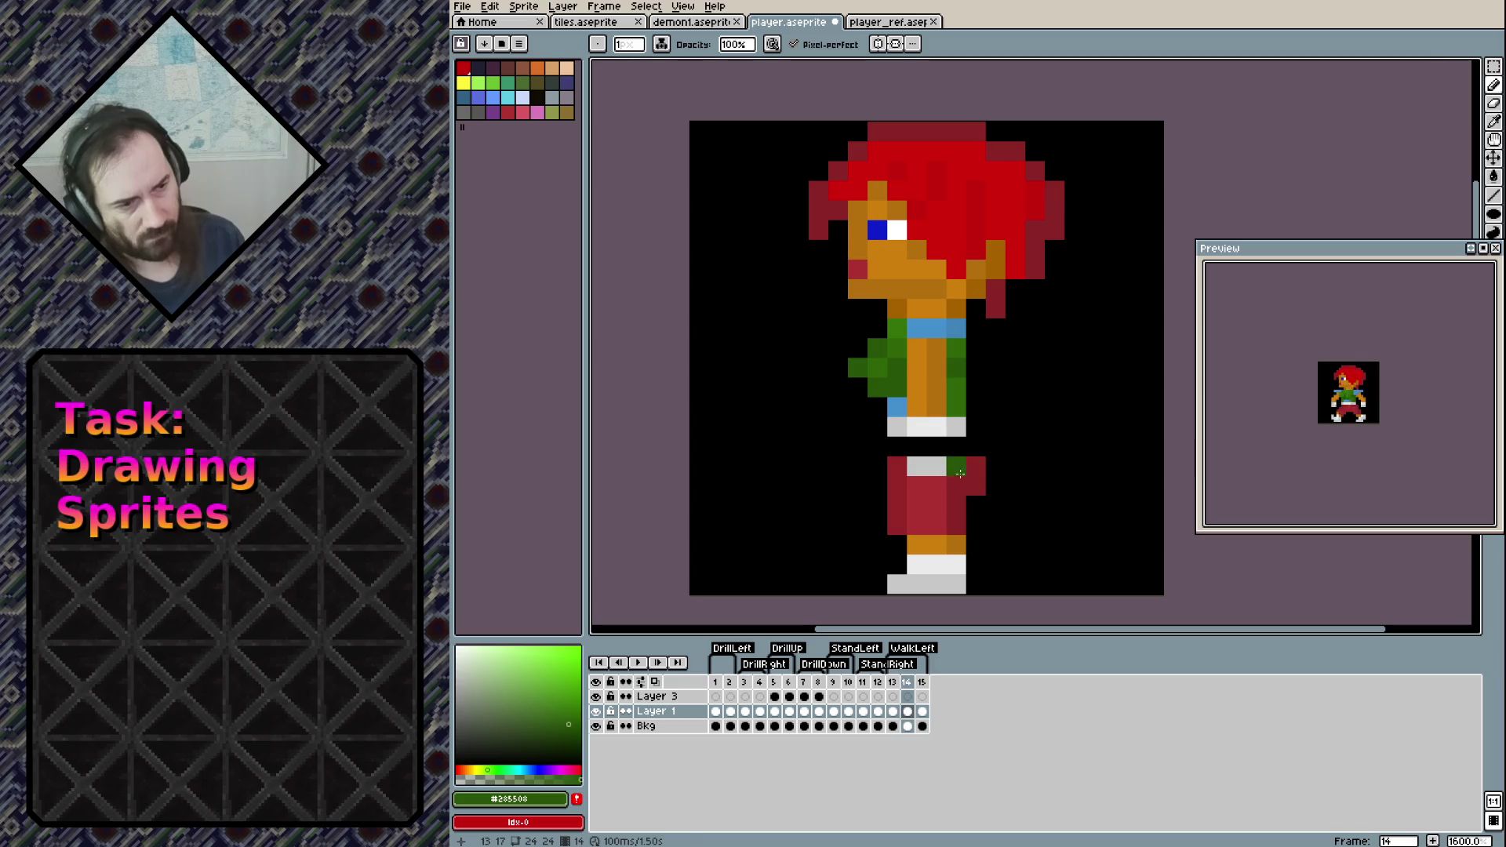
alt+click(976, 466)
click(975, 446)
right_click(976, 486)
alt+click(896, 490)
click(897, 447)
click(935, 469)
Paint the belt row light grey and recolour stray grey trouser pixels red
alt+click(916, 466)
click(936, 466)
click(916, 446)
click(936, 447)
click(916, 486)
alt+click(934, 488)
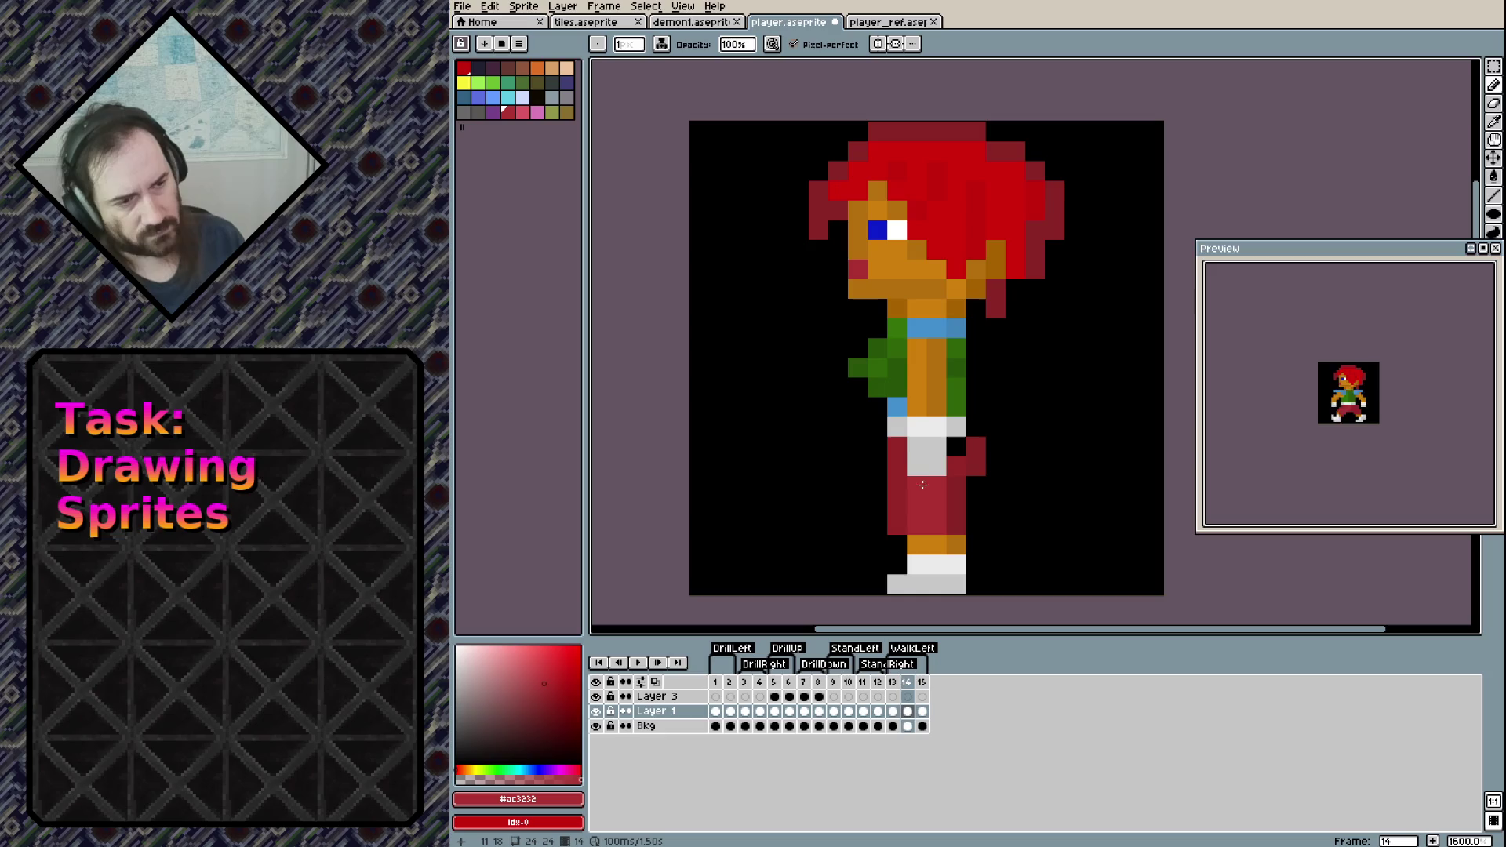
click(916, 486)
click(917, 466)
click(936, 466)
Clean up the upper trousers and erase the stray green pixel left of the belt
key(e)
drag(897, 506, 896, 525)
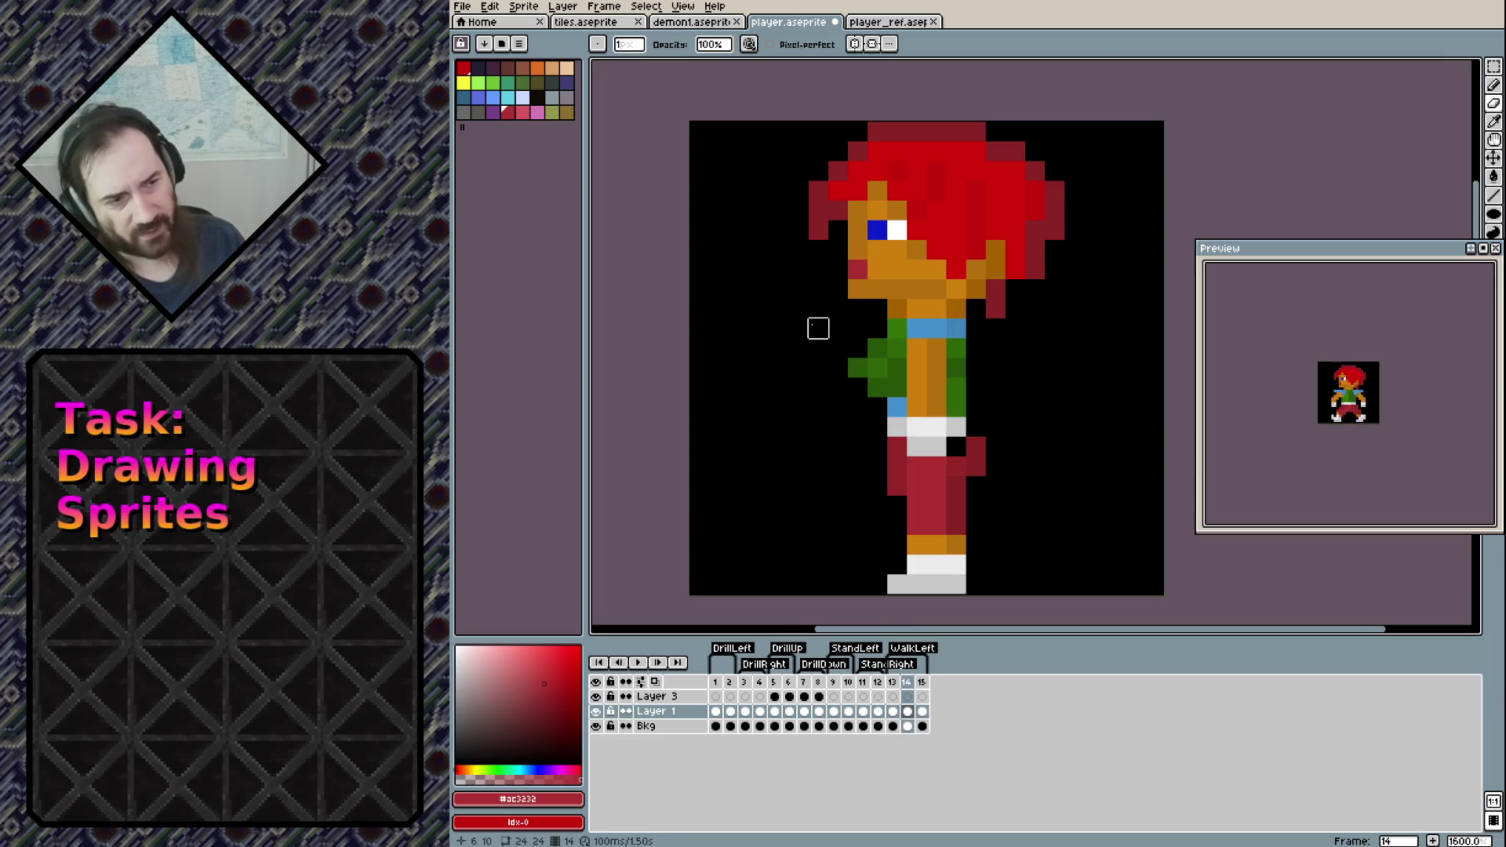
click(896, 328)
alt+click(935, 328)
Paint the blue collar pixels, save, and try then undo blue pixels on the leg
click(897, 327)
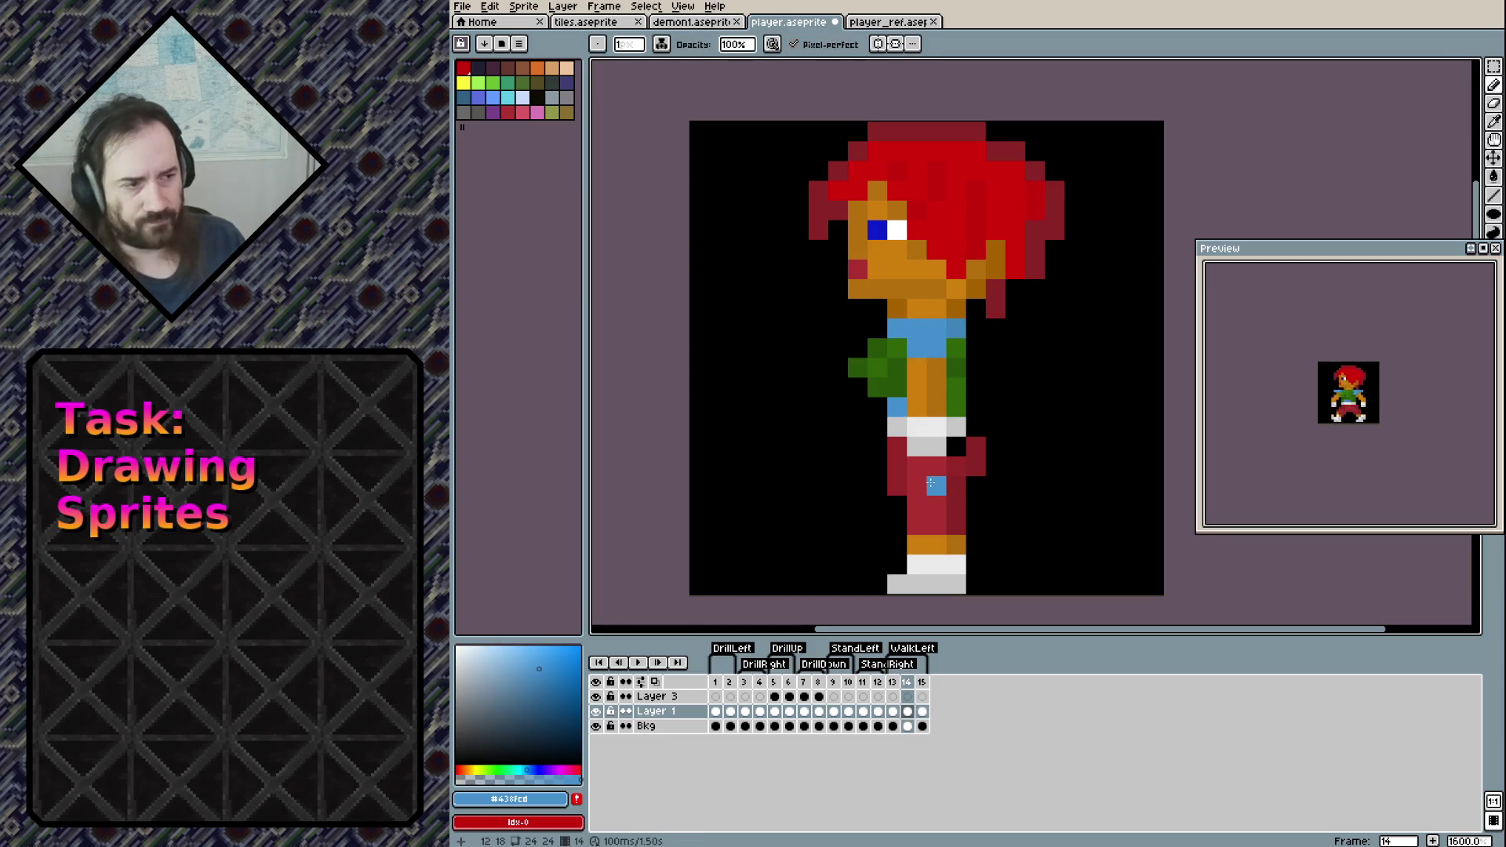
key(ctrl+z)
key(ctrl+y)
key(ctrl+s)
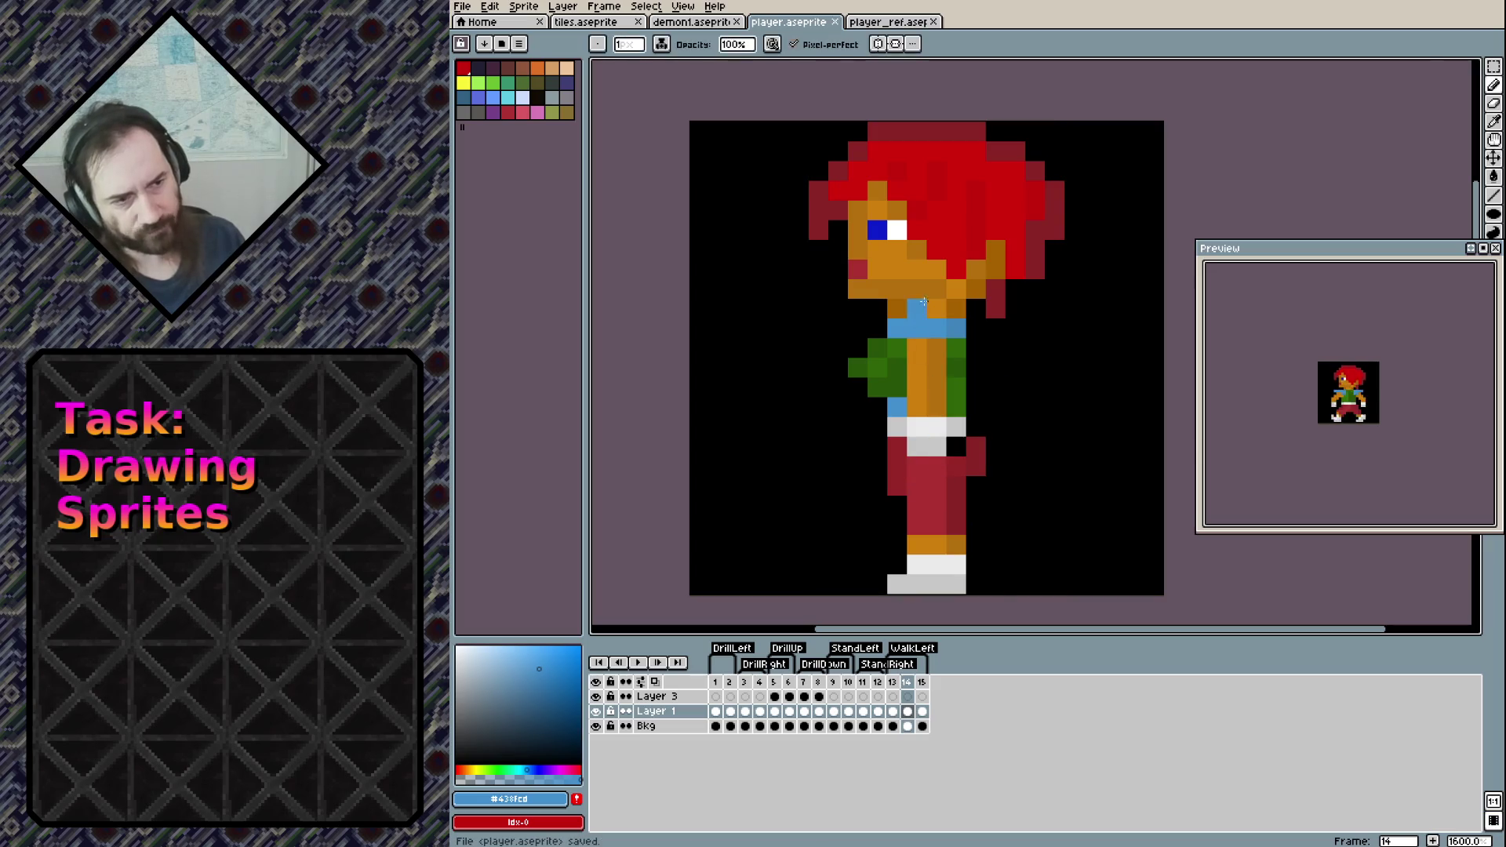
click(955, 504)
key(ctrl+z)
key(ctrl+z)
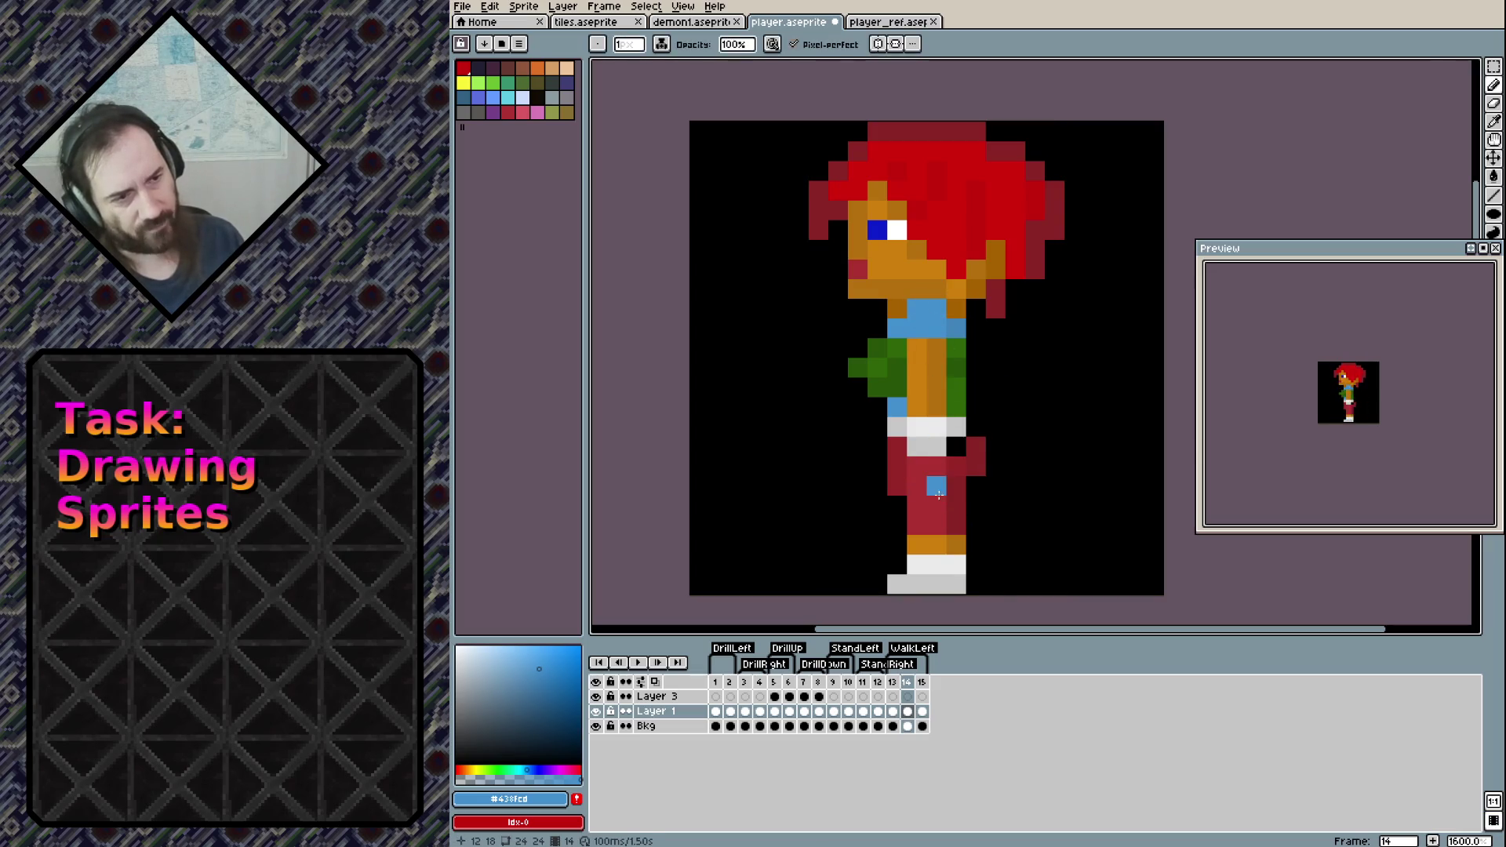
click(898, 506)
key(ctrl+z)
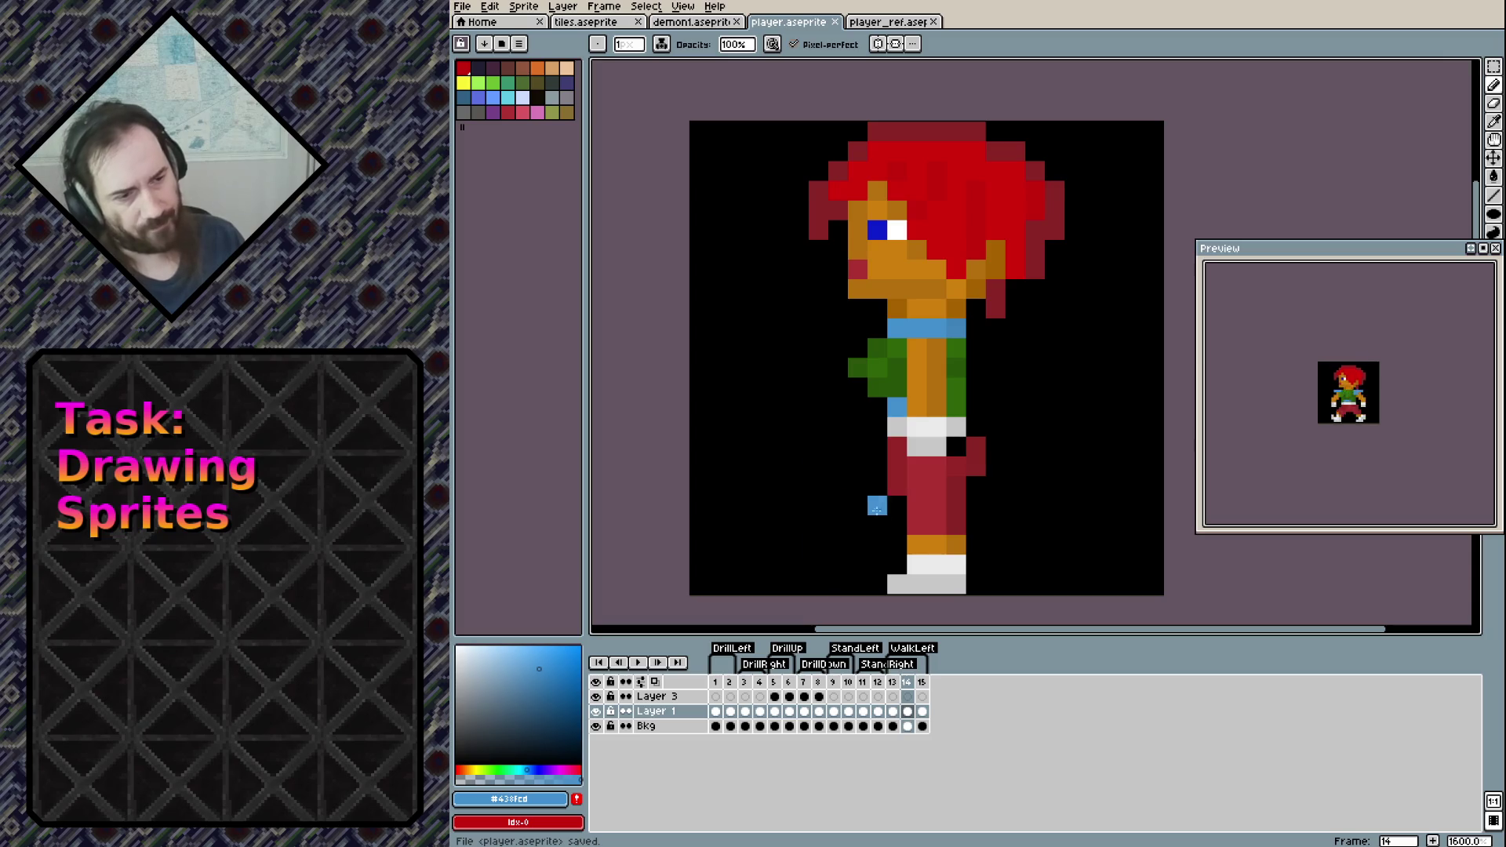
Add a grey heel pixel behind the lower leg and save
click(917, 564)
alt+click(917, 565)
click(897, 525)
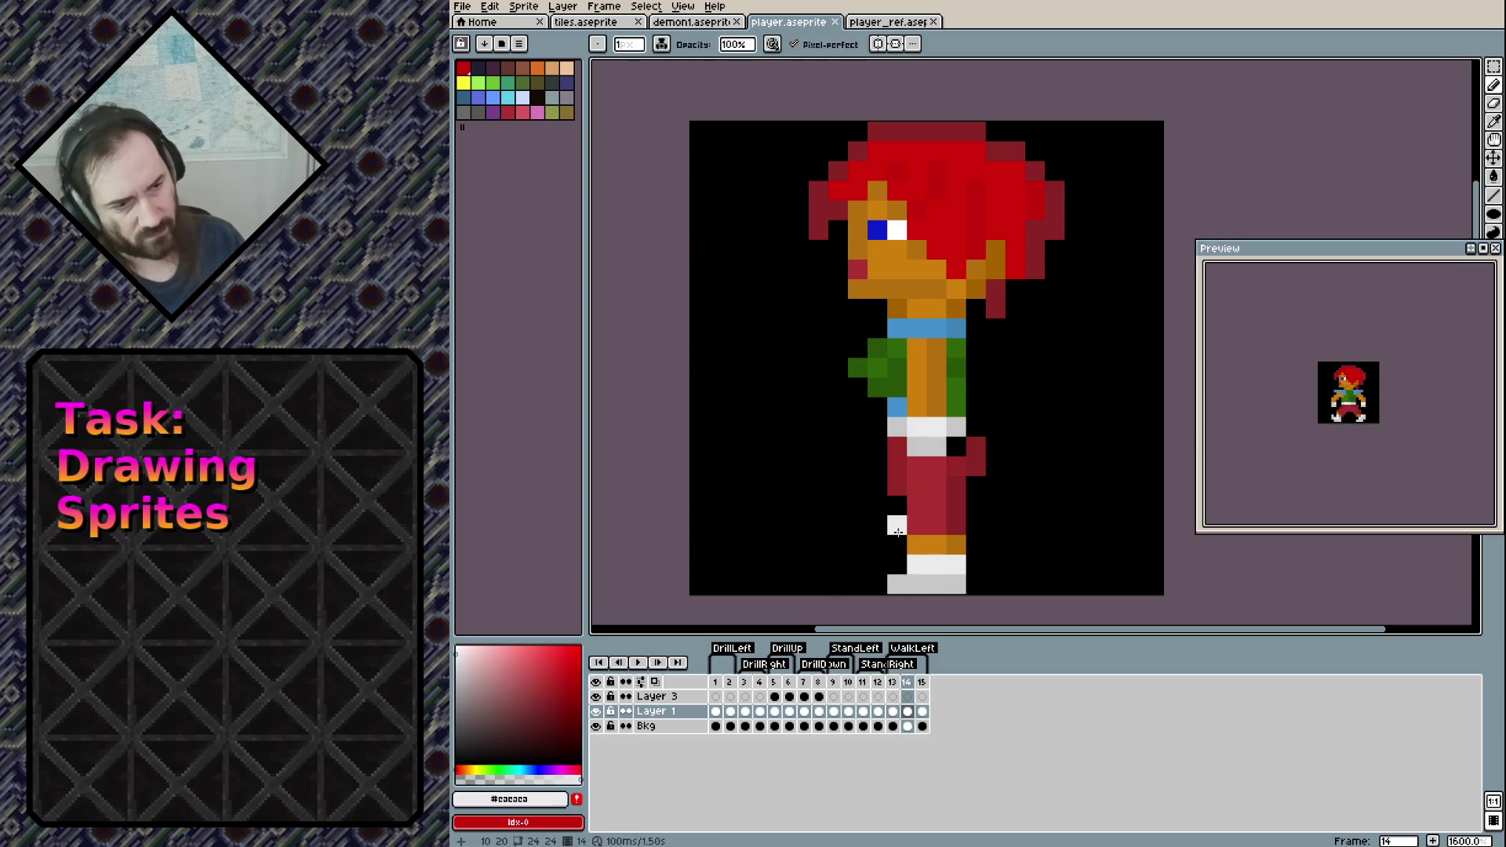
key(ctrl+z)
click(895, 541)
key(ctrl+s)
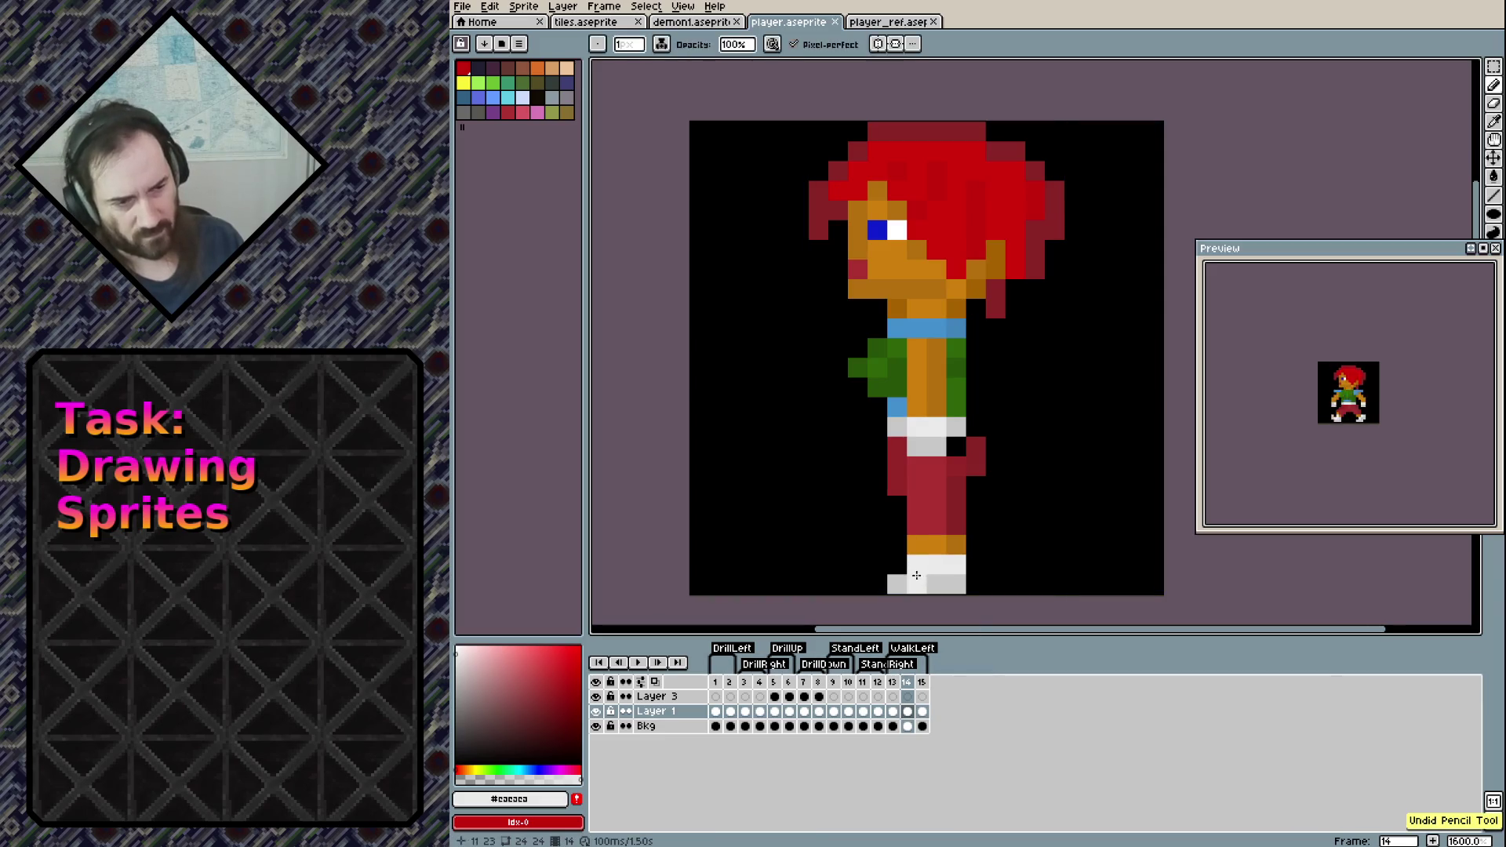
alt+click(896, 584)
click(897, 544)
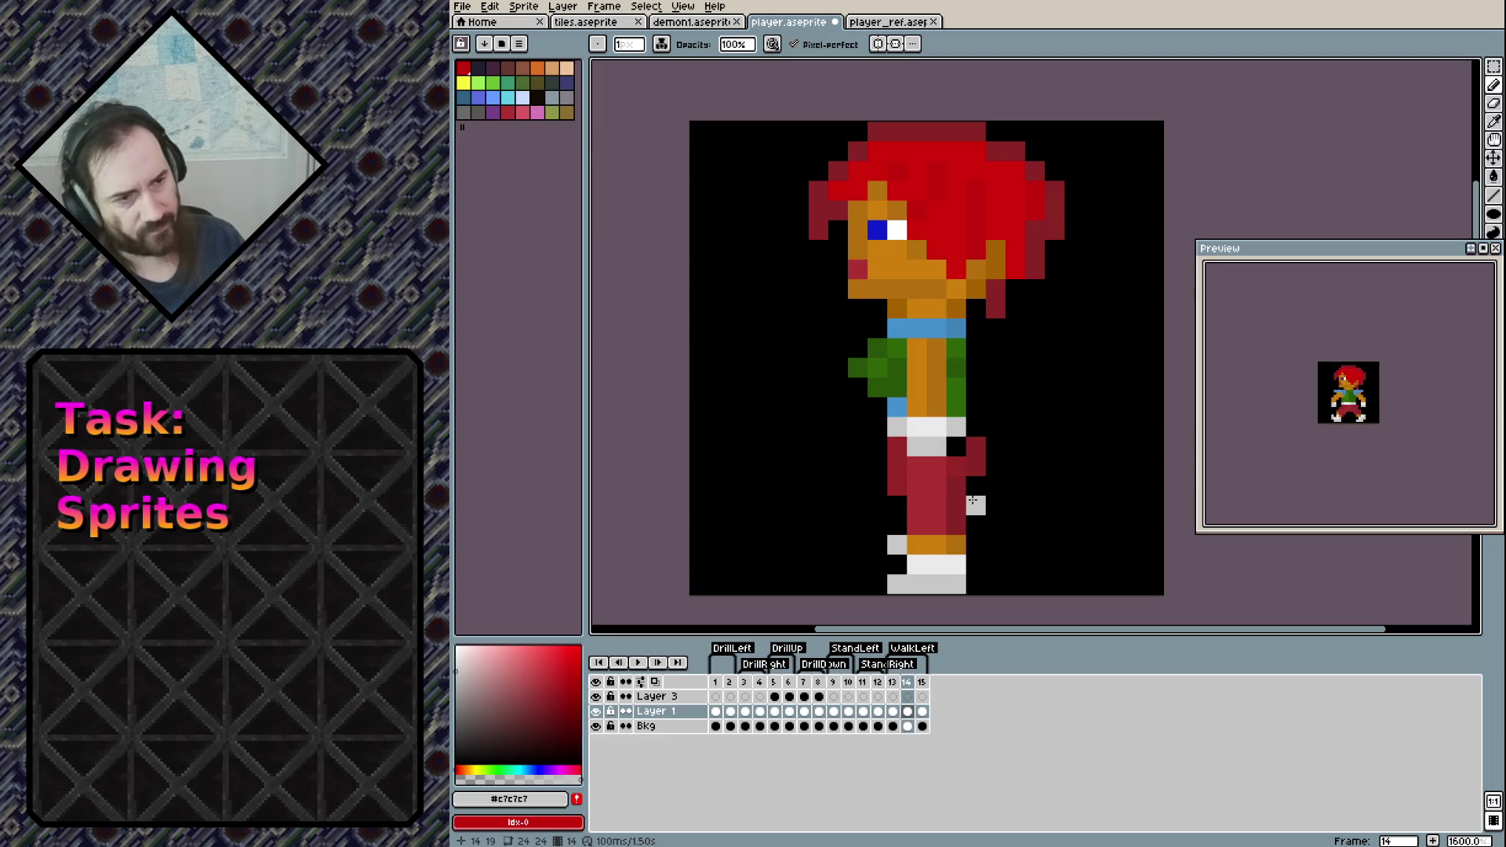
Touch up the leg and the gap right of the belt with dark trouser red
alt+click(961, 476)
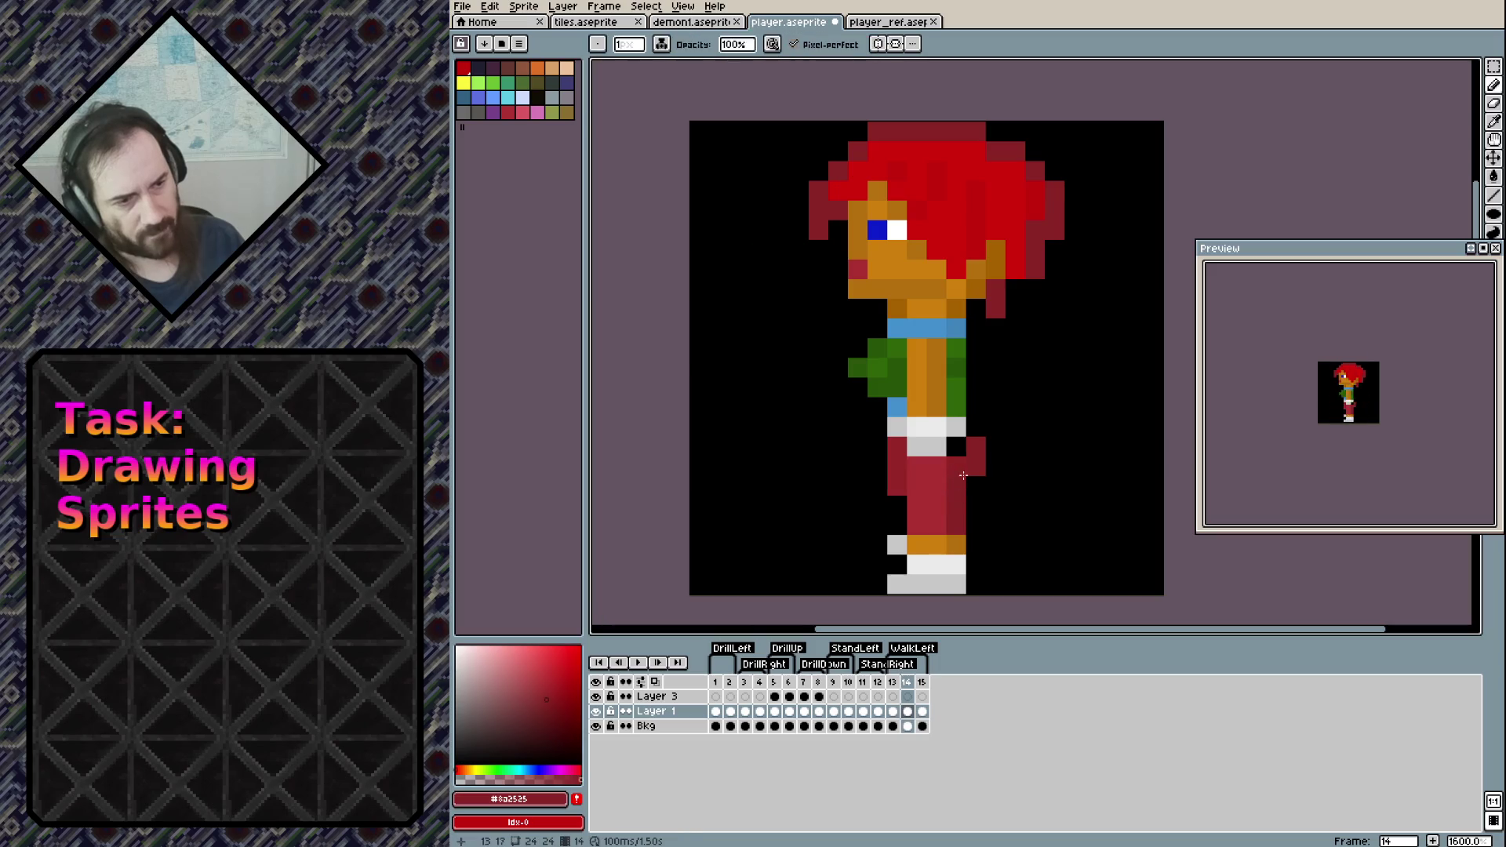
click(922, 472)
click(955, 447)
click(917, 506)
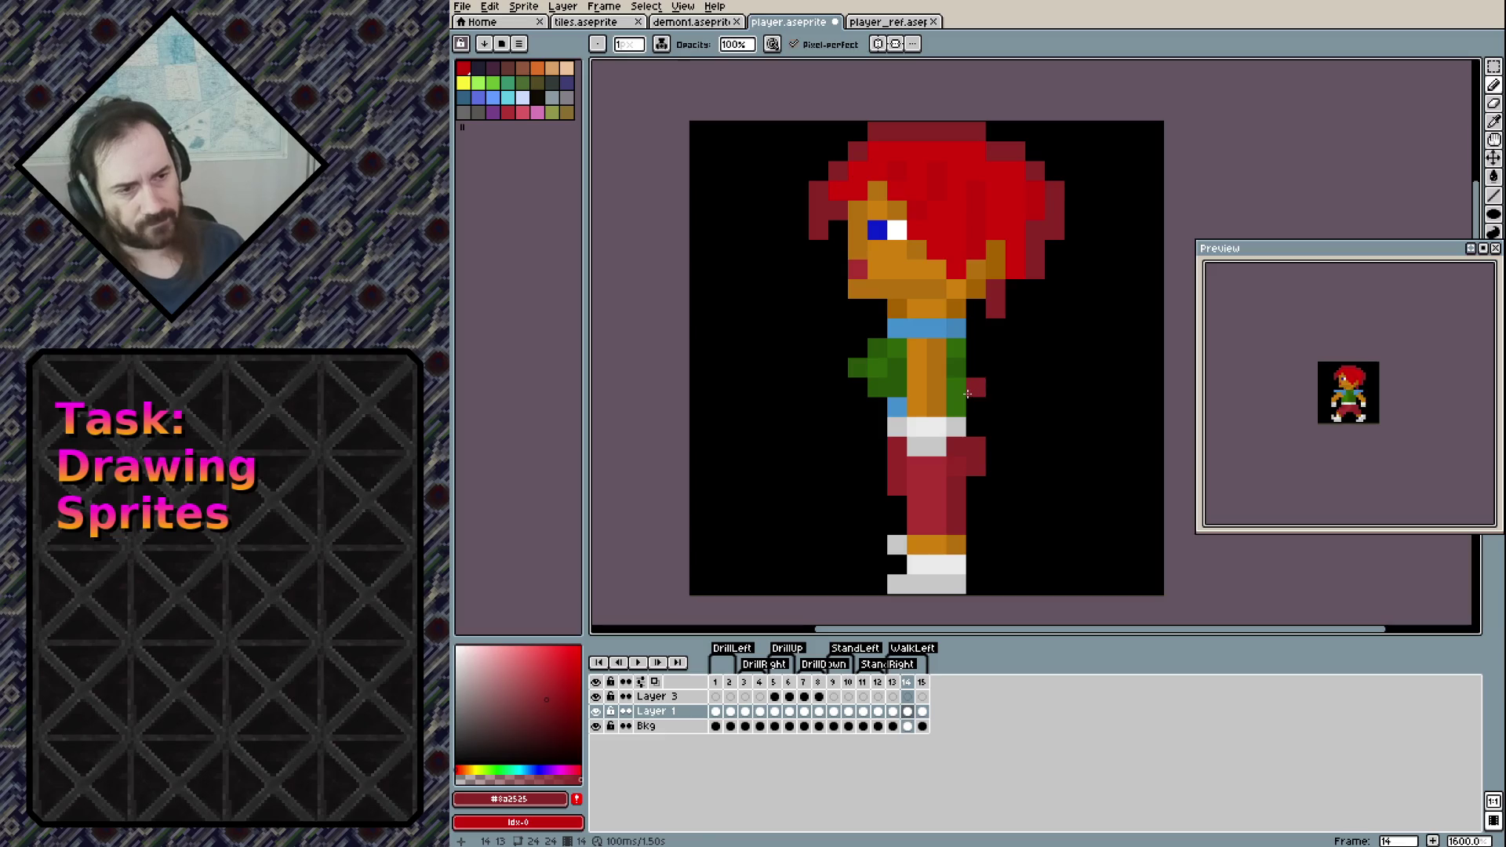
Undo the duplicated cels on frame 14 and open then dismiss the Frame menu
scroll(997, 369, down, 3)
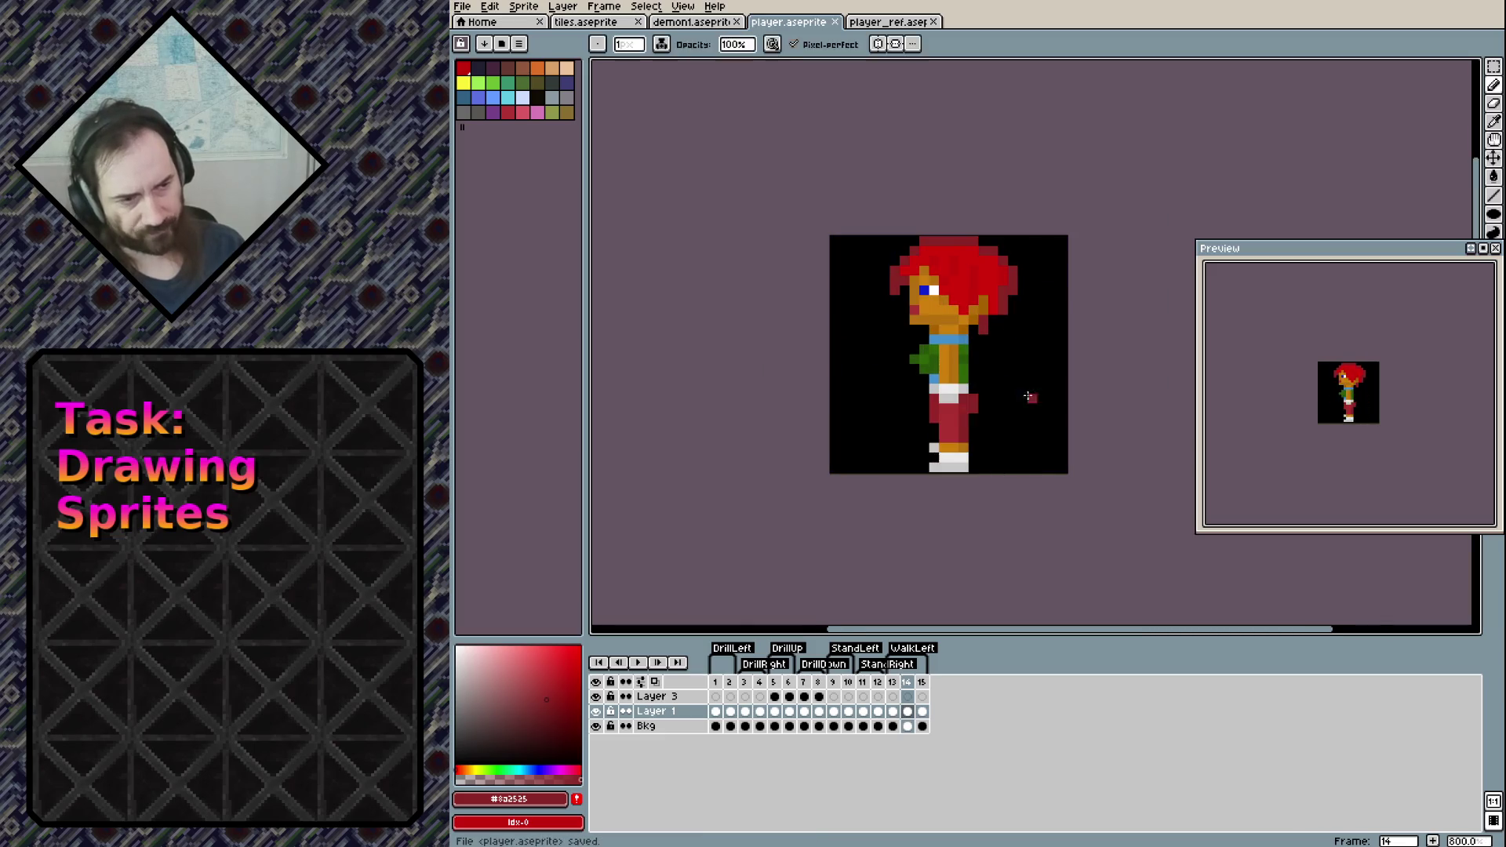
key(ctrl+z)
key(ctrl+z)
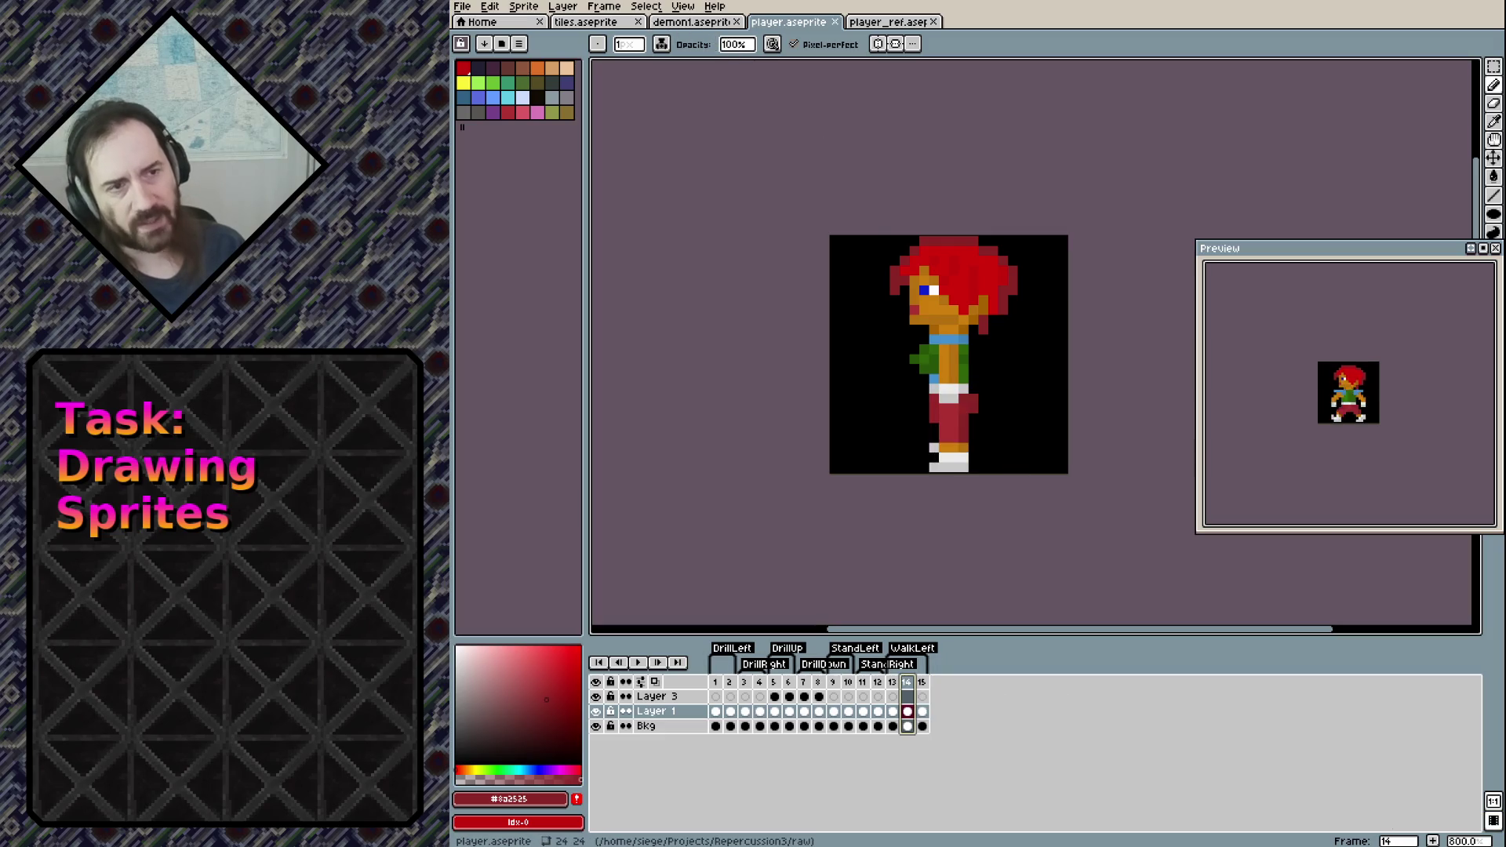
click(600, 8)
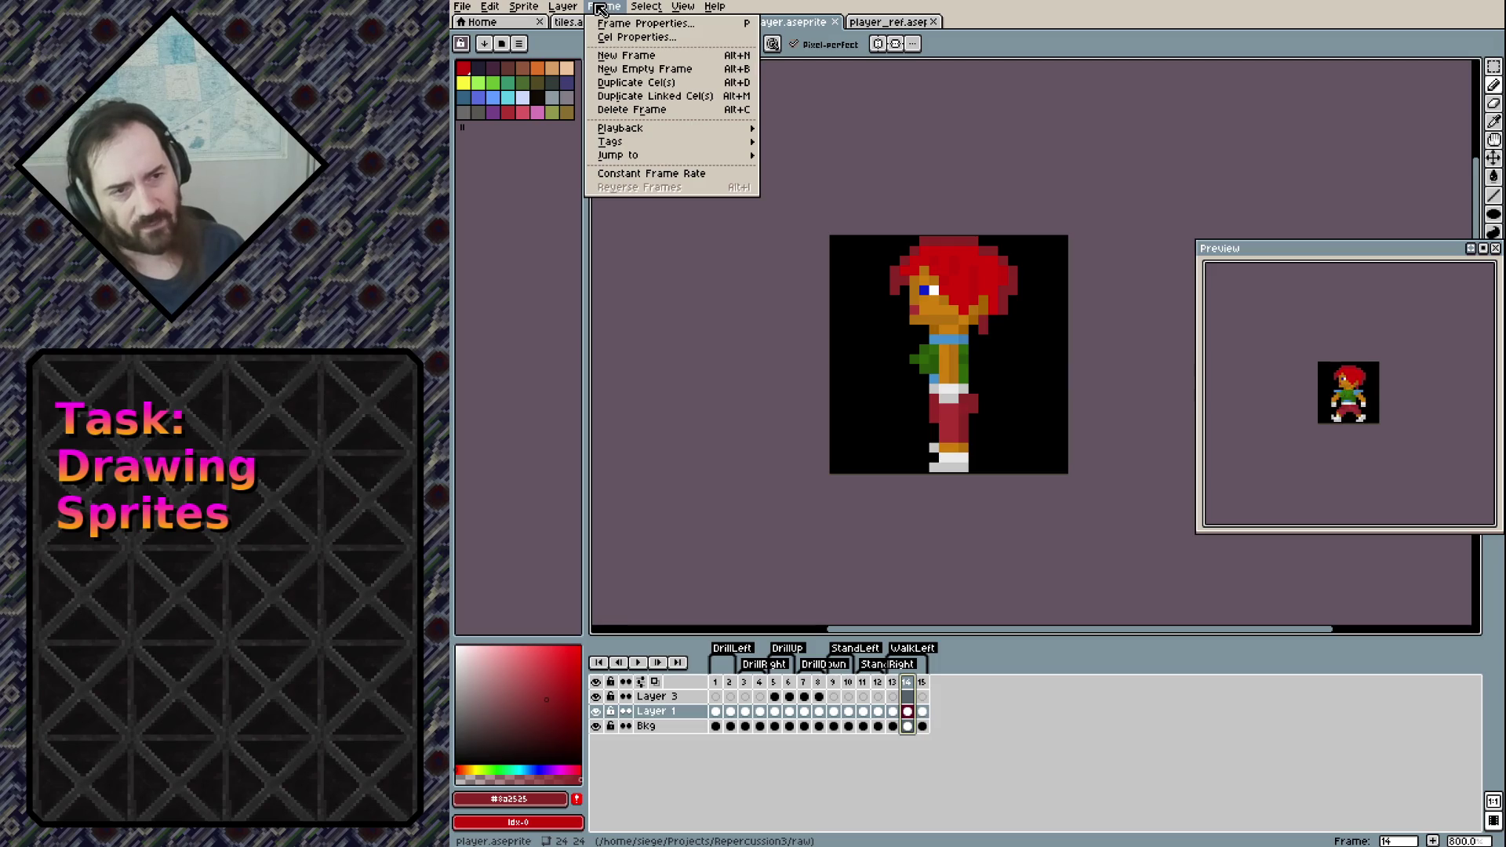
click(600, 8)
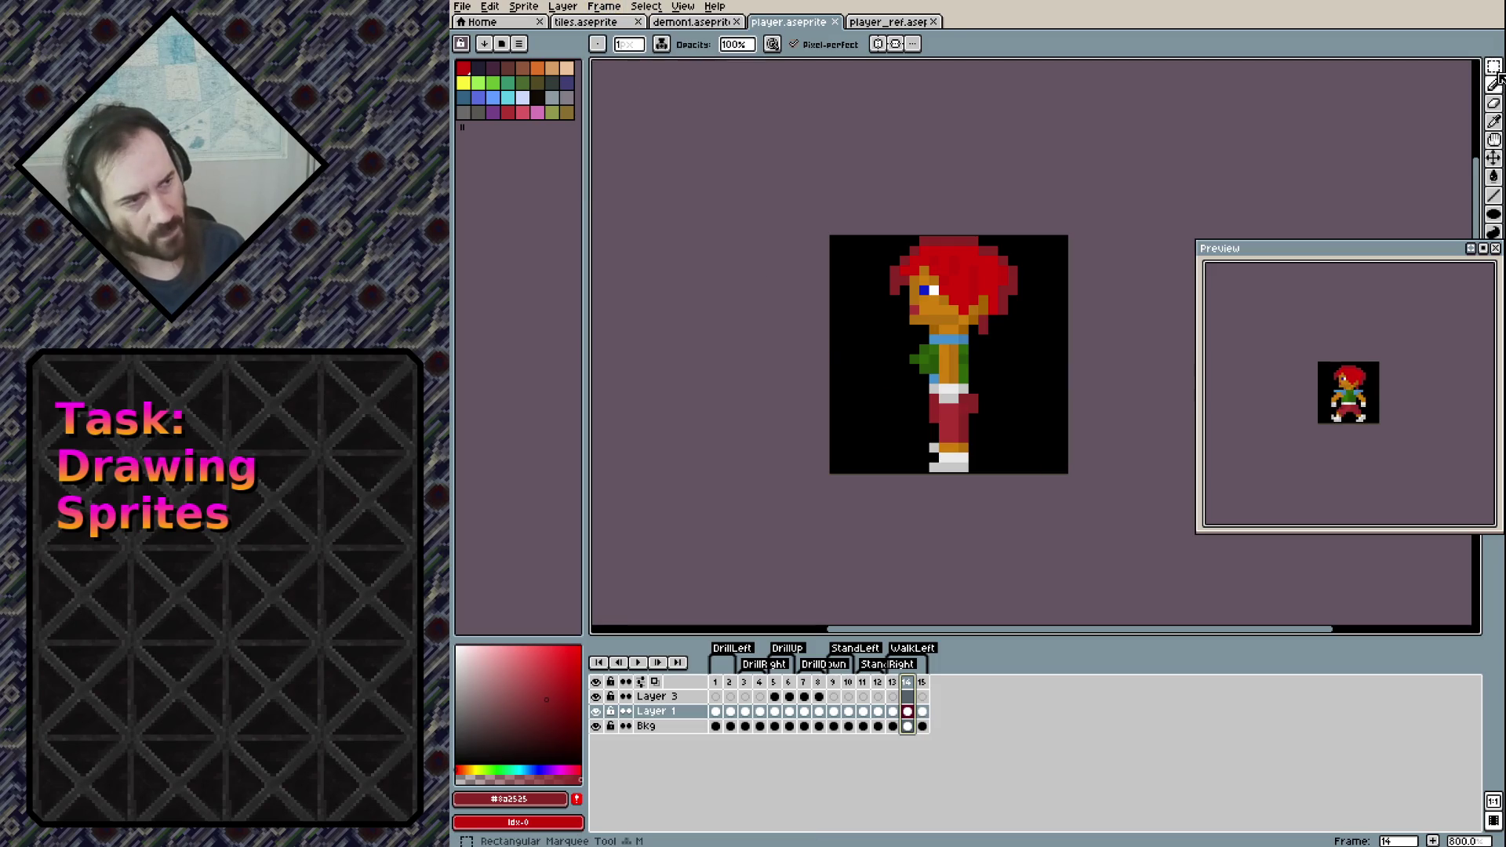
Paste a copy of the current frame as new frame 16 and save player.aseprite
key(m)
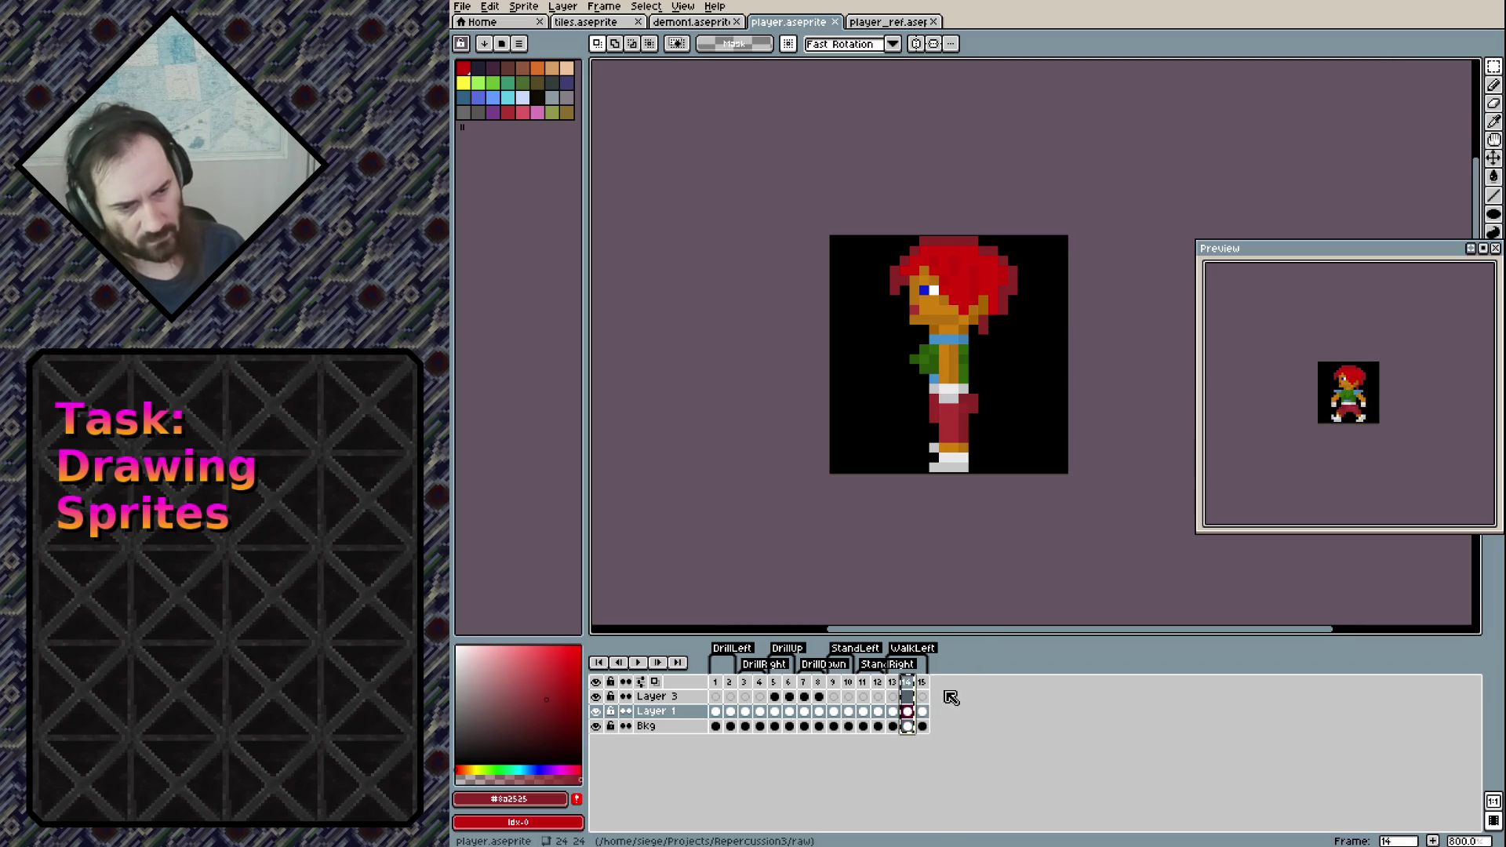
key(ctrl+v)
click(939, 684)
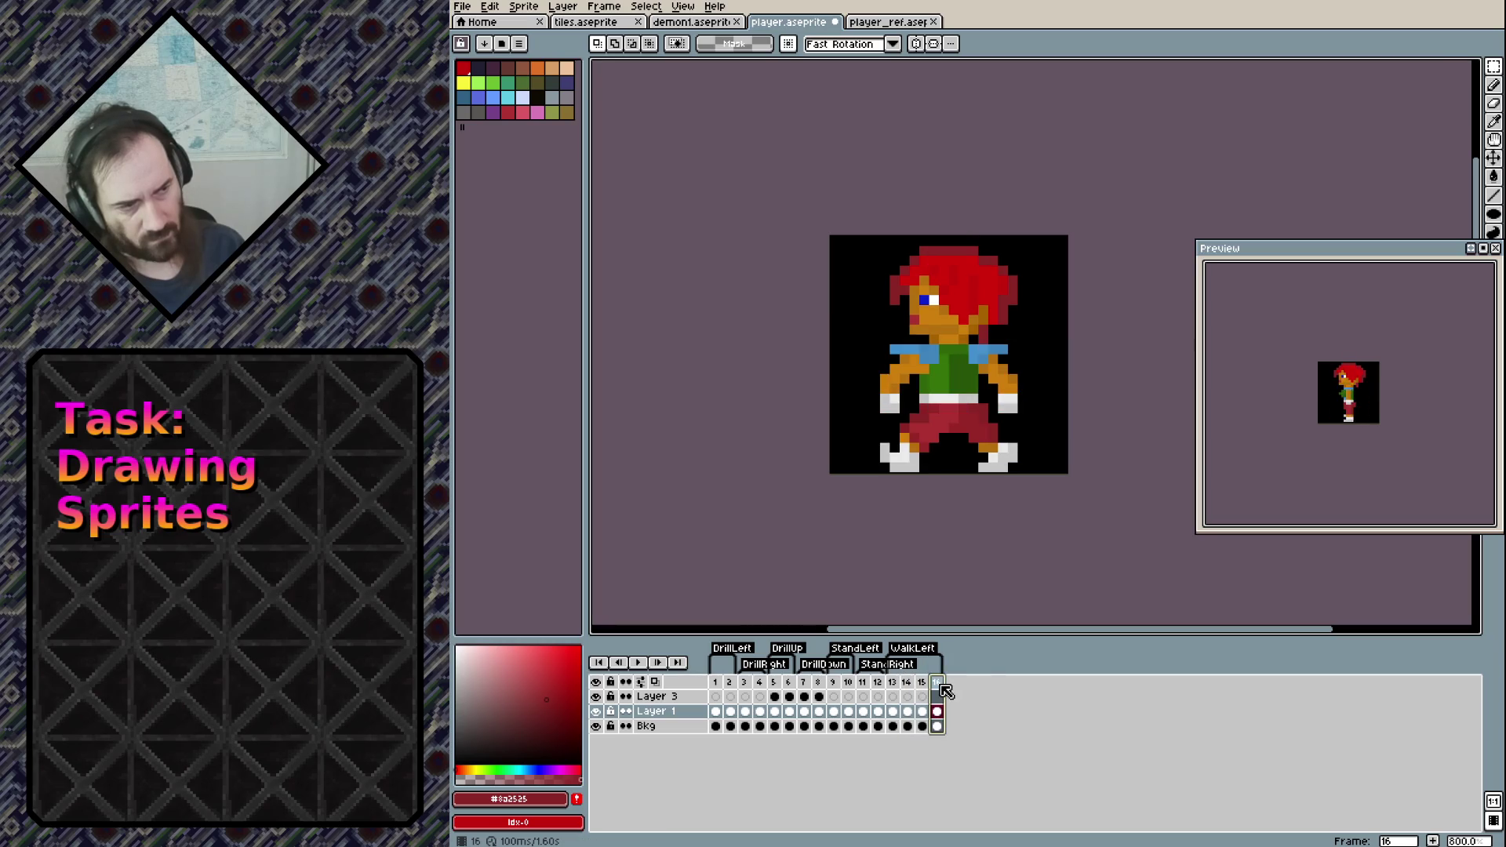
key(ctrl+s)
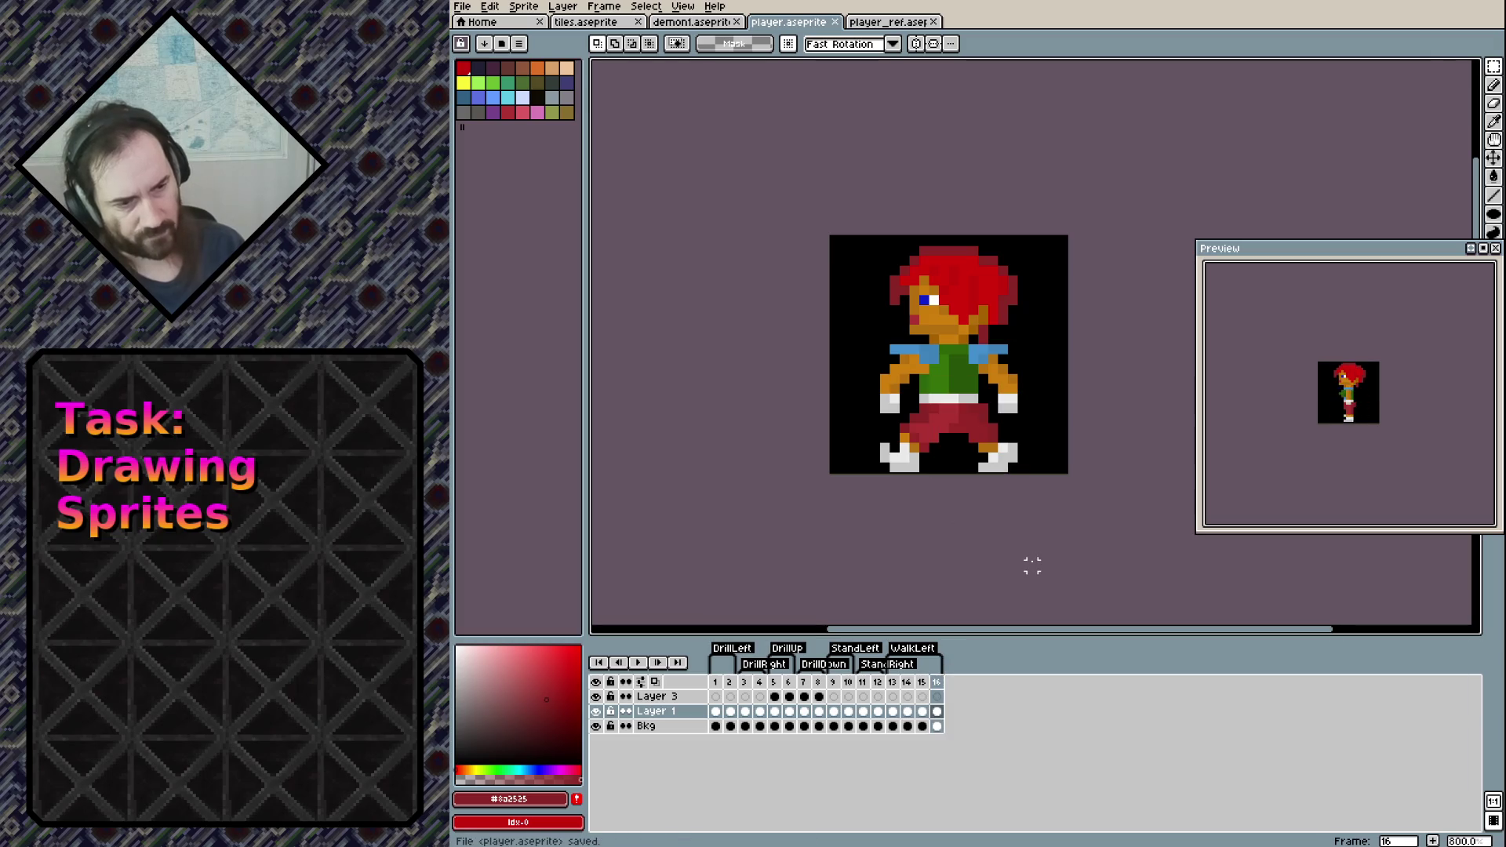
click(941, 683)
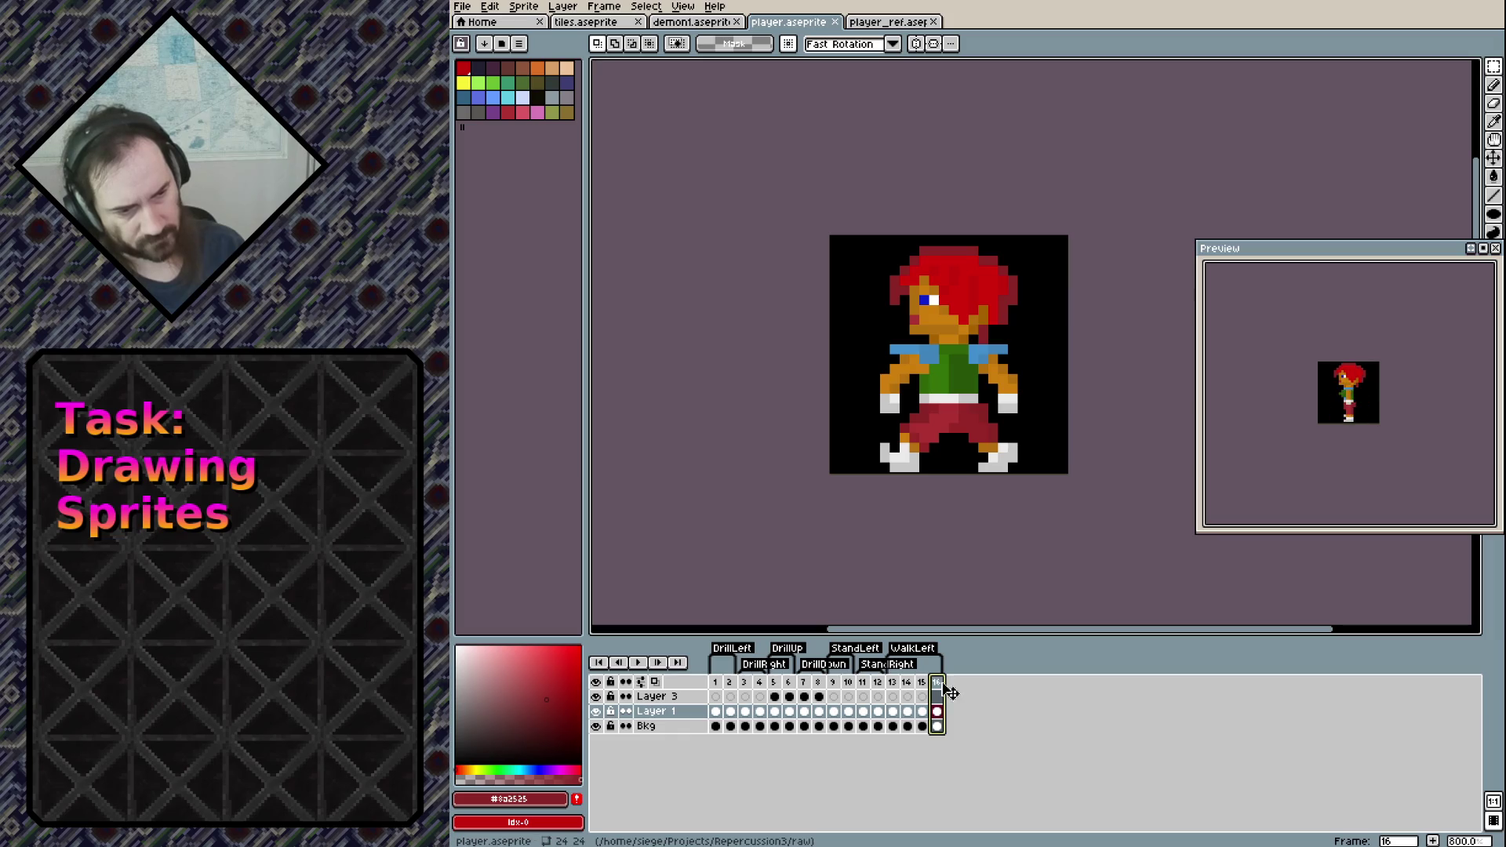
Go to frame 15, save, and compare its pose against frame 13
click(923, 684)
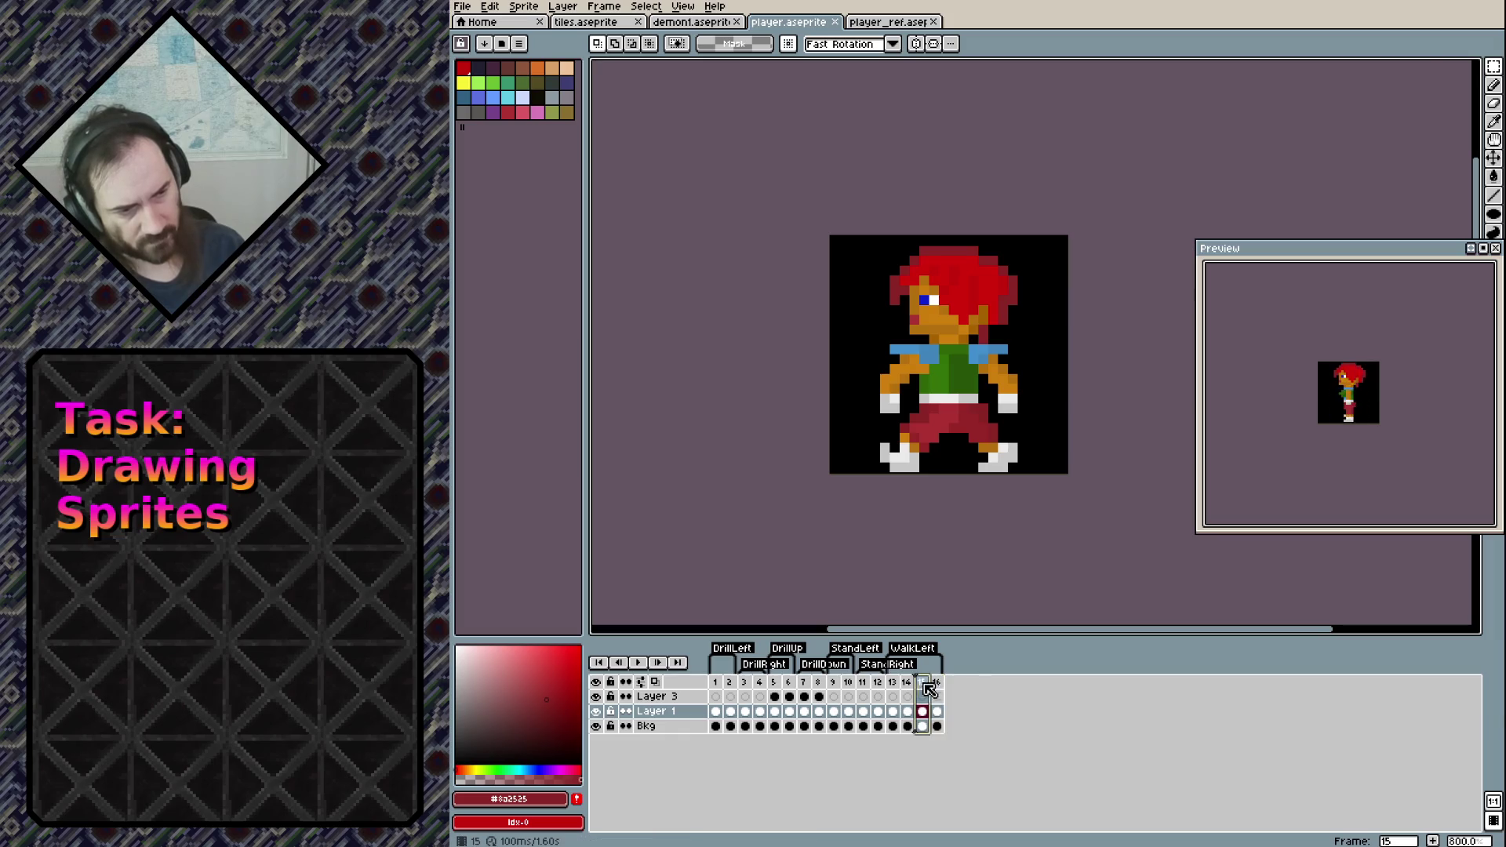
key(ctrl+s)
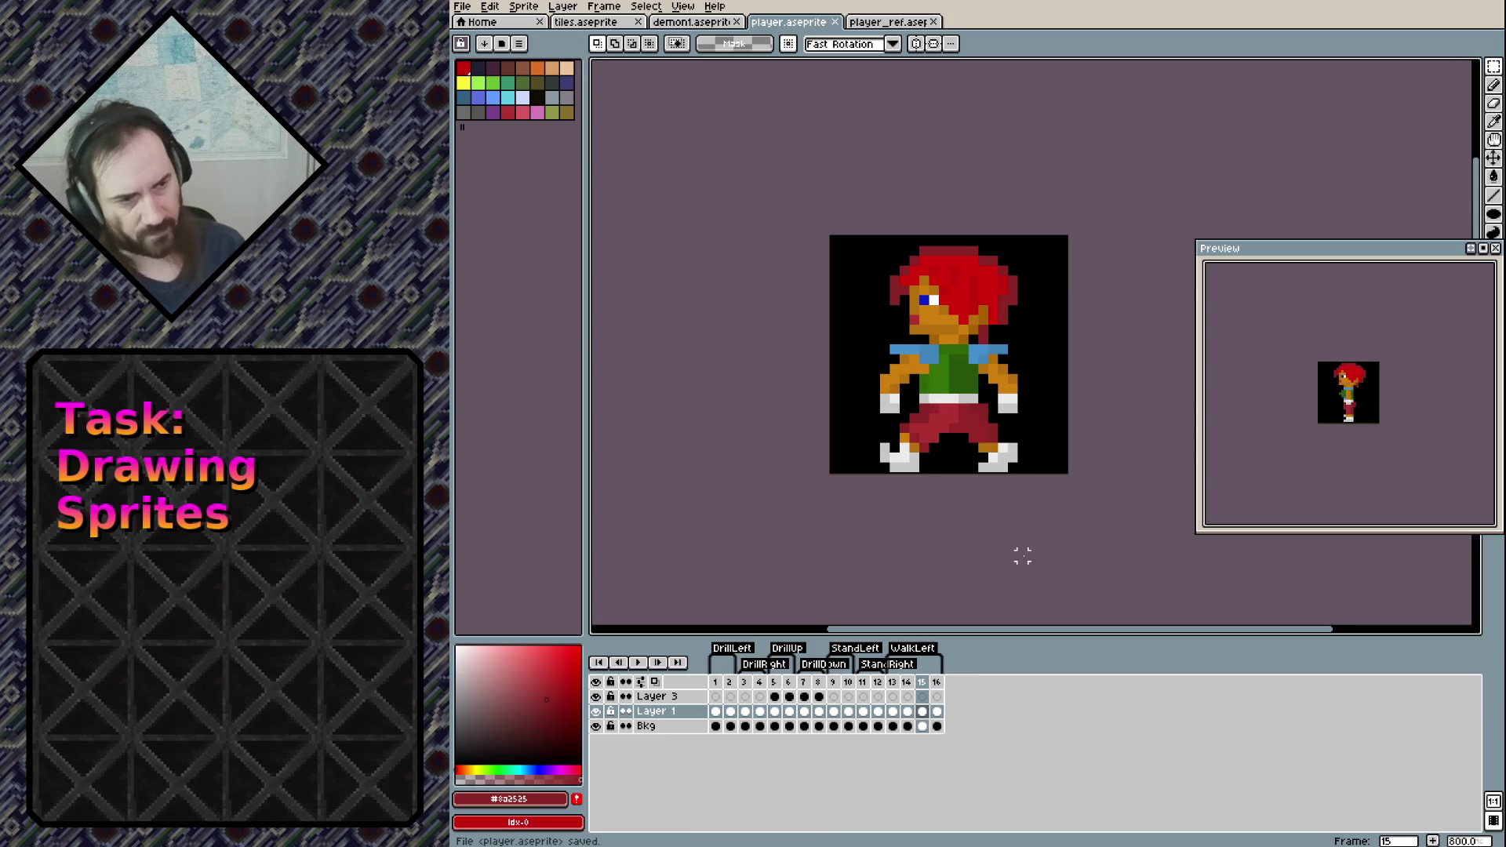
key(Left)
key(Left)
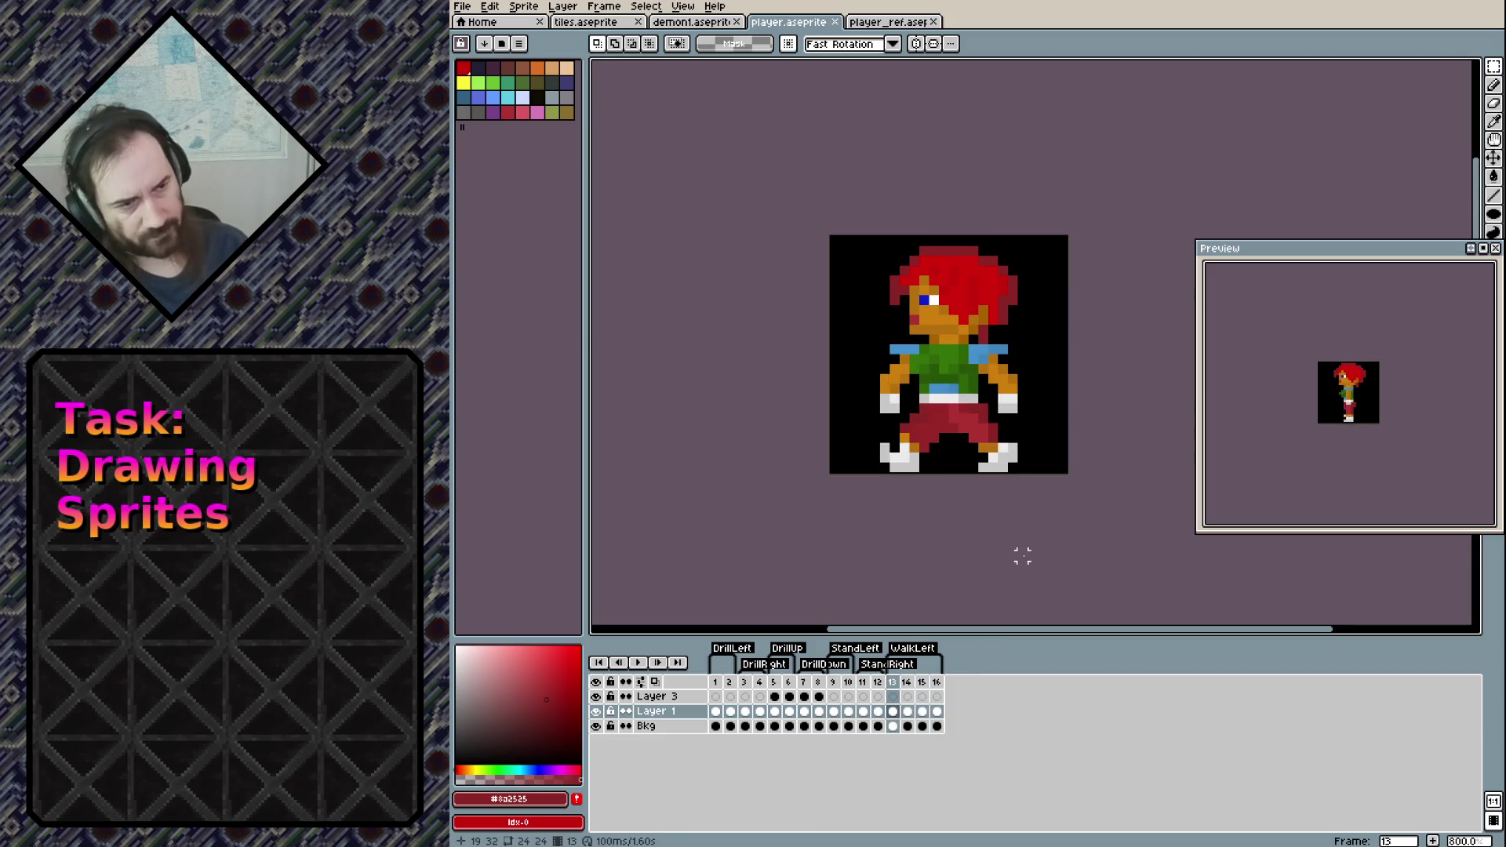
key(Right)
key(Right)
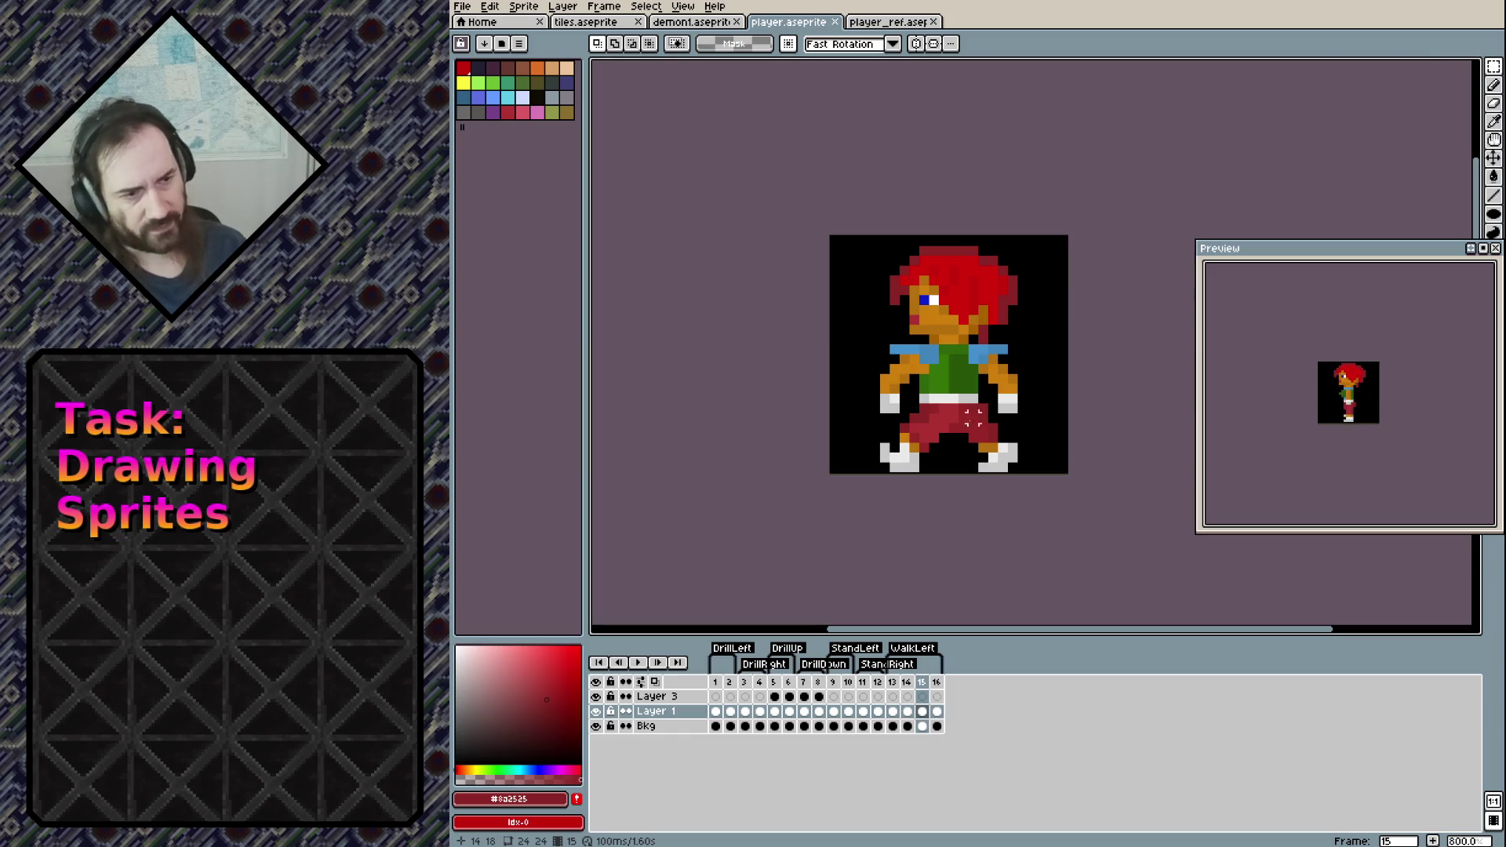
Repaint the shirt's centre column, first lighter green then dark green, and save
scroll(972, 427, up, 3)
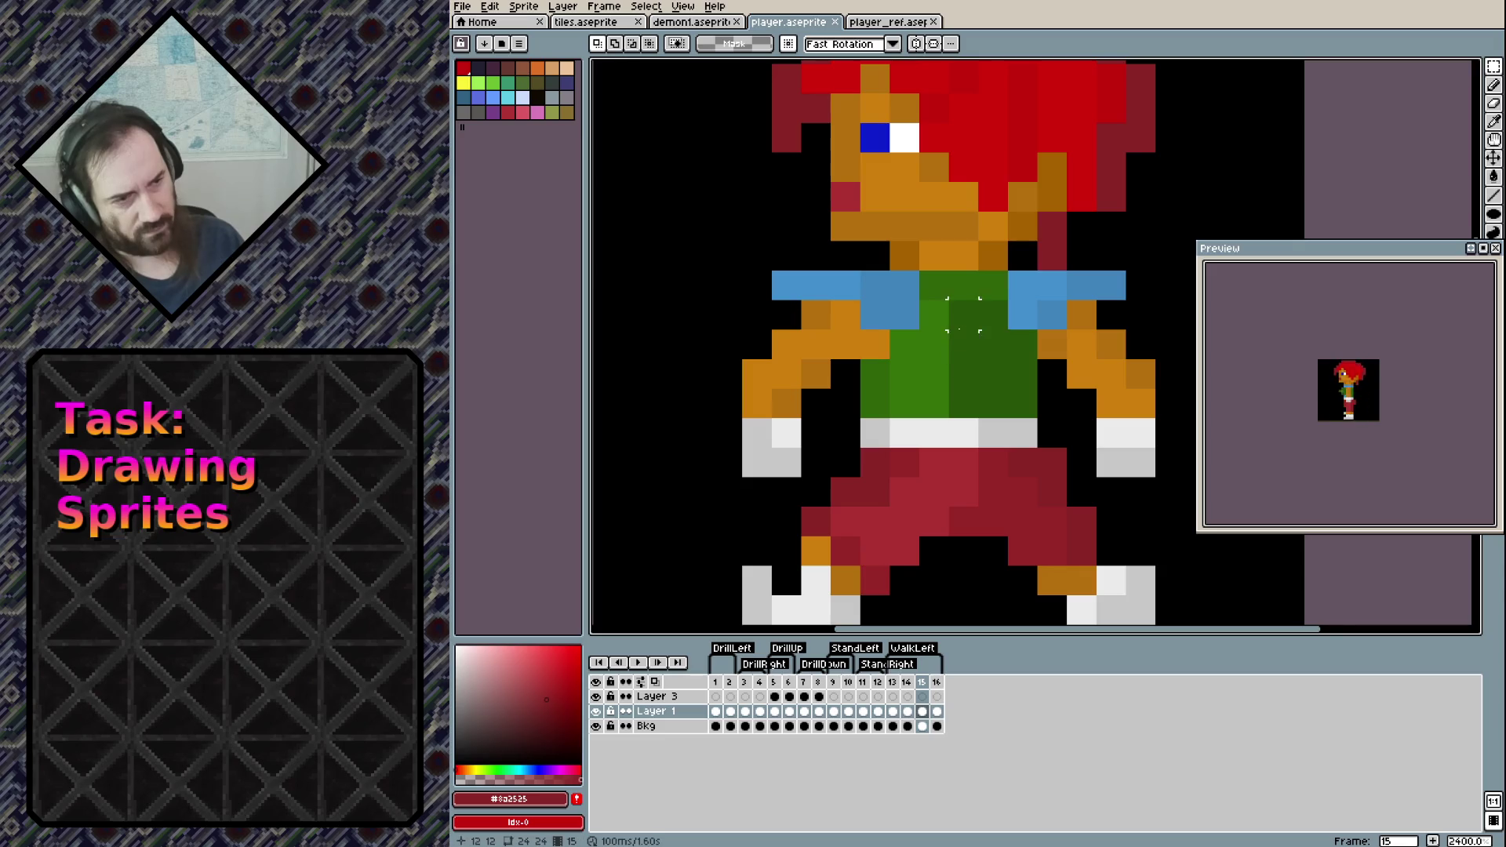
key(b)
alt+click(937, 345)
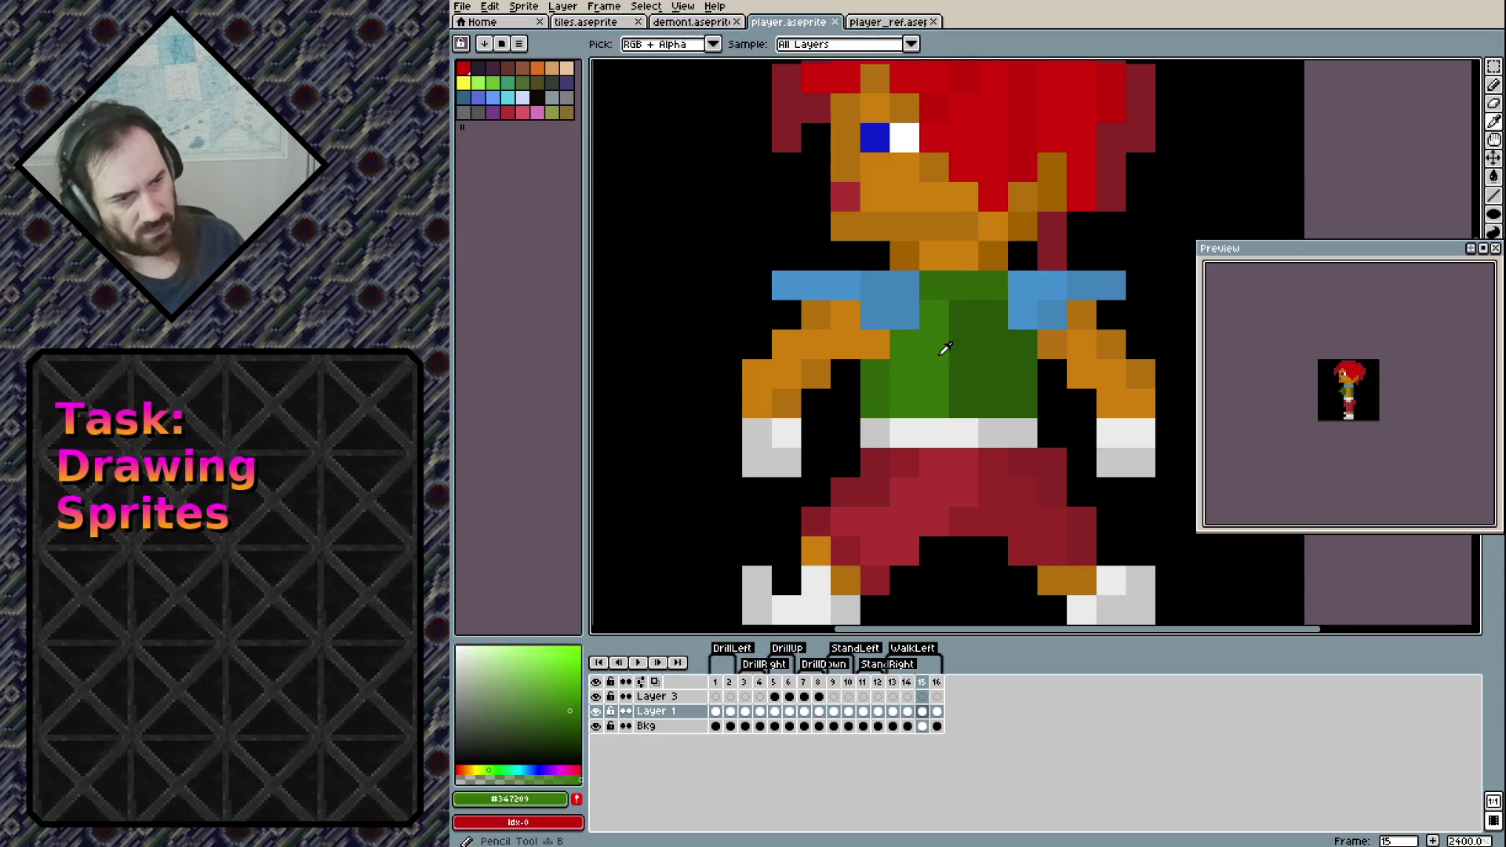
drag(963, 313, 967, 400)
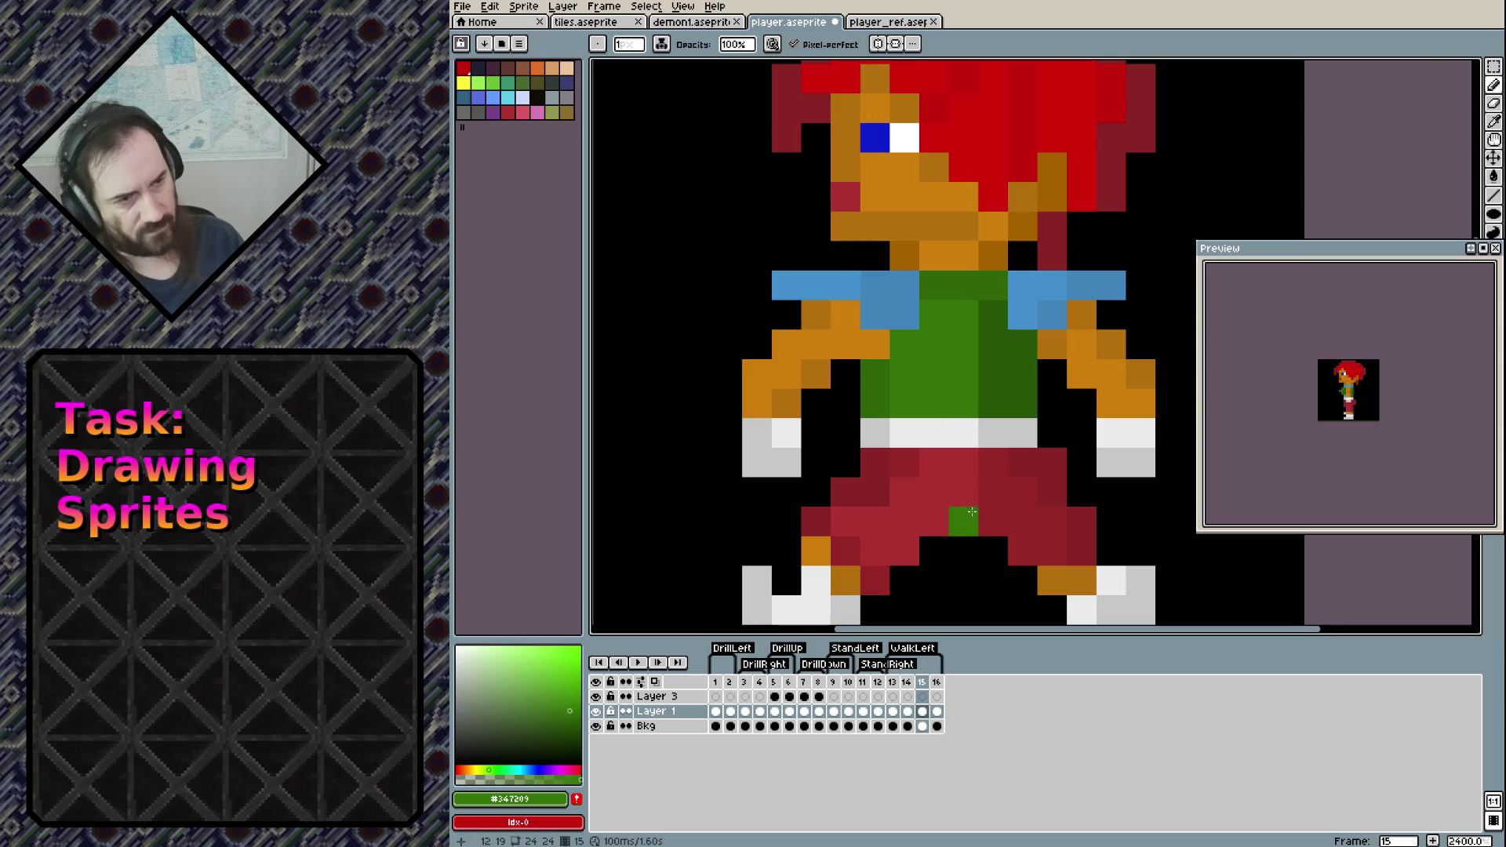
alt+click(990, 294)
drag(965, 284, 965, 404)
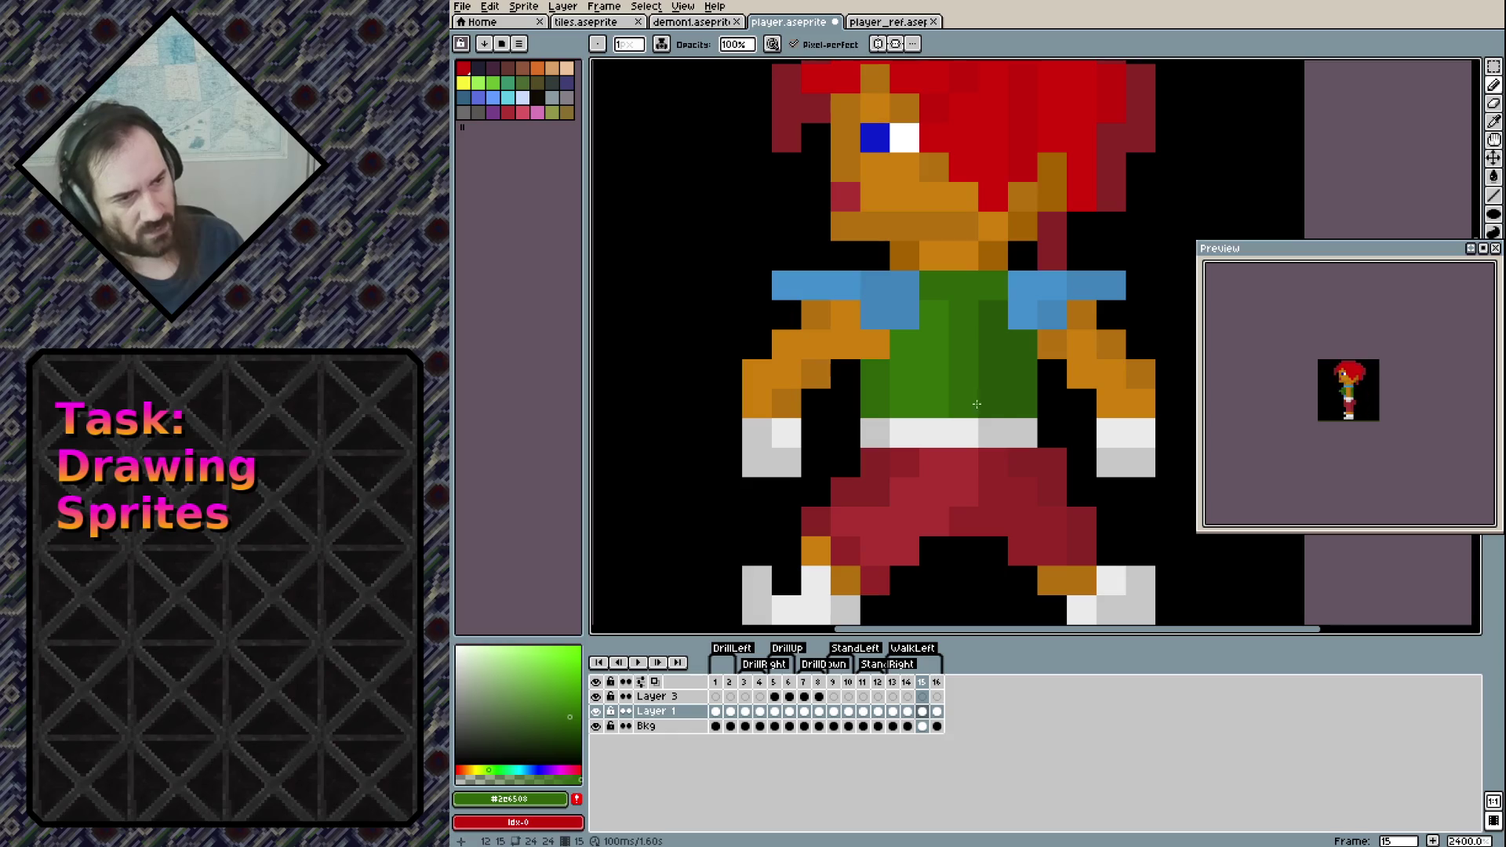
key(ctrl+s)
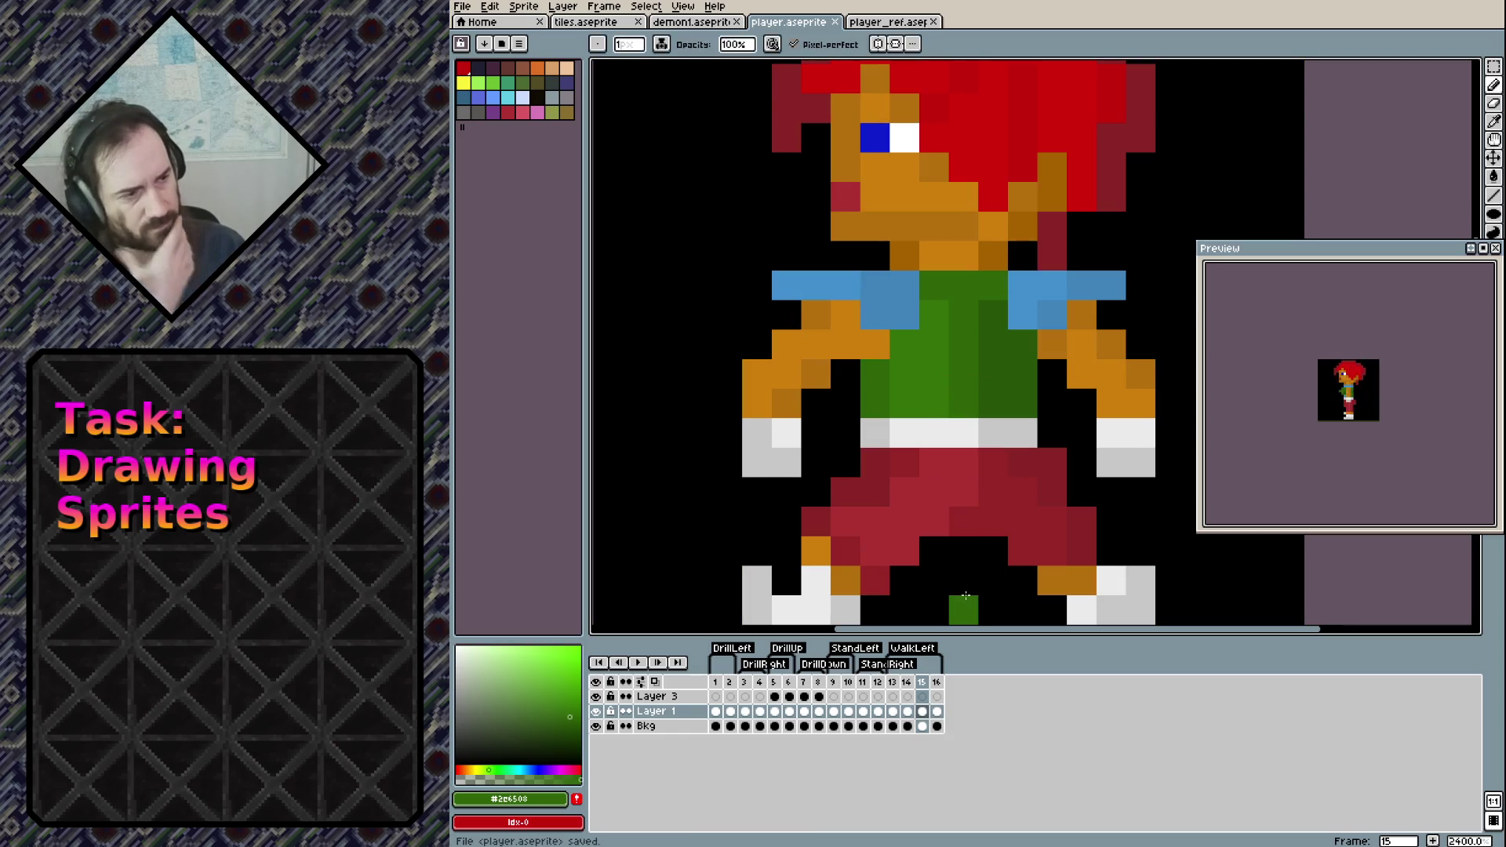
Flip between frames 13, 14 and 15 to compare poses, ending on frame 13
key(Left)
key(Right)
key(Left)
key(Right)
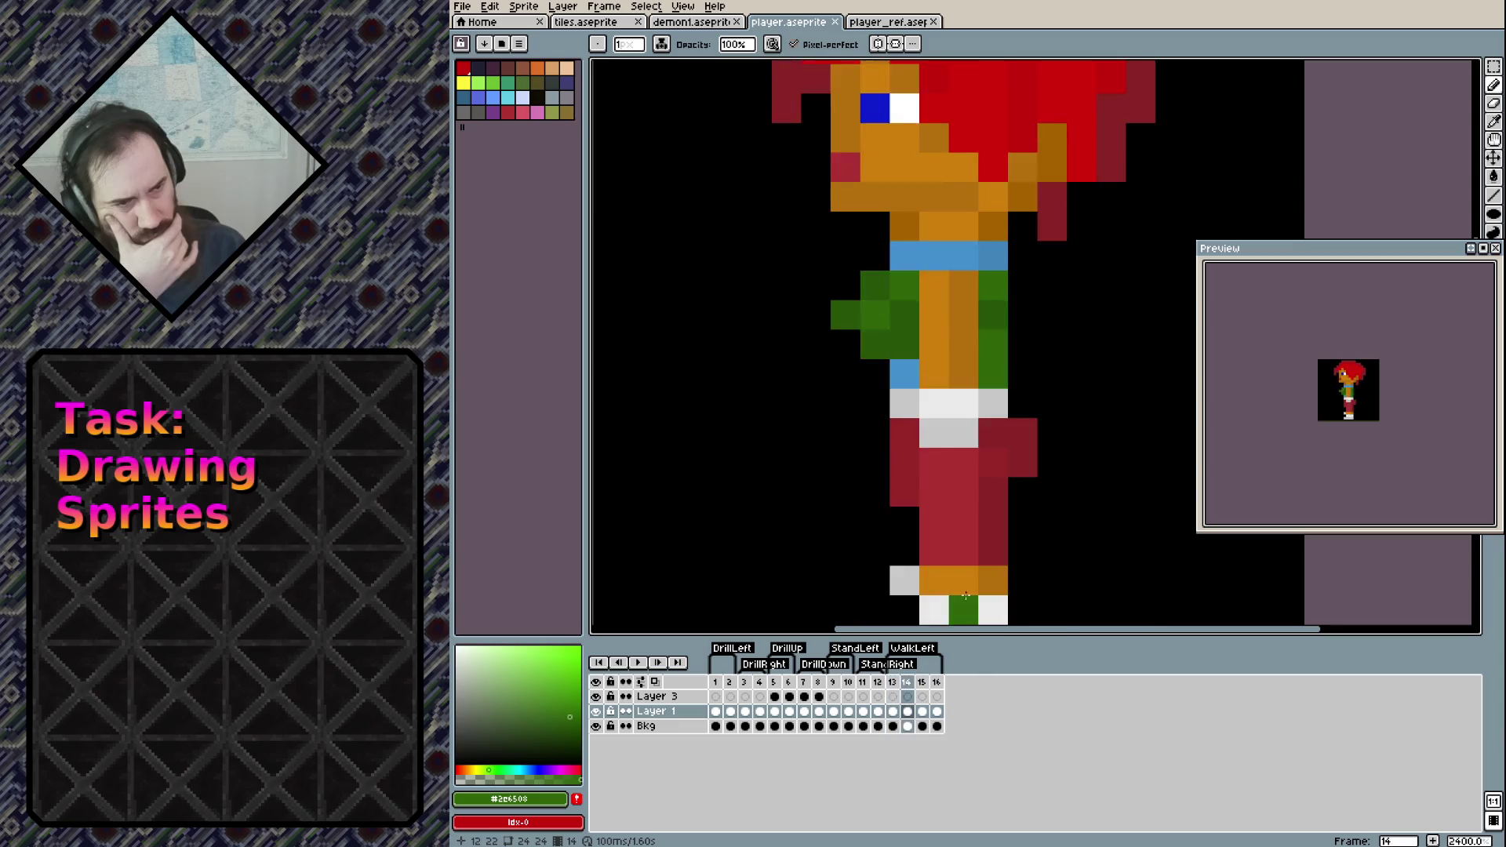
key(Left)
key(Left)
key(Right)
key(Right)
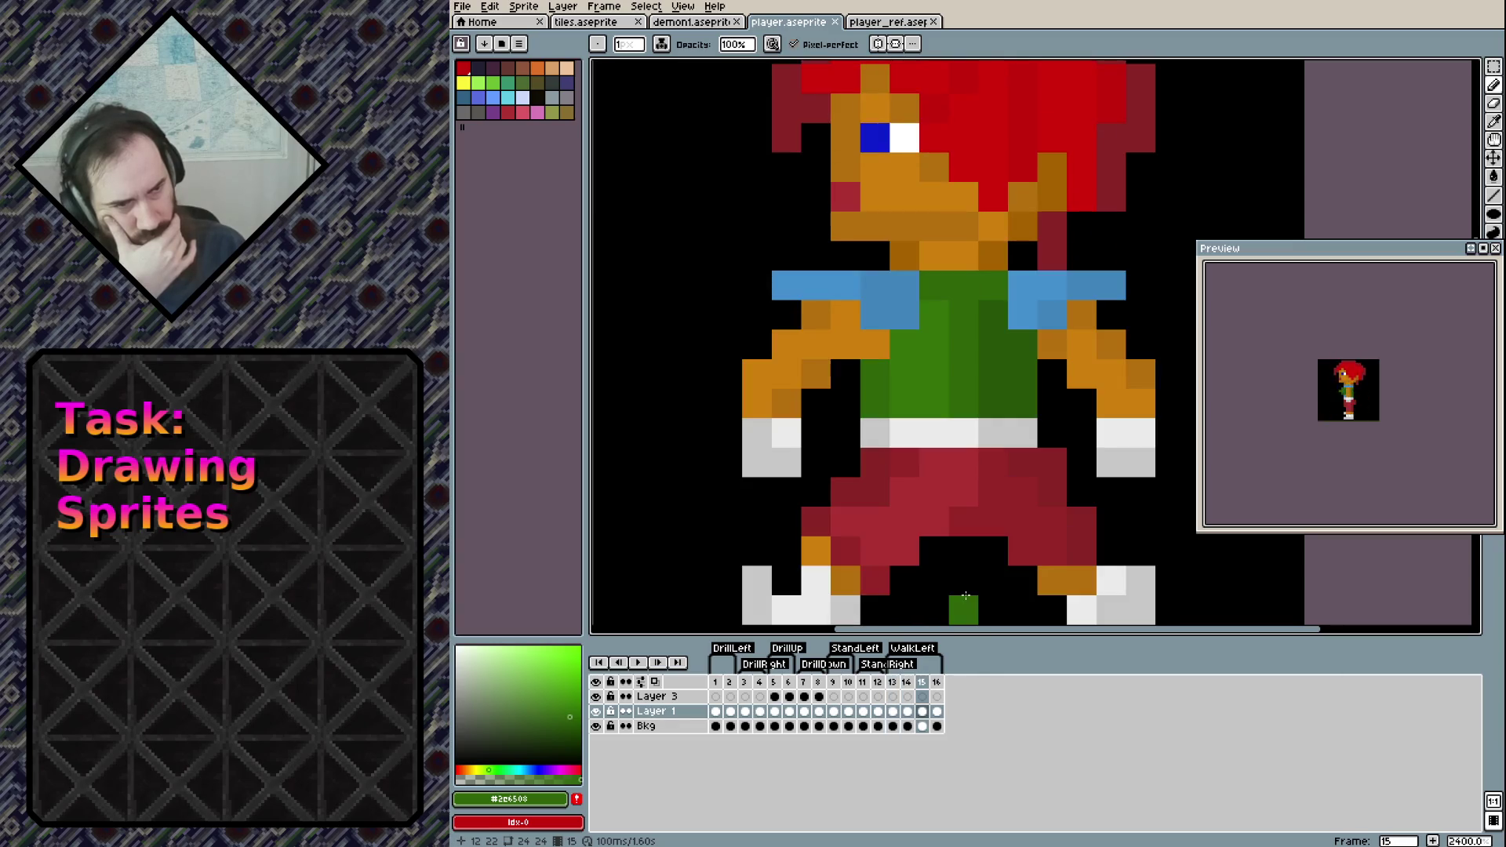
key(Left)
key(Right)
key(Left)
key(Left)
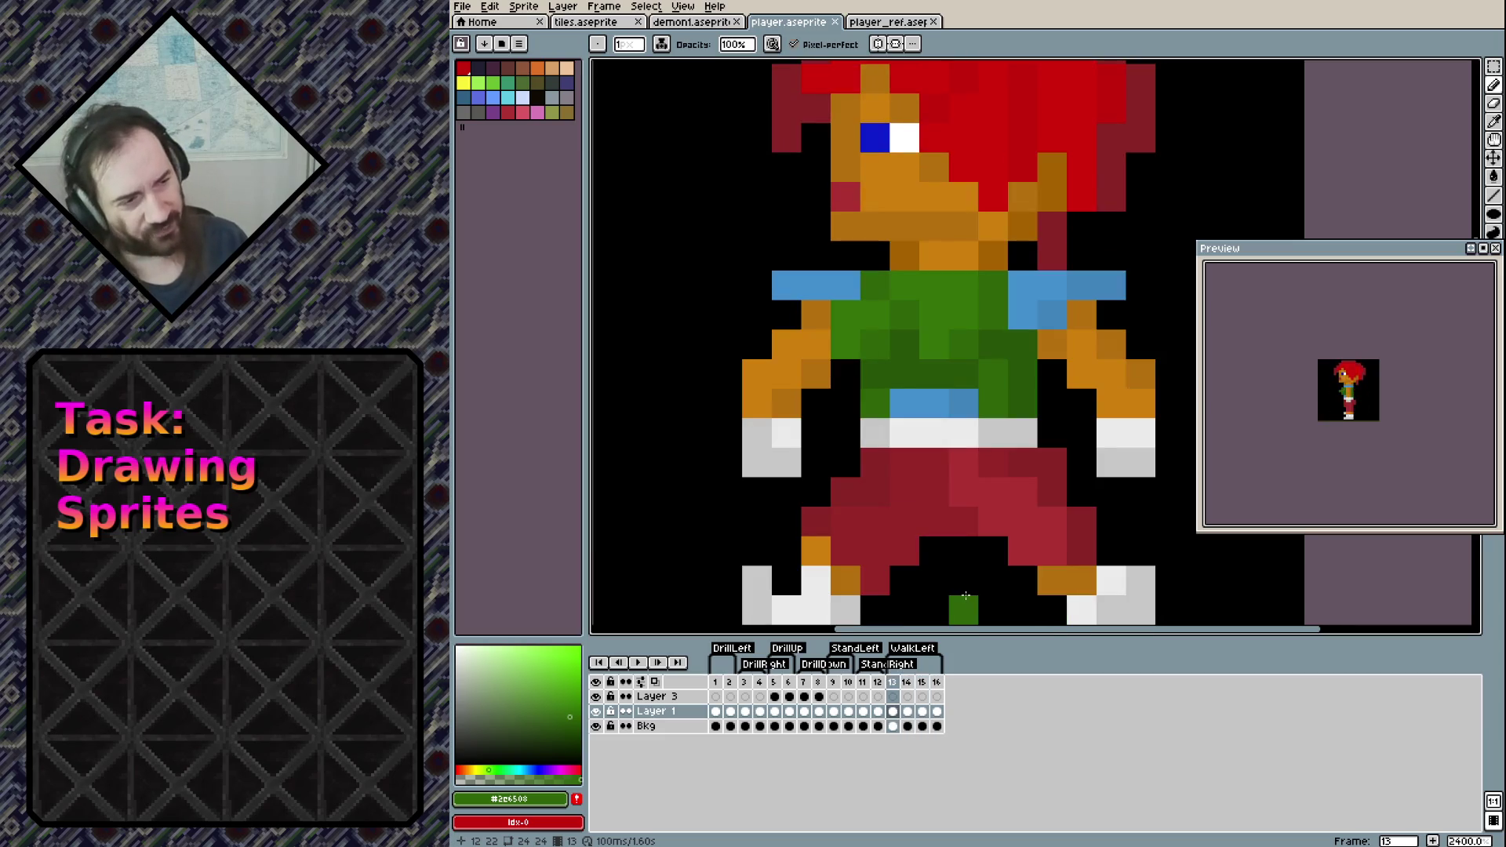
Compare with frame 12, then cut and nudge the left arm one pixel toward the body
key(Left)
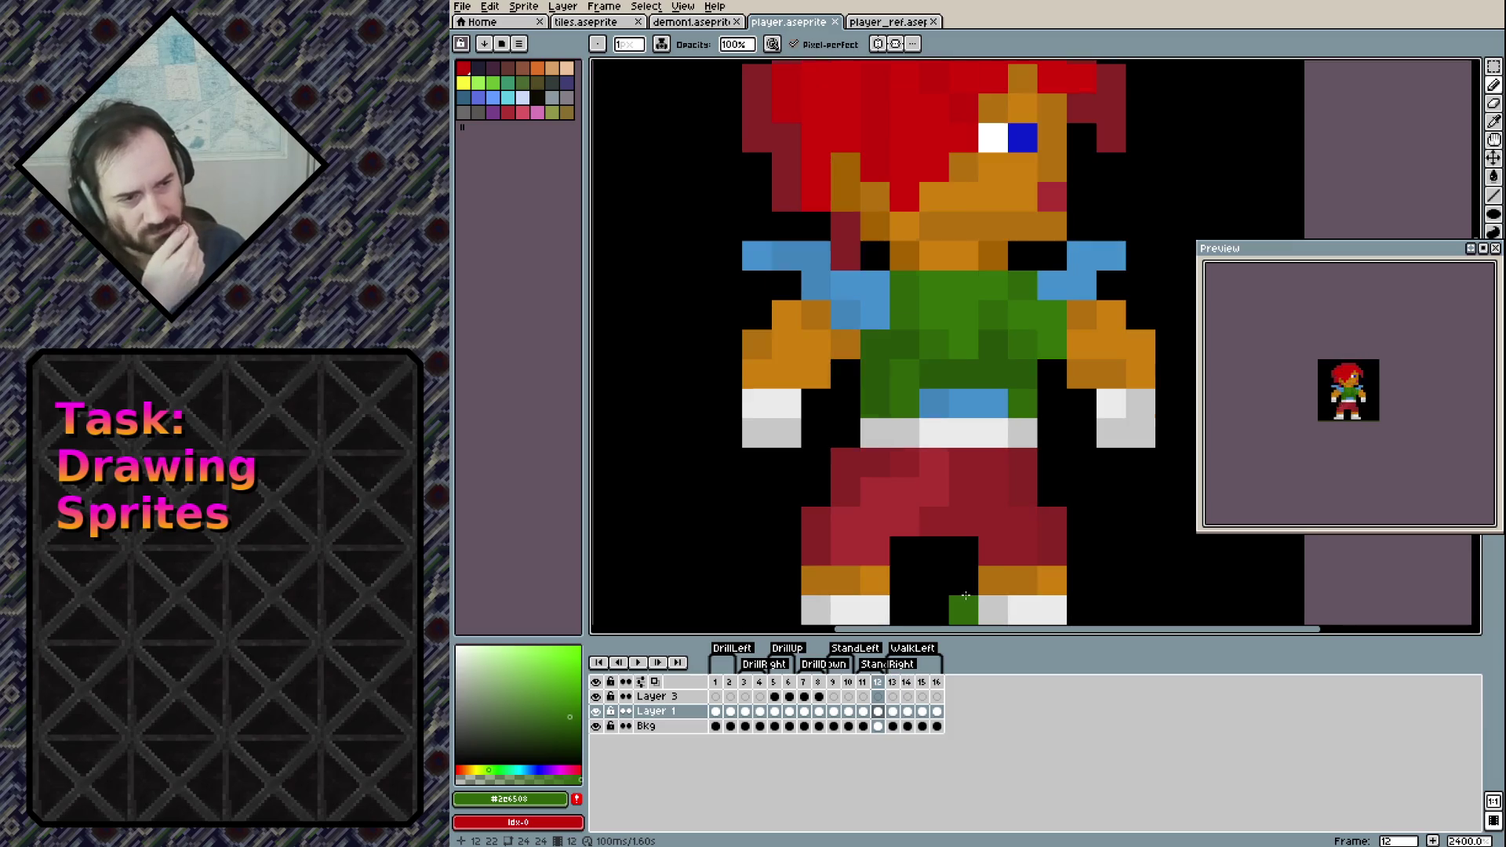
key(Right)
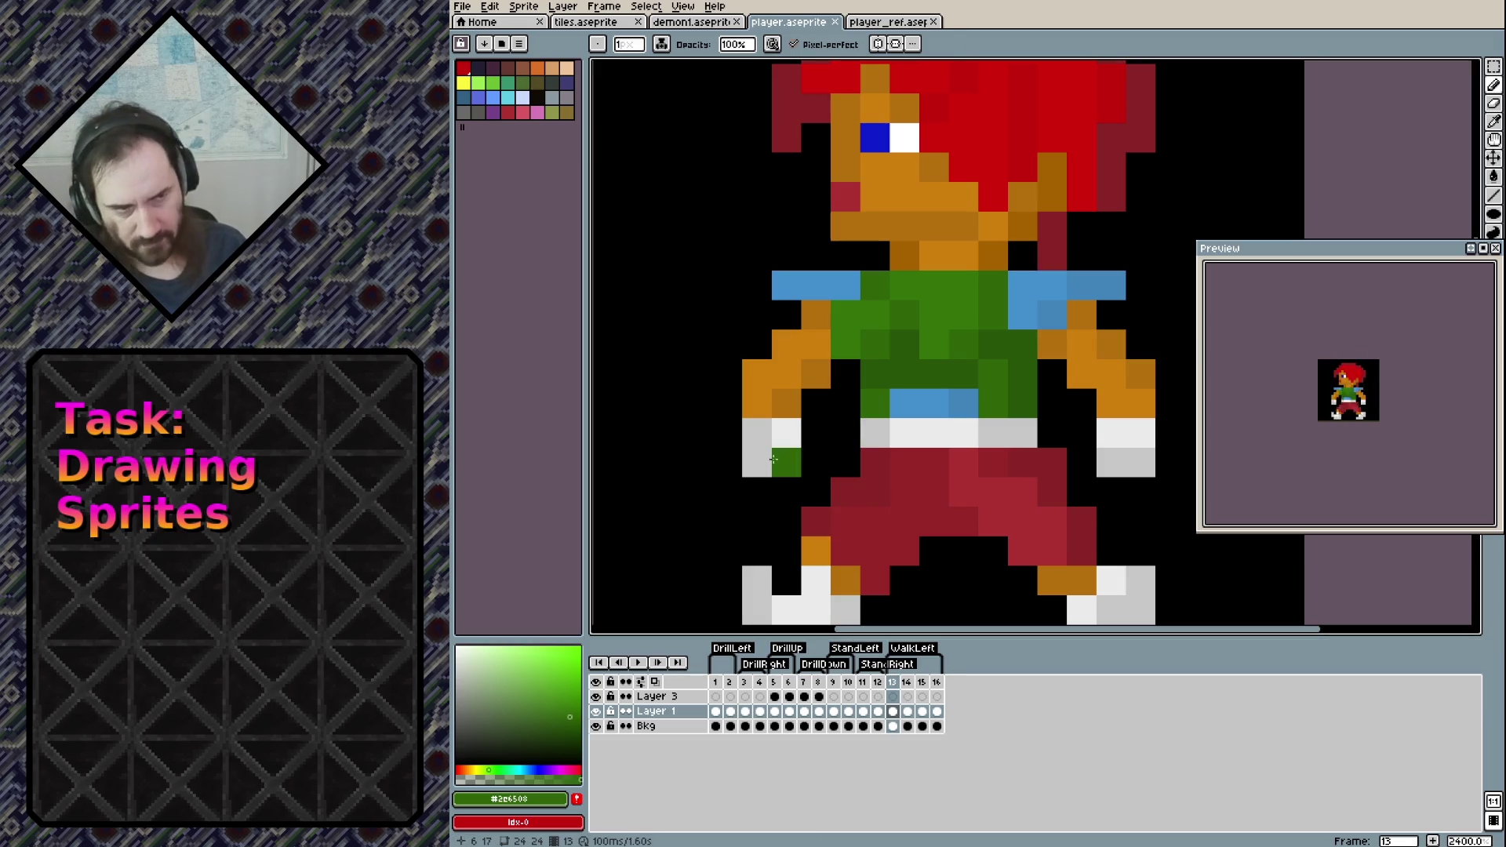
key(m)
drag(740, 485, 841, 295)
key(Delete)
key(ctrl+v)
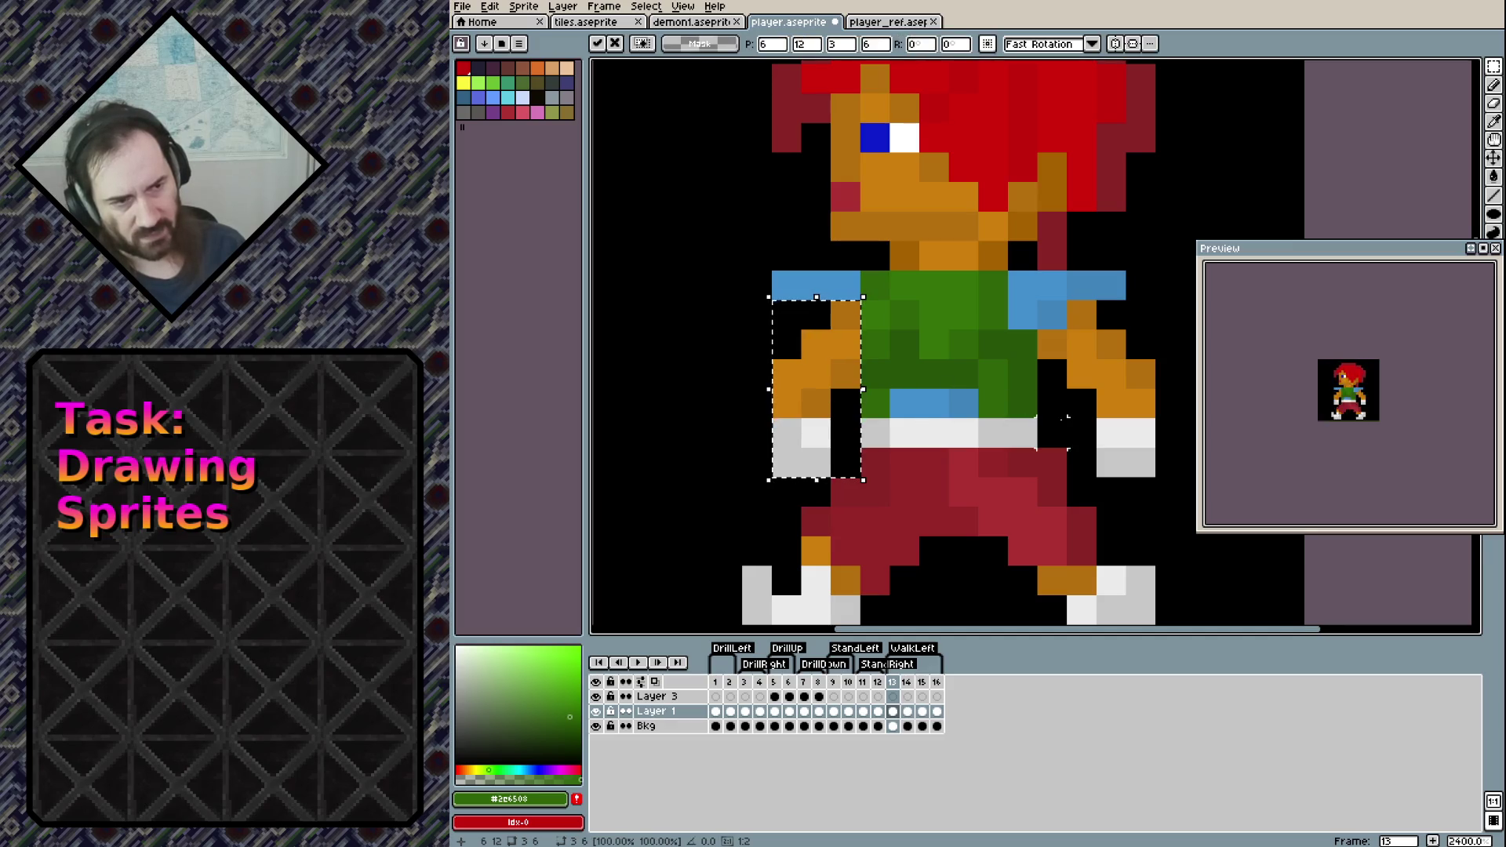
key(Left)
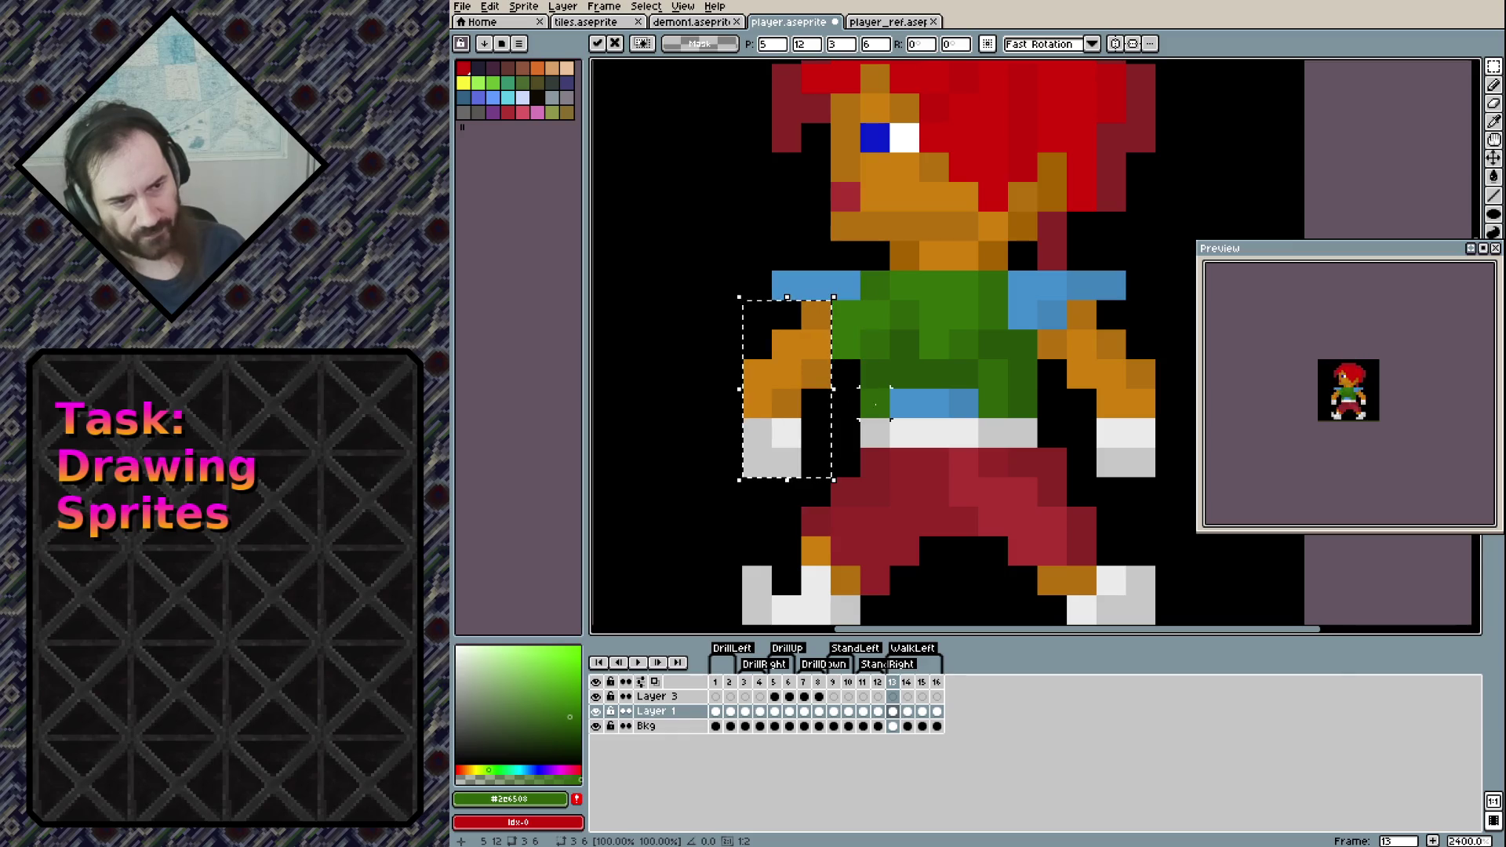
key(ctrl+d)
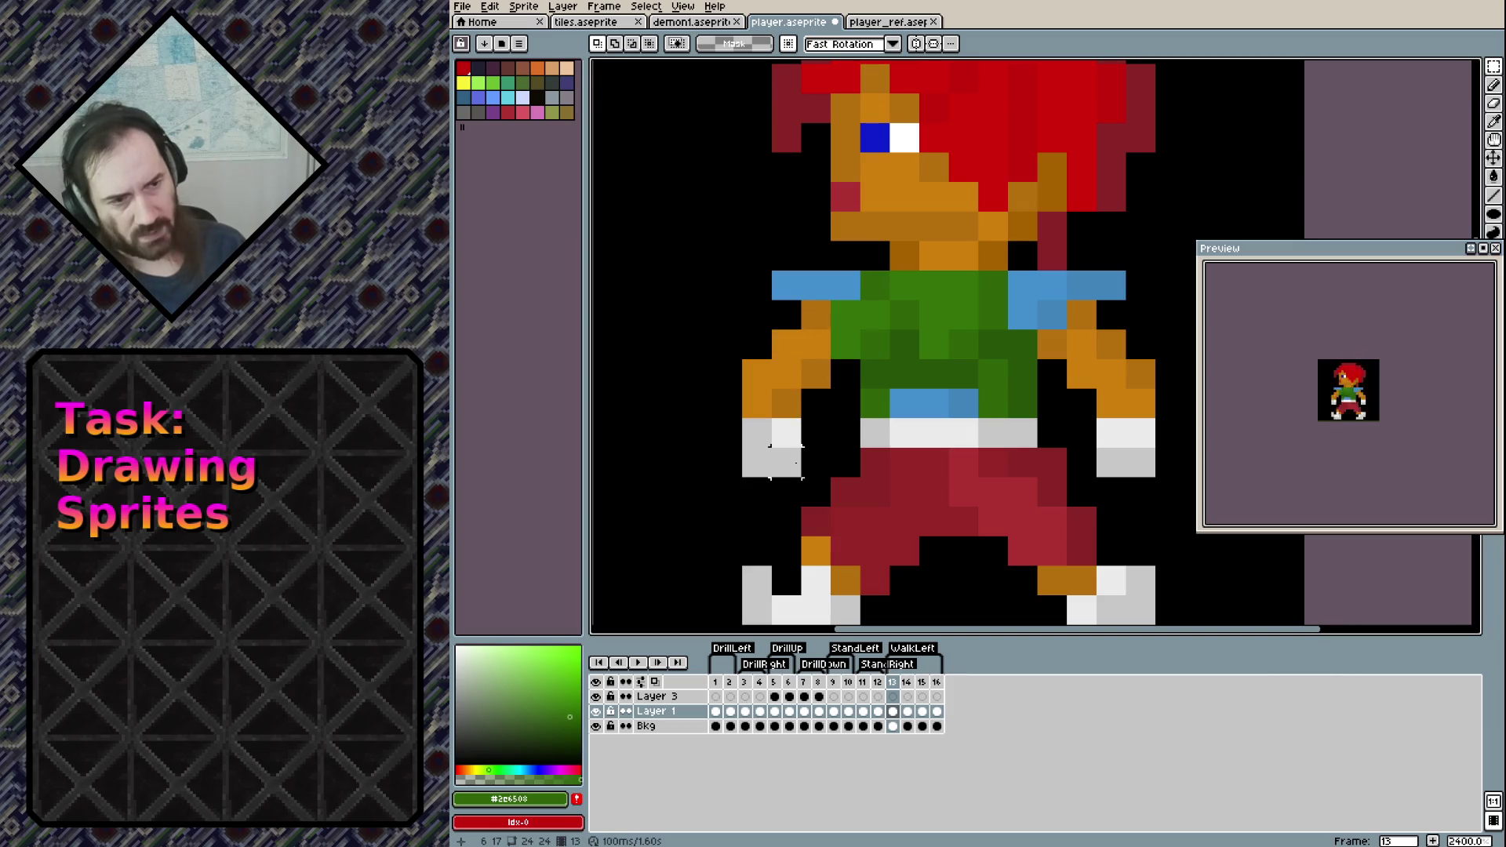
Undo the accidental arm clearing and reposition the 3x5 left-arm block
mouse_move(803, 478)
mouse_down()
mouse_move(741, 358)
mouse_move(815, 374)
mouse_up()
key(ctrl+z)
key(b)
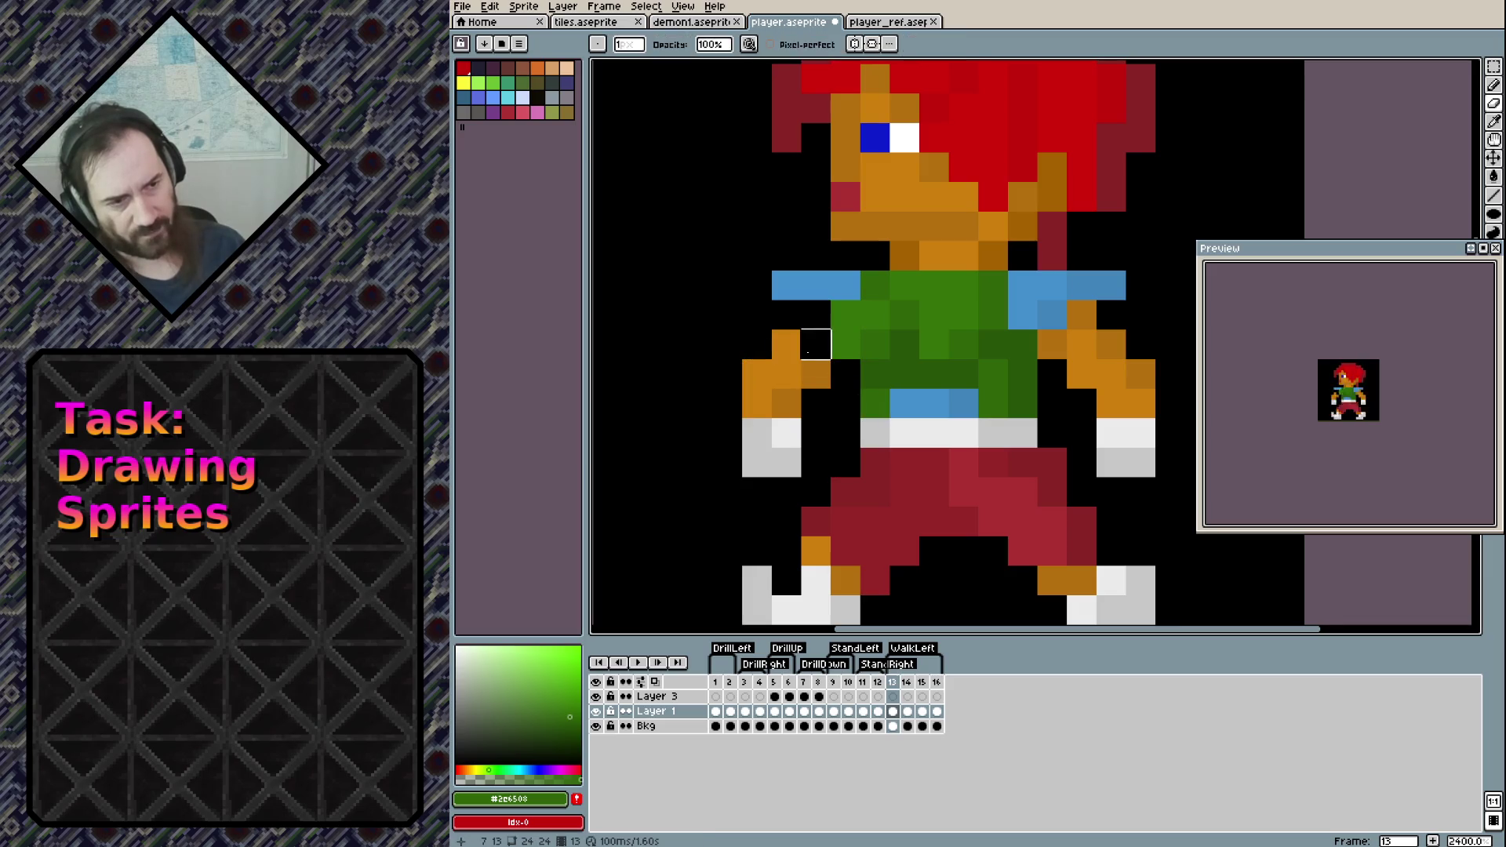
key(m)
mouse_move(745, 334)
mouse_down()
mouse_move(816, 444)
mouse_move(803, 459)
mouse_move(774, 393)
mouse_move(807, 420)
mouse_move(834, 403)
mouse_up()
key(ctrl+d)
Move the right hand and white glove one pixel inward and deselect
drag(1049, 342, 1084, 319)
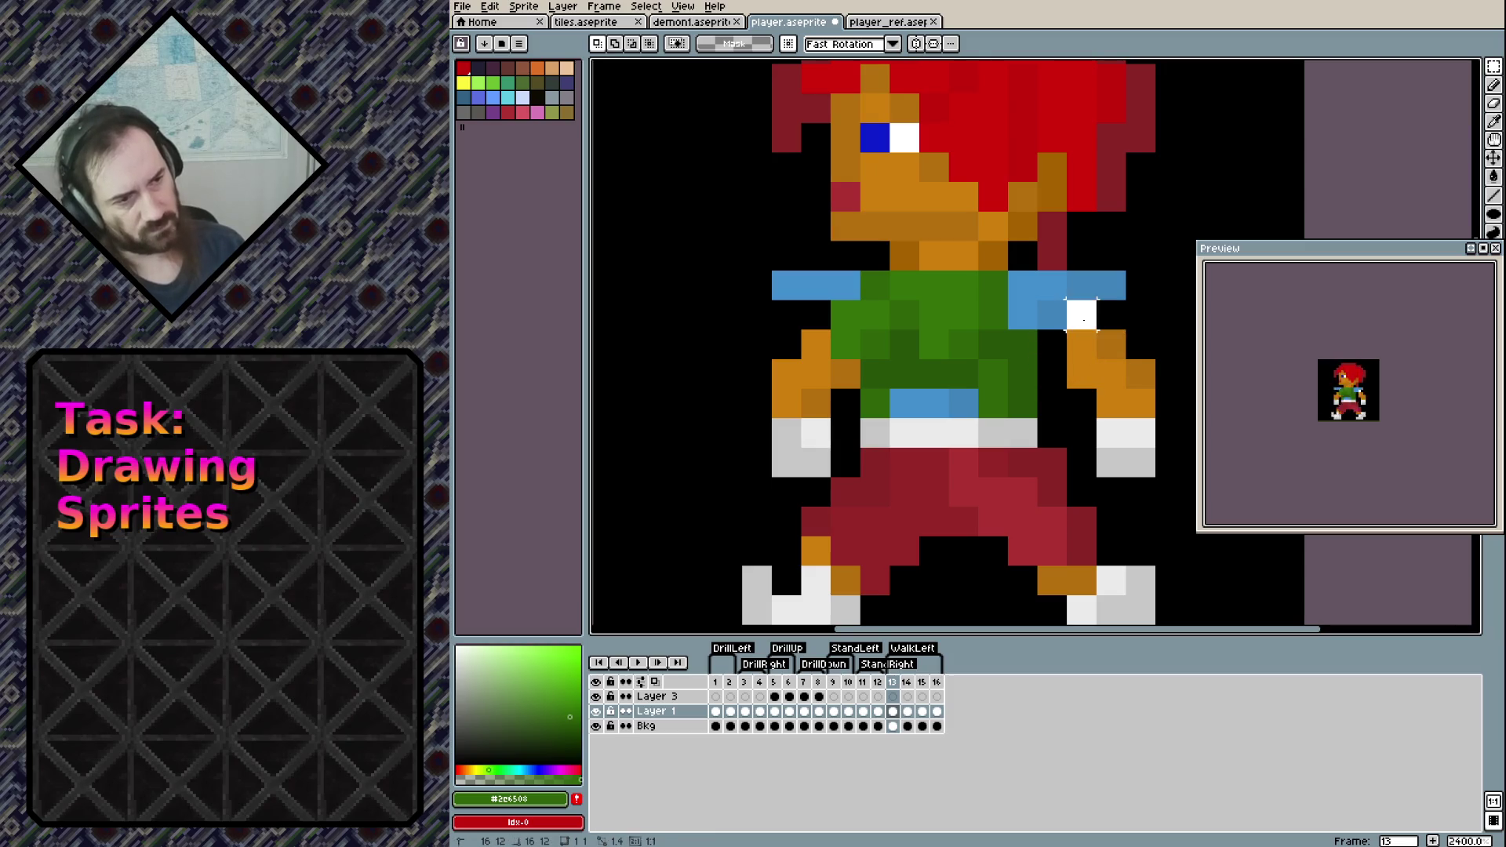
key(Delete)
drag(1095, 359, 1096, 329)
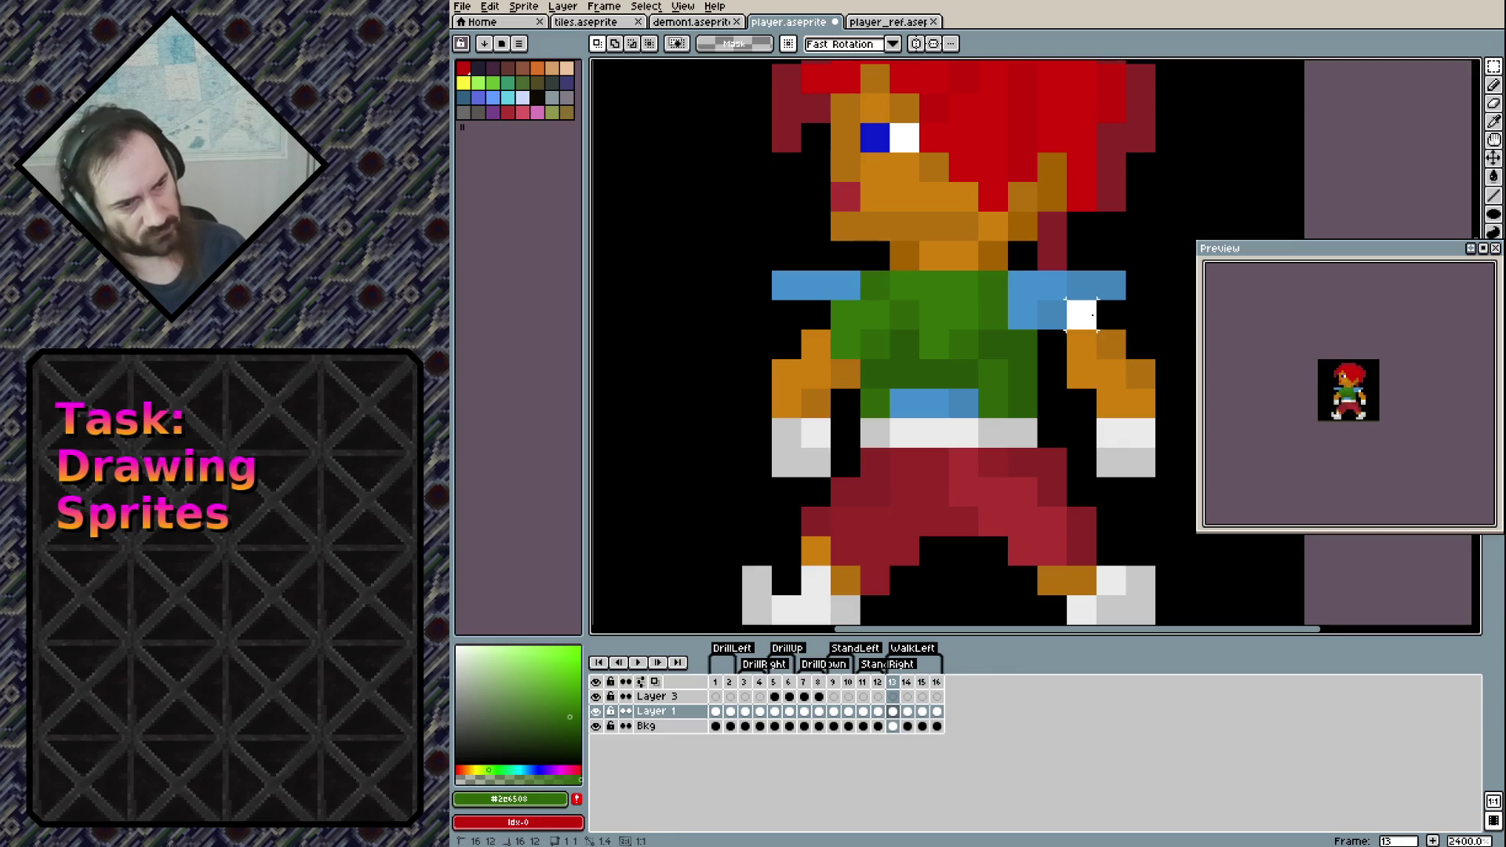
mouse_move(1080, 345)
mouse_down()
mouse_move(1139, 462)
mouse_move(1136, 430)
mouse_move(1119, 431)
mouse_up()
click(1170, 315)
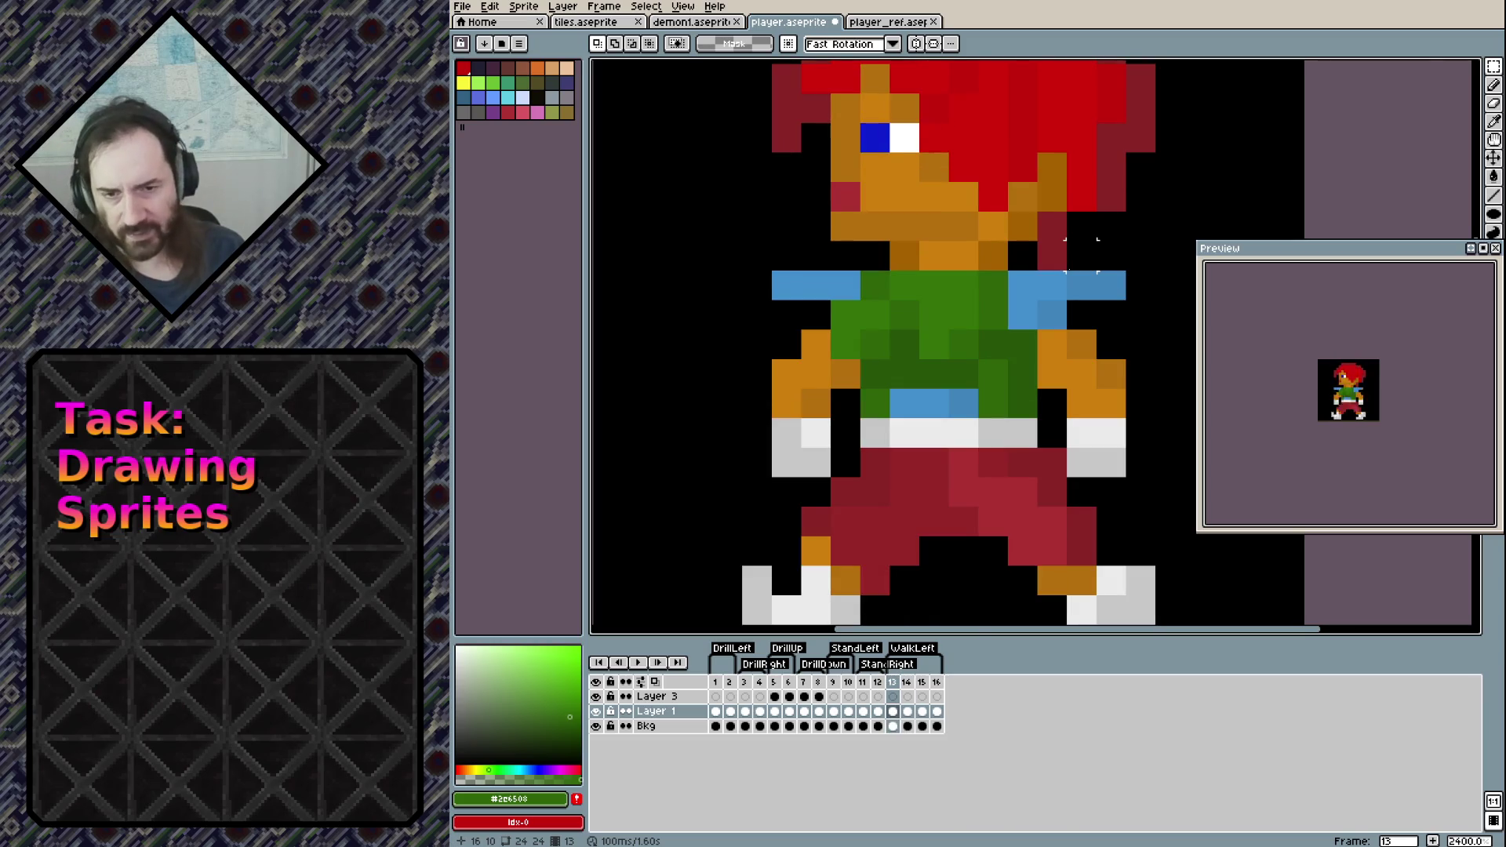
Step between frames 13 and 15 to compare them, ending on frame 15
key(Right)
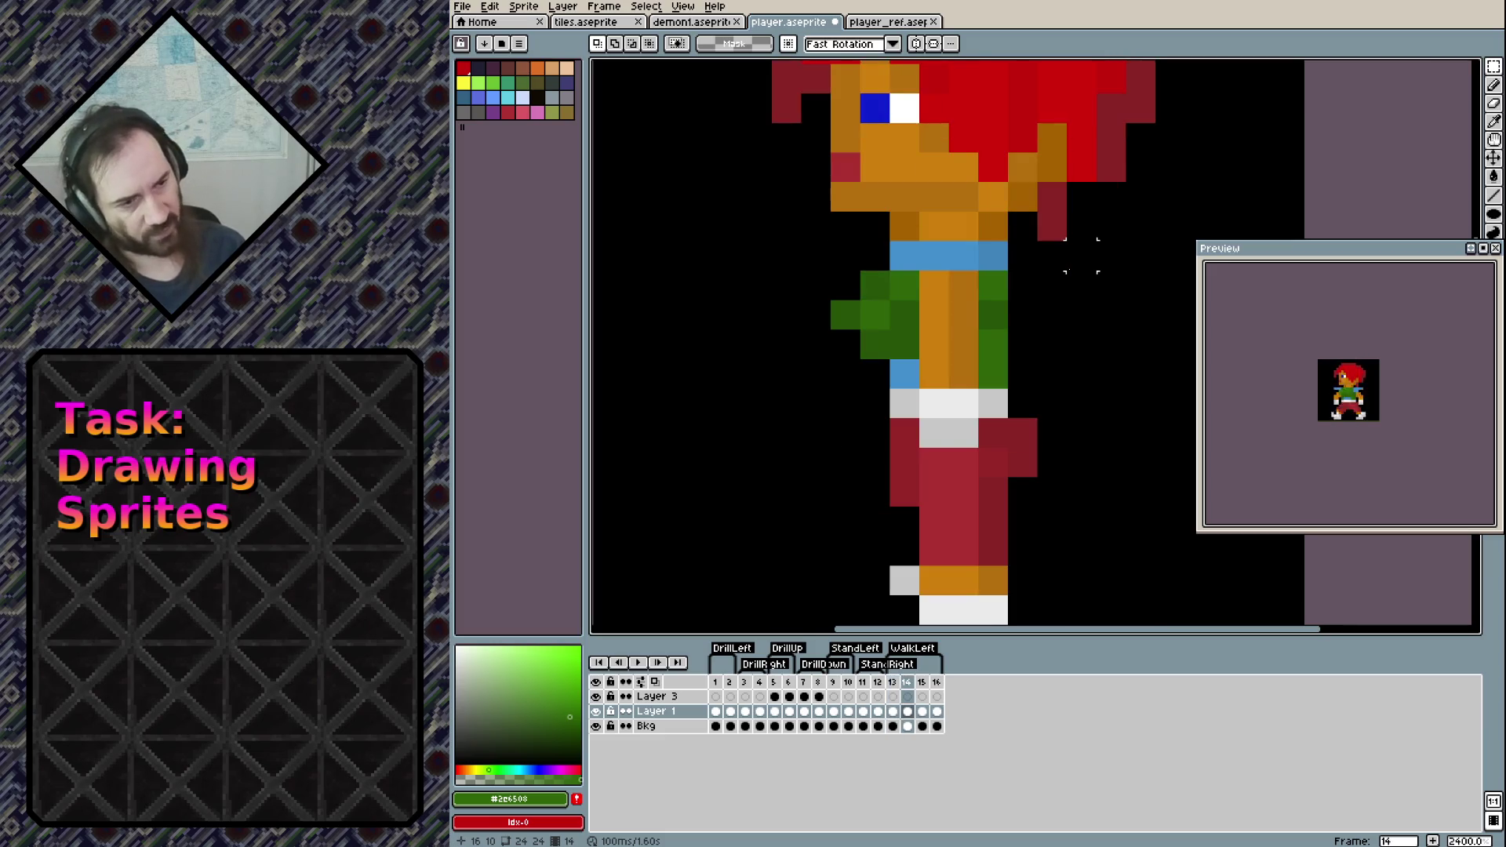
key(Left)
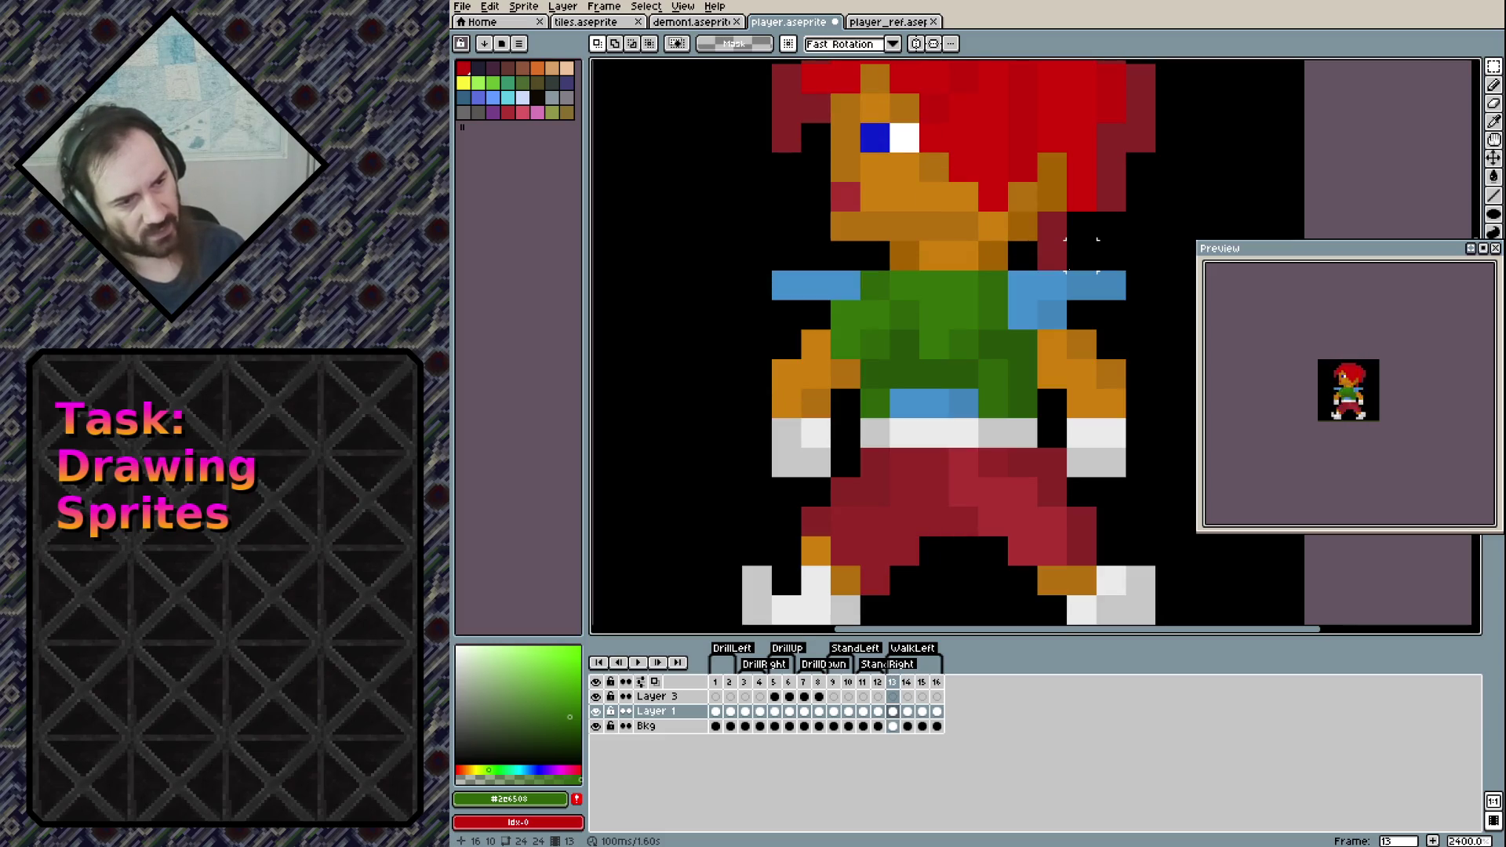
key(Right)
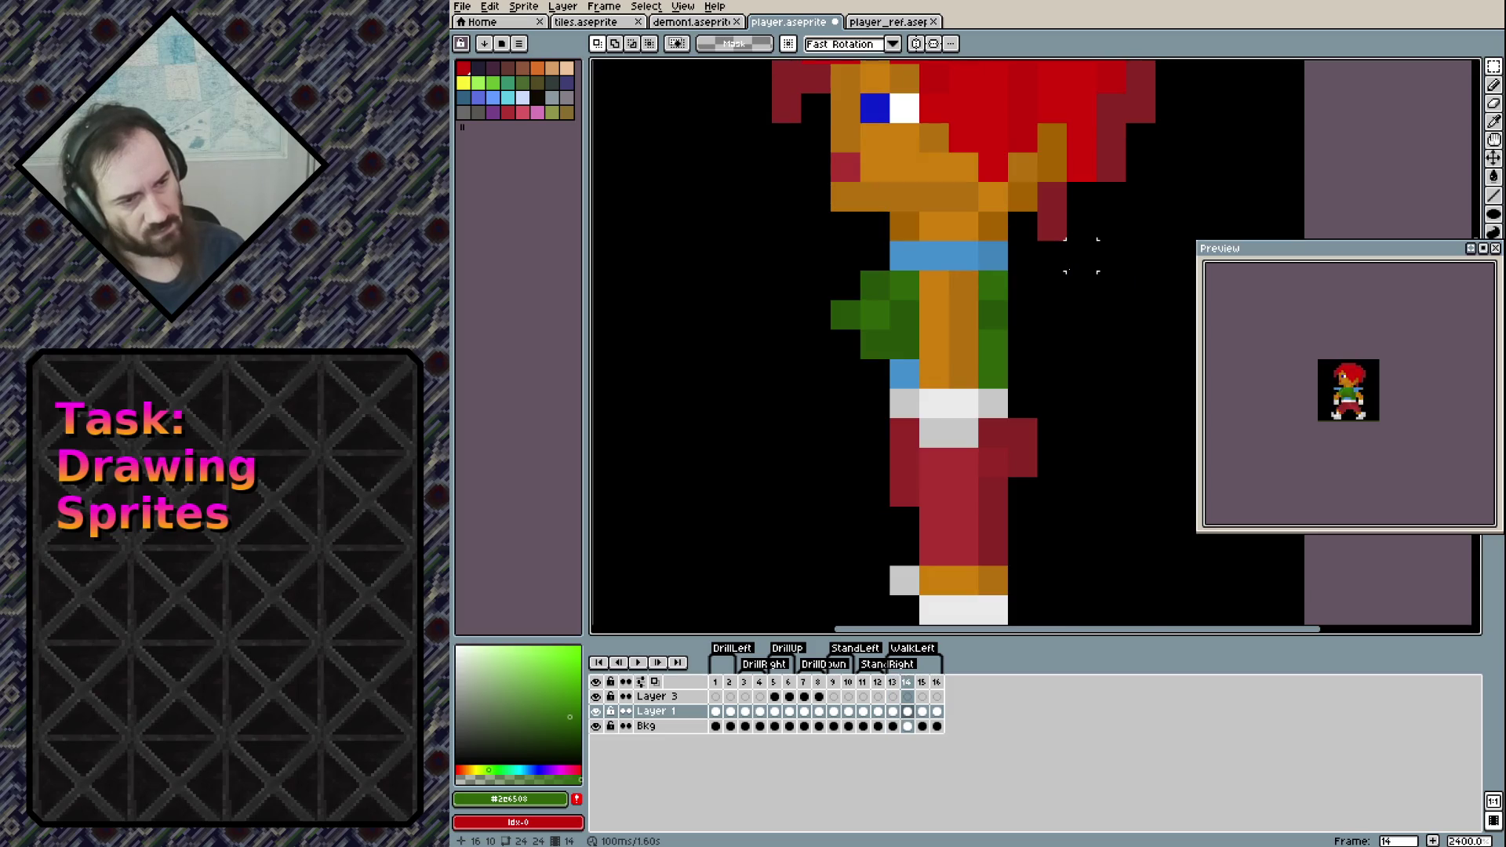
key(Right)
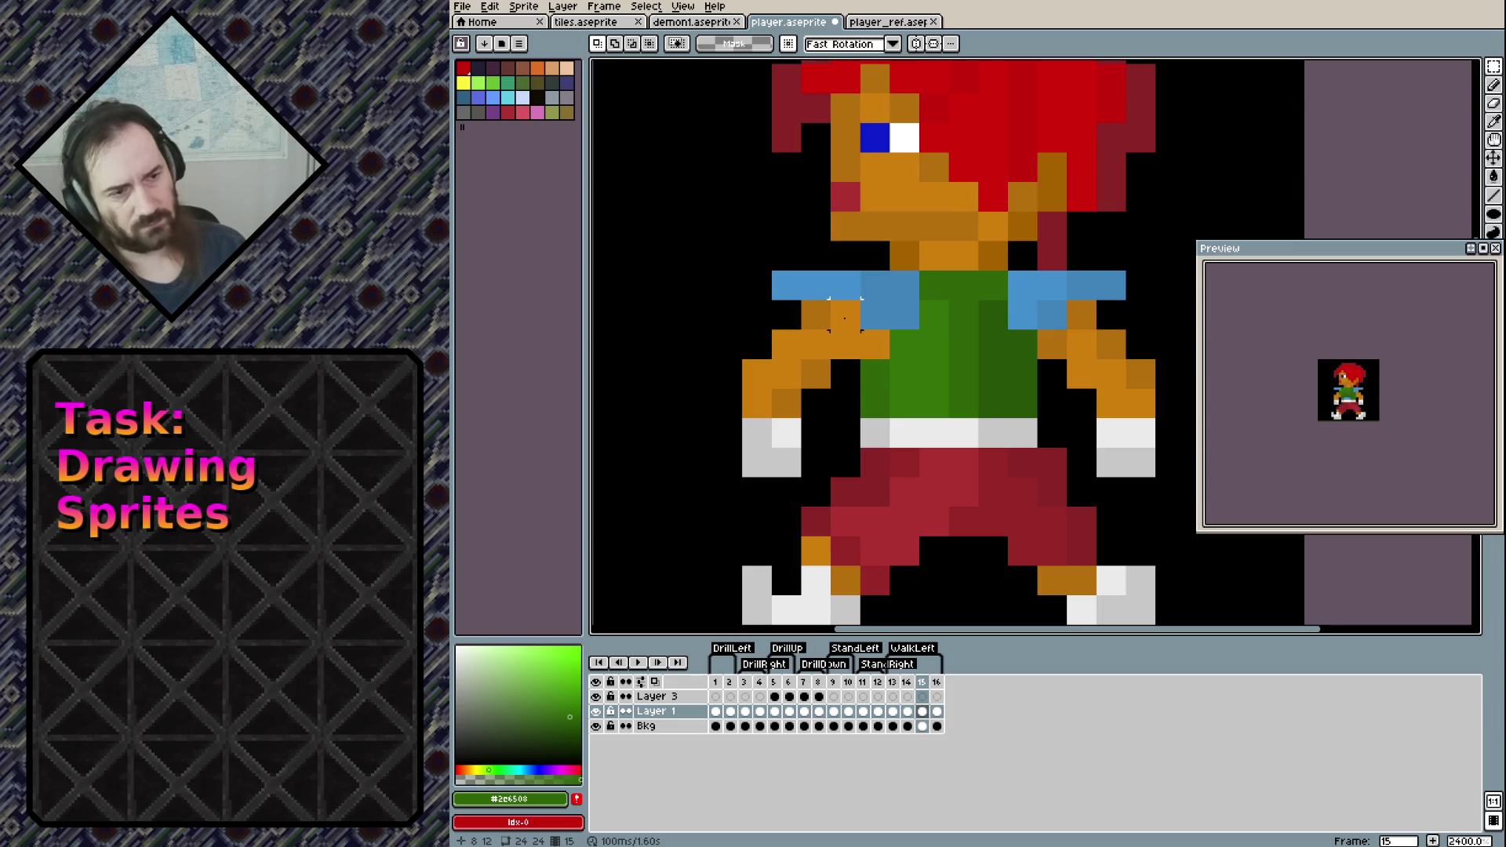
In frame 15, shift the left arm one pixel right, trim the right arm and move it one pixel left
drag(816, 344, 757, 471)
drag(784, 384, 816, 393)
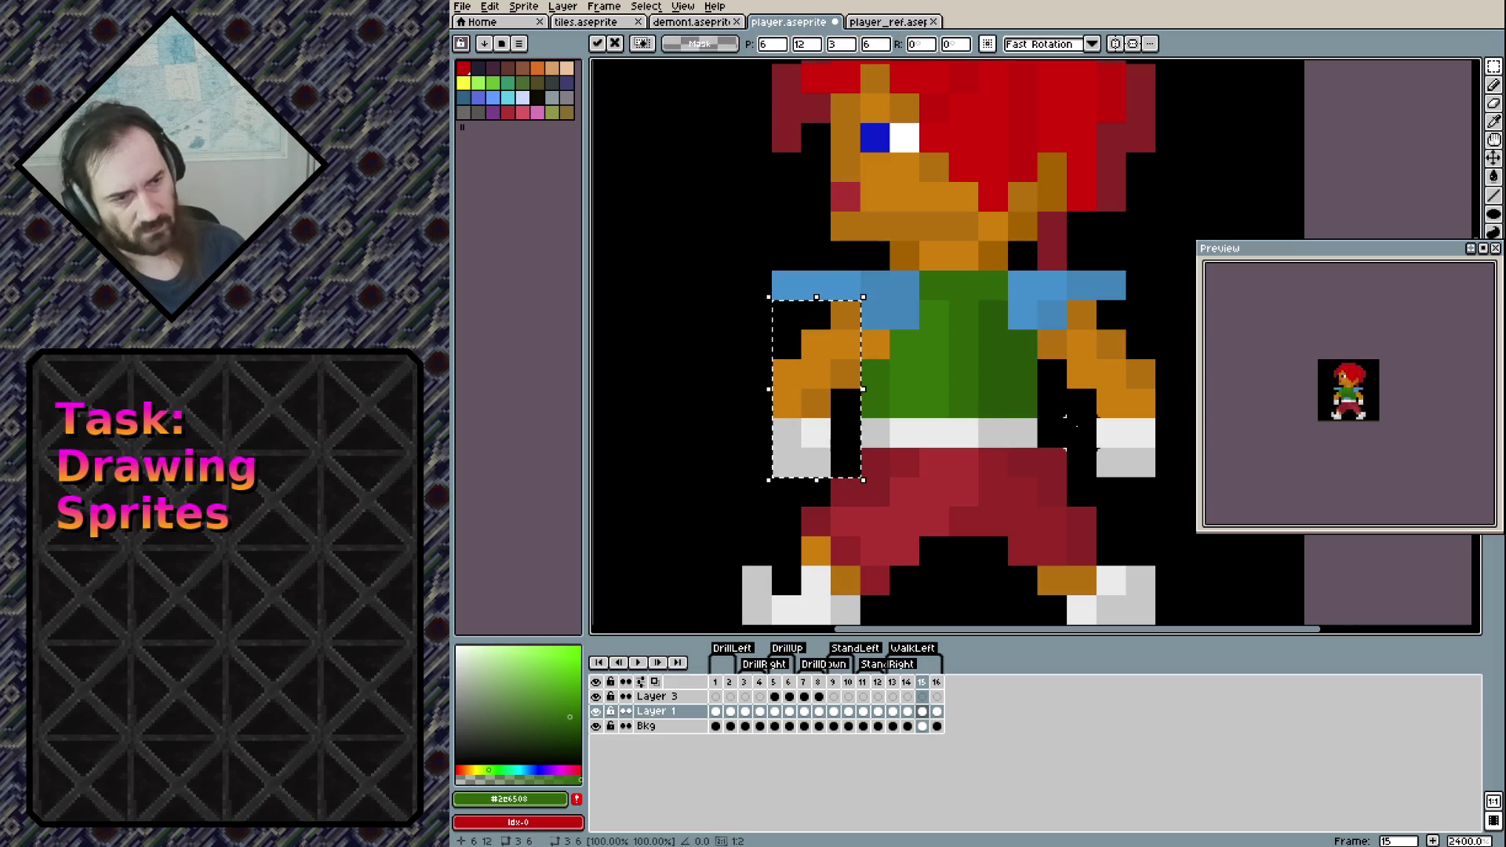
click(1051, 345)
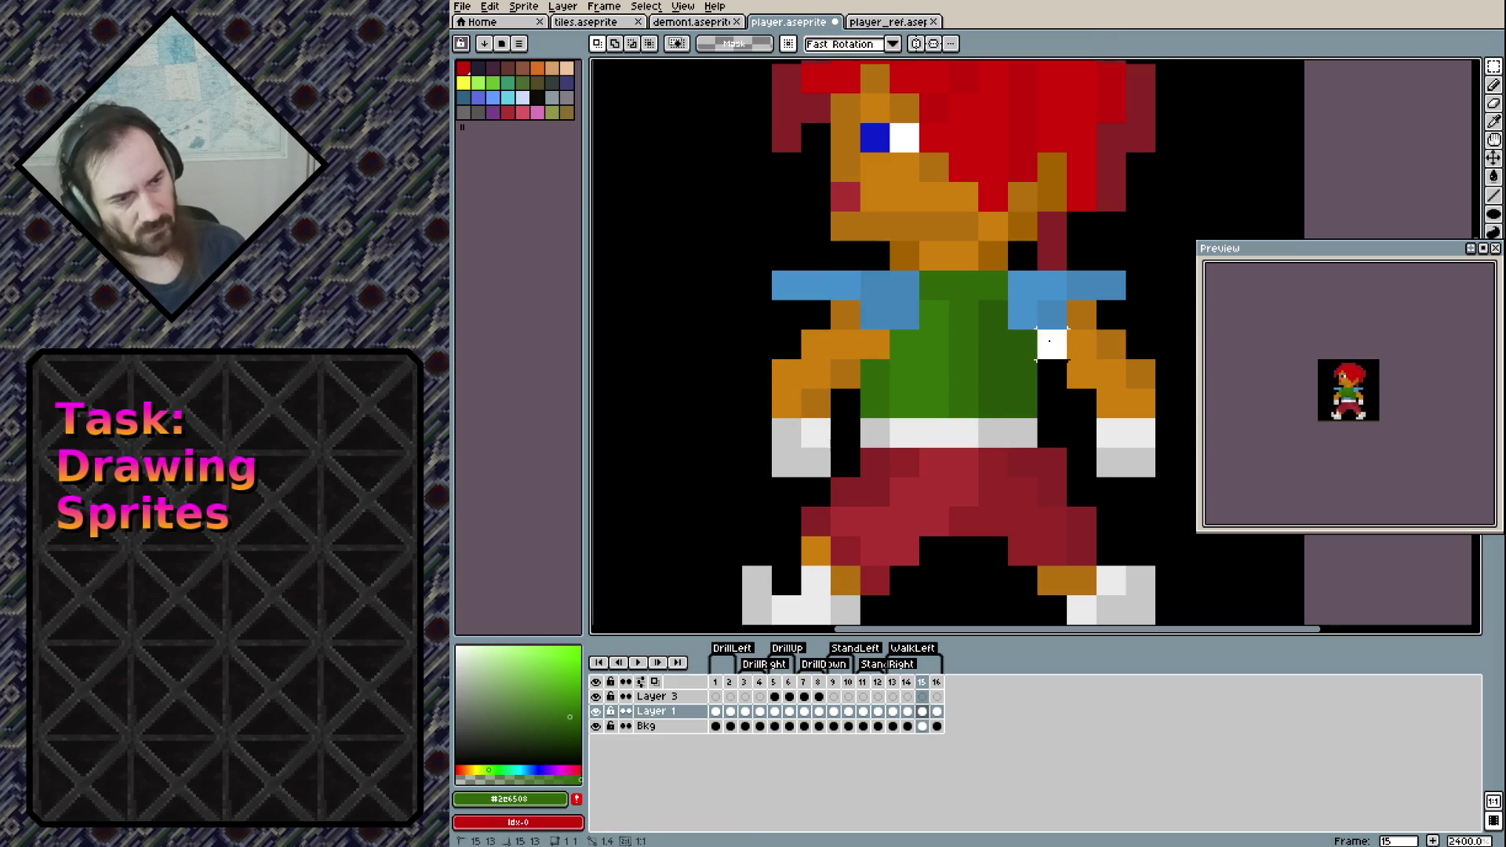
click(1051, 343)
click(1081, 403)
mouse_move(1065, 299)
mouse_down()
mouse_move(1097, 332)
mouse_move(1159, 480)
mouse_move(1109, 464)
mouse_up()
click(1139, 462)
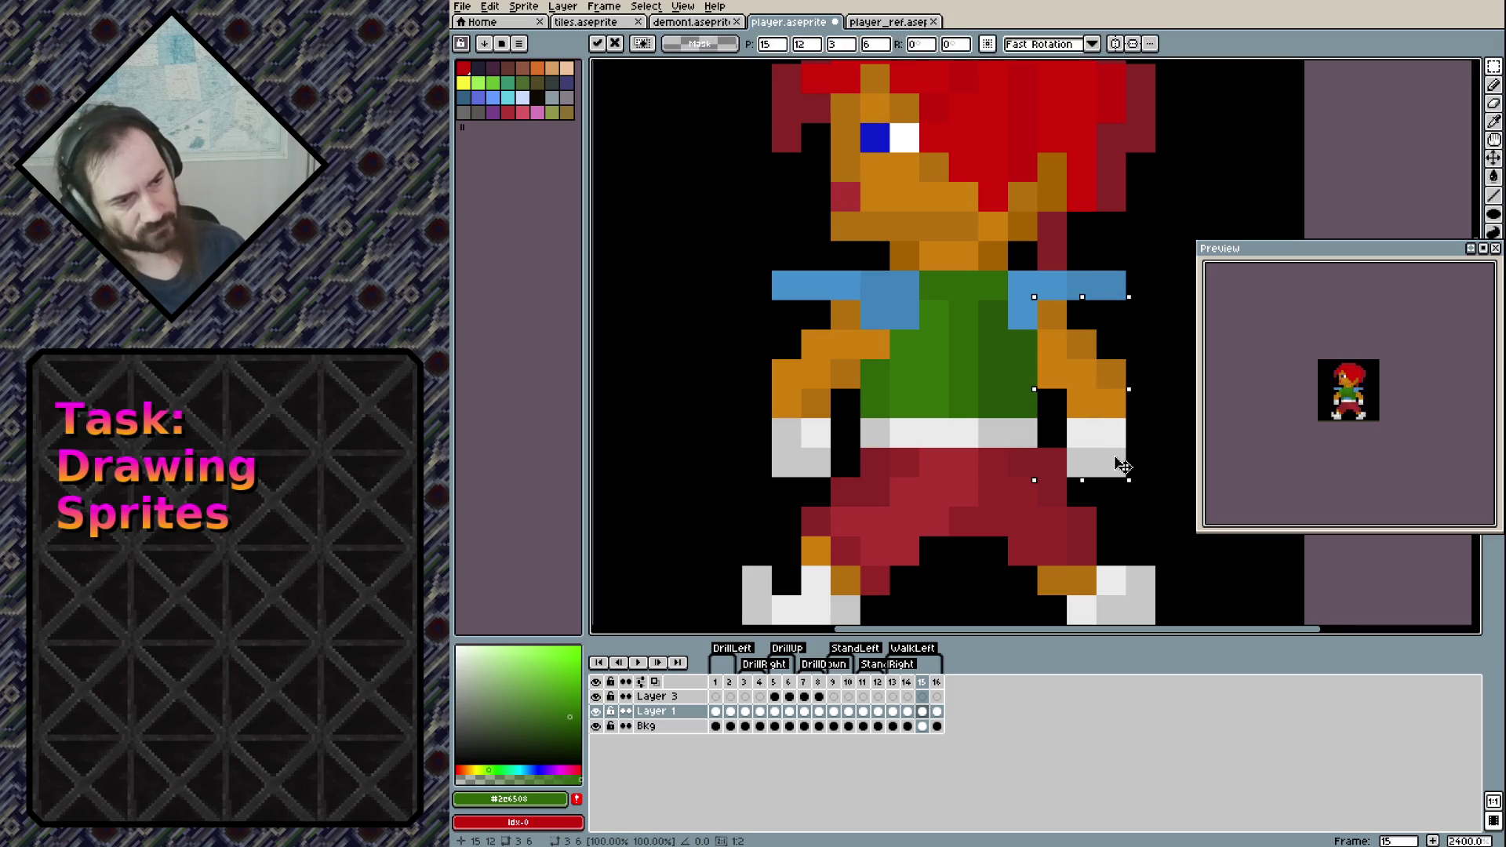
click(1139, 522)
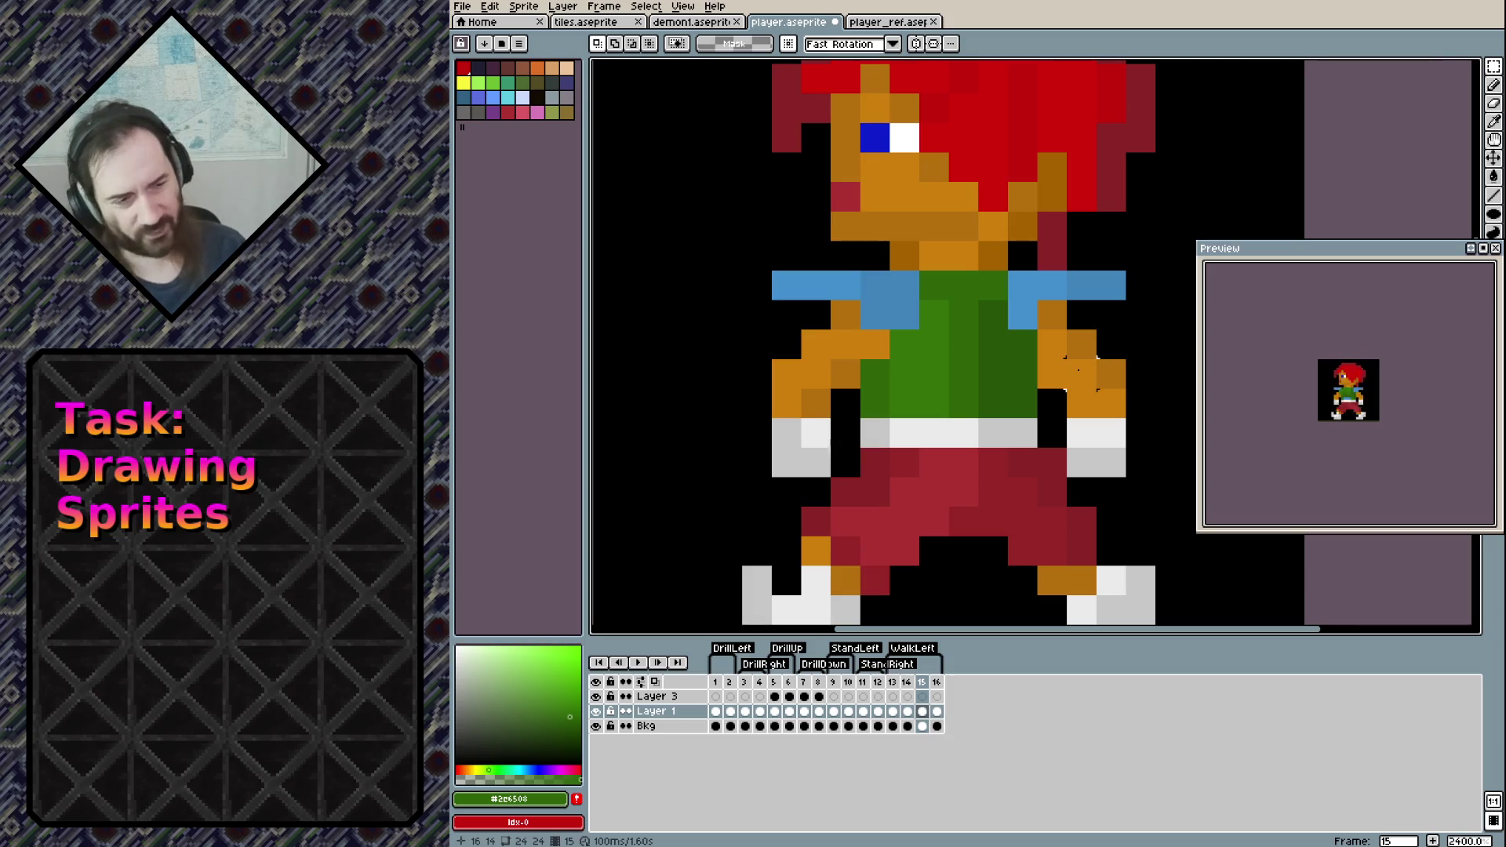
Flip back and forth through frames 13–15 to compare, settling on frame 13
key(Left)
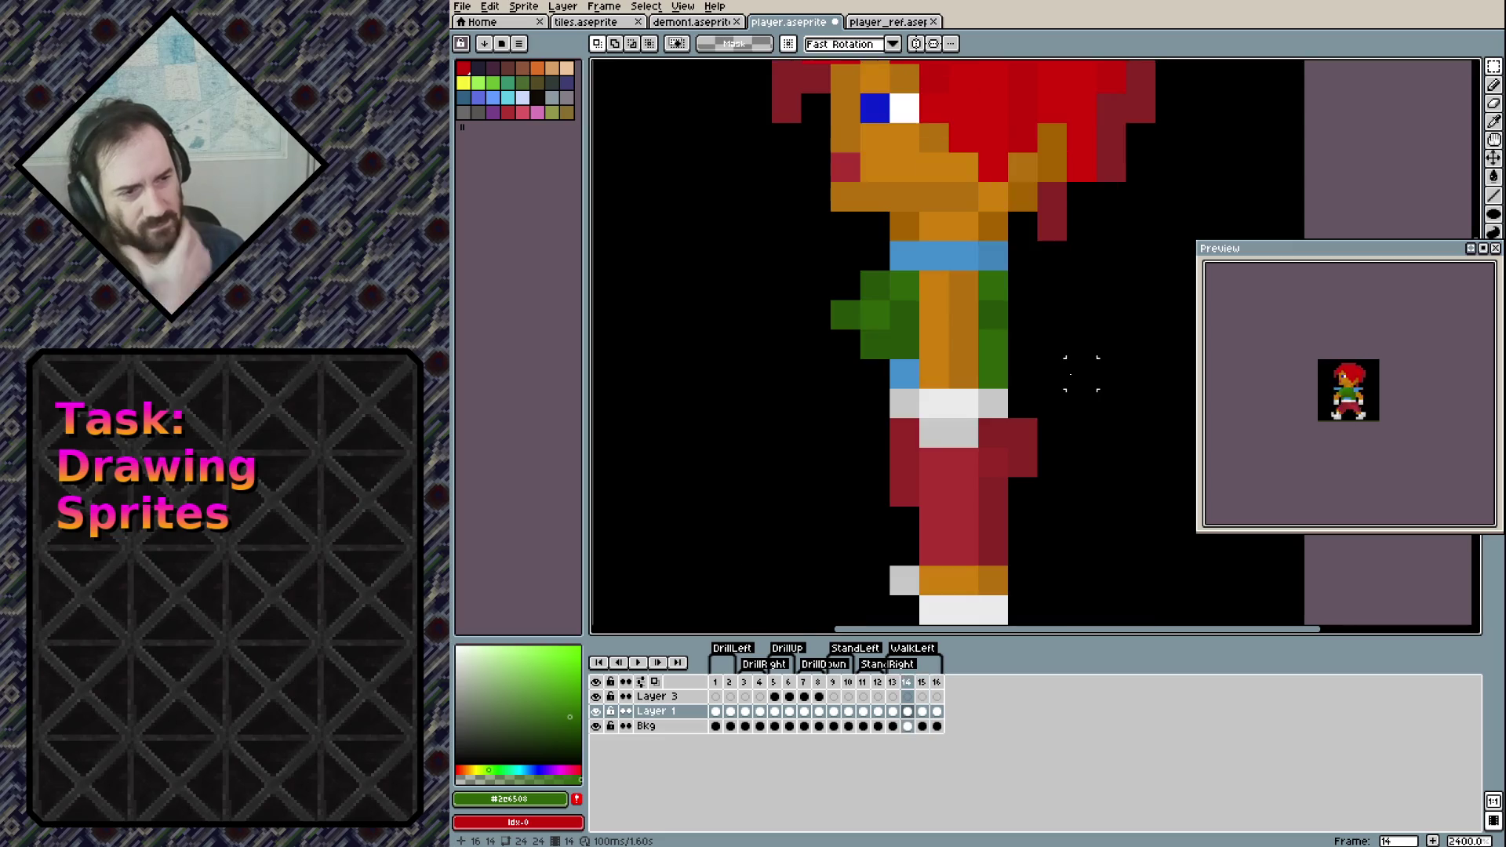
key(Left)
key(Right)
key(Right)
key(Left)
key(Right)
key(Left)
key(Right)
key(Left)
key(Left)
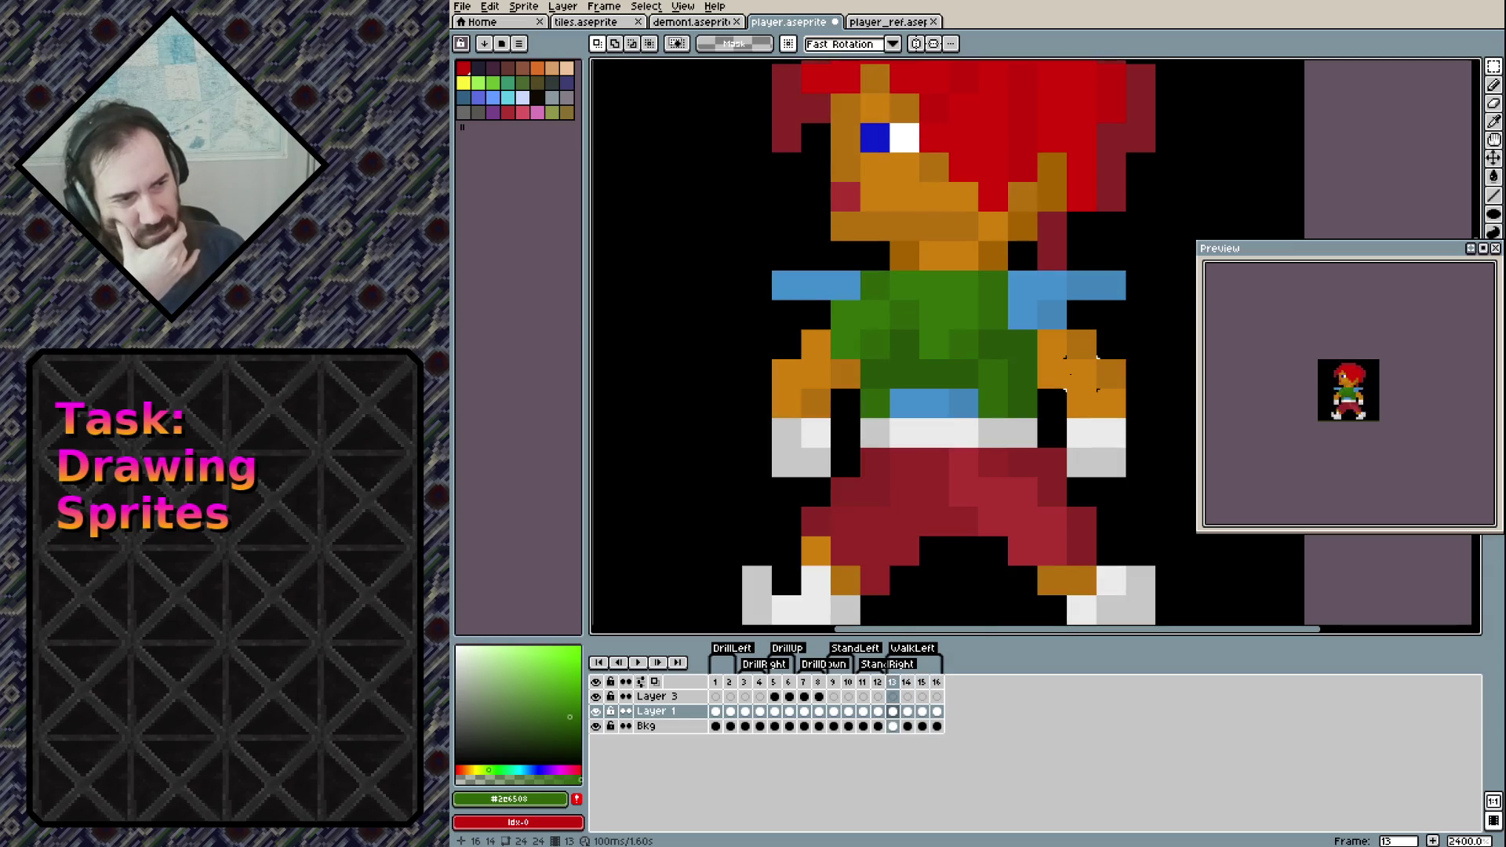
key(Right)
key(Right)
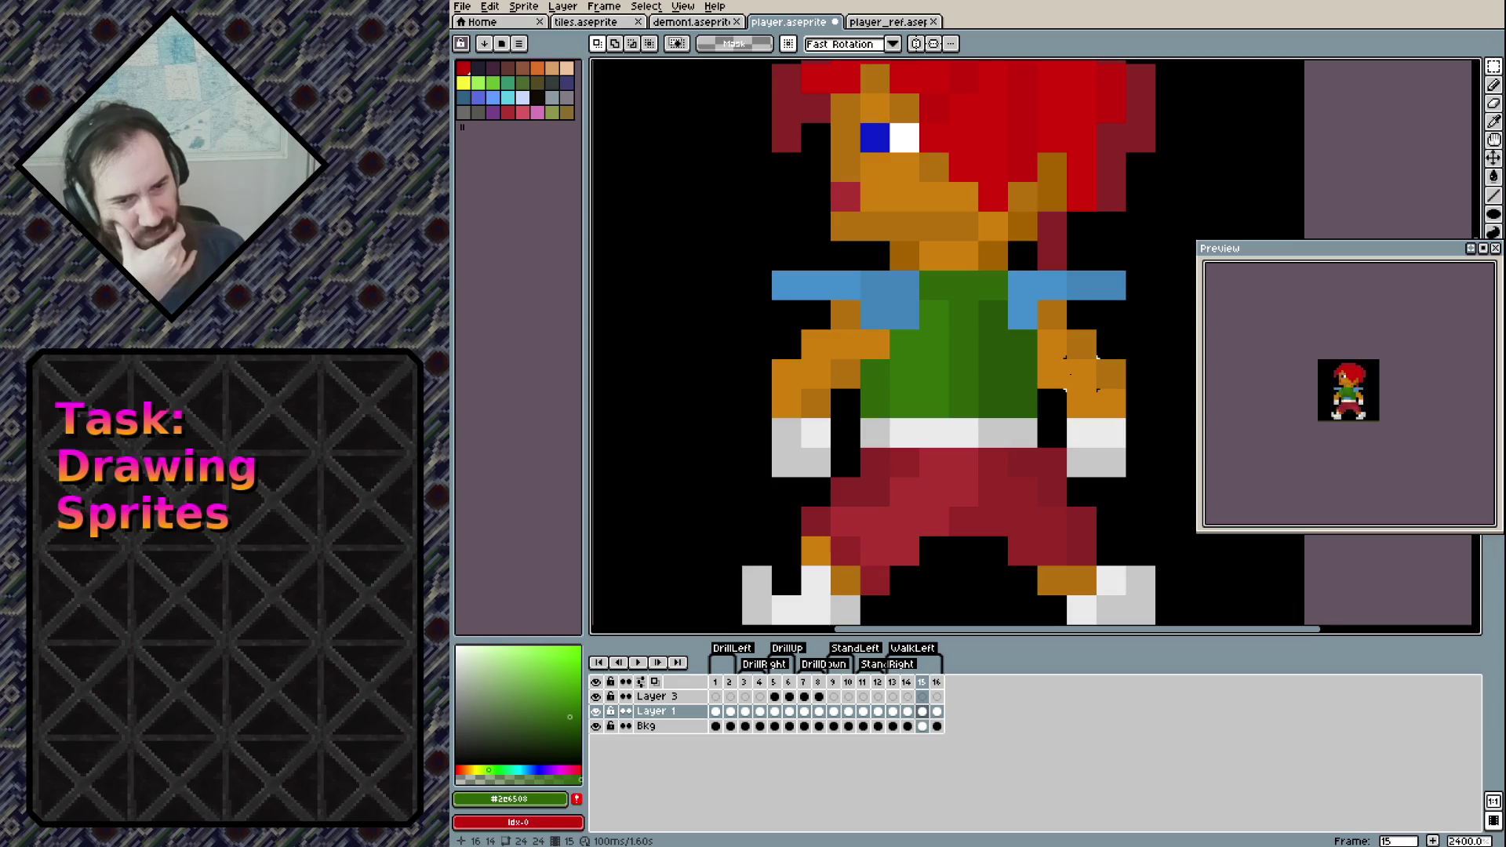
key(Left)
key(Left)
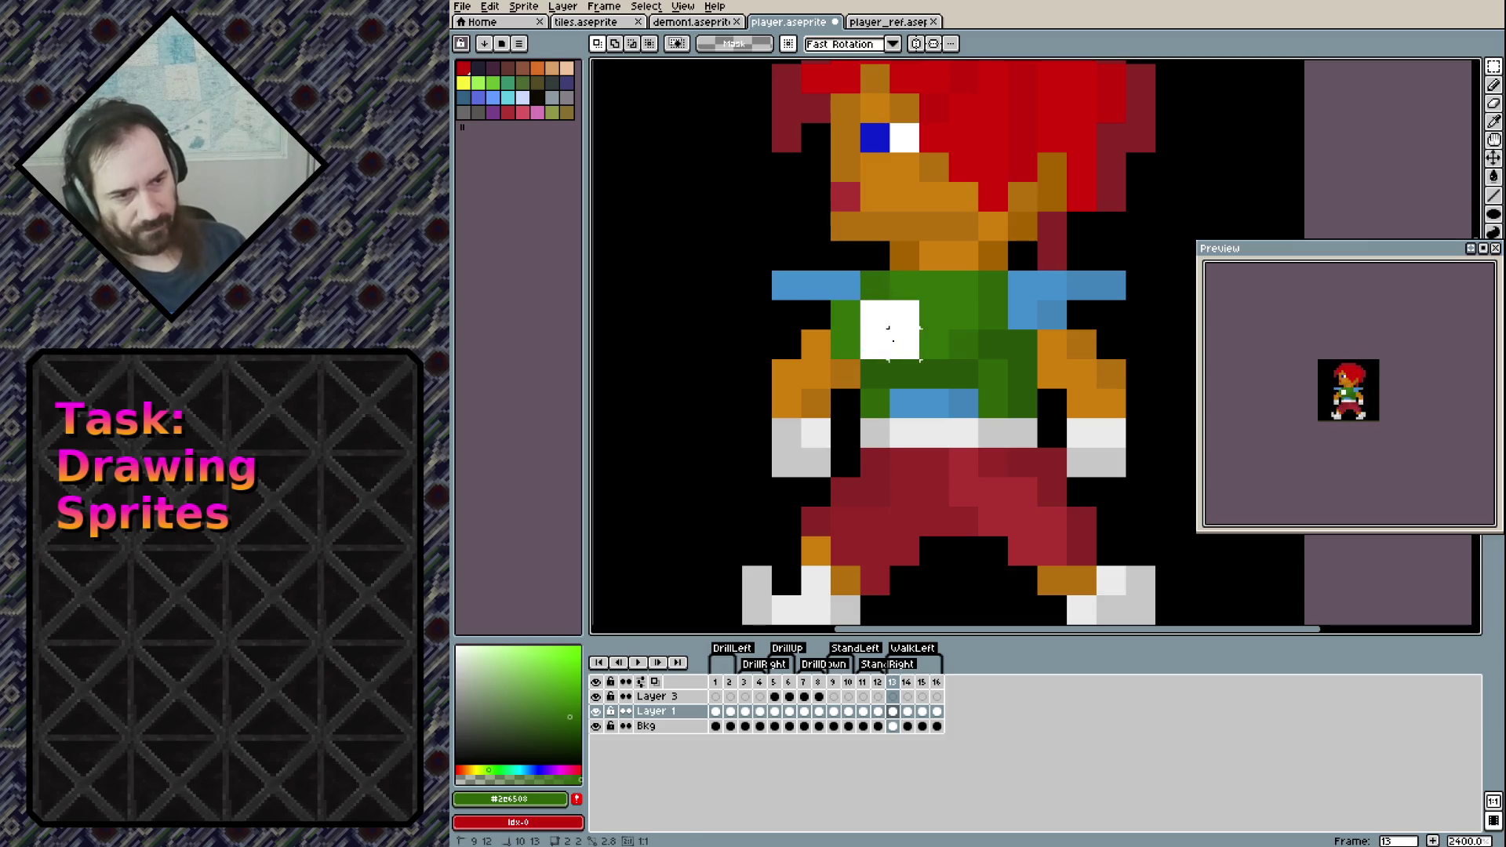
Shift the small chest patch one pixel left, then undo to restore the green shirt pixels beside the gap
mouse_move(916, 367)
mouse_down()
mouse_move(907, 350)
mouse_move(884, 353)
mouse_move(959, 338)
mouse_up()
key(e)
key(ctrl+z)
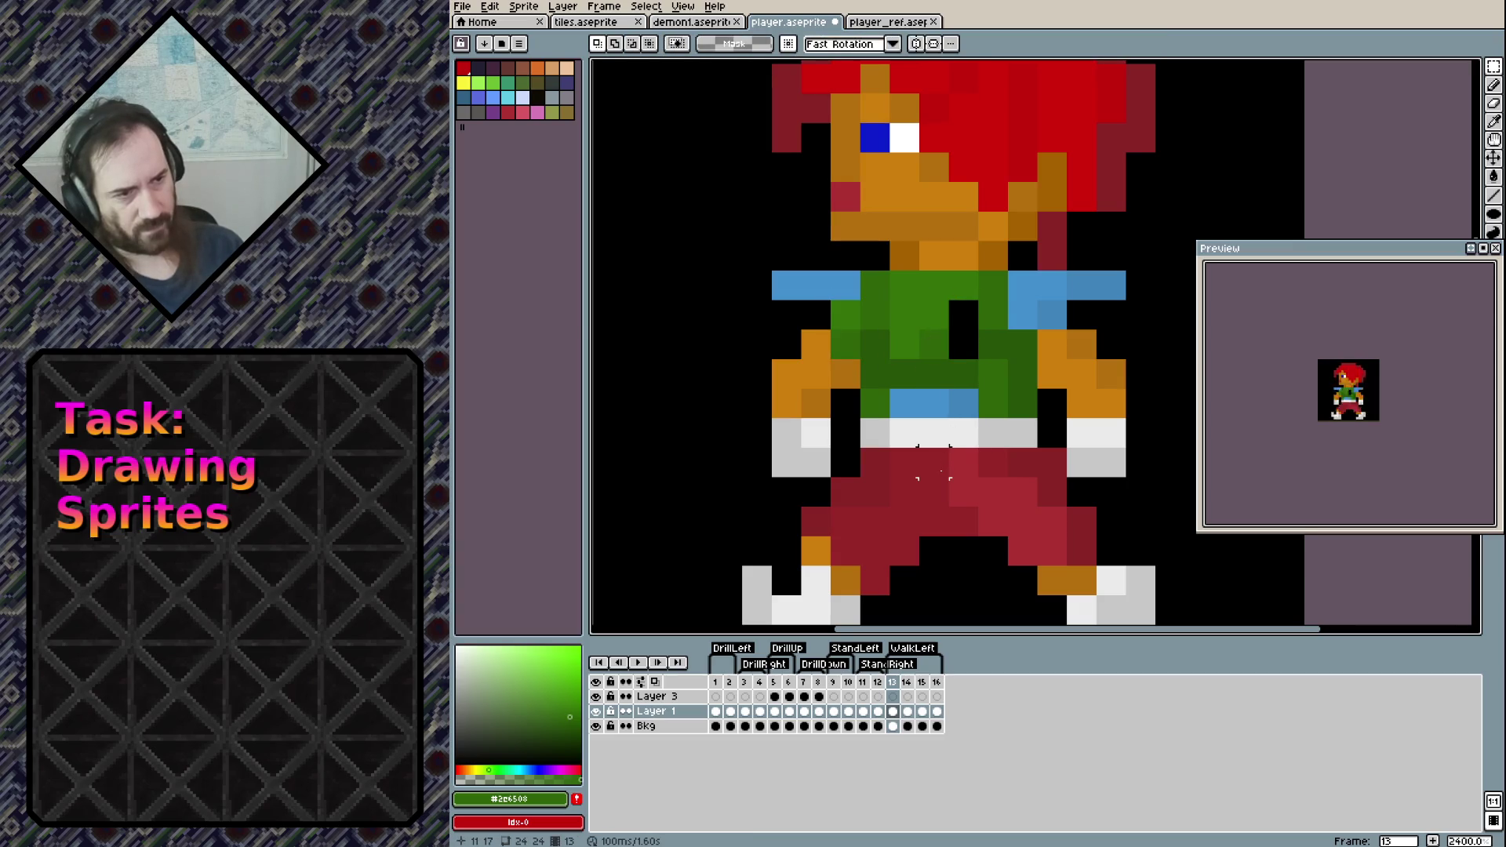
Nudge the right arm one pixel left and the left arm one pixel right, toward the body
mouse_move(1021, 284)
mouse_down()
mouse_move(1055, 321)
mouse_move(1111, 462)
mouse_up()
key(Left)
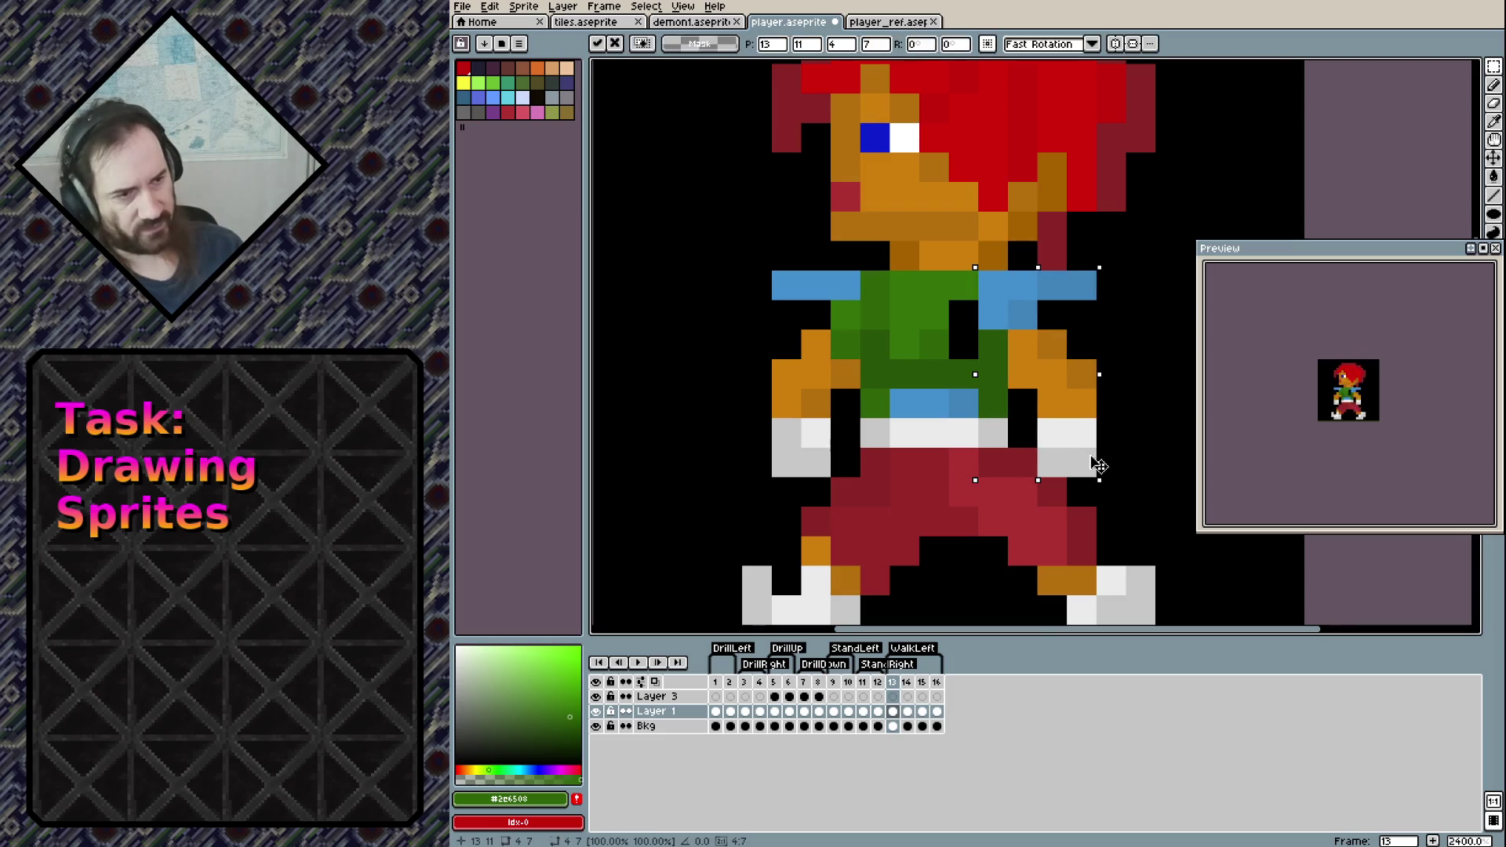
key(Return)
drag(783, 459, 876, 316)
key(Right)
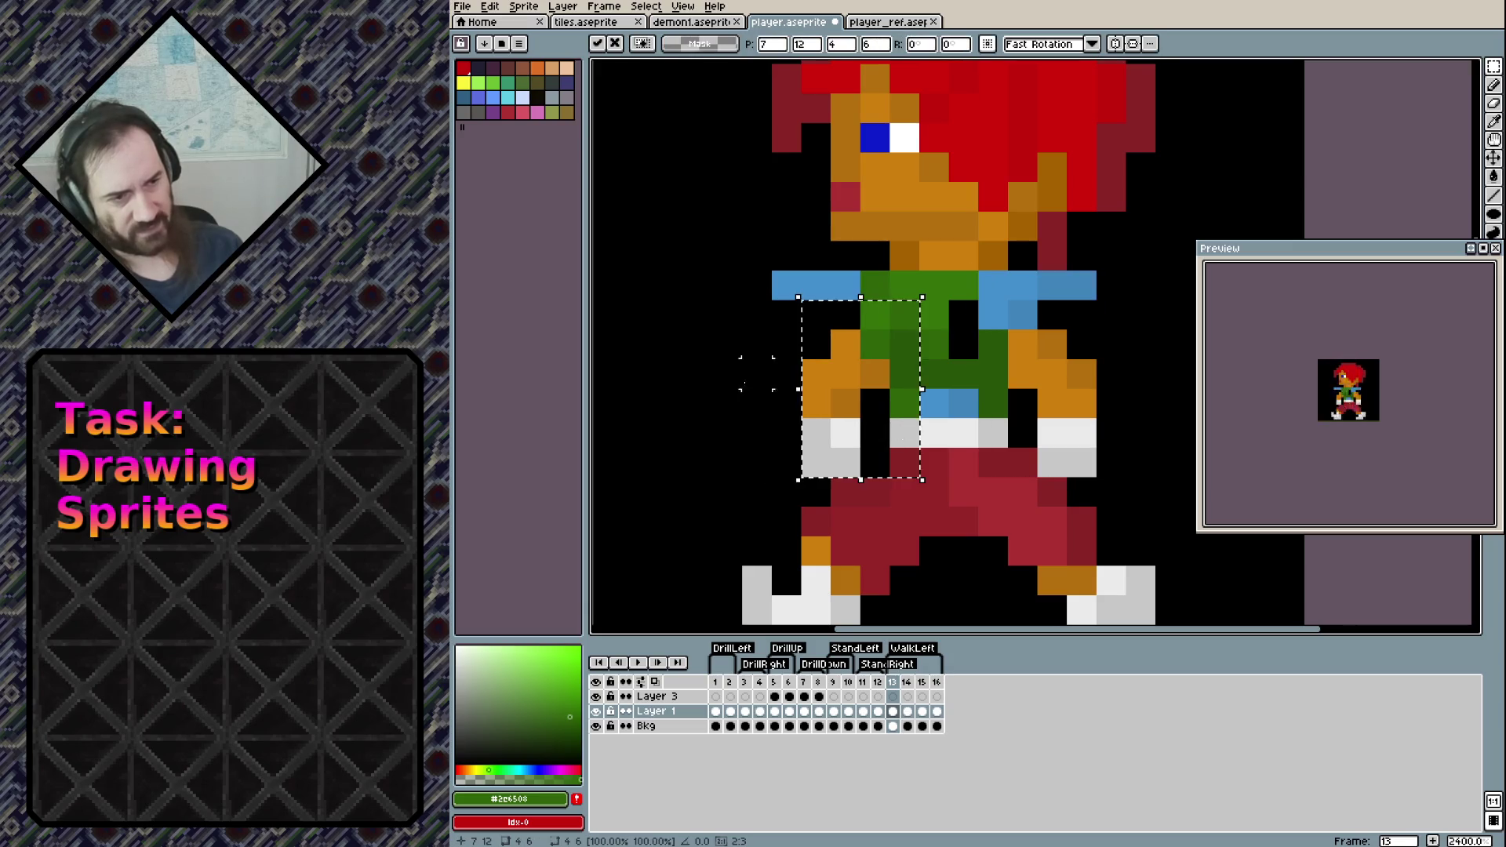
key(Return)
key(Left)
key(Right)
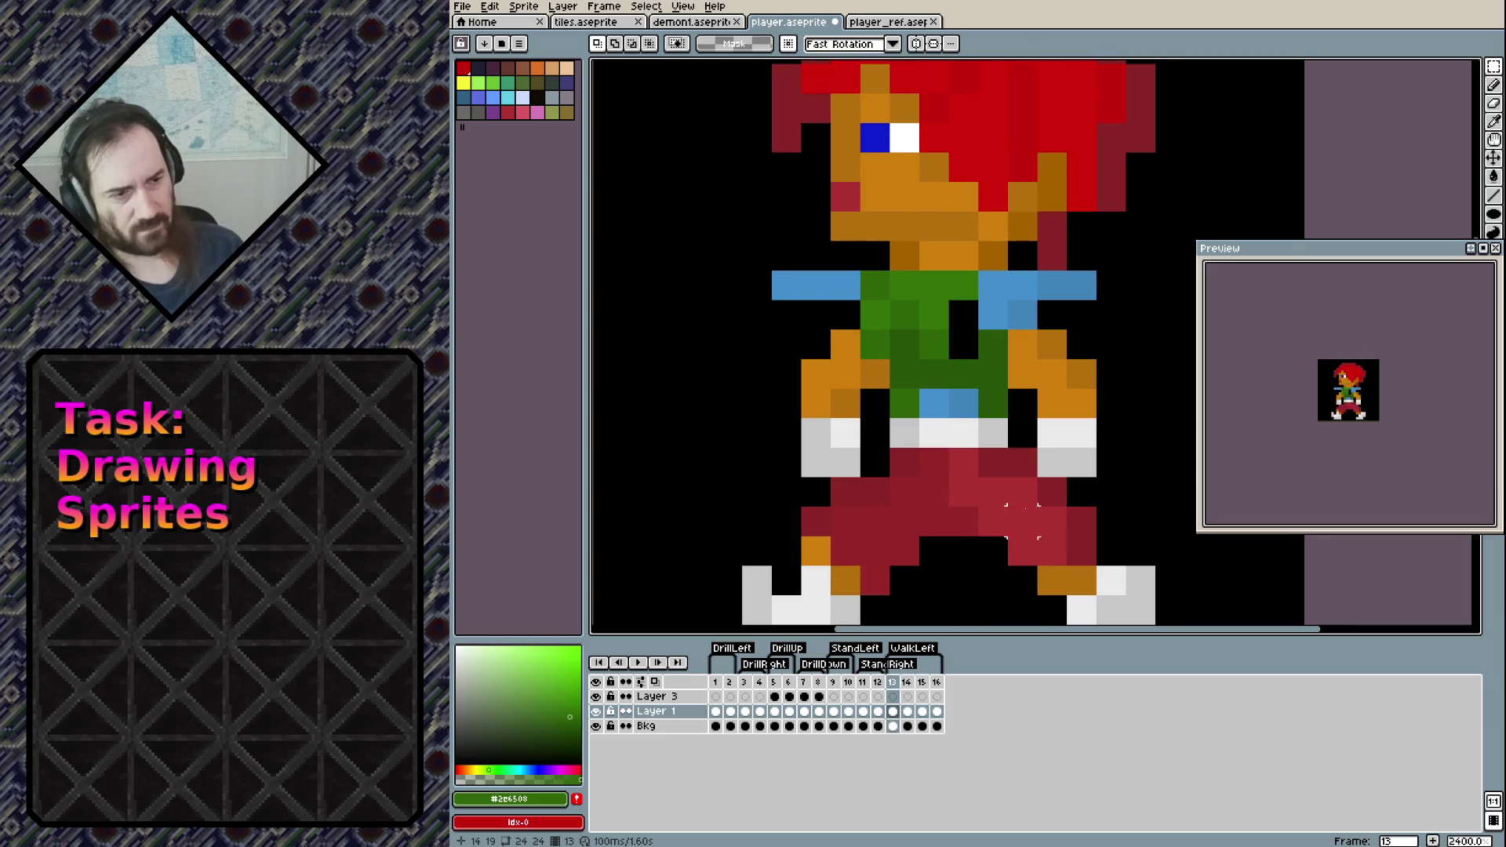
scroll(847, 521, down, 3)
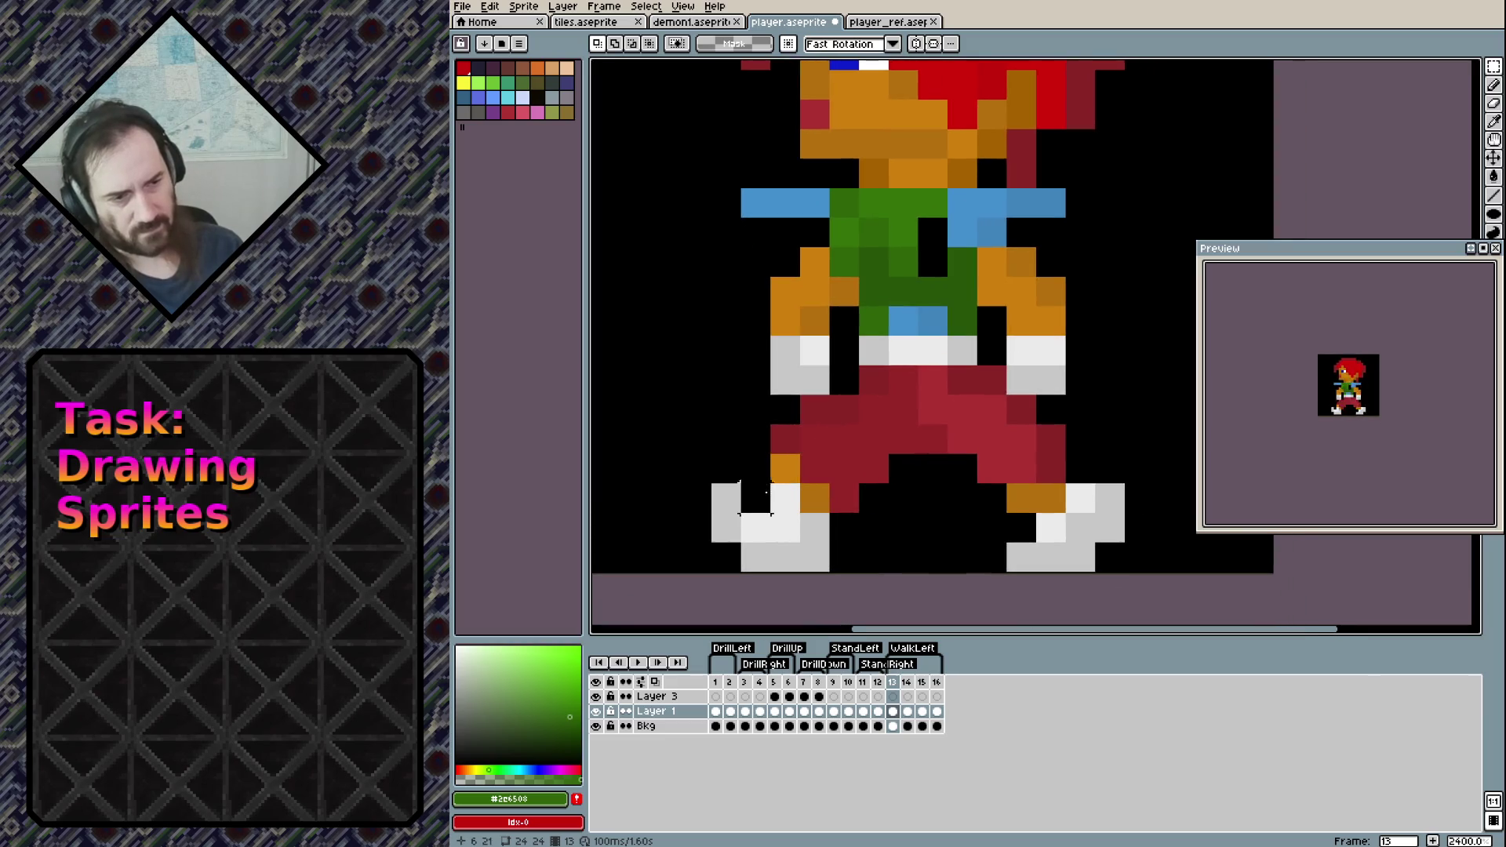
Move the left and right legs each one pixel inward toward the body
mouse_move(710, 574)
mouse_down()
mouse_move(868, 397)
mouse_move(892, 391)
mouse_up()
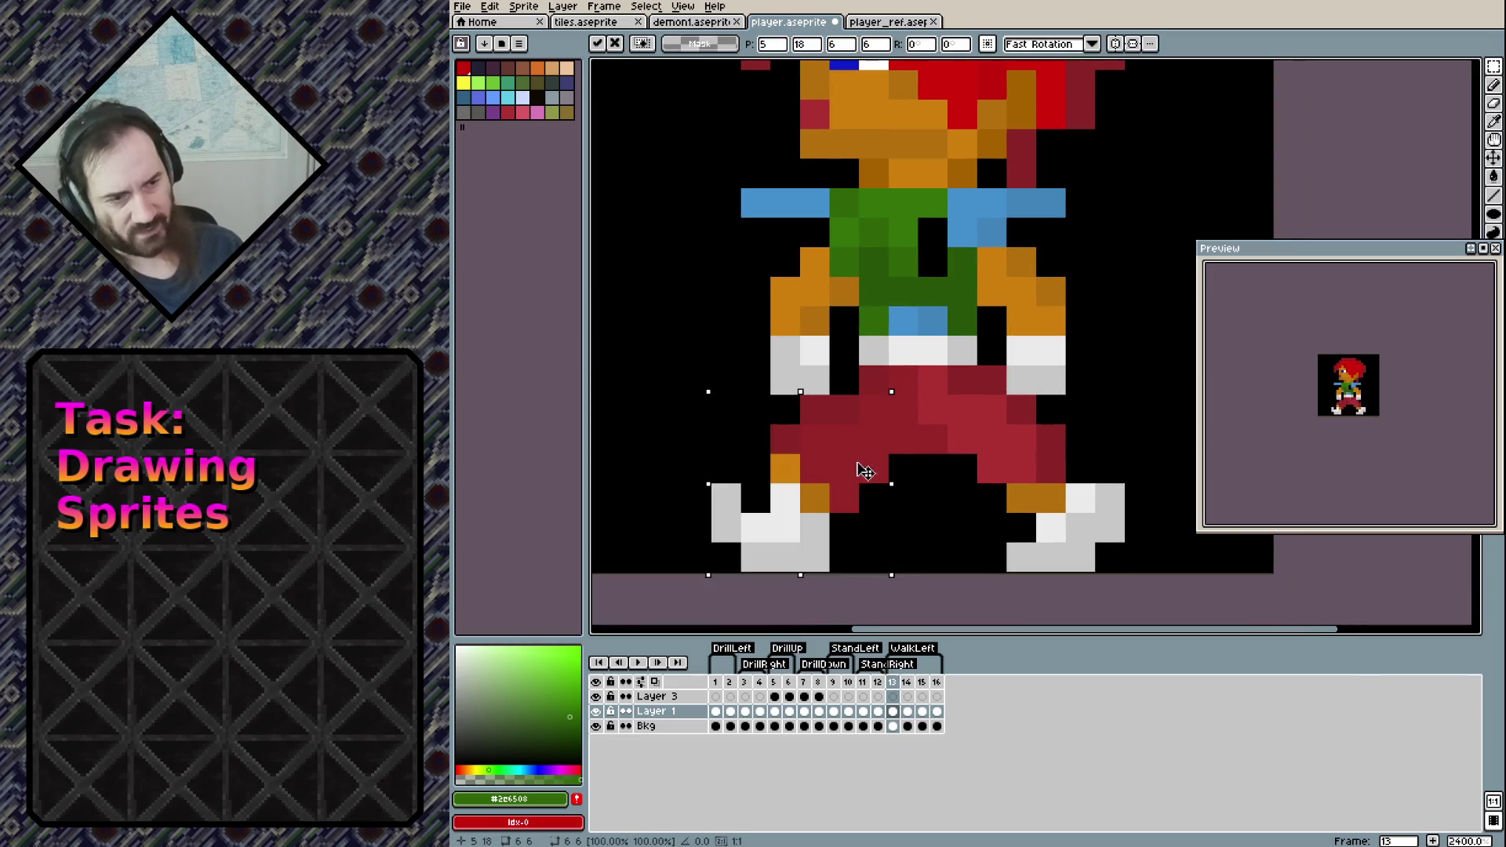
drag(857, 470, 881, 472)
mouse_move(1114, 561)
mouse_down()
mouse_move(1043, 457)
mouse_move(977, 398)
mouse_move(973, 423)
mouse_up()
click(977, 426)
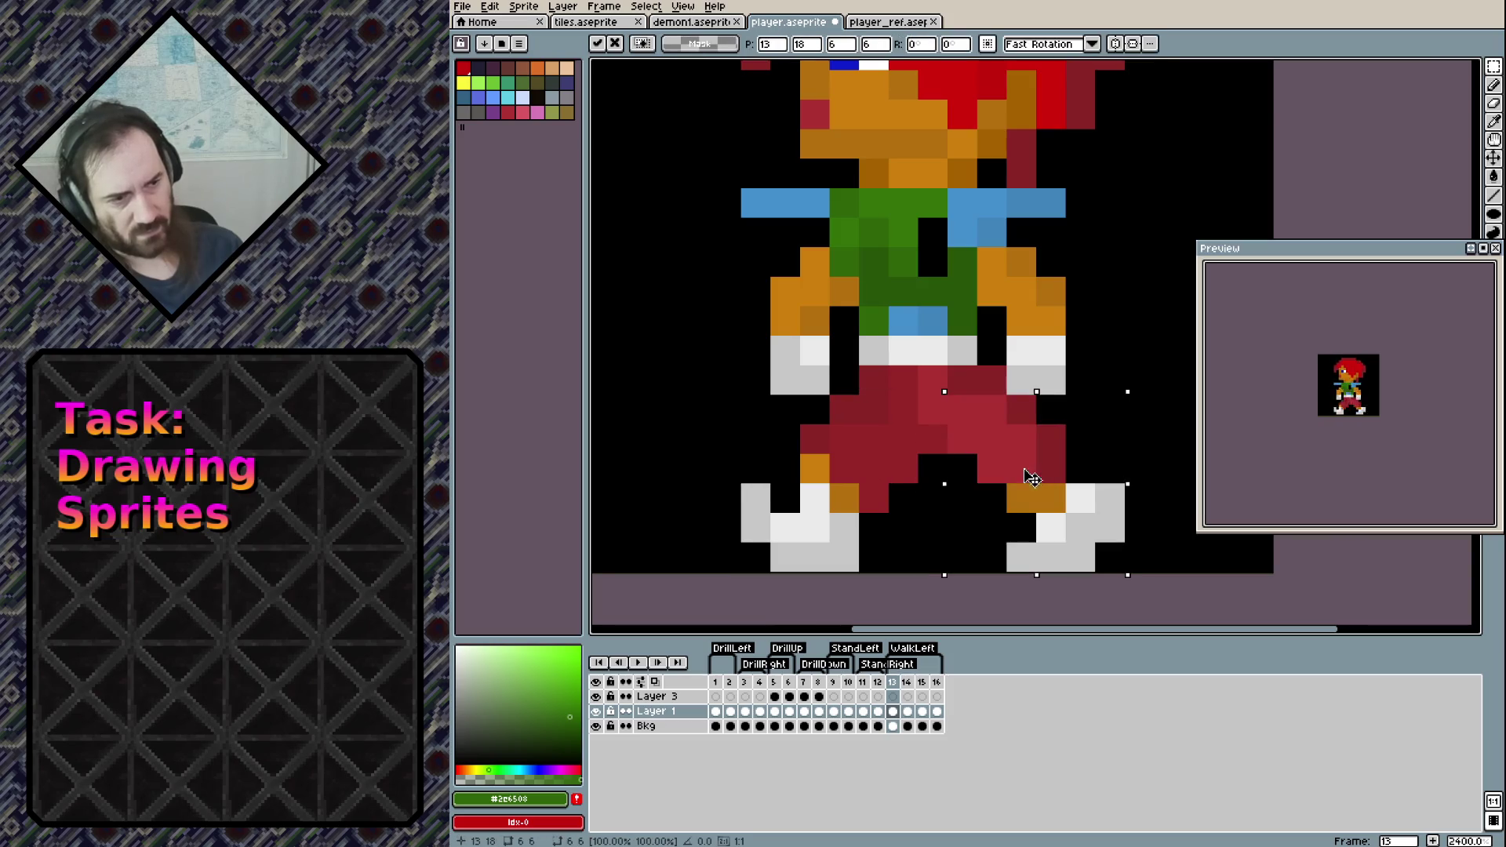
drag(1028, 471, 1001, 470)
click(1110, 350)
drag(1109, 313, 1102, 436)
Paint the chest gap dark green and erase the outer end of the left shoulder pad
key(b)
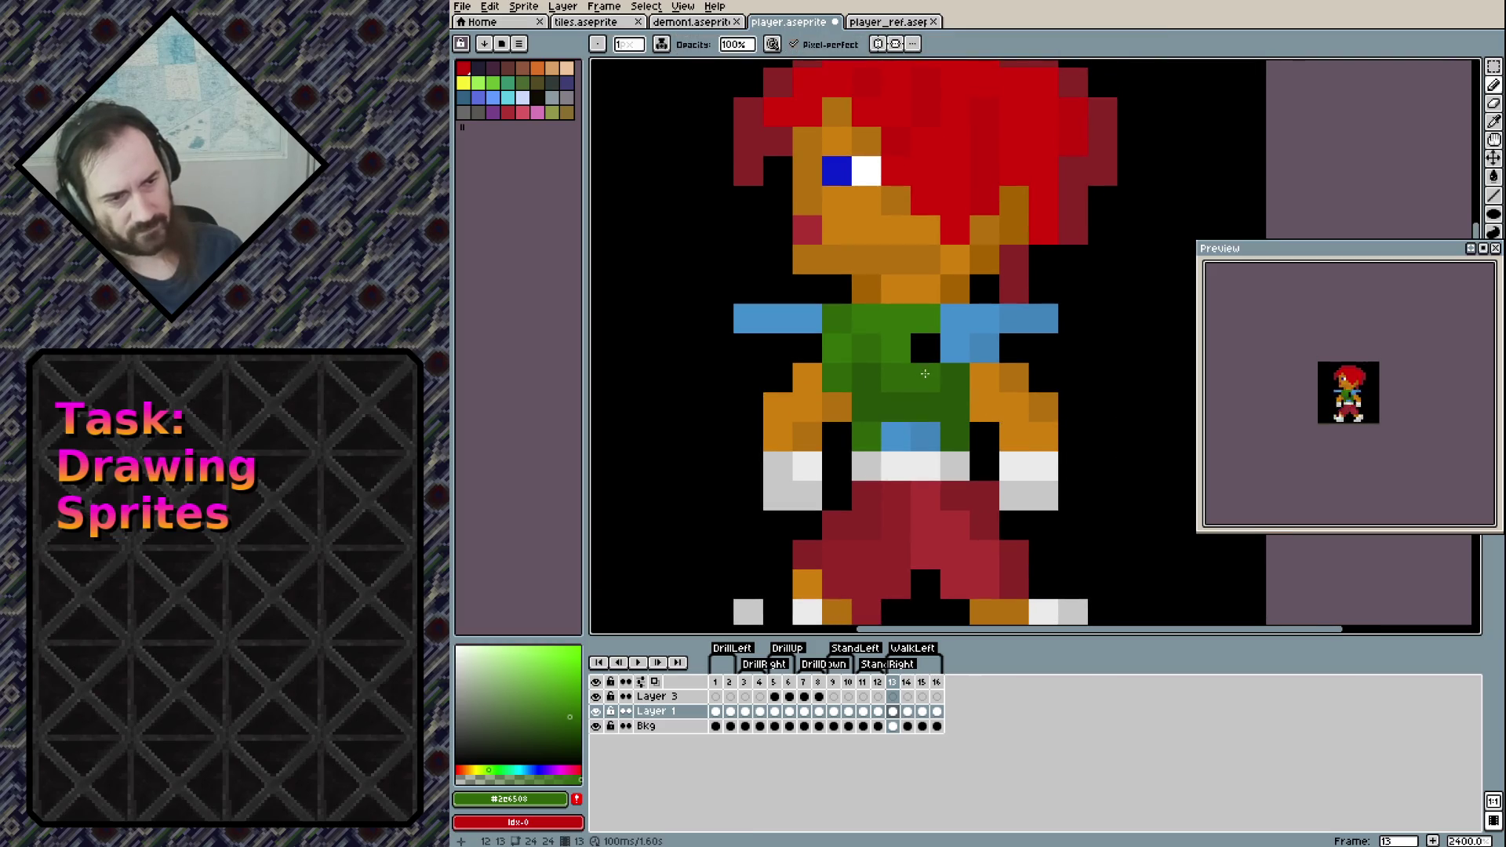
key(ctrl+d)
alt+click(957, 399)
drag(926, 378, 926, 347)
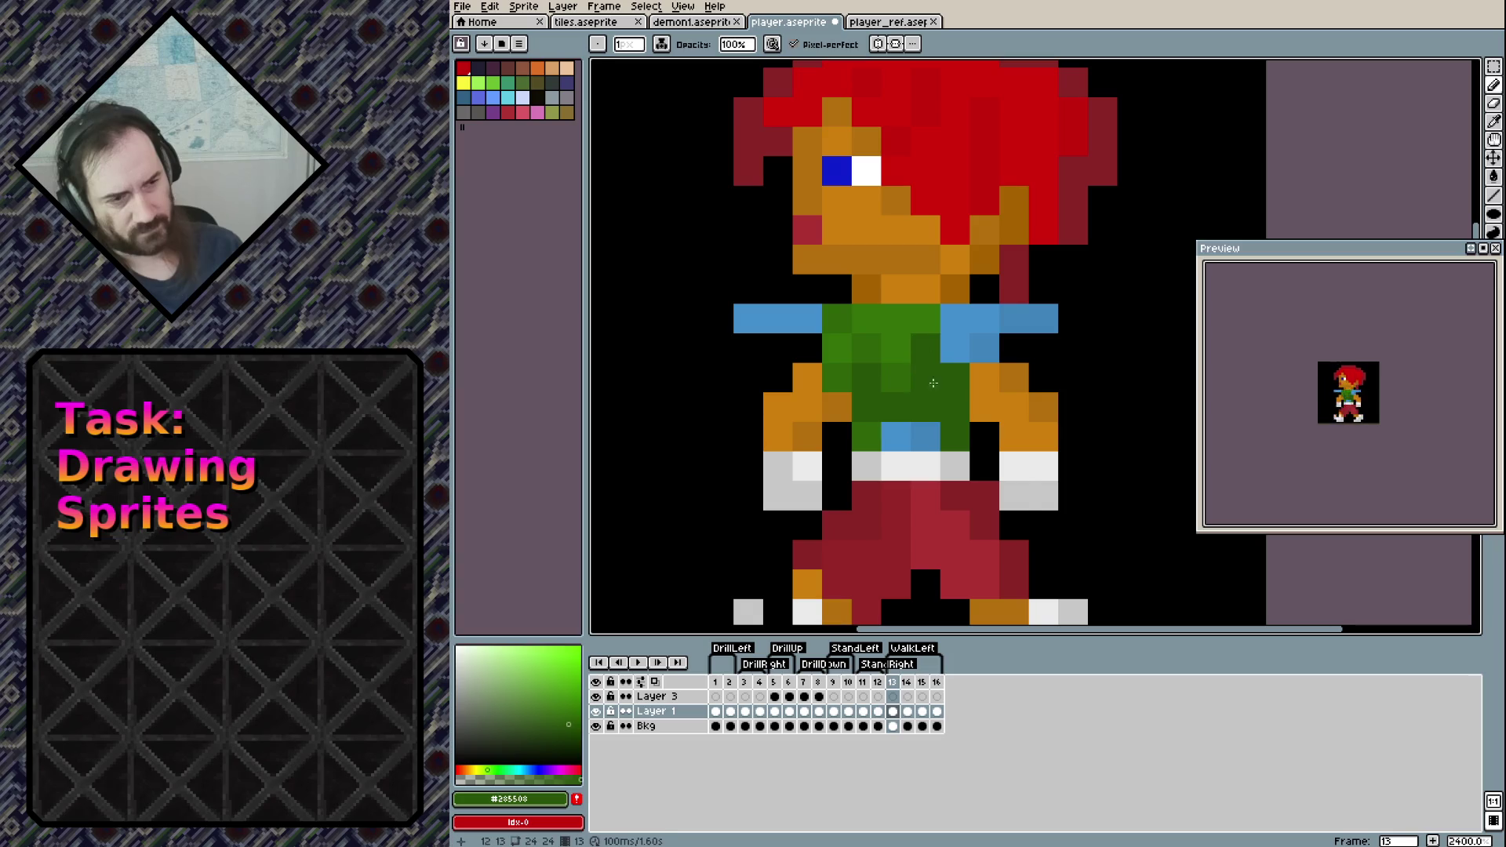
mouse_move(1011, 544)
mouse_down()
mouse_move(995, 447)
mouse_move(993, 498)
mouse_up()
scroll(994, 497, down, 2)
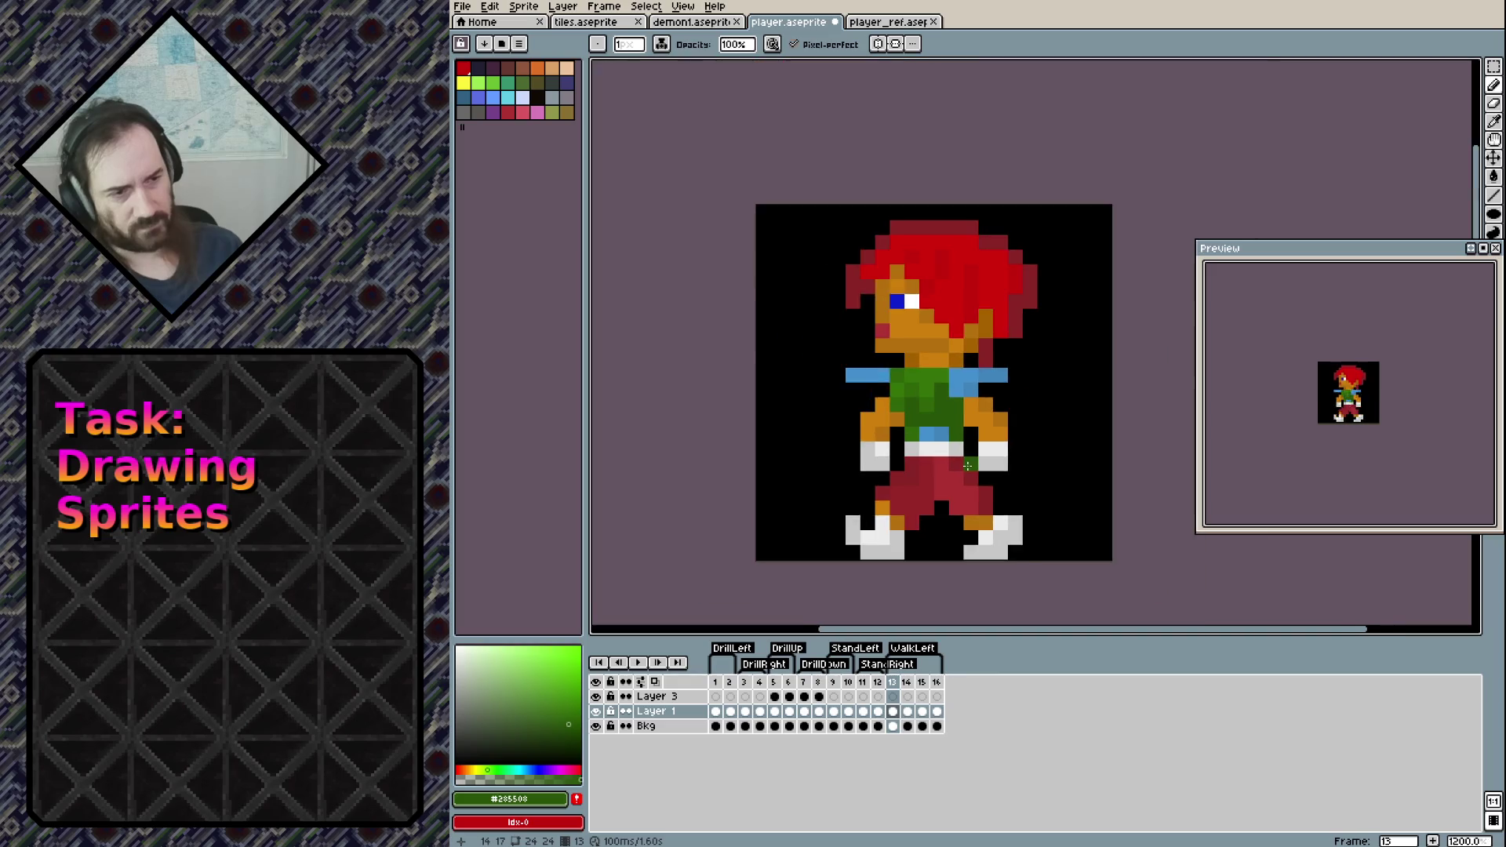
scroll(867, 394, up, 1)
key(e)
click(867, 395)
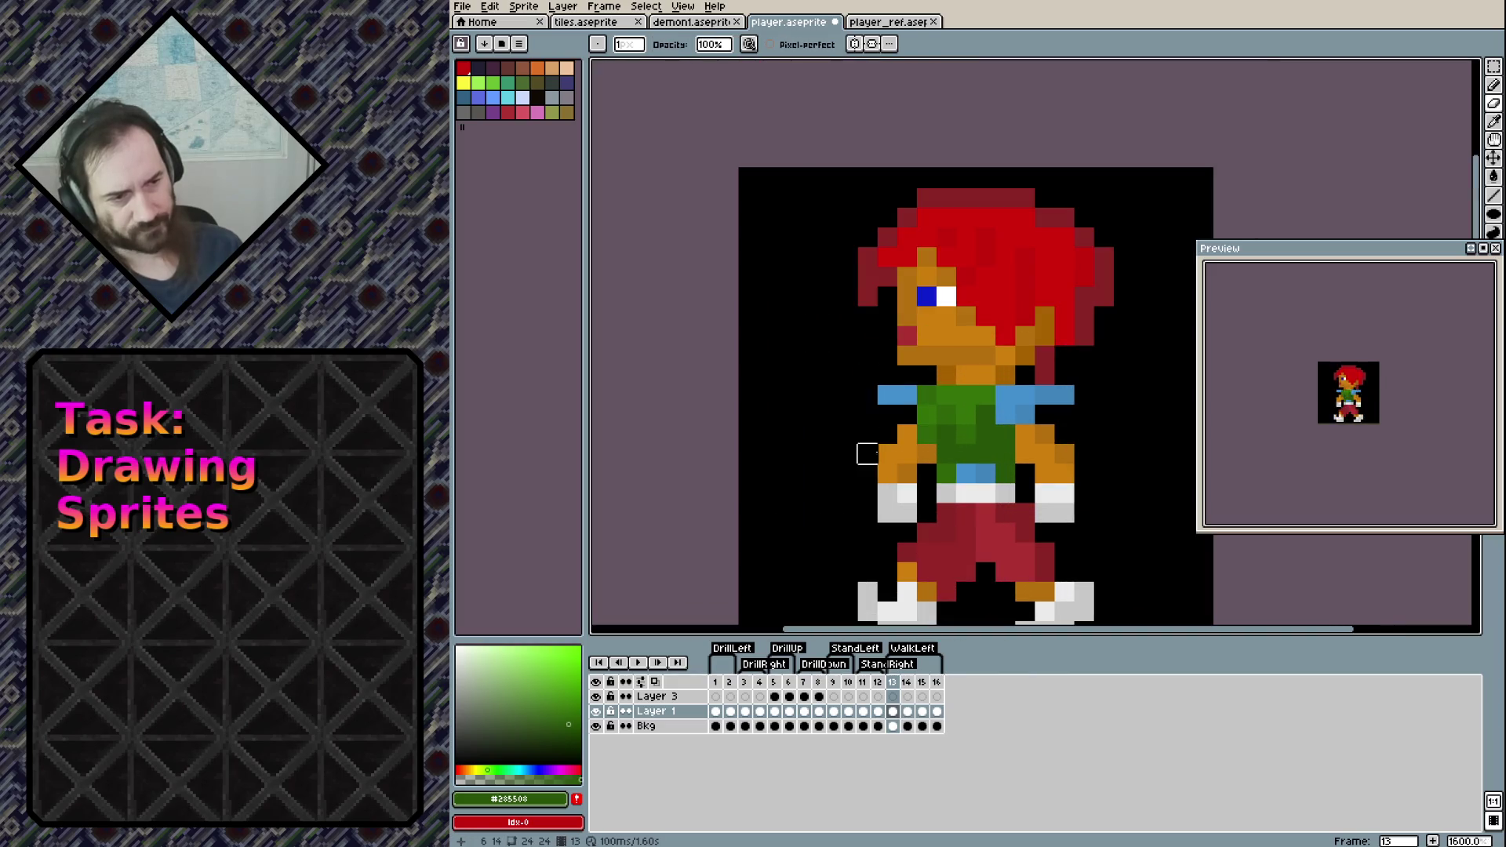
Erase the right shoulder pad's outer end and paint a shoulder-pad pixel orange
click(1064, 394)
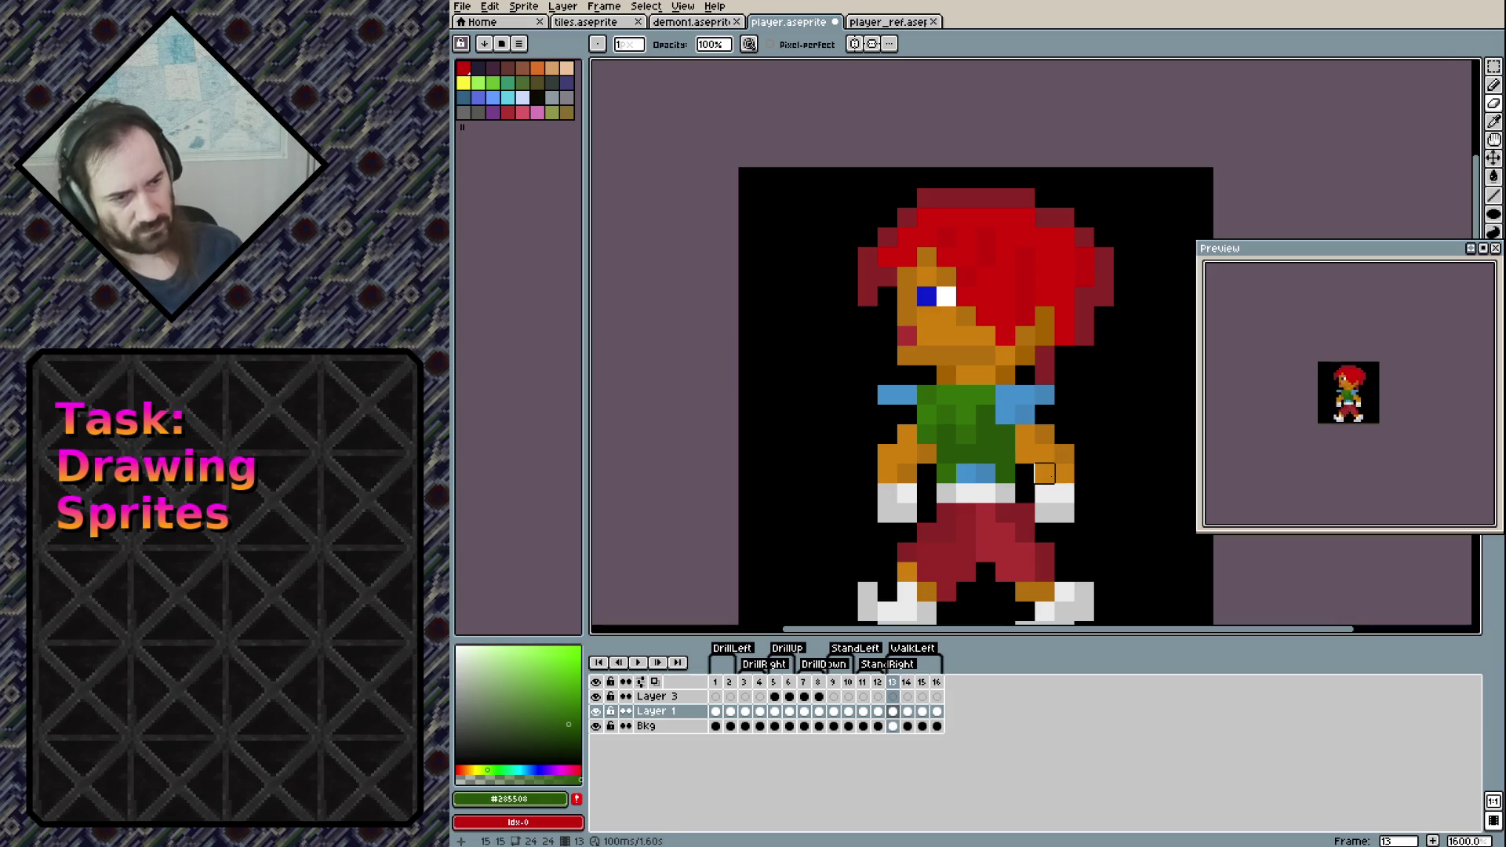
scroll(1047, 475, down, 3)
scroll(969, 437, up, 3)
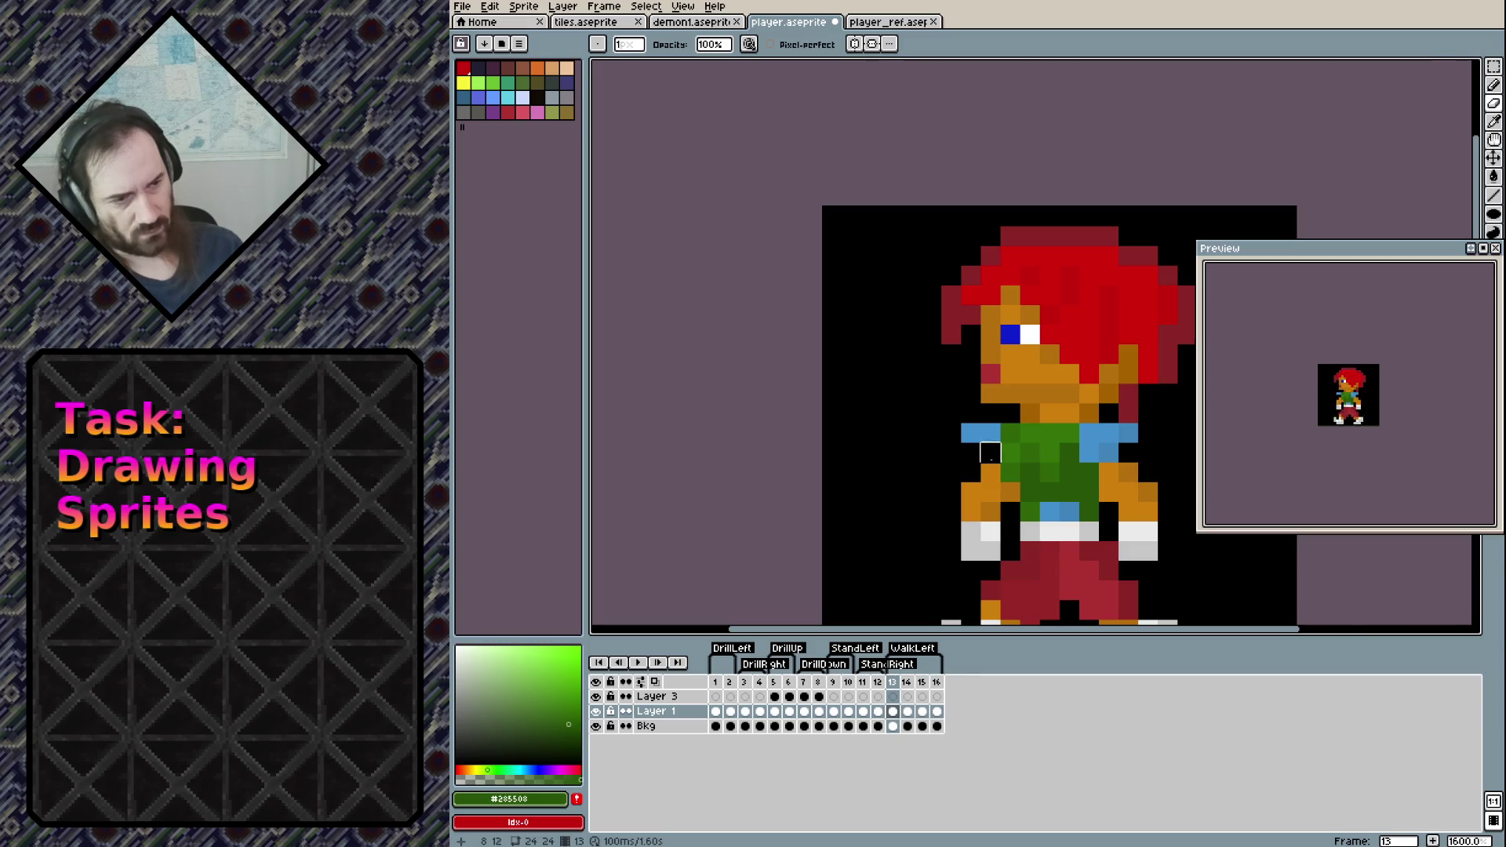
key(b)
alt+click(991, 450)
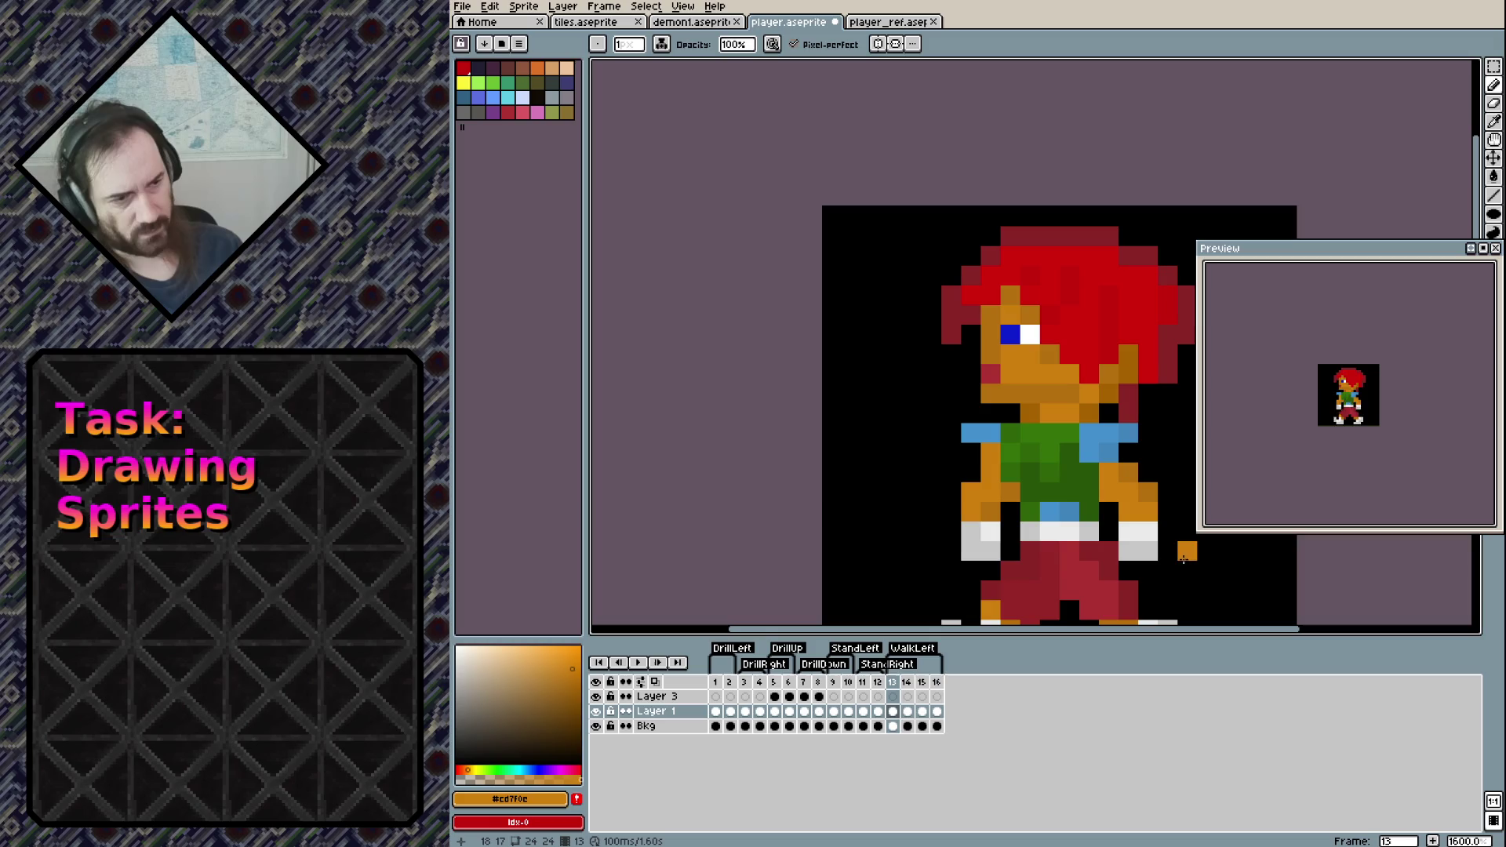
click(1109, 453)
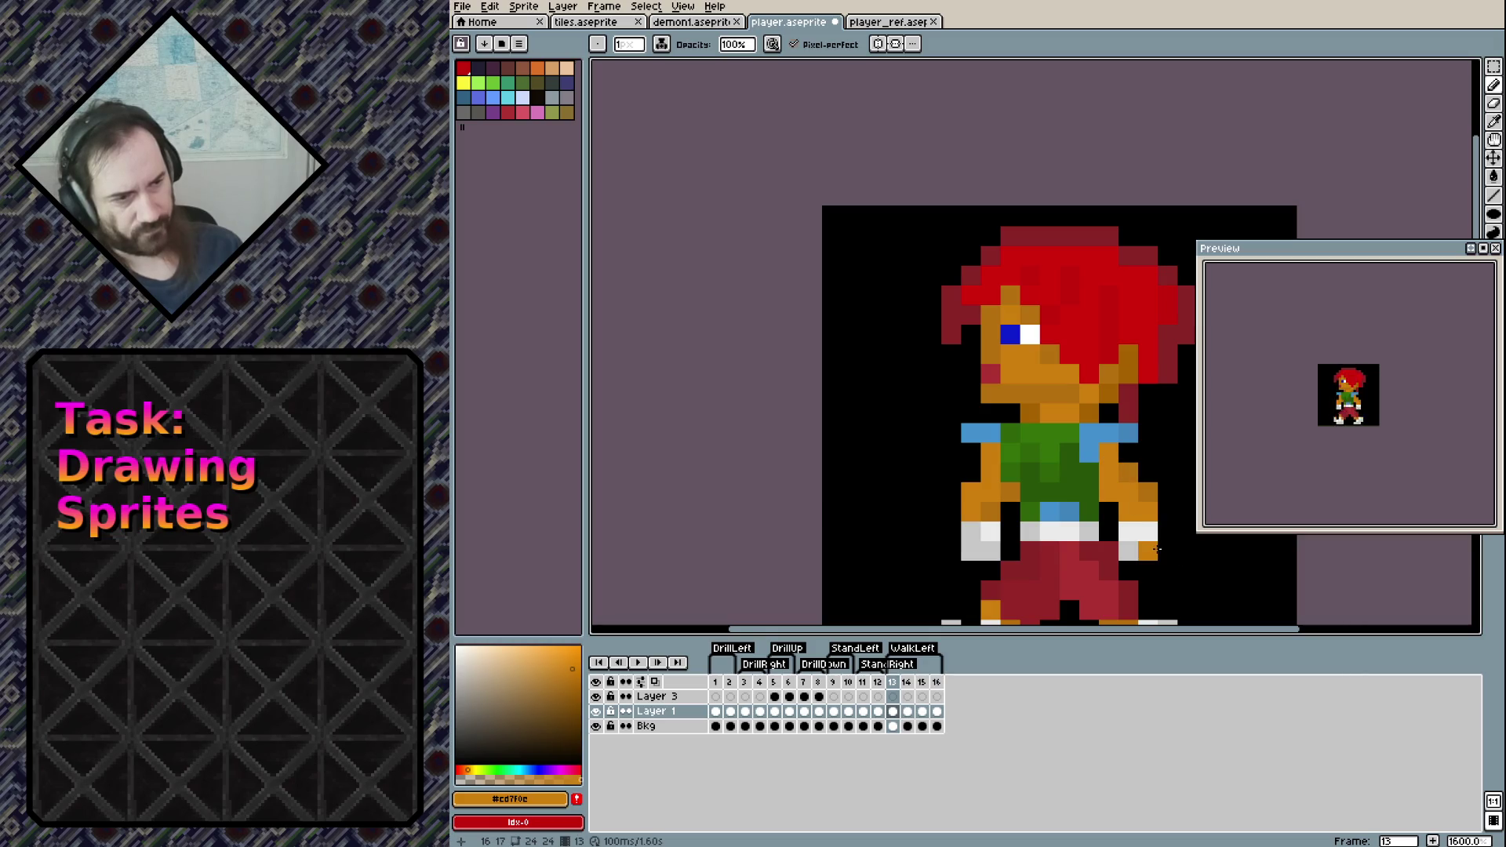
Paint the left shoulder pixel blue, undo that stroke, and save player.aseprite
alt+click(1104, 439)
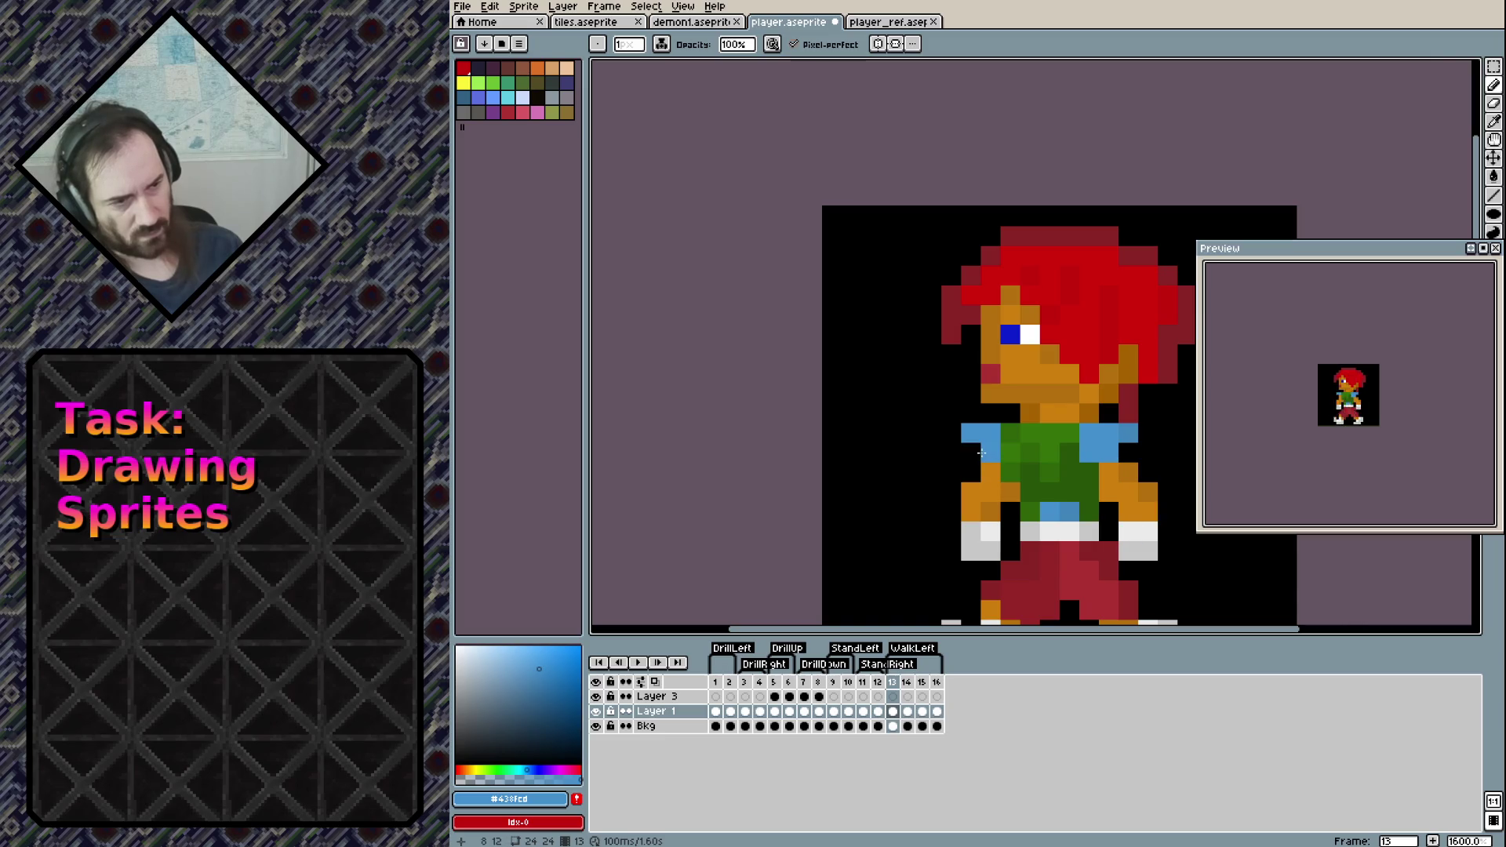
click(1007, 431)
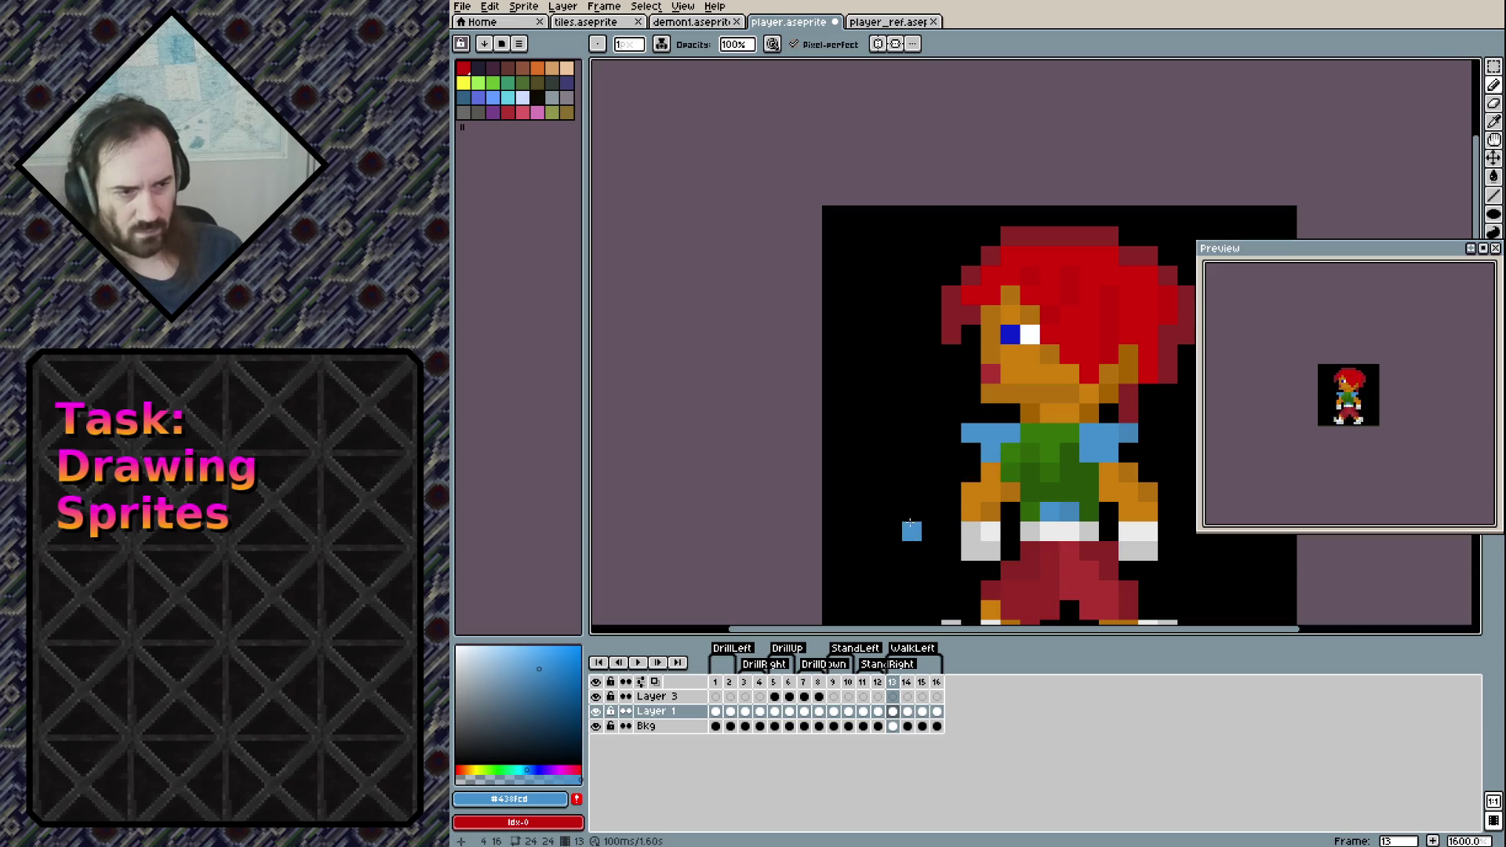
key(ctrl+z)
key(ctrl+s)
scroll(1027, 538, down, 3)
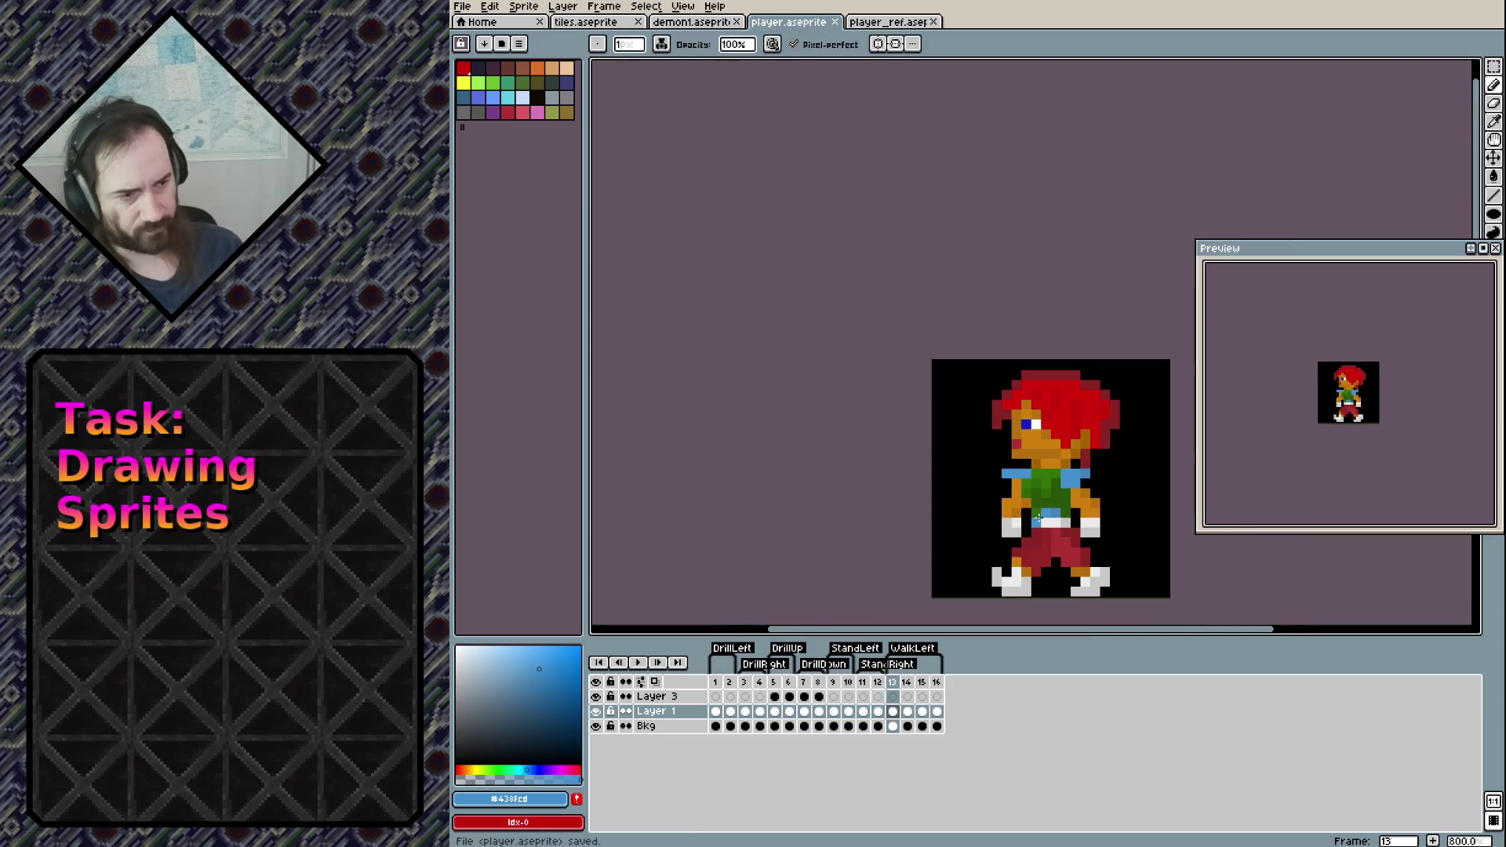
Copy frame 13's whole pose and paste it into frame 15, confirming the placement
alt+click(945, 469)
drag(945, 468, 797, 347)
key(ctrl+a)
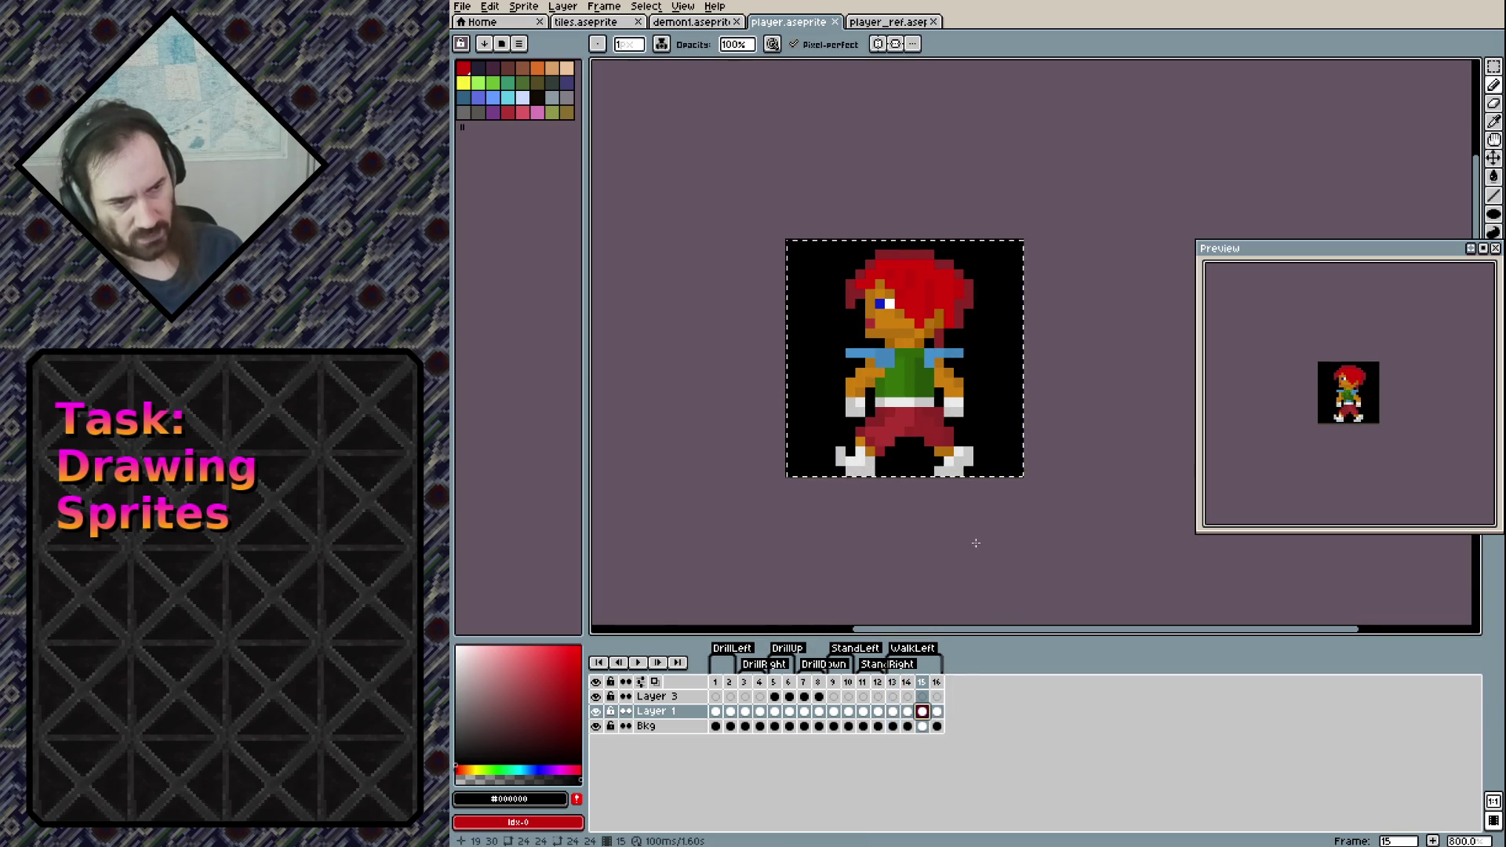
key(m)
key(ctrl+d)
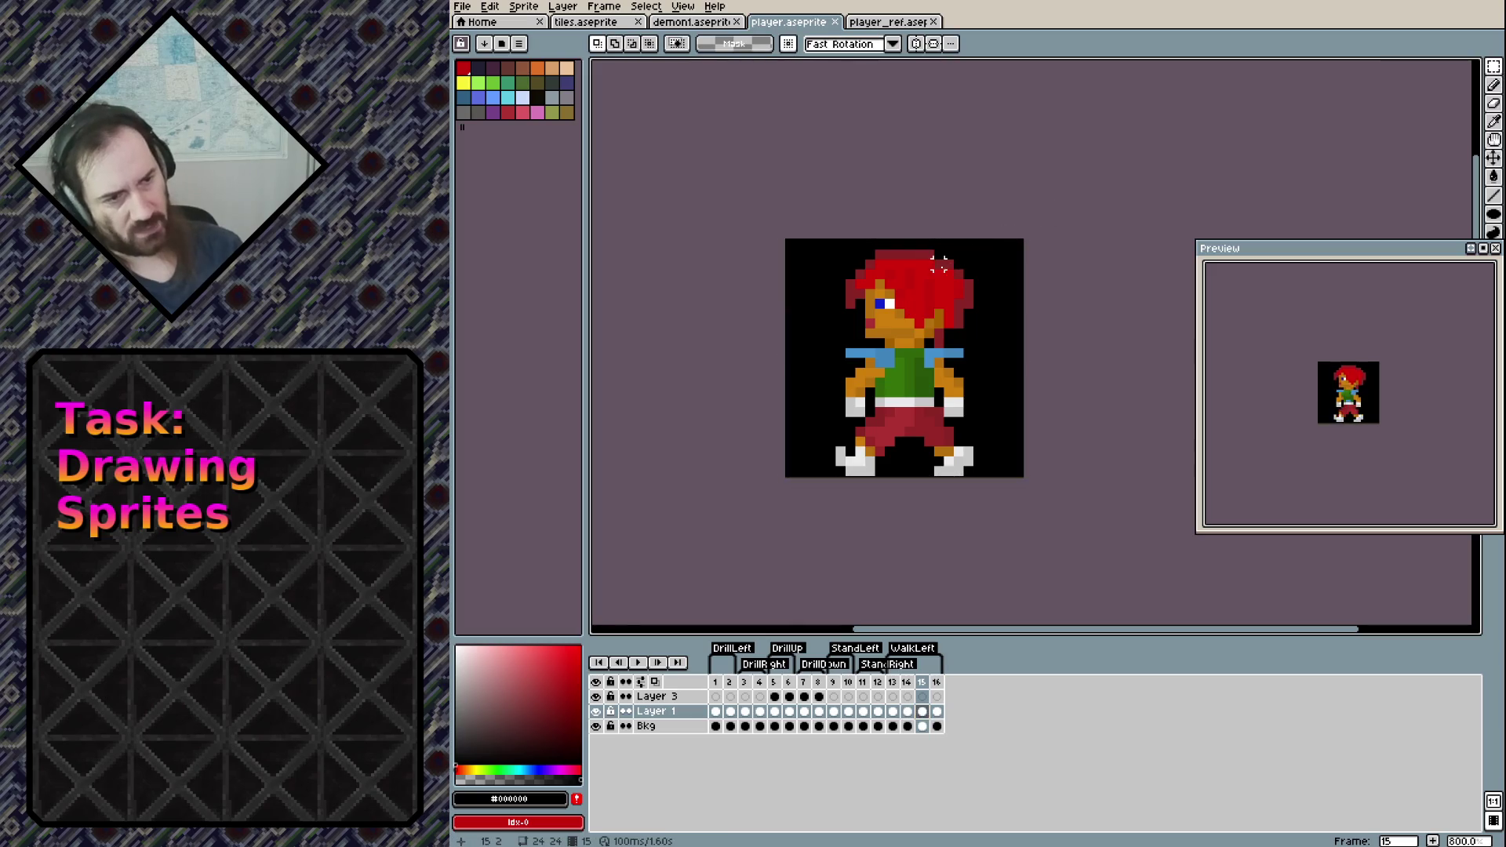
key(ctrl+v)
key(Return)
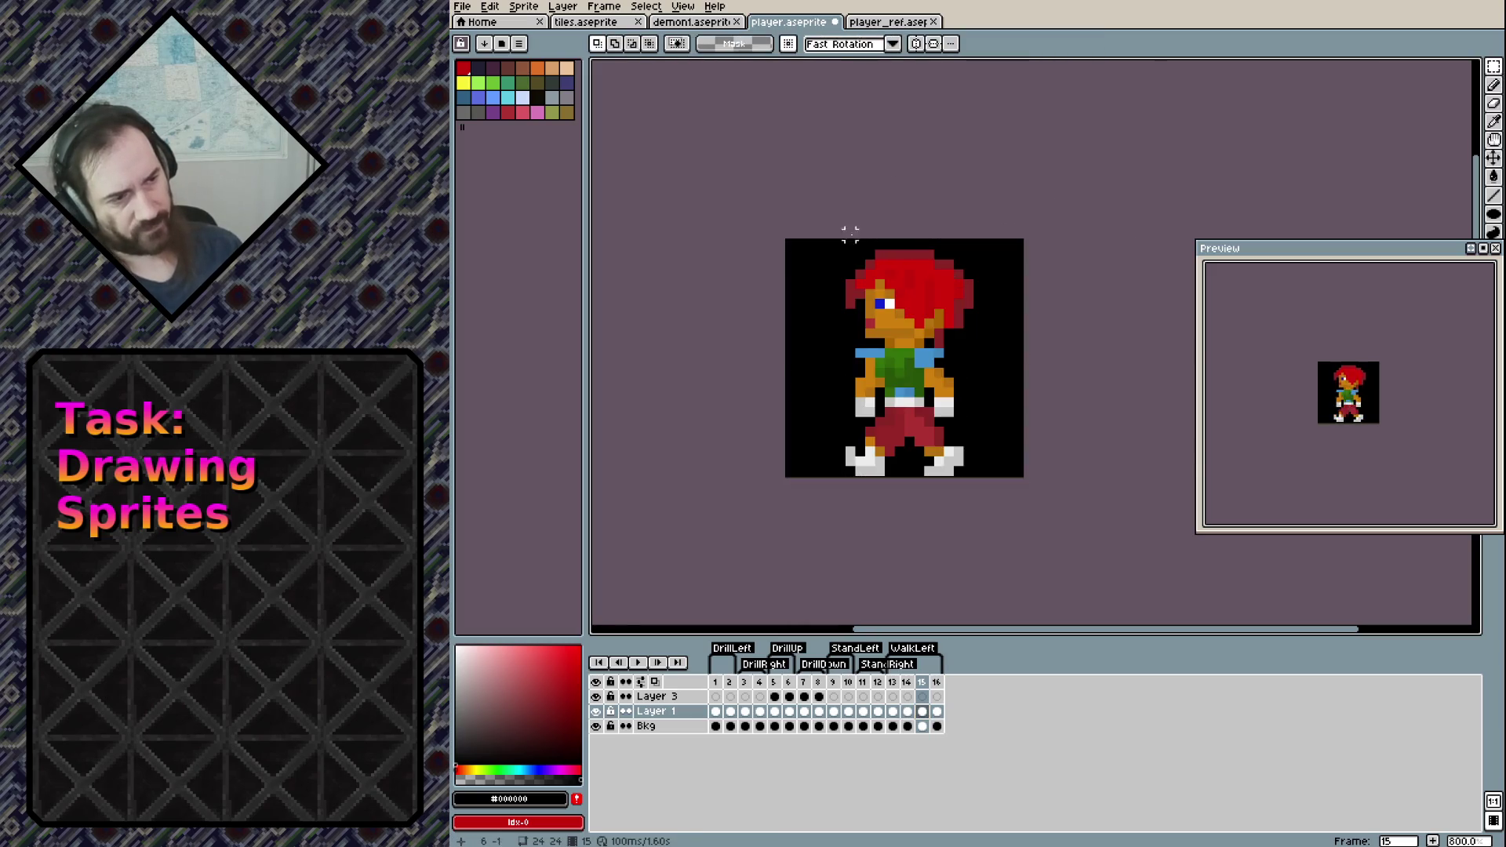
scroll(844, 392, up, 6)
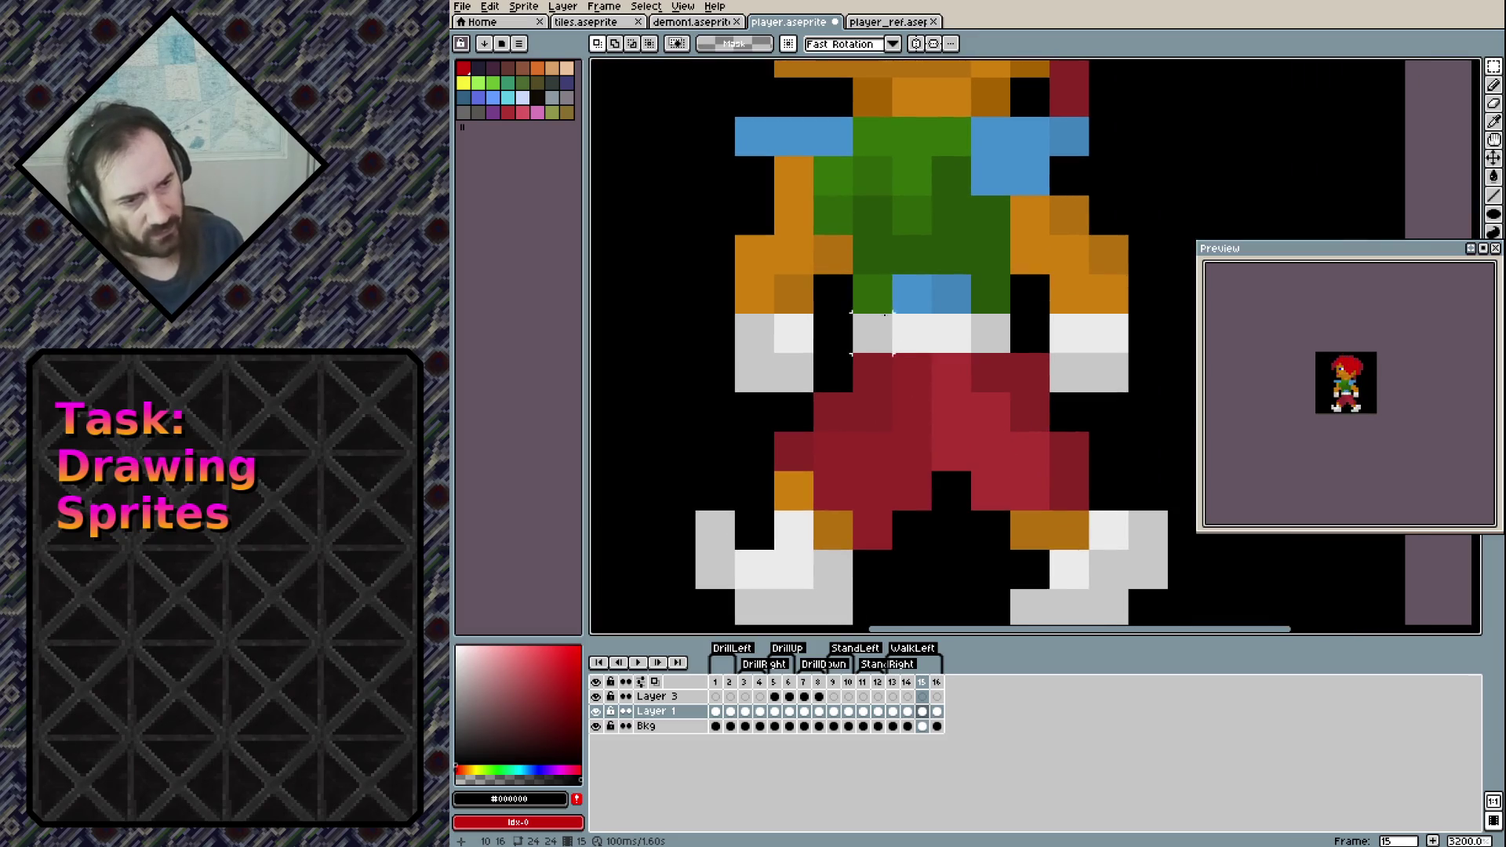
Repaint the pants with bright red on the left and dark red shading on the right
key(b)
alt+click(981, 414)
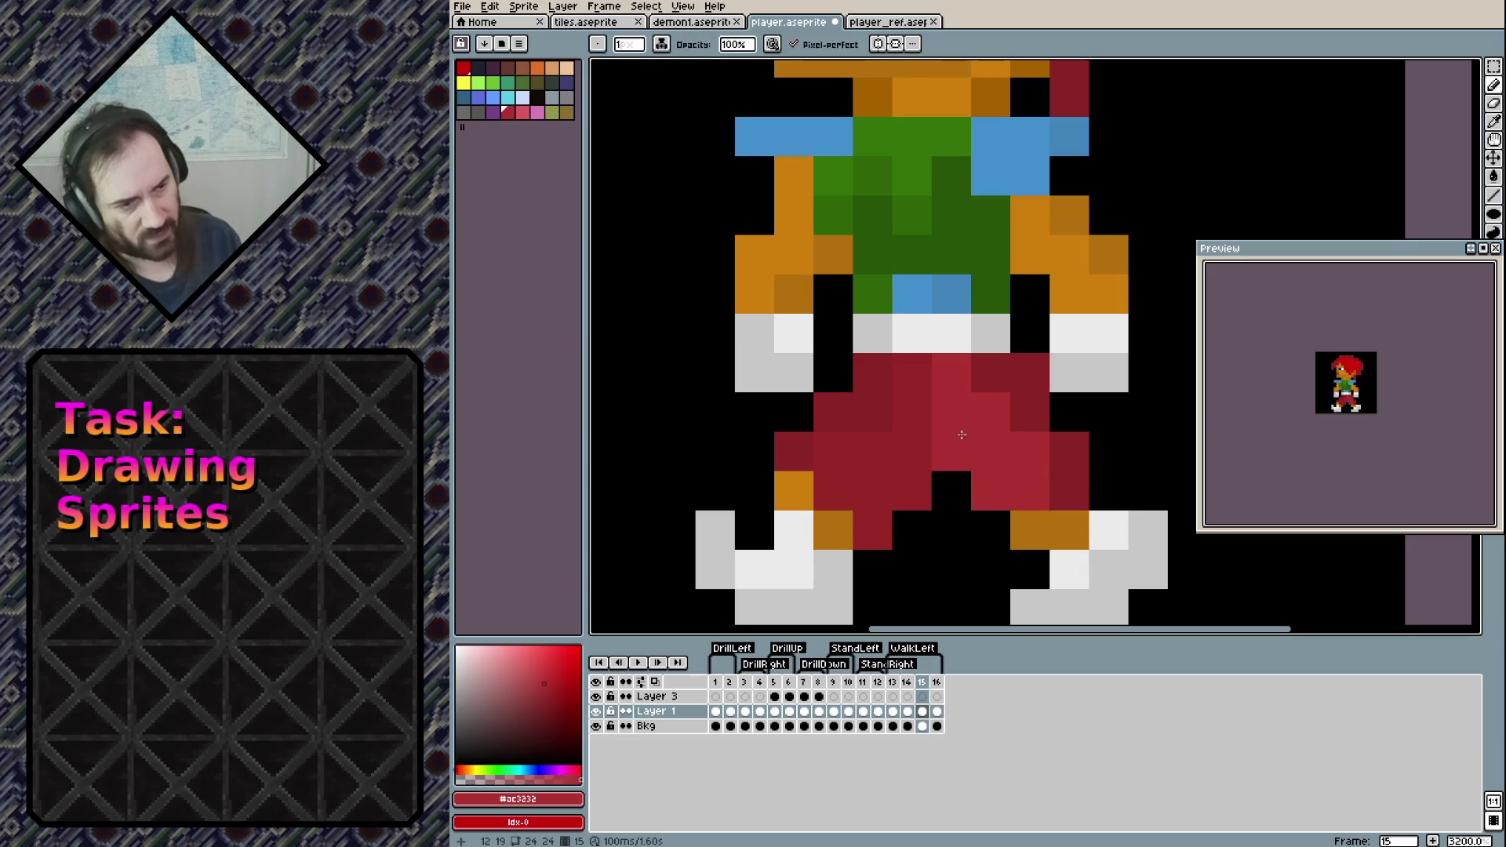
mouse_move(912, 453)
mouse_down()
mouse_move(908, 417)
mouse_move(833, 490)
mouse_up()
click(910, 375)
click(873, 412)
click(1029, 412)
key(ctrl+z)
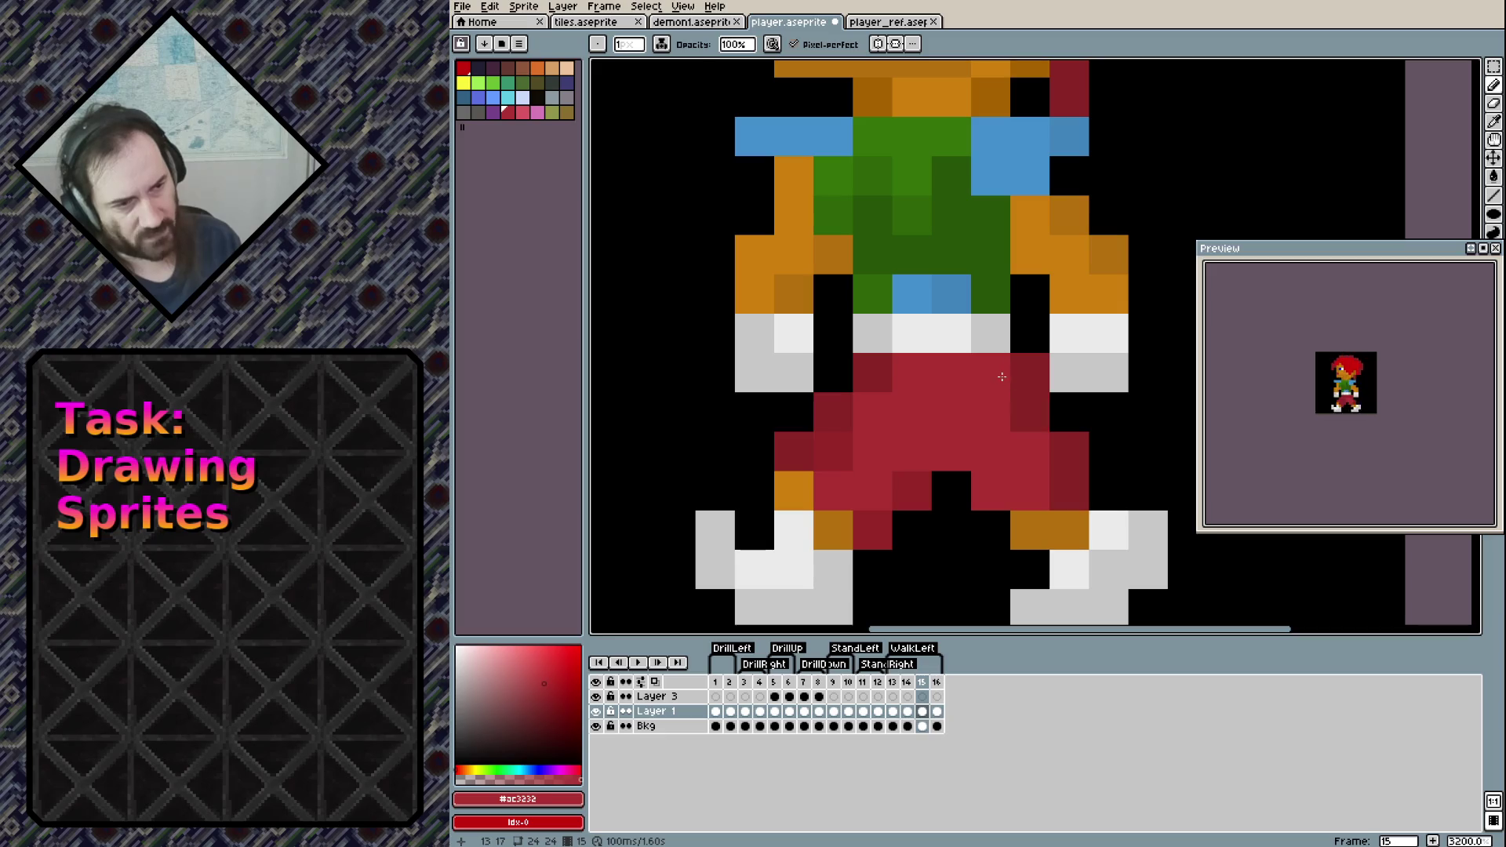
alt+click(995, 384)
click(994, 423)
drag(996, 435, 991, 490)
click(1029, 451)
click(1029, 490)
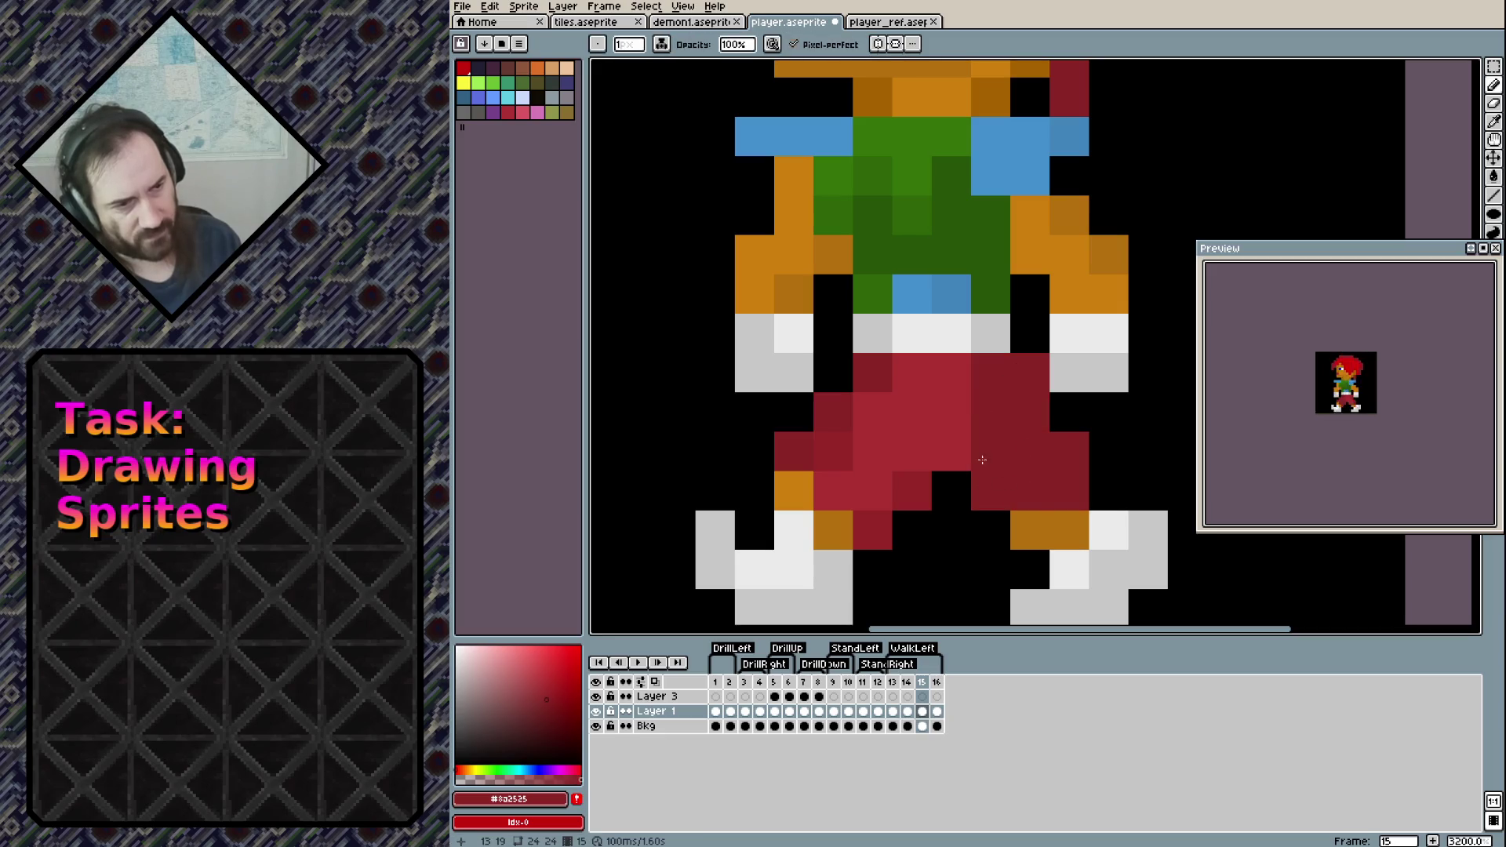
click(951, 451)
drag(1059, 353, 1027, 498)
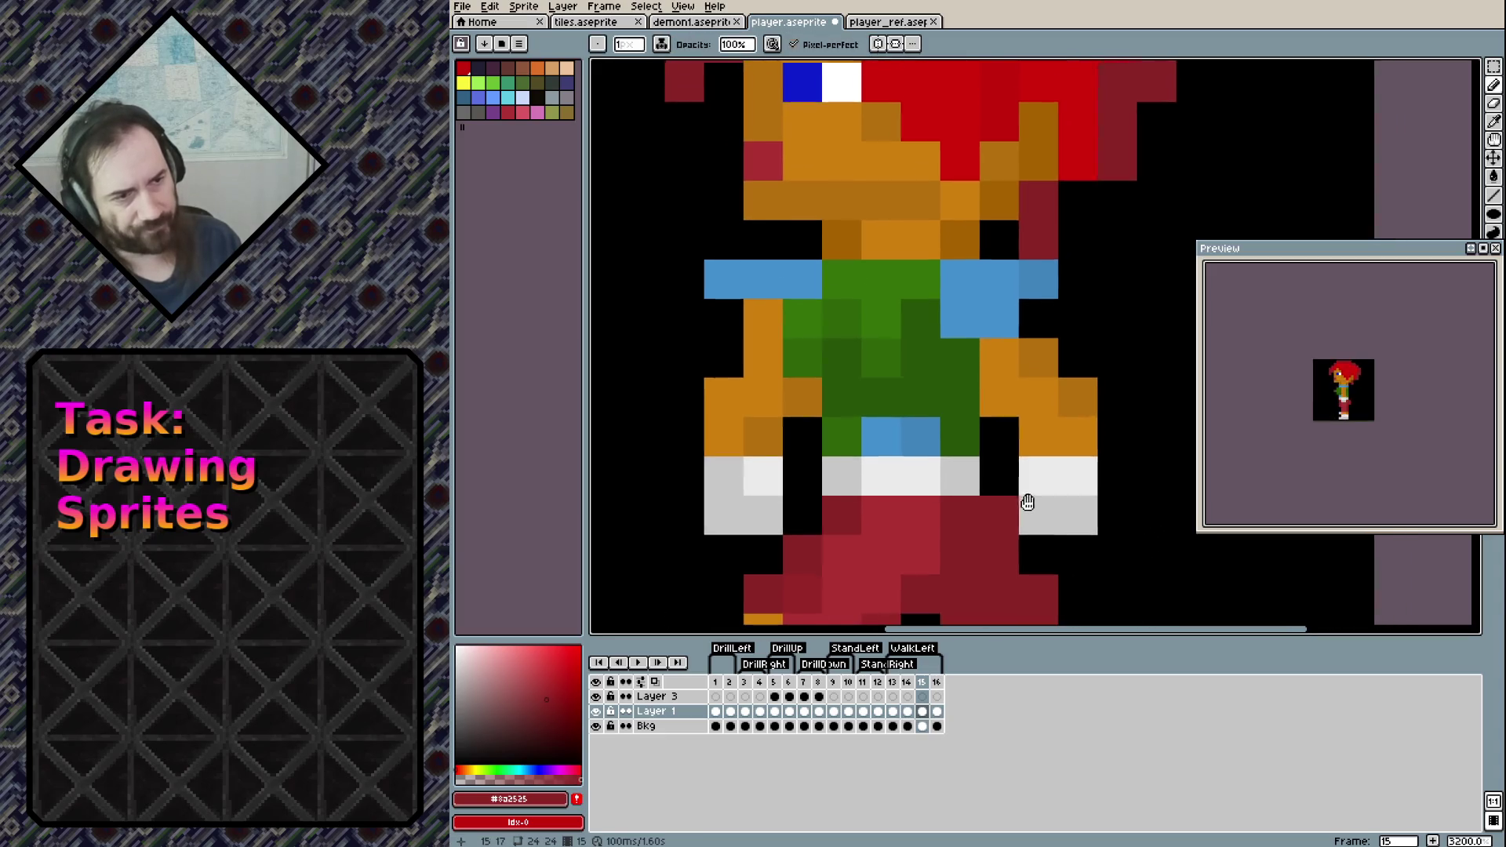
Paint an orange arm pixel dark red and a green shirt pixel beside the arm orange
click(841, 470)
key(ctrl+z)
click(768, 399)
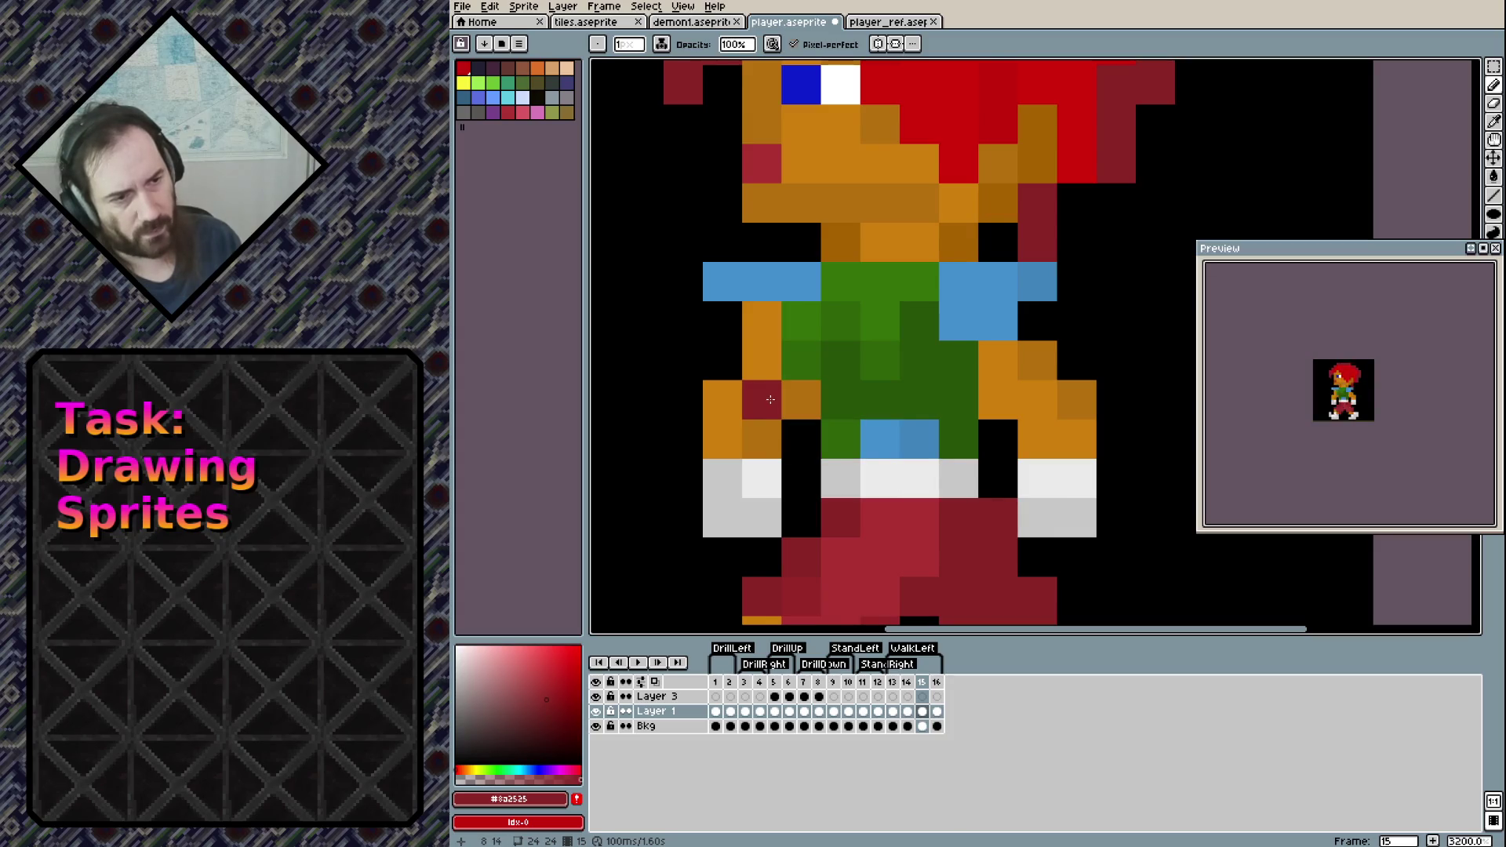
alt+click(800, 400)
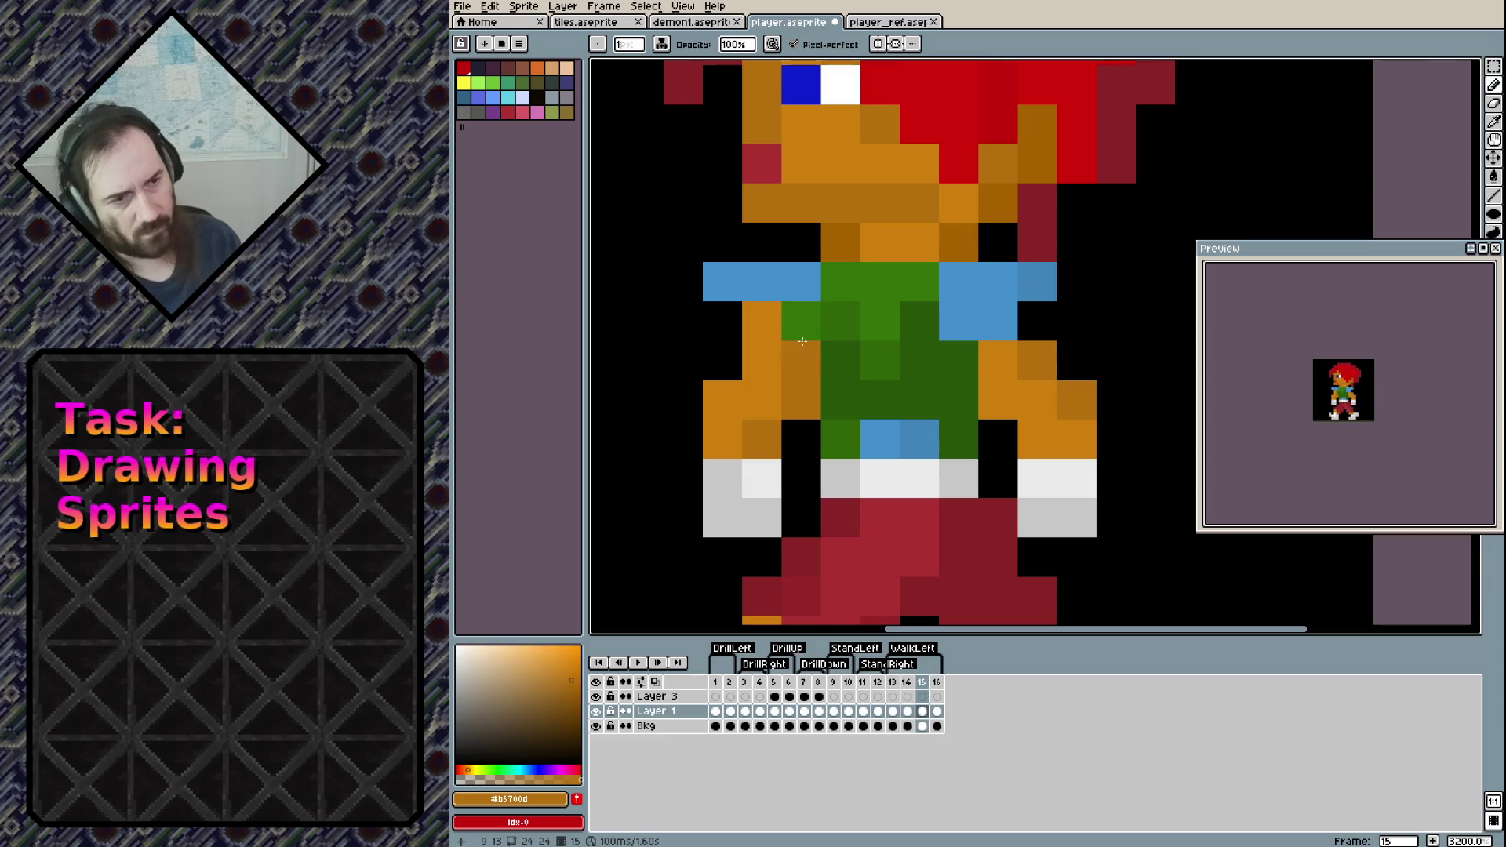
click(800, 321)
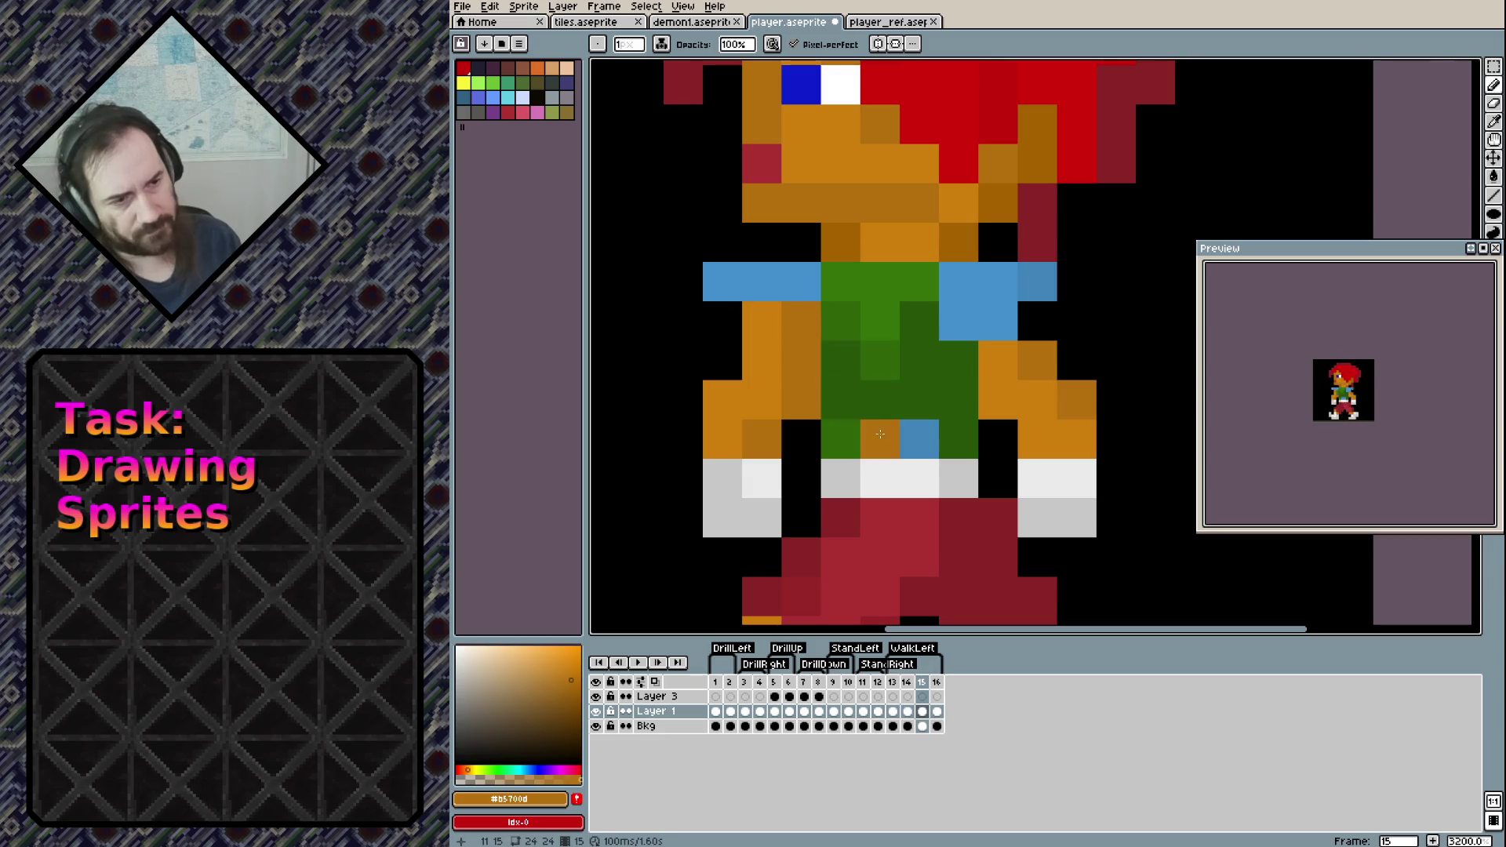
Turn the blue and light-green shirt pixels dark green, left columns bright green, middle column mid green
alt+click(959, 400)
click(918, 439)
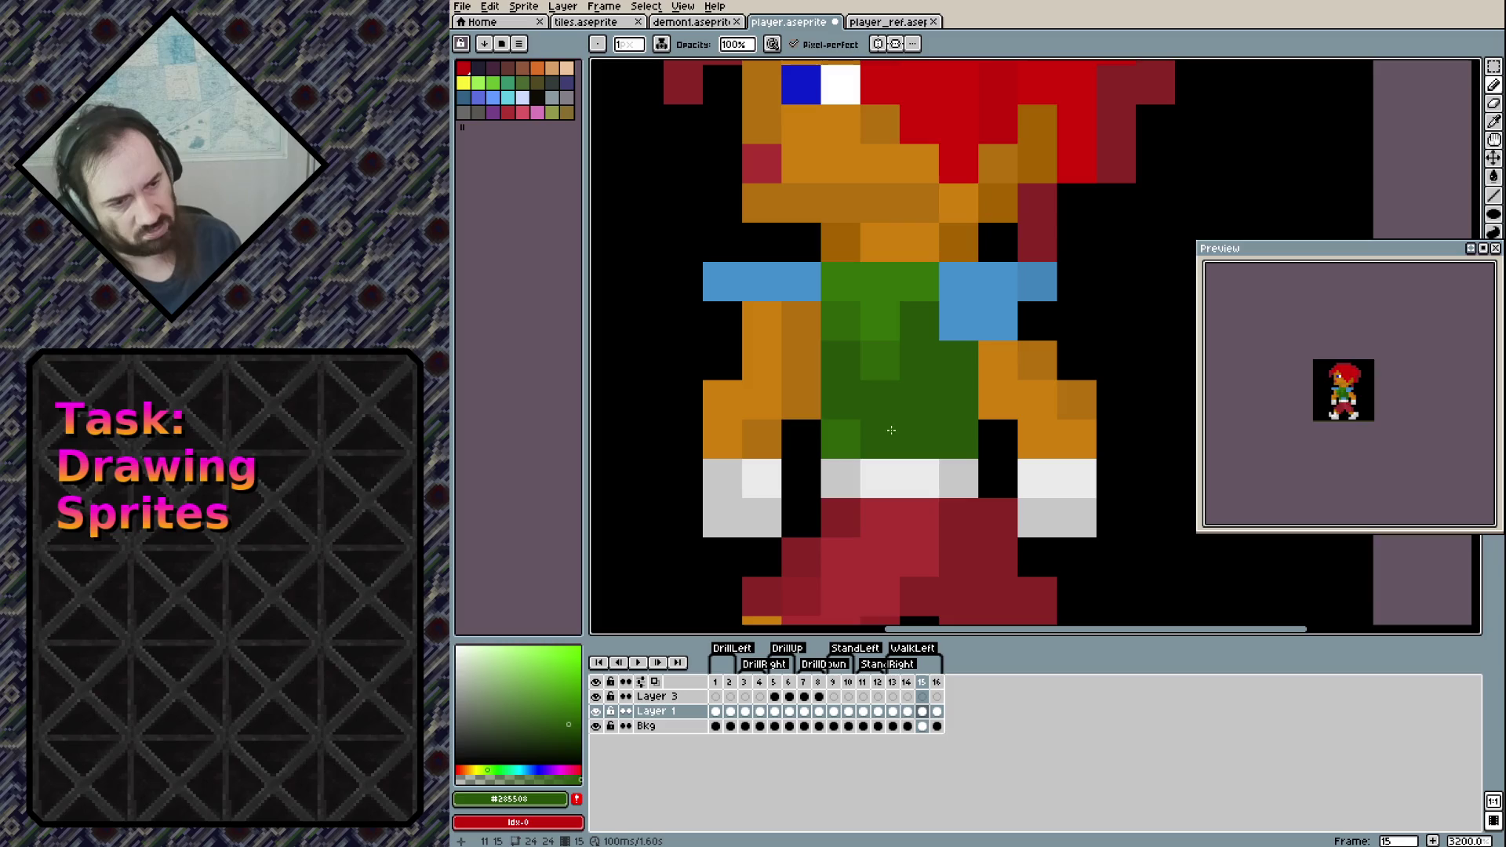
click(839, 440)
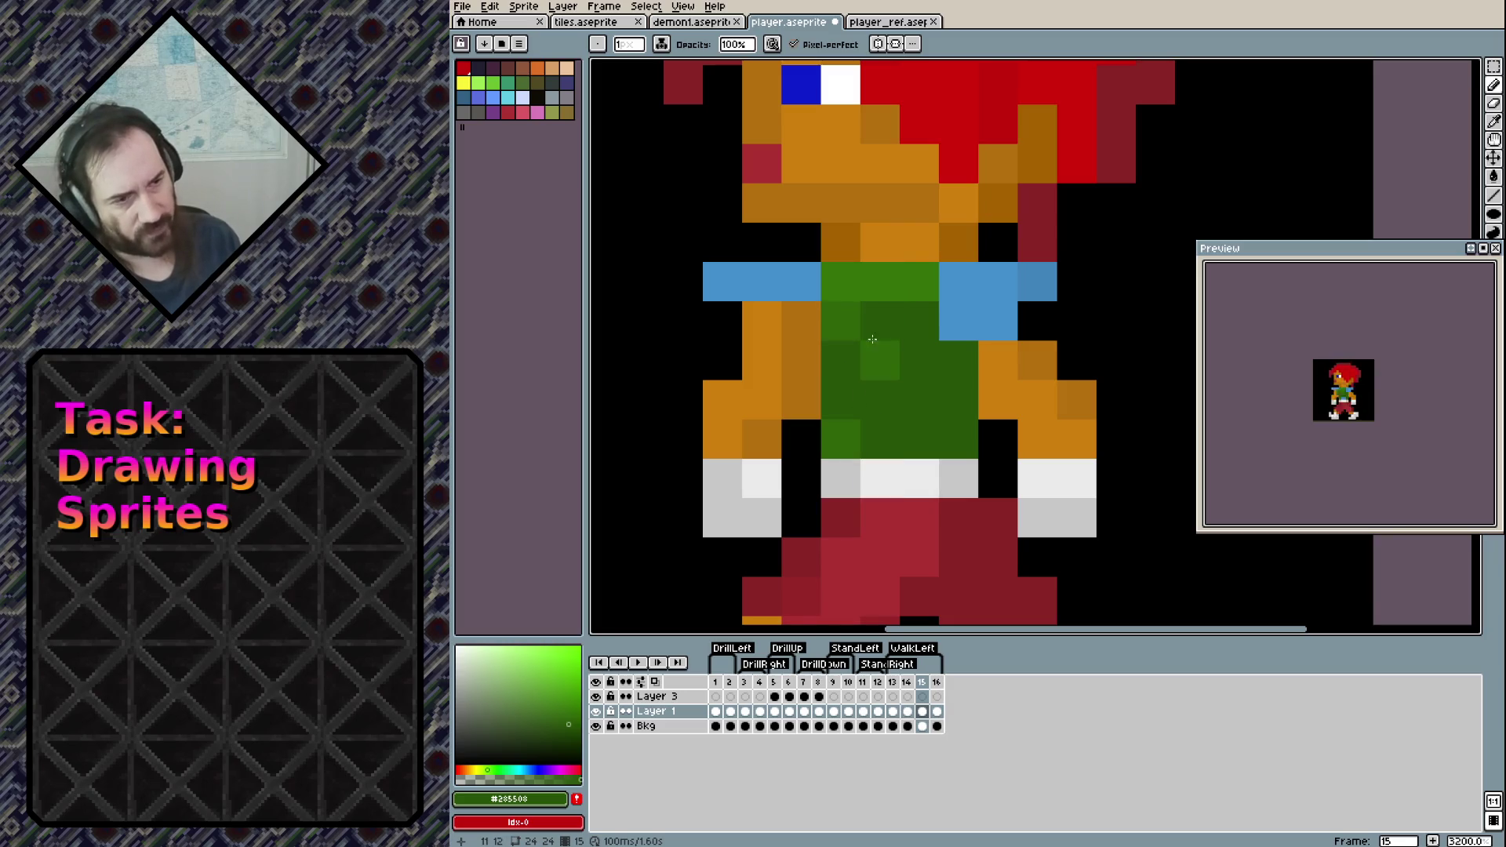
alt+click(883, 296)
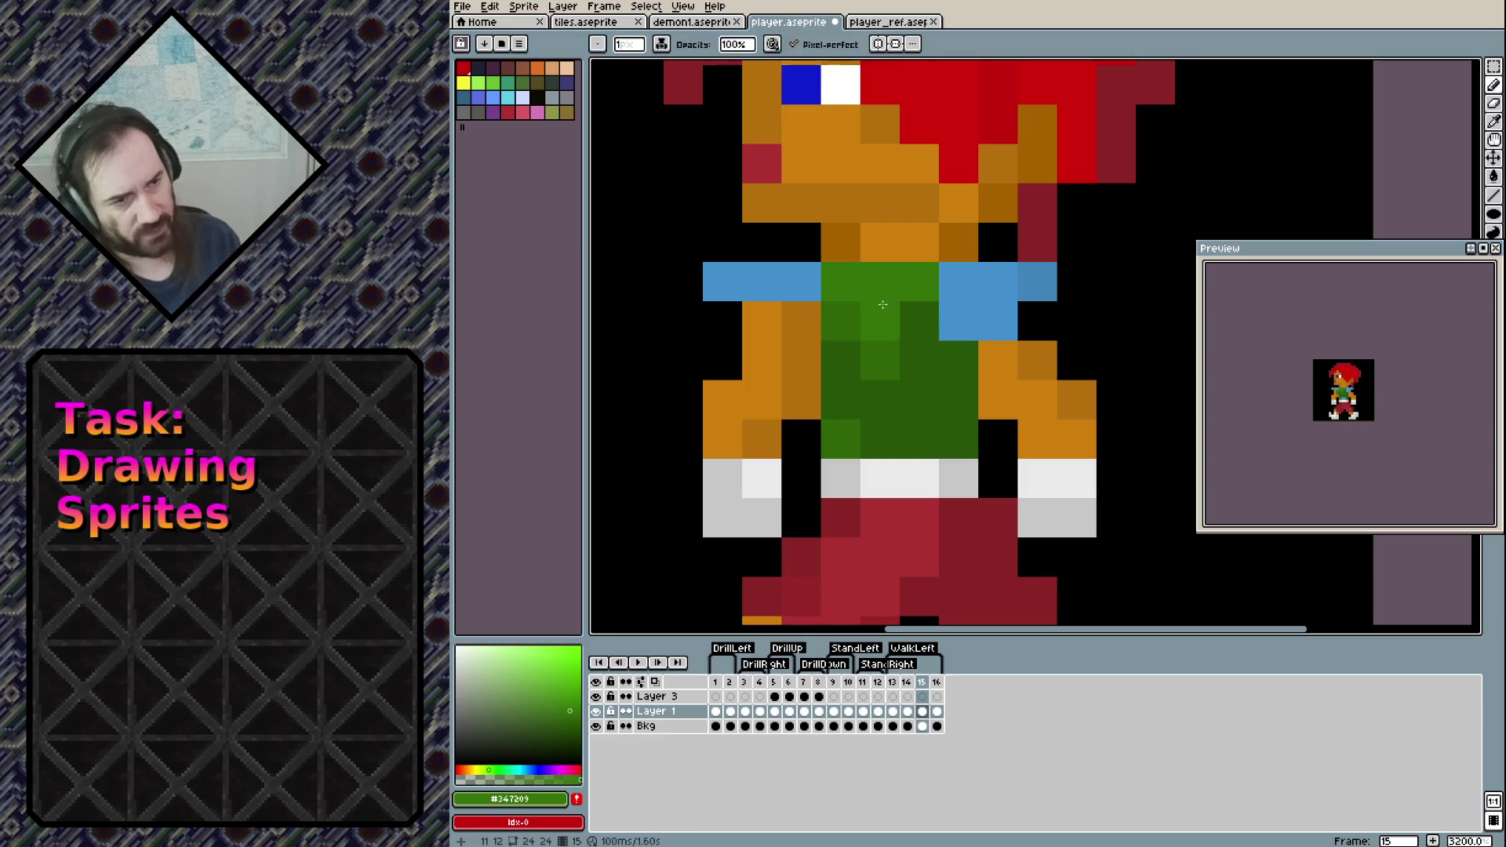
mouse_move(880, 310)
mouse_down()
mouse_move(841, 329)
mouse_move(842, 428)
mouse_move(880, 313)
mouse_move(907, 293)
mouse_up()
alt+click(878, 438)
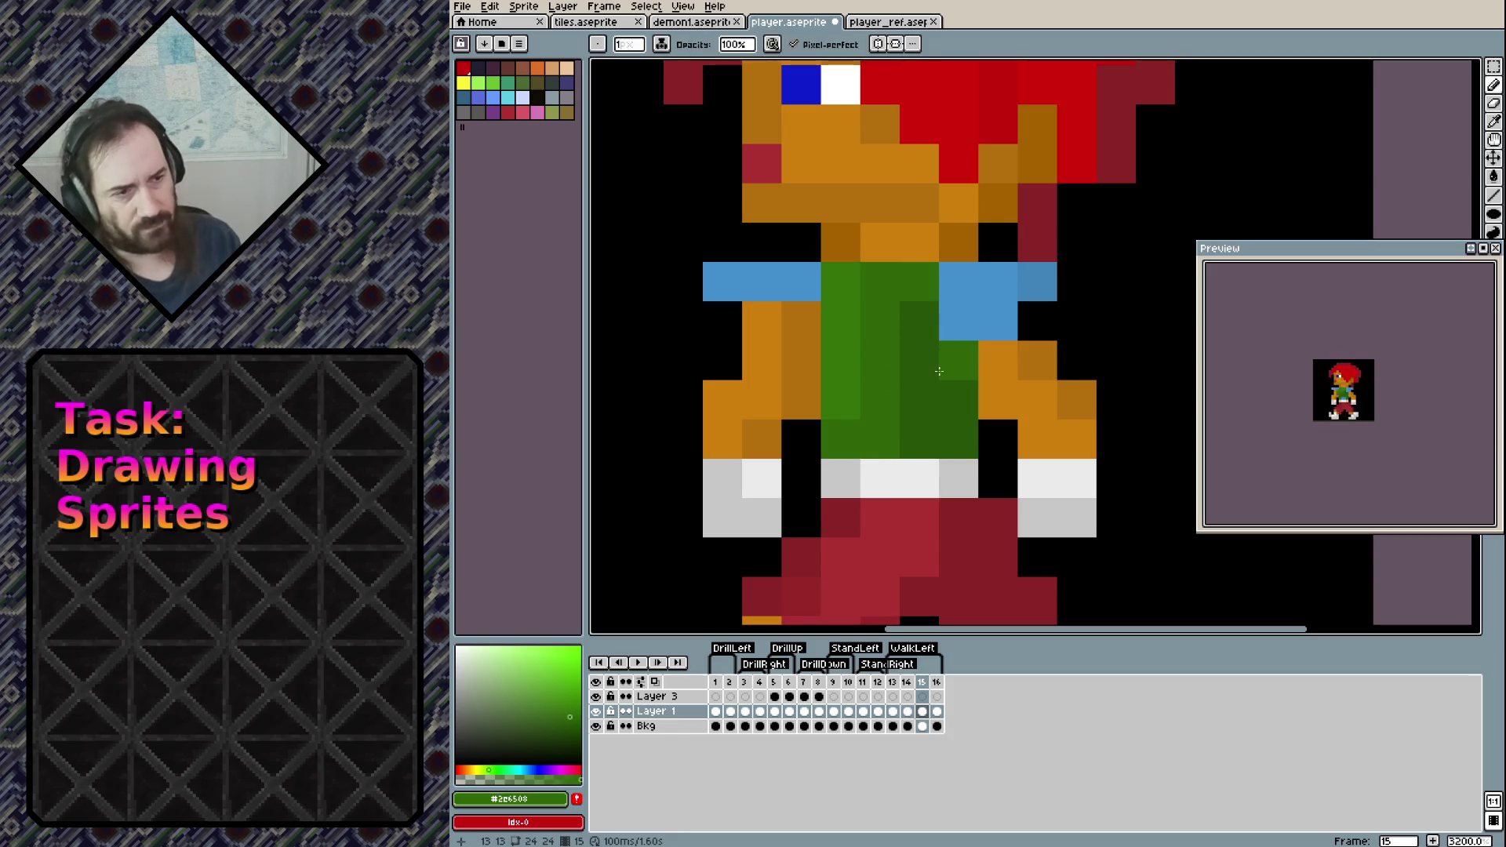
Paint the upper shirt pixels shoulder-pad blue and shade the left pad pixel darker blue
right_click(913, 417)
alt+click(957, 360)
click(959, 280)
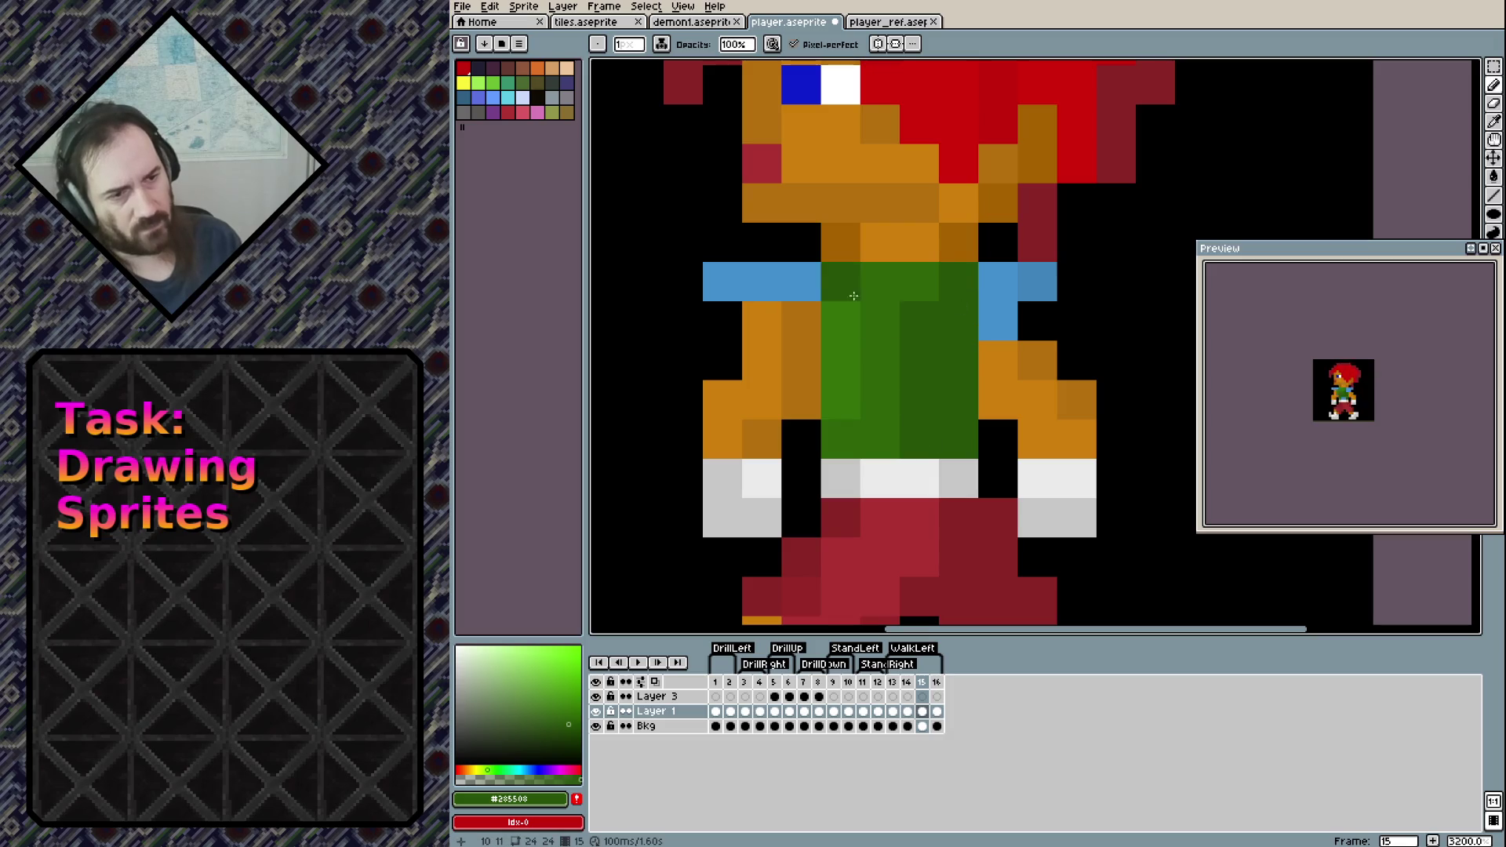
alt+click(808, 279)
click(800, 317)
click(841, 321)
click(841, 281)
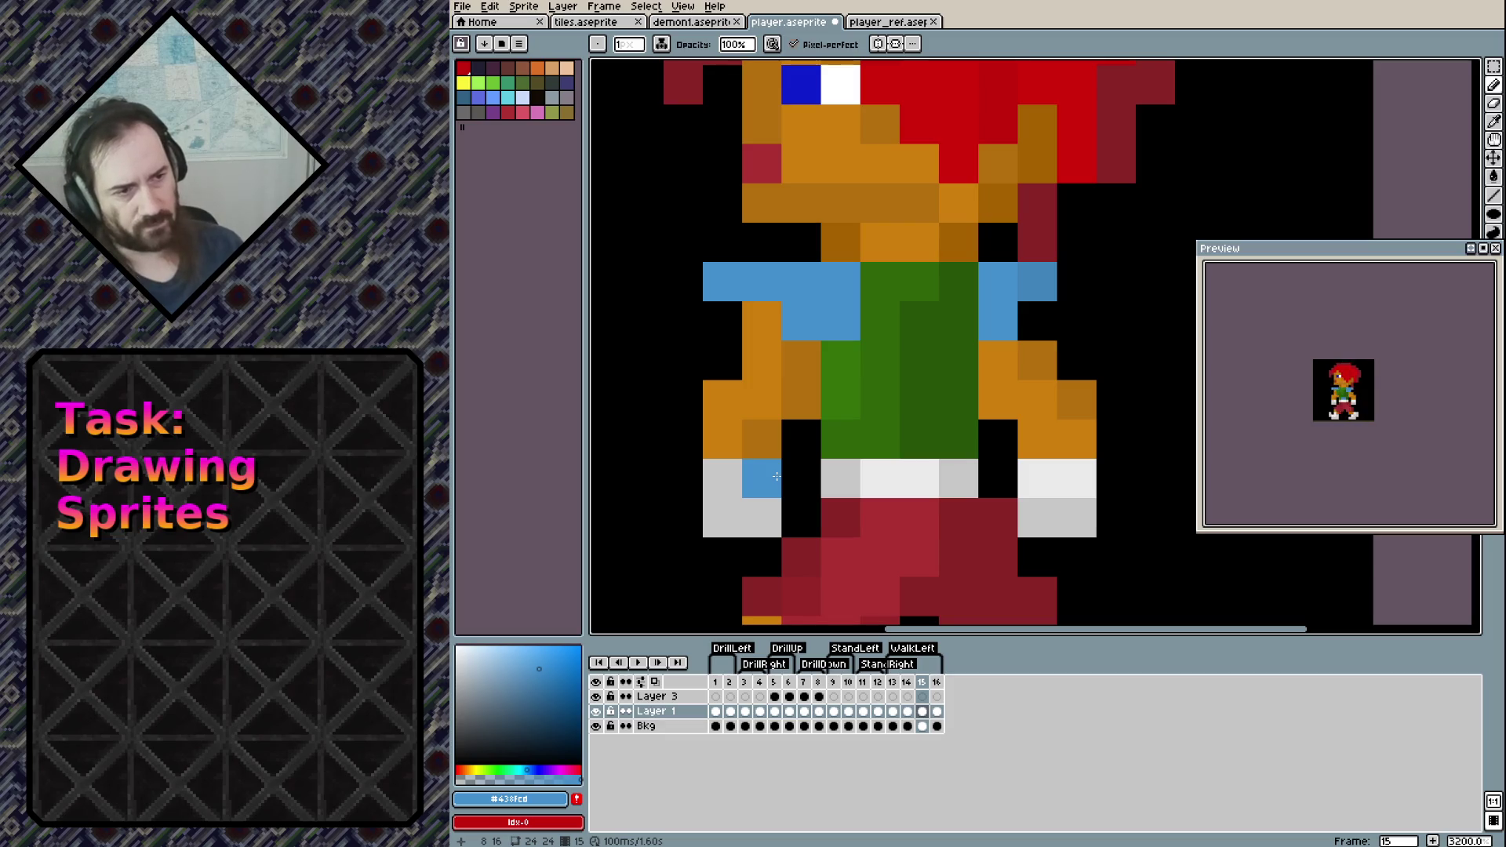
alt+click(1037, 281)
click(799, 328)
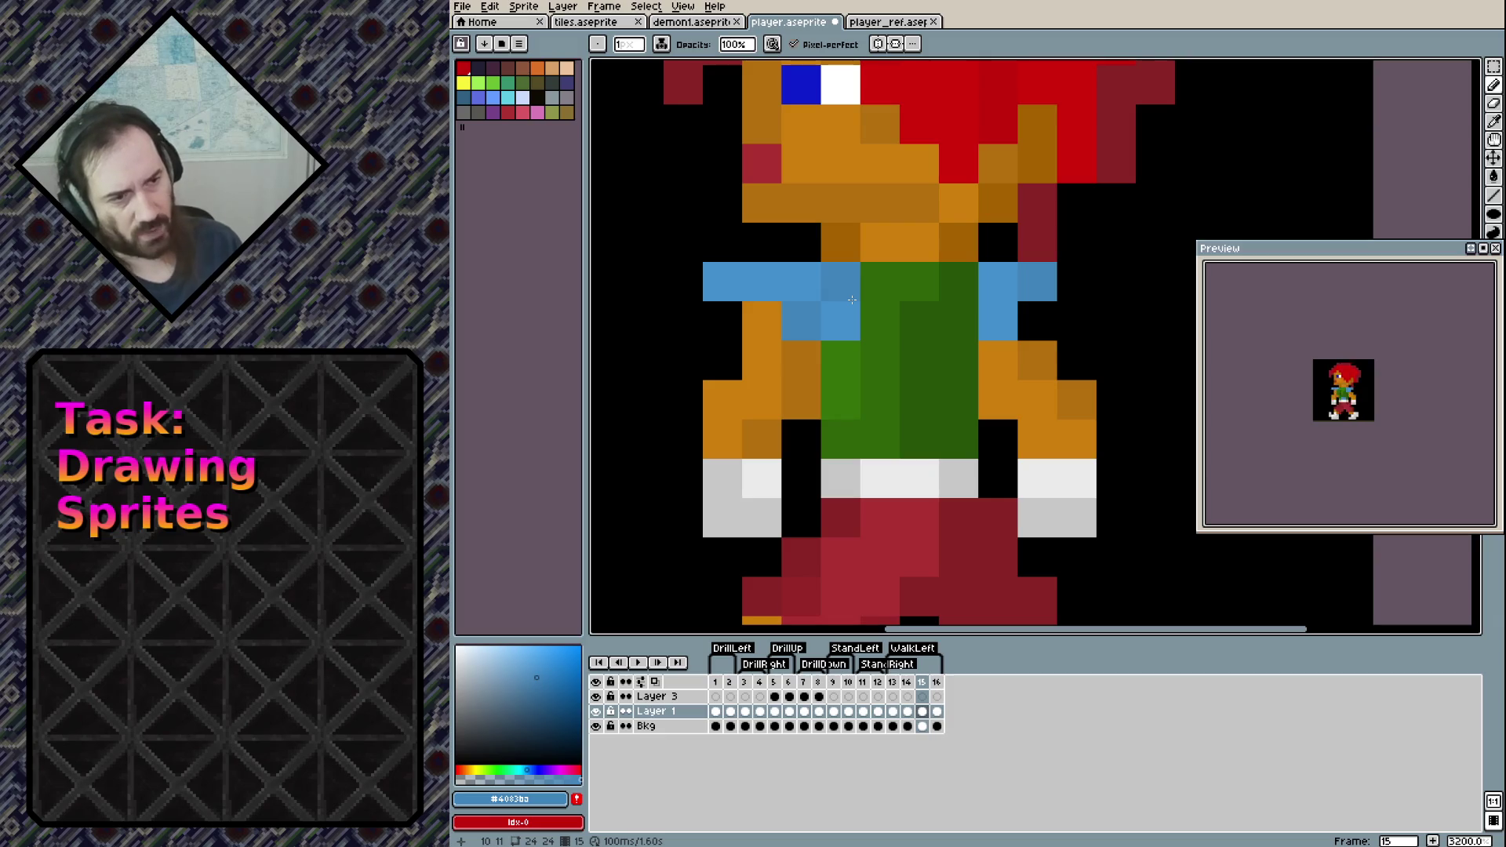
Save the sprite, flip through frames 13–15 comparing poses, and save again
key(ctrl+s)
key(Left)
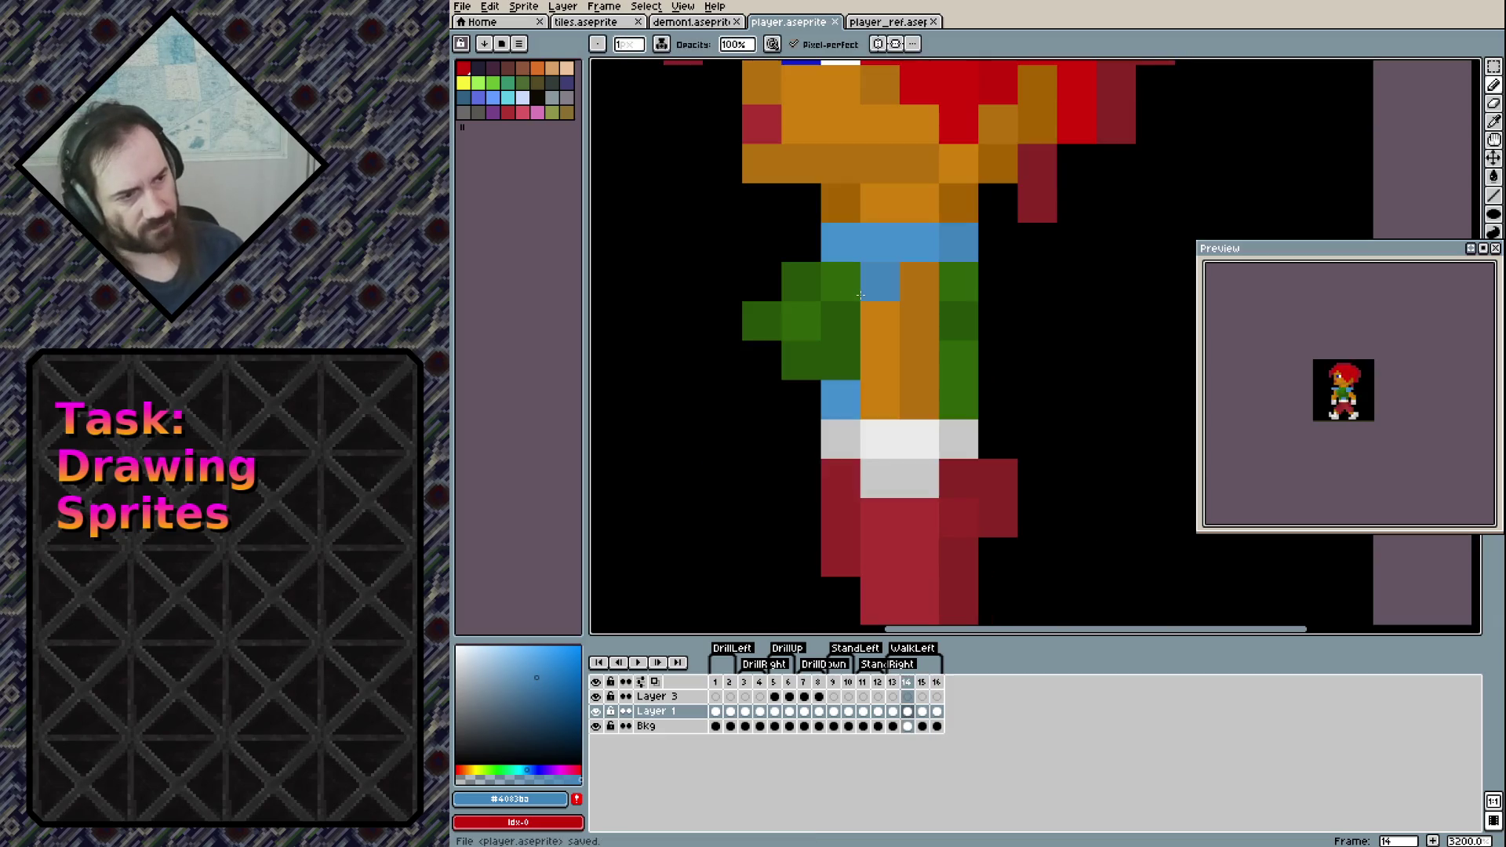
key(Left)
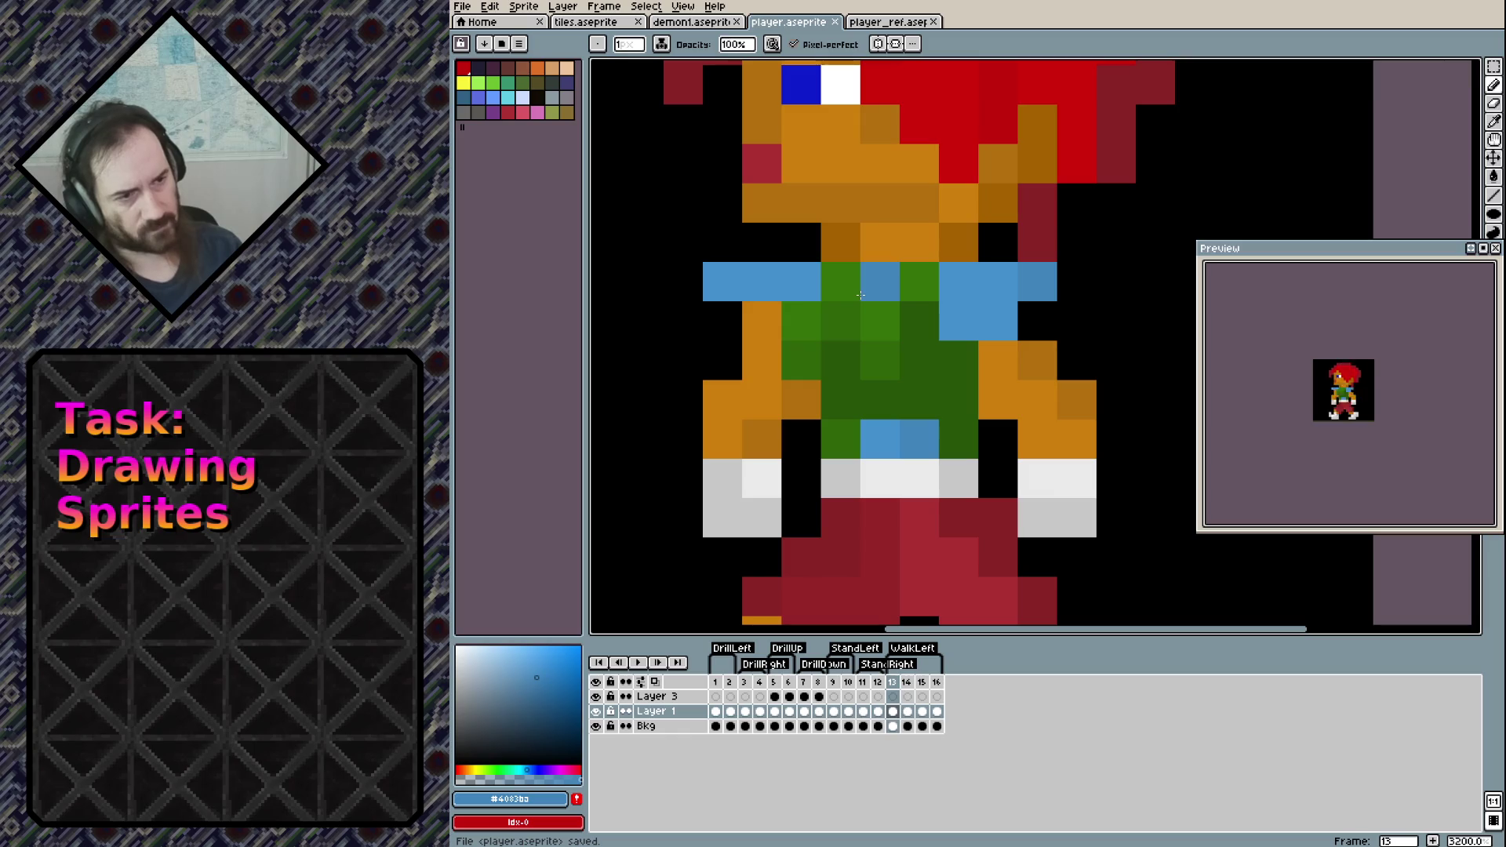
key(Right)
key(Right)
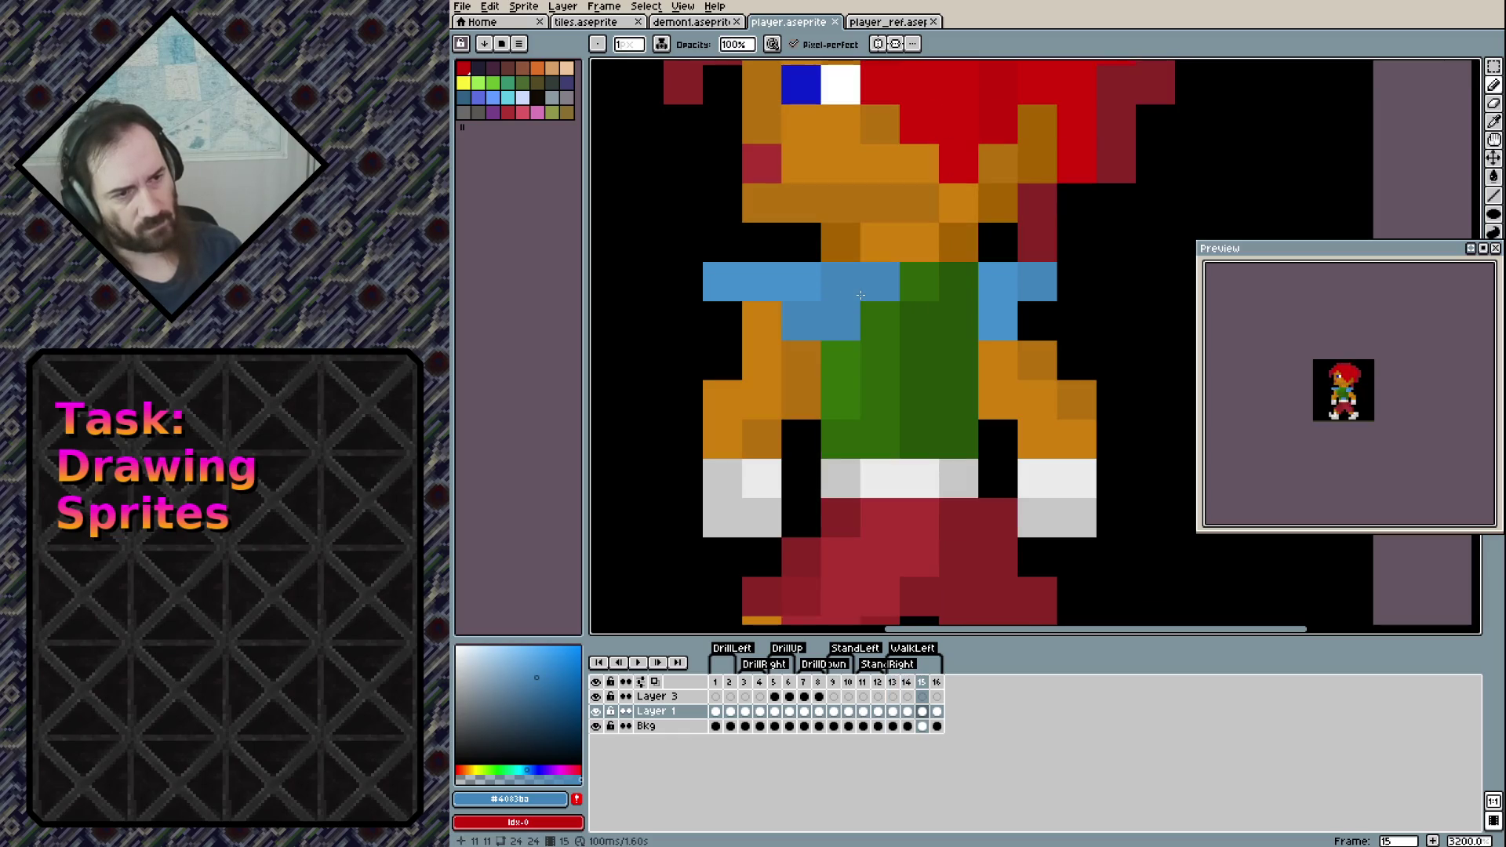
key(Left)
key(Left)
key(Right)
key(Right)
key(Left)
key(Left)
key(Right)
key(Right)
key(ctrl+s)
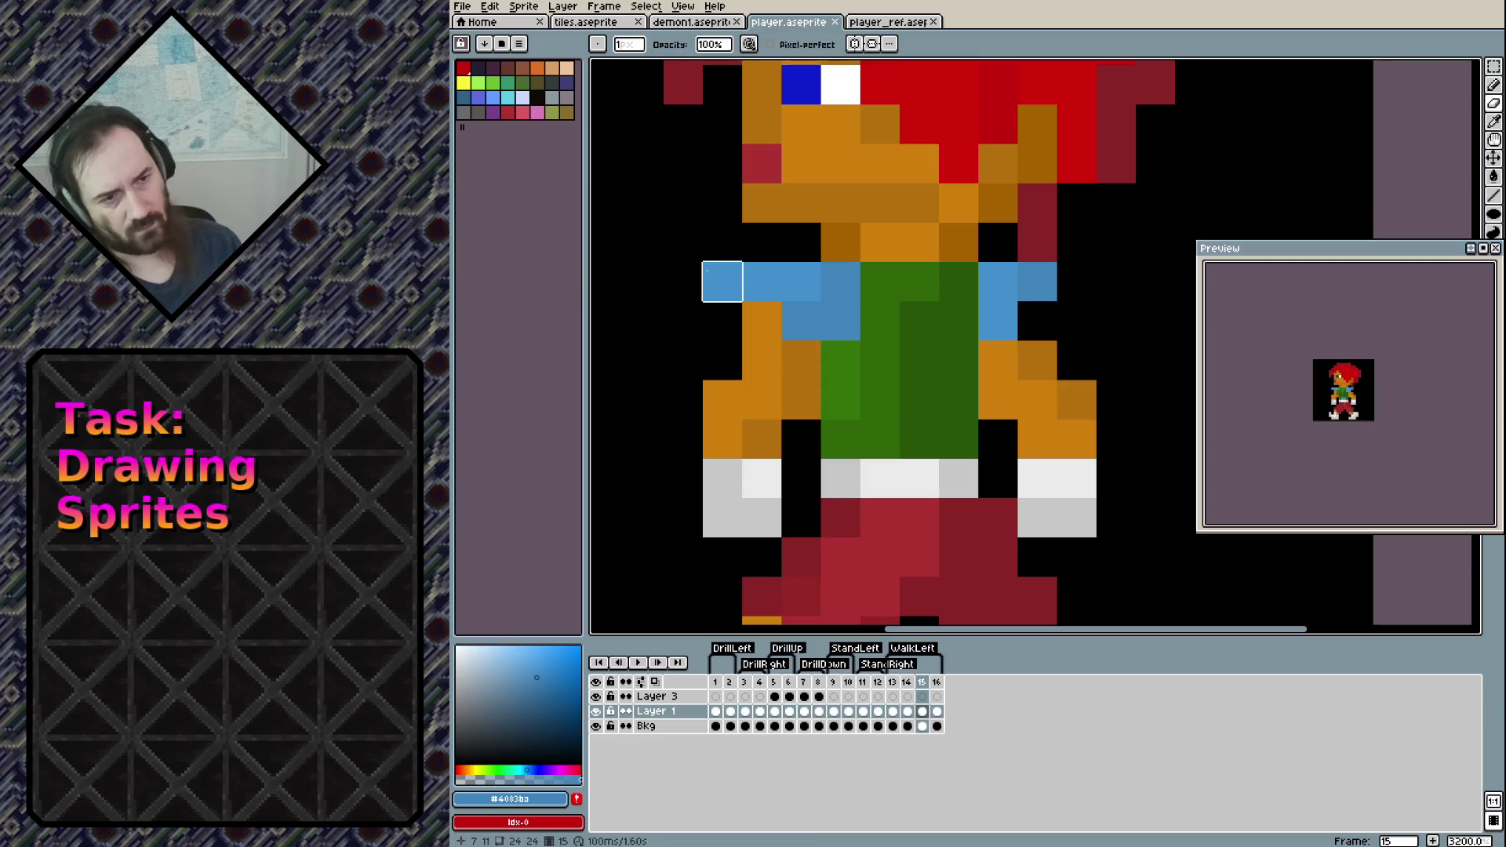
key(comma)
key(comma)
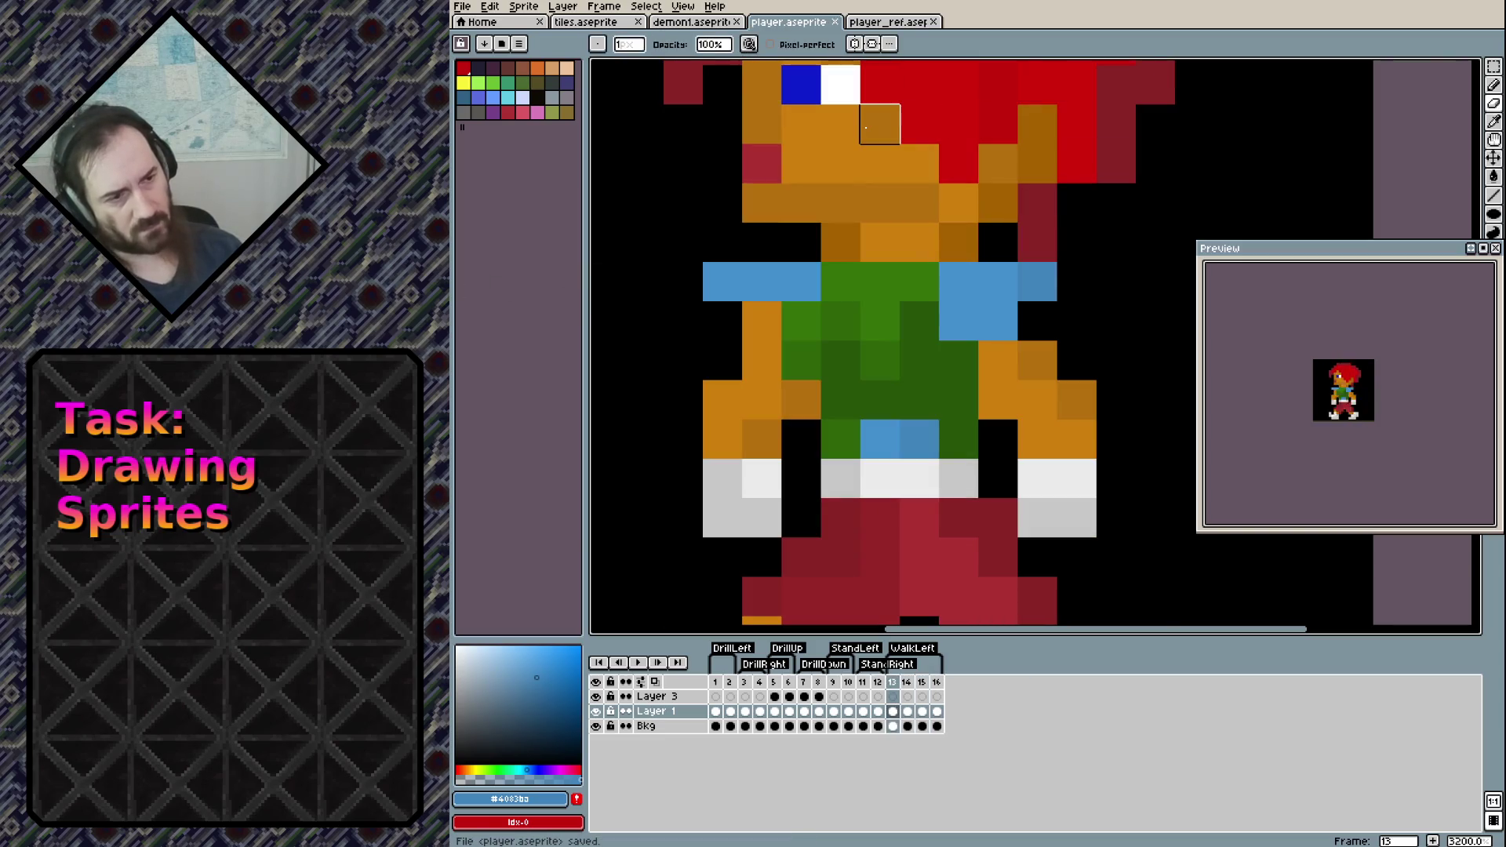
key(period)
key(period)
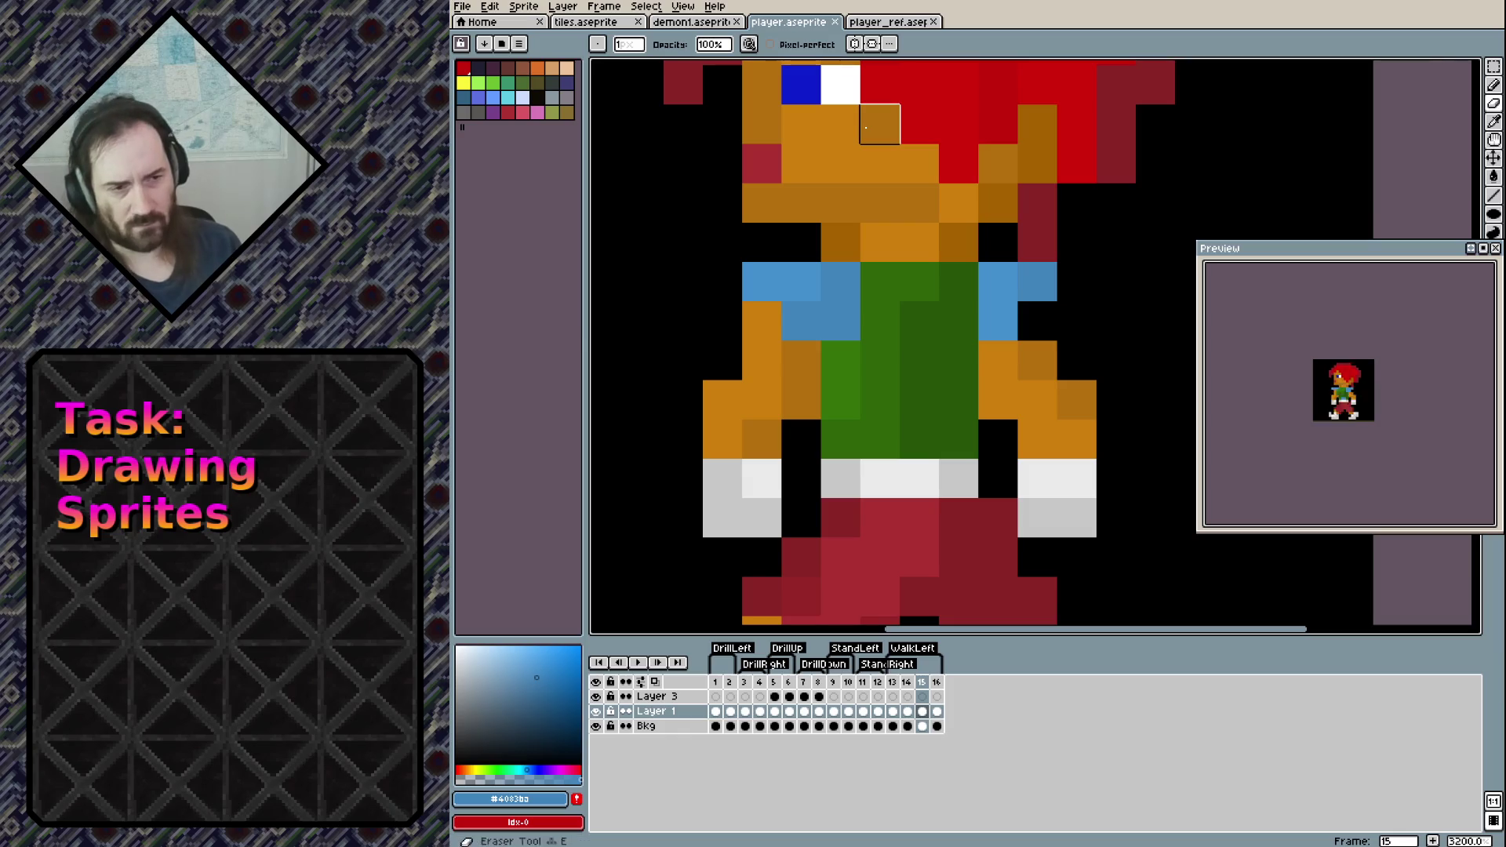
Blacken a pixel beside the left shoulder, then flip through frames 12–14 to settle on frame 13
click(761, 320)
key(ctrl+z)
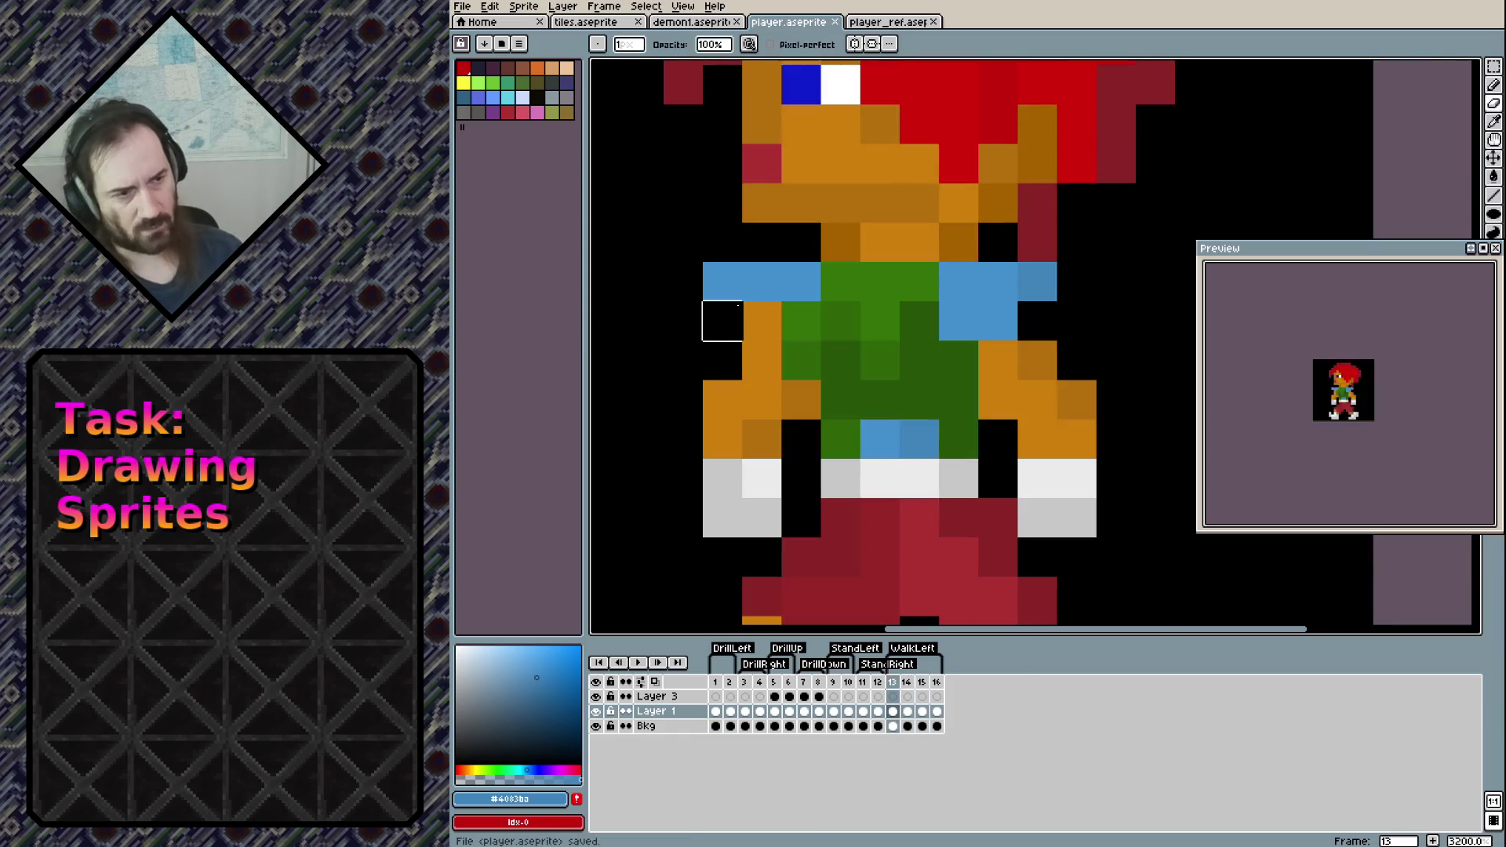
key(comma)
key(period)
key(comma)
key(comma)
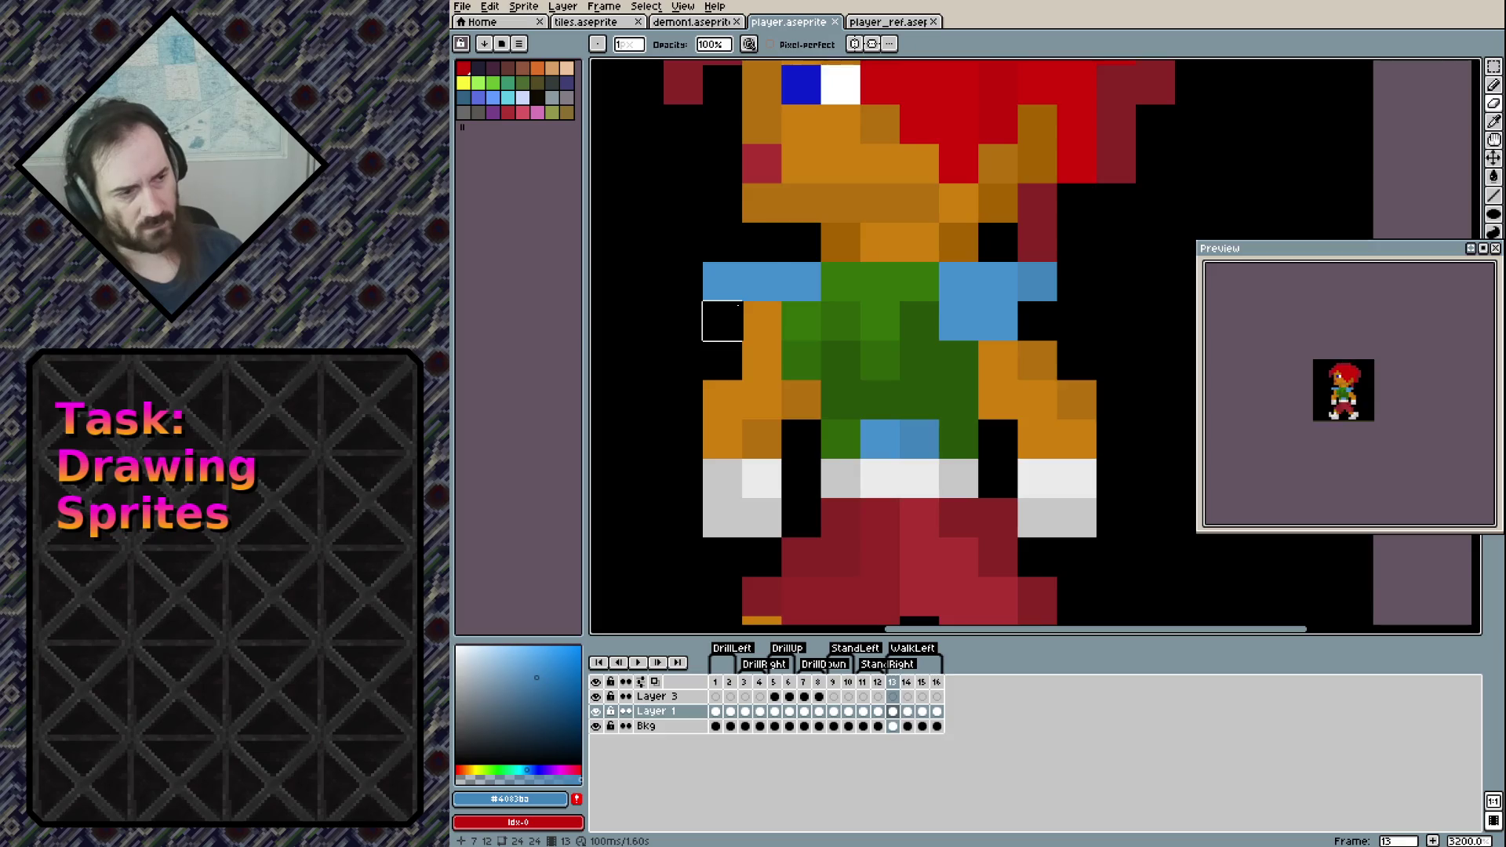
key(period)
key(comma)
key(period)
key(comma)
key(comma)
key(period)
key(period)
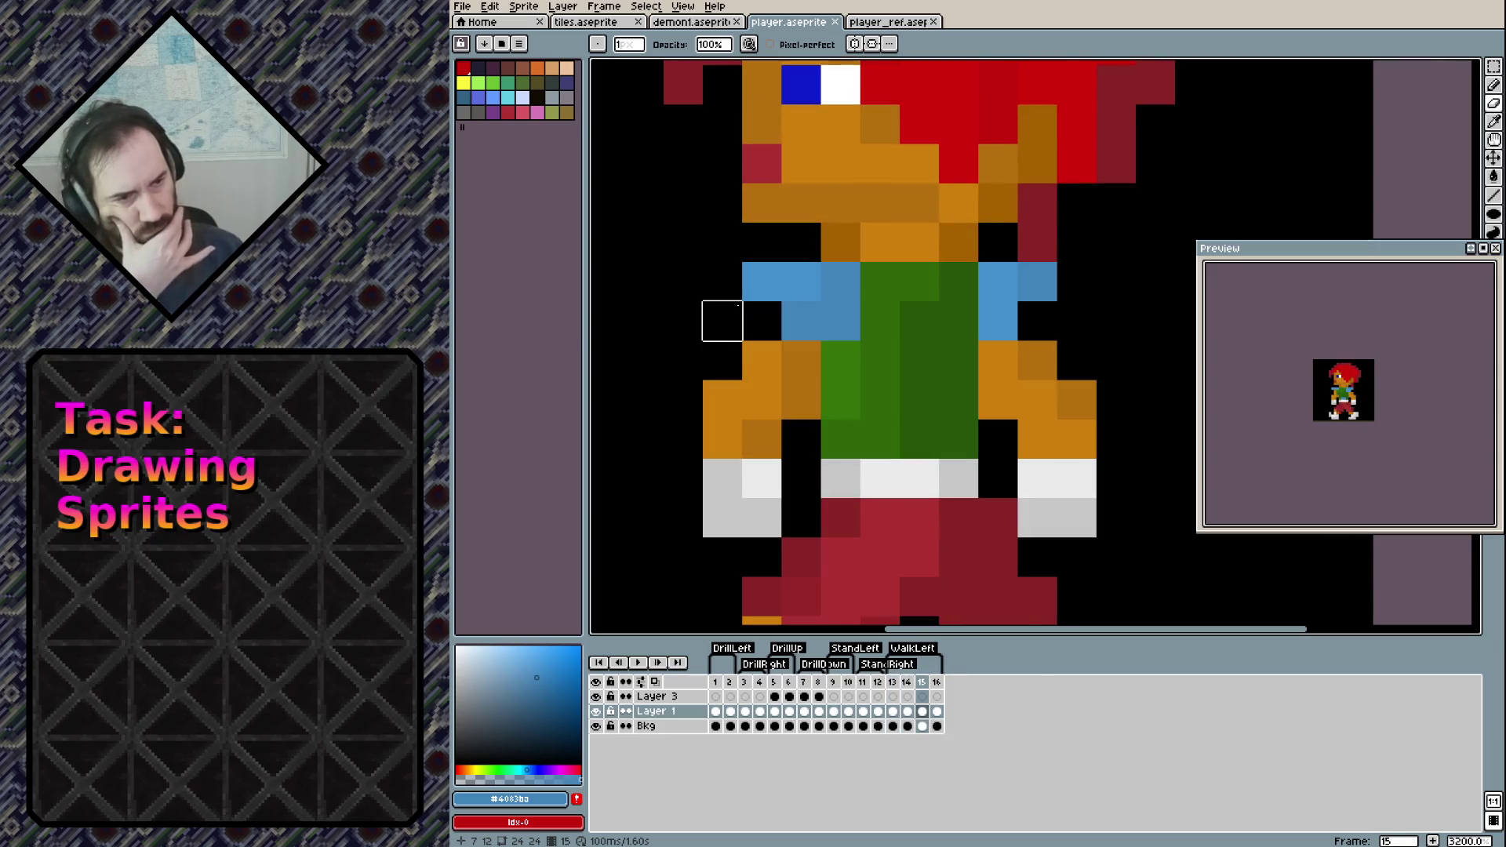
key(comma)
key(comma)
key(period)
key(period)
key(comma)
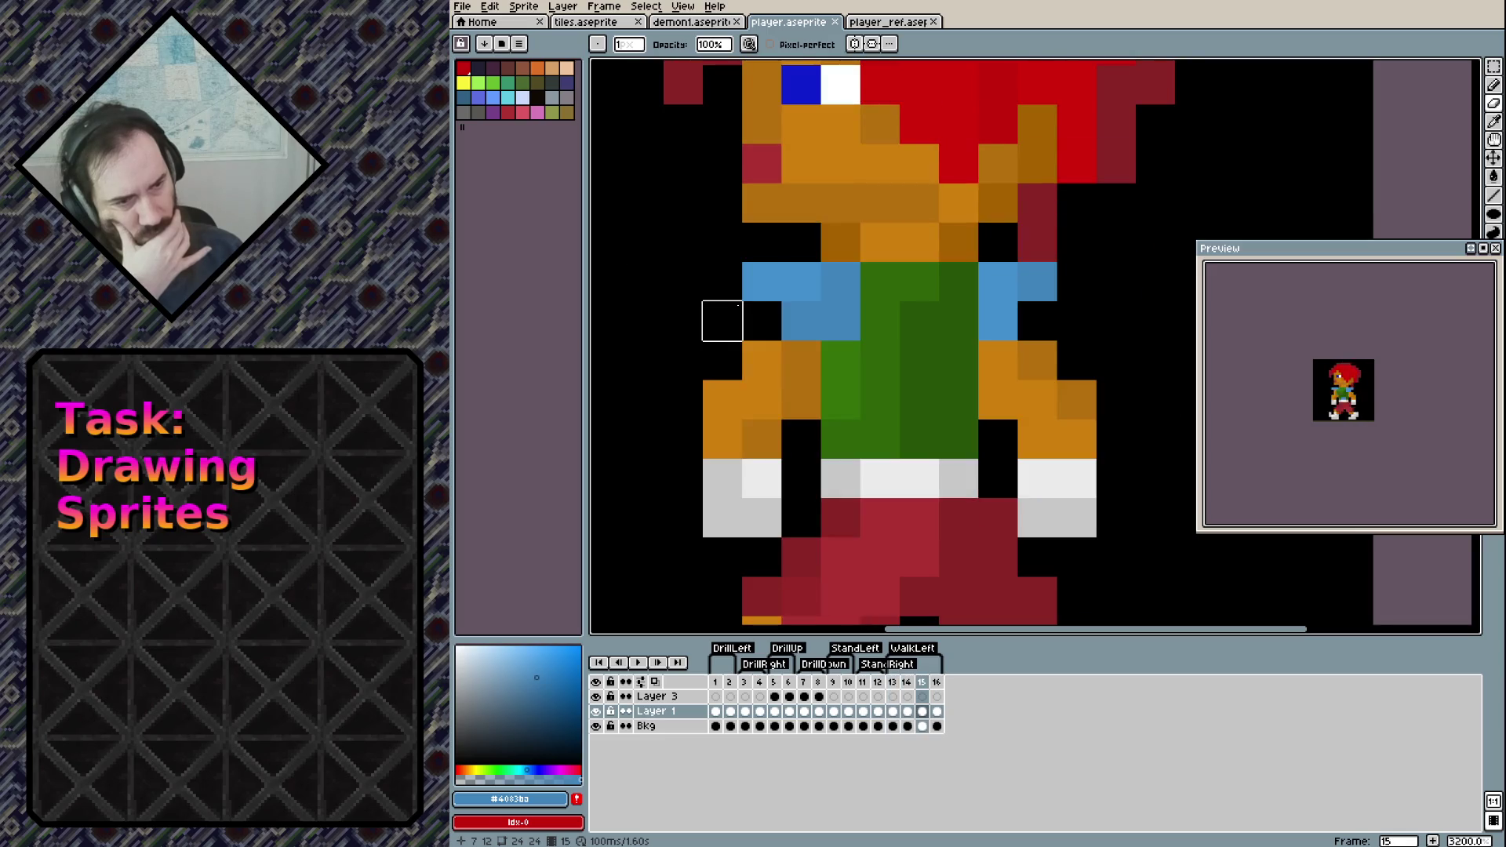
key(period)
key(comma)
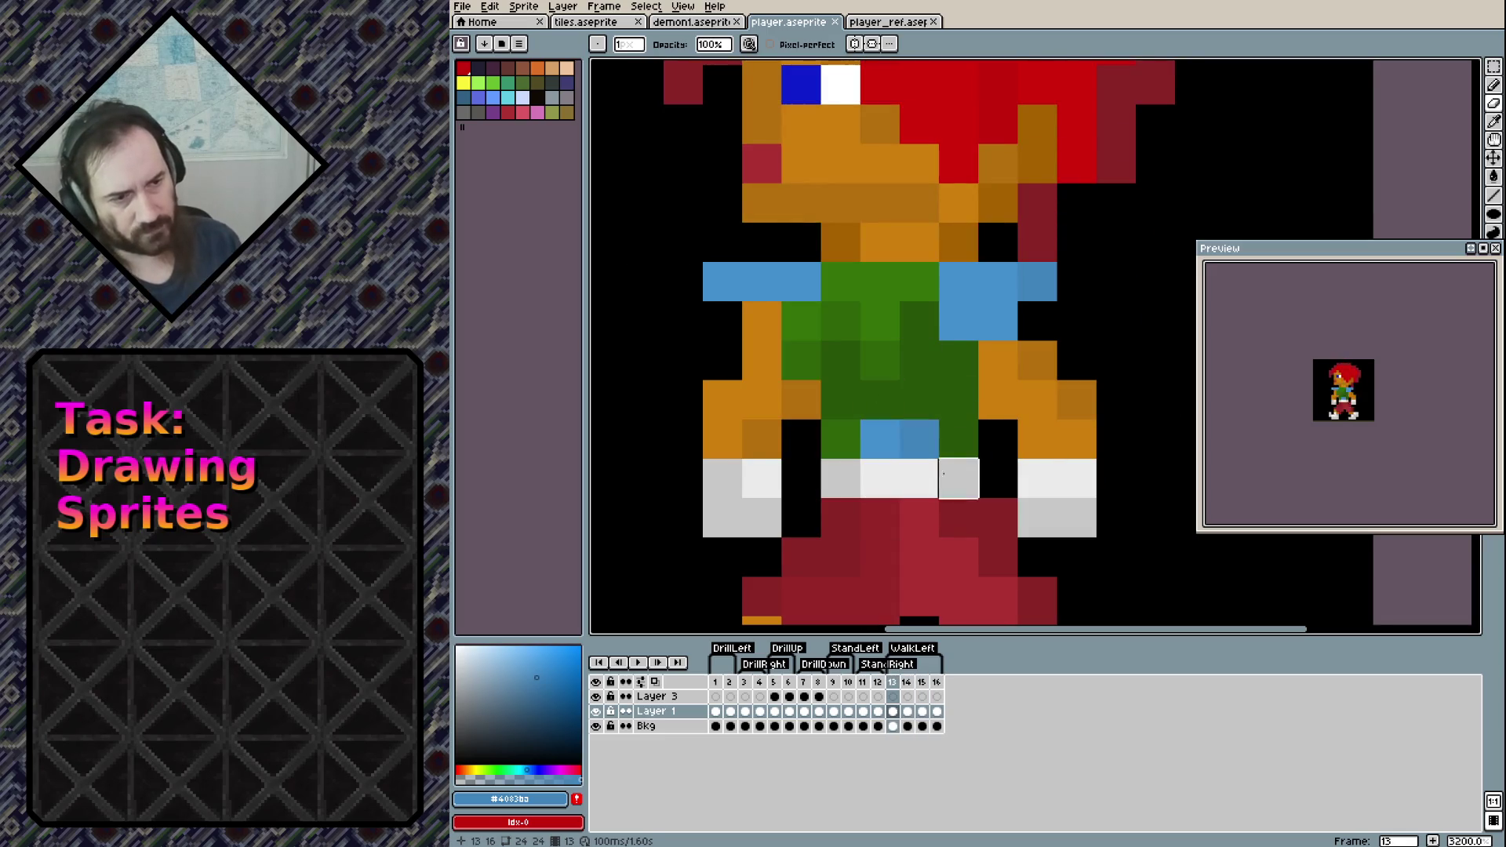
Replace the blue pixel at the shirt's bottom with dark green, compare with frame 15, and save
key(b)
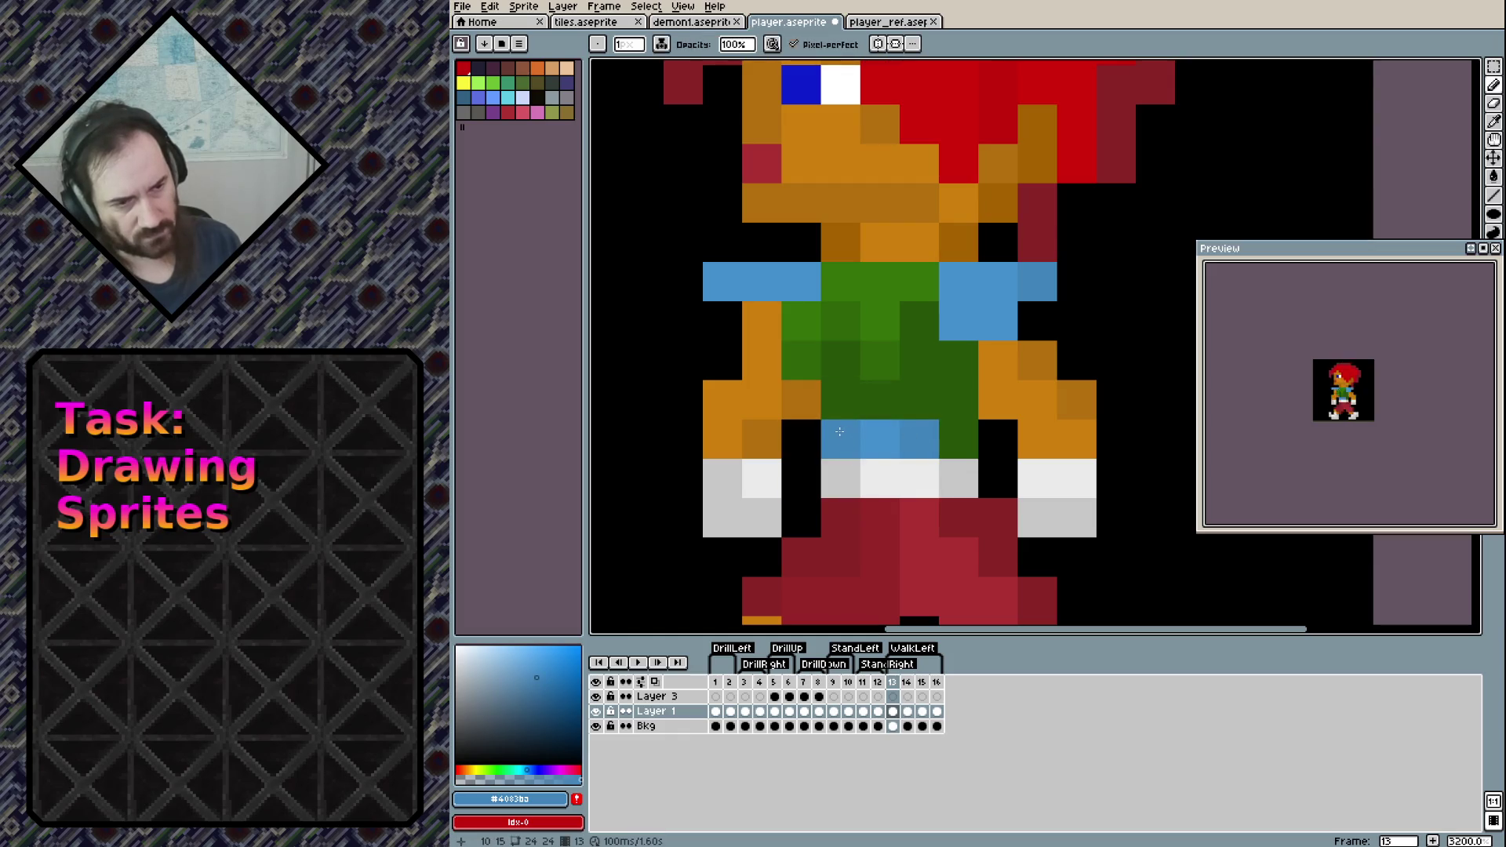
key(e)
click(918, 438)
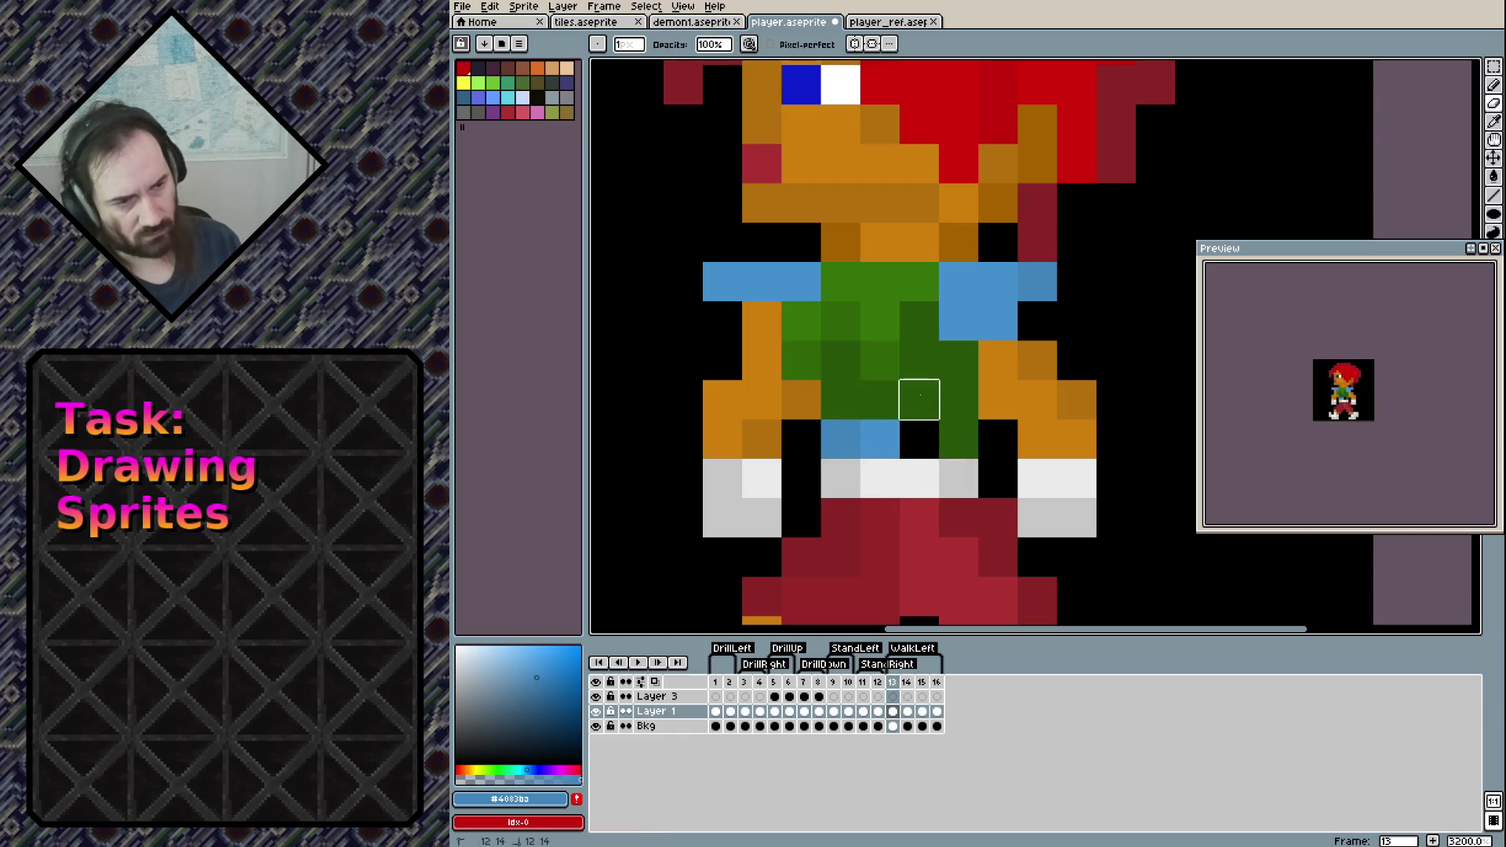
key(b)
alt+click(918, 400)
click(920, 439)
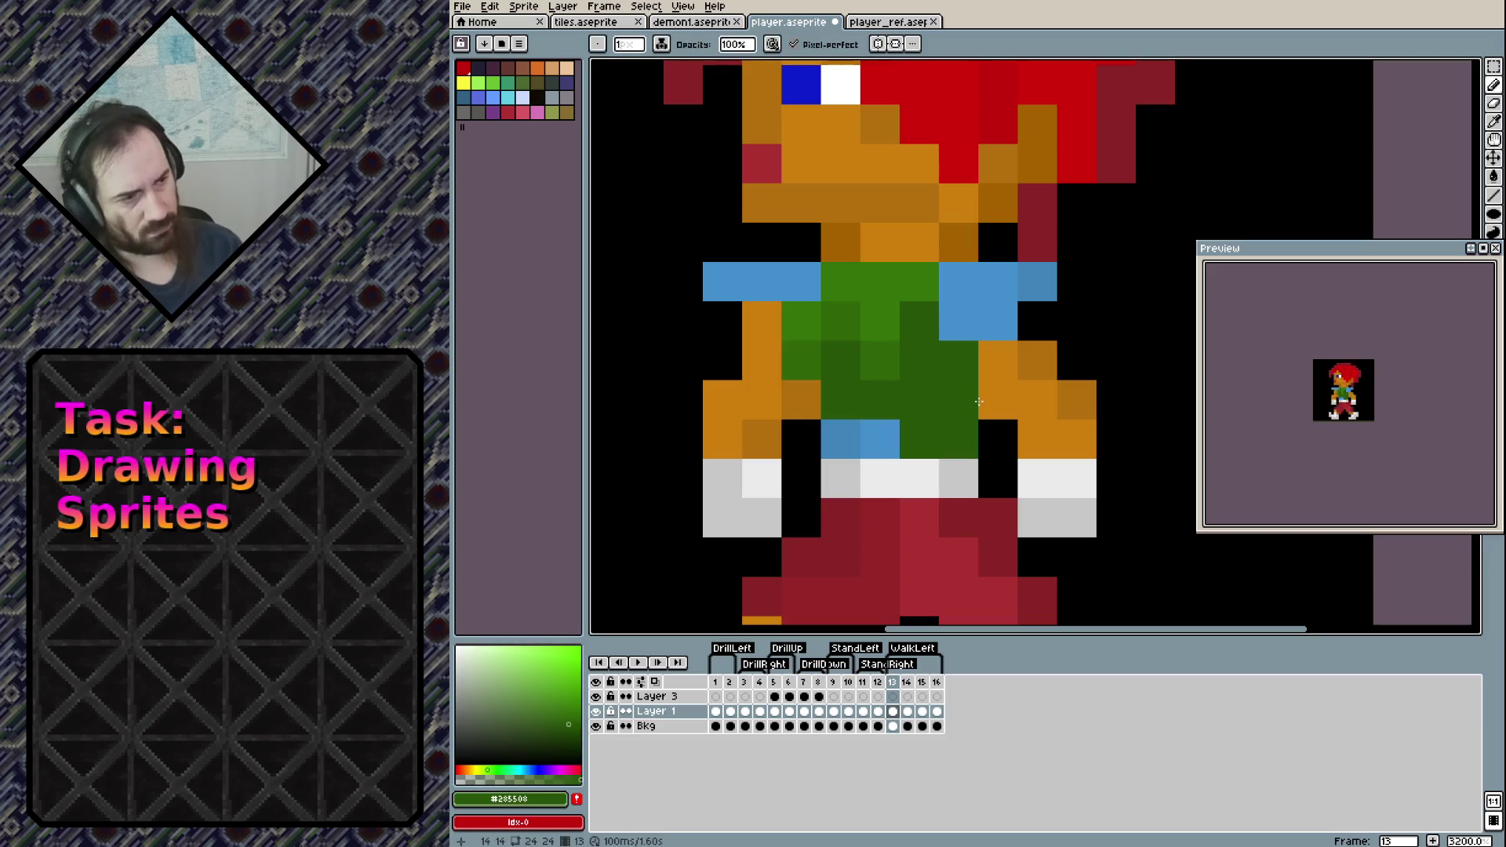
key(Right)
key(Right)
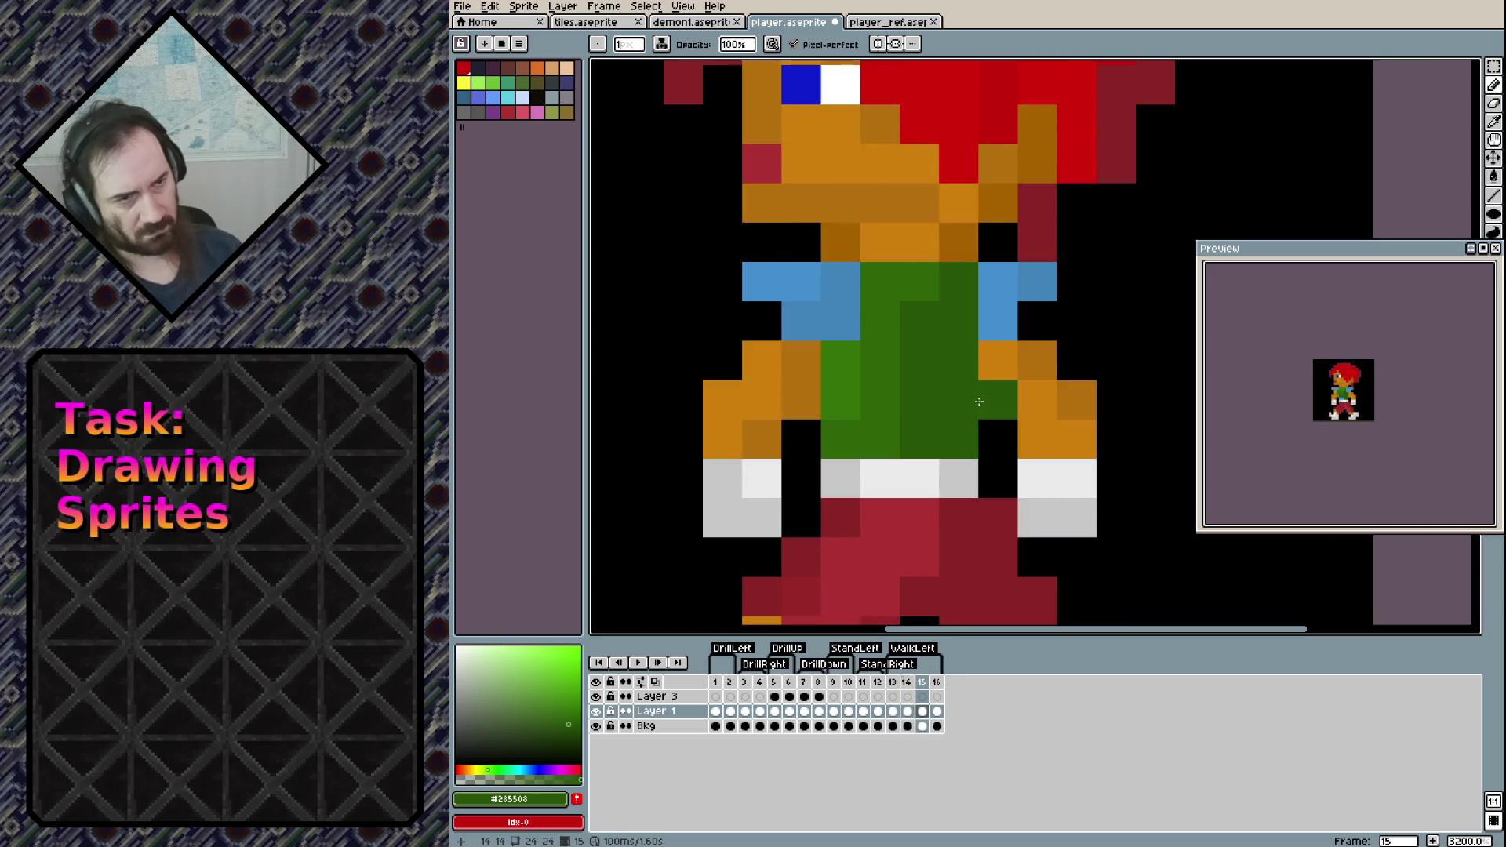
key(Left)
key(Left)
key(ctrl+s)
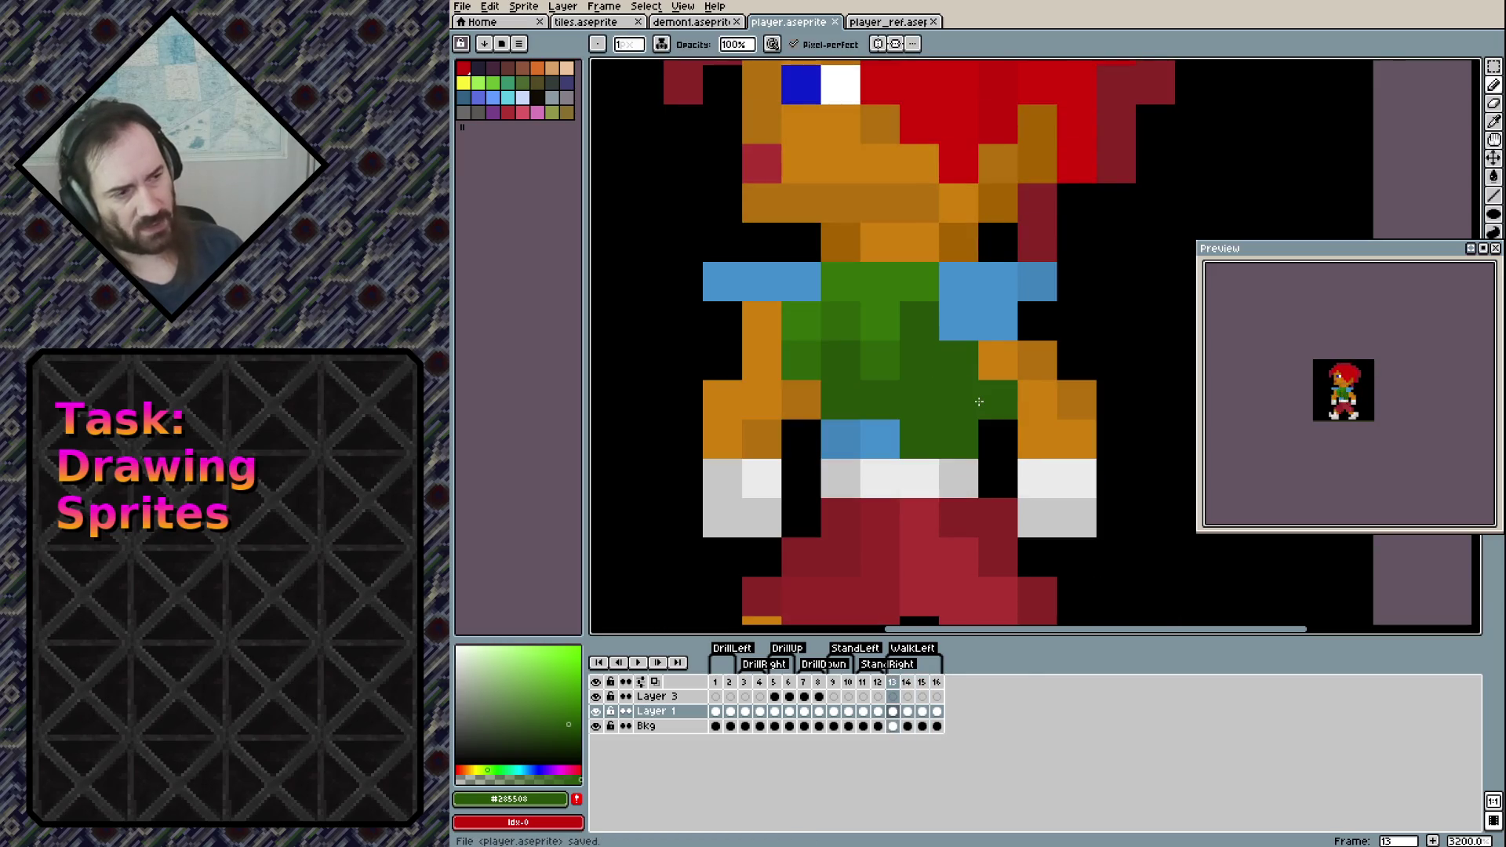
In frame 13, turn a right-side shirt pixel orange and add a dark-green neck pixel
right_click(979, 402)
mouse_move(904, 435)
mouse_down()
mouse_move(935, 215)
mouse_move(970, 568)
mouse_up()
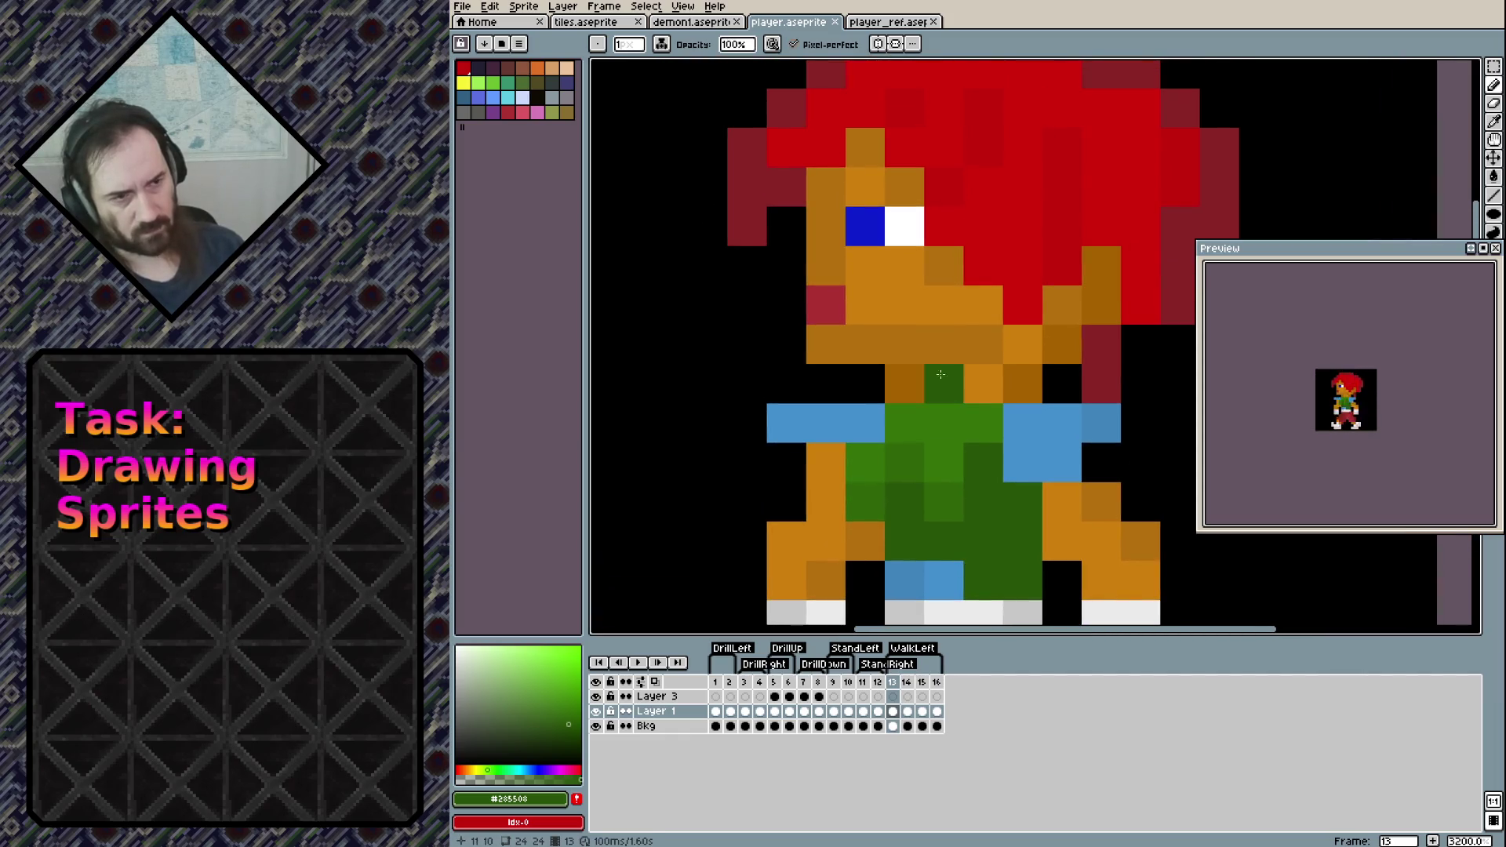
click(913, 307)
Shift the dark-green neck pixel one lower, restoring the first to orange, then play the walk cycle
right_click(922, 294)
click(932, 339)
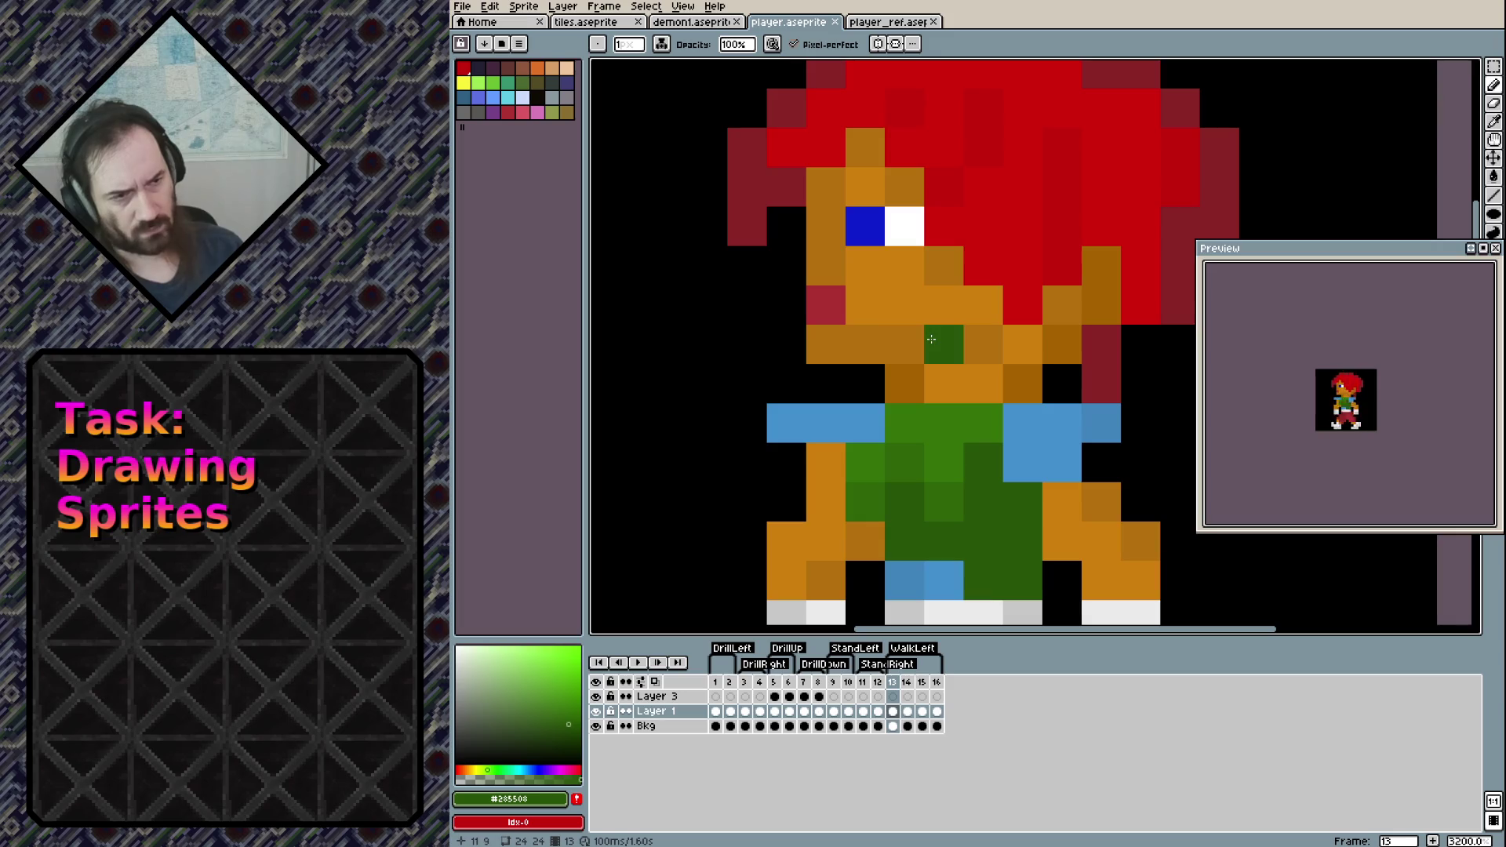
key(Return)
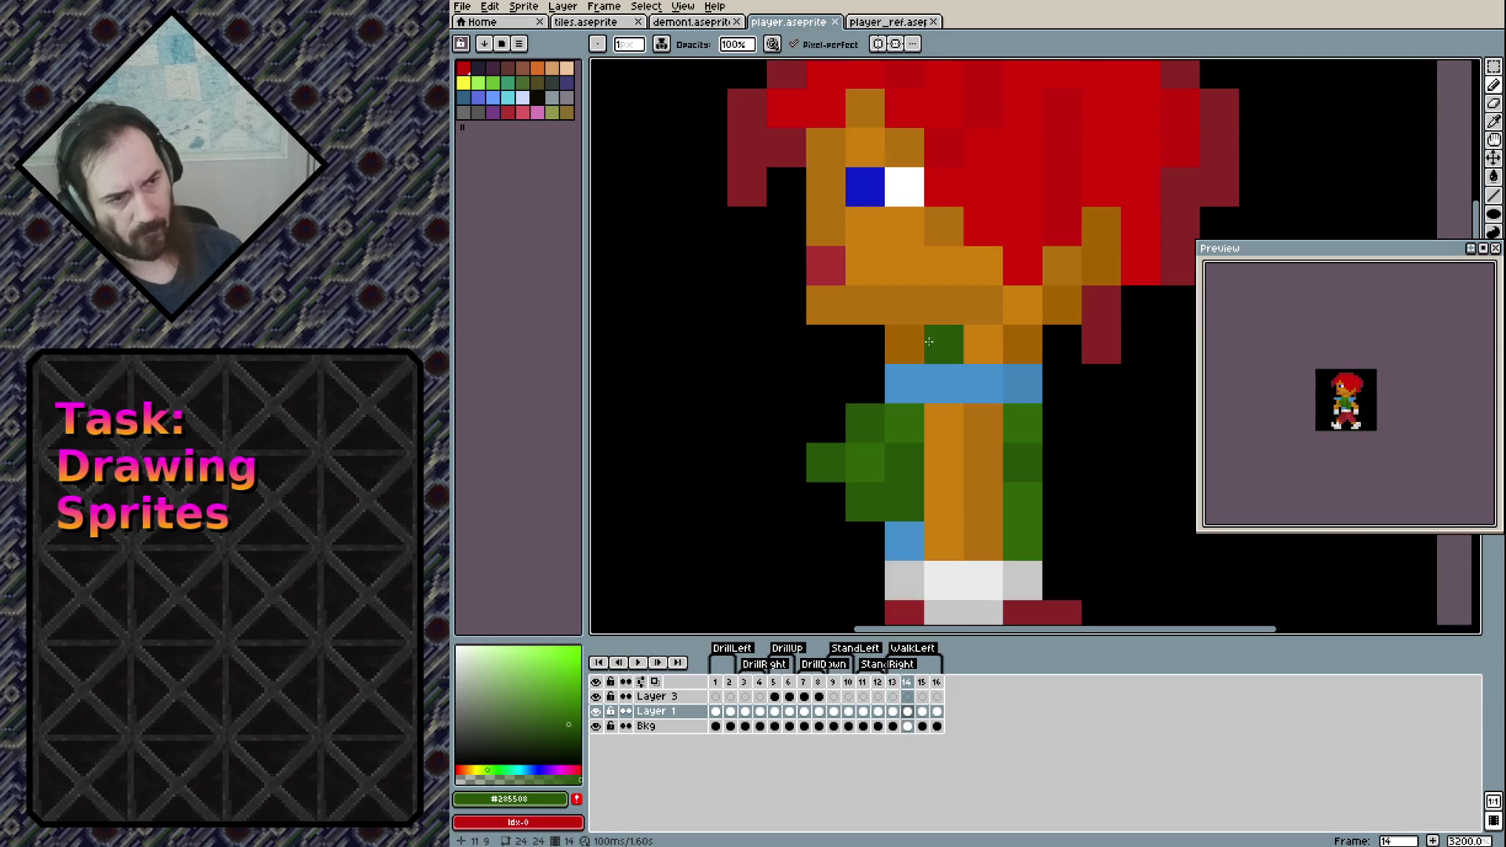
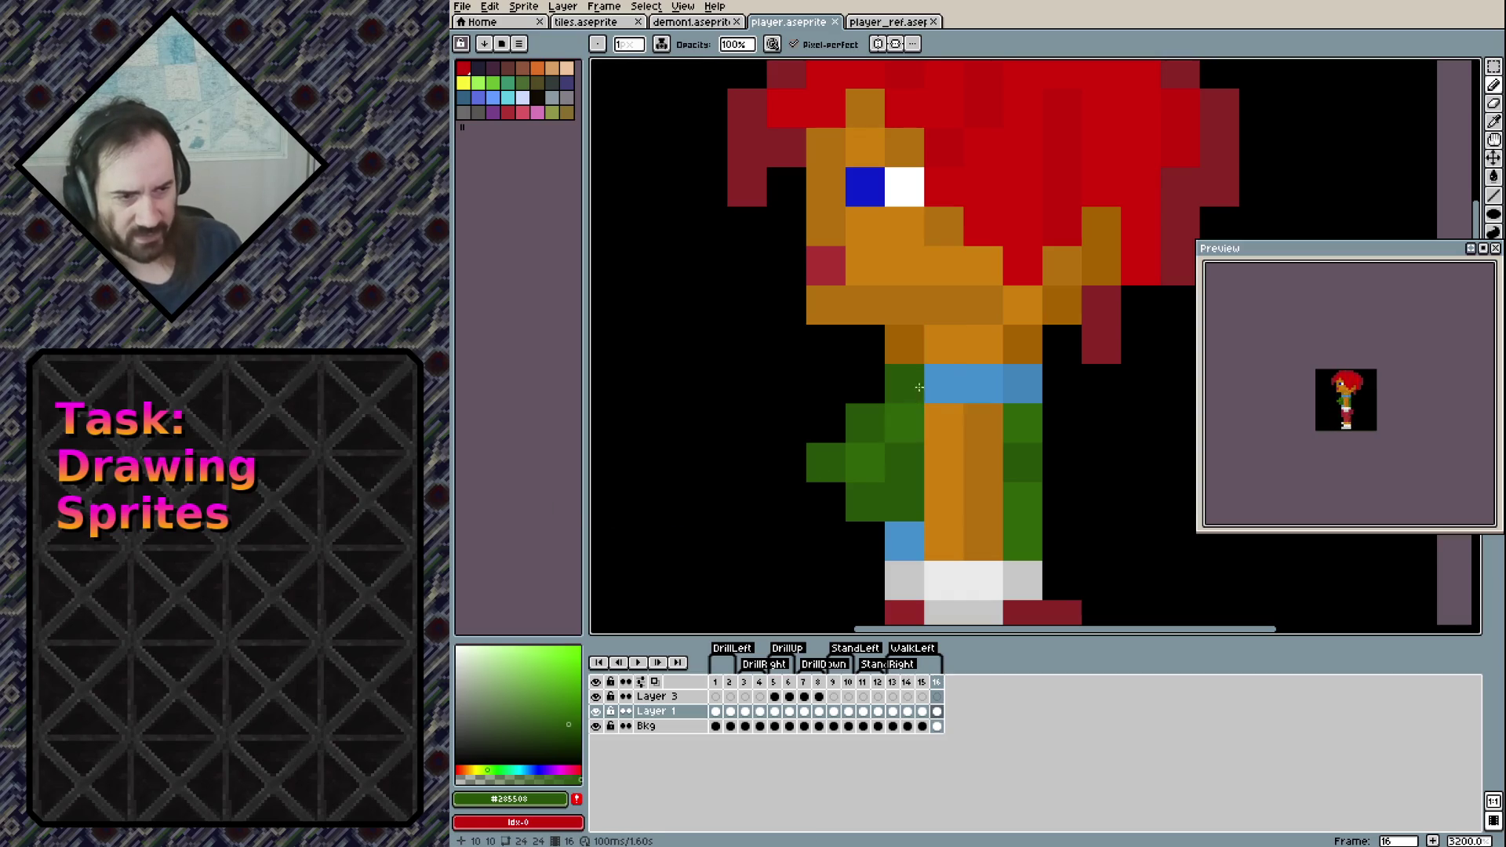
Recolour the two green pixels beside the shorts with the shorts' blue and save player.aseprite
alt+click(918, 388)
click(906, 423)
click(1022, 423)
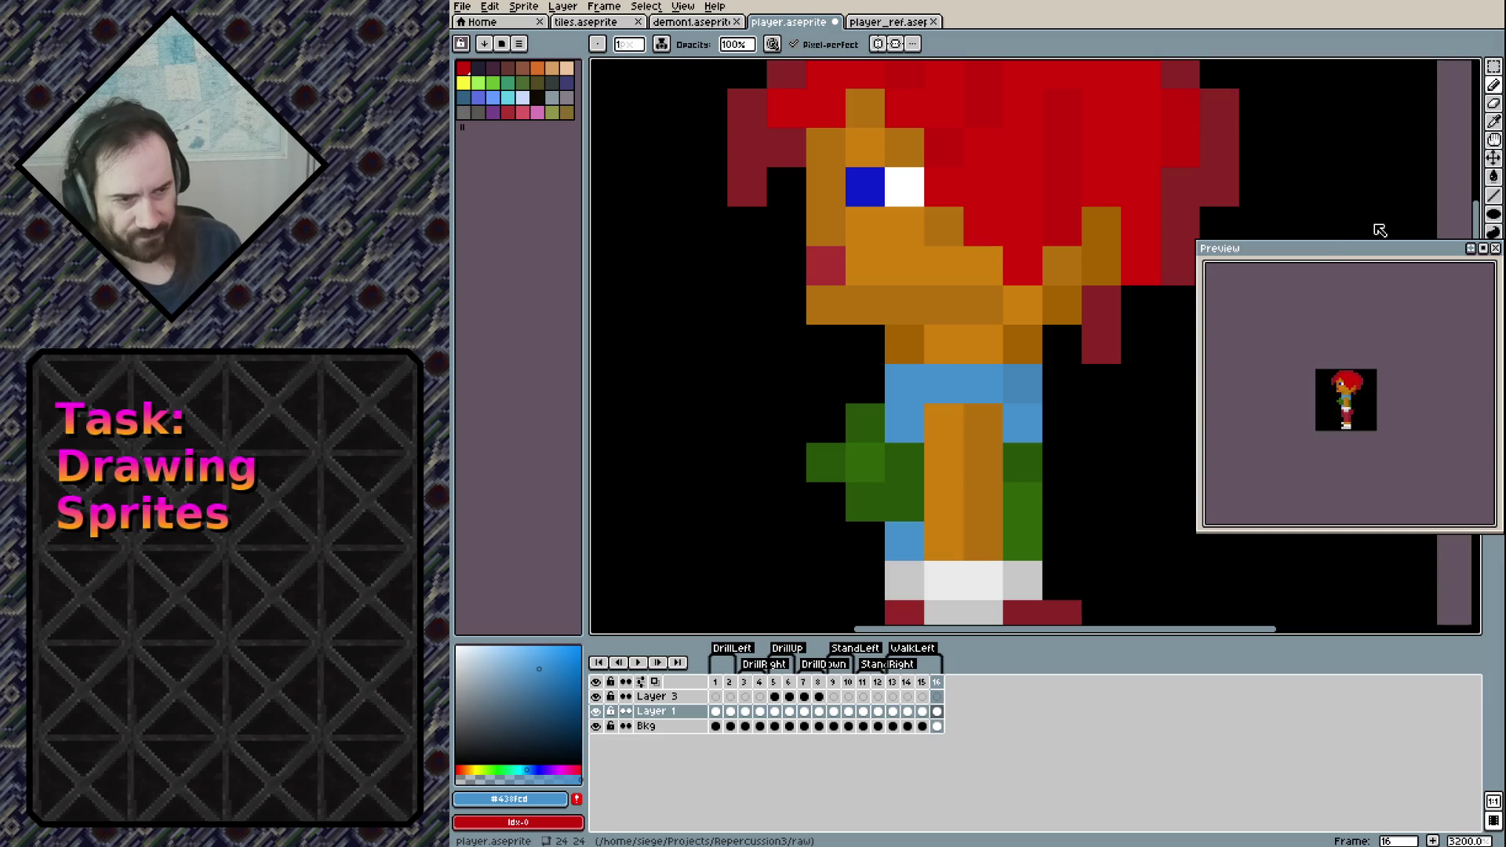
key(ctrl+s)
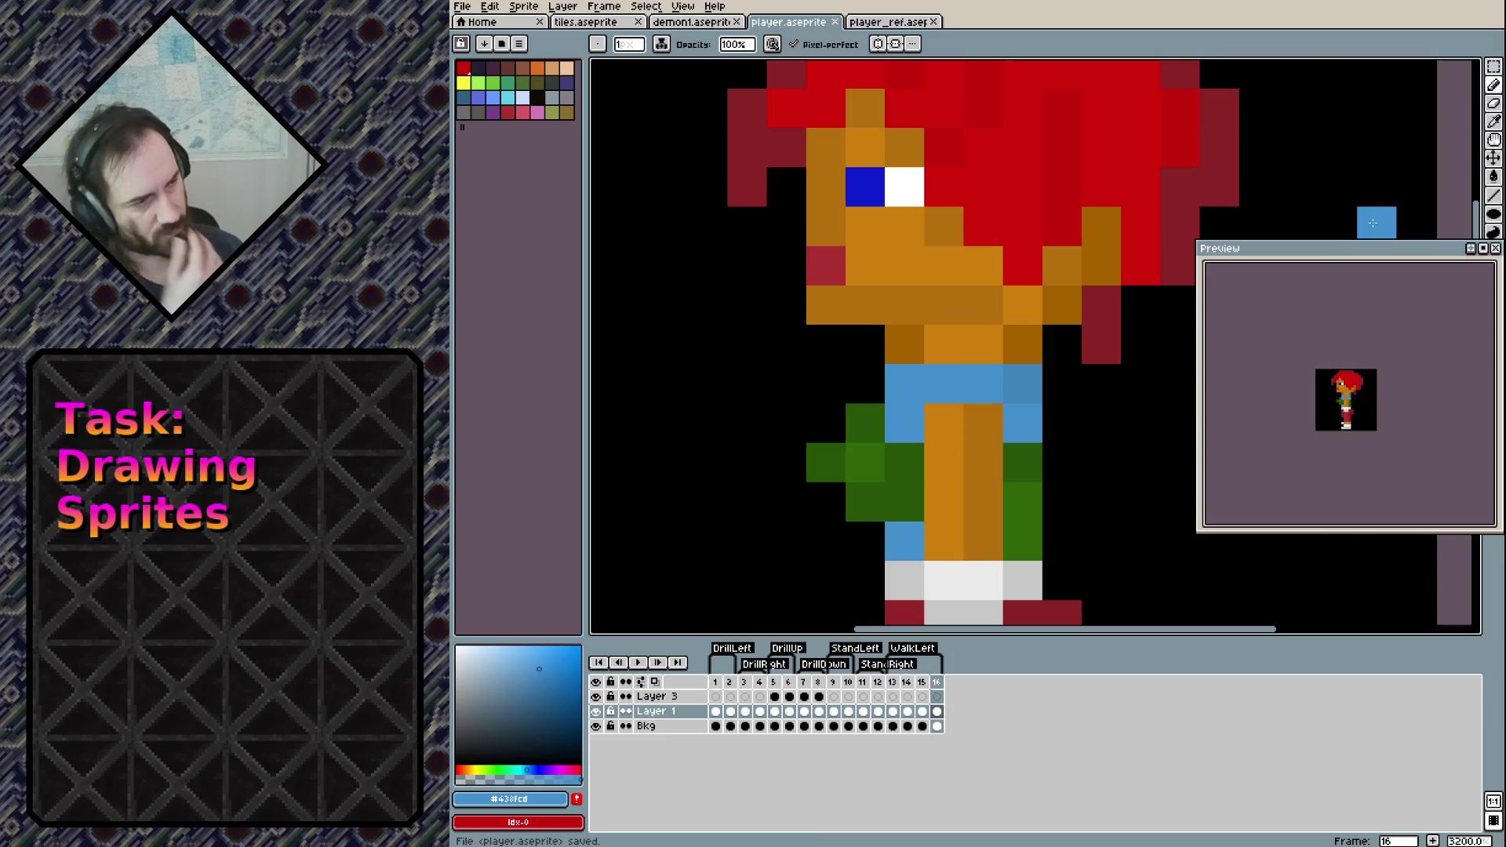
Glance at the demon1 sprite and the player reference art, then return to the player sprite
click(690, 21)
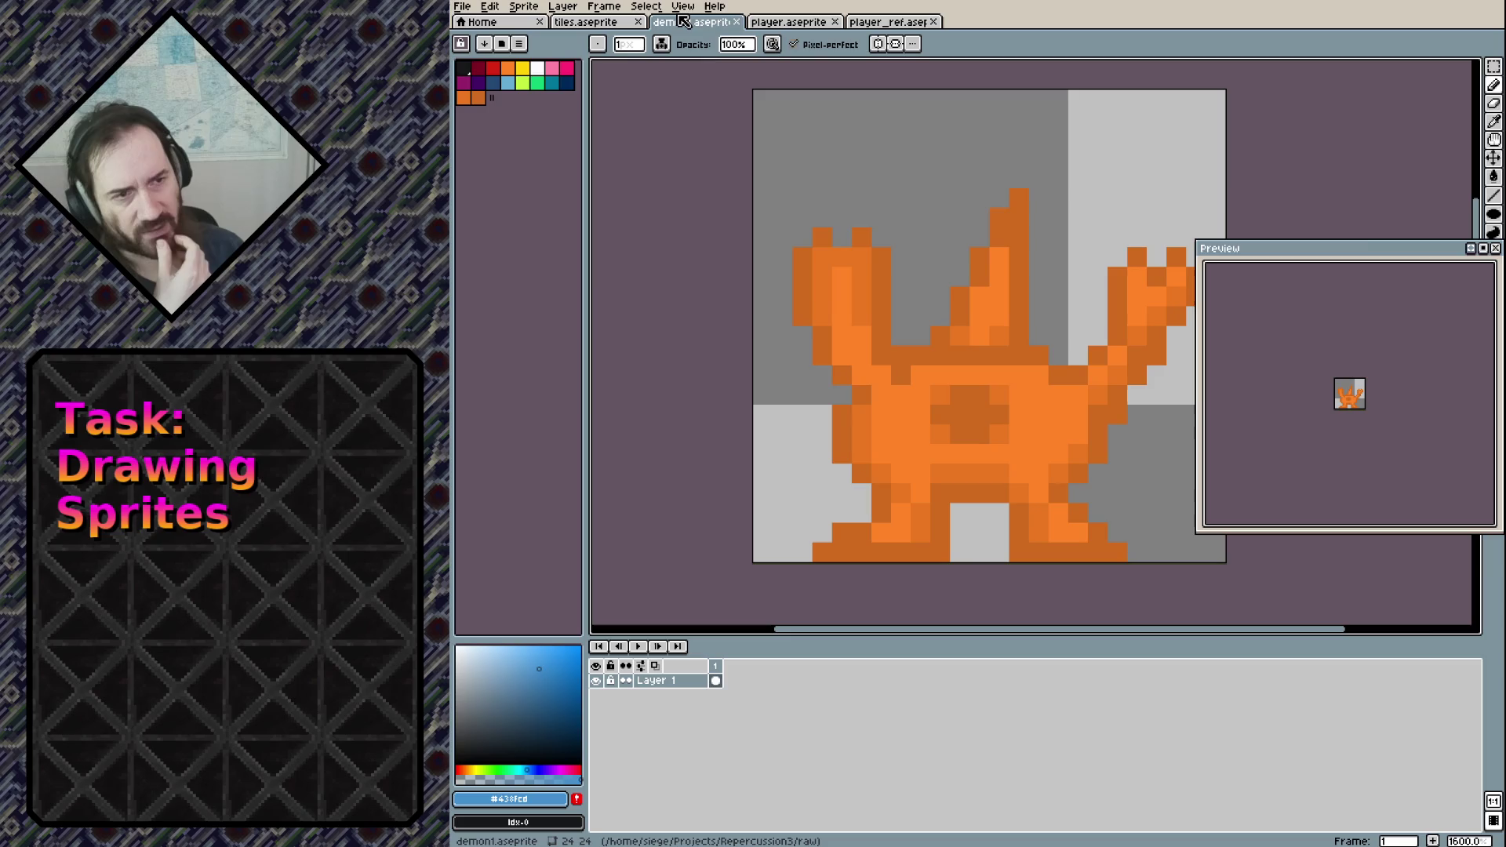
click(887, 22)
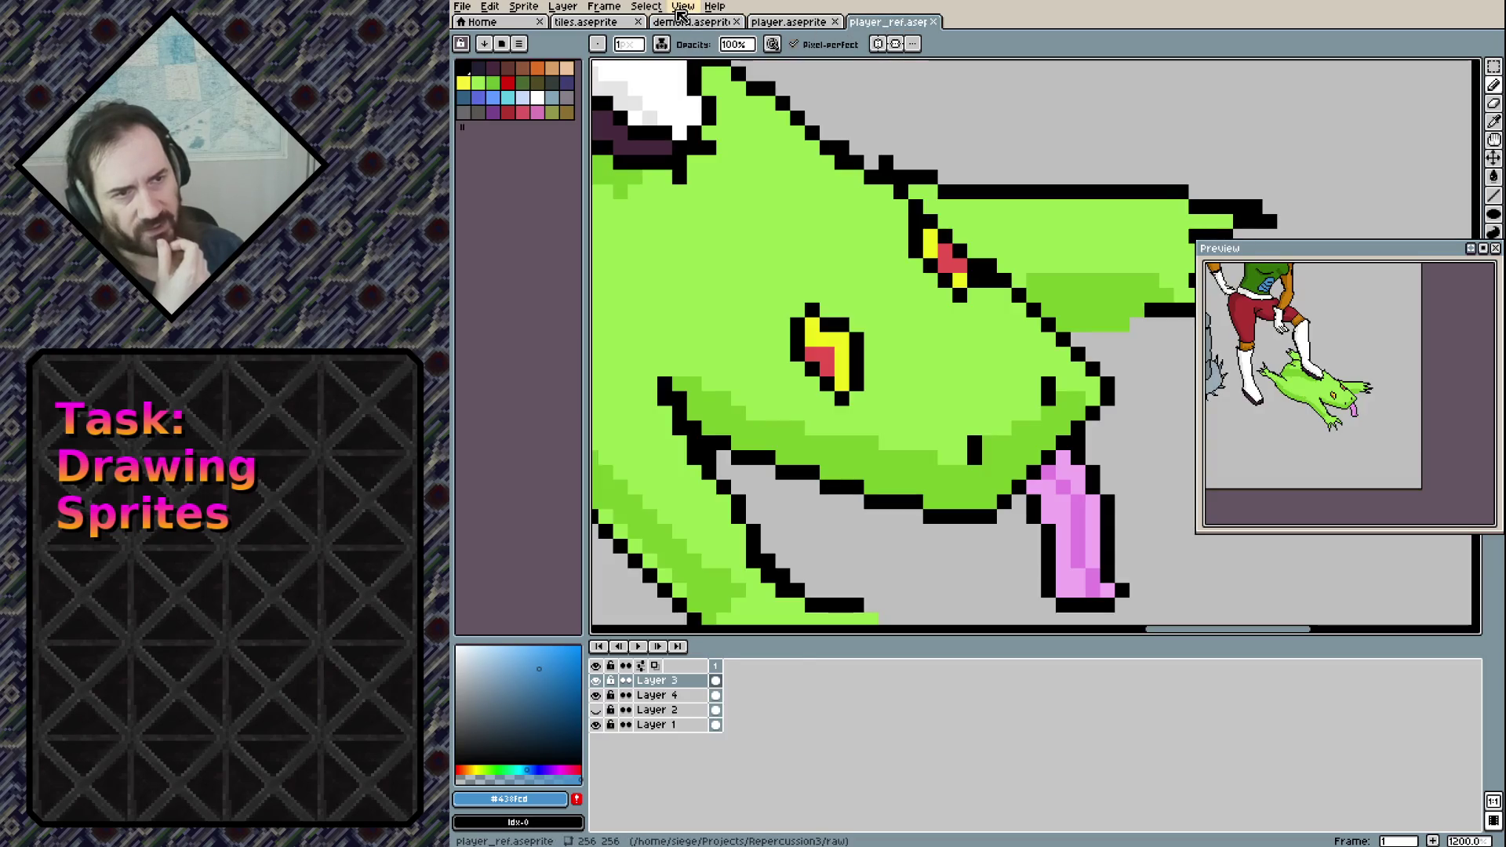
click(744, 19)
Check the view and preview playback options, then paint a light-blue pixel beside the face
click(683, 7)
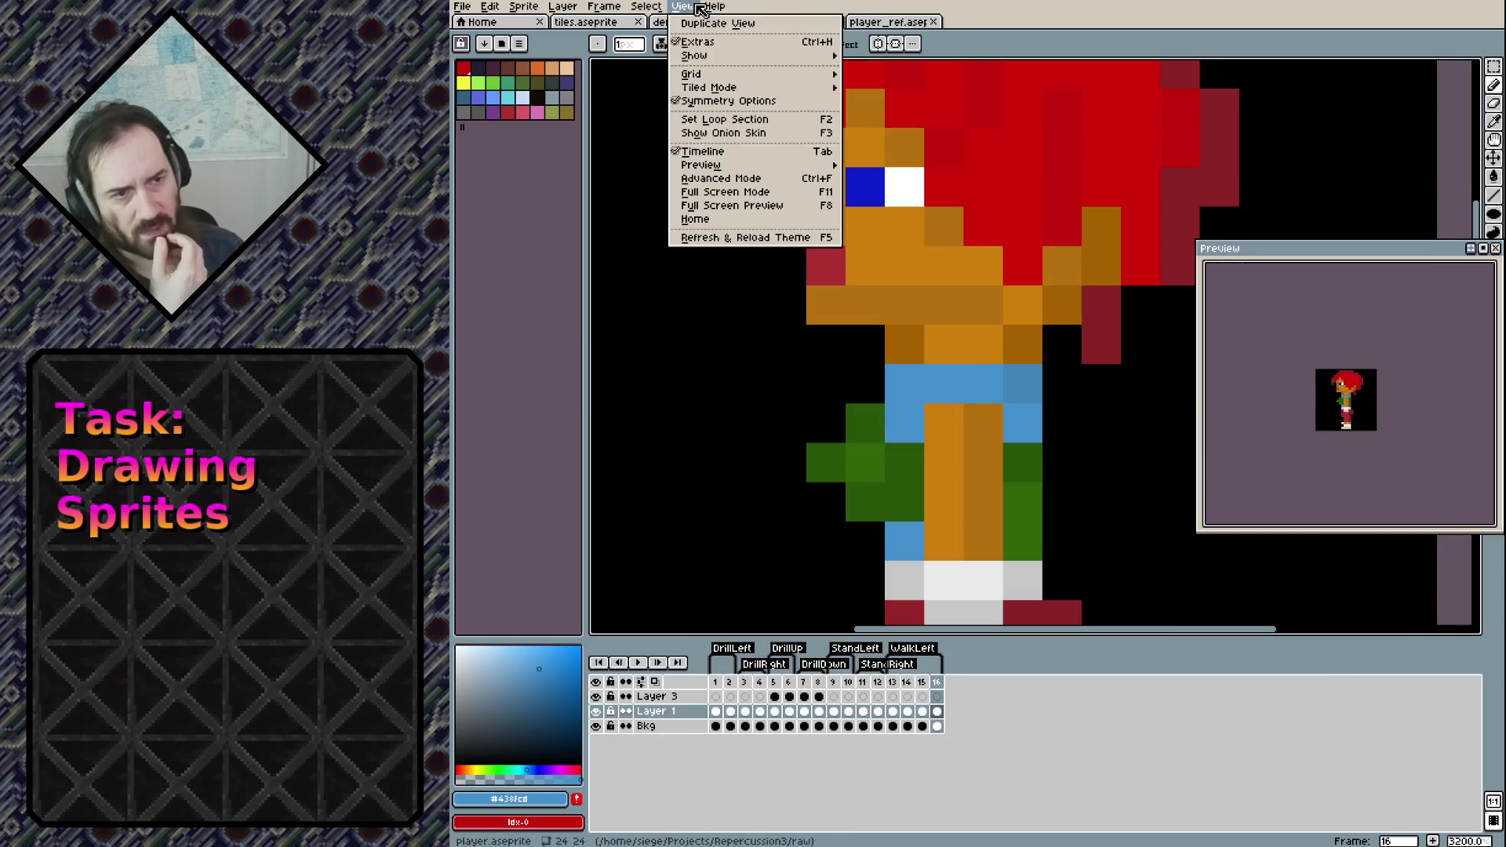
mouse_move(768, 163)
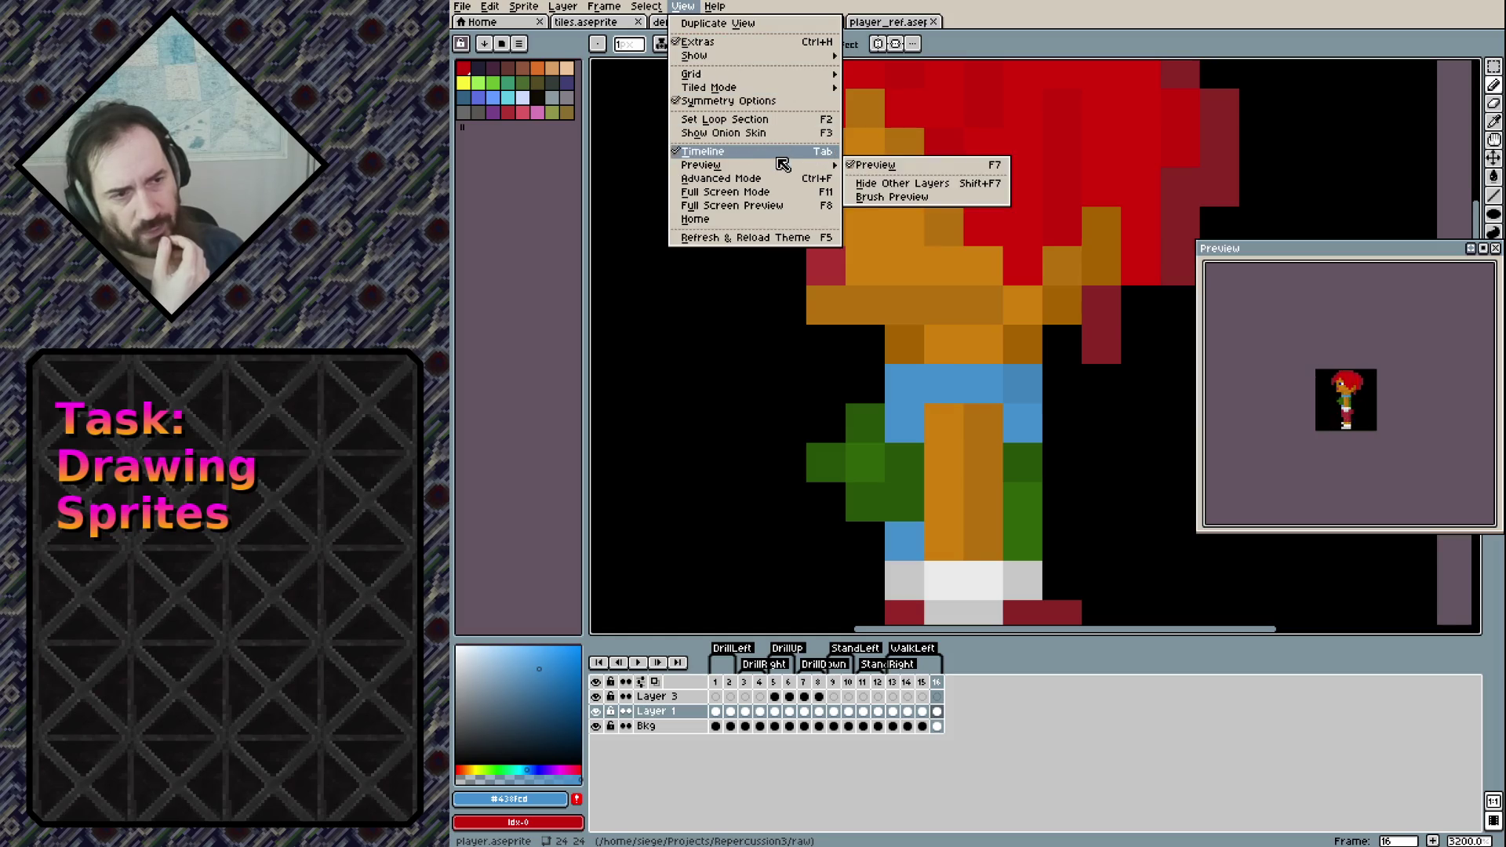
click(1490, 320)
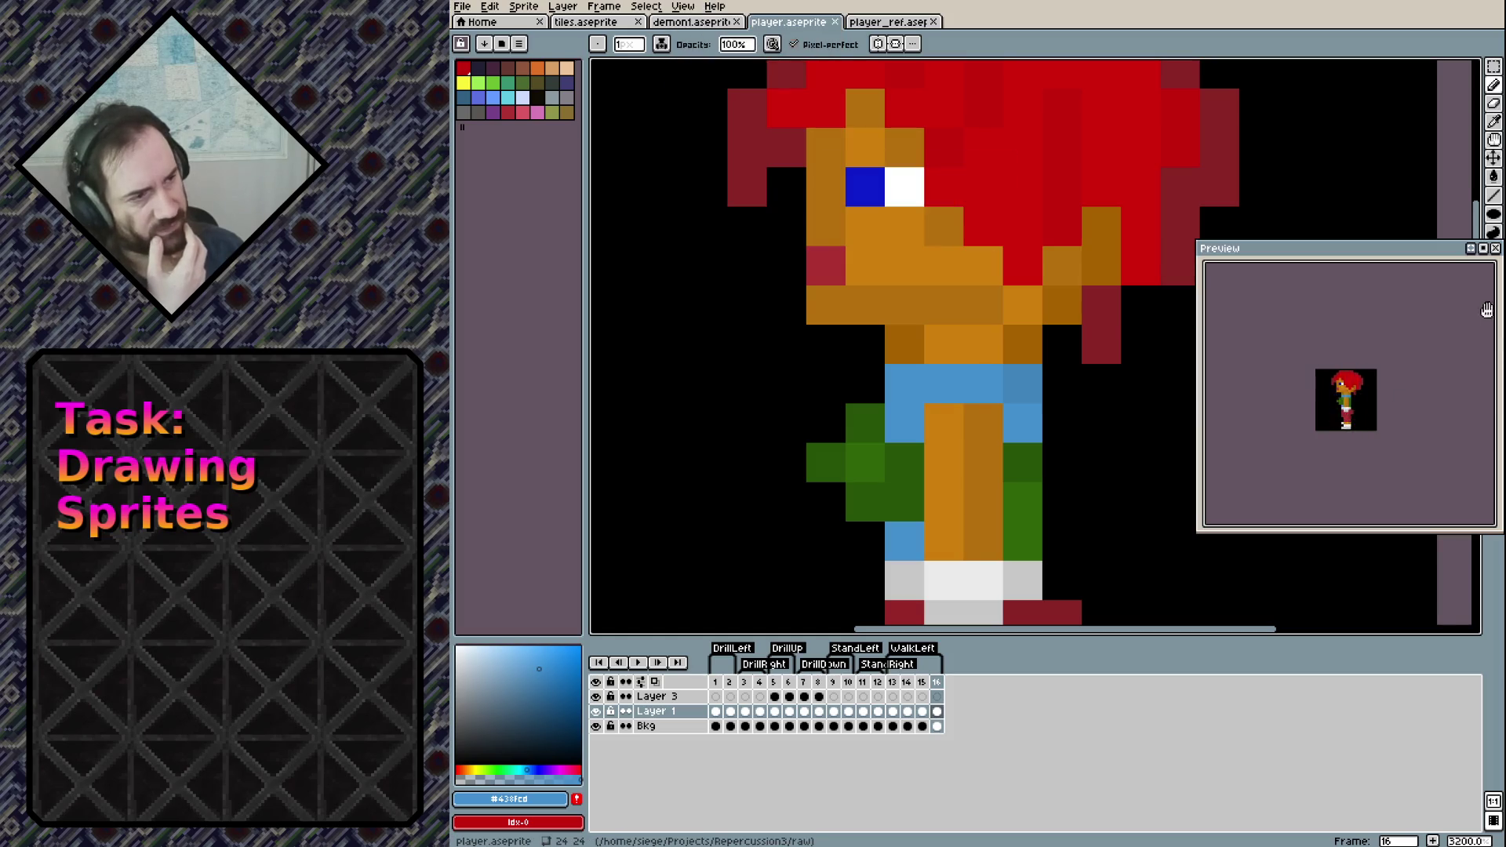
click(1484, 250)
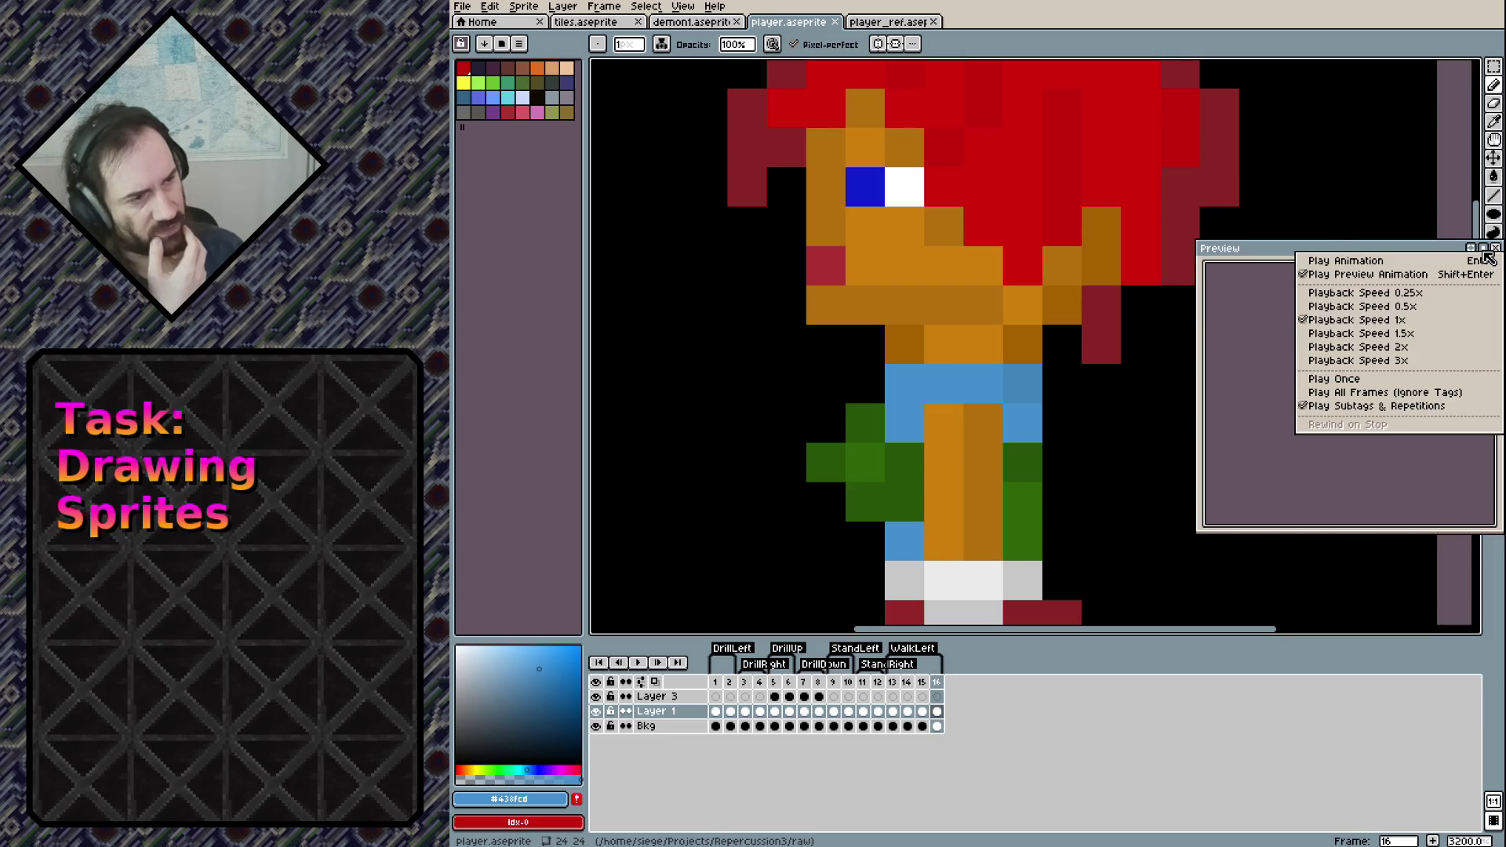
click(1444, 314)
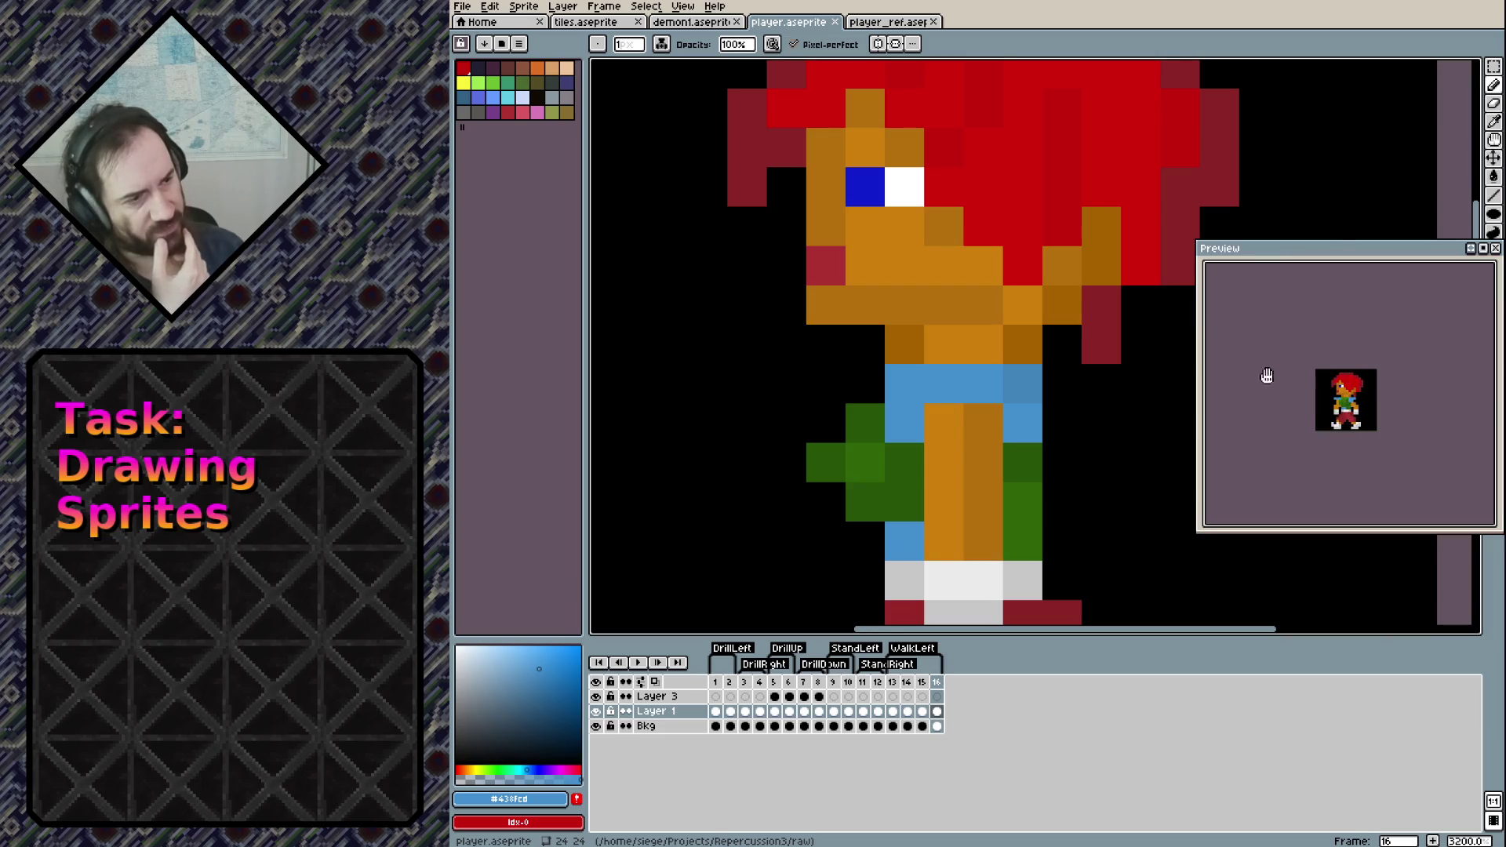
click(993, 212)
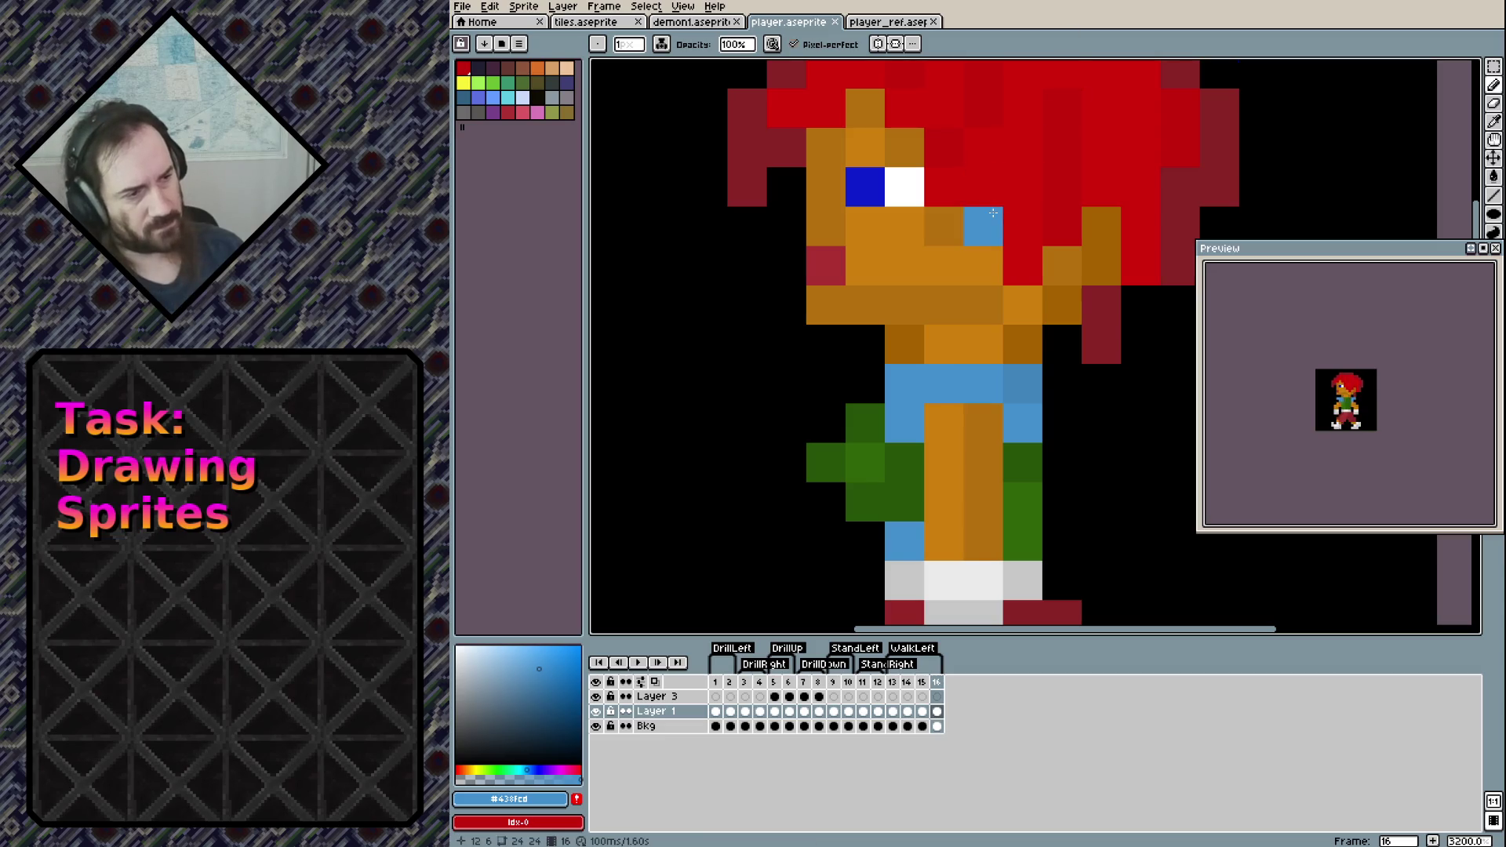
Save, then move the stray light-blue face pixel lower on the face
key(ctrl+s)
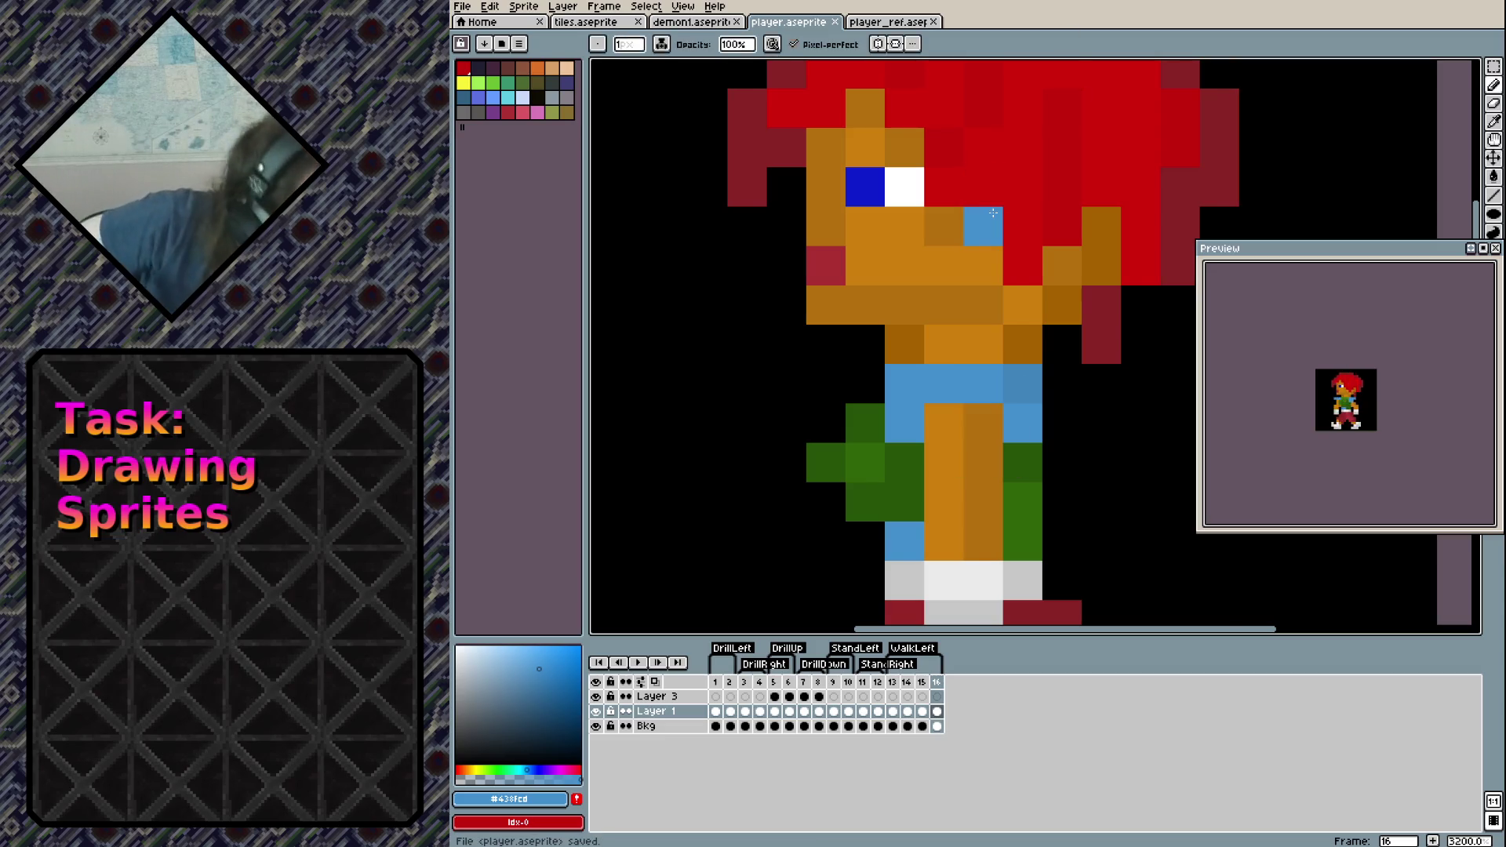
key(ctrl+z)
click(908, 314)
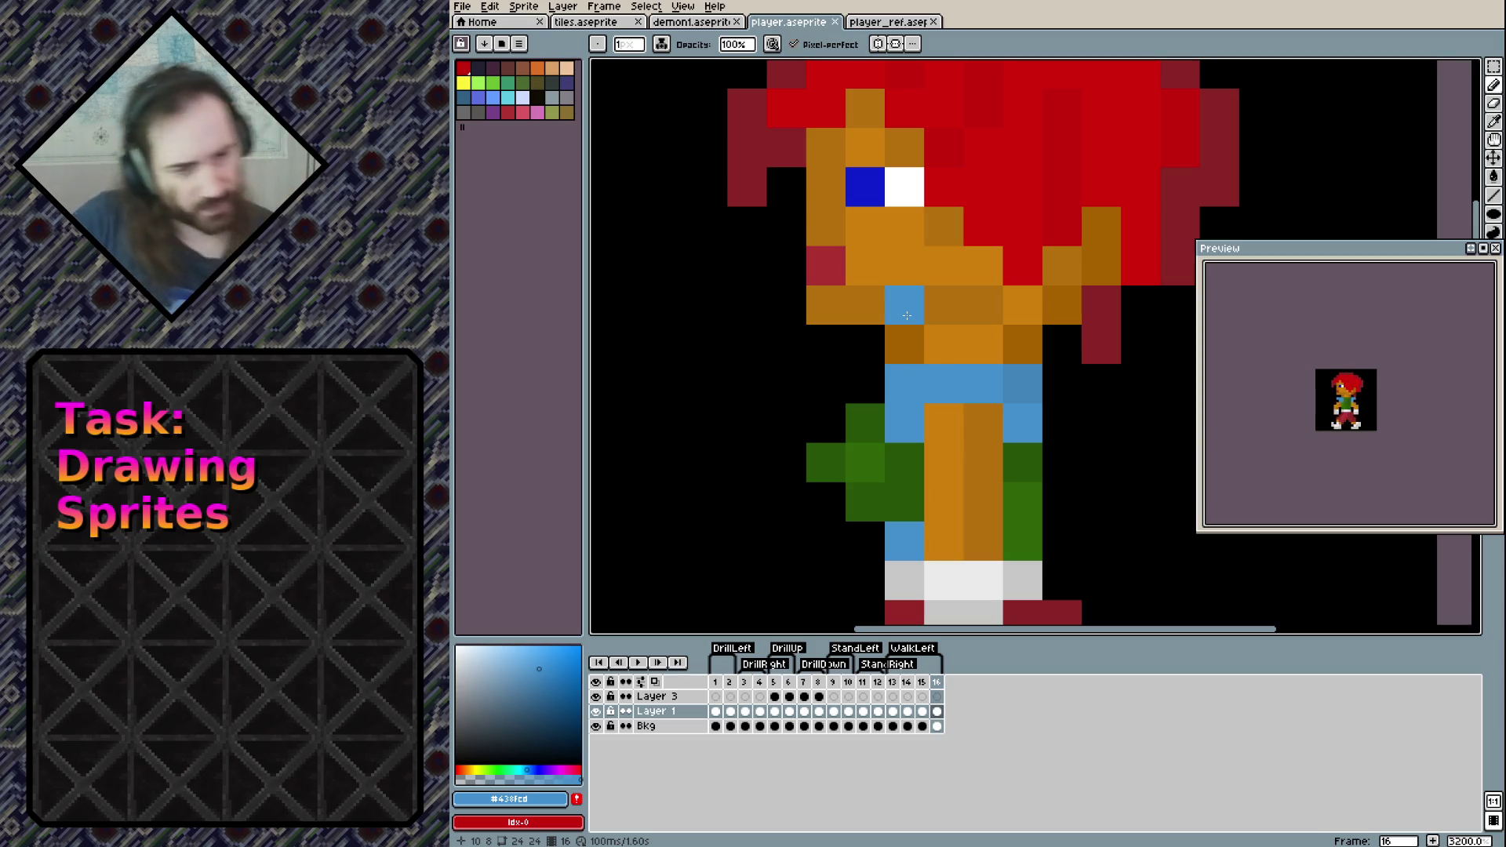
Erase the light-grey pixel beside the foot in the side-view frame and save
scroll(953, 333, down, 4)
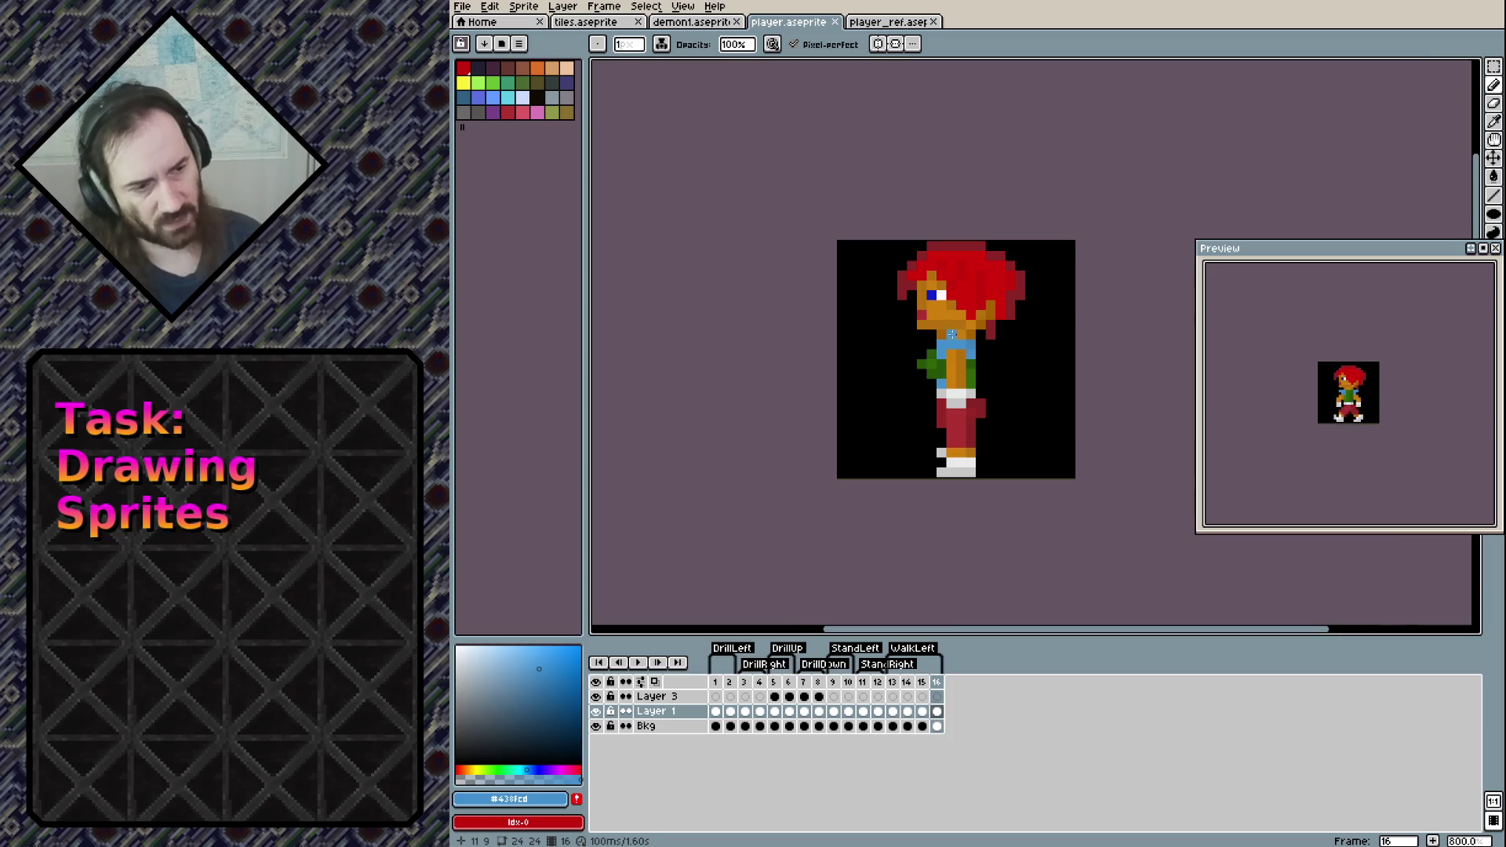
scroll(951, 333, up, 3)
scroll(902, 258, down, 2)
key(e)
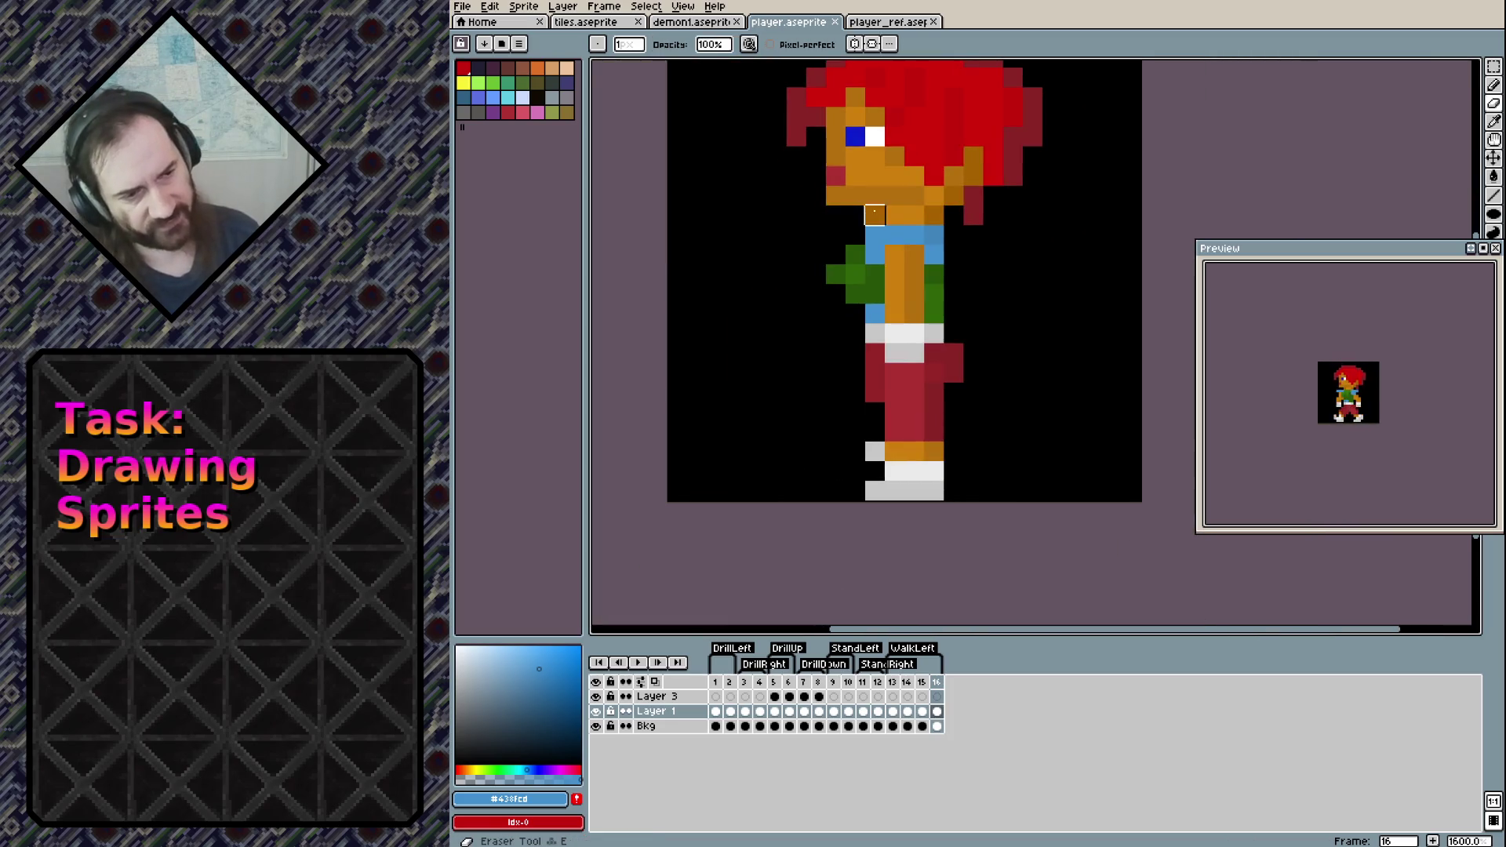
click(875, 452)
key(ctrl+s)
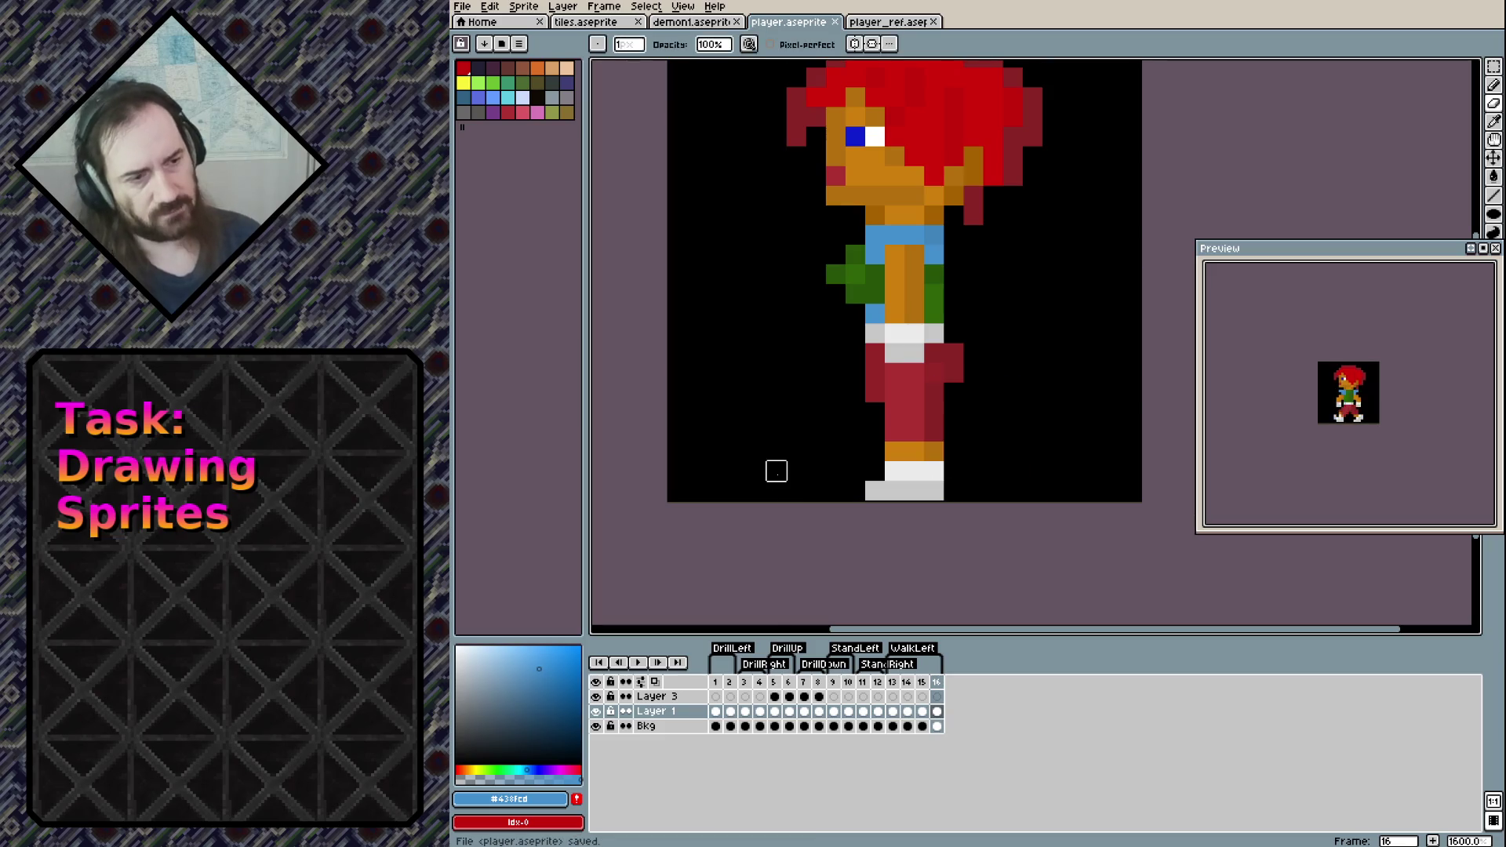
Erase the same grey foot pixel in the previous frame, save, and play the animation to review
key(Left)
key(Left)
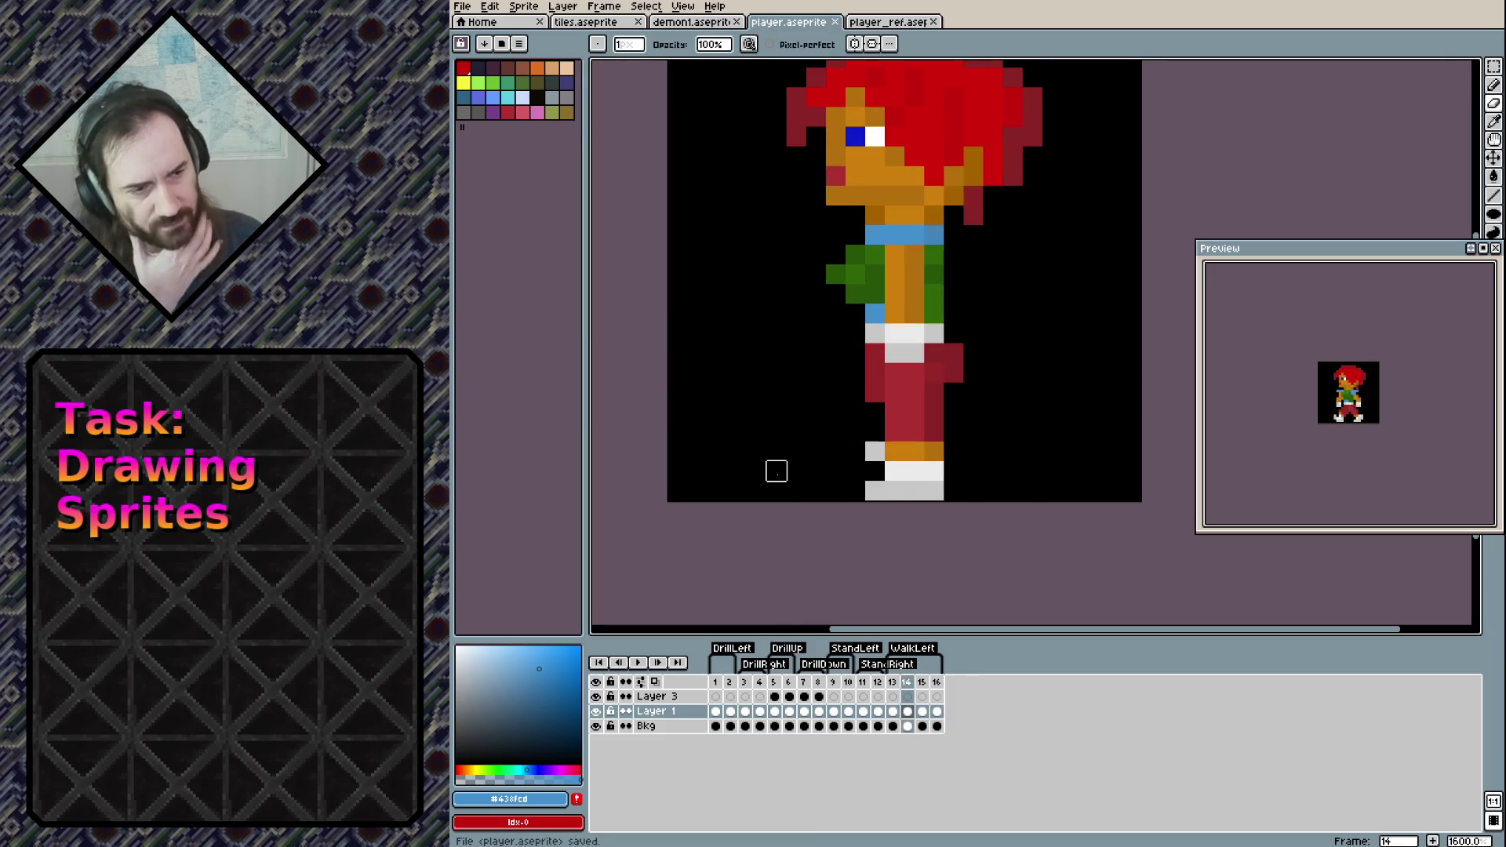
click(874, 451)
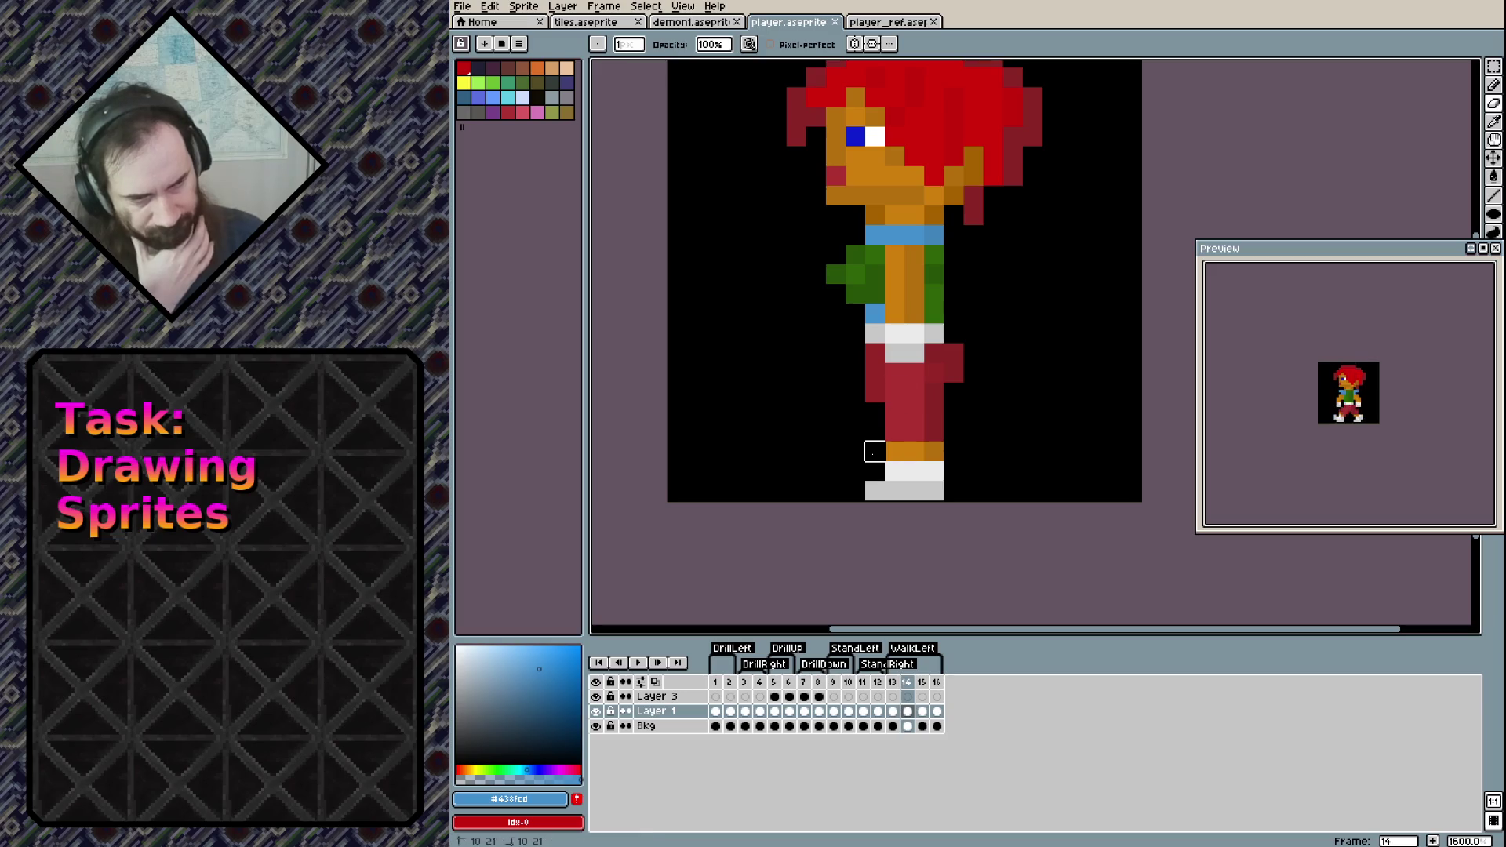
key(ctrl+s)
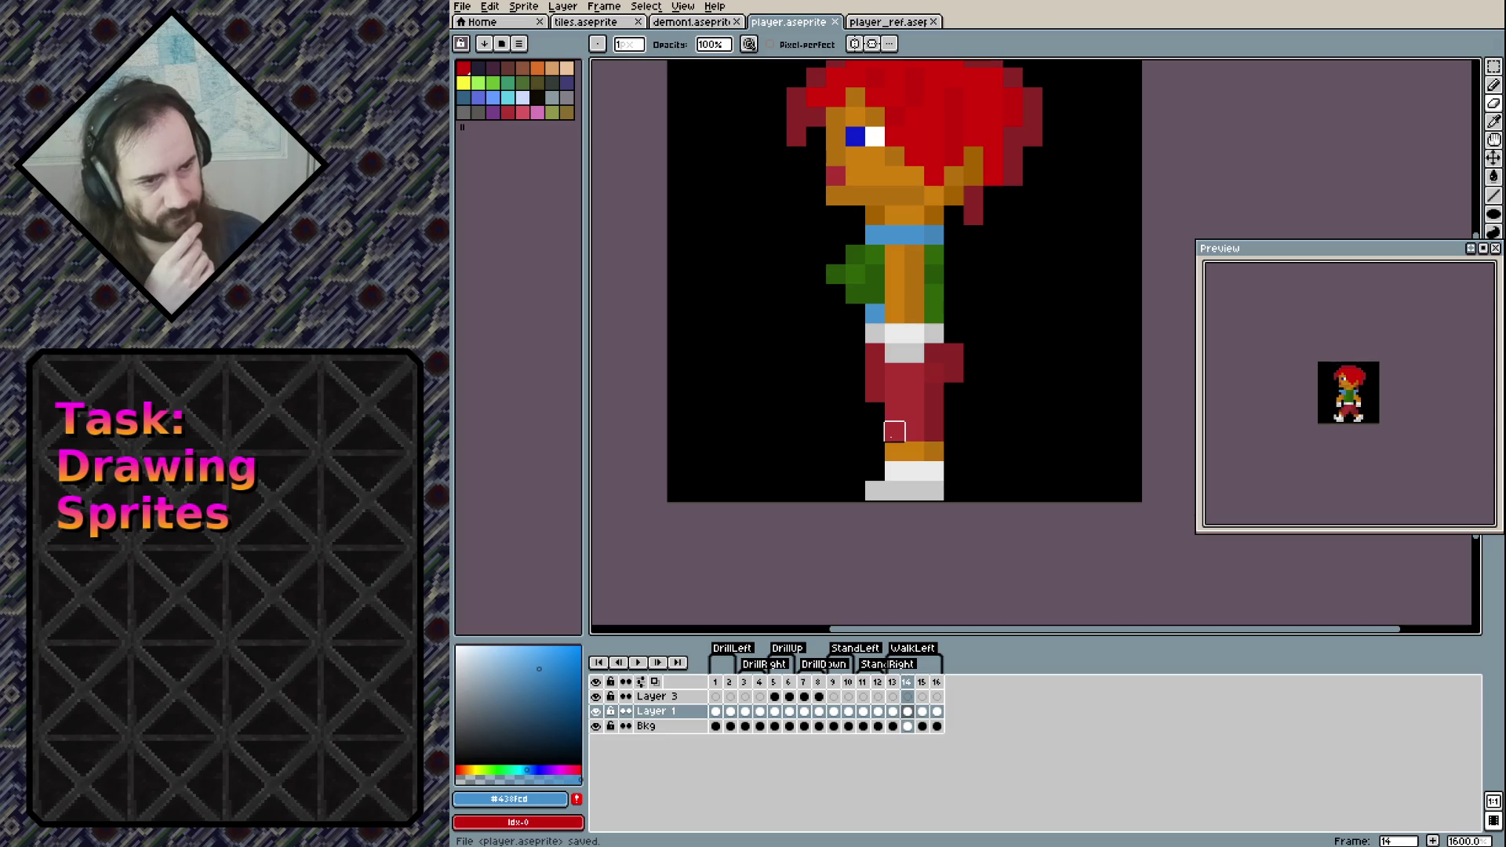
key(Return)
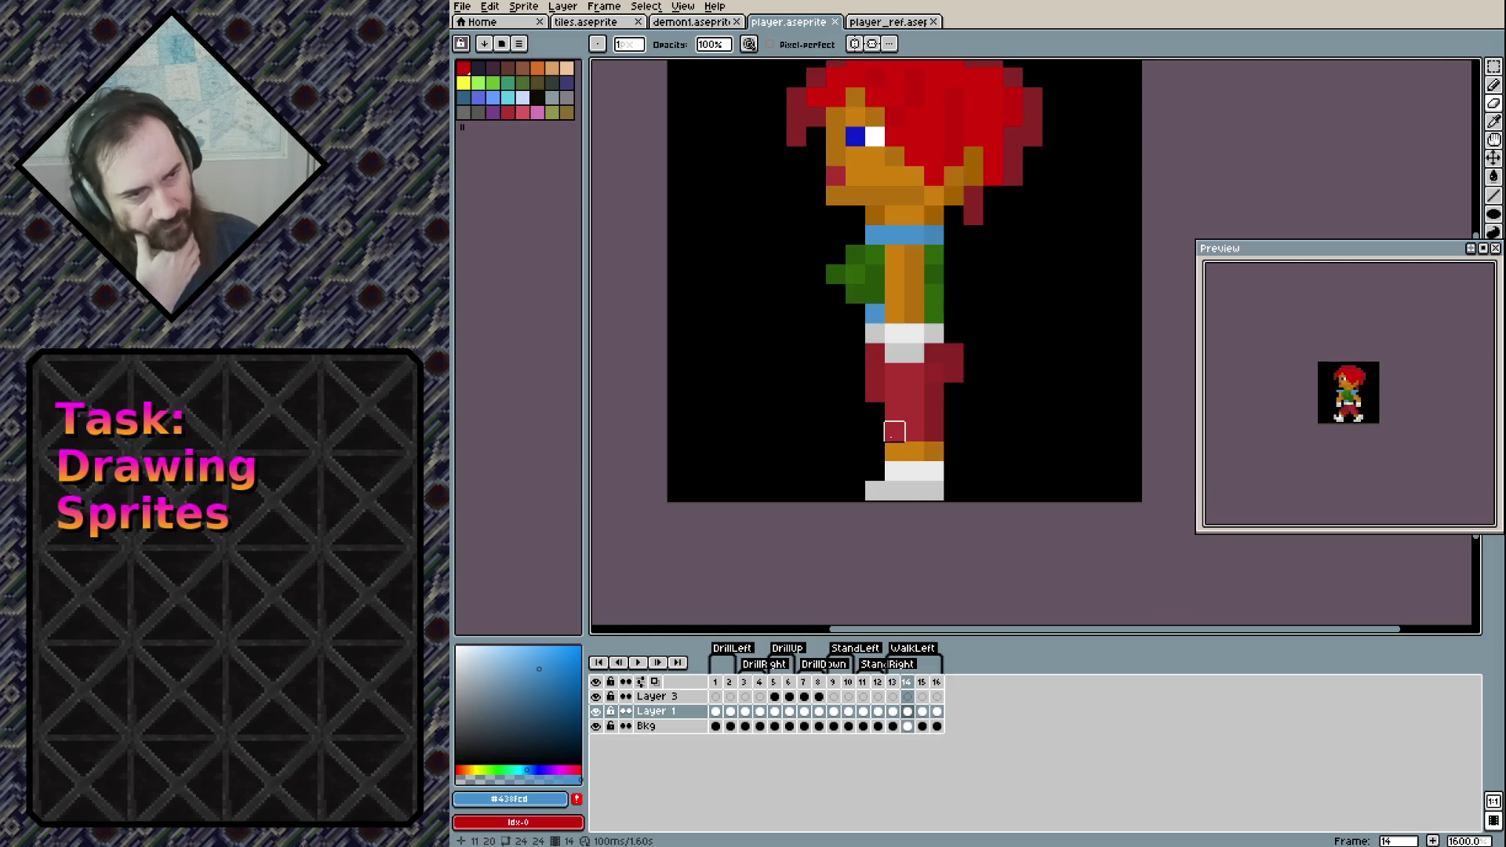
key(Left)
Add a dark-red pixel left of the hair outline and erase the pixel below it
scroll(903, 416, up, 3)
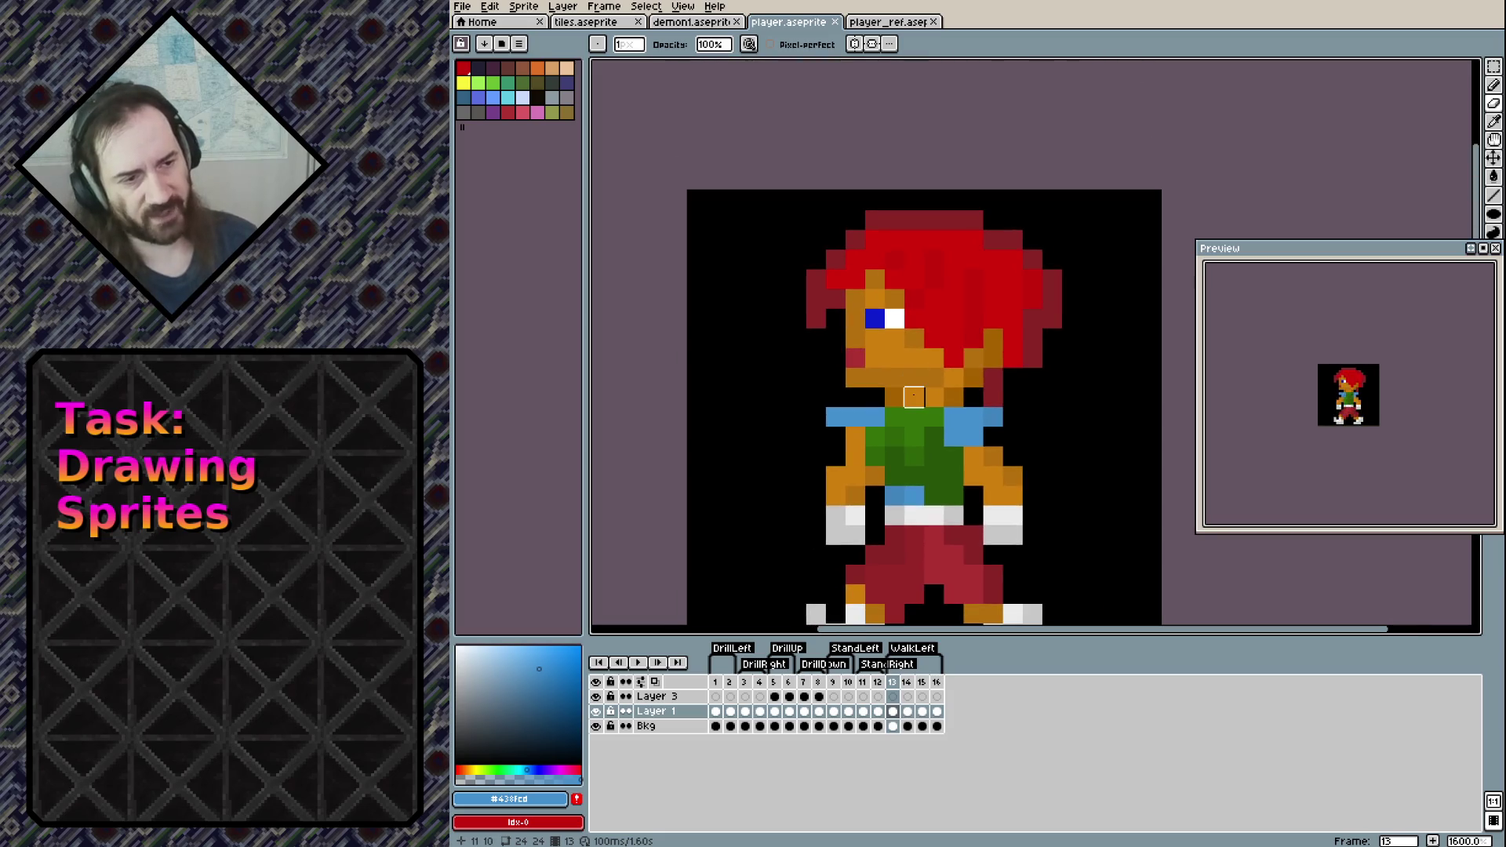
key(m)
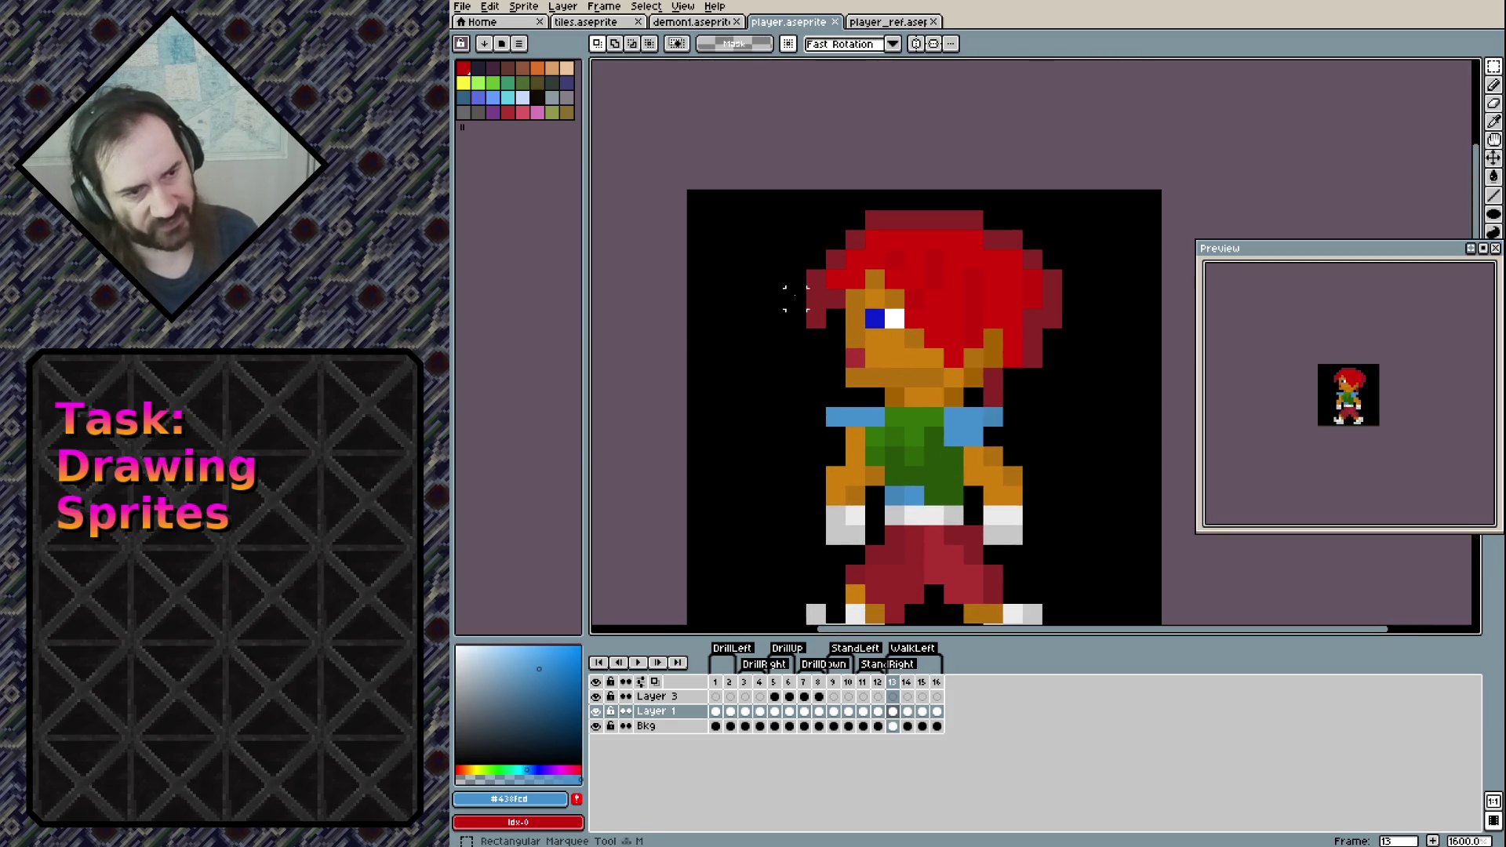
key(b)
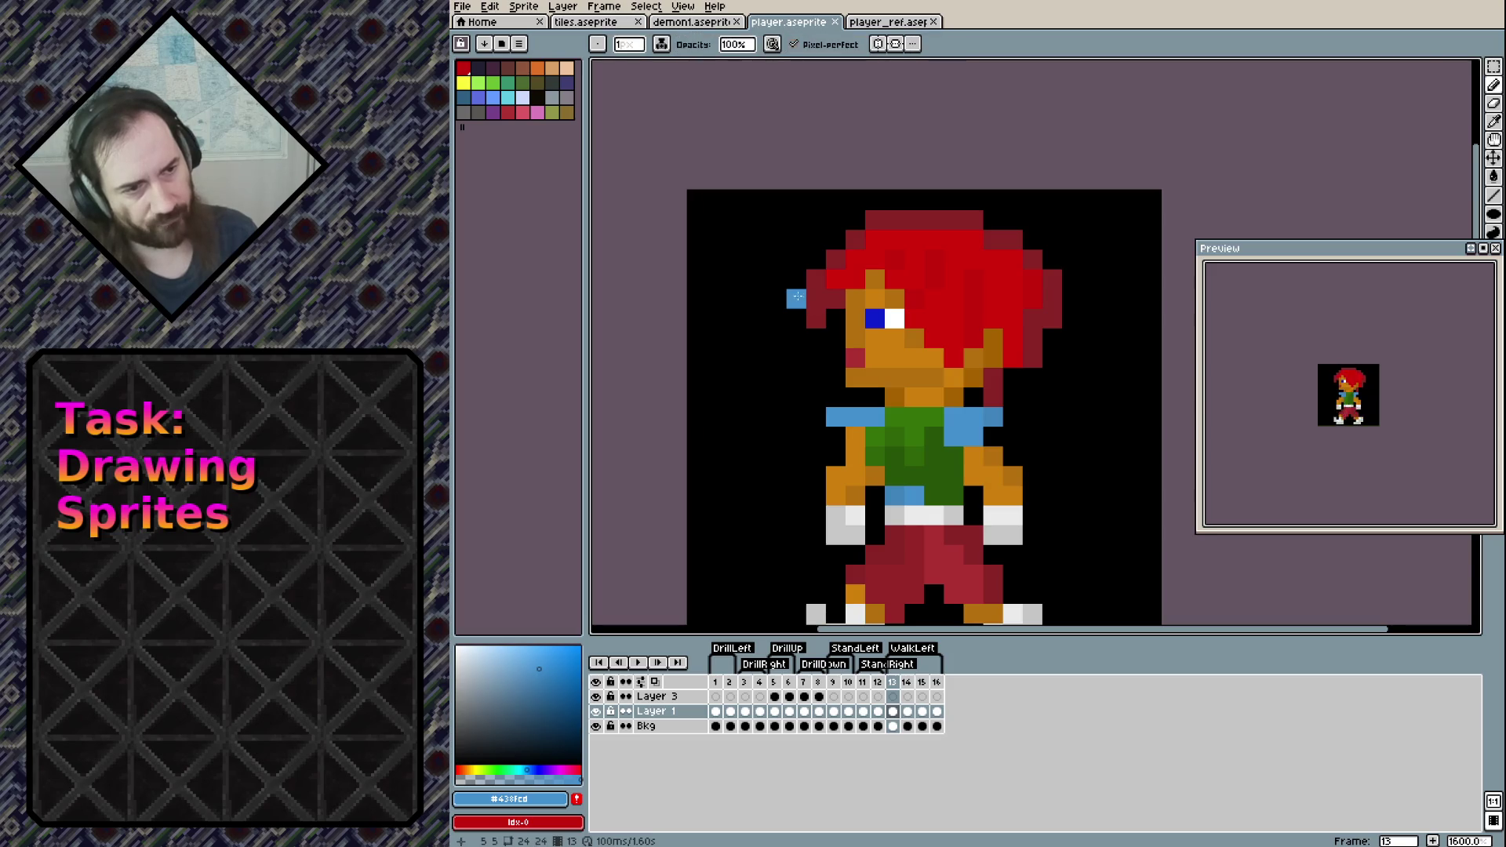
alt+click(821, 296)
click(796, 298)
key(e)
click(816, 317)
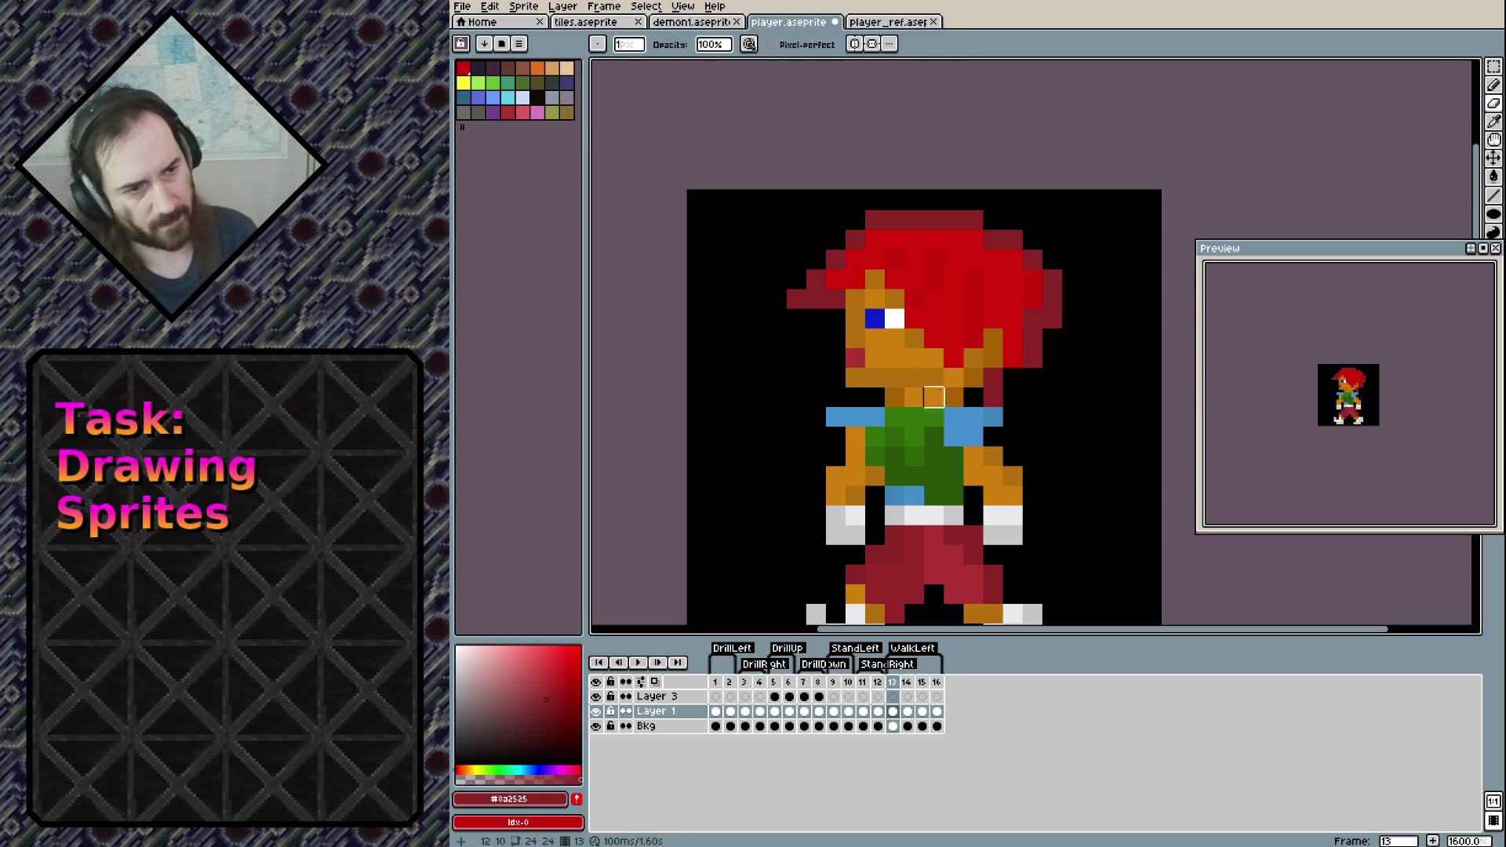
Extend the hair's right edge with dark red and place a dark-red pixel just under the chin
key(b)
click(1052, 338)
click(1006, 394)
key(e)
click(1006, 394)
key(b)
click(1009, 385)
click(1072, 338)
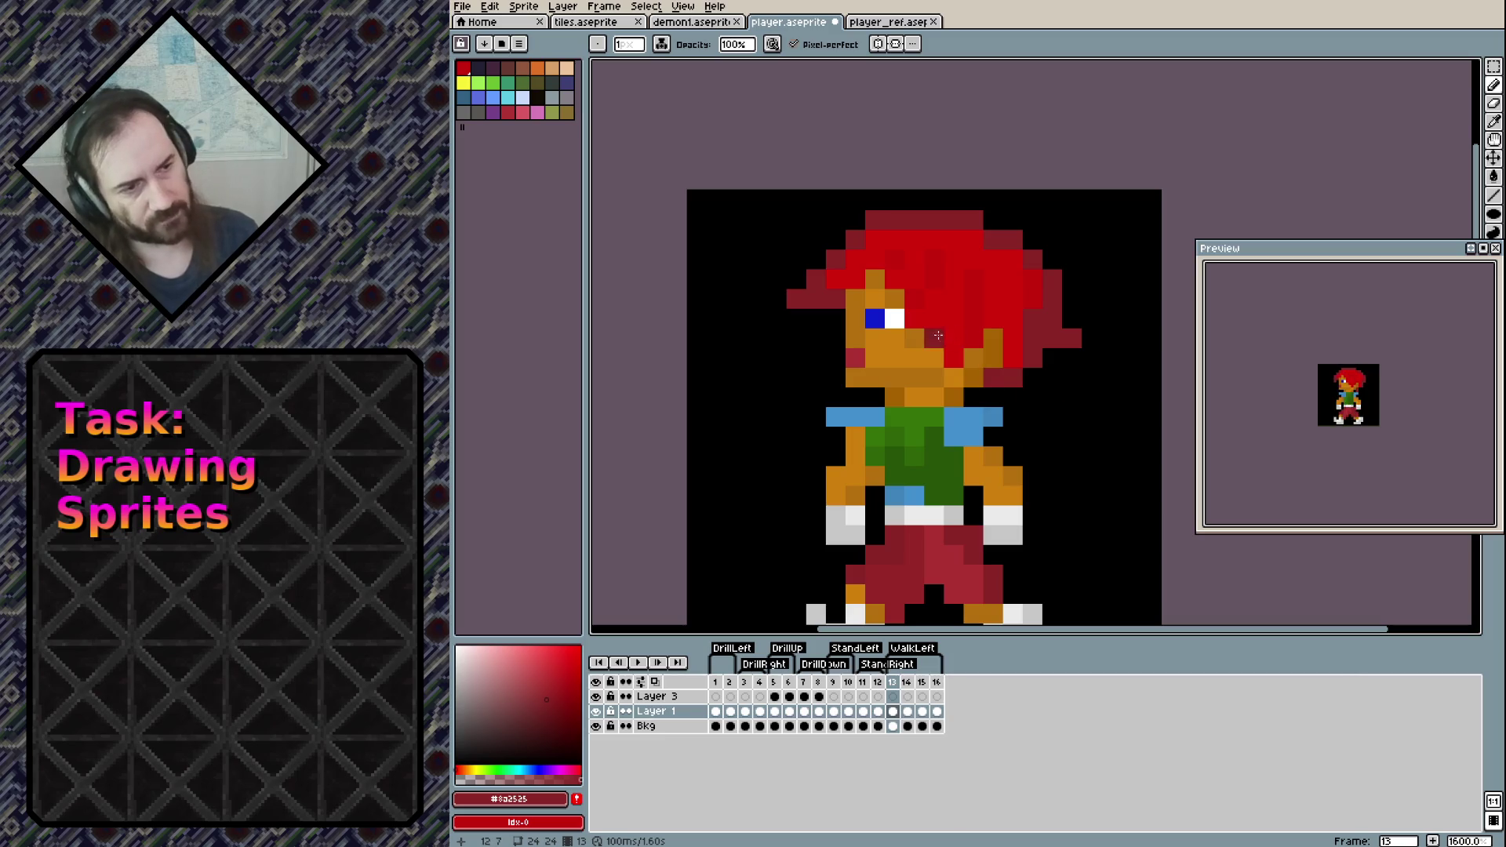
Eyedrop the hair red and paint the cheek pixel below the eye with it
alt+click(937, 360)
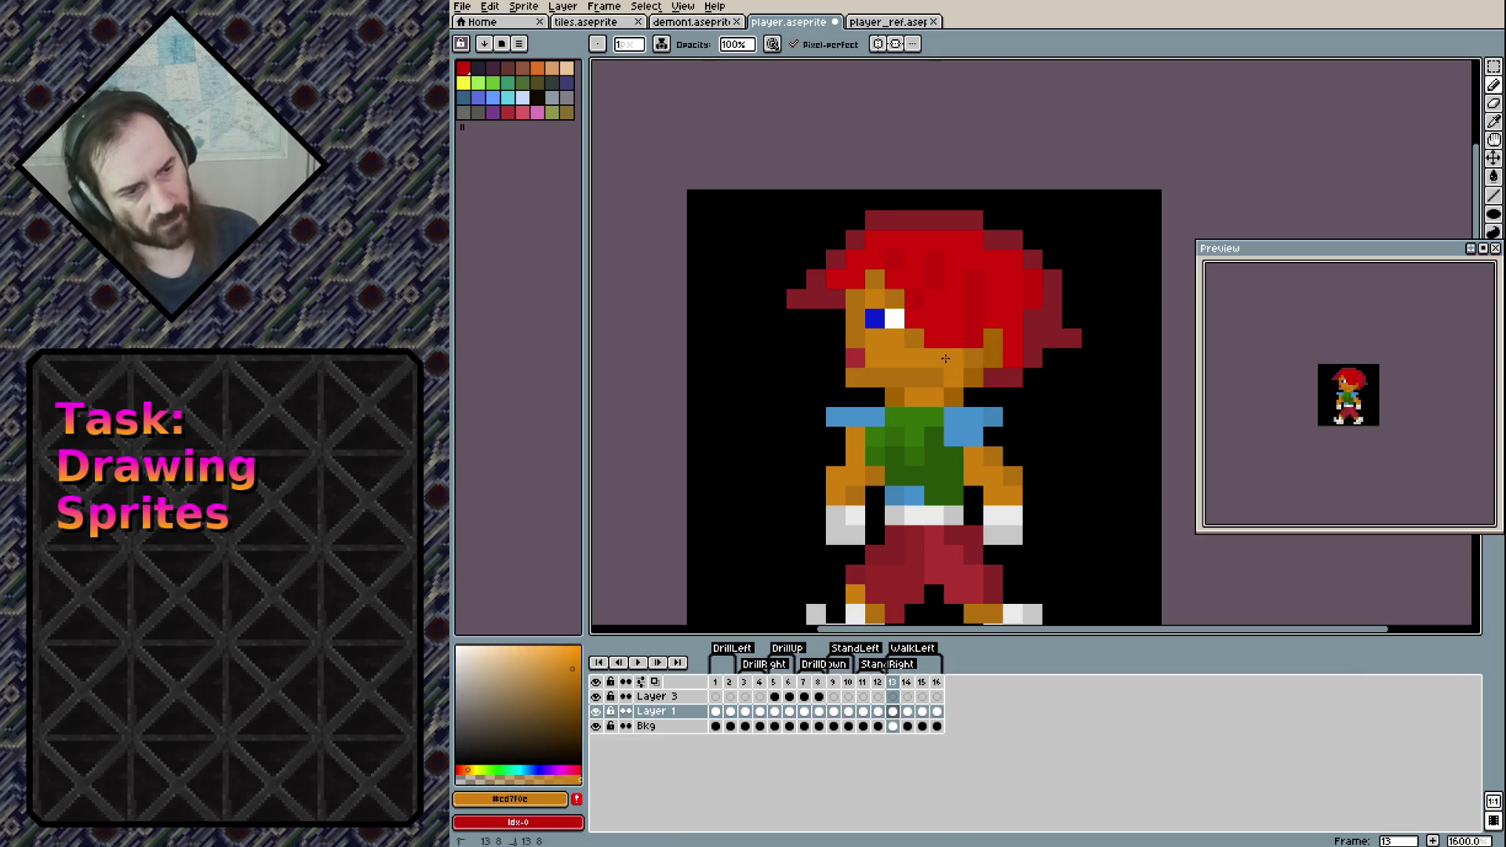
alt+click(972, 280)
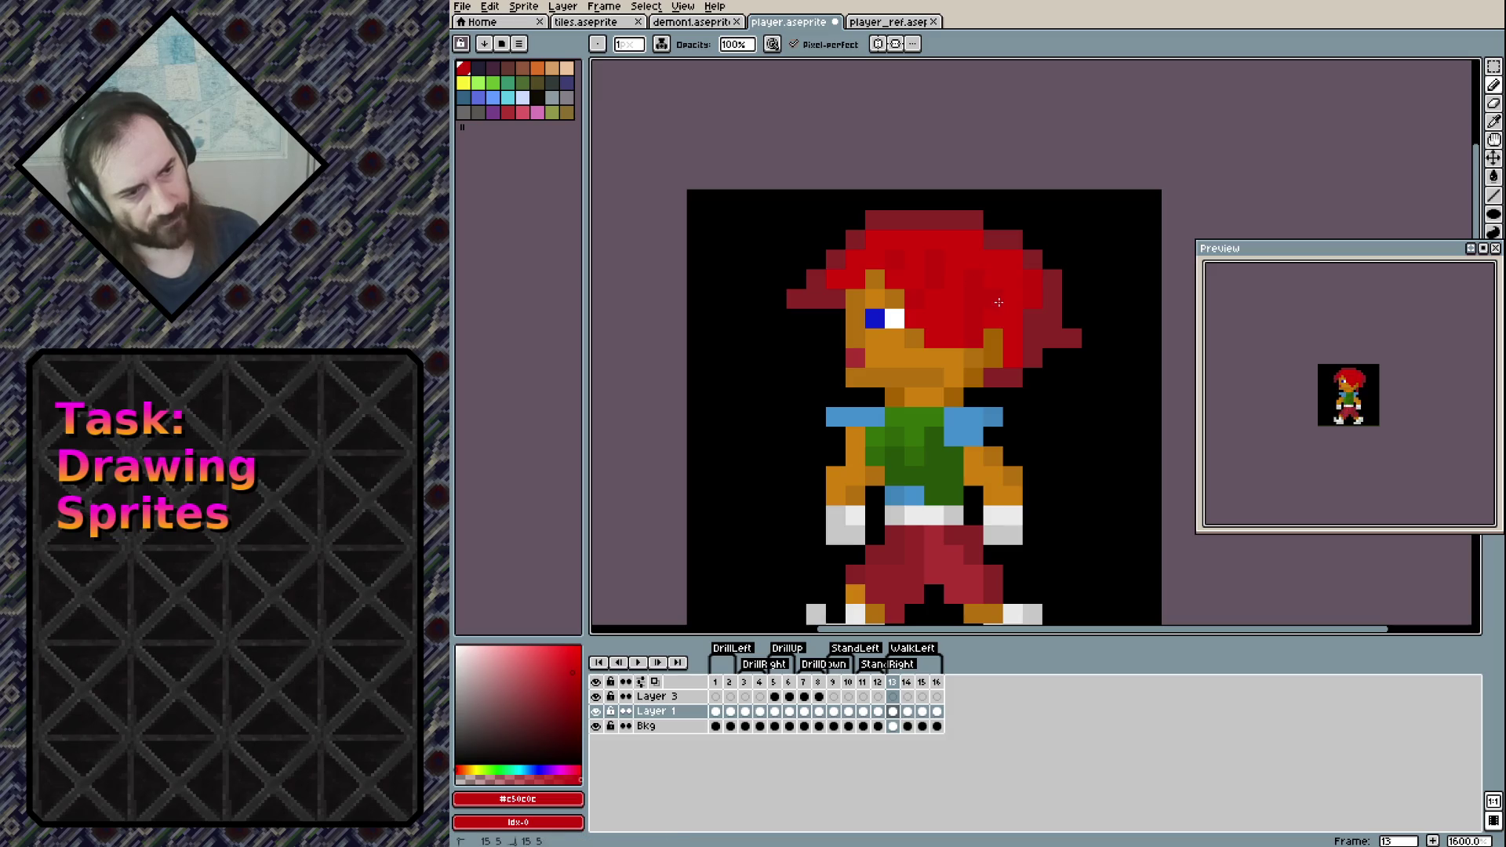
alt+click(960, 315)
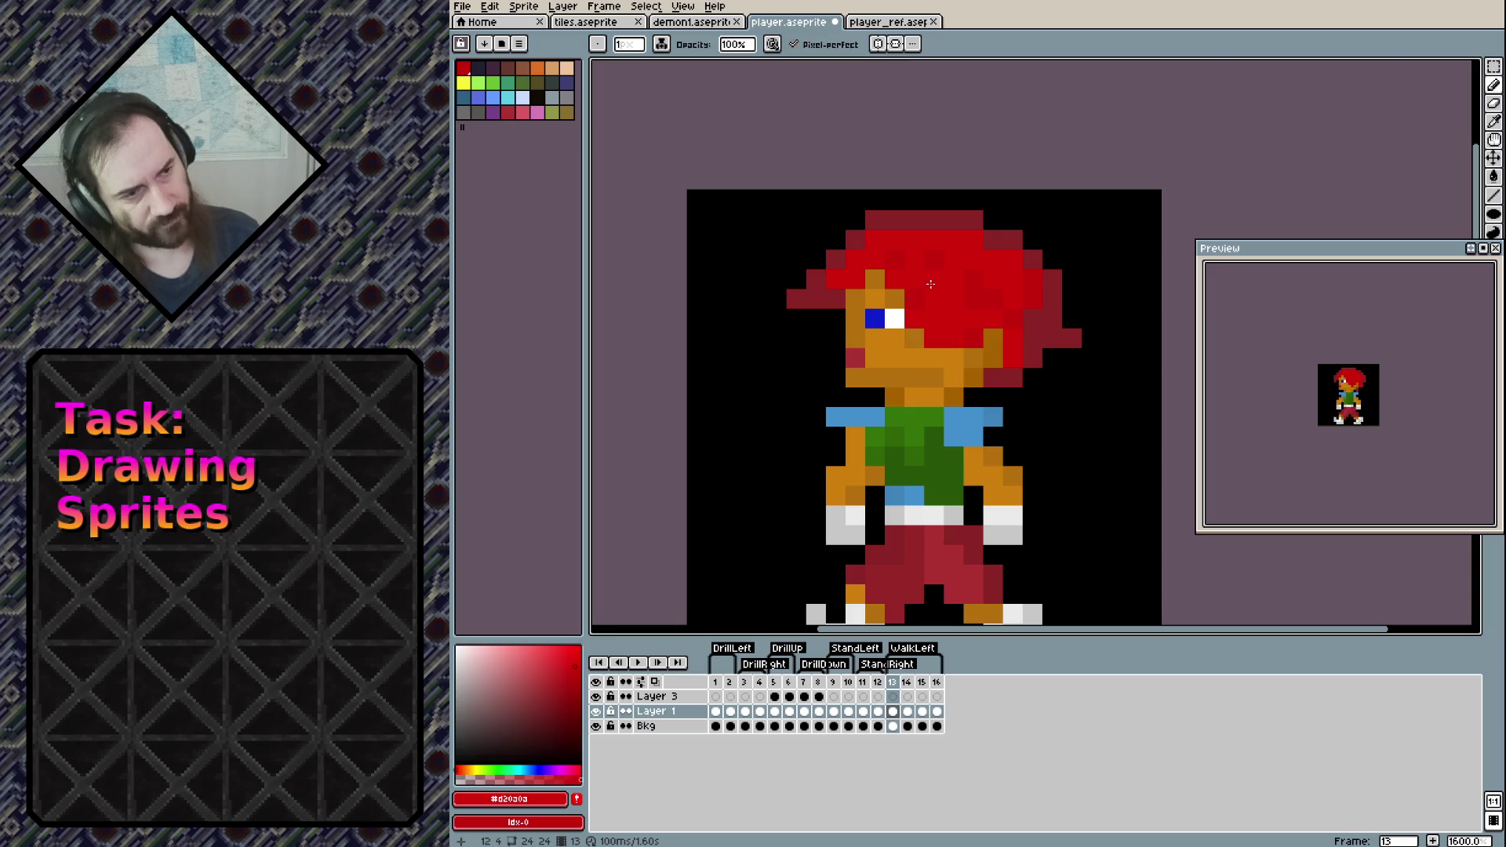
alt+click(969, 282)
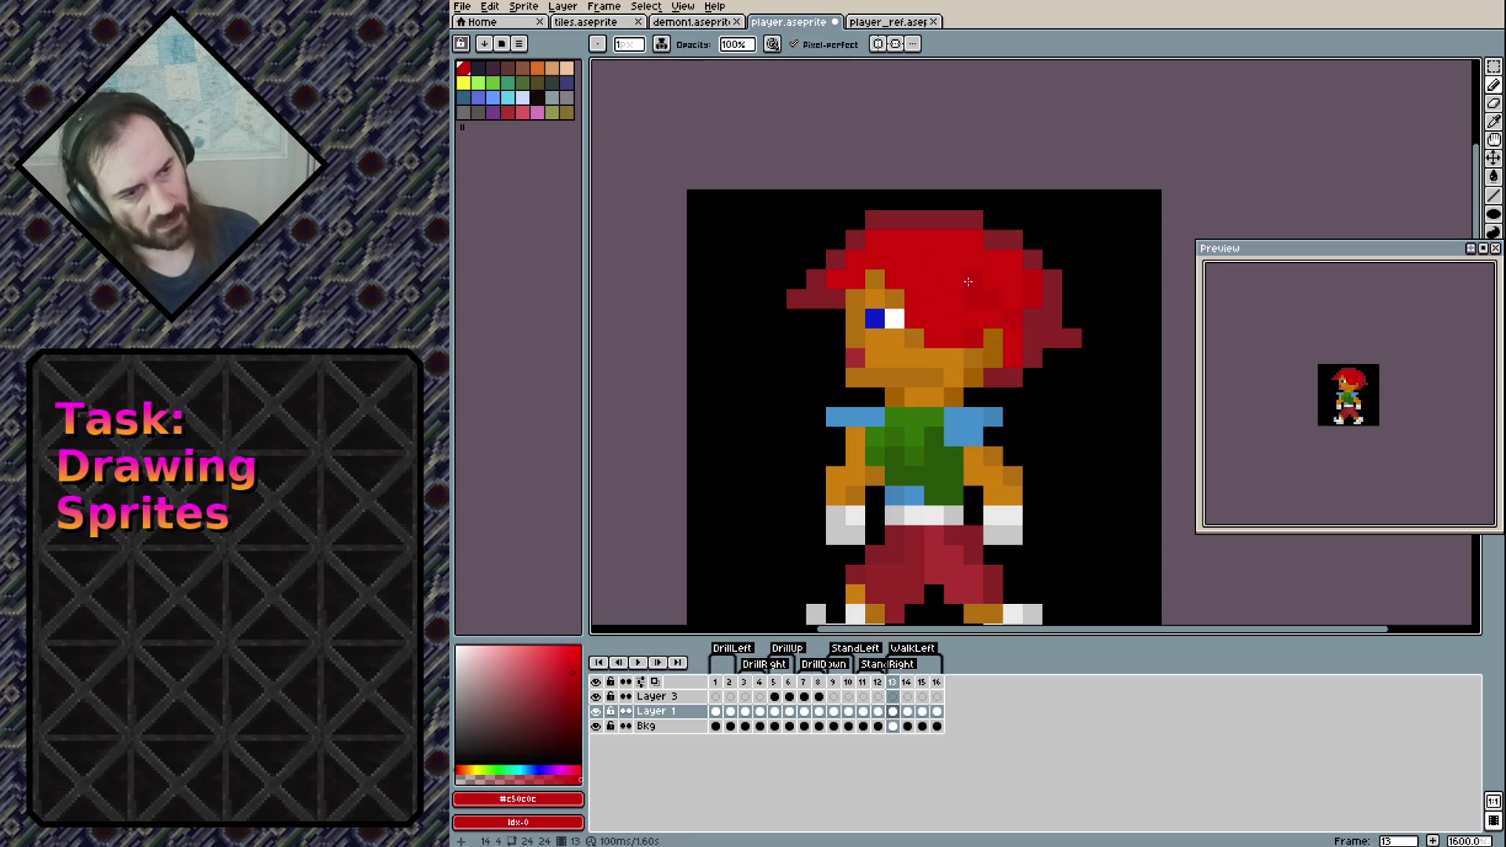
click(921, 352)
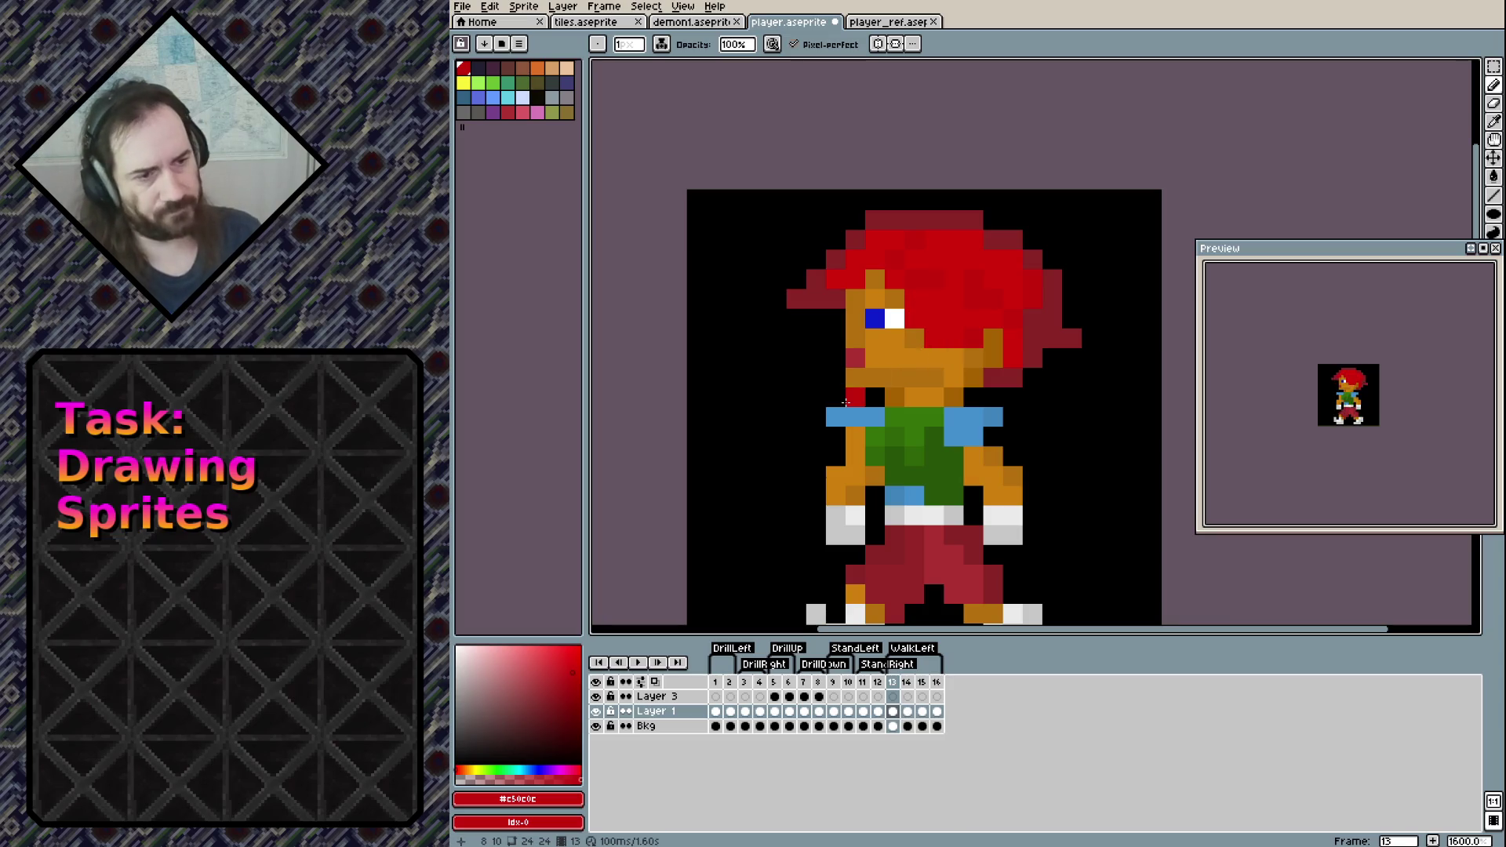
Select the character's head, clear the selection, step to frame 15 and save
key(m)
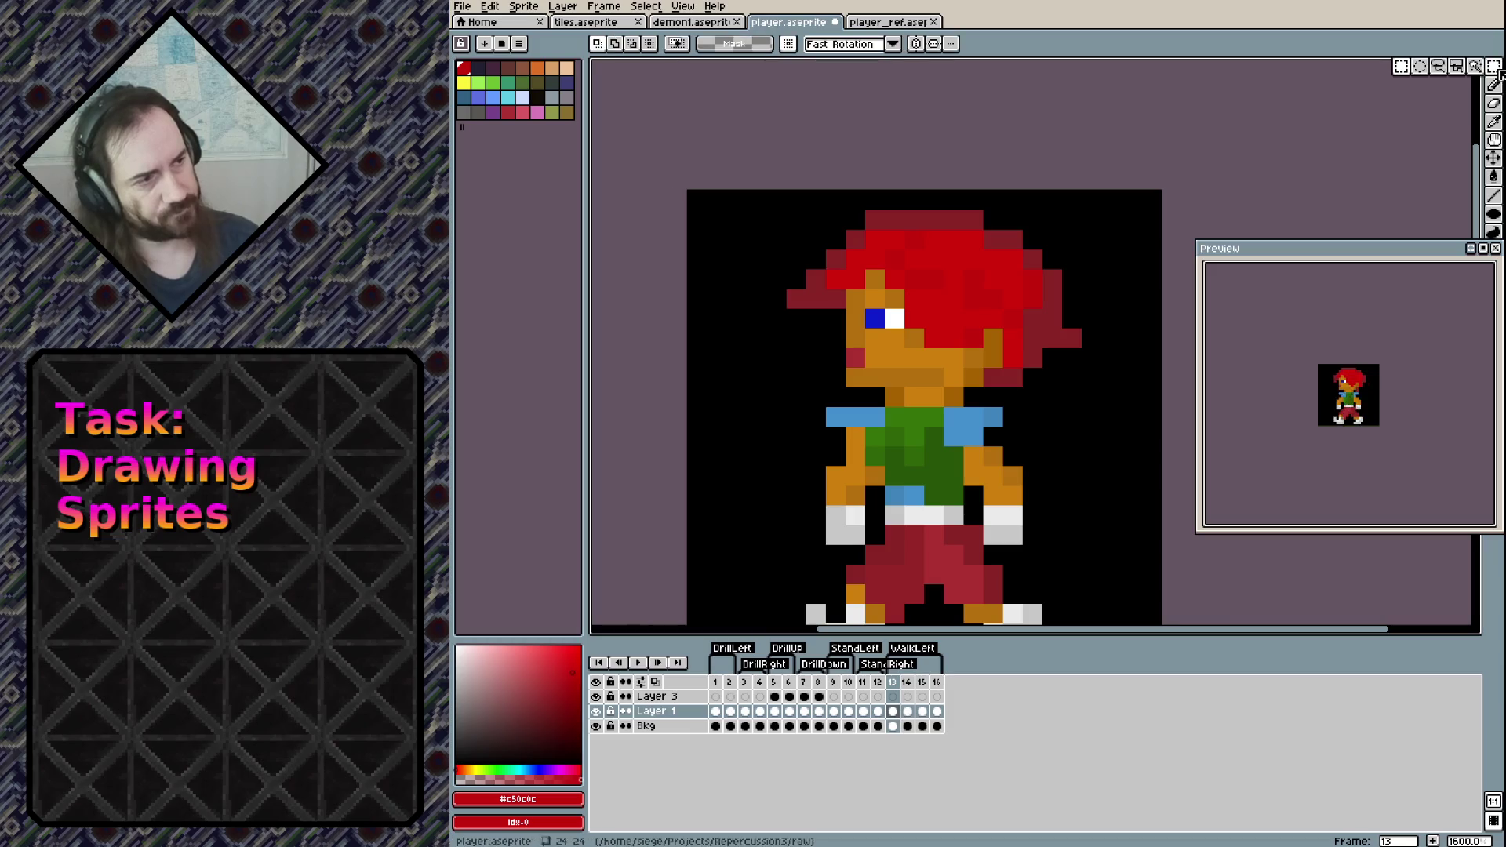
mouse_move(789, 207)
mouse_down()
mouse_move(825, 251)
mouse_move(1085, 410)
mouse_up()
key(ctrl+d)
key(Right)
key(Right)
key(ctrl+s)
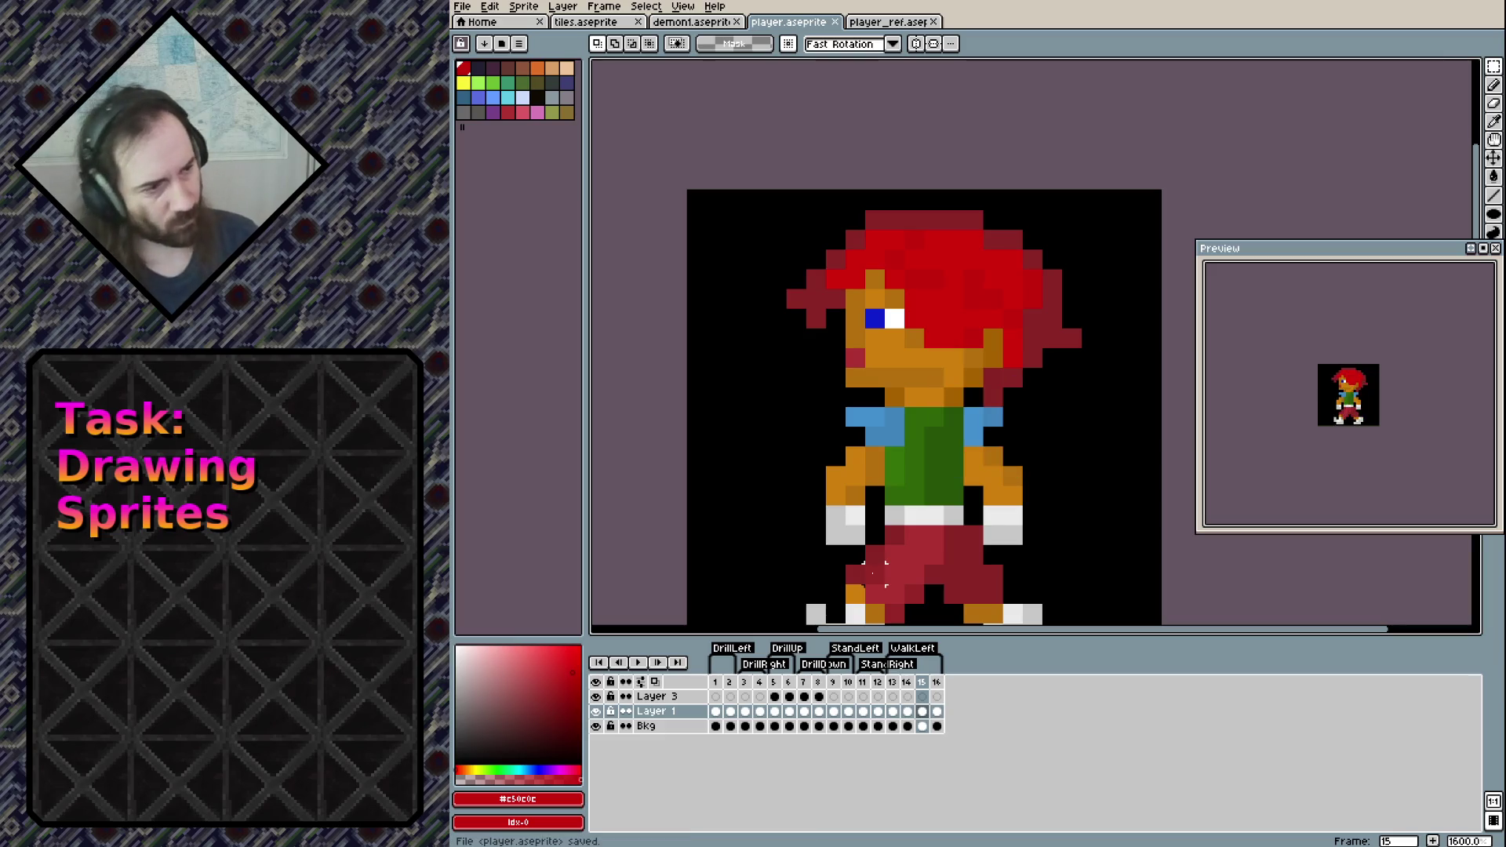
Select and copy walk frames 13–16, undoing a misplaced paste at the first frame
scroll(924, 518, down, 2)
scroll(924, 518, up, 1)
click(892, 682)
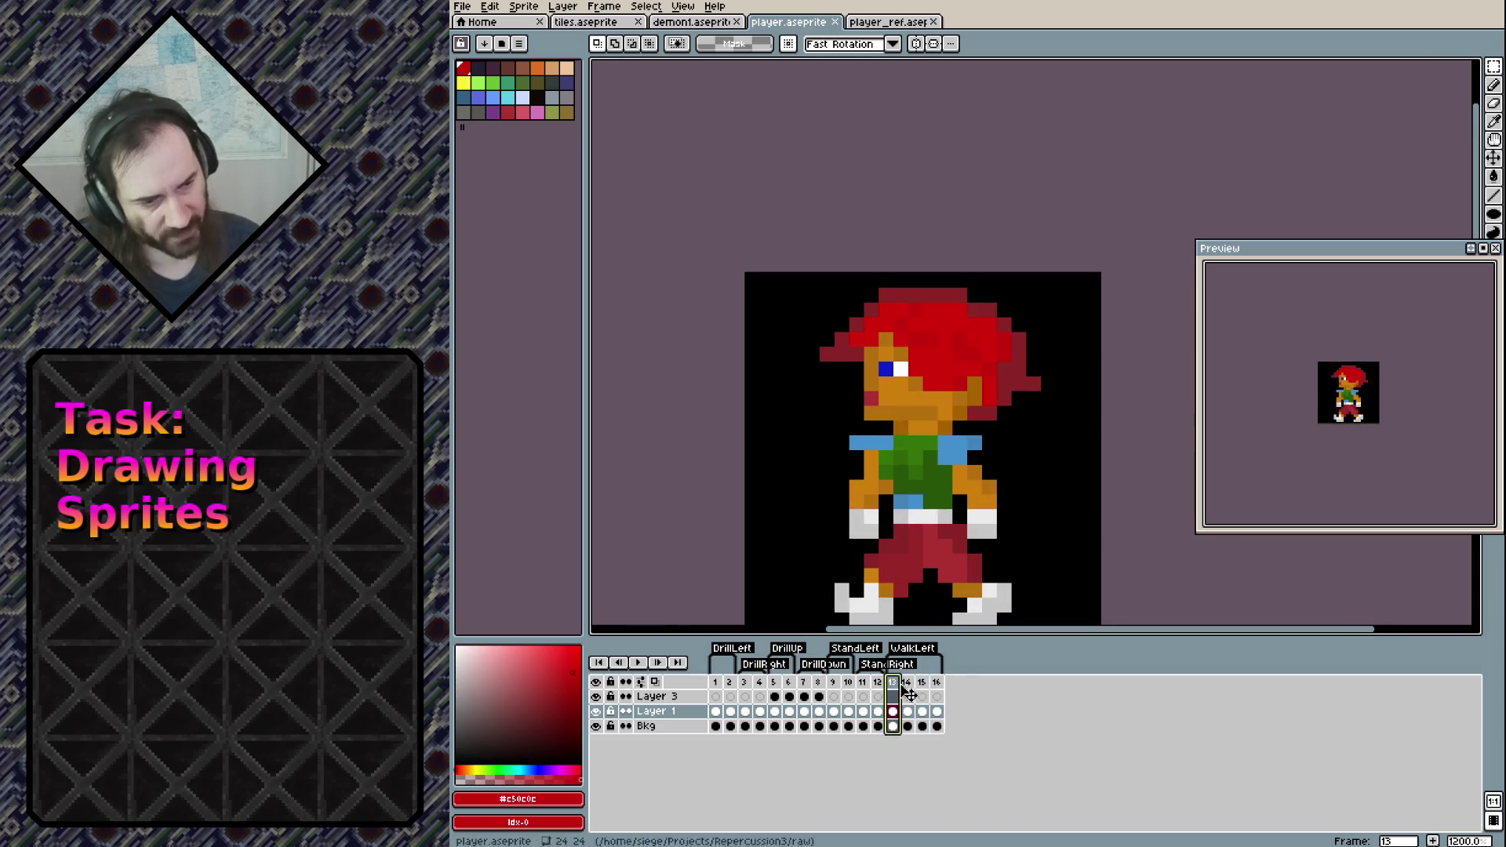
shift+click(936, 681)
key(ctrl+c)
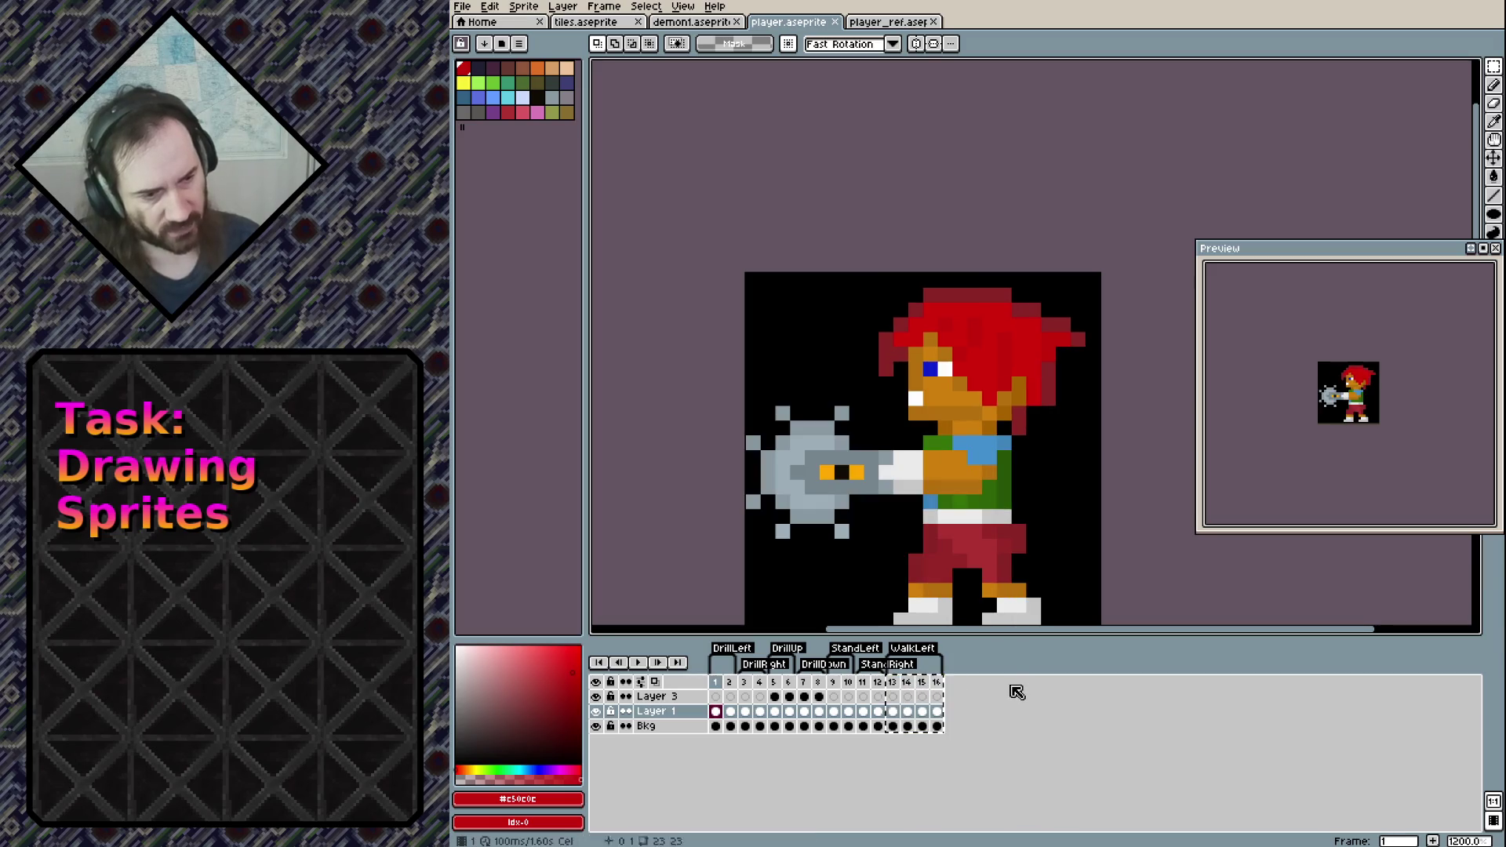
click(1003, 750)
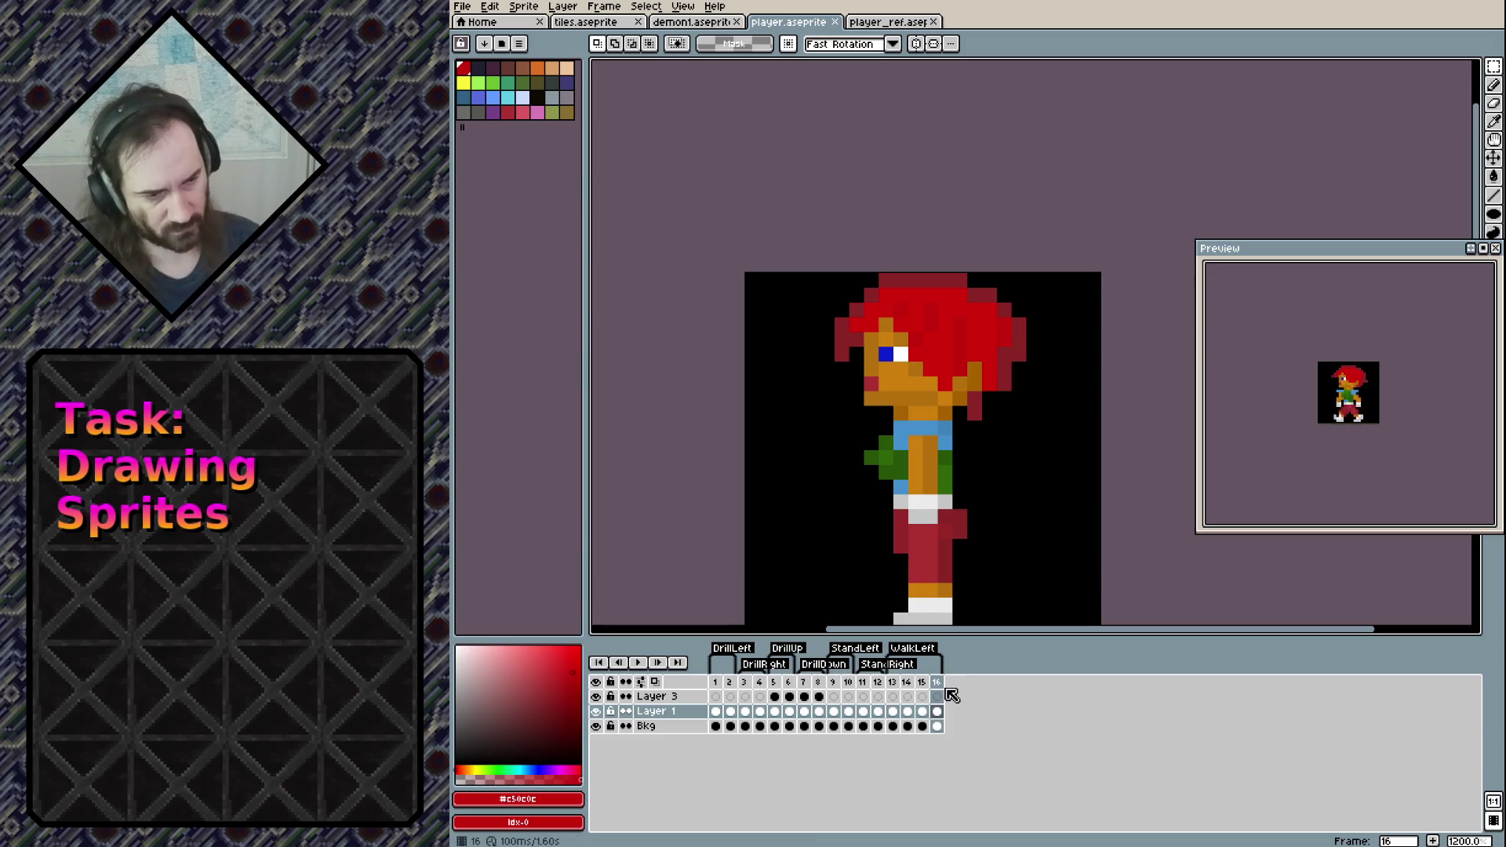
drag(892, 682, 947, 685)
key(ctrl+c)
key(Home)
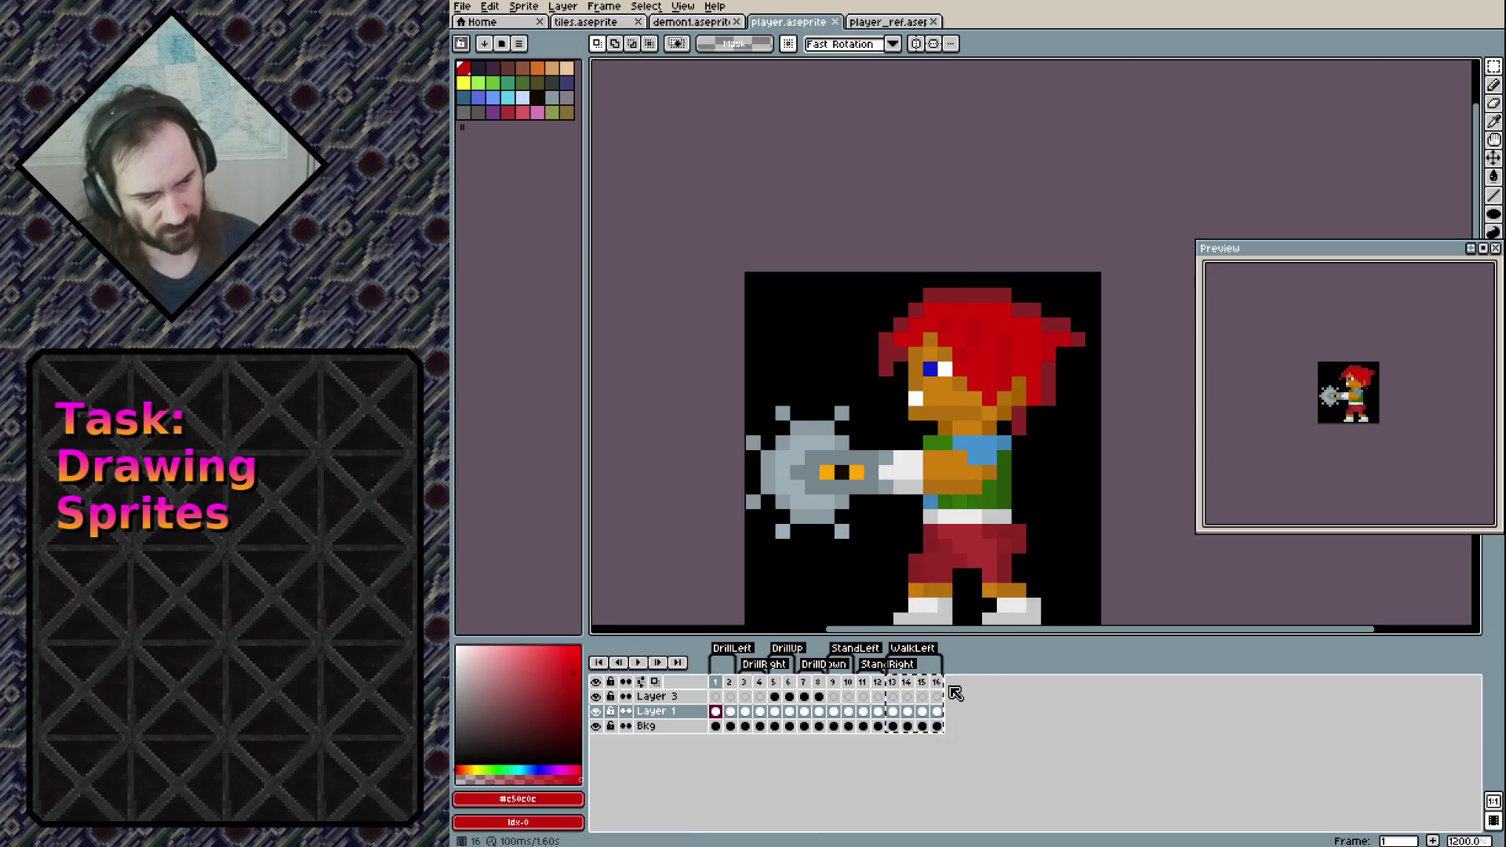
key(ctrl+v)
key(ctrl+z)
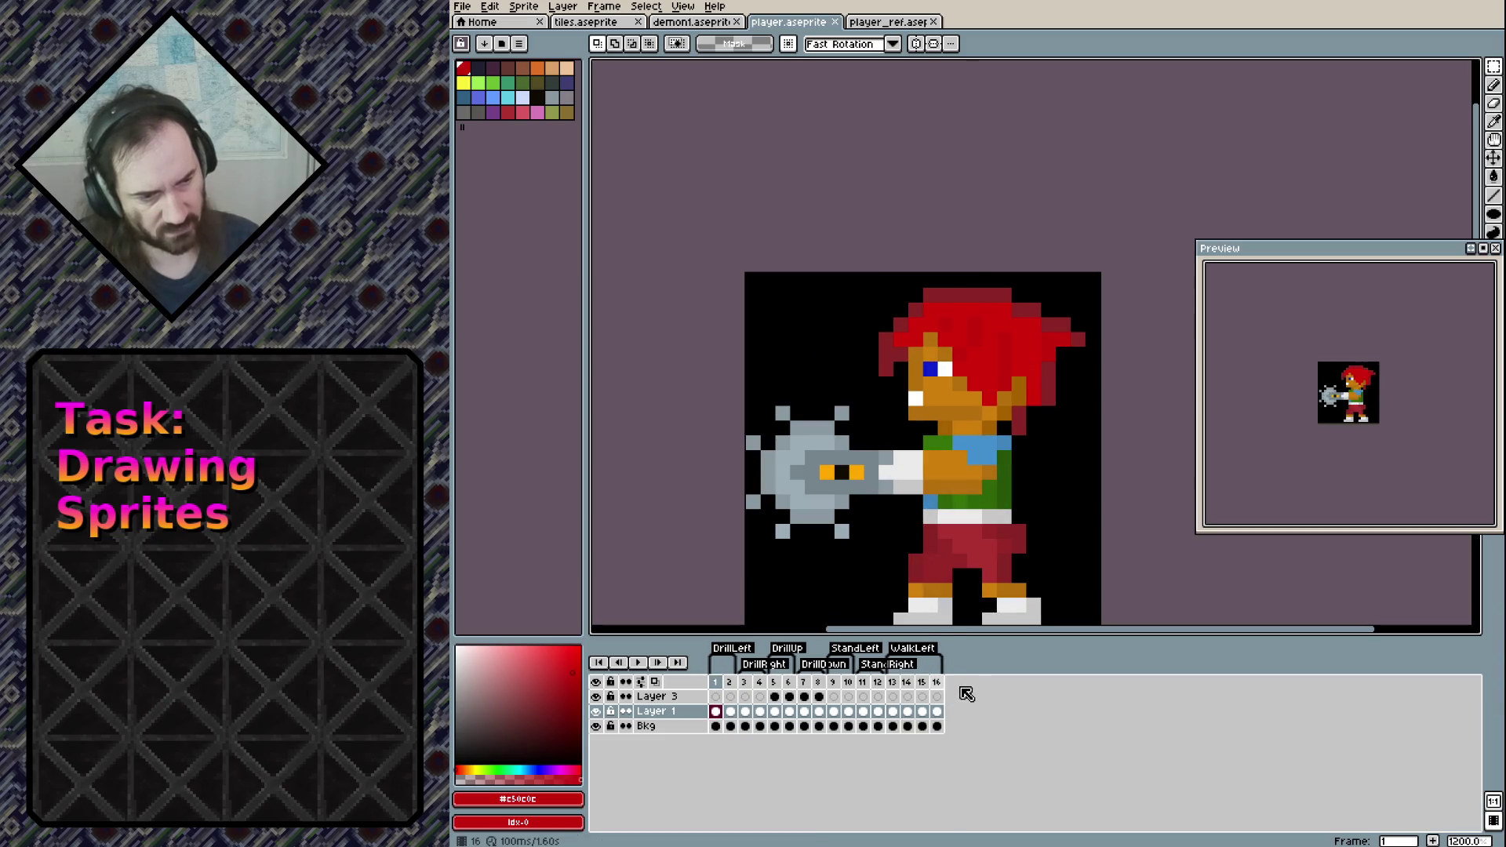
Duplicate frames 13–16 as frames 17–20 and start a new tag on that range
click(894, 681)
click(936, 682)
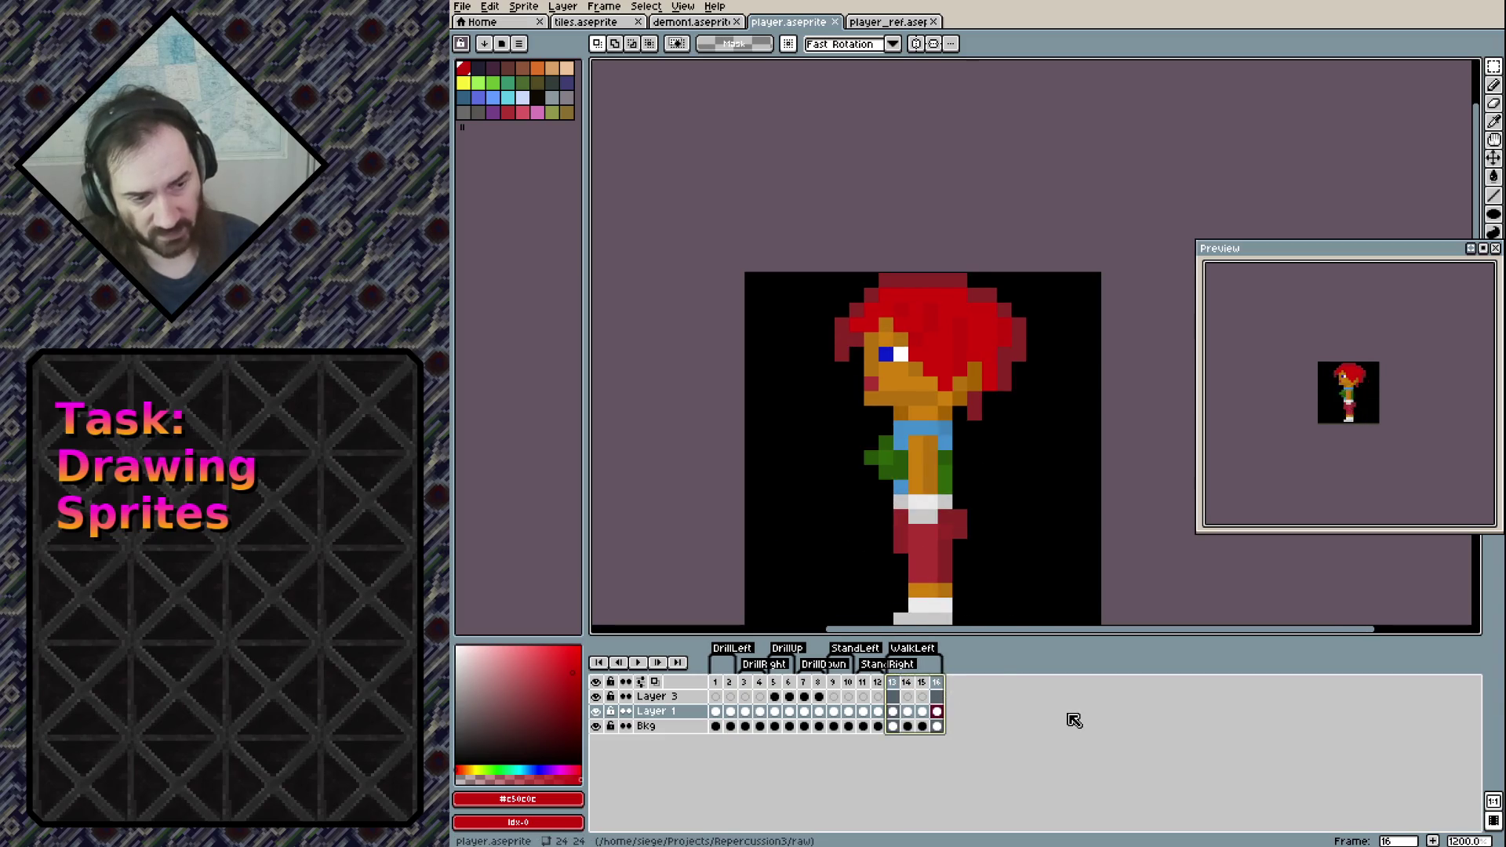
key(alt+n)
key(alt+n)
key(alt+n)
click(952, 683)
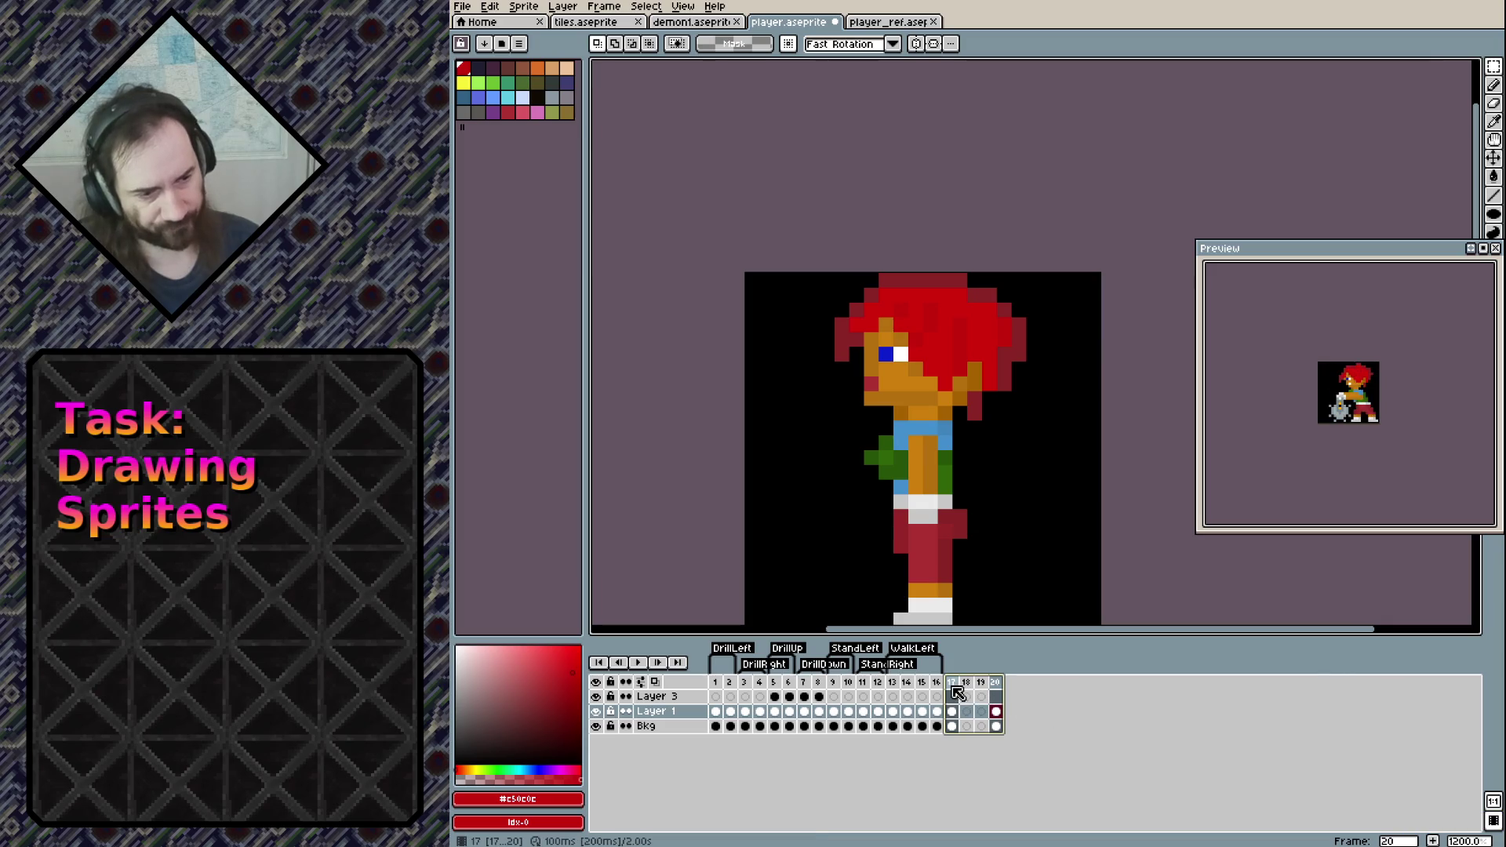
key(ctrl+v)
shift+click(996, 682)
right_click(996, 682)
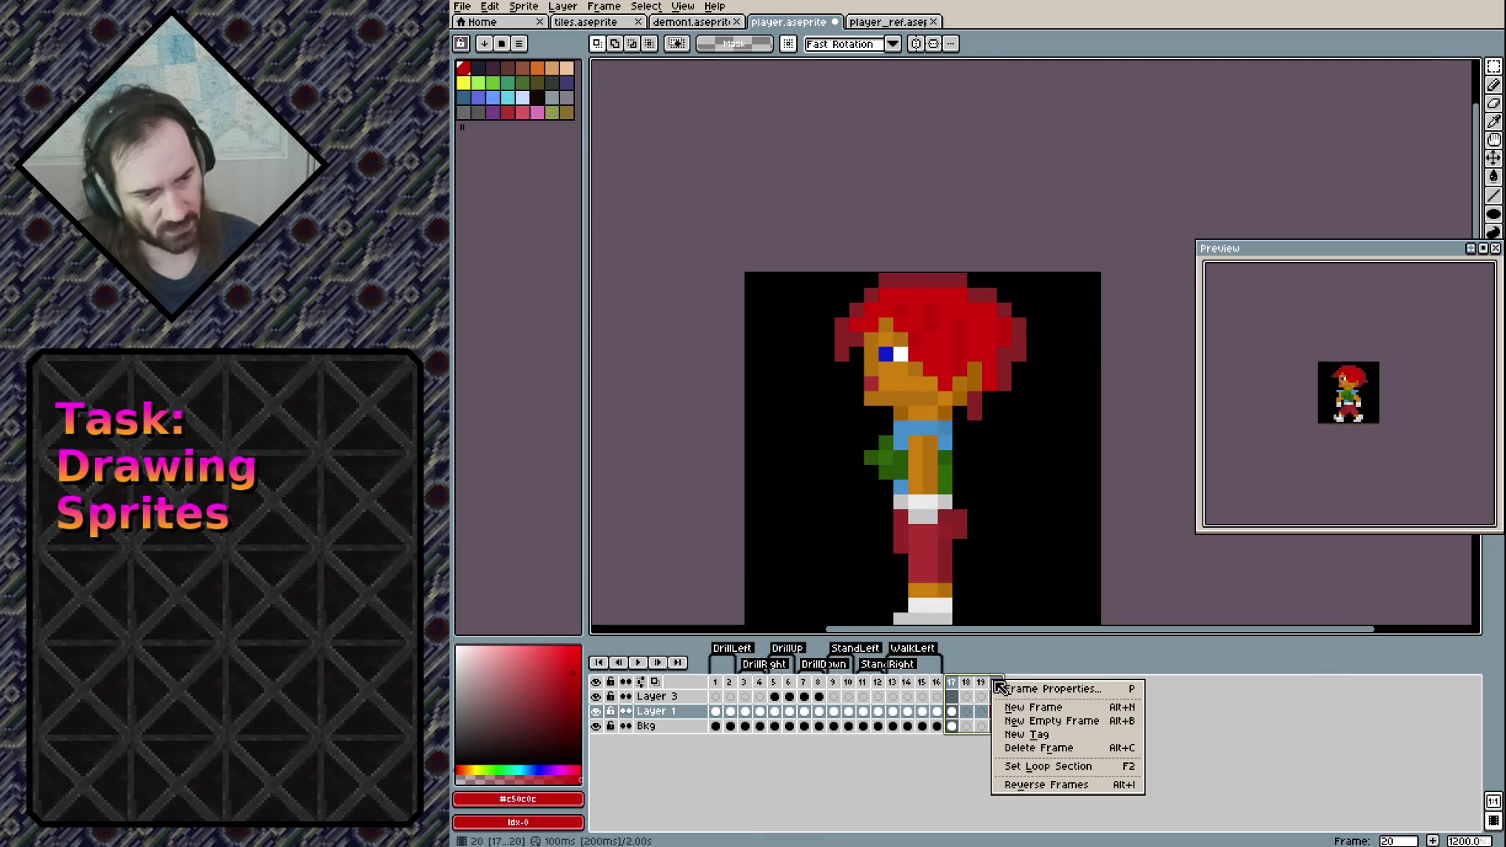
click(1030, 735)
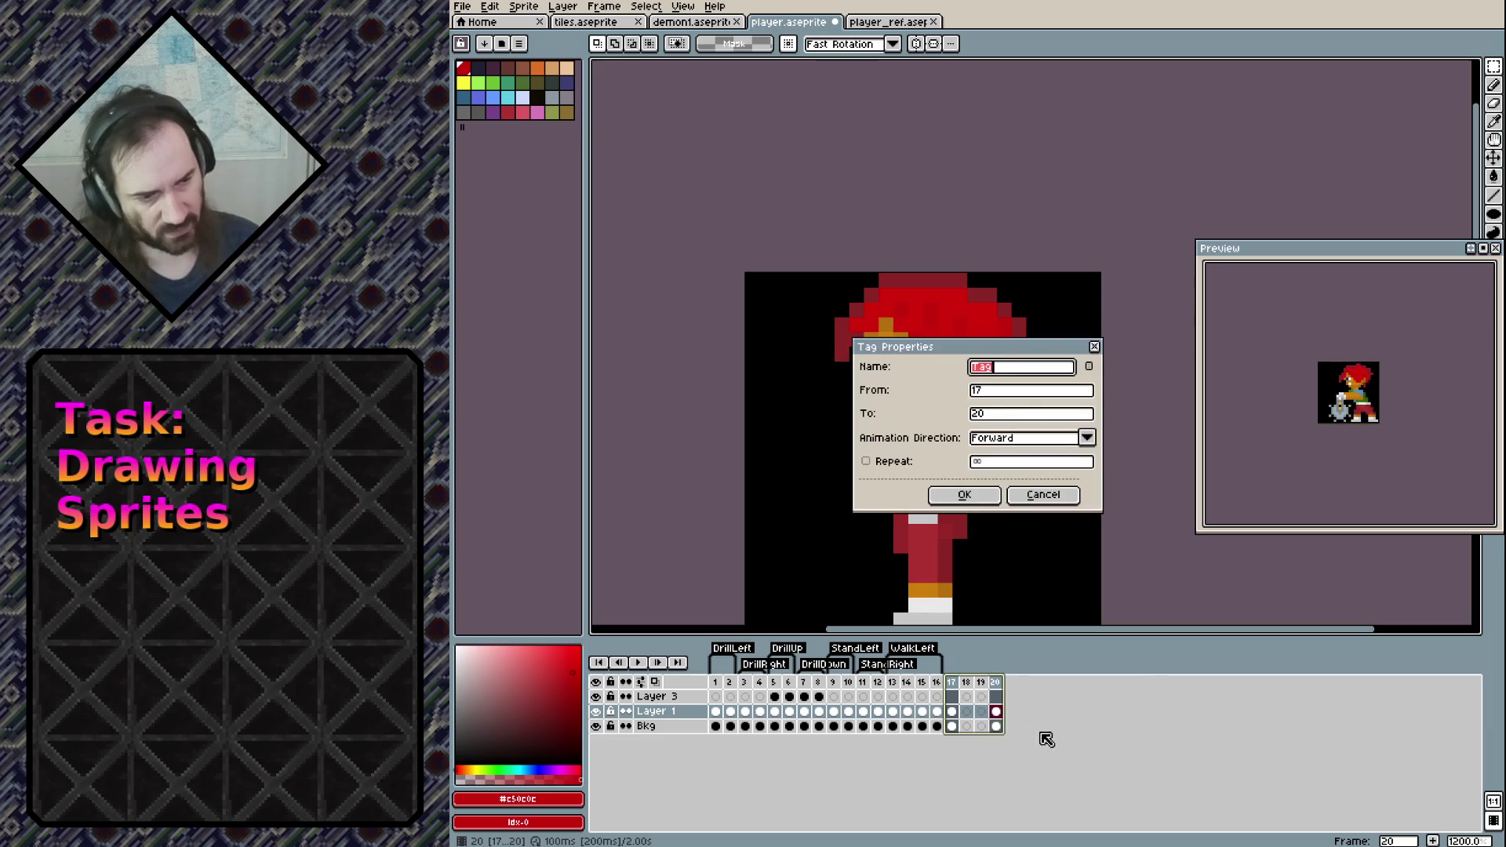
Name the frames 17–20 tag WalkRight, confirm it, and flip the sprite horizontally
text(WalkRight)
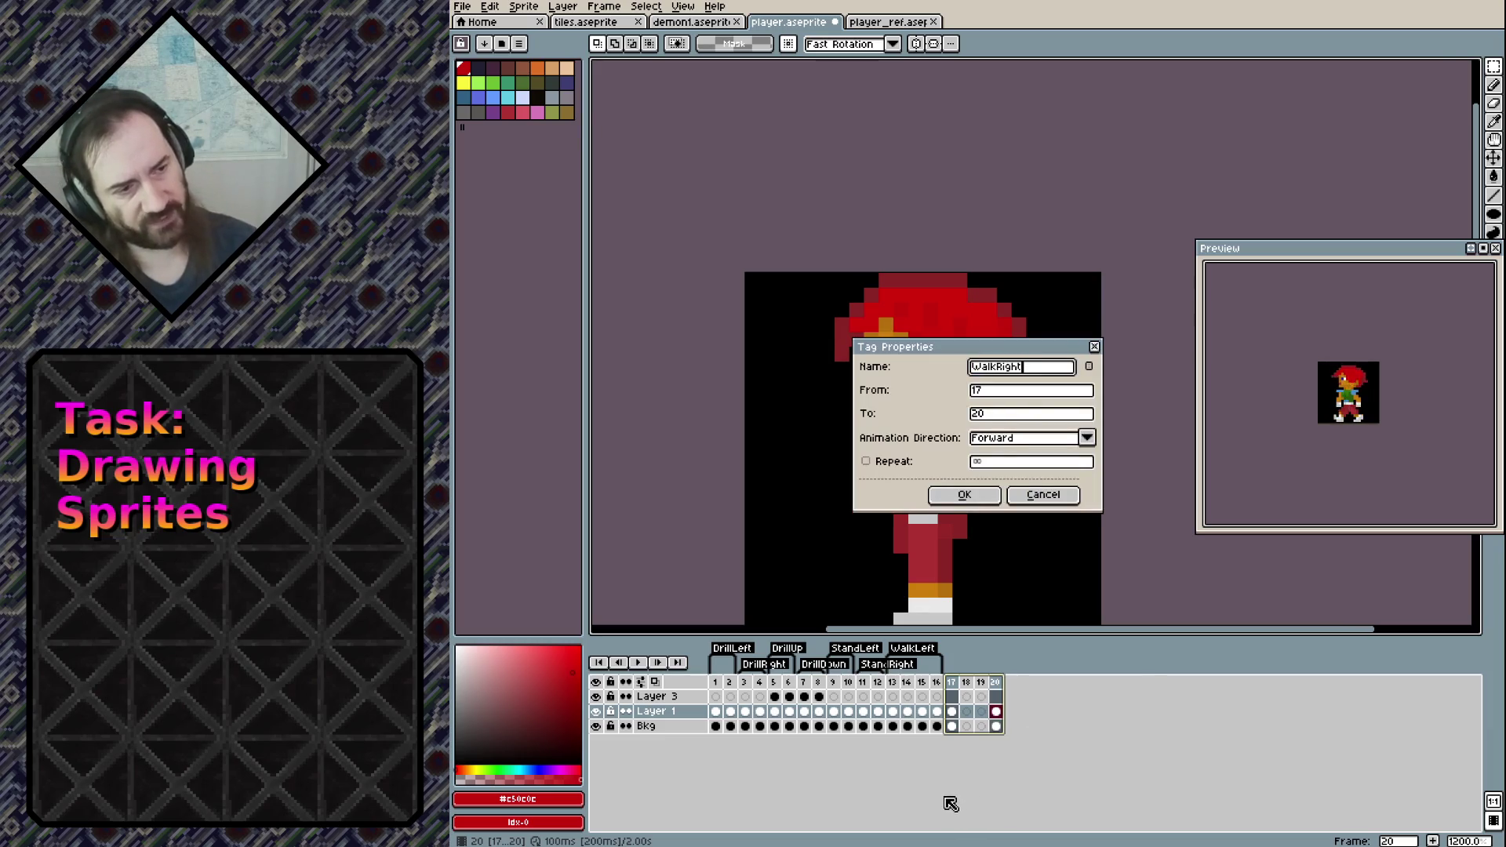
click(961, 495)
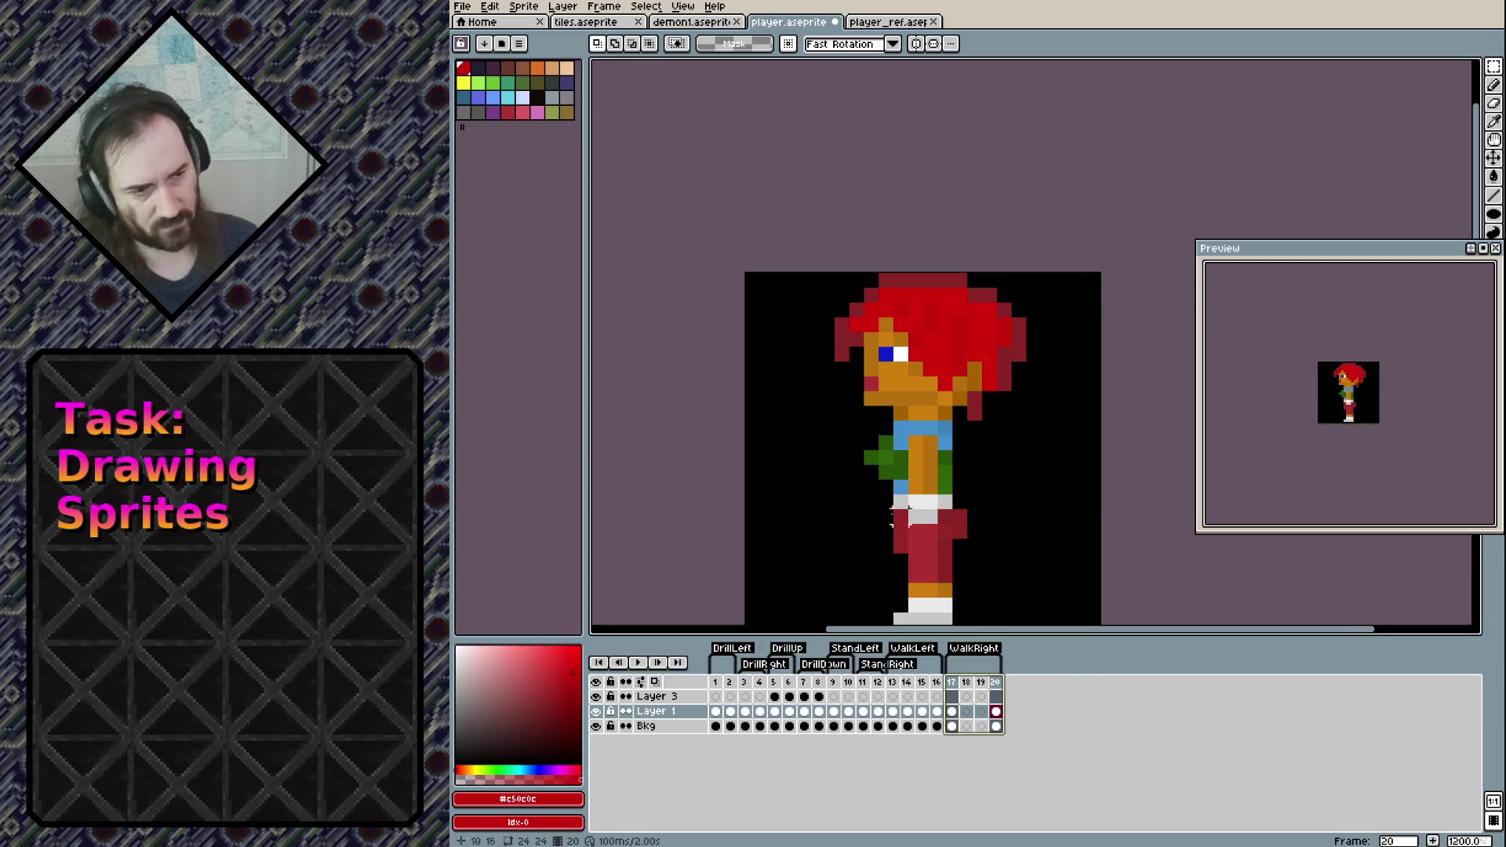
scroll(753, 411, down, 1)
key(shift+h)
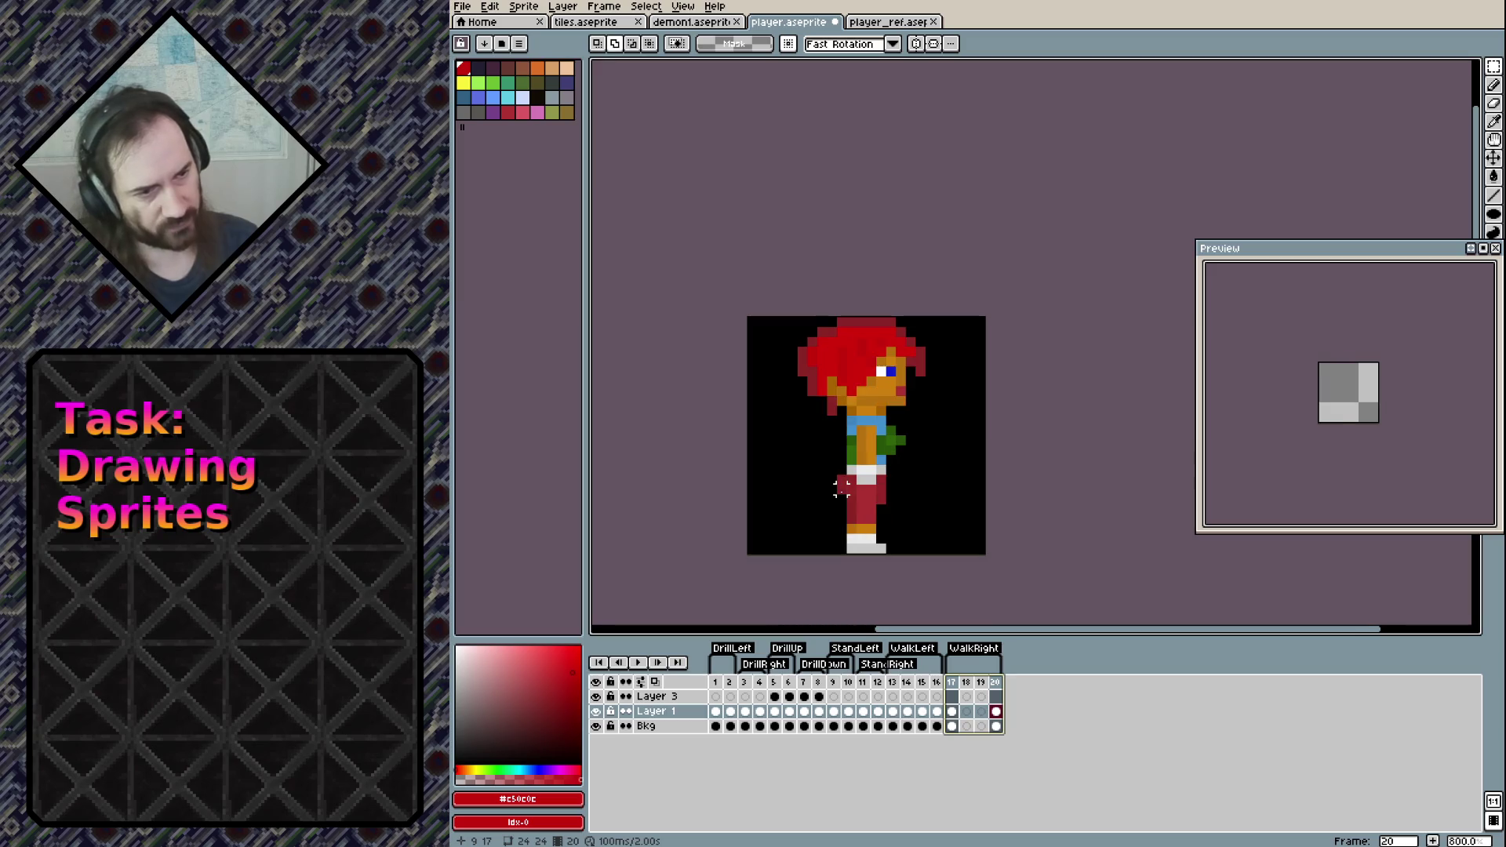
Review frames 17–19 and delete the extra frames after frame 16
click(966, 711)
click(980, 712)
key(Left)
key(Left)
key(Left)
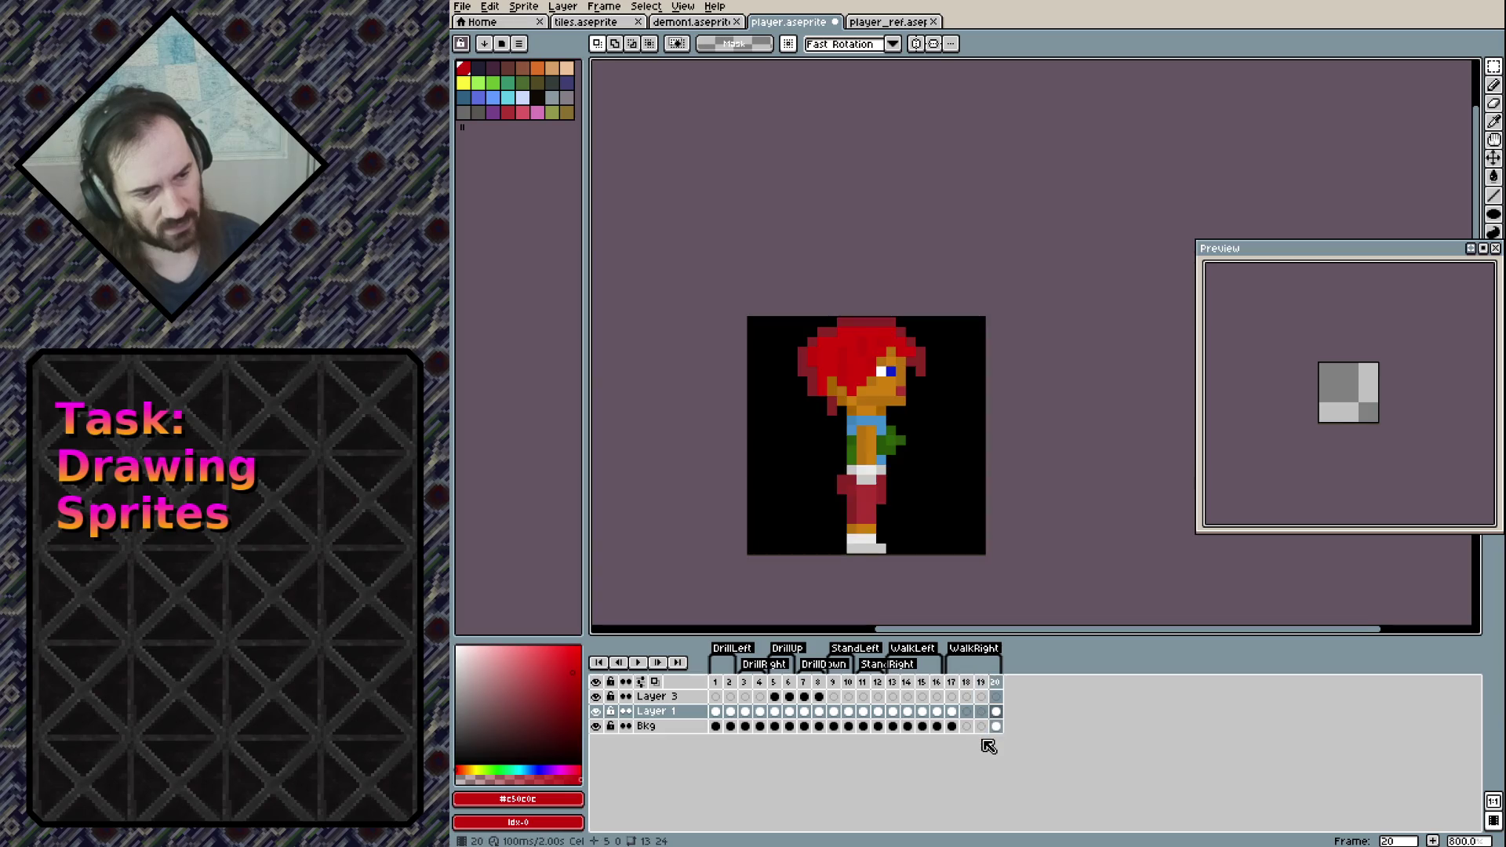
key(Right)
key(Right)
key(Right)
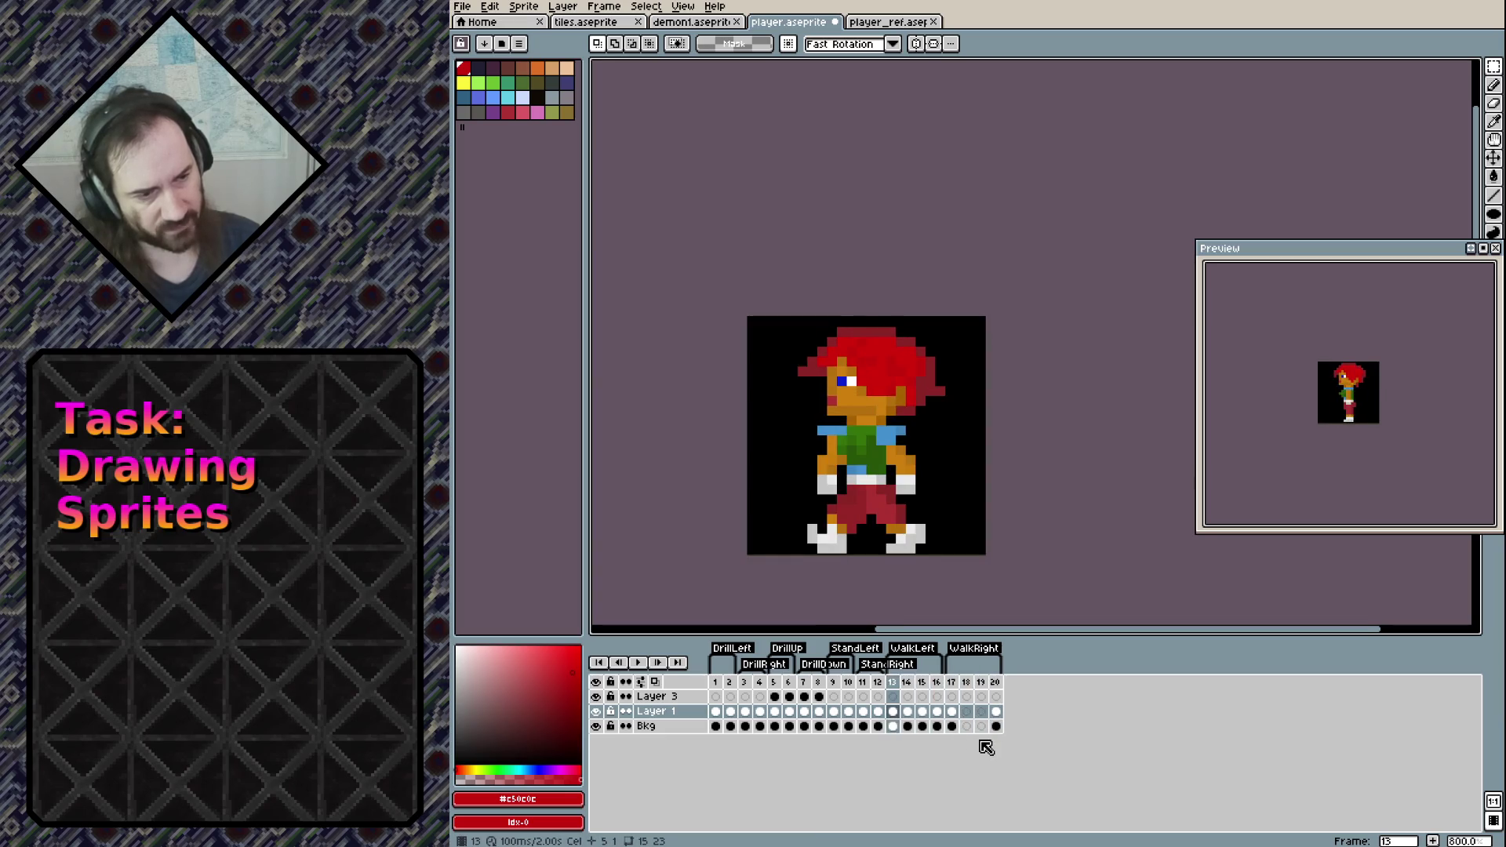
click(1002, 683)
key(alt+c)
key(alt+c)
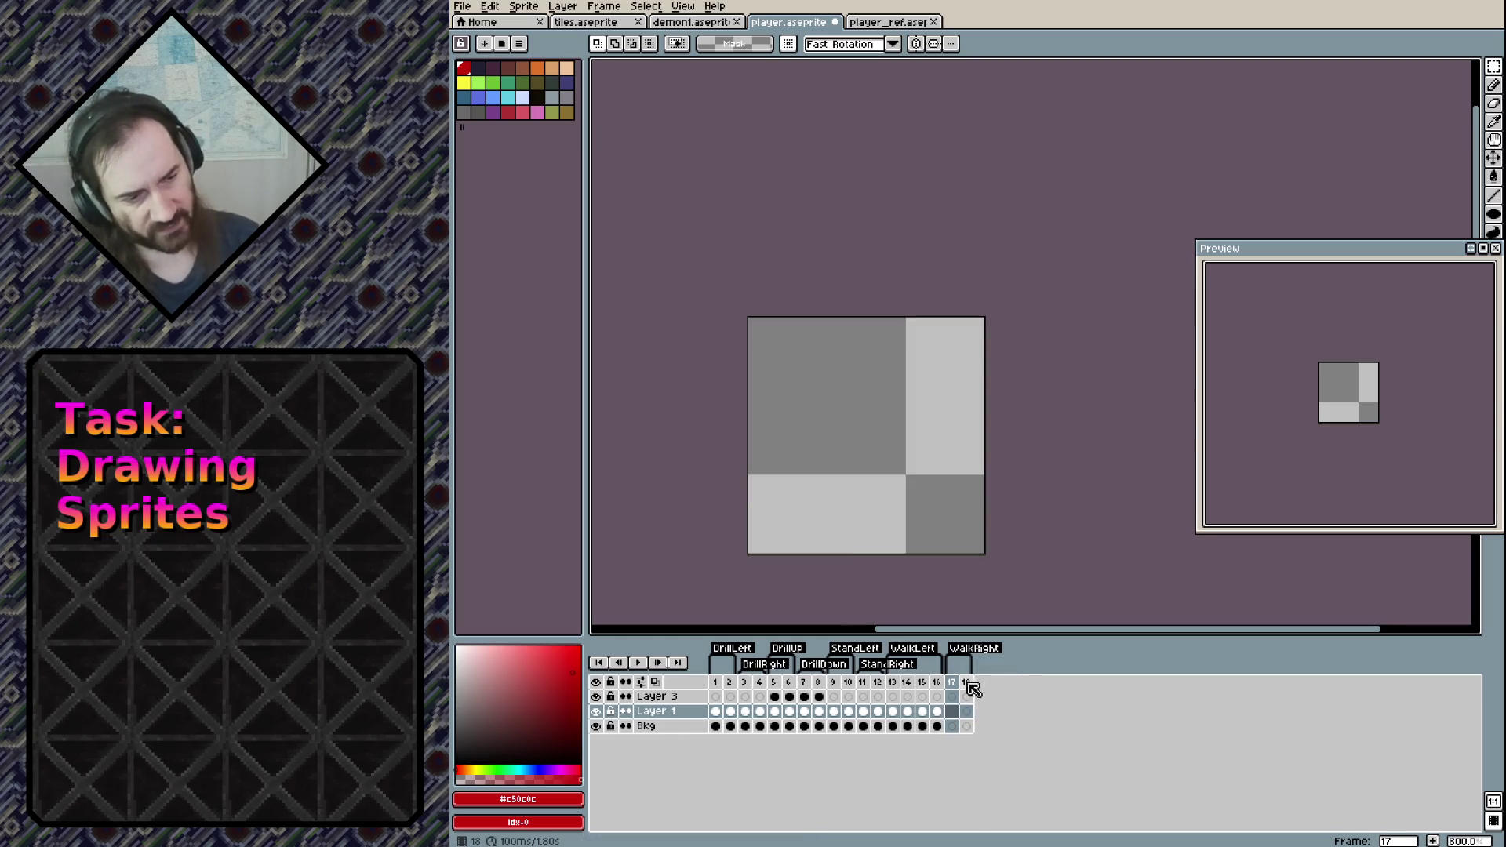
key(alt+c)
key(alt+c)
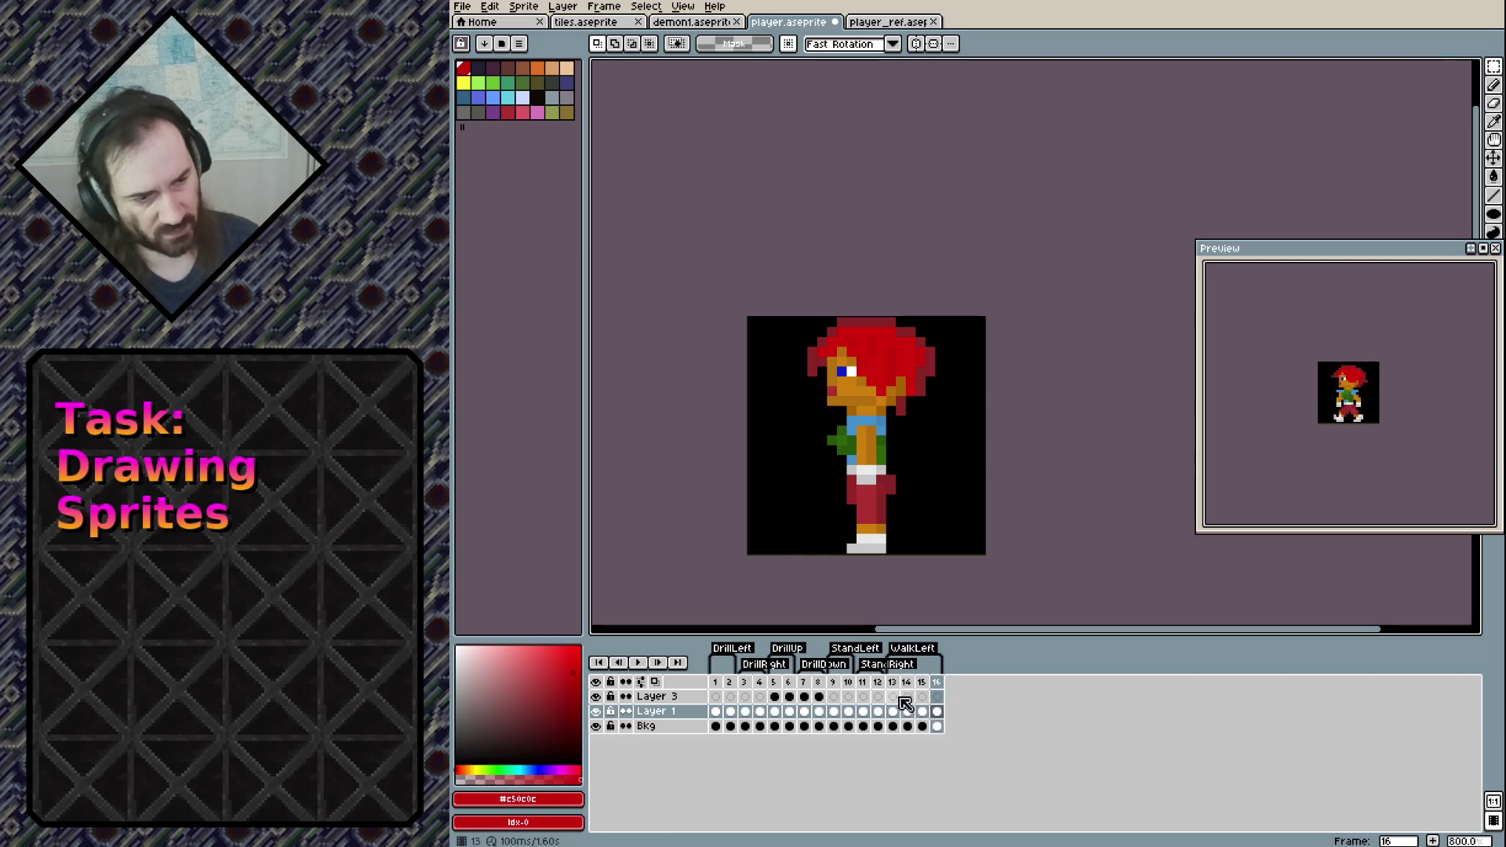
Select frames 13–16 and trial a duplication, undoing it and reviewing frames 13–14
shift+click(895, 685)
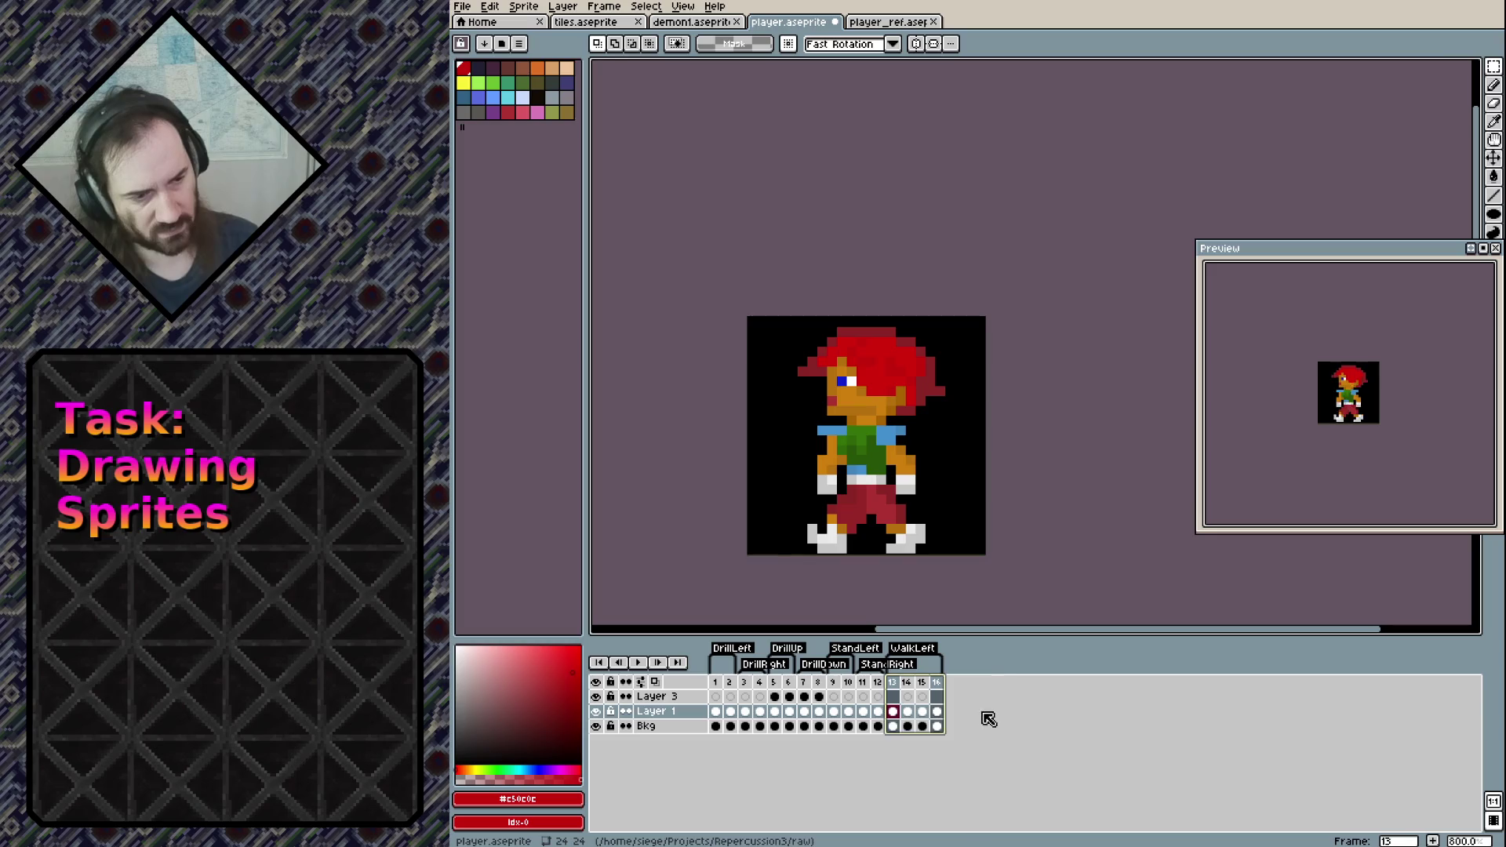
key(alt+n)
key(ctrl+z)
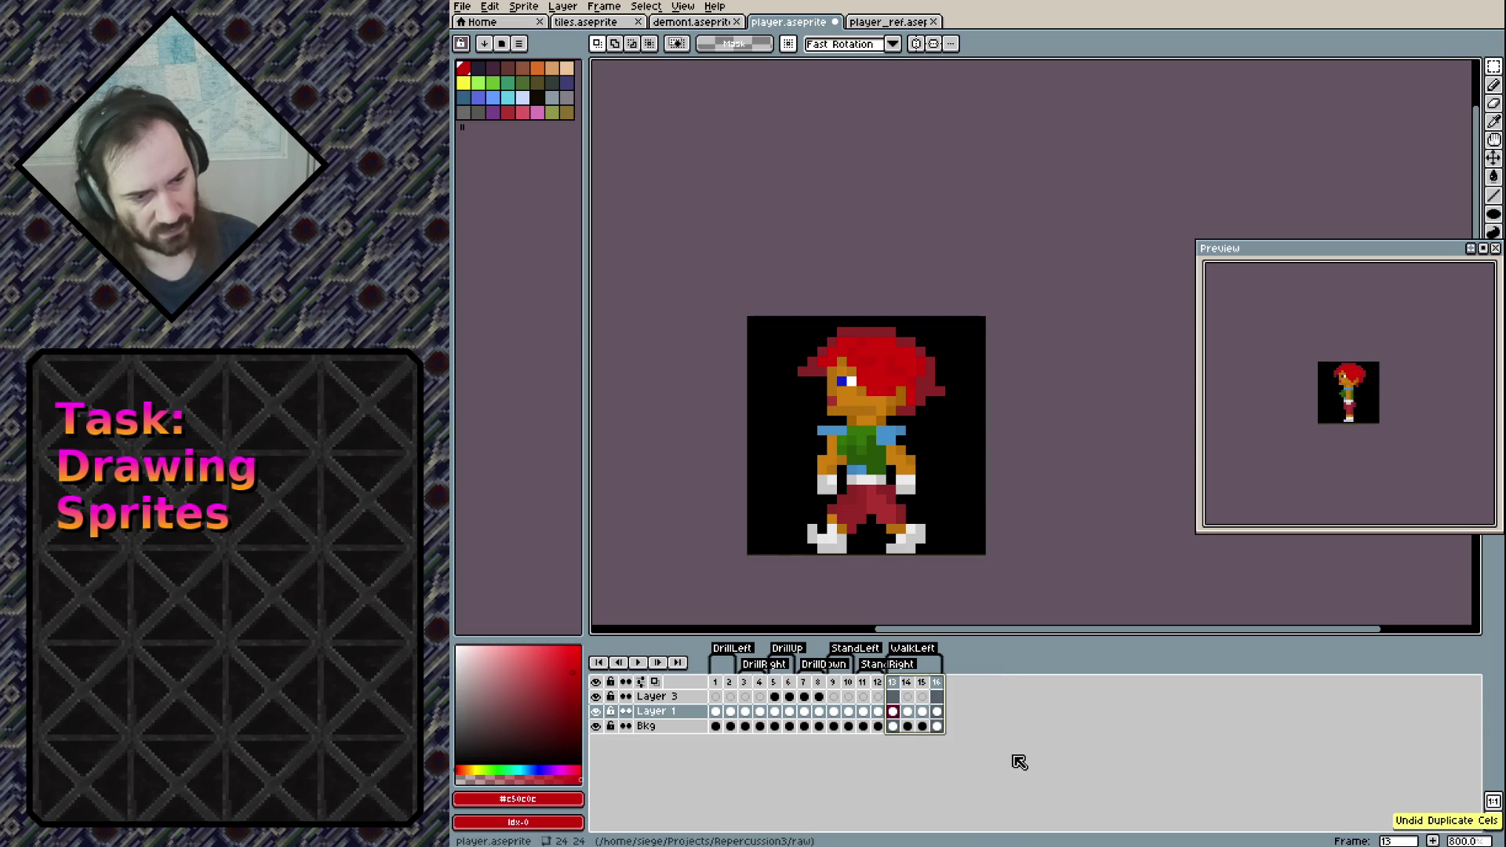
click(911, 713)
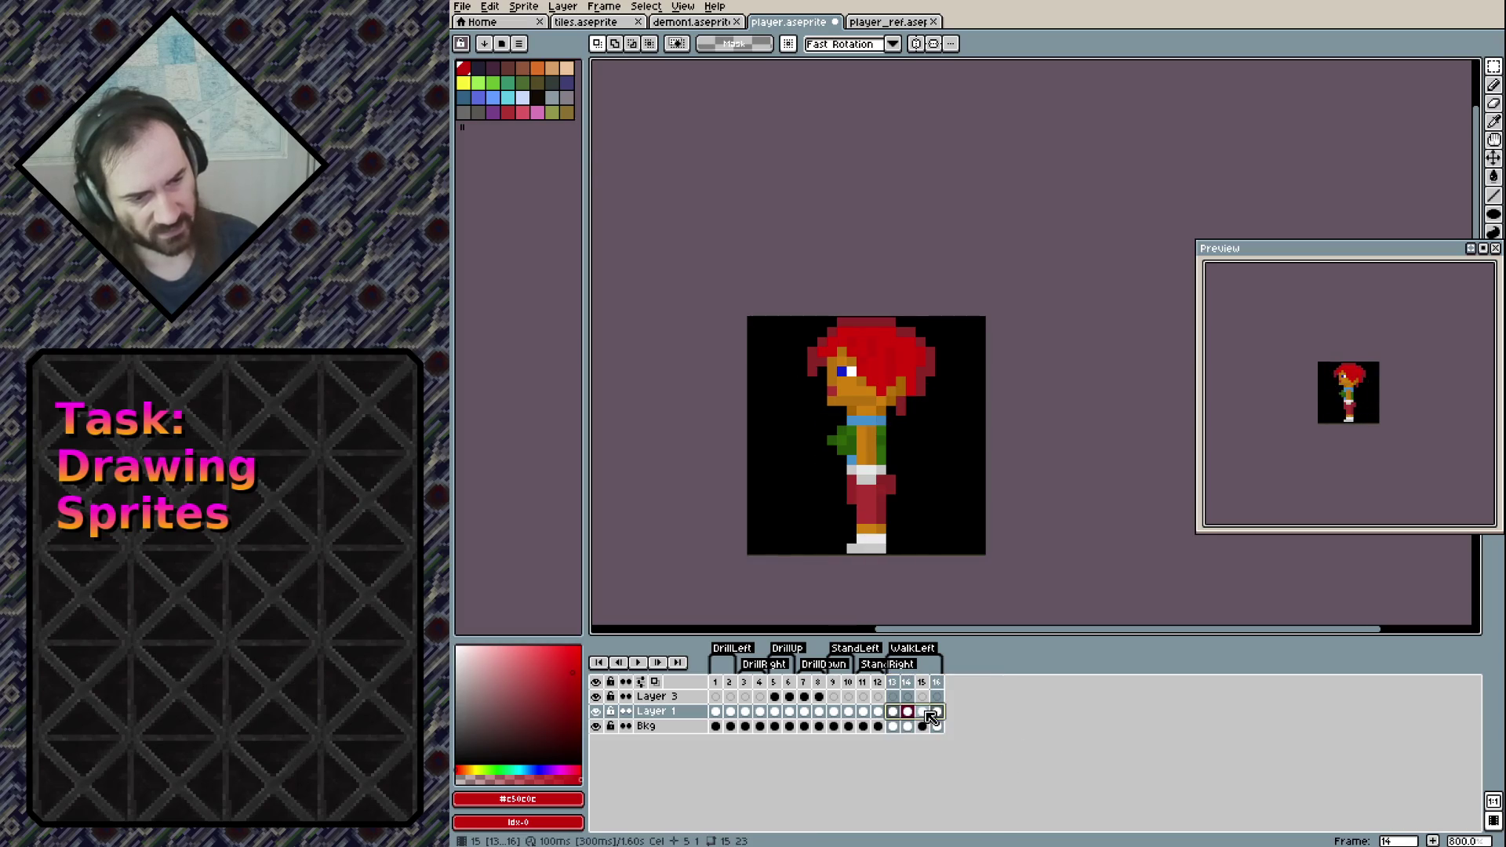
click(895, 698)
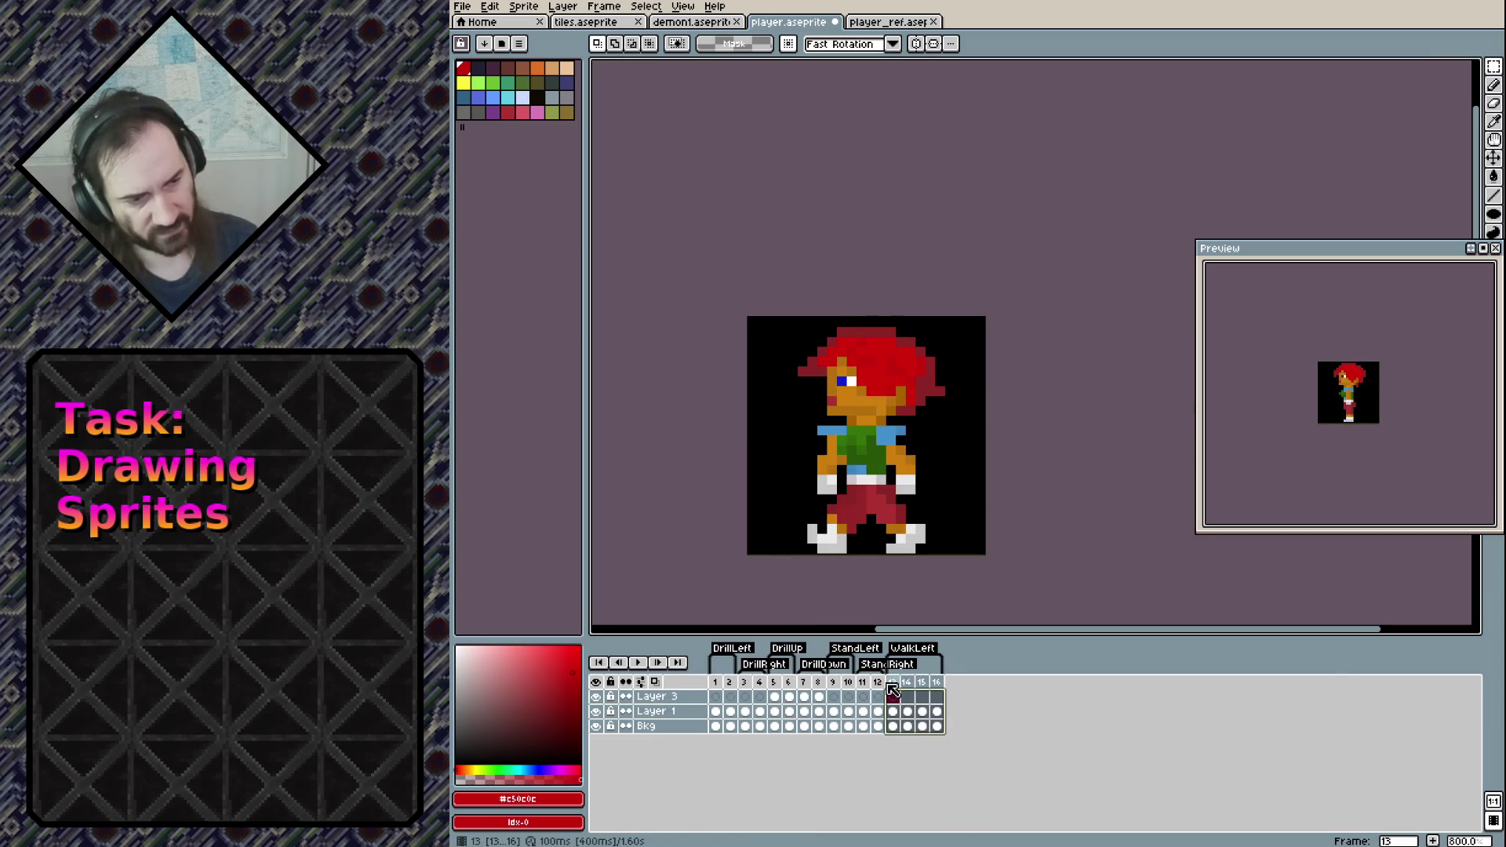
Duplicate frames 13–16 as new frames 17–20 and select that range for tagging
key(alt+n)
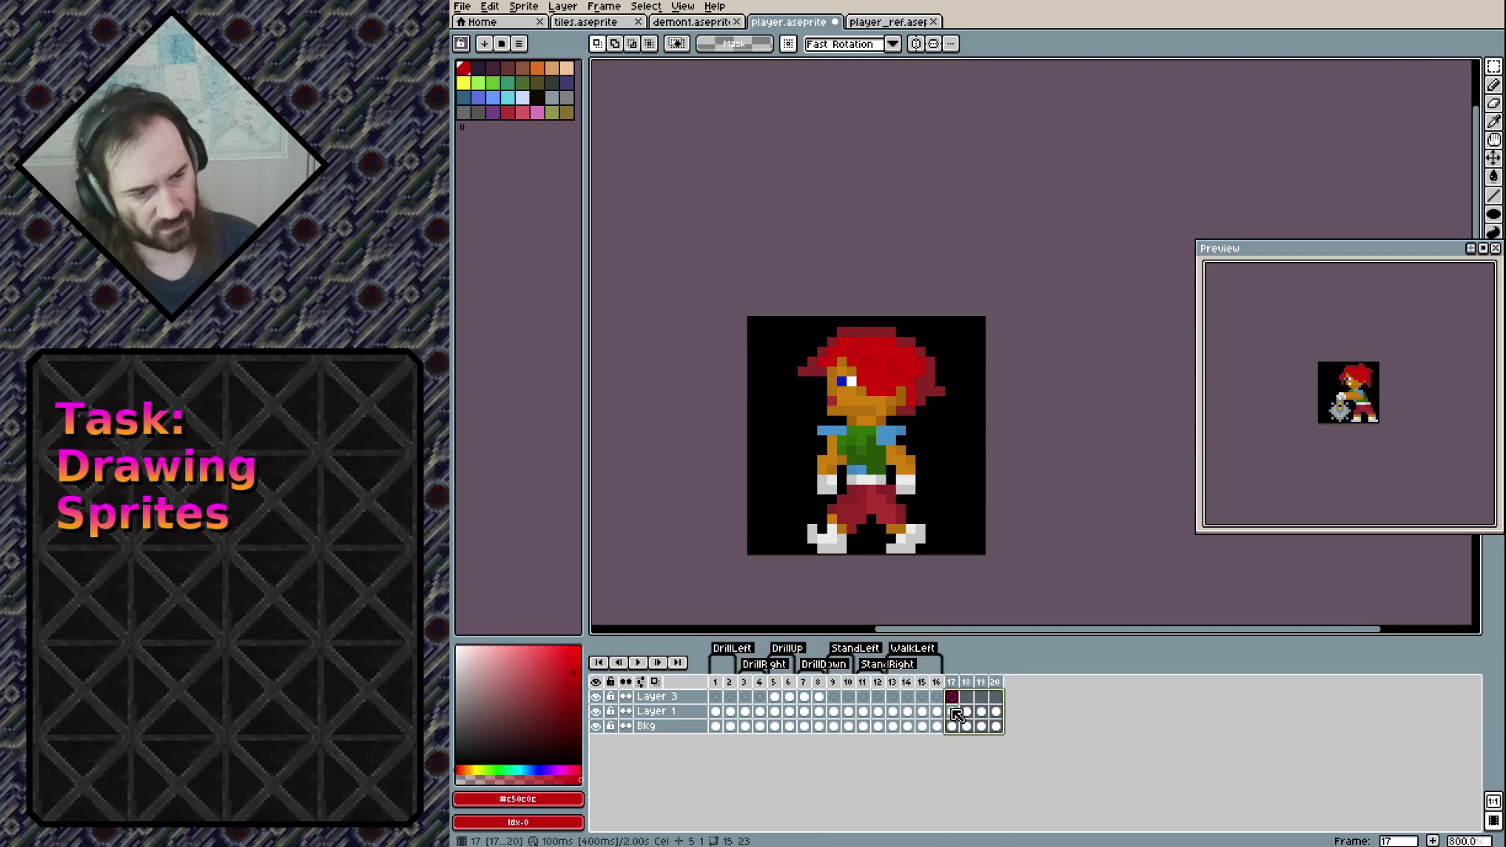
click(957, 712)
click(995, 712)
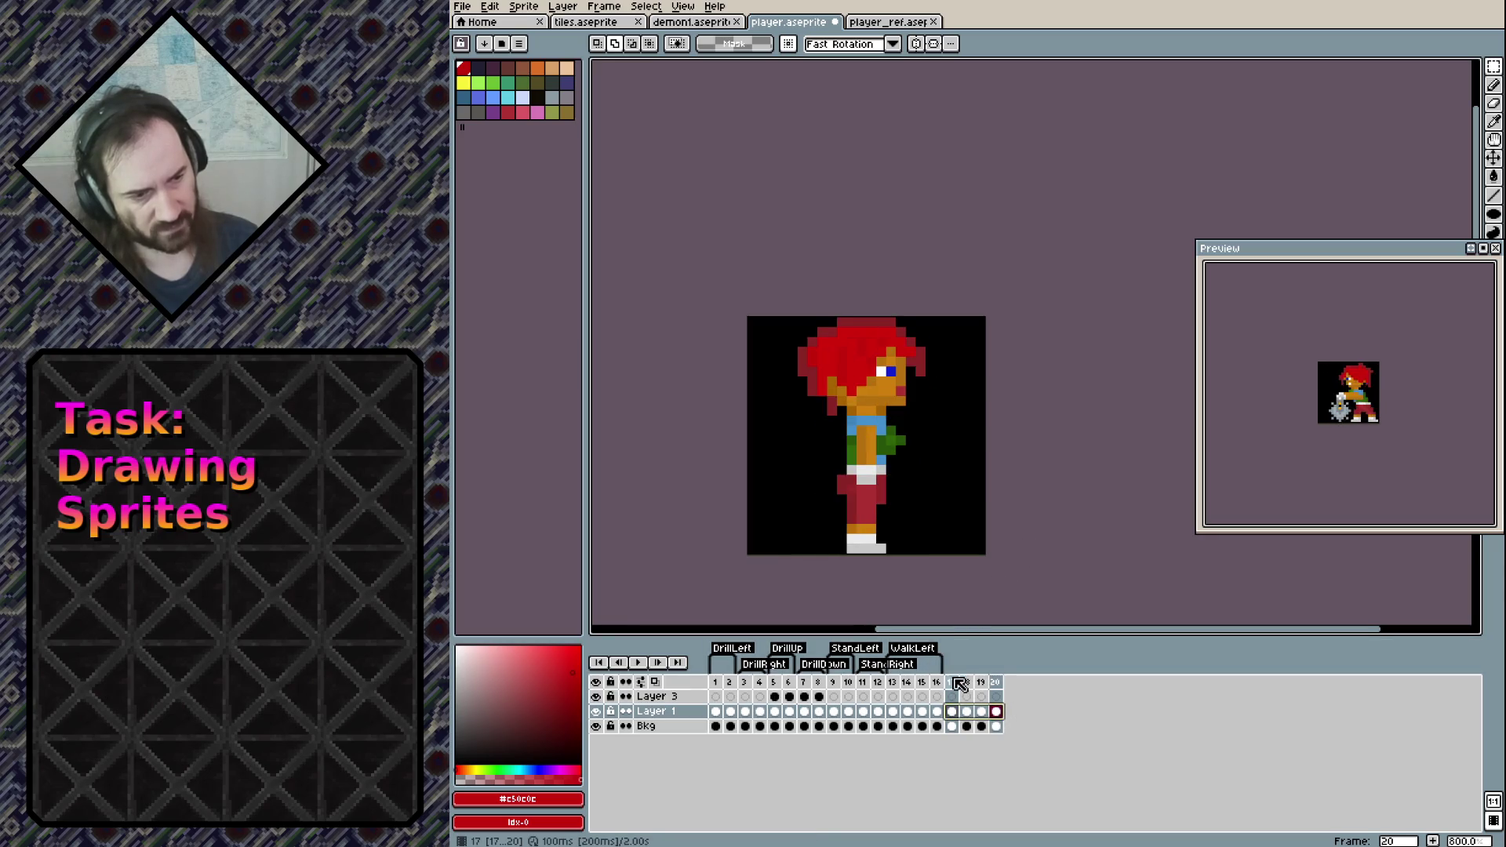
click(954, 681)
drag(955, 682, 996, 681)
right_click(995, 680)
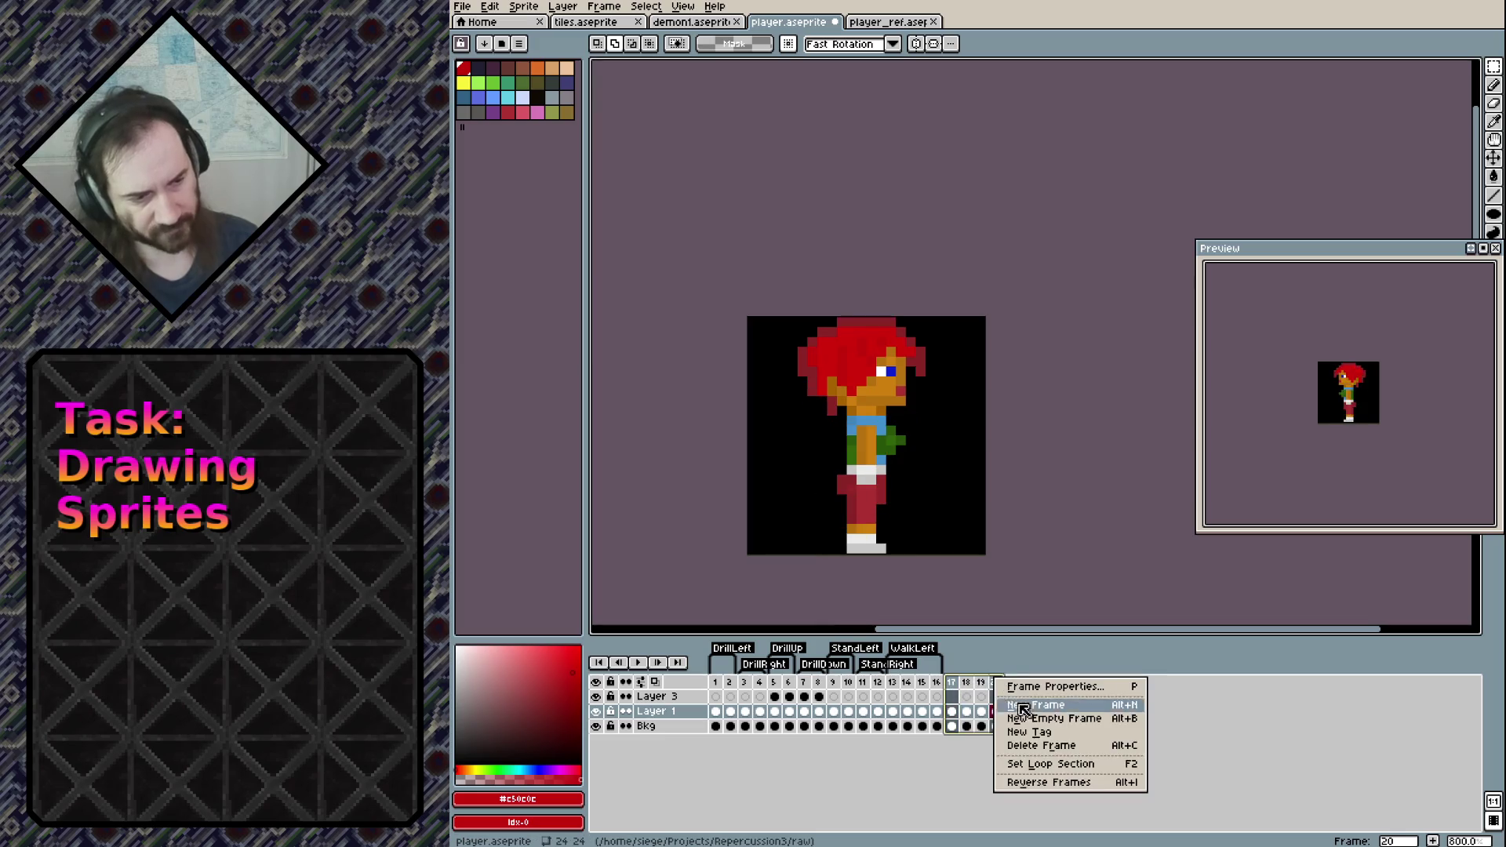
Create the WalkRight tag on frames 17–20 and bring up frame 18's walking pose
click(1032, 732)
text(WalkRight)
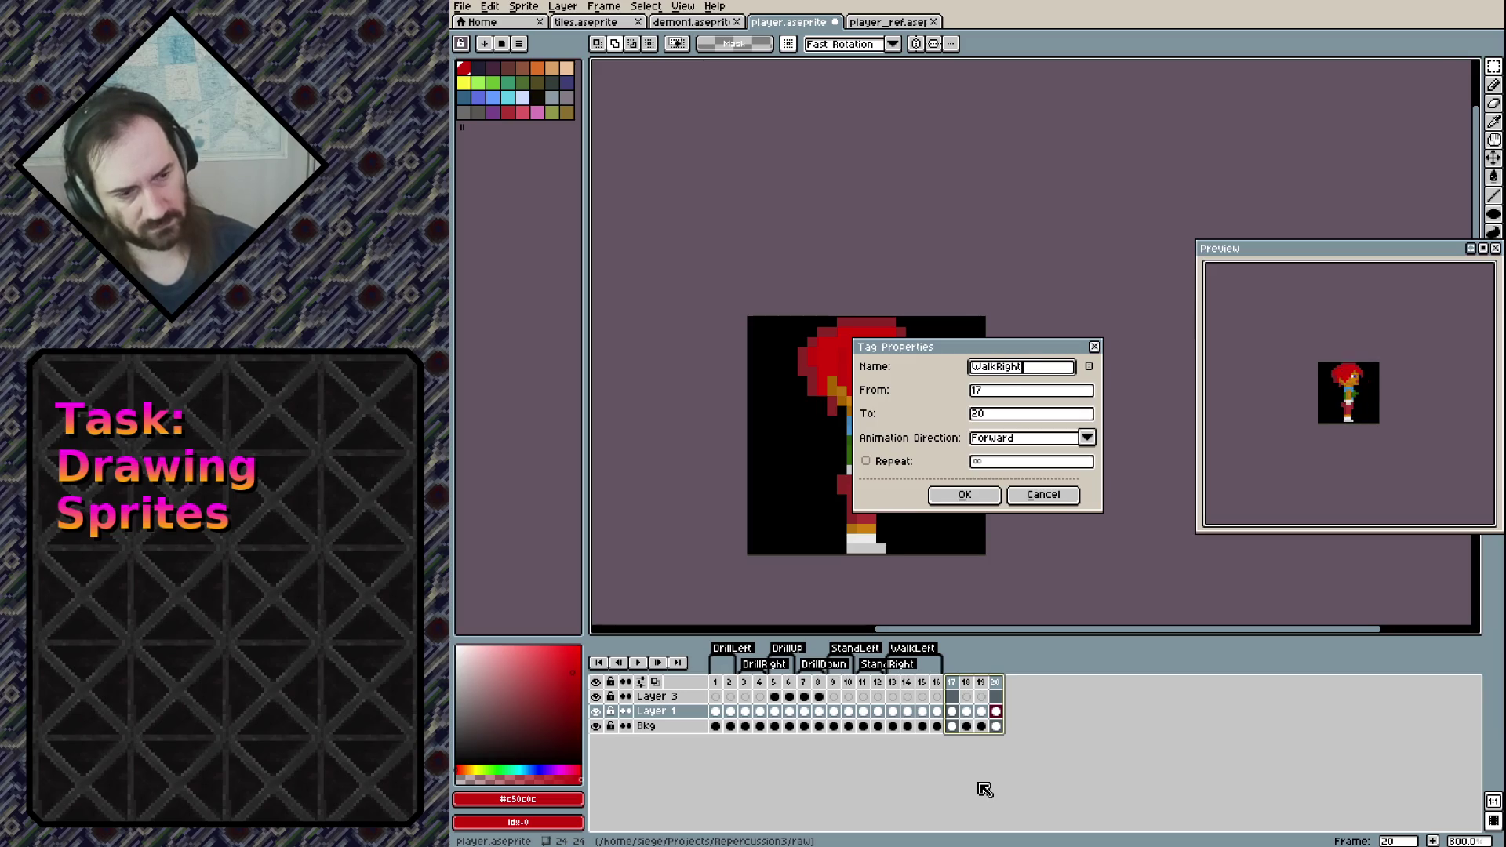
key(Return)
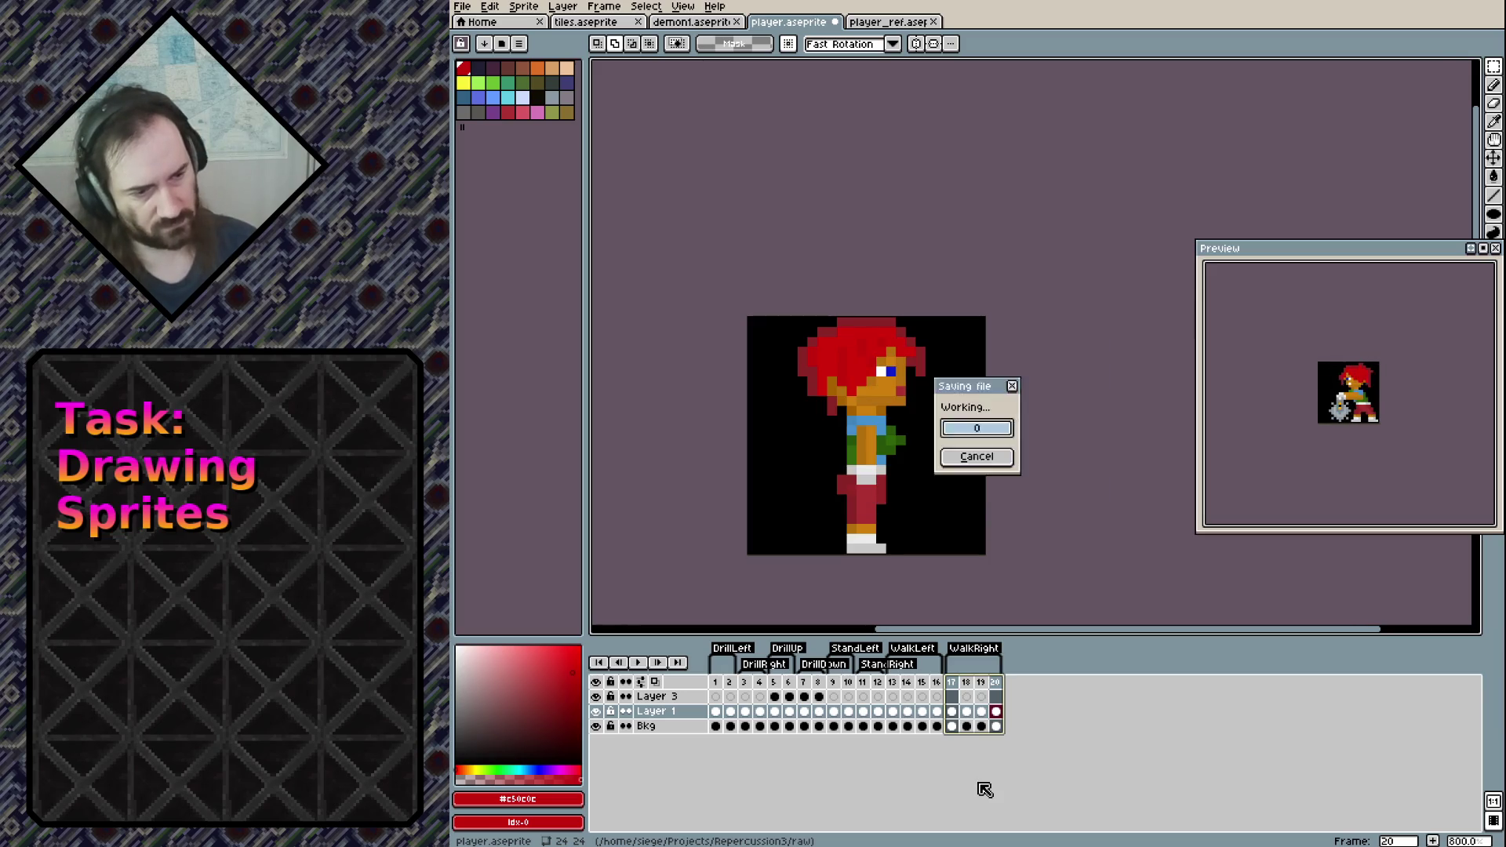
click(968, 696)
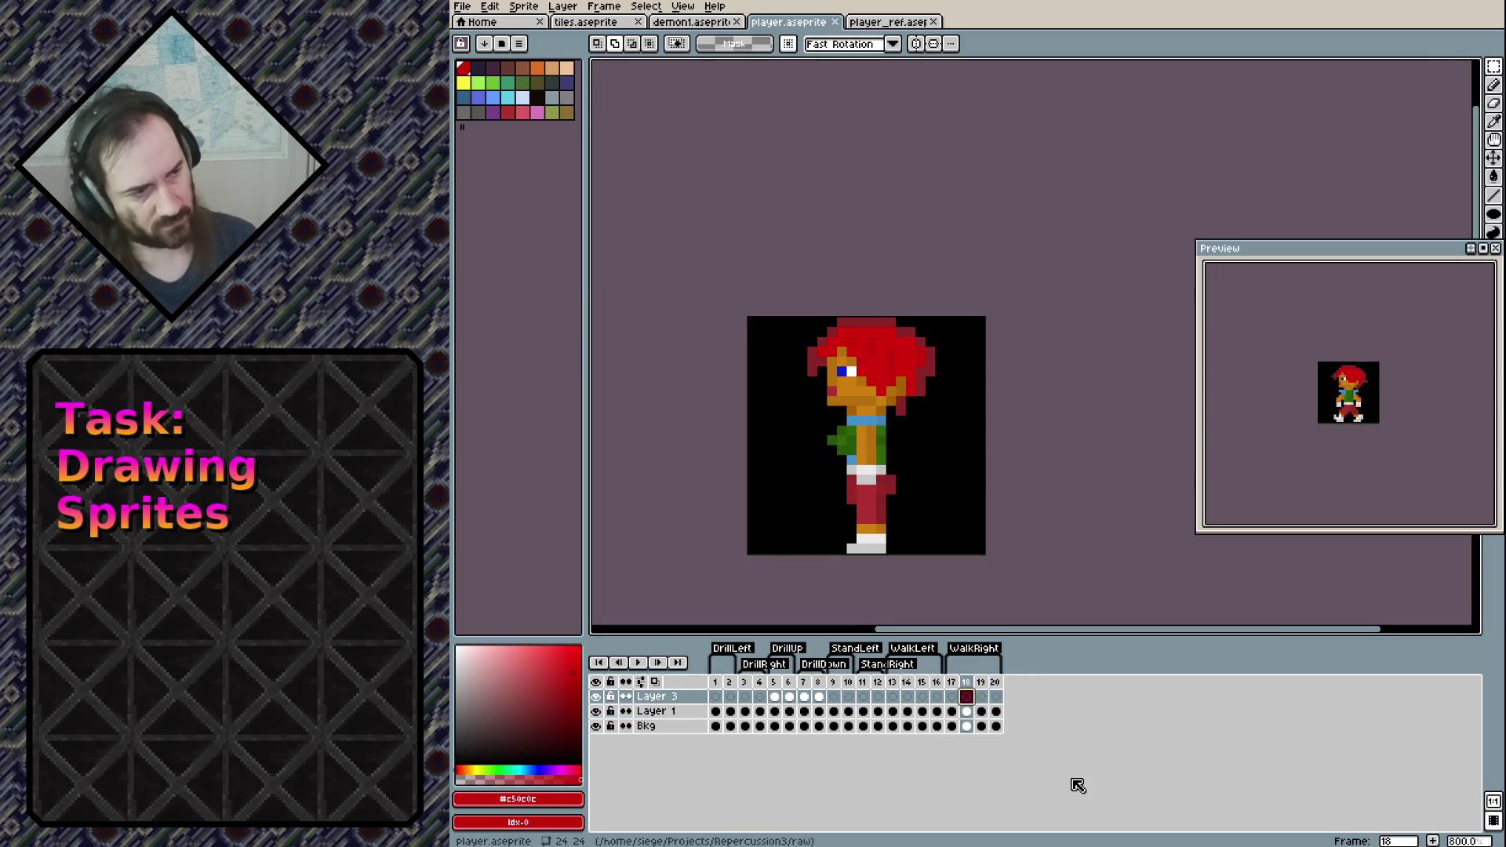
Flip Layer 1's frames 18 and 19 horizontally and save player.aseprite
key(Return)
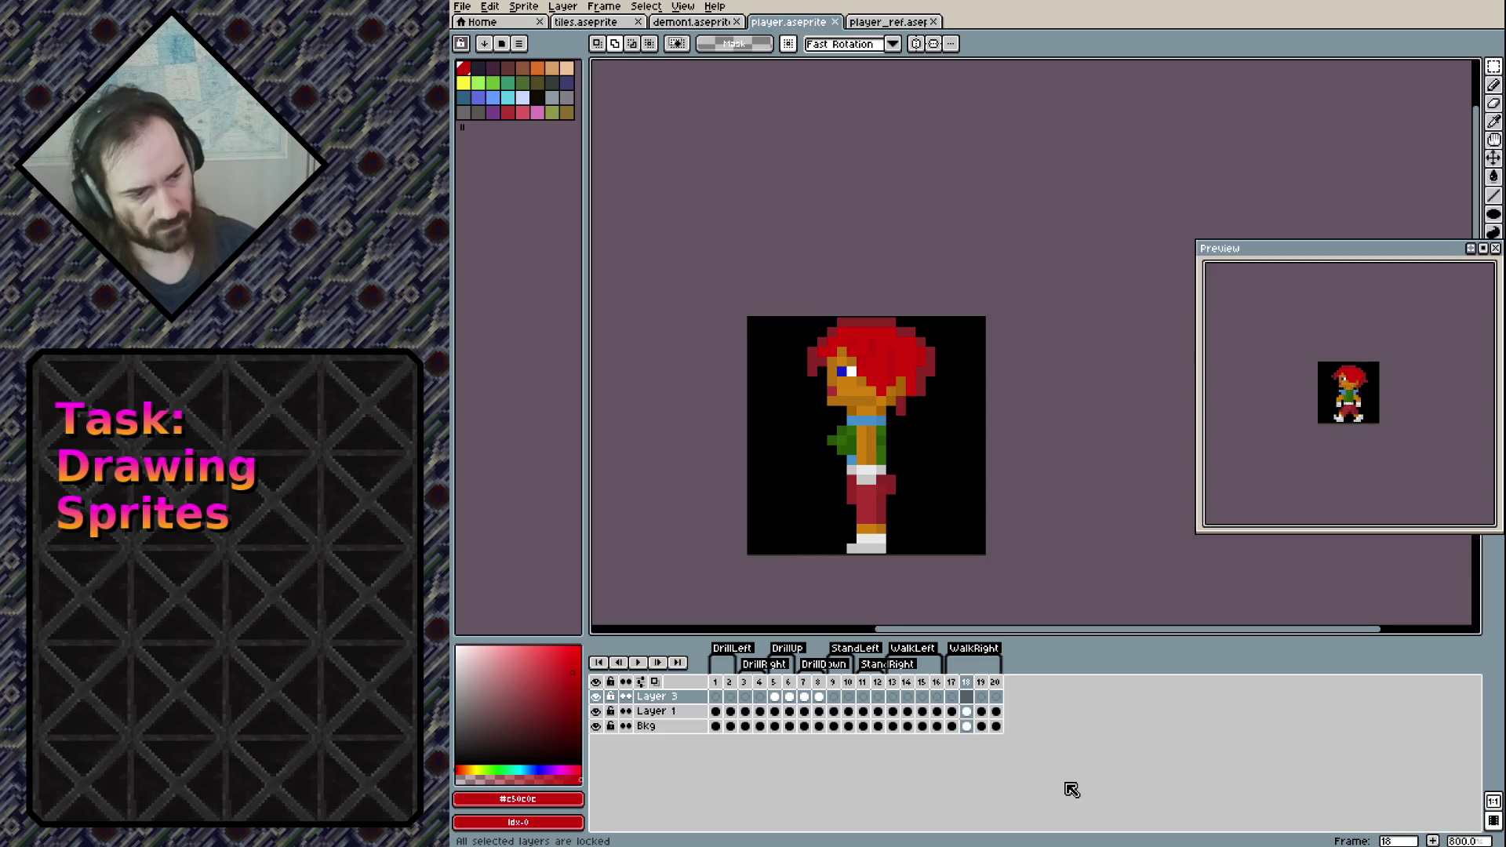
click(1018, 500)
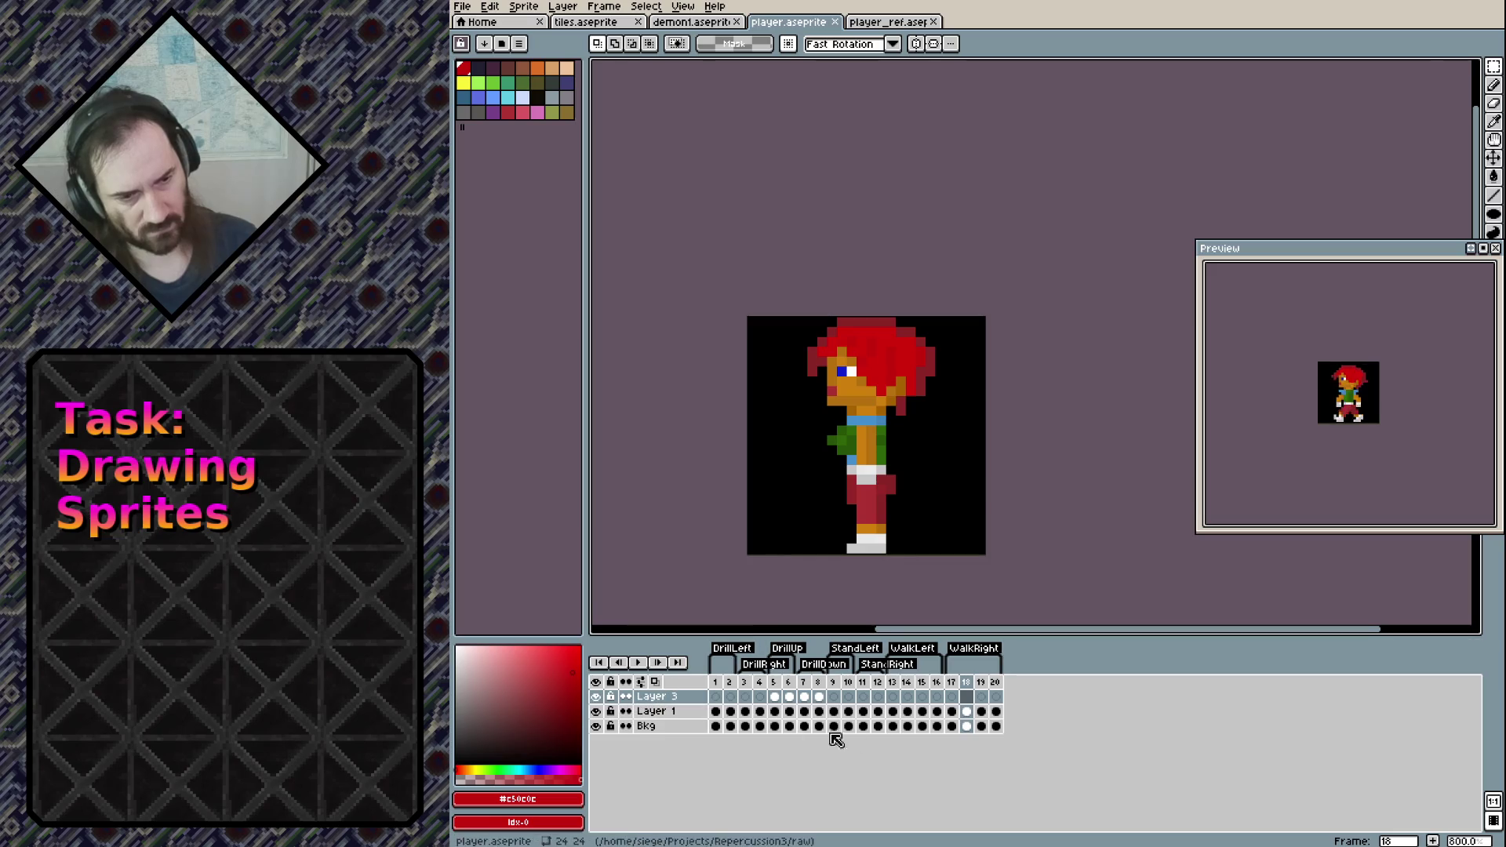
click(968, 712)
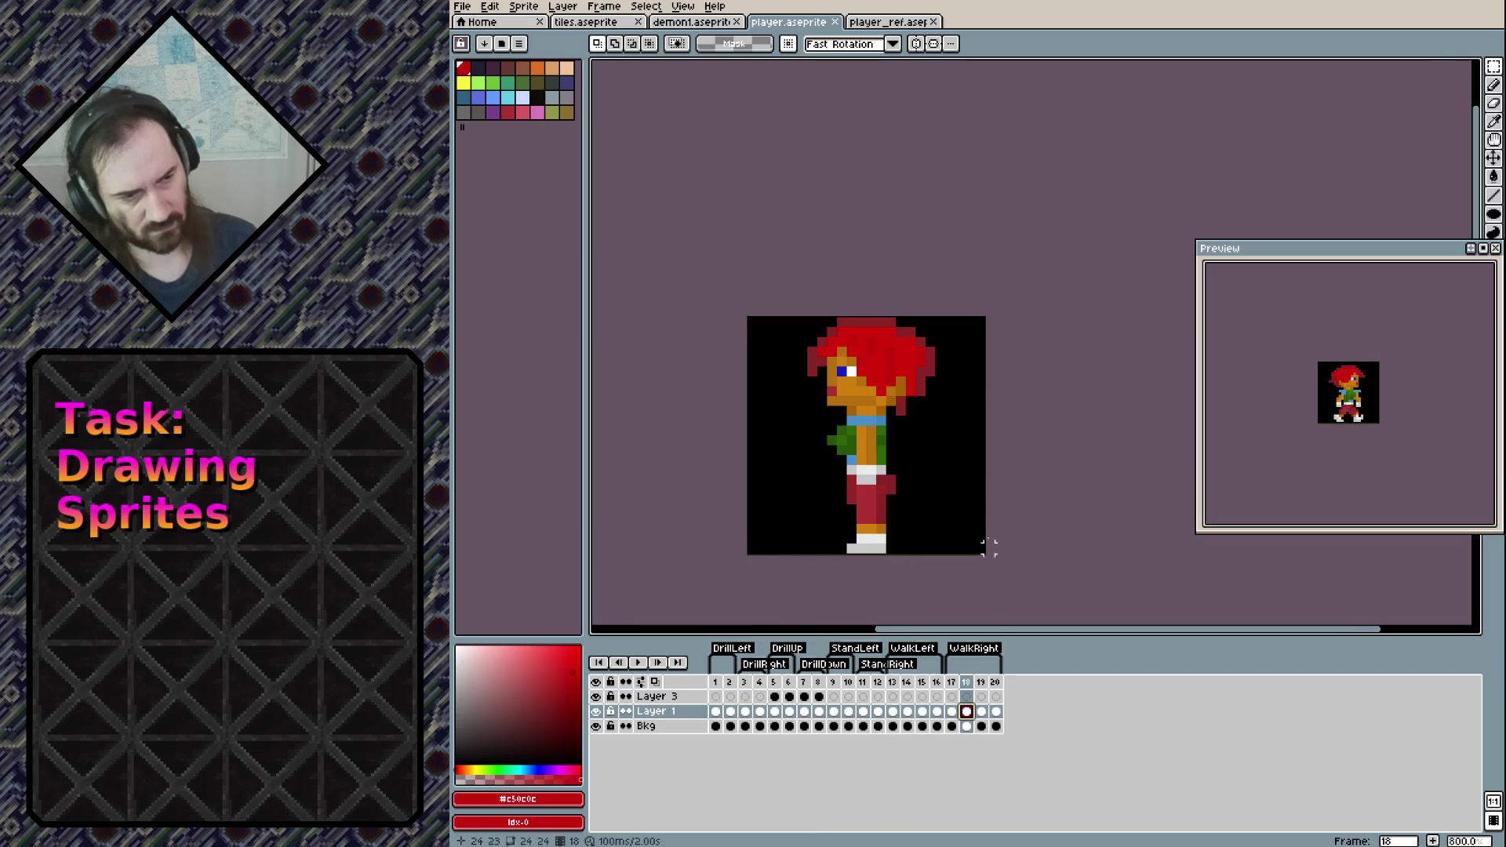
key(shift+h)
click(981, 711)
key(shift+h)
click(996, 712)
key(shift+h)
key(ctrl+z)
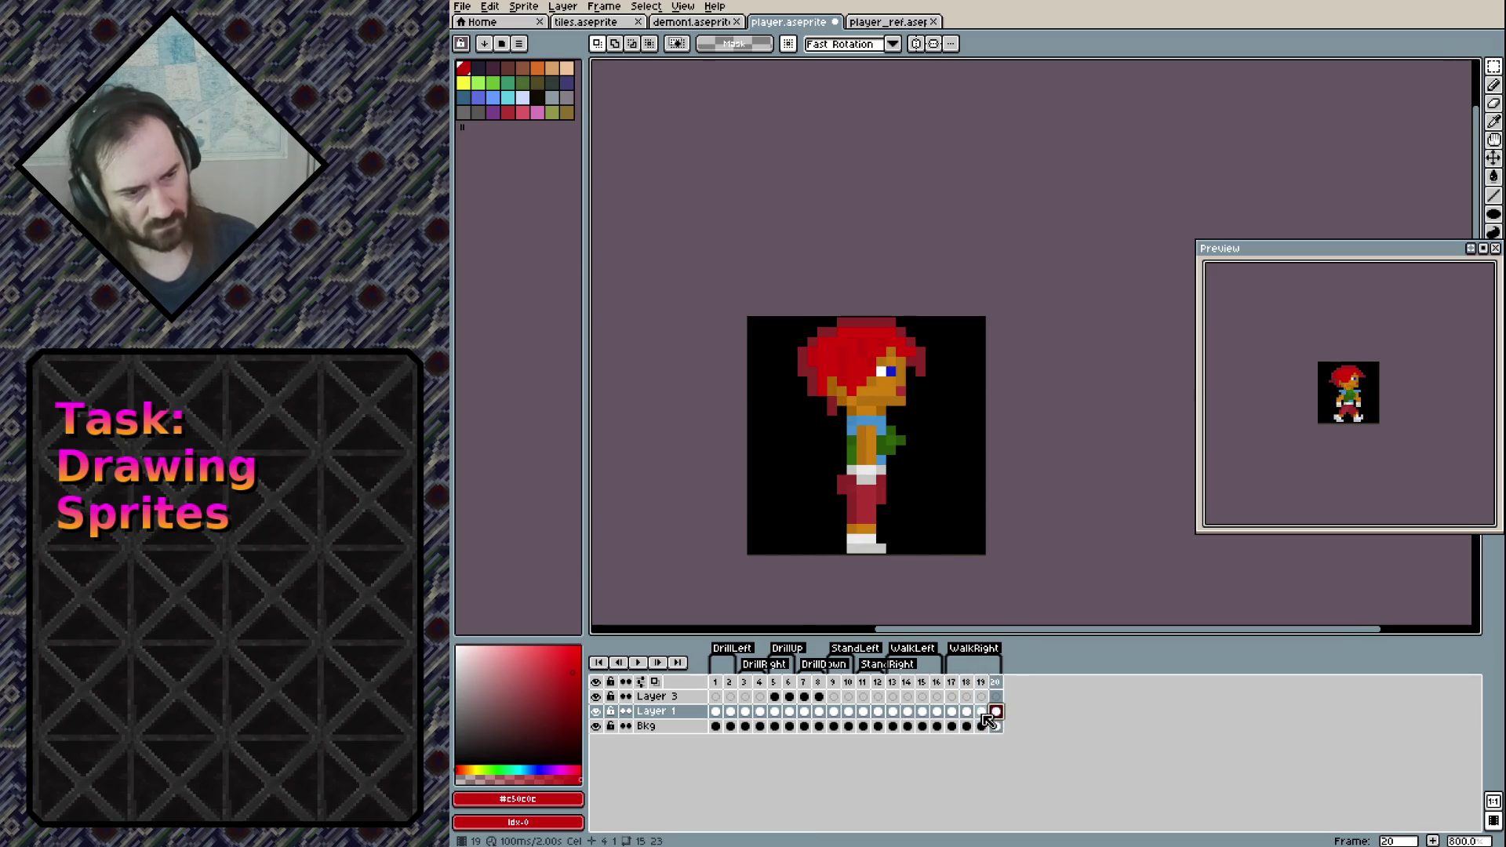
click(952, 711)
key(ctrl+s)
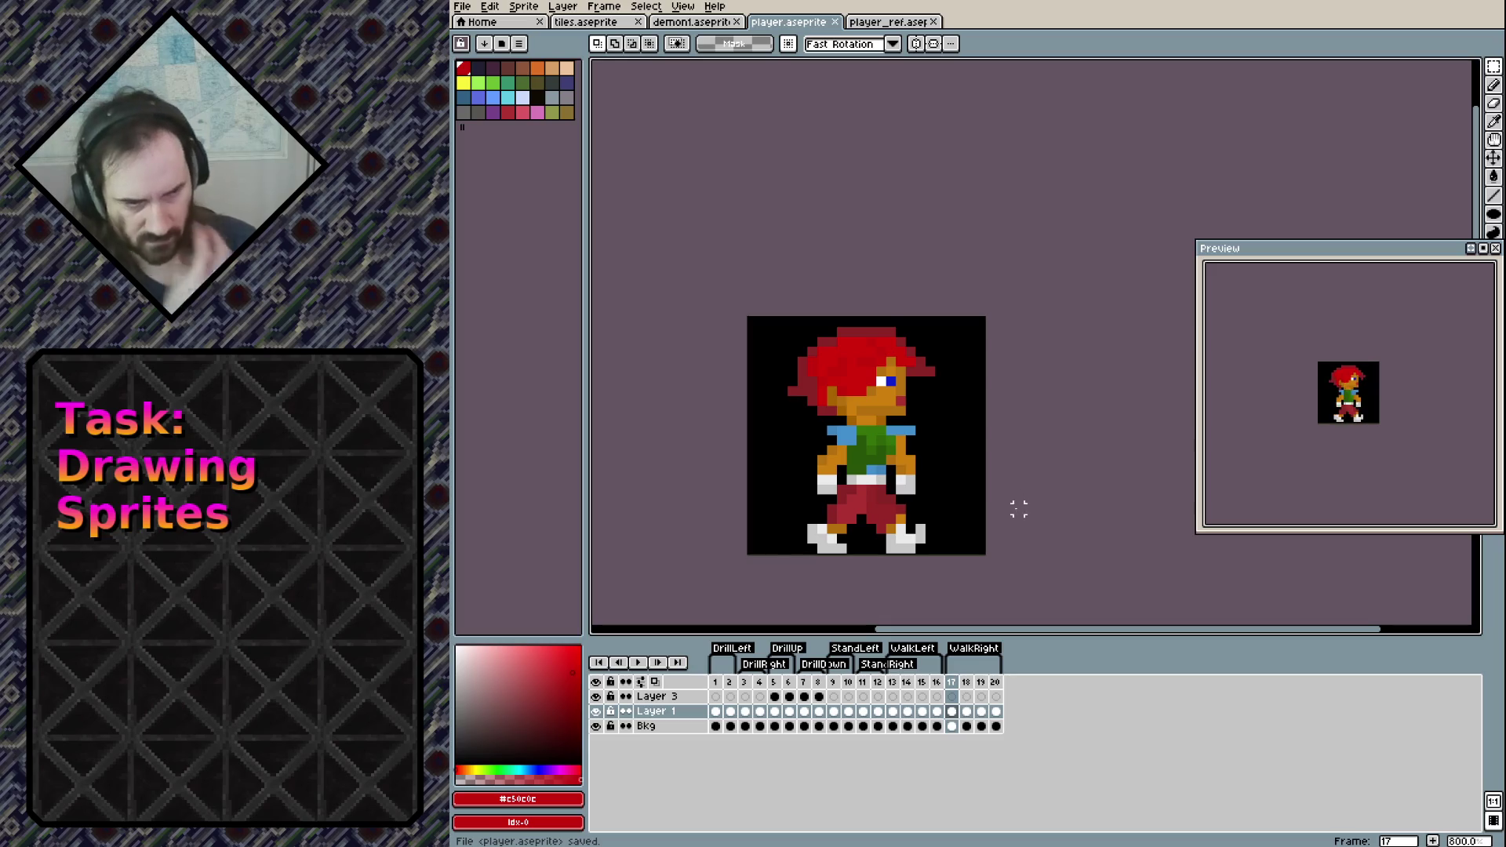
Play the animation and step through the walk, standing and drill frames to check them
key(Return)
key(Return)
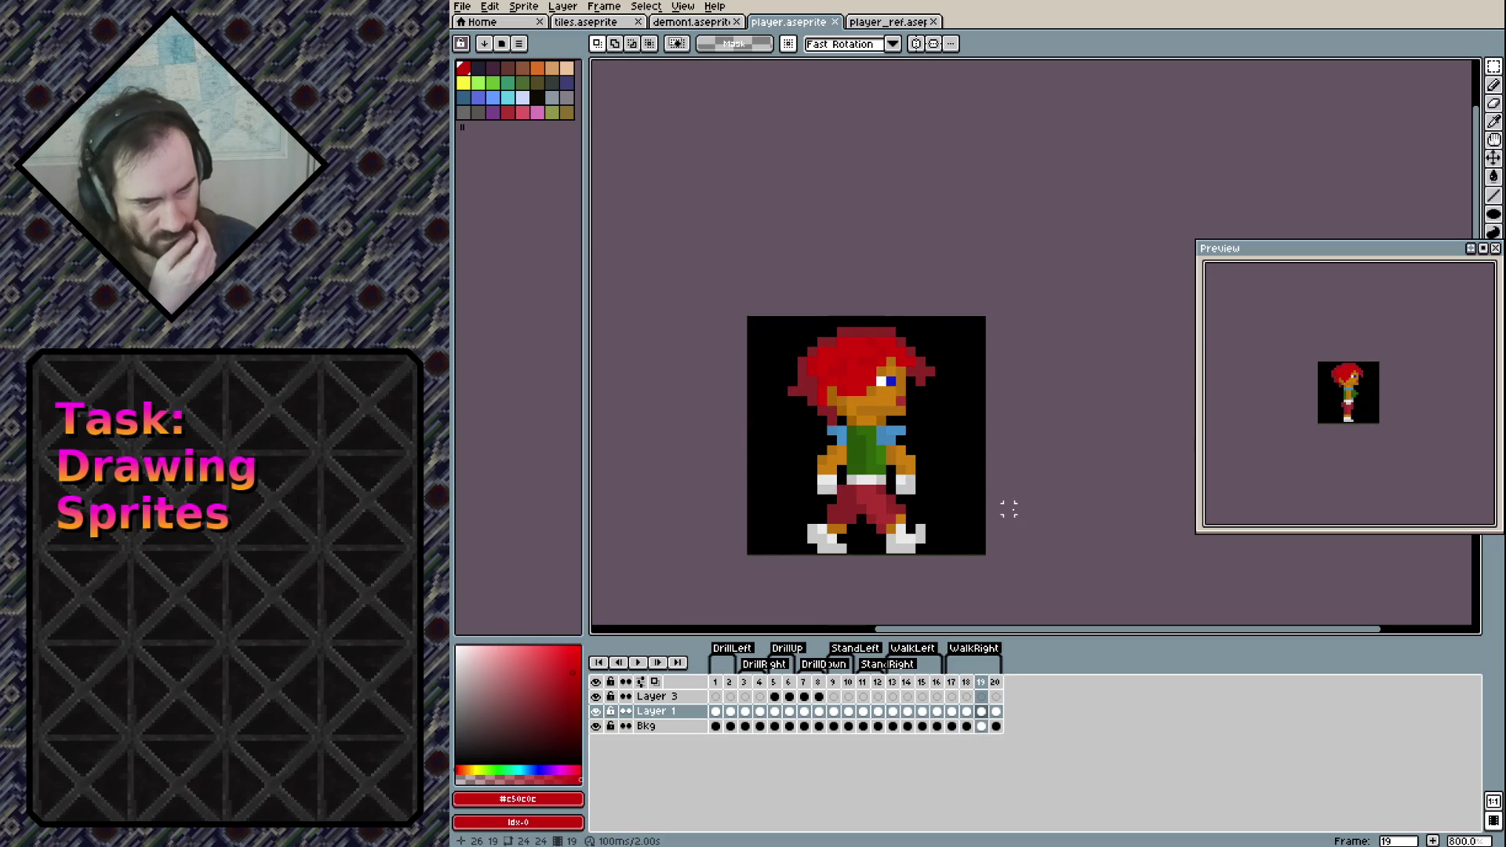
key(Left)
key(Left)
key(Right)
key(Left)
key(Right)
key(Left)
key(Left)
key(Left)
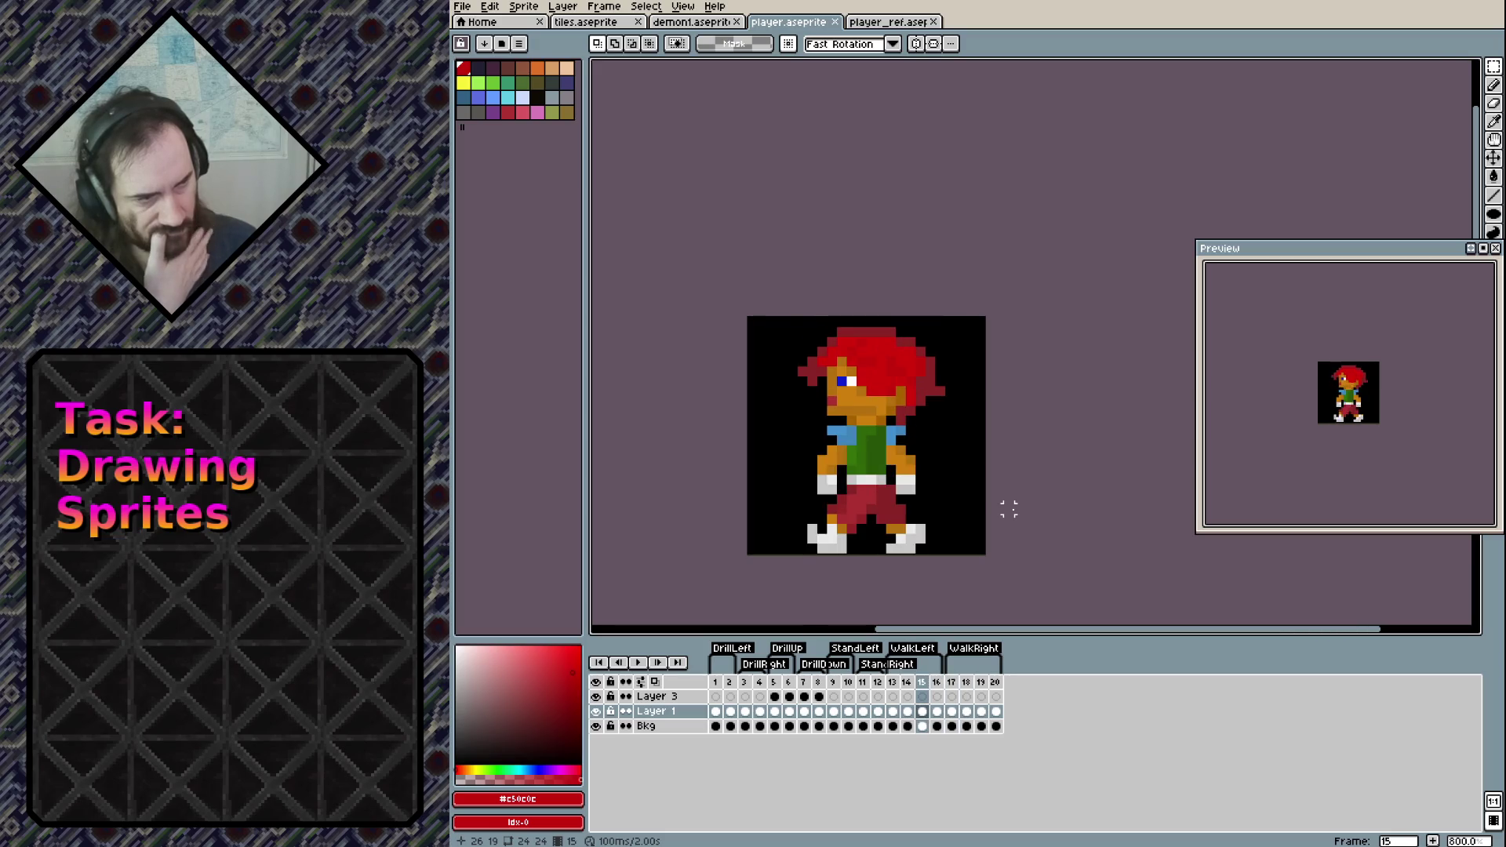
key(Right)
key(Right)
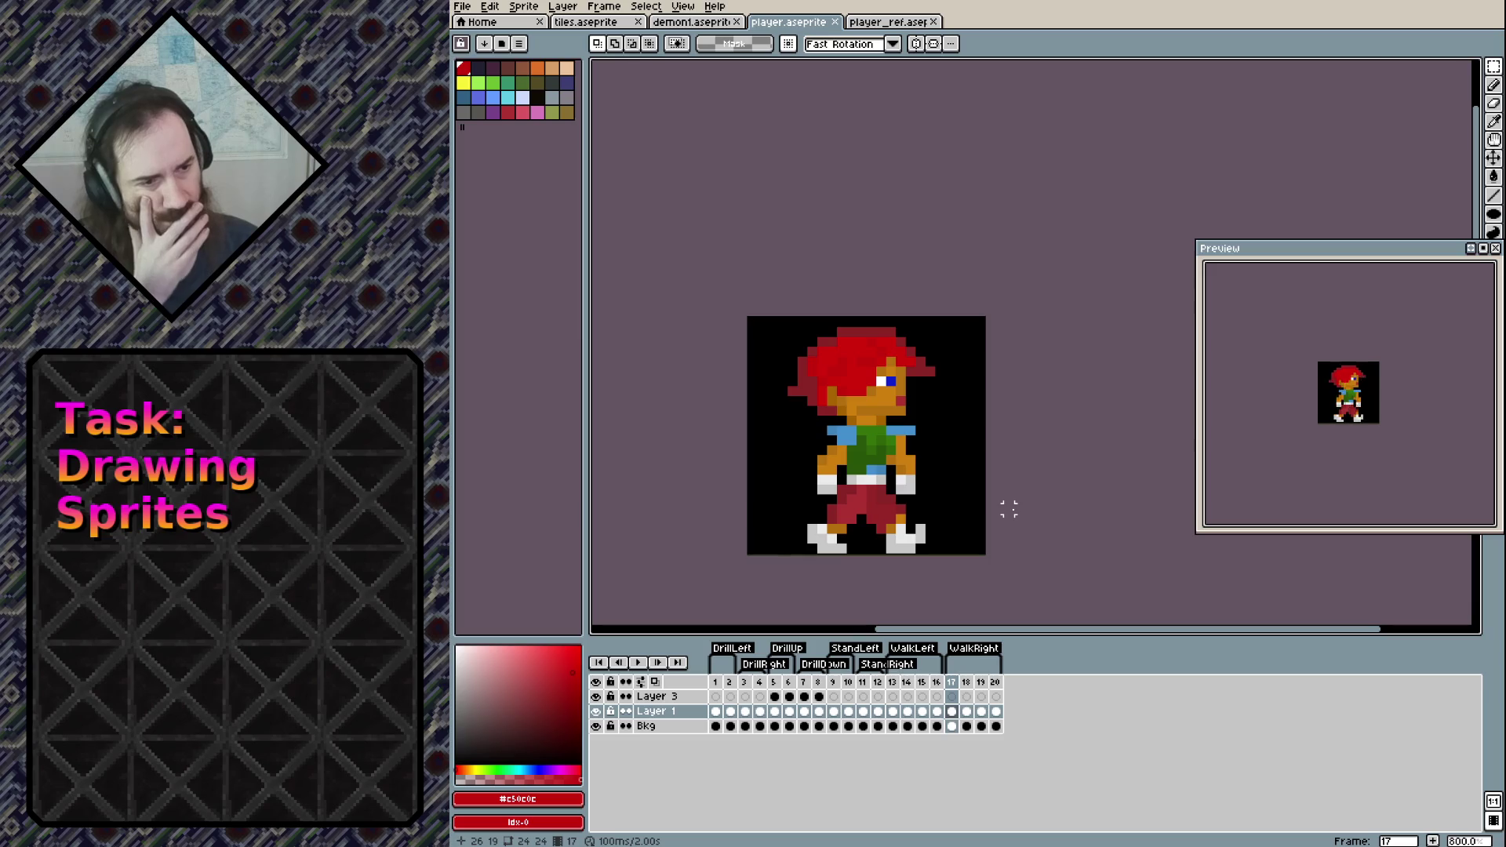
key(Left)
key(Left)
key(Left)
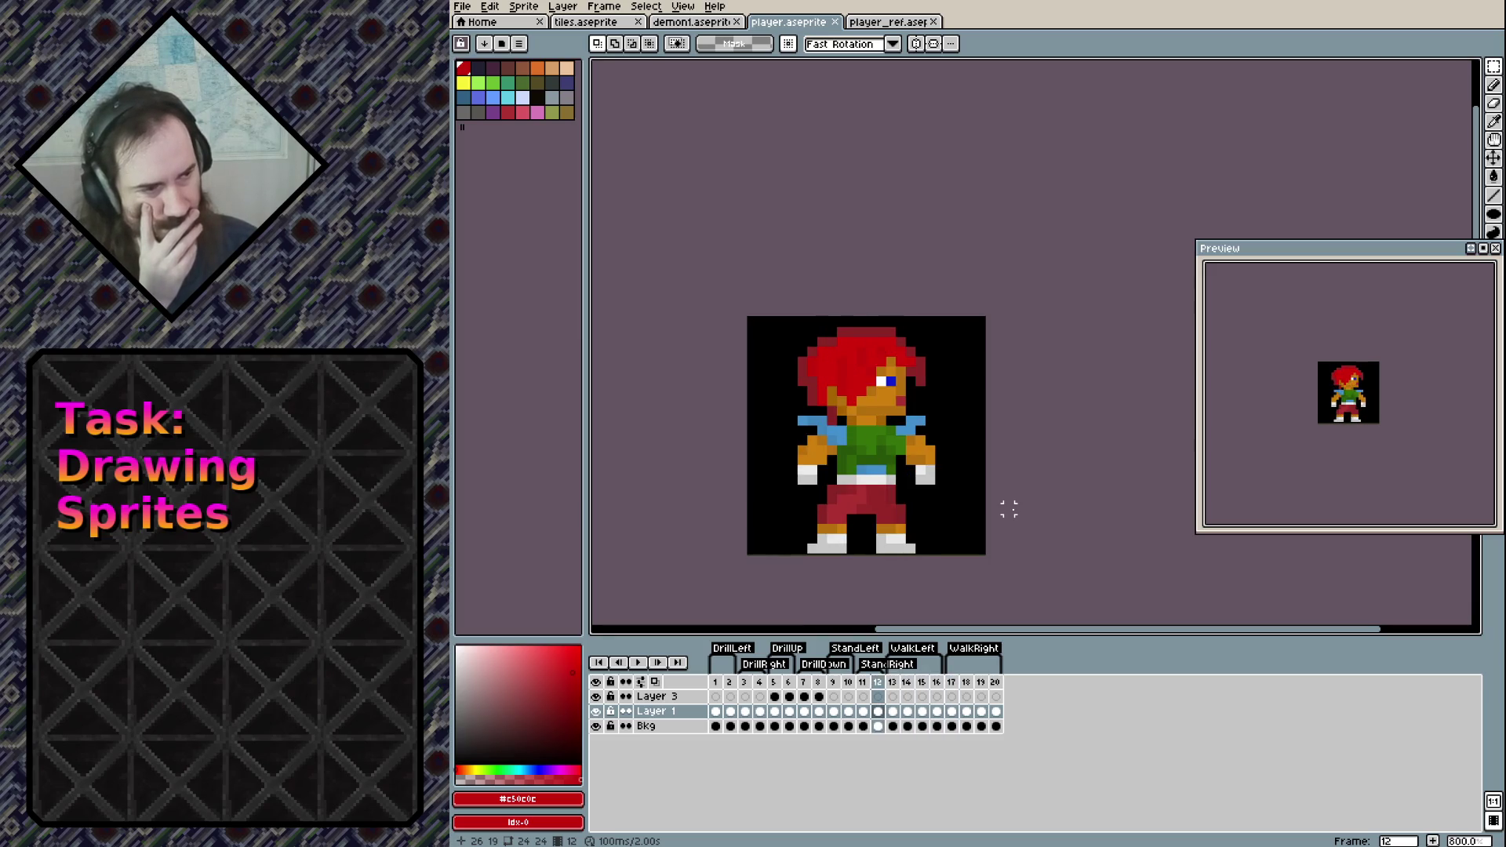
key(Left)
key(Left)
key(Left)
key(Left)
key(Left)
key(Left)
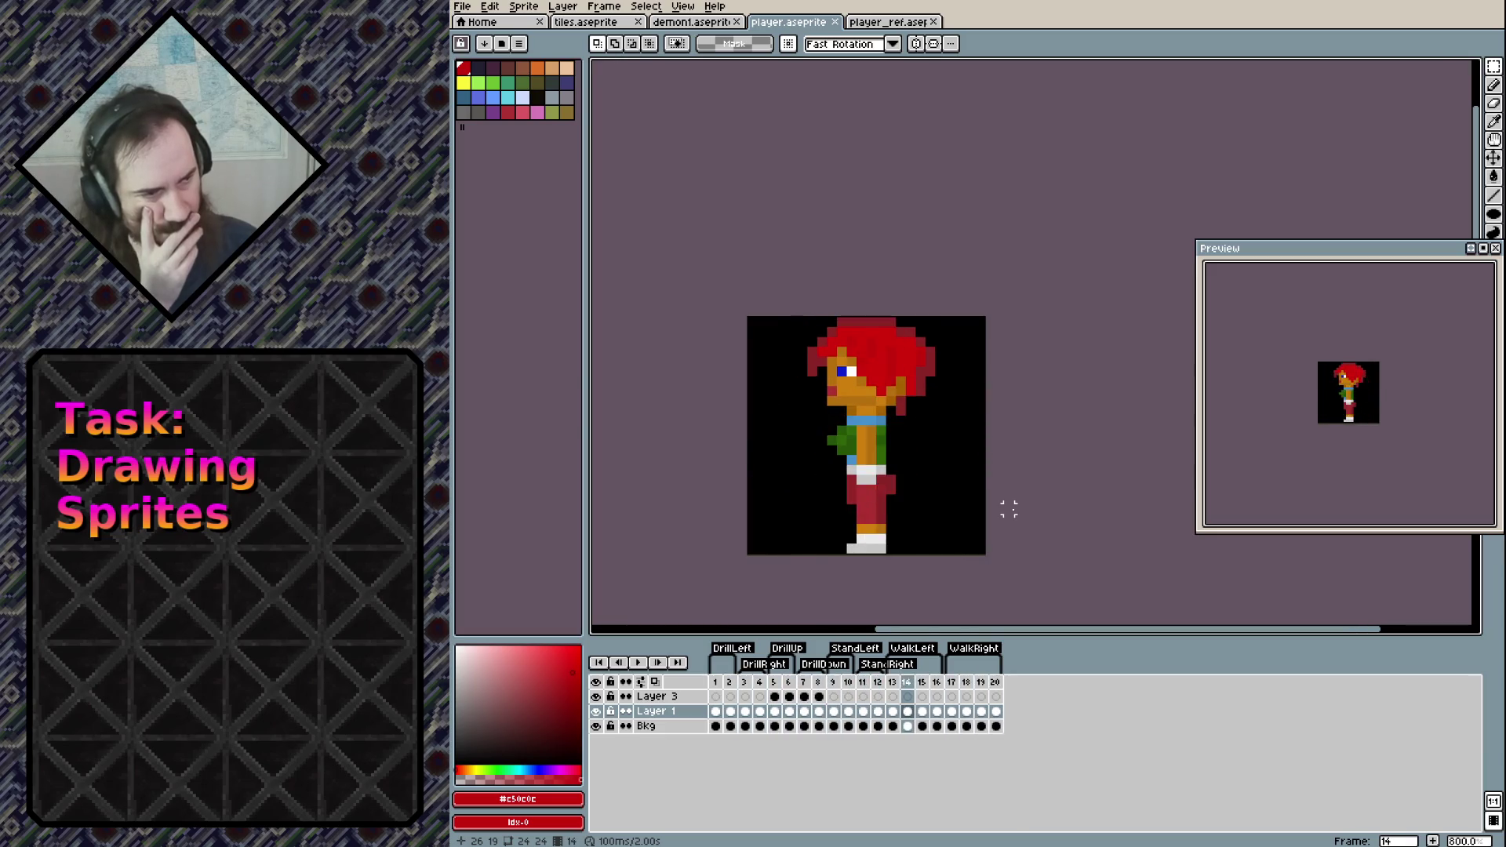
key(Left)
key(Left)
key(Right)
key(Right)
key(Right)
key(Right)
key(Right)
key(Right)
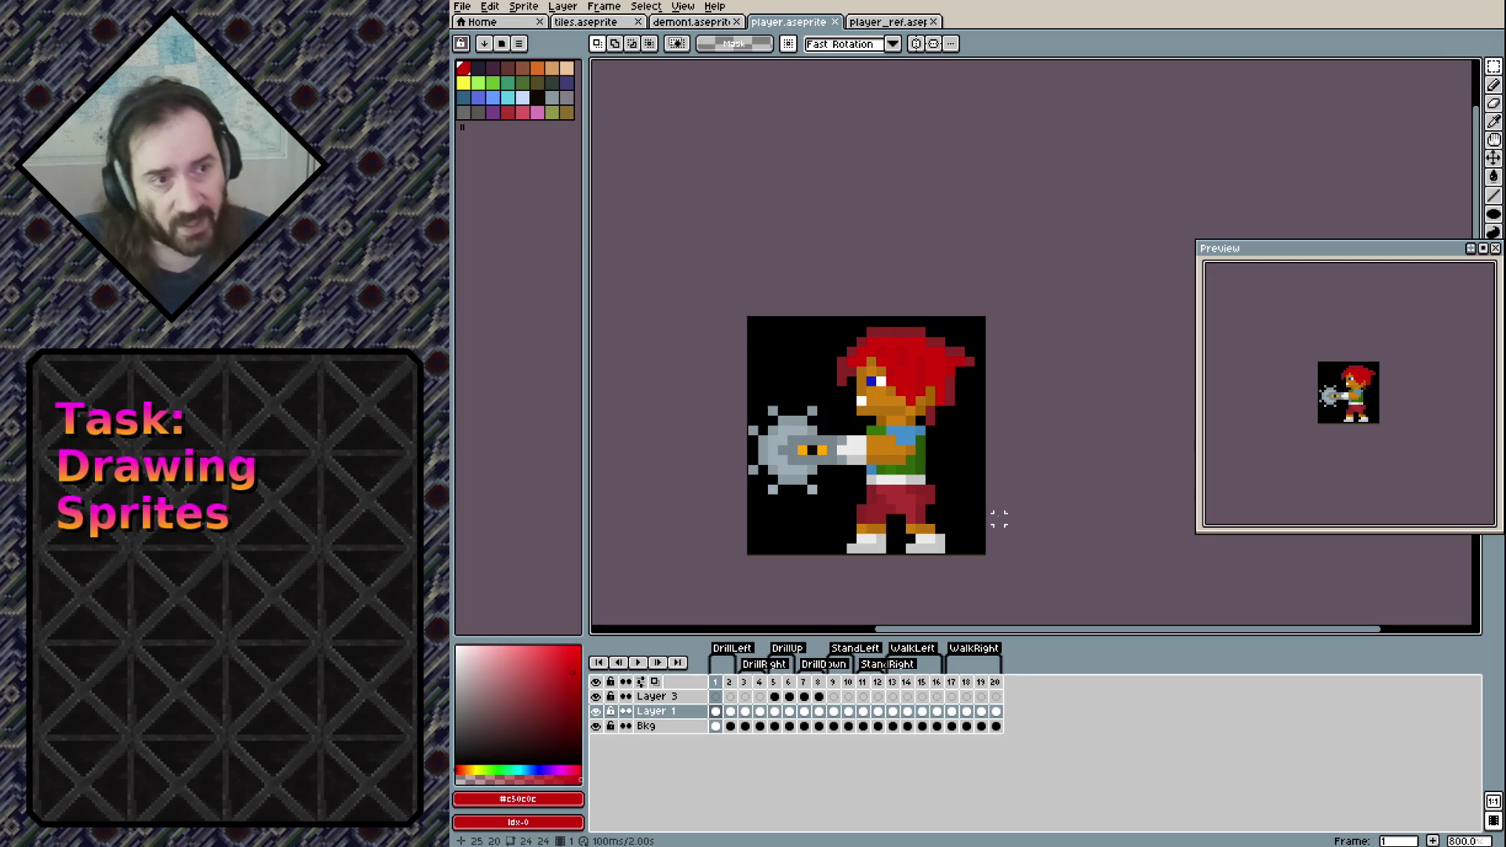
click(710, 23)
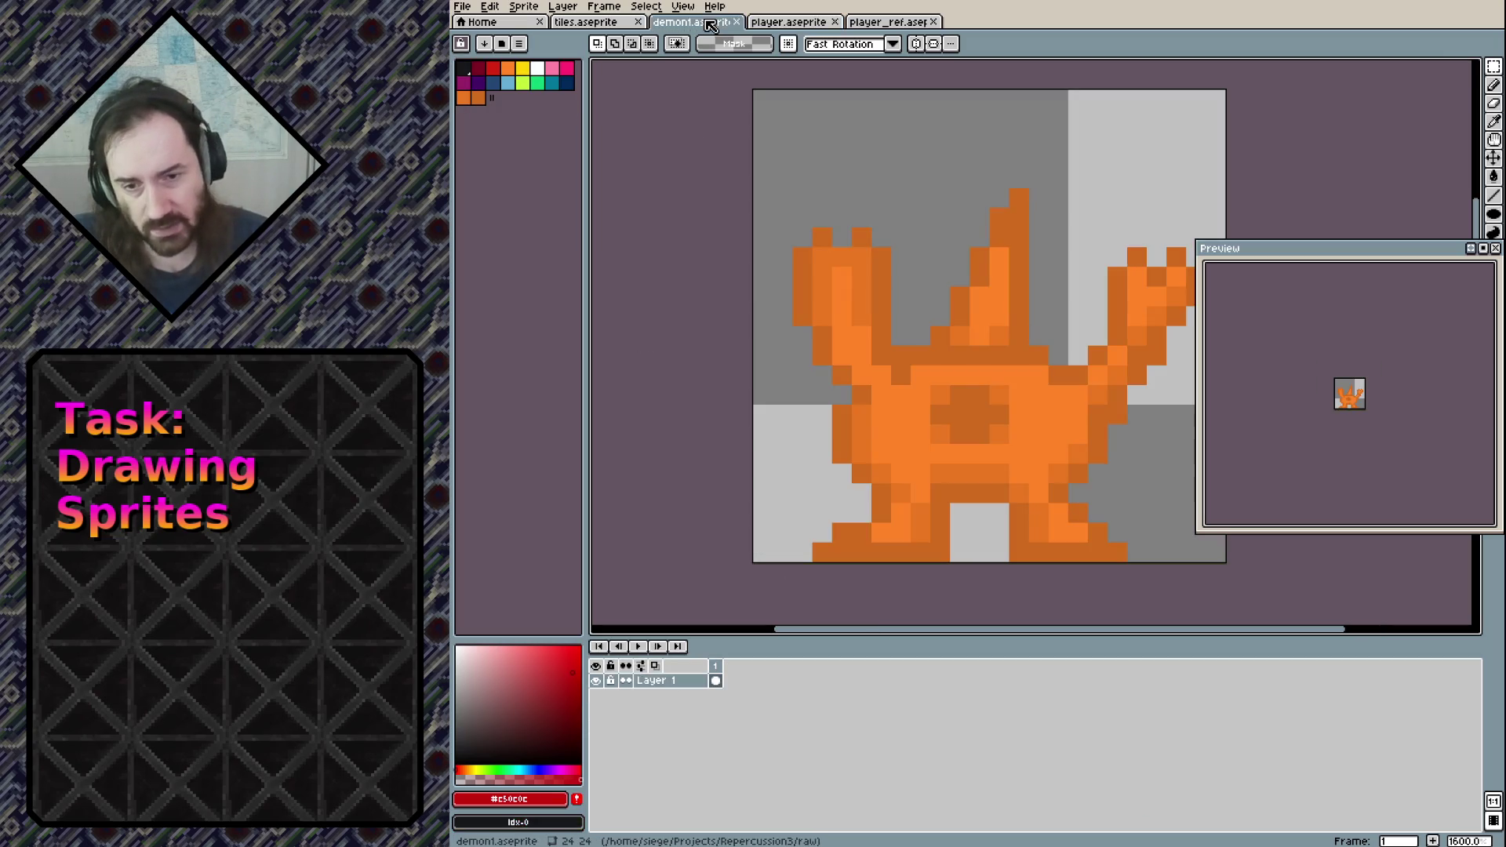
click(590, 22)
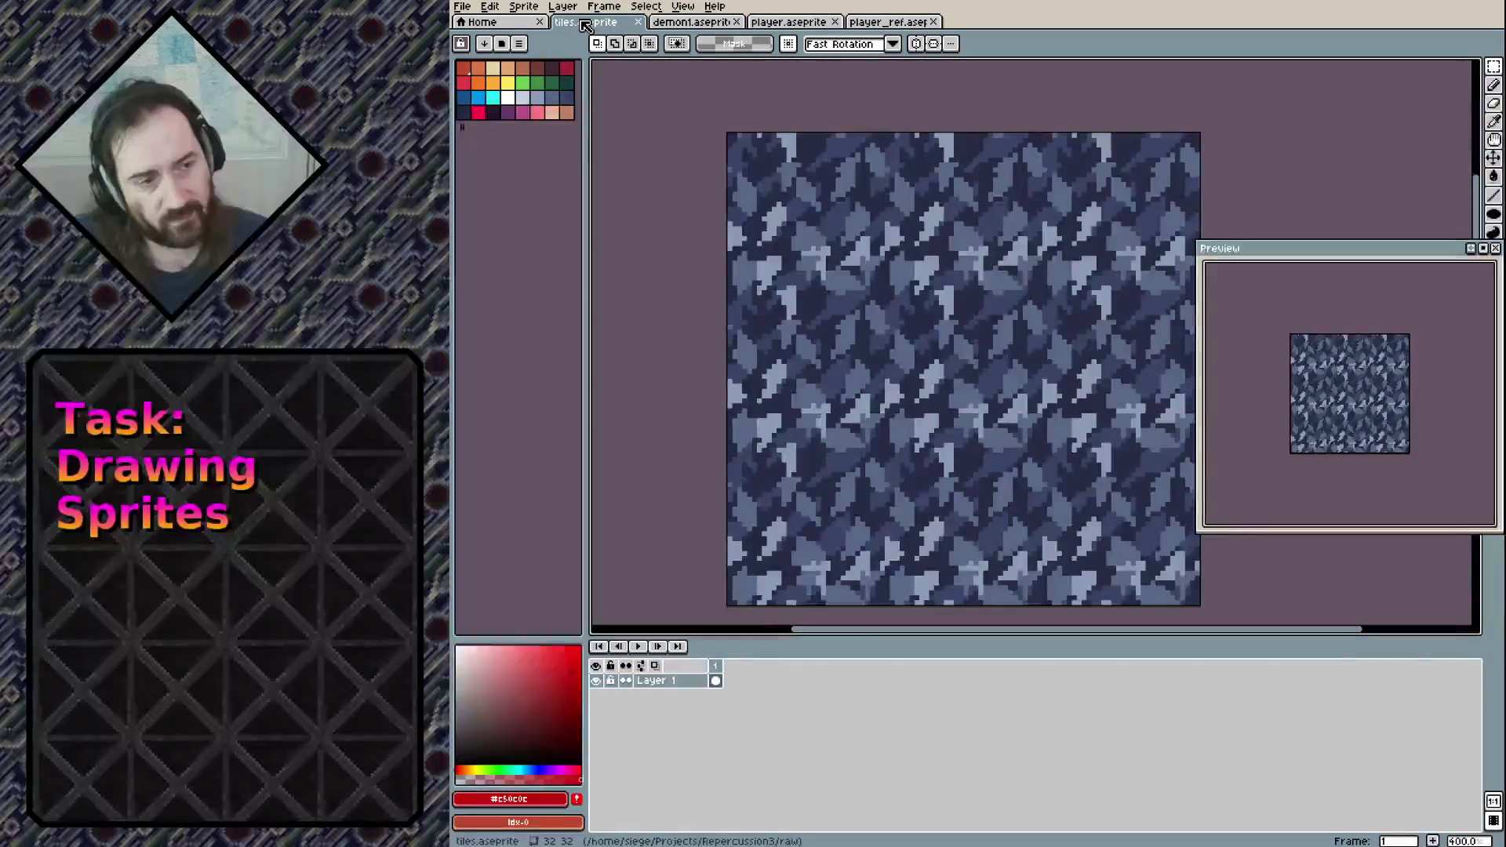
click(820, 22)
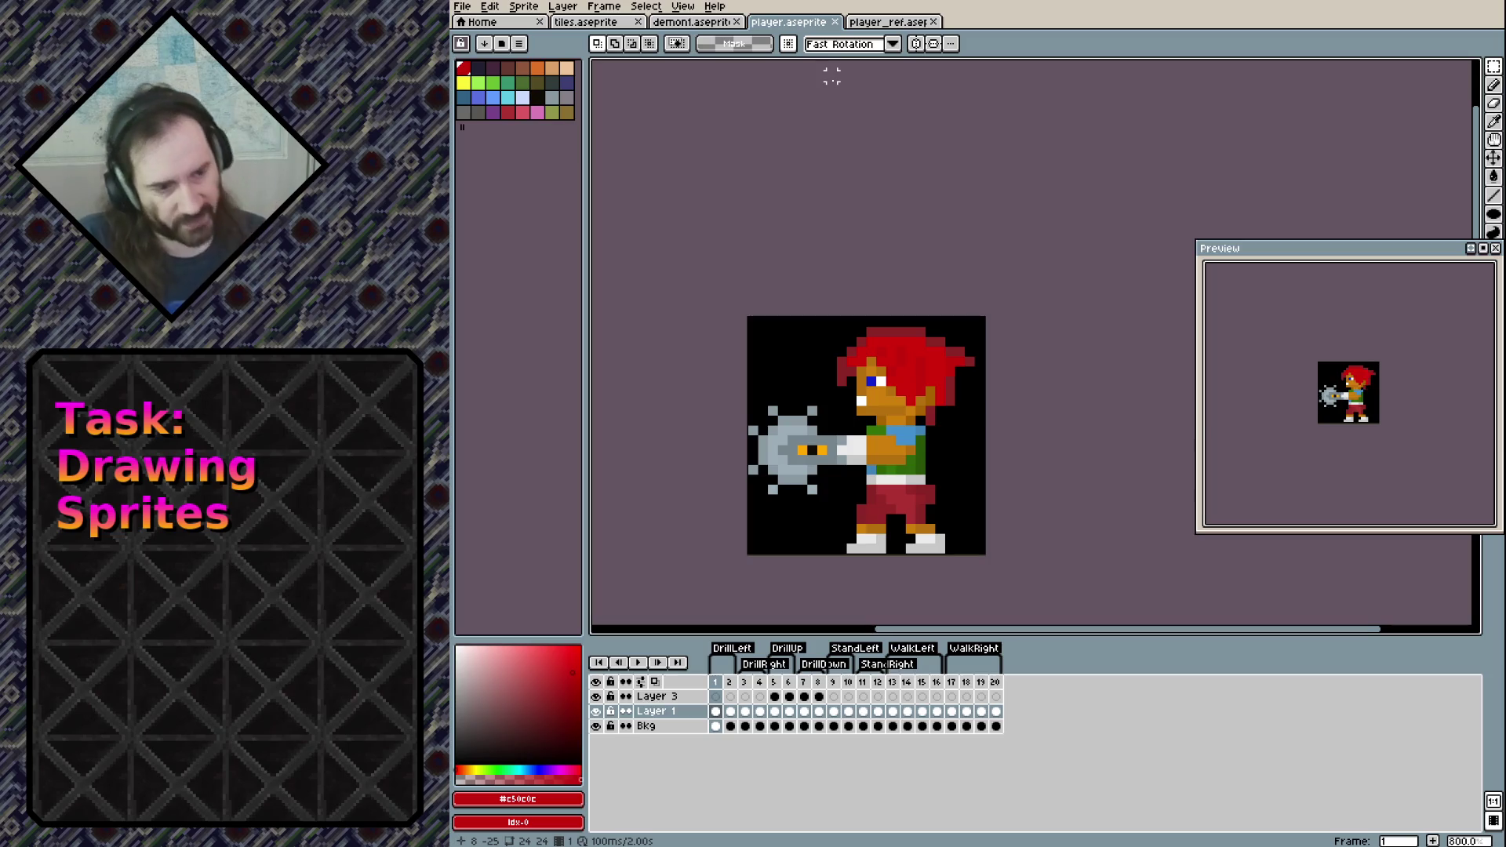
Select frames 13–16 on the timeline and save player.aseprite
click(997, 683)
click(894, 682)
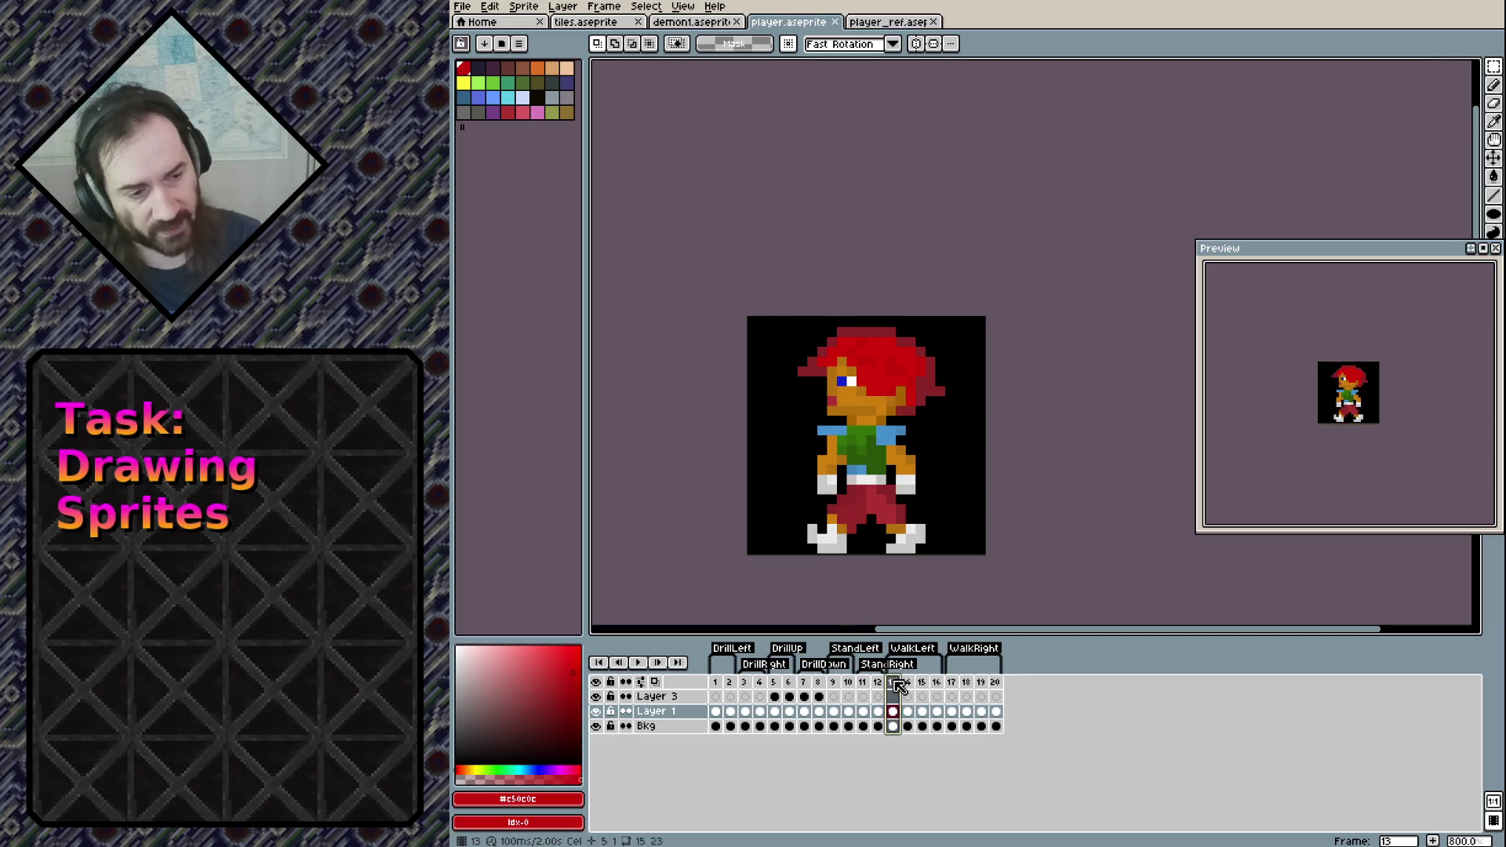
shift+click(937, 682)
key(ctrl+s)
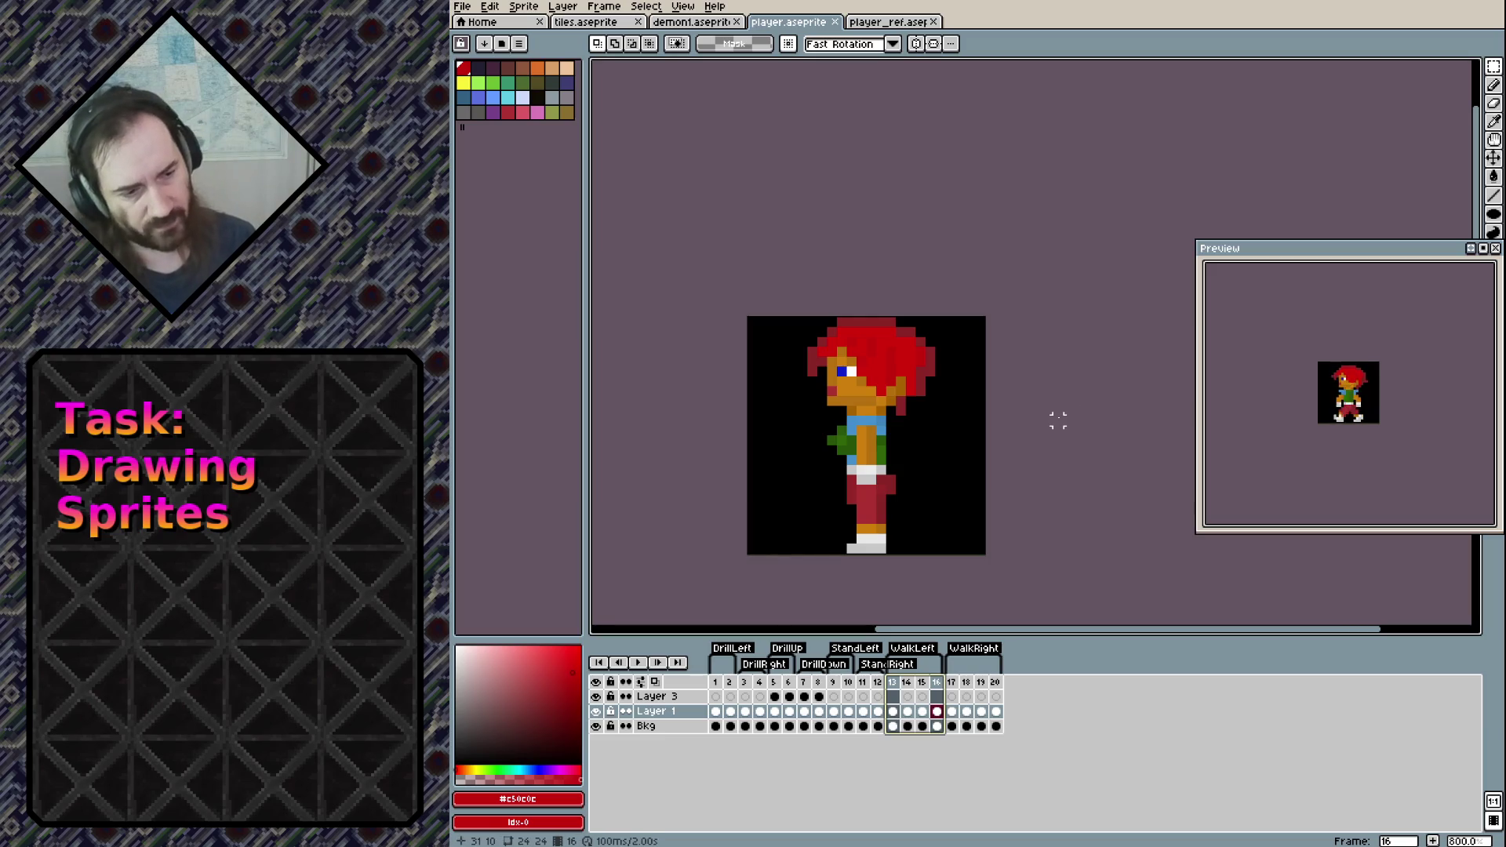
Copy frames 13–16 and try pasting them at frame 13, then undo the paste
key(ctrl+c)
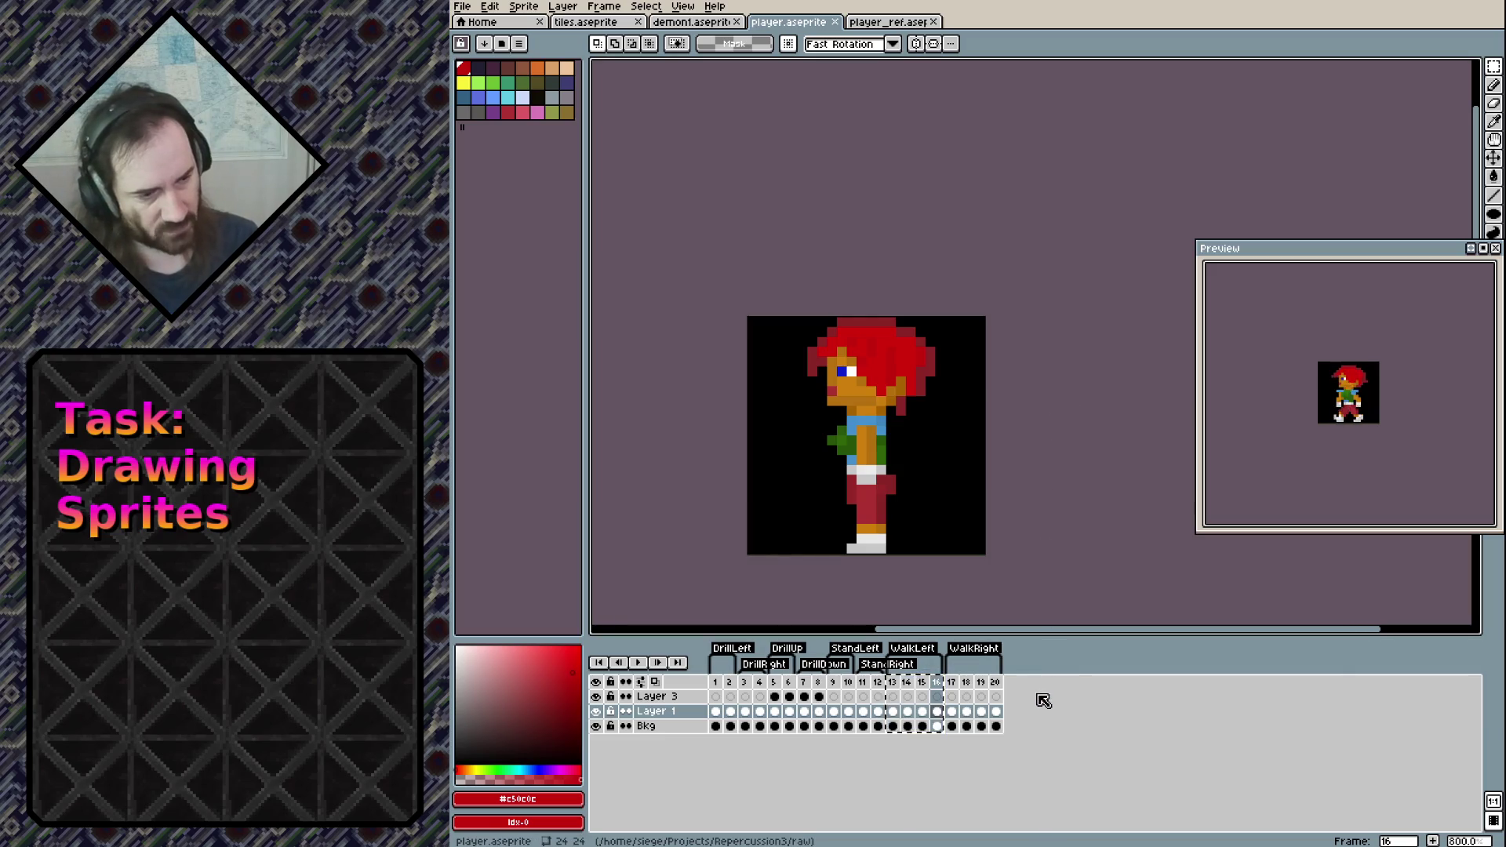
click(900, 685)
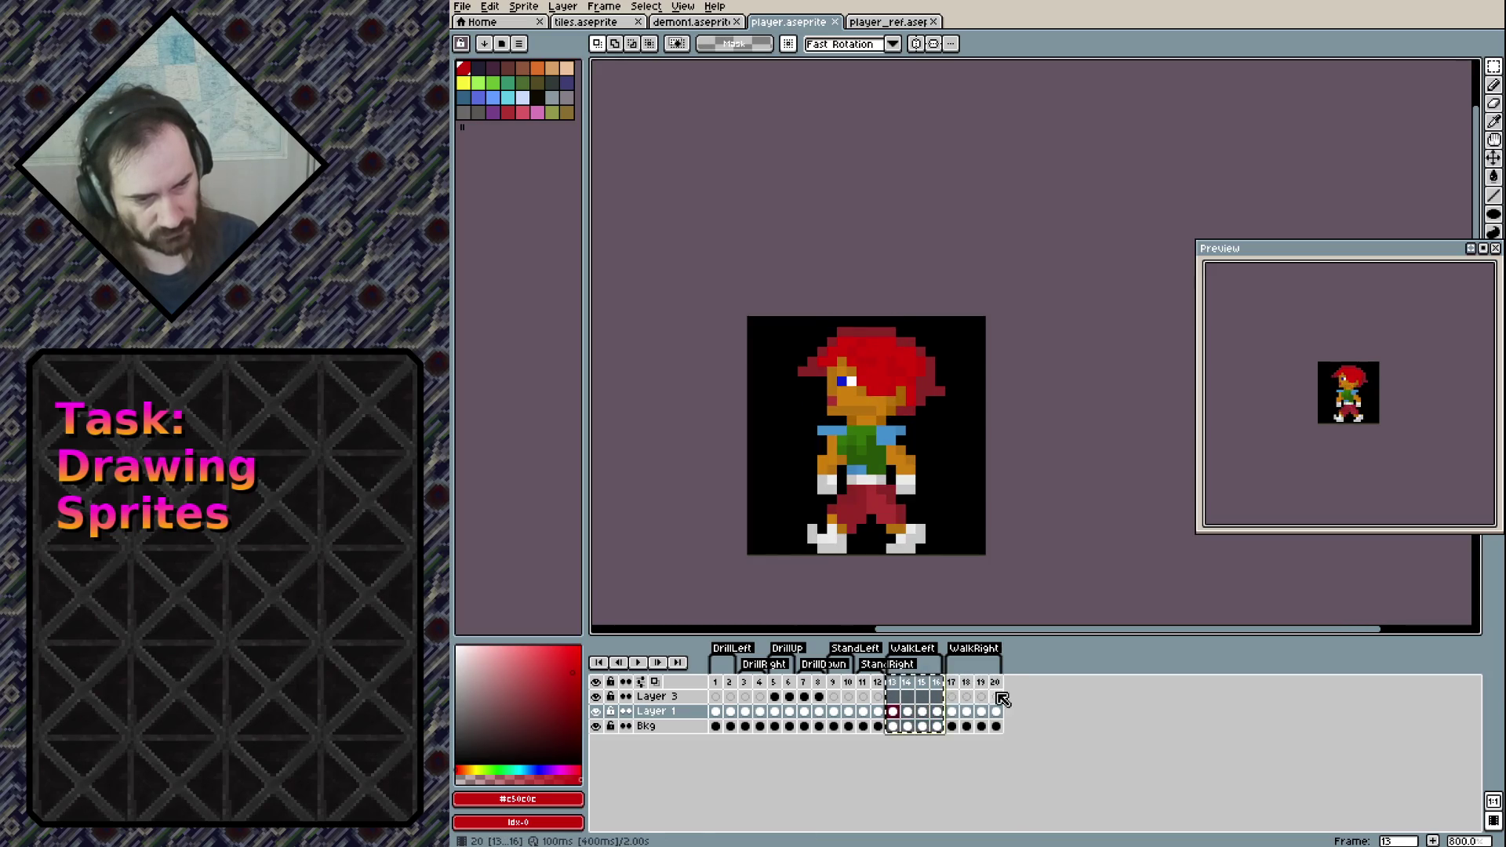
key(ctrl+v)
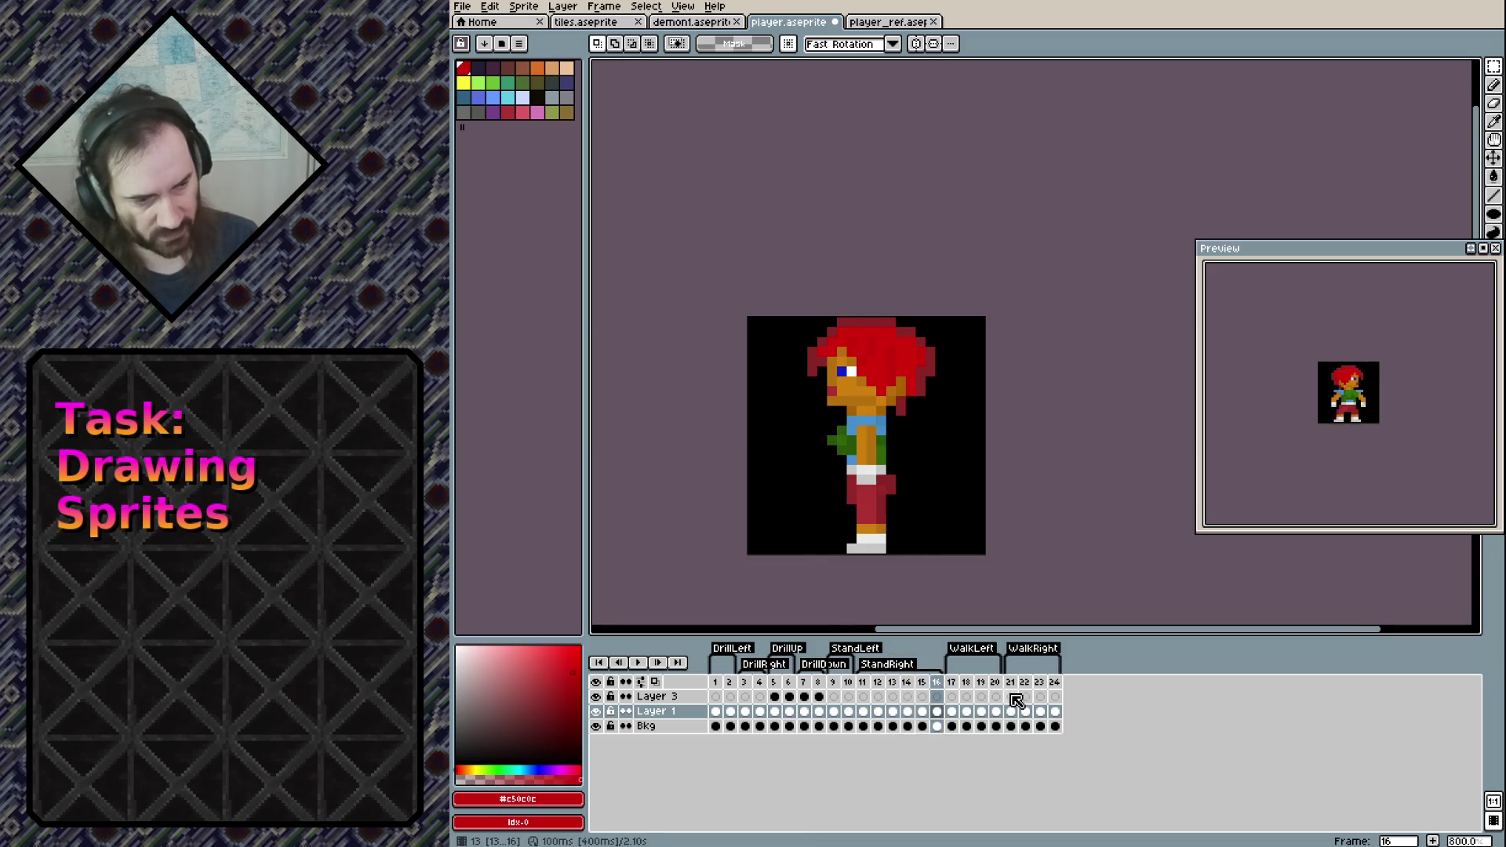
key(ctrl+z)
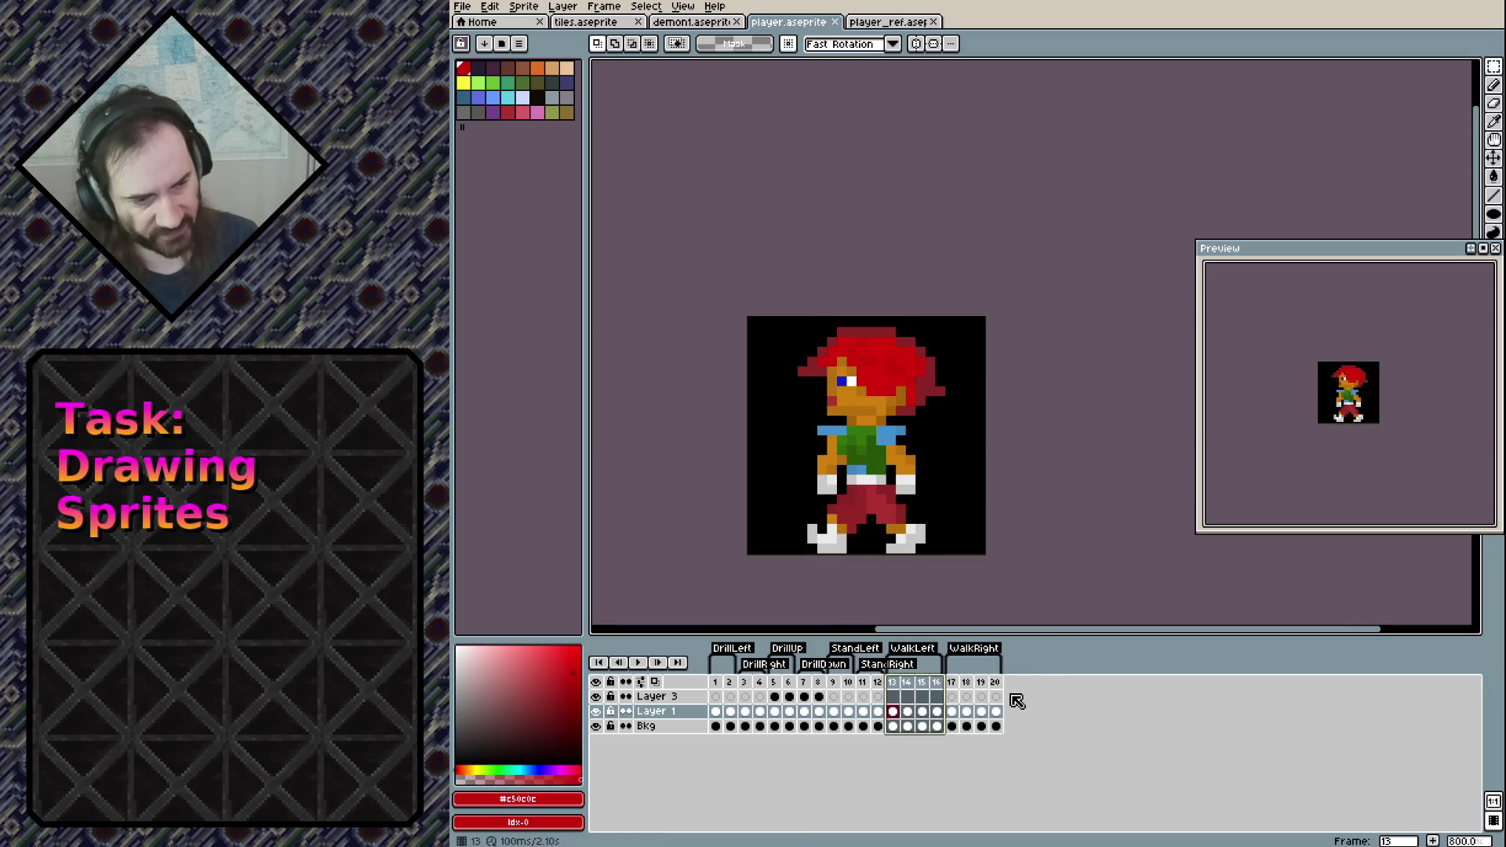
ctrl+click(907, 696)
ctrl+click(935, 694)
shift+click(934, 688)
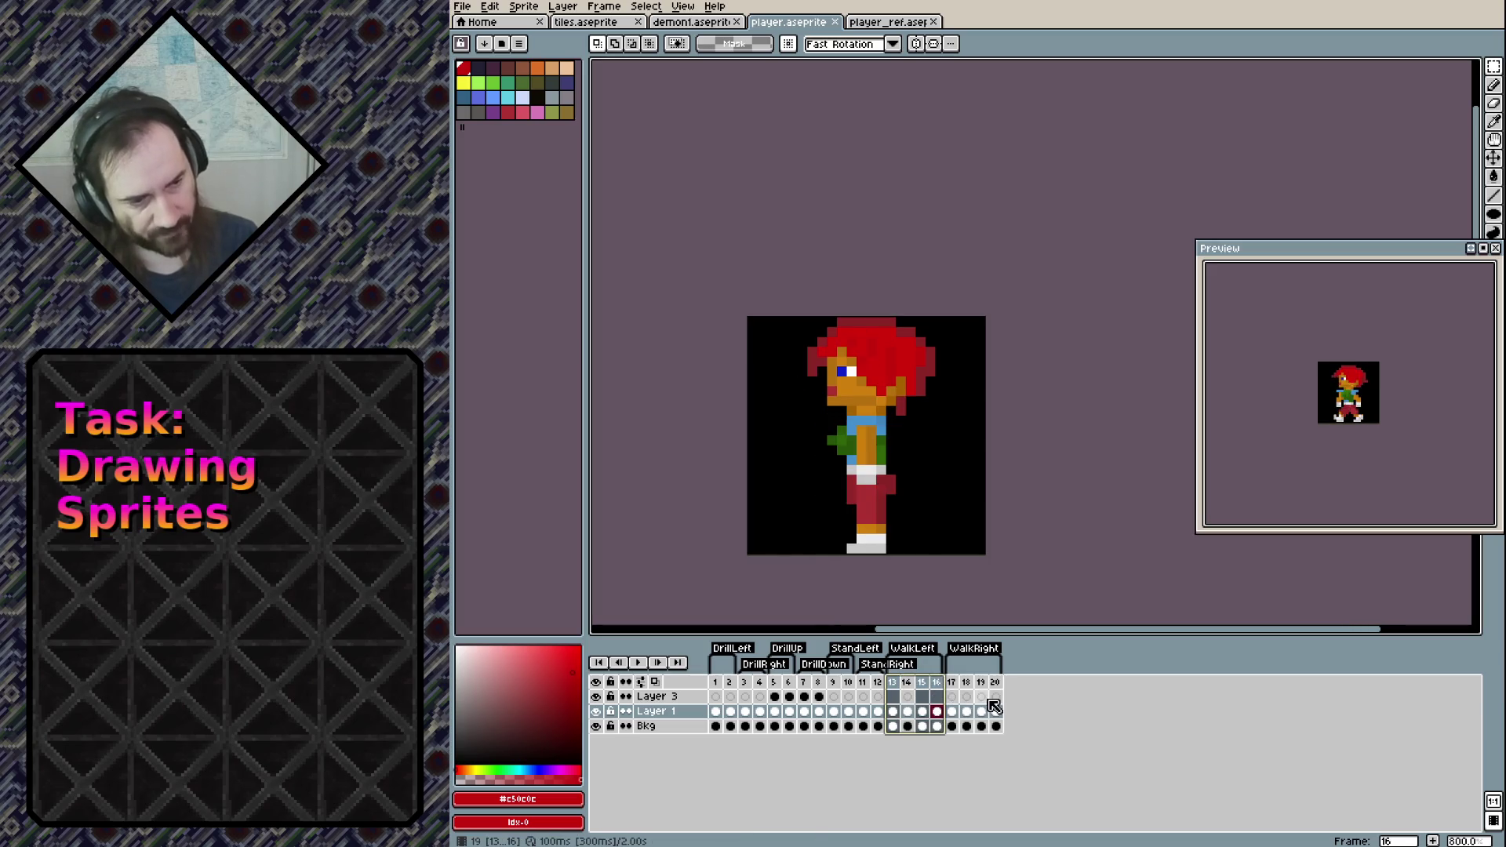
Try pasting and drag-copying frames 13–16 to the timeline's end, undoing each attempt
key(Home)
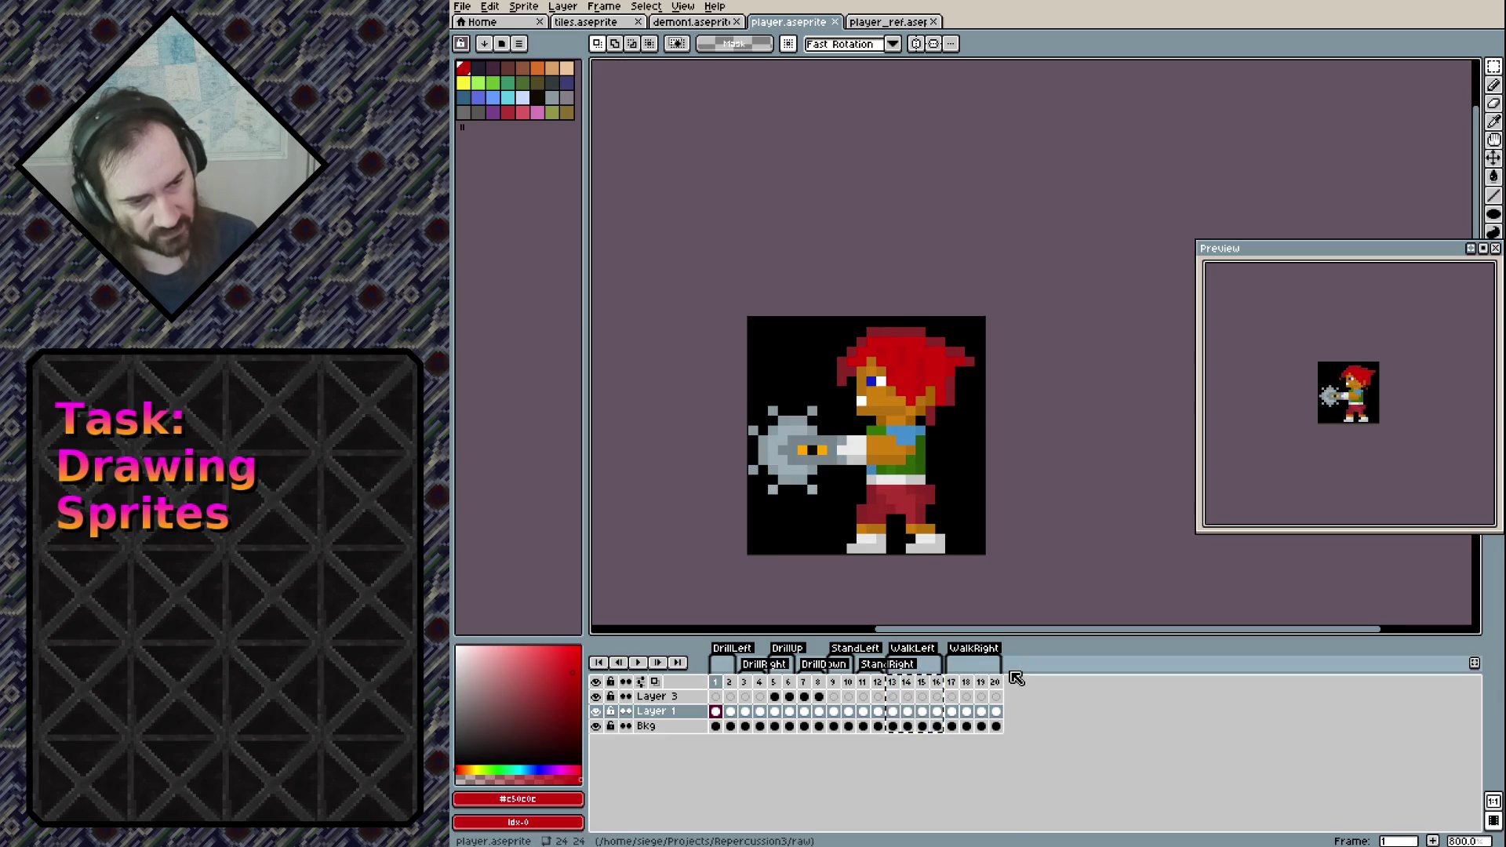
click(1009, 689)
key(ctrl+v)
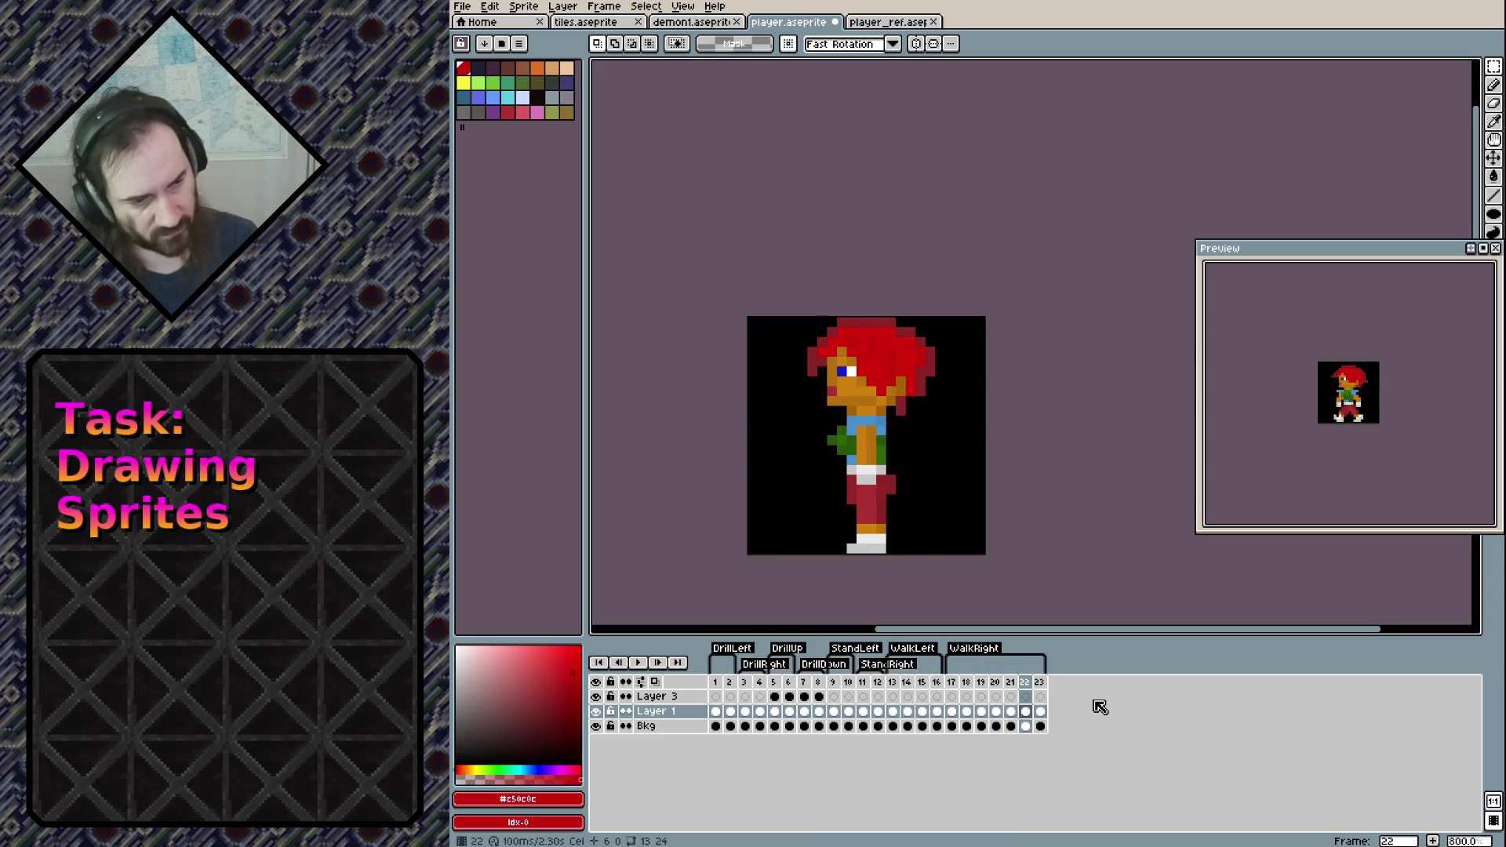
key(ctrl+z)
key(Home)
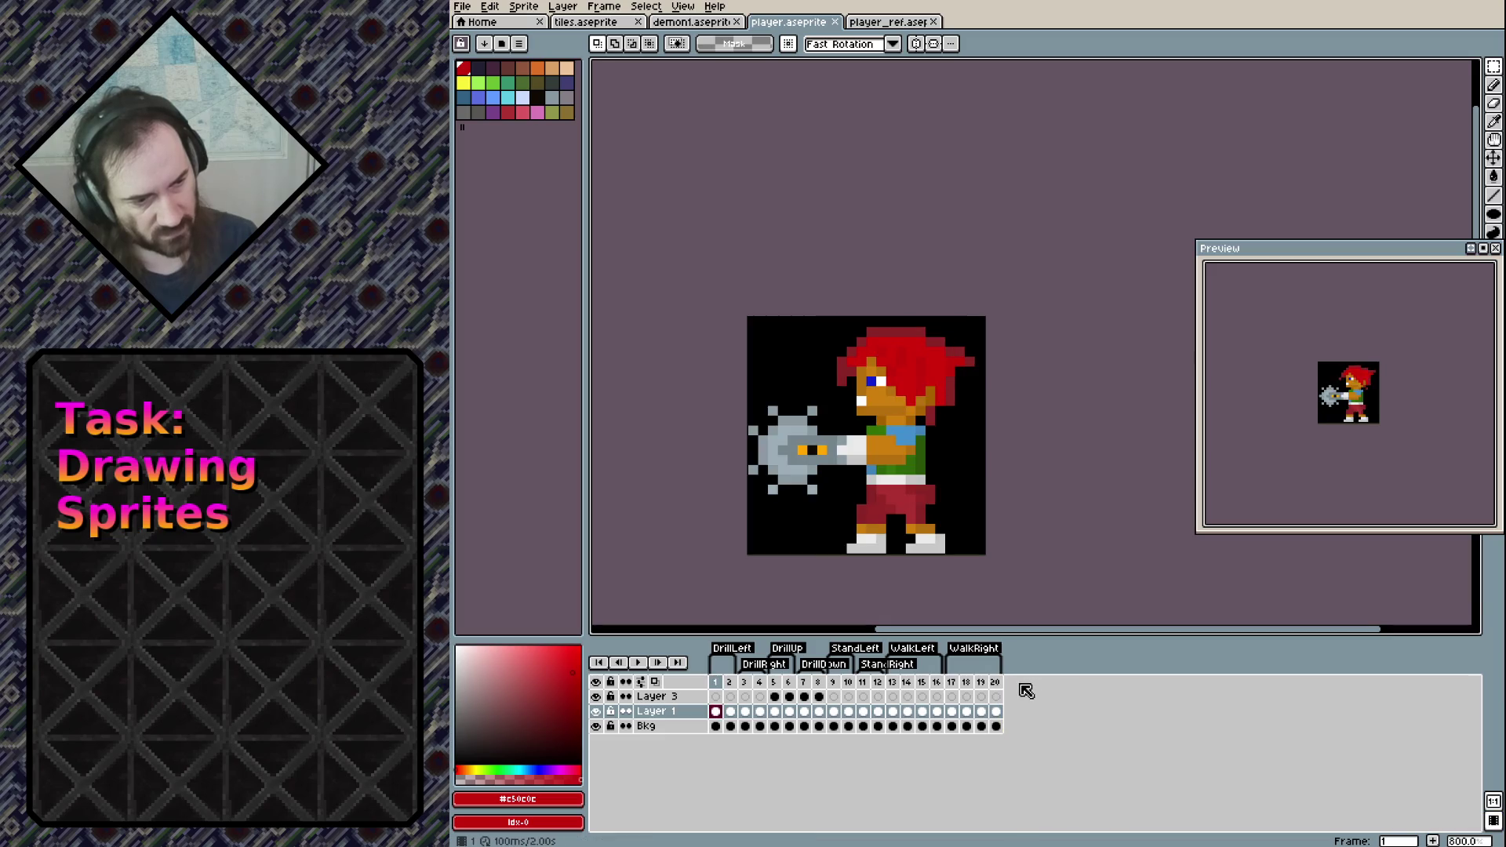
click(892, 682)
shift+click(936, 682)
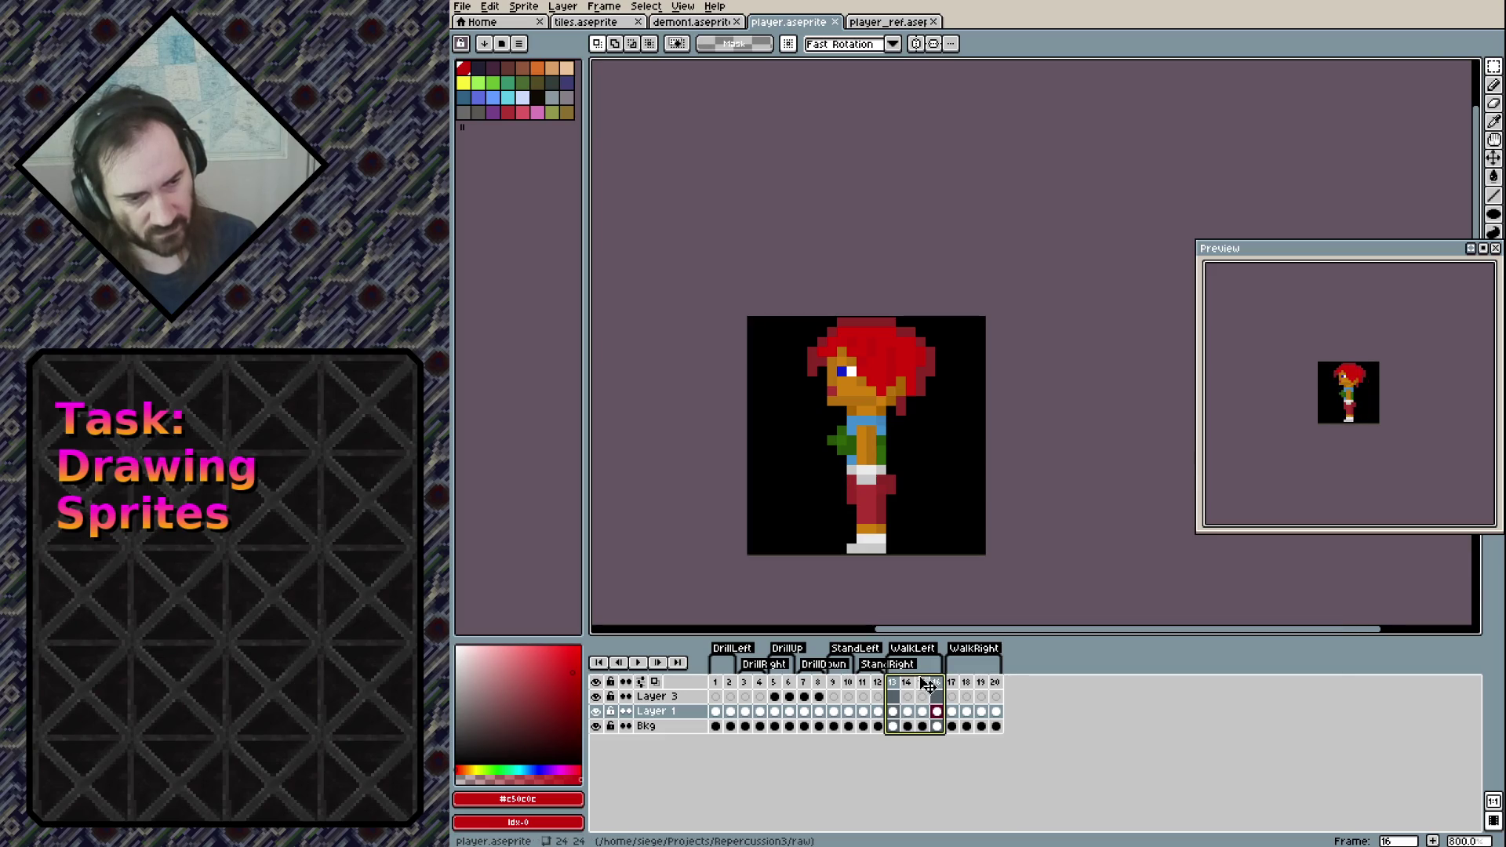
drag(928, 685, 1017, 692)
key(ctrl+z)
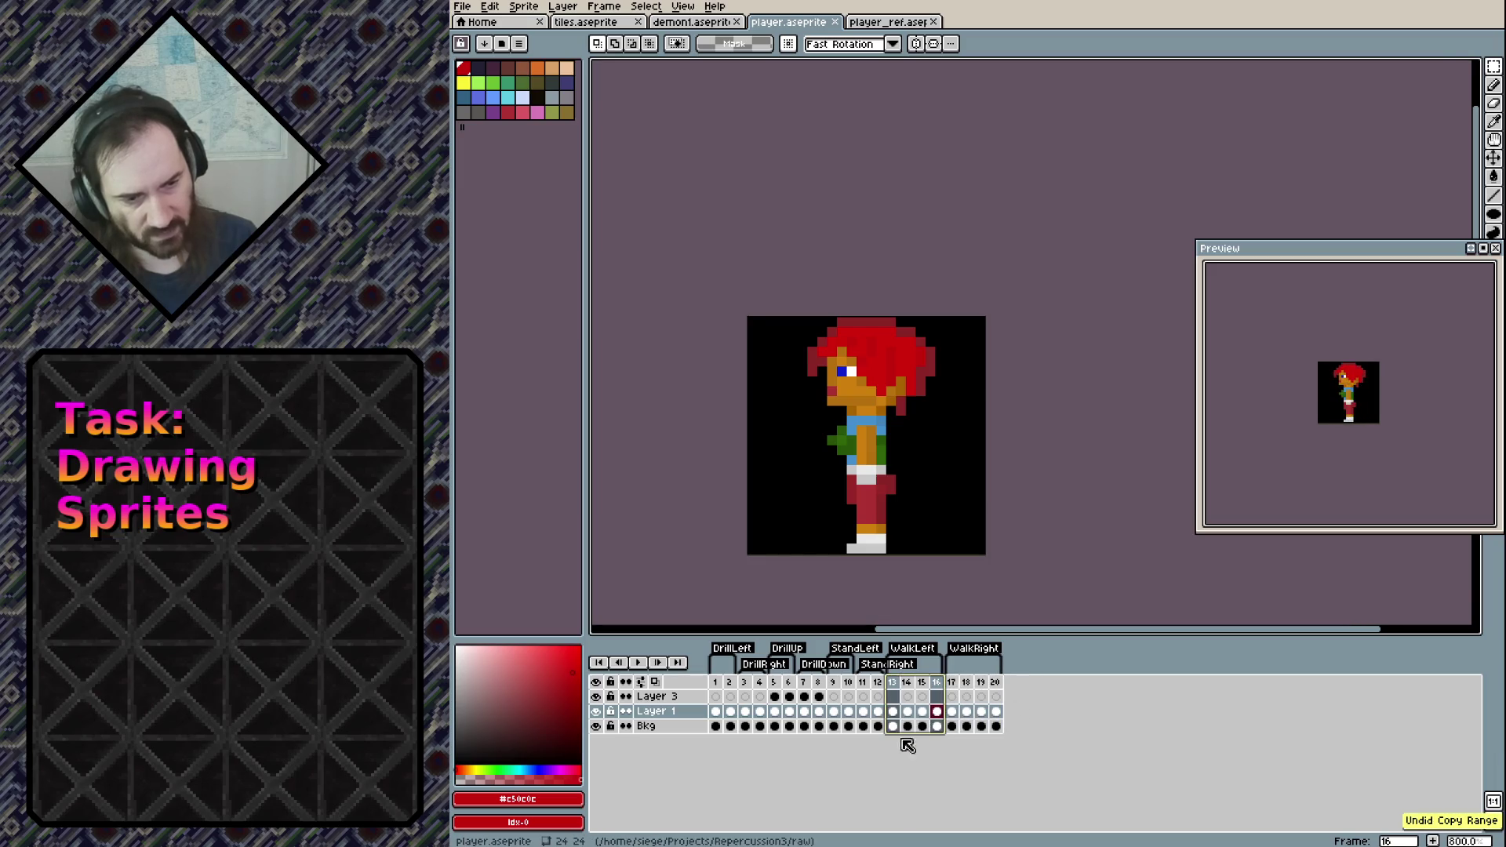
Inspect the cel and frame options for frames 14 and 15 without changing anything
click(908, 697)
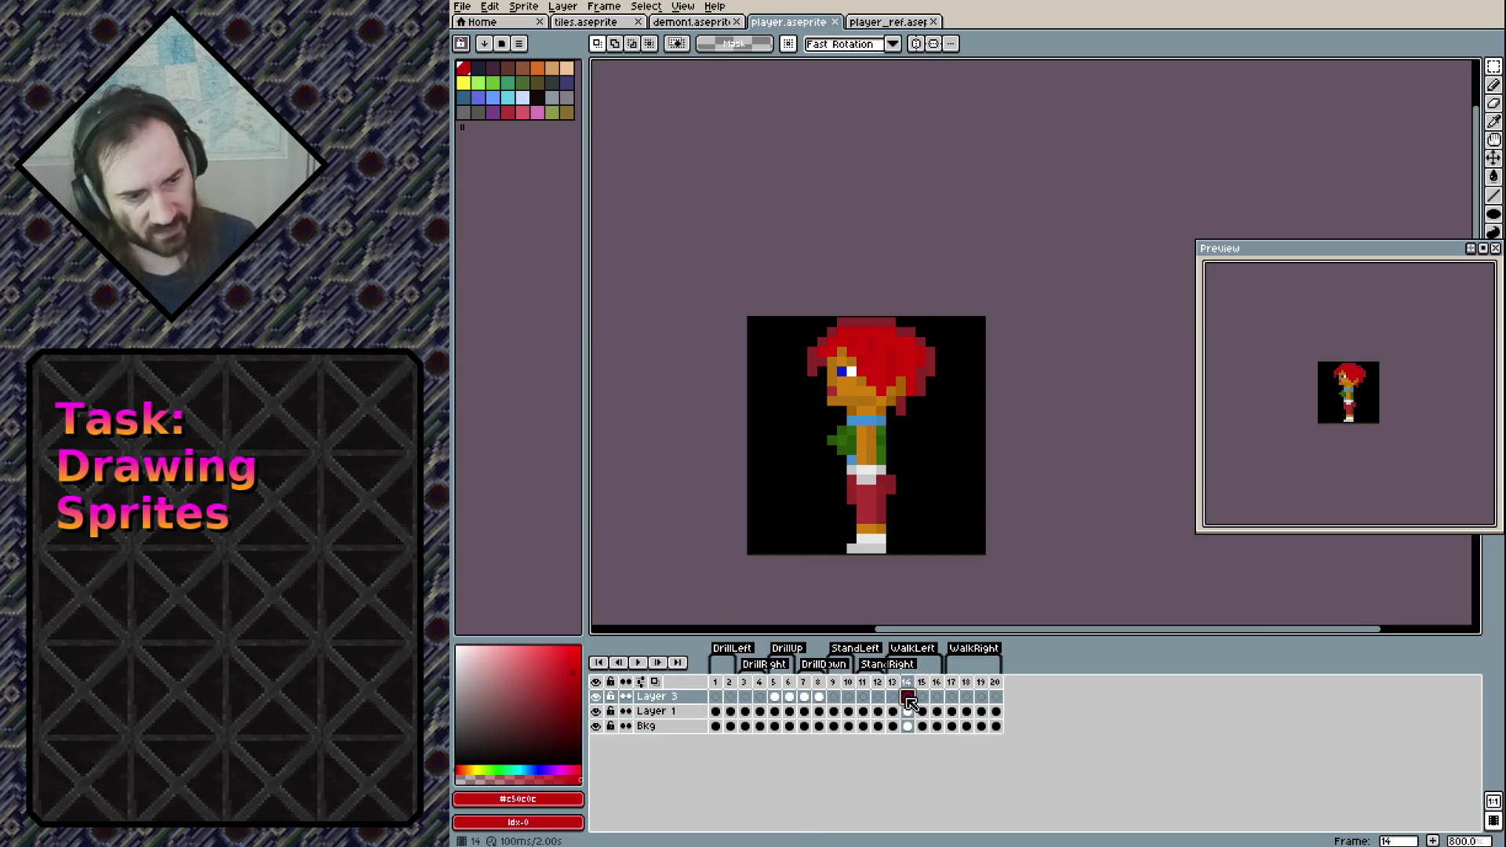
right_click(910, 702)
click(908, 697)
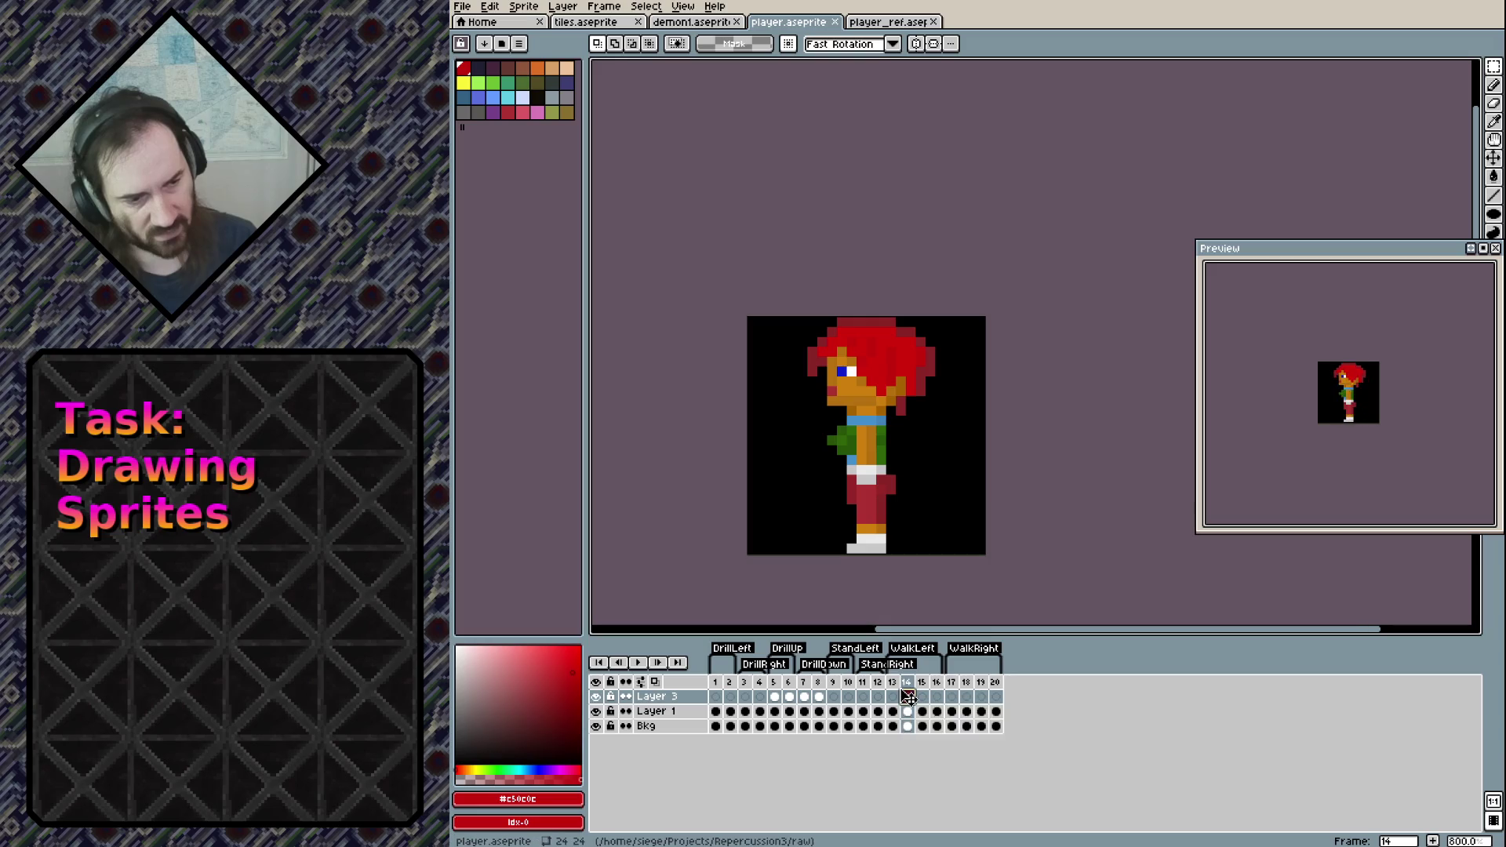
drag(893, 697, 922, 696)
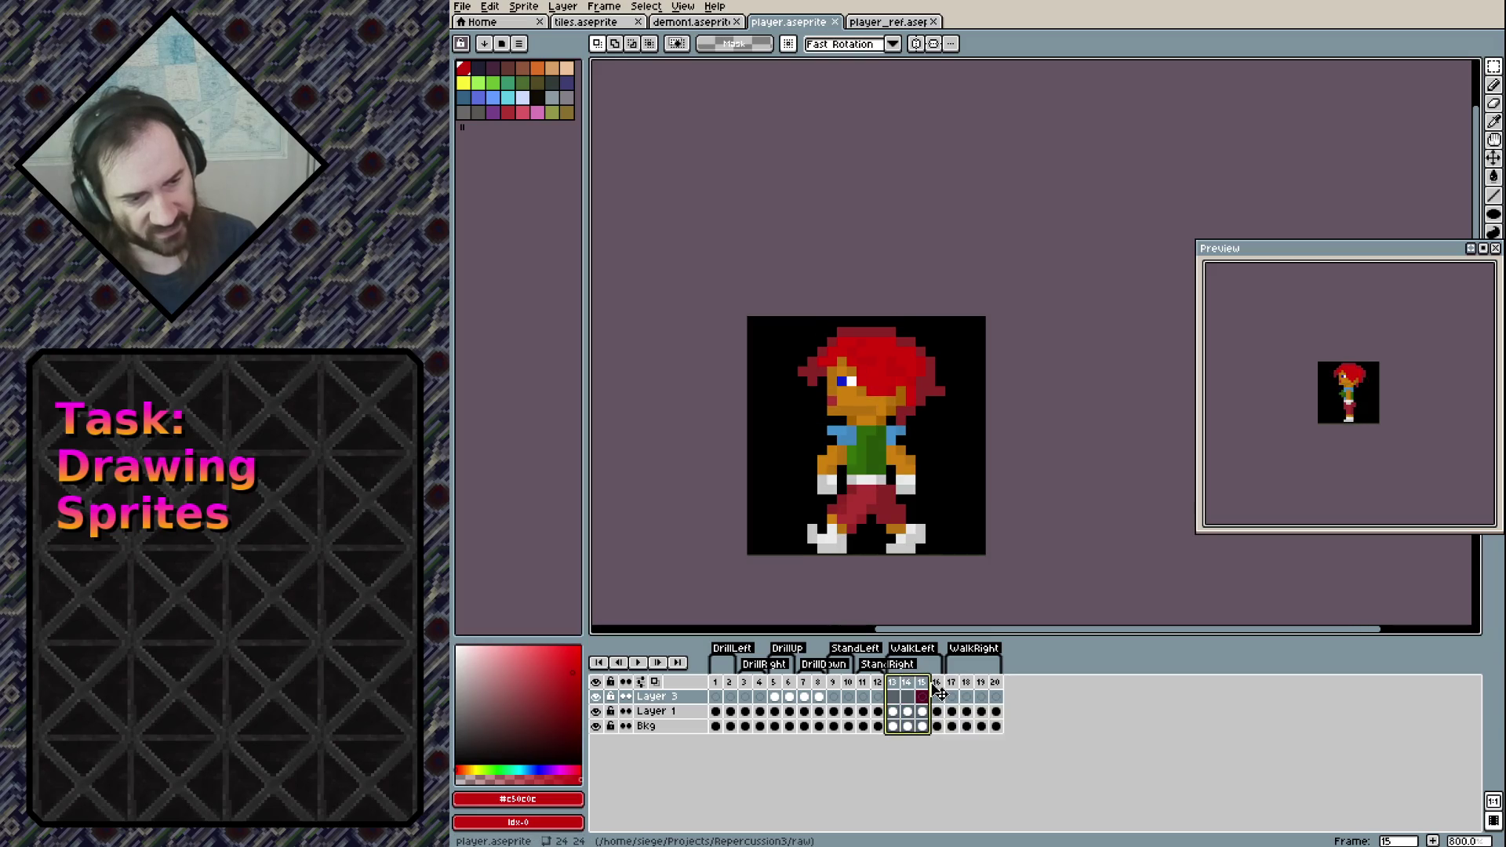
click(908, 688)
key(ctrl+a)
click(923, 689)
click(909, 688)
right_click(908, 689)
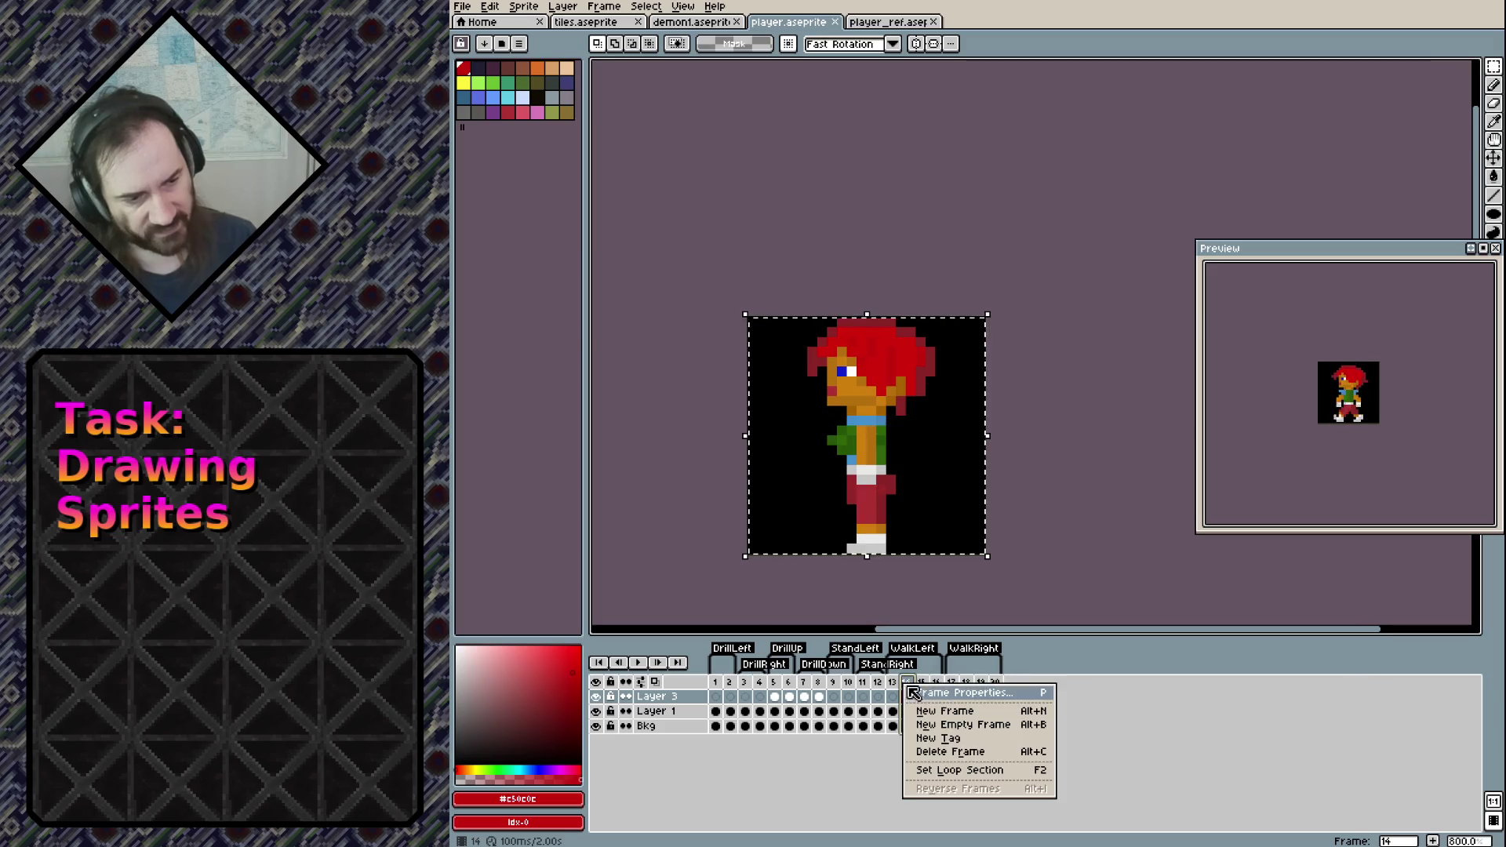
click(885, 761)
click(928, 697)
right_click(921, 683)
key(Escape)
Unlink the Layer 1 cels in frames 14, 15 and 13
right_click(908, 711)
click(931, 731)
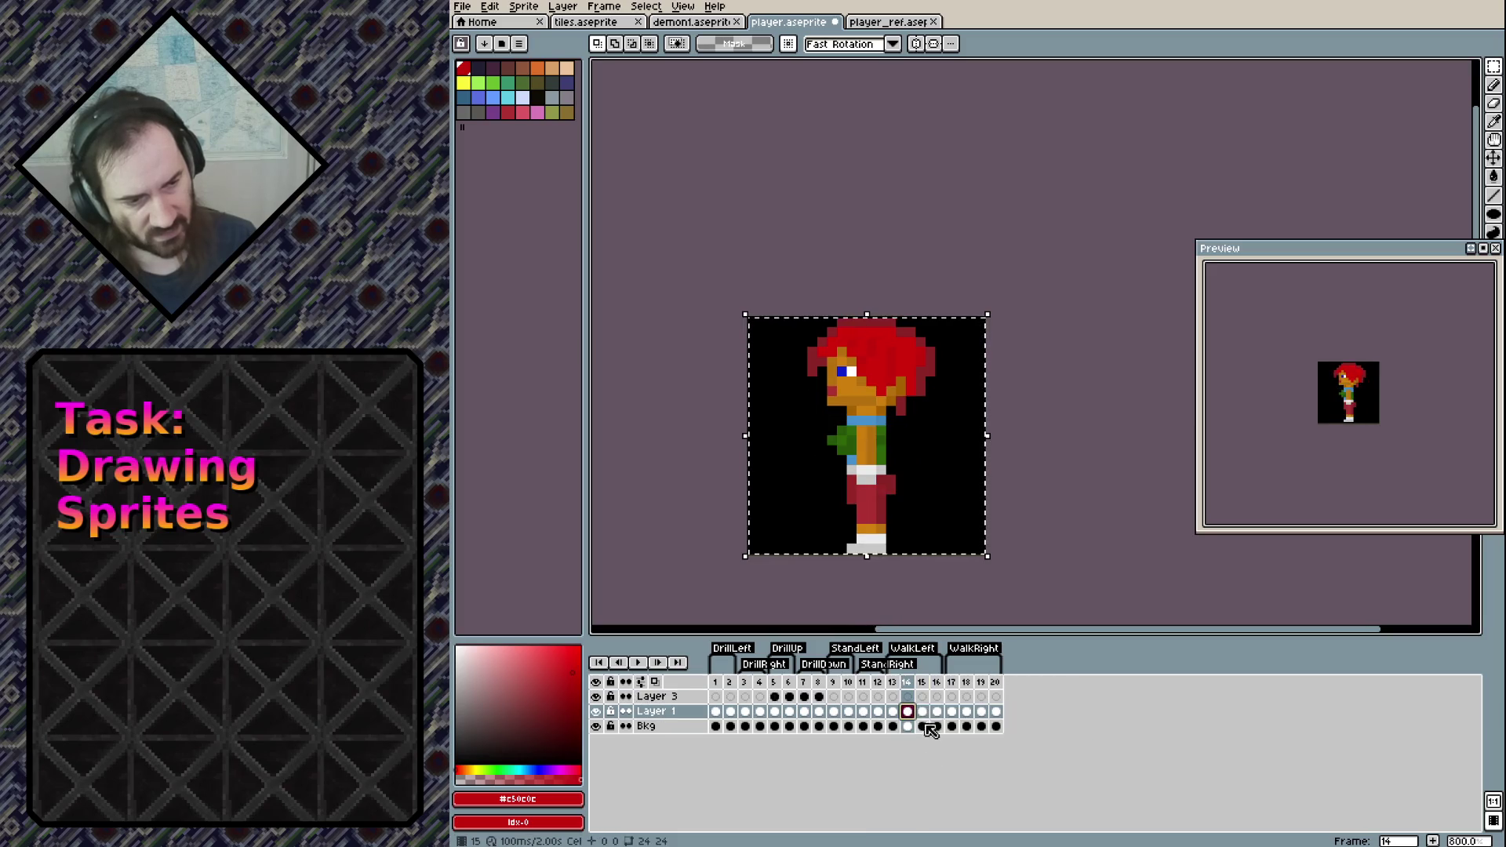
right_click(921, 712)
click(943, 757)
click(908, 711)
click(893, 710)
right_click(893, 712)
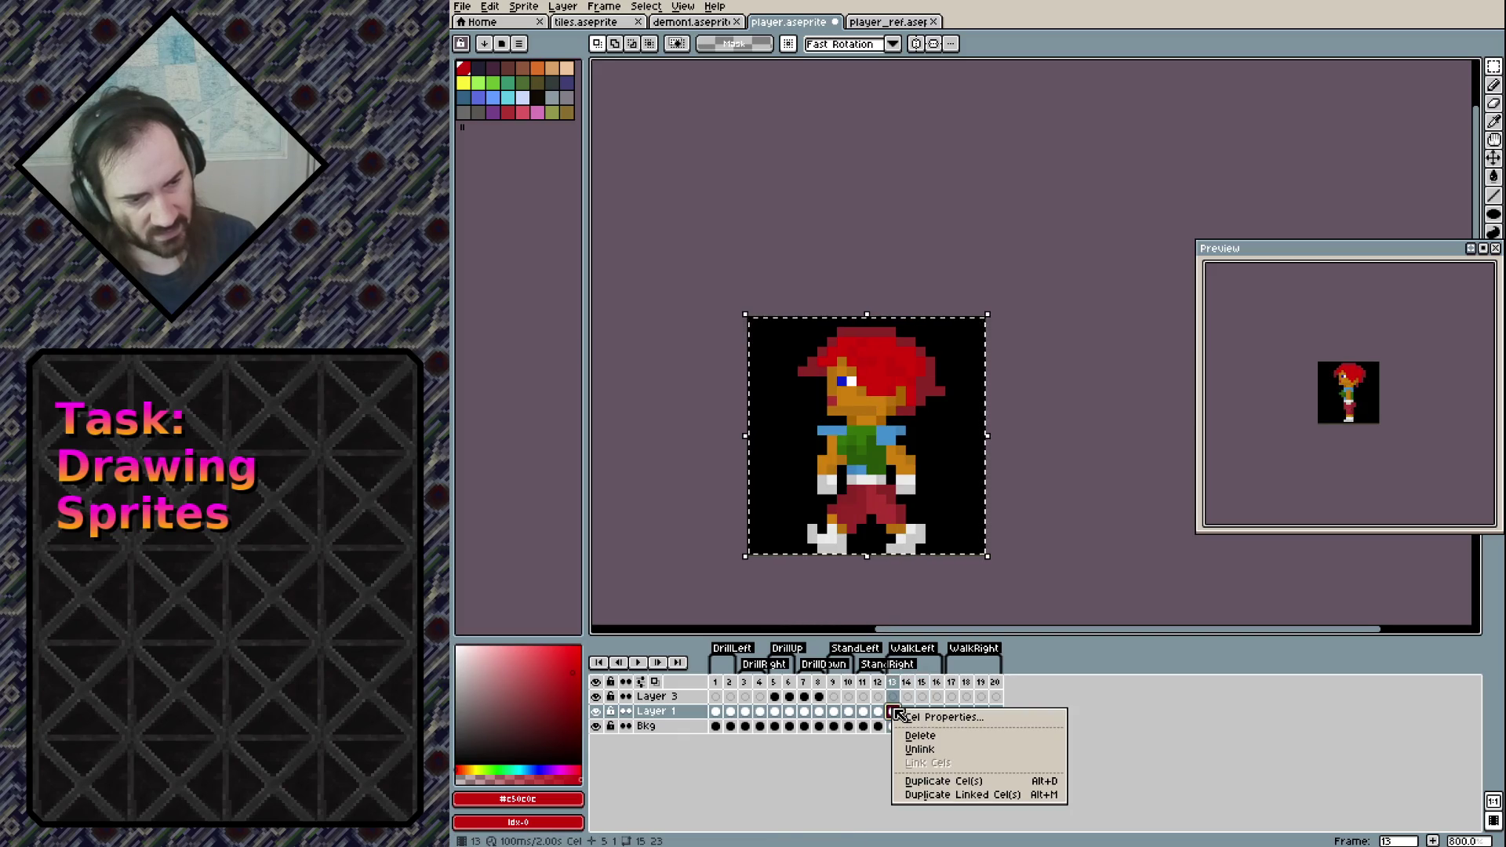
click(919, 749)
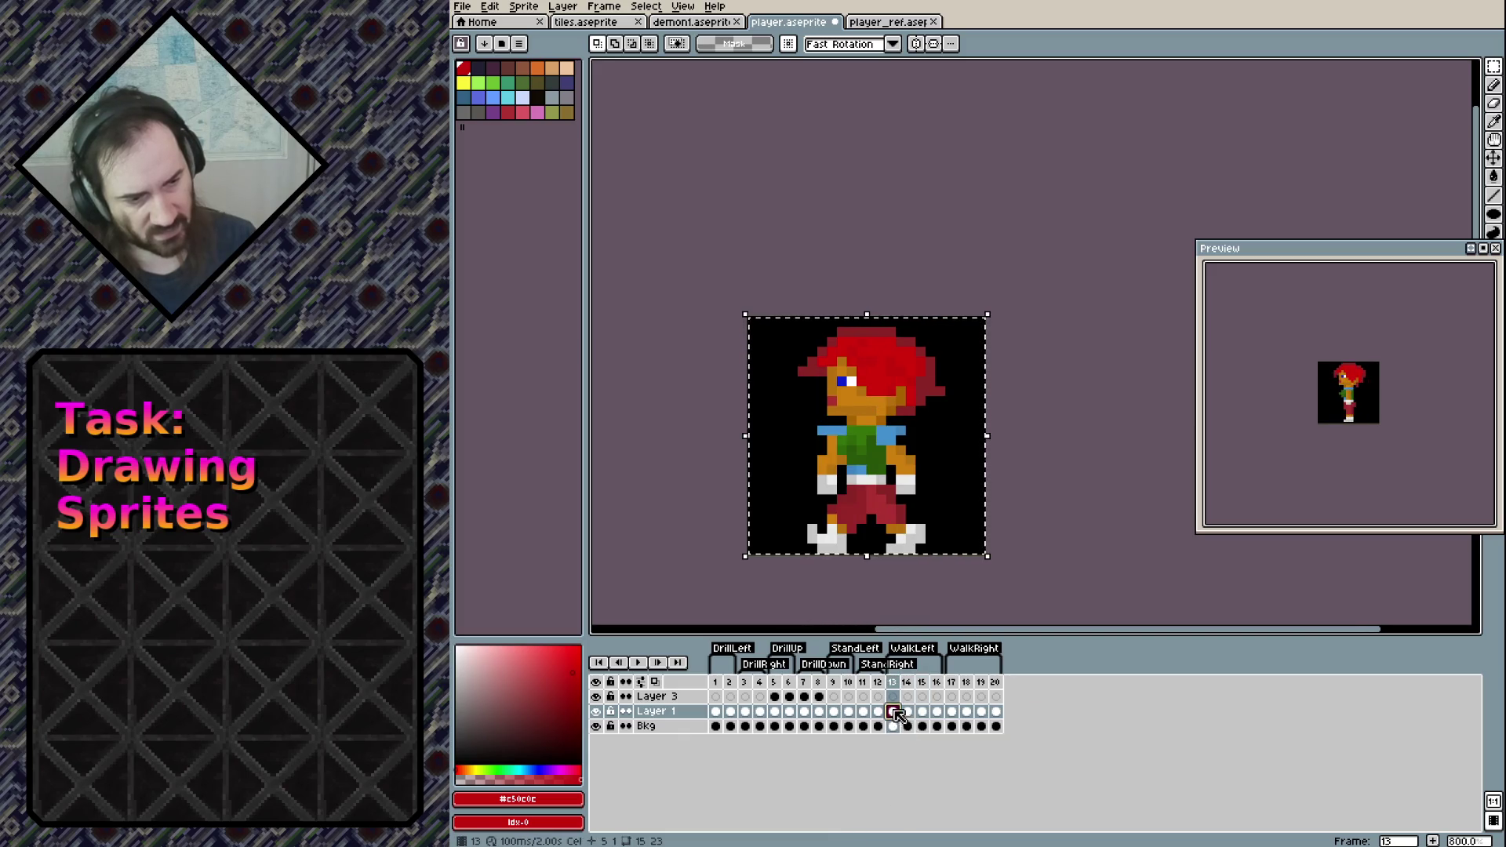
Select Layer 1's cels across frames 1–20 and apply Unlink to the whole row
click(716, 711)
shift+click(995, 710)
right_click(1008, 721)
click(1037, 756)
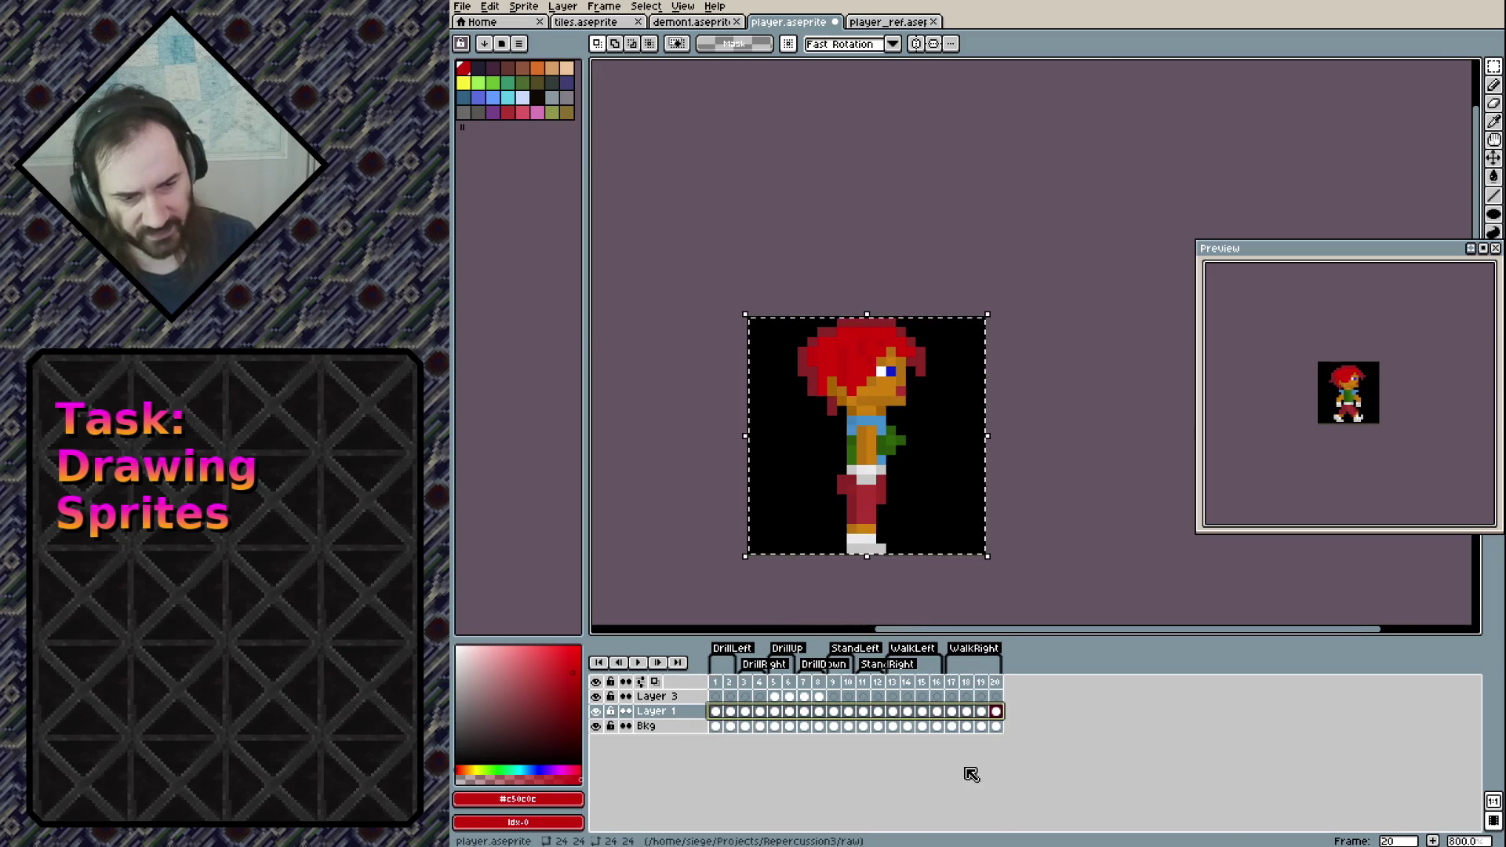
Shift the frame 13 standing sprite one pixel left and commit the move
click(899, 686)
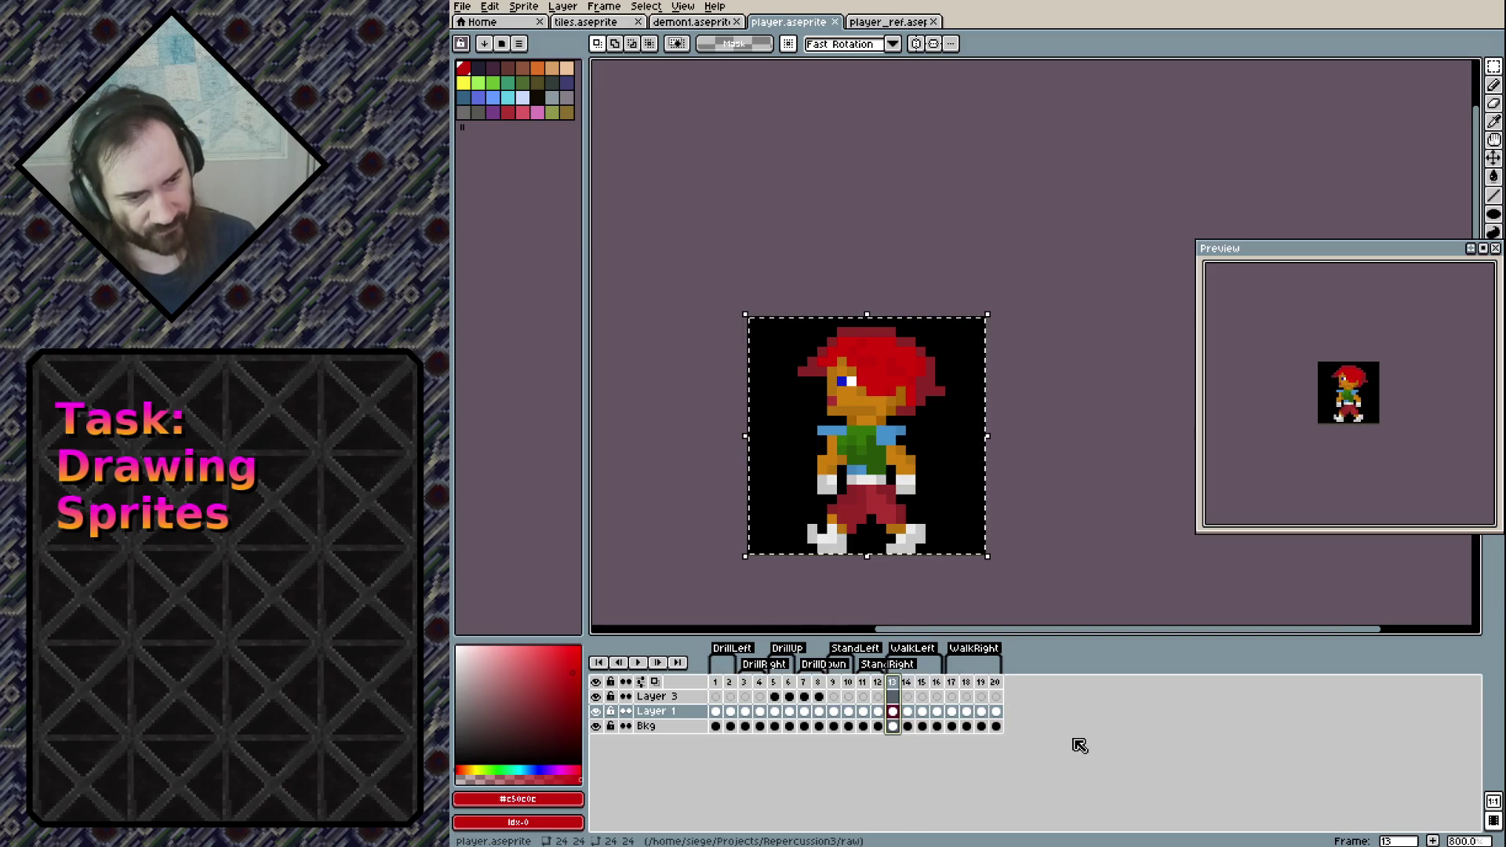
key(Left)
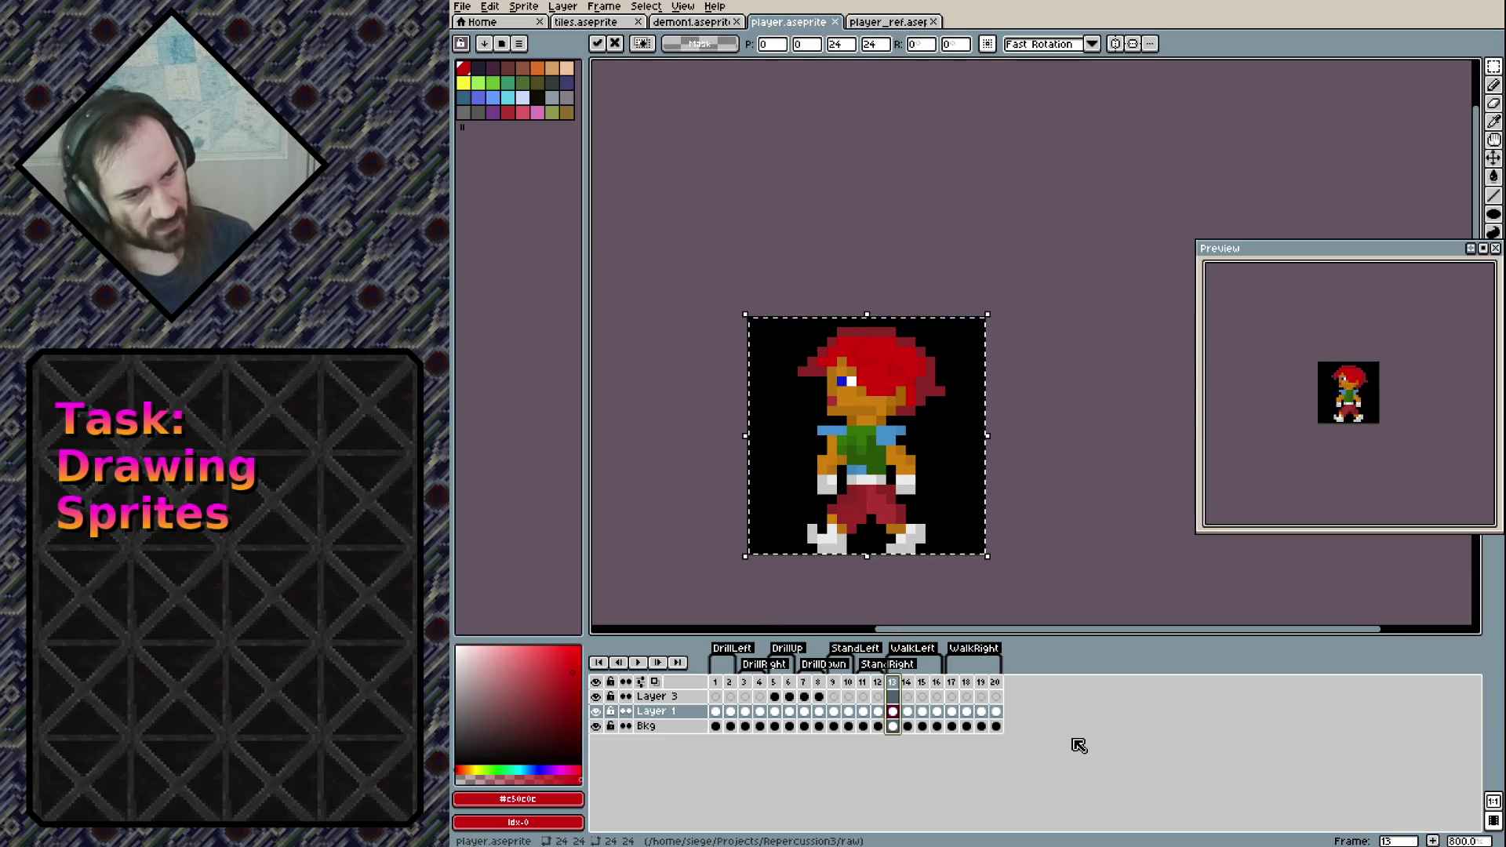
key(Return)
key(Left)
key(Left)
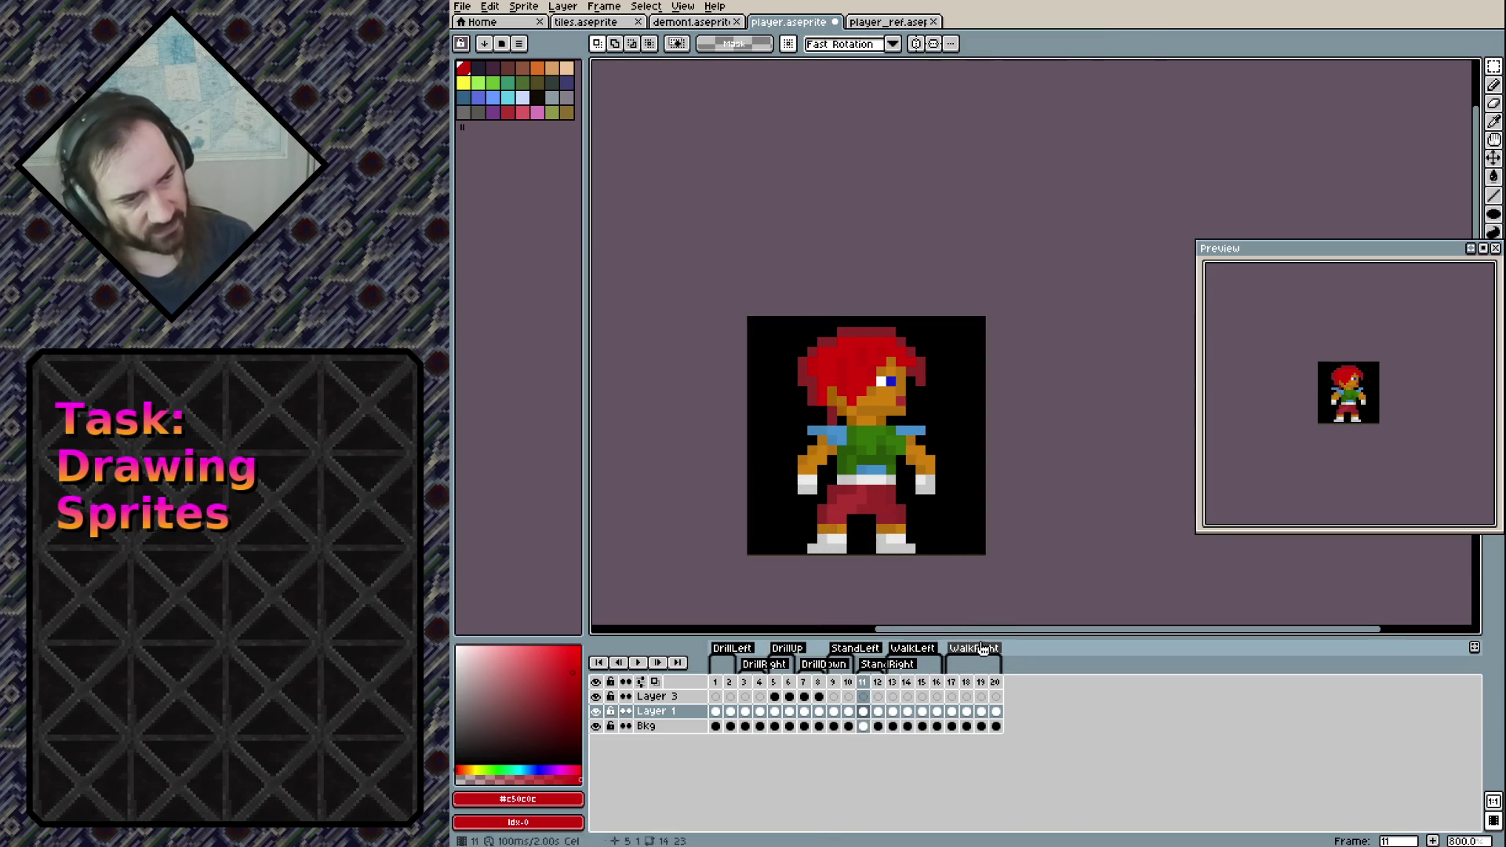
key(Left)
key(Left)
key(Left)
key(Left)
key(Left)
key(Left)
key(Left)
key(Right)
key(Right)
key(Right)
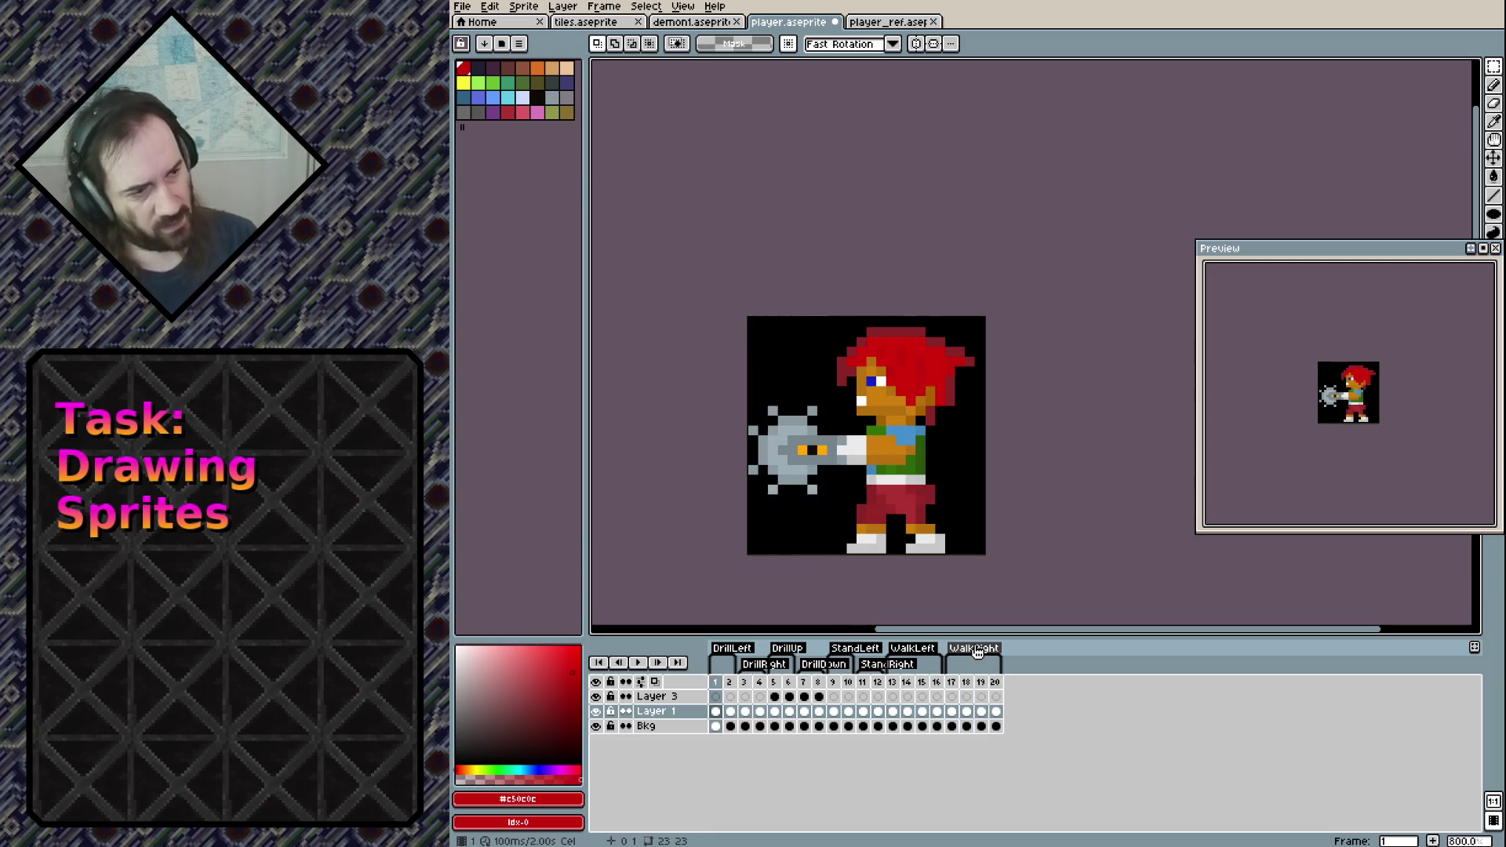
key(Left)
key(Left)
key(Left)
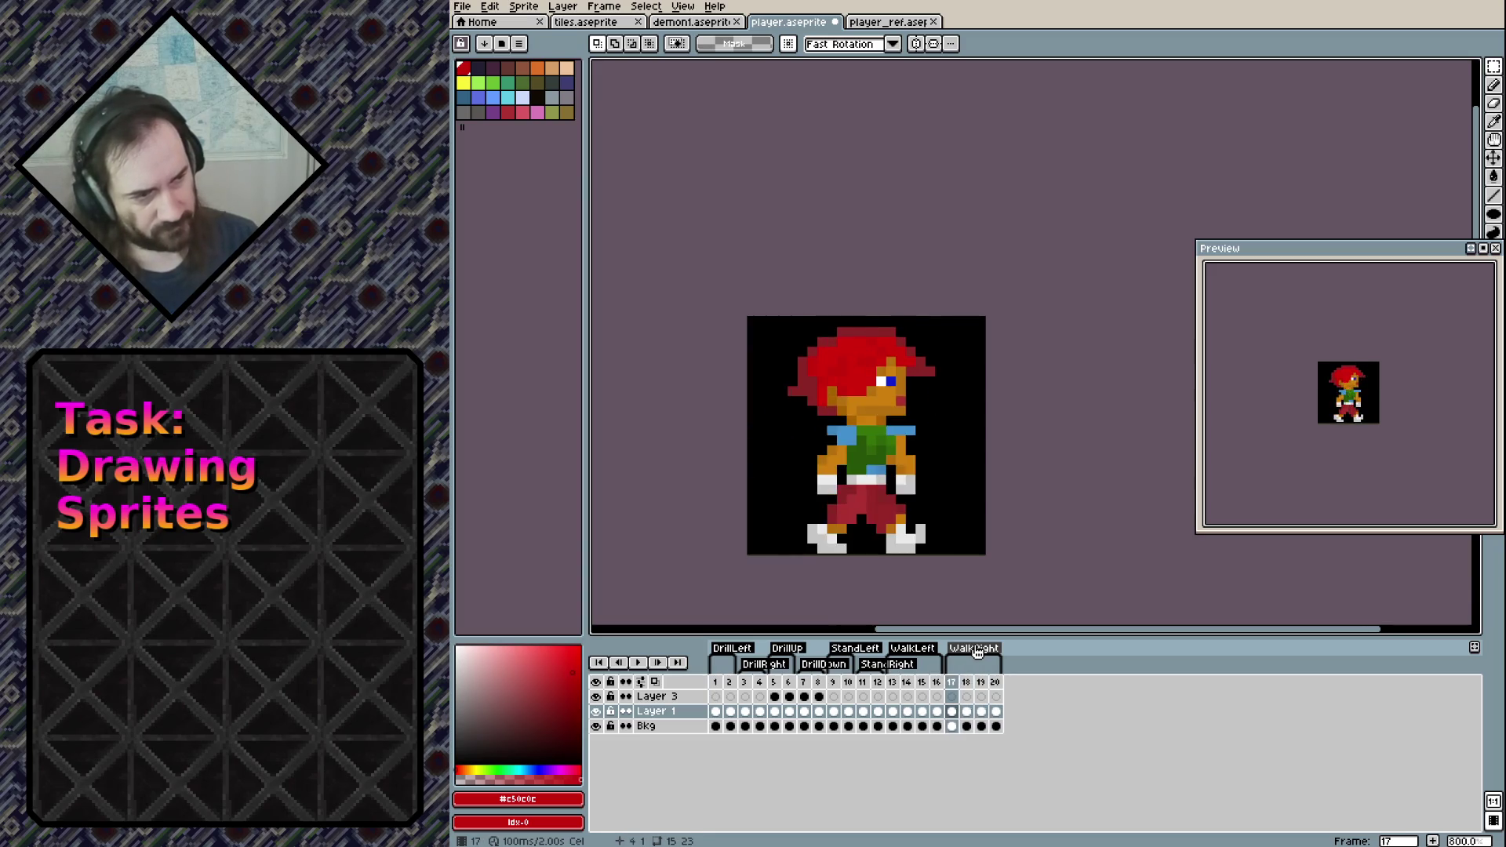
key(Left)
key(Left)
key(Left)
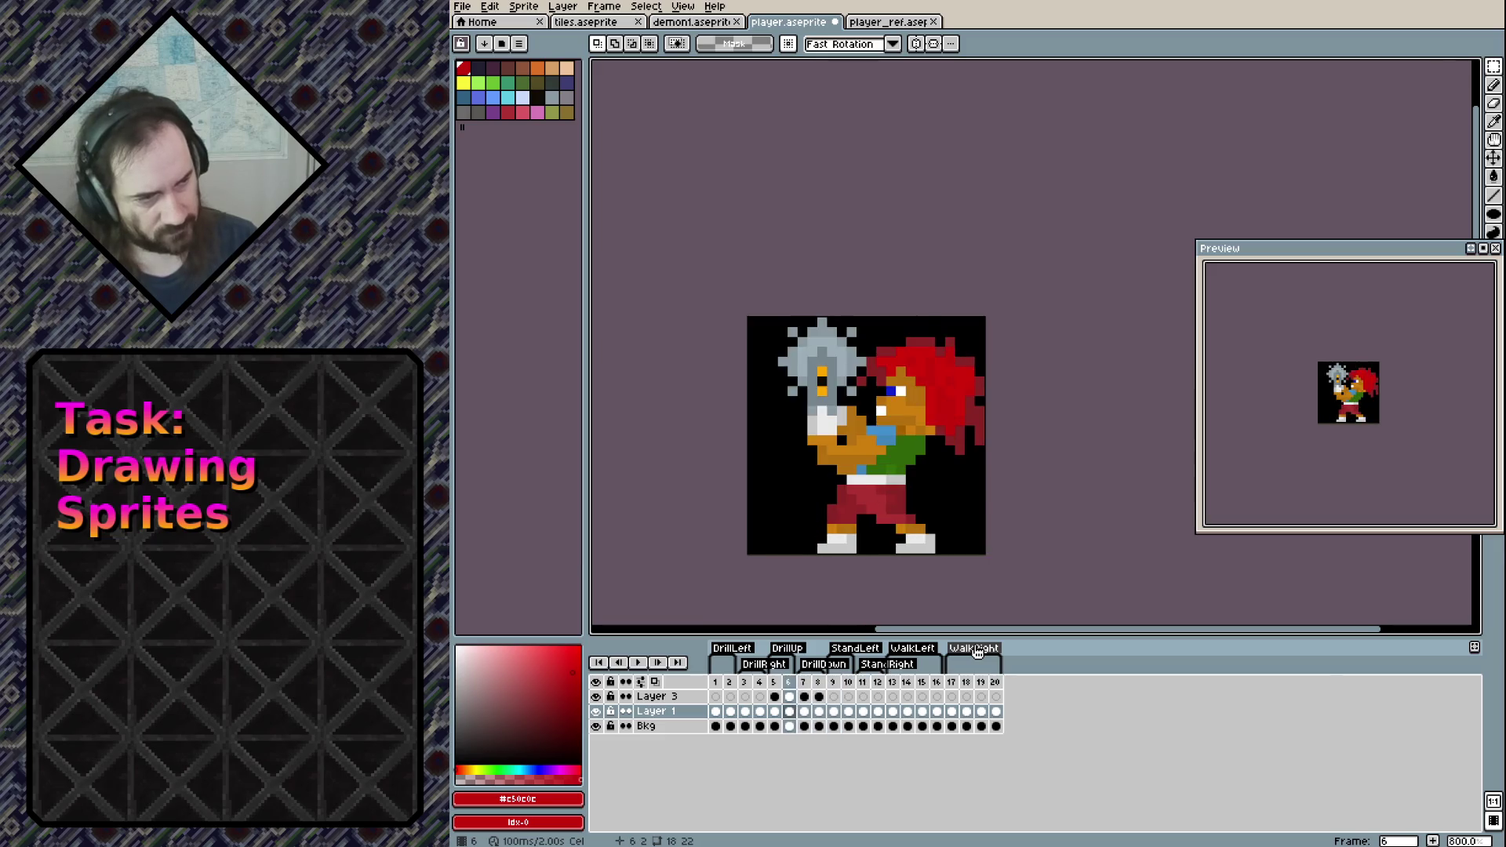
key(Left)
key(Left)
key(Left)
key(Right)
key(Right)
key(Right)
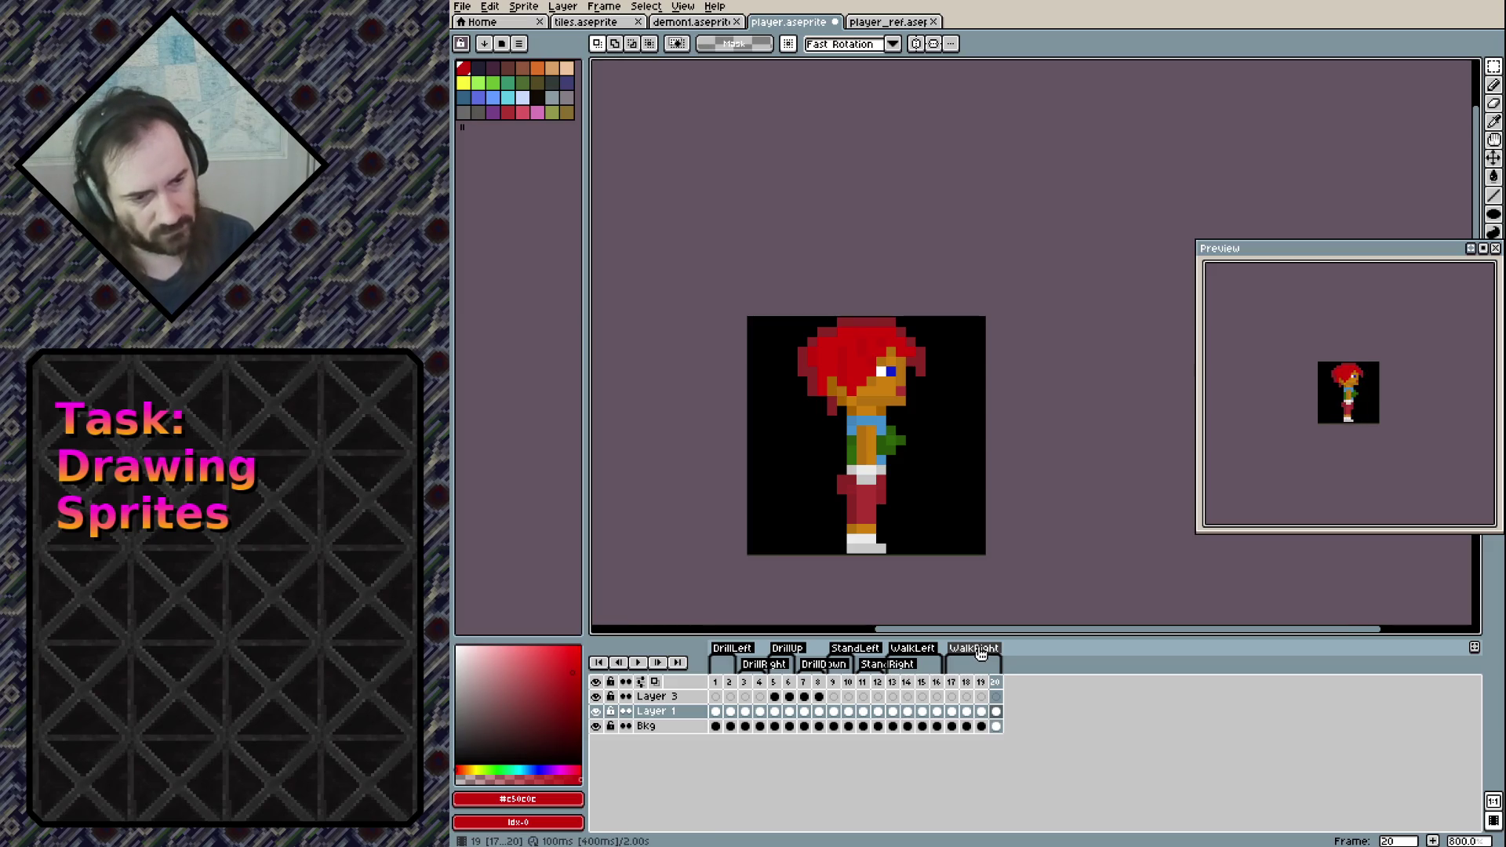
click(892, 681)
drag(908, 681, 942, 688)
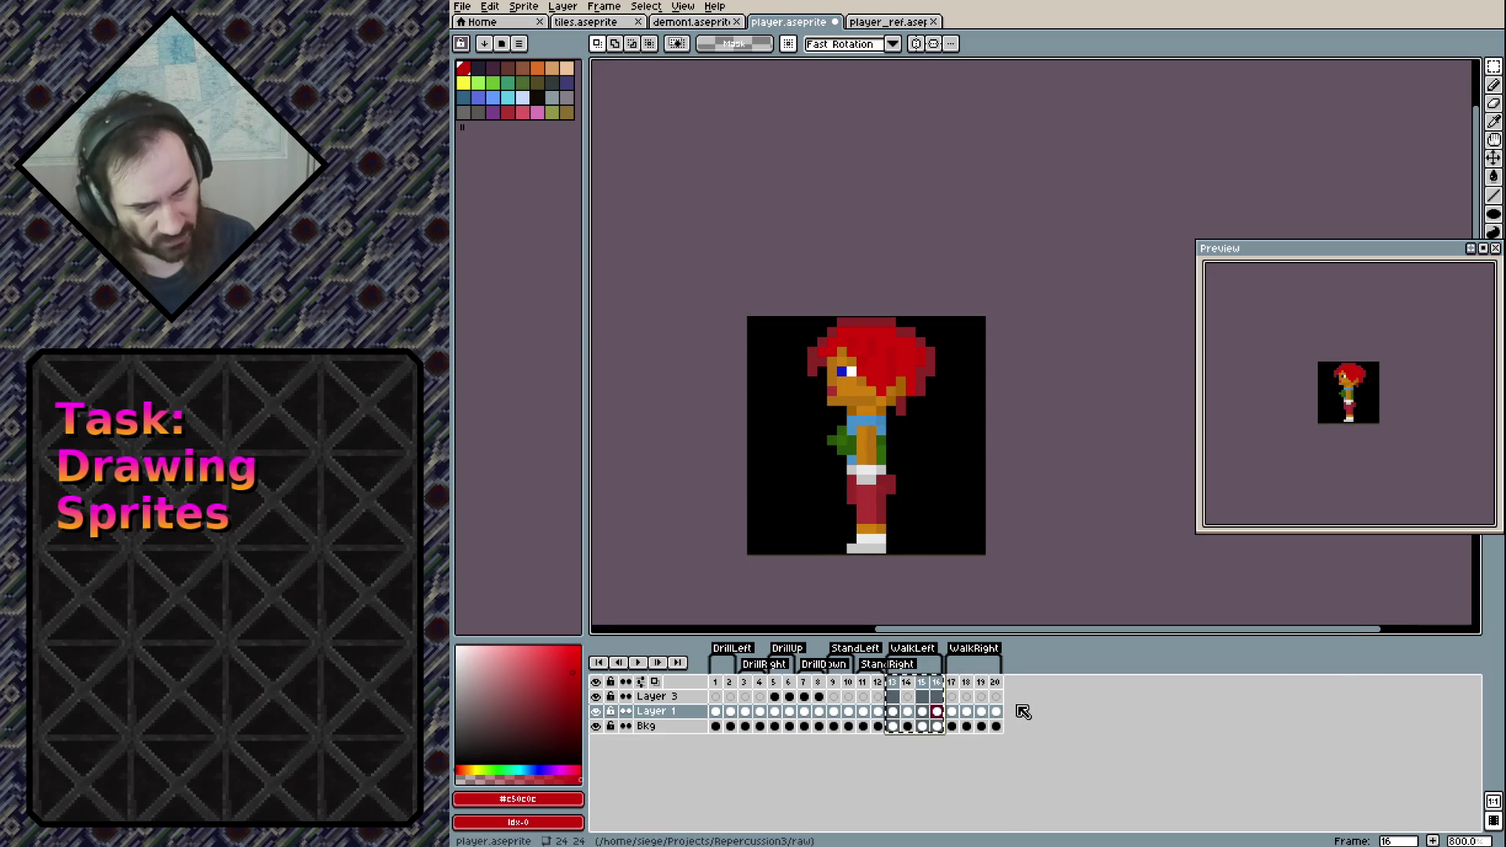
Undo an accidental move of the selected frames, then inspect frame 13 and 14 options
drag(903, 688, 1011, 690)
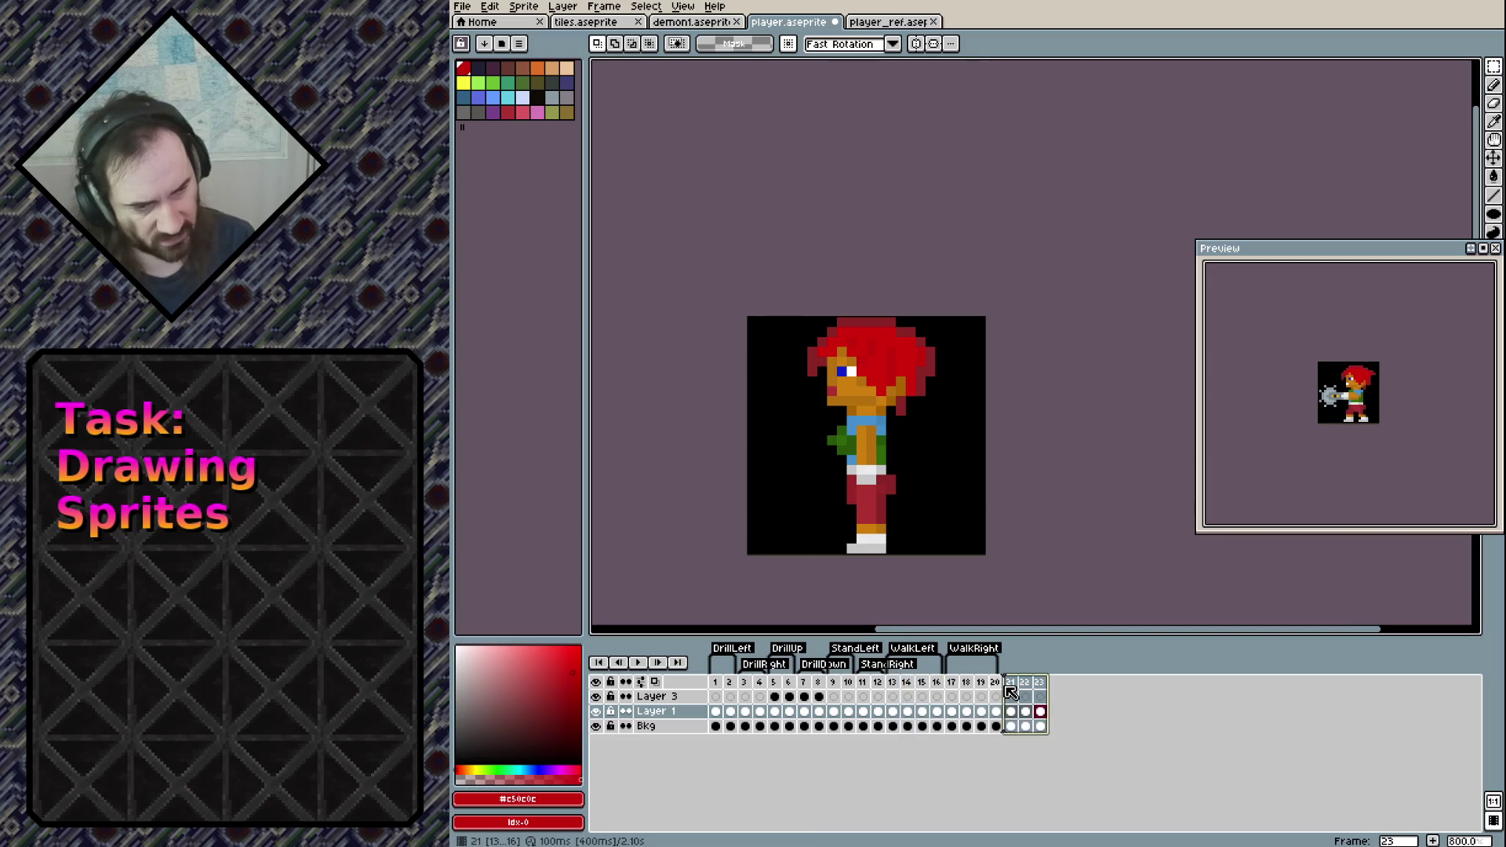
key(ctrl+z)
click(899, 687)
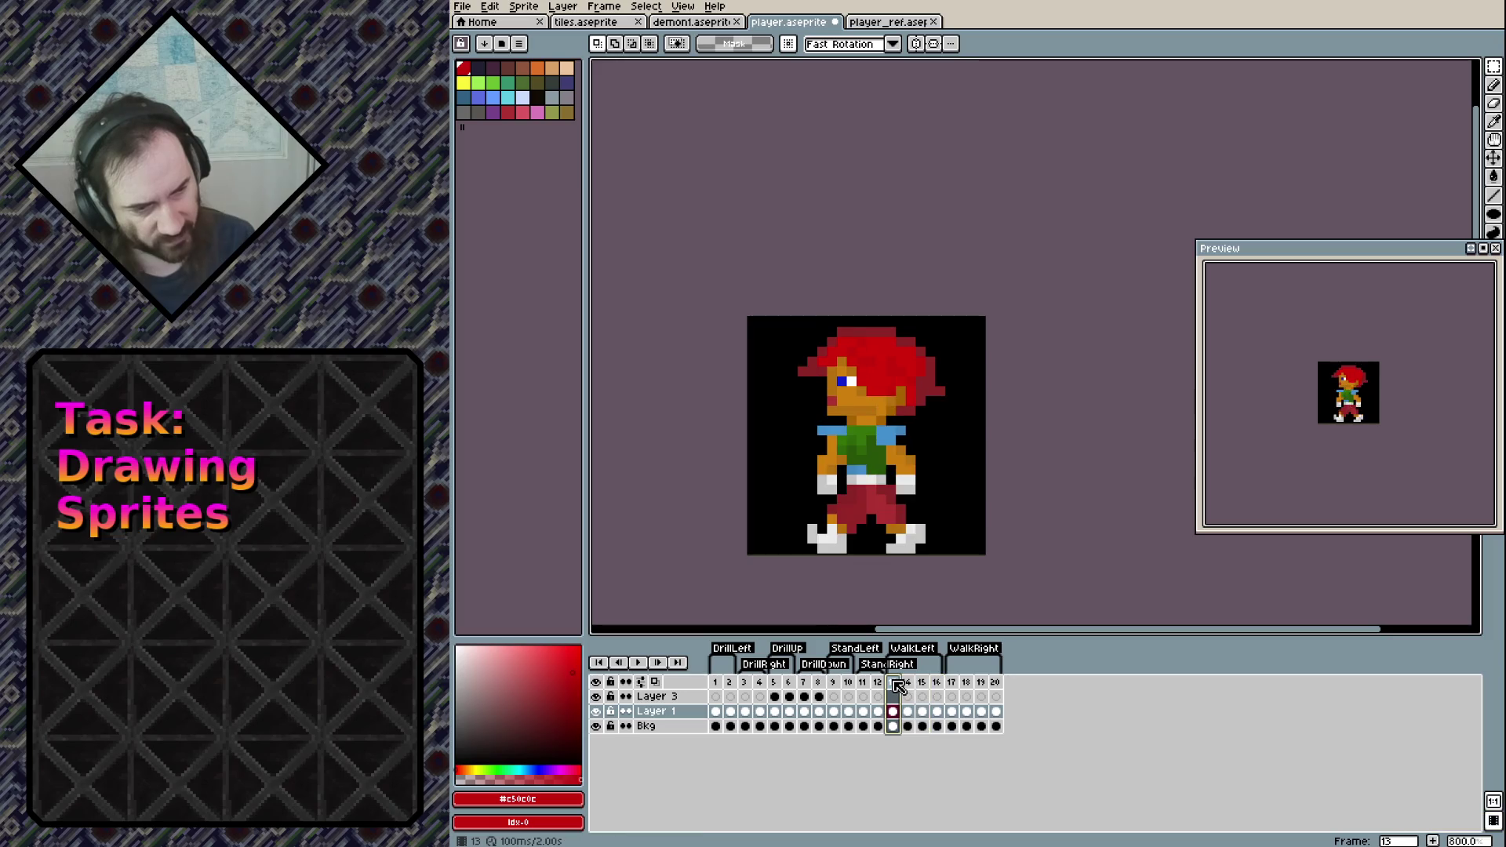
right_click(898, 686)
key(Escape)
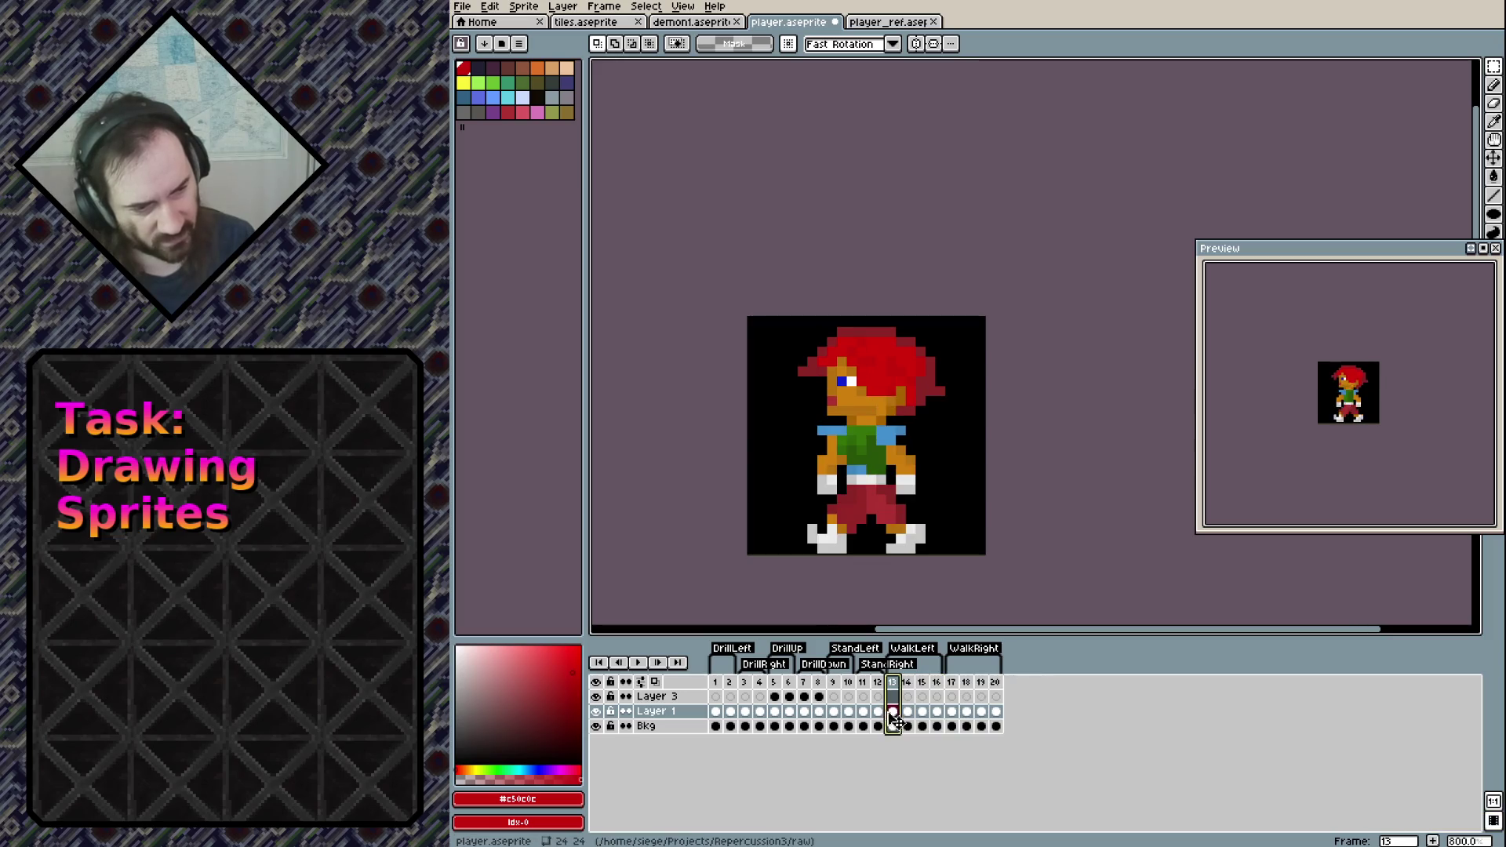
right_click(895, 710)
key(Escape)
right_click(907, 711)
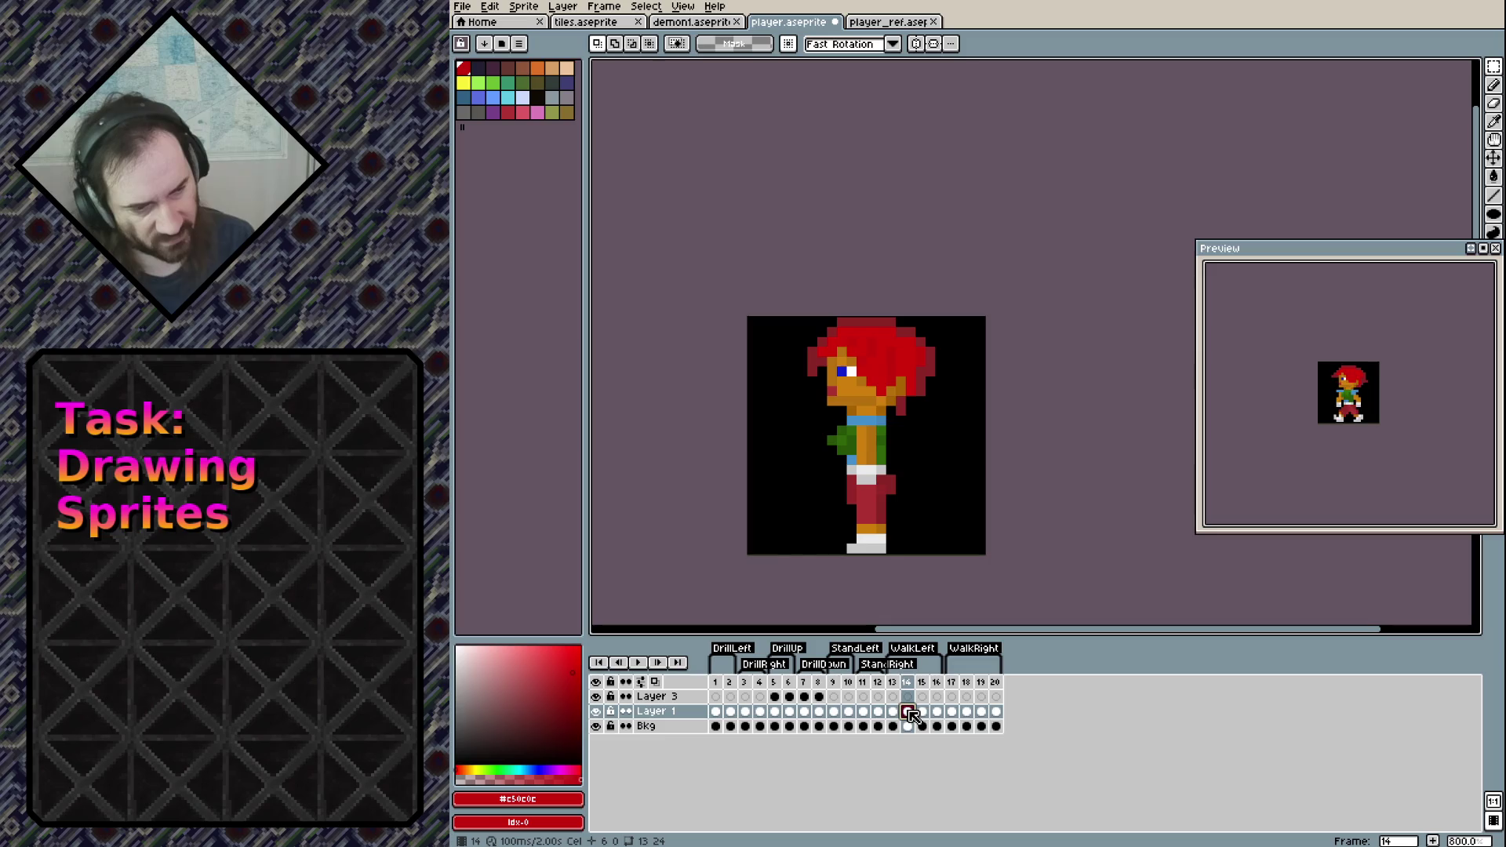
key(Escape)
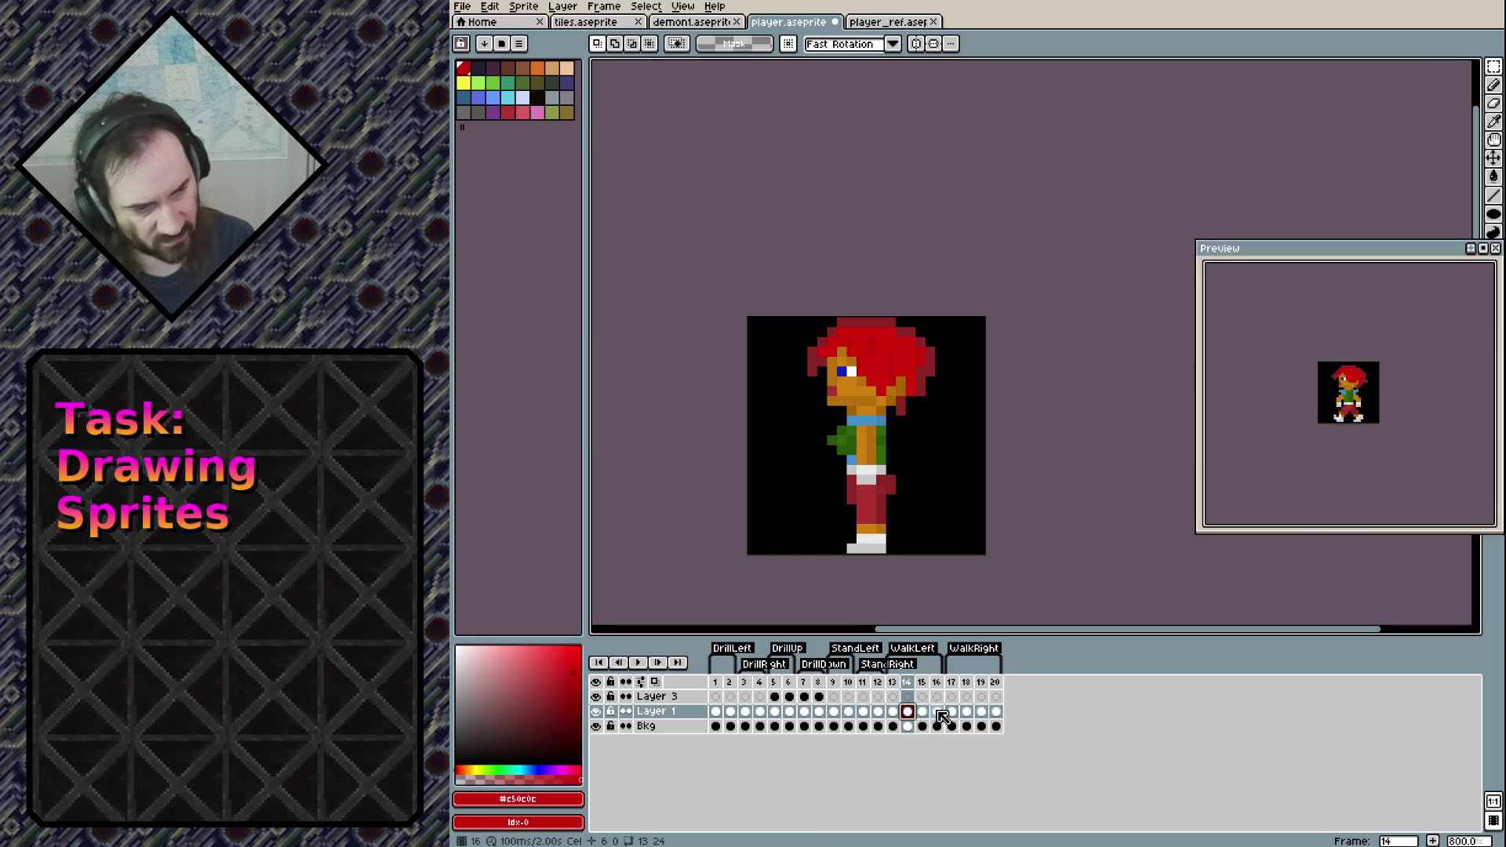
Save, then copy frames 13–16 across all layers to new frames 21–24
key(ctrl+s)
click(895, 684)
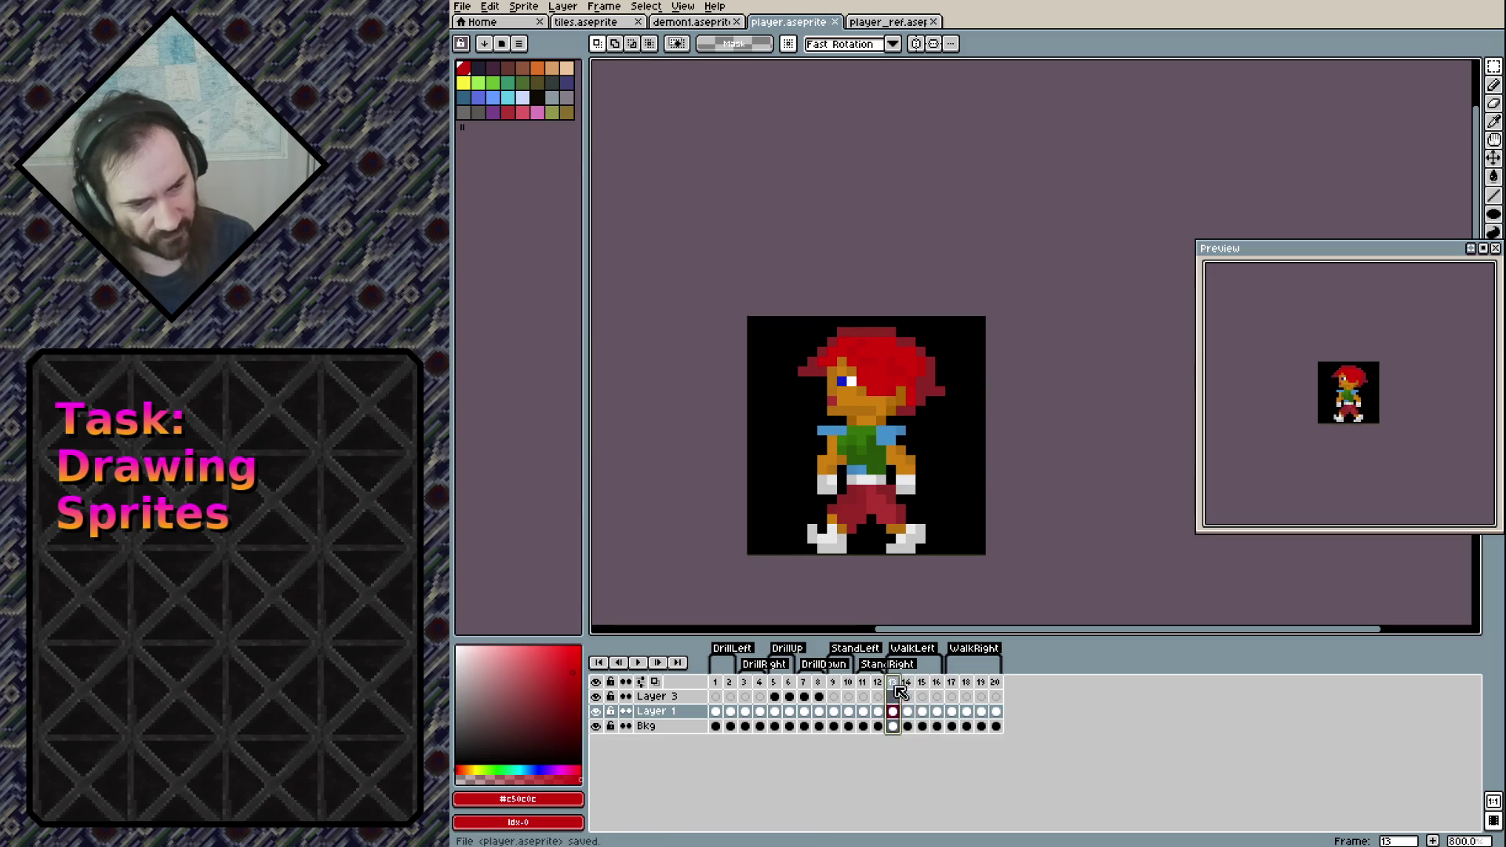
shift+click(937, 682)
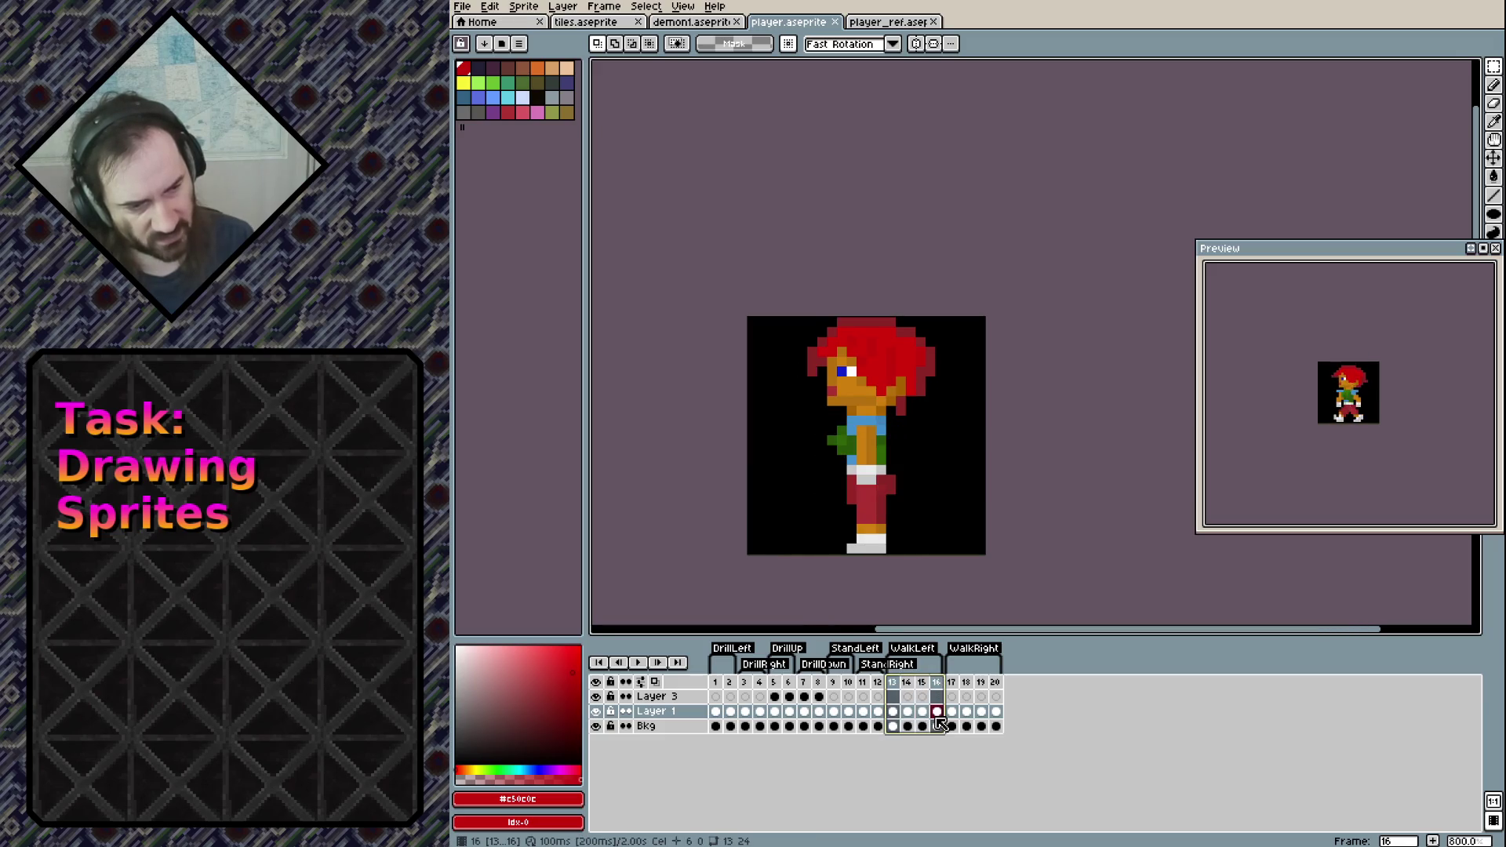
click(927, 714)
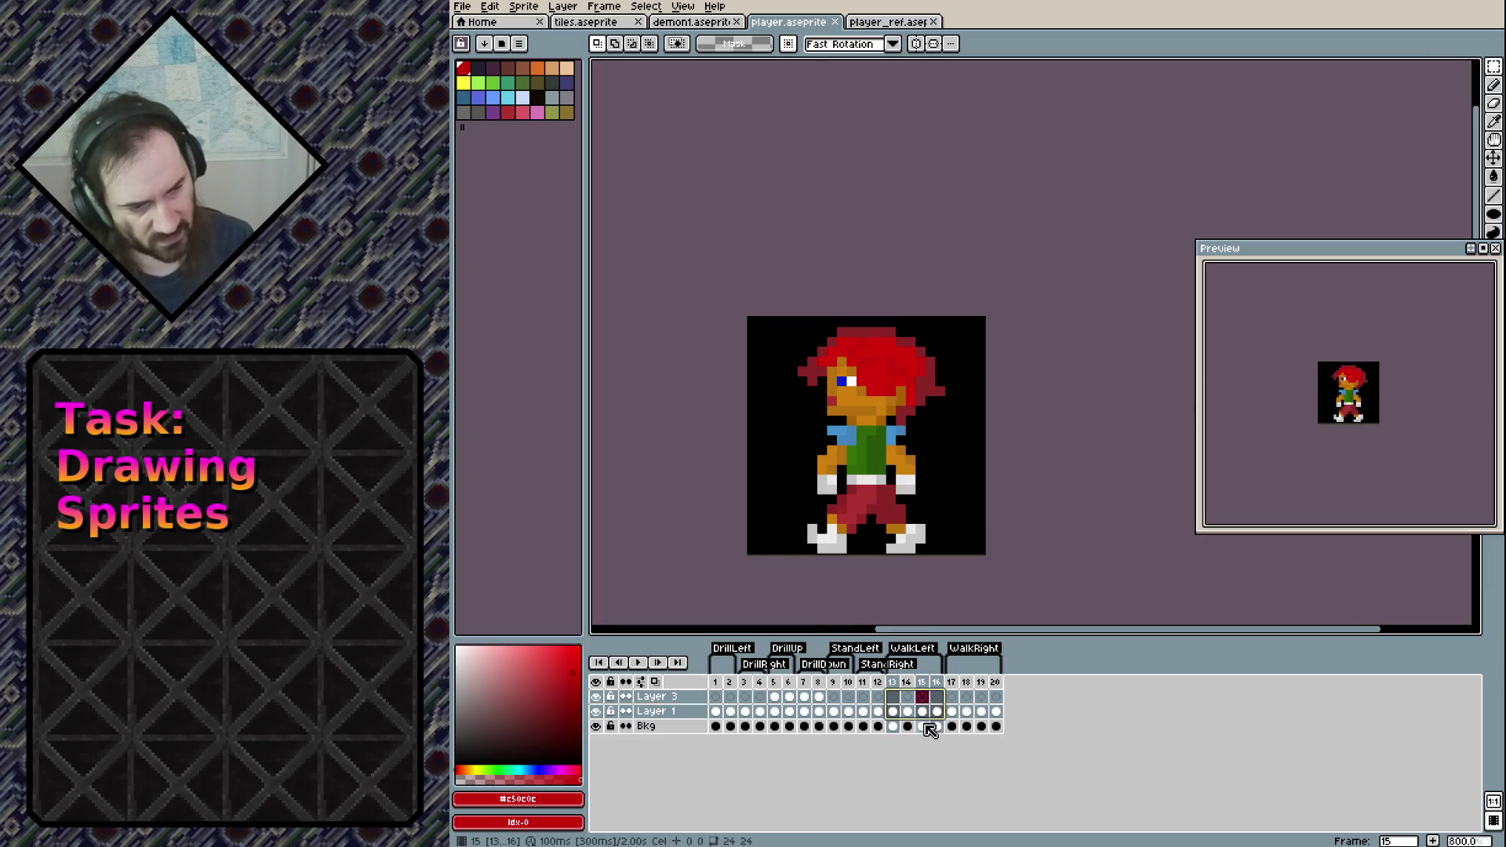
click(923, 726)
drag(894, 696, 1015, 703)
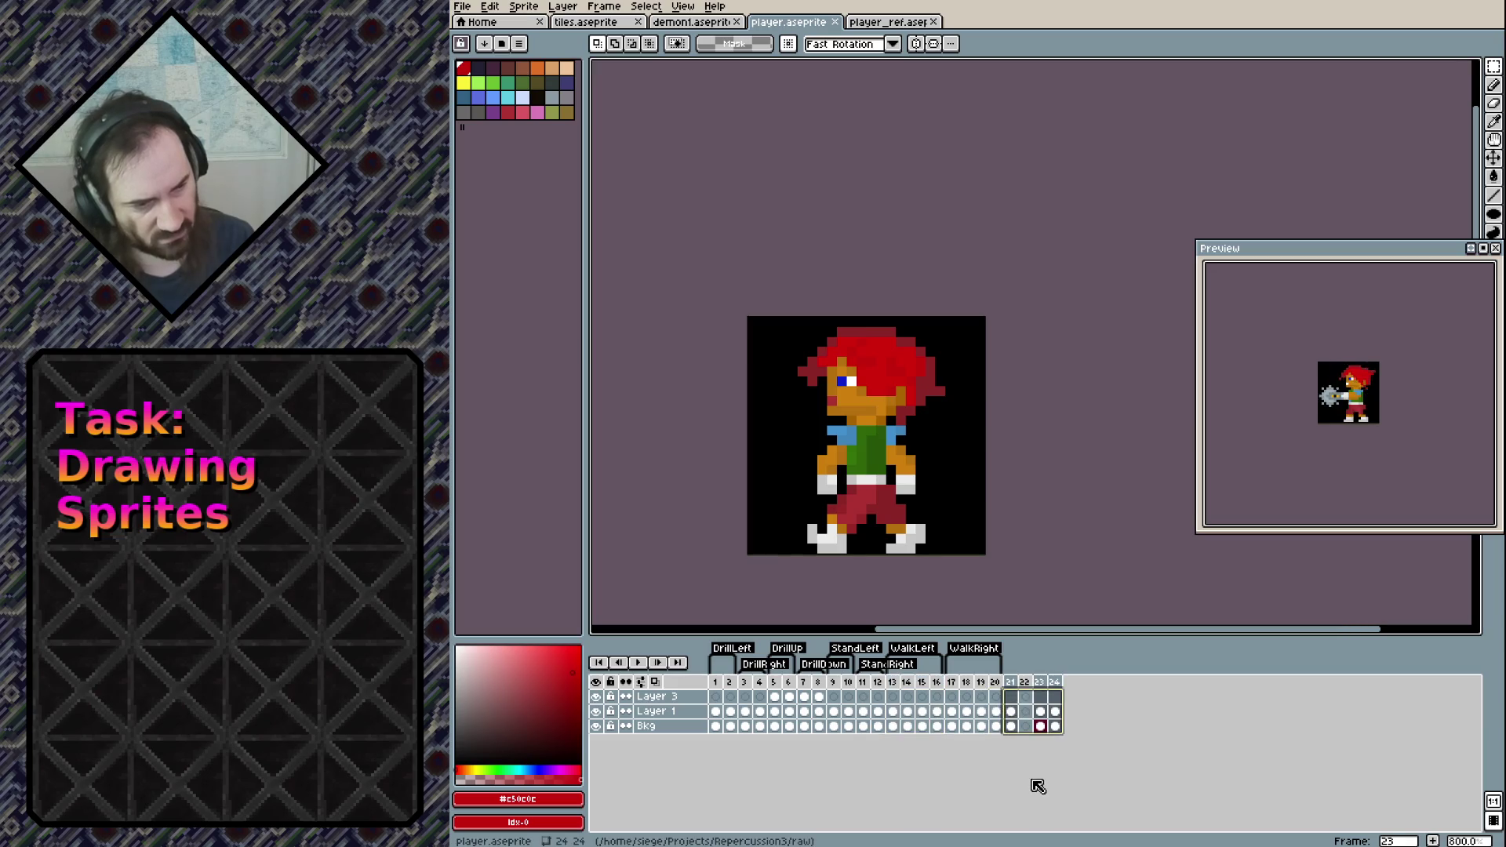
Review the copied frames 21–24 and paste the sprite into frame 22
click(1028, 711)
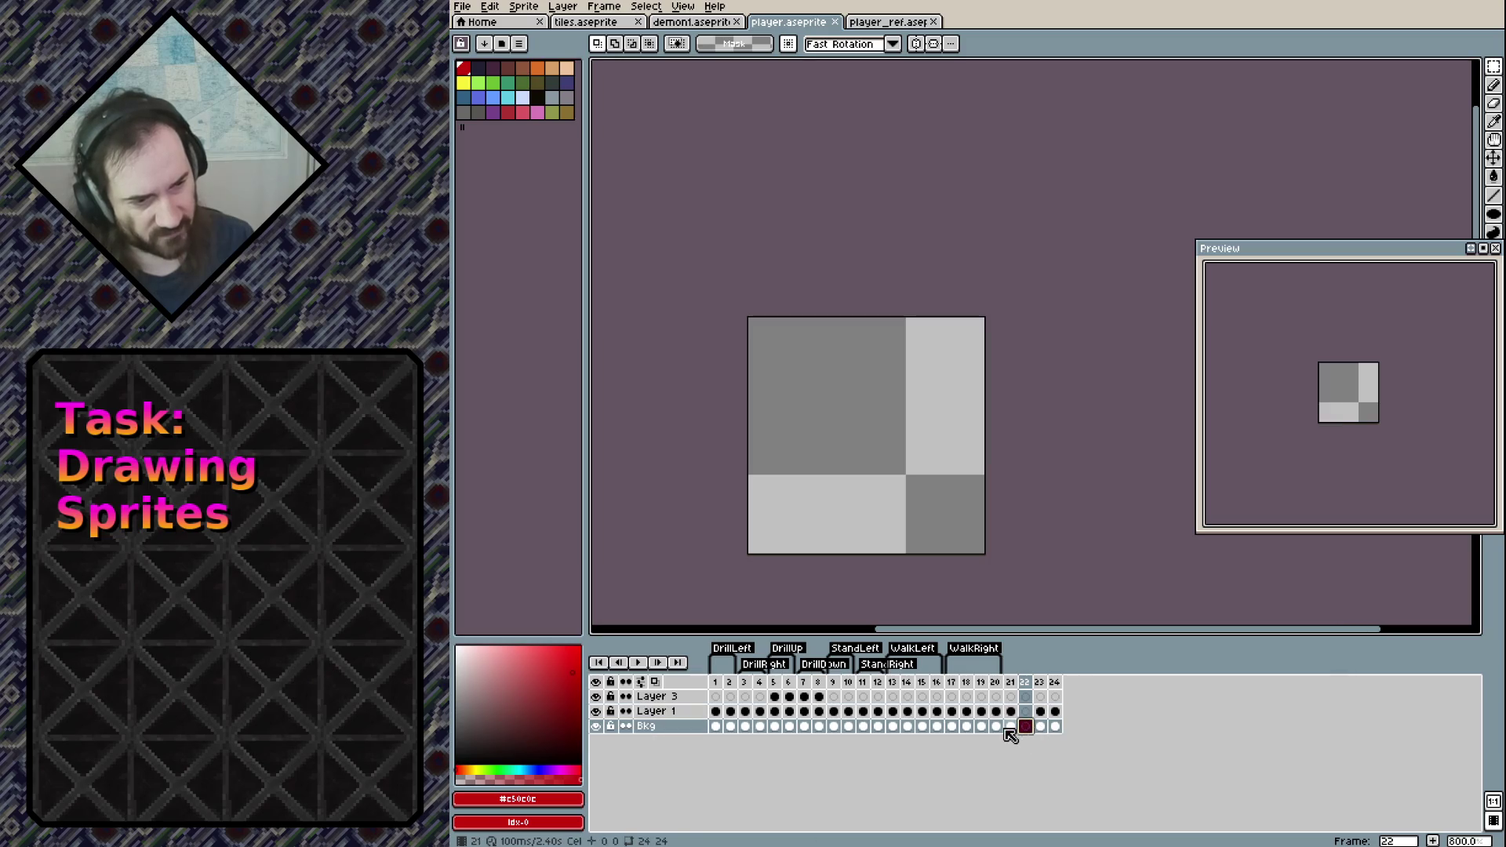
click(908, 710)
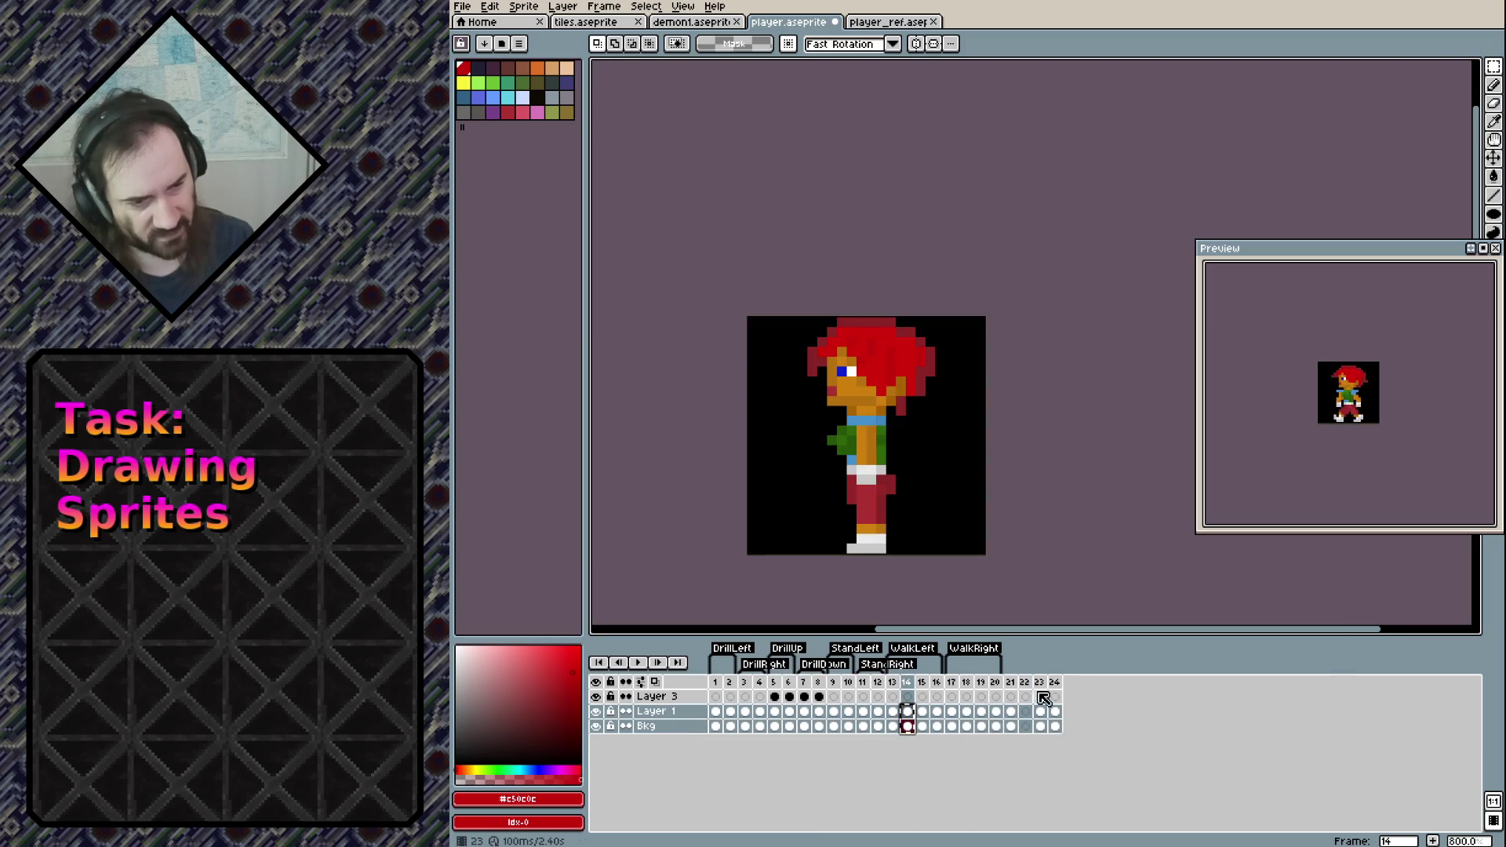
click(1026, 710)
key(ctrl+v)
click(1011, 712)
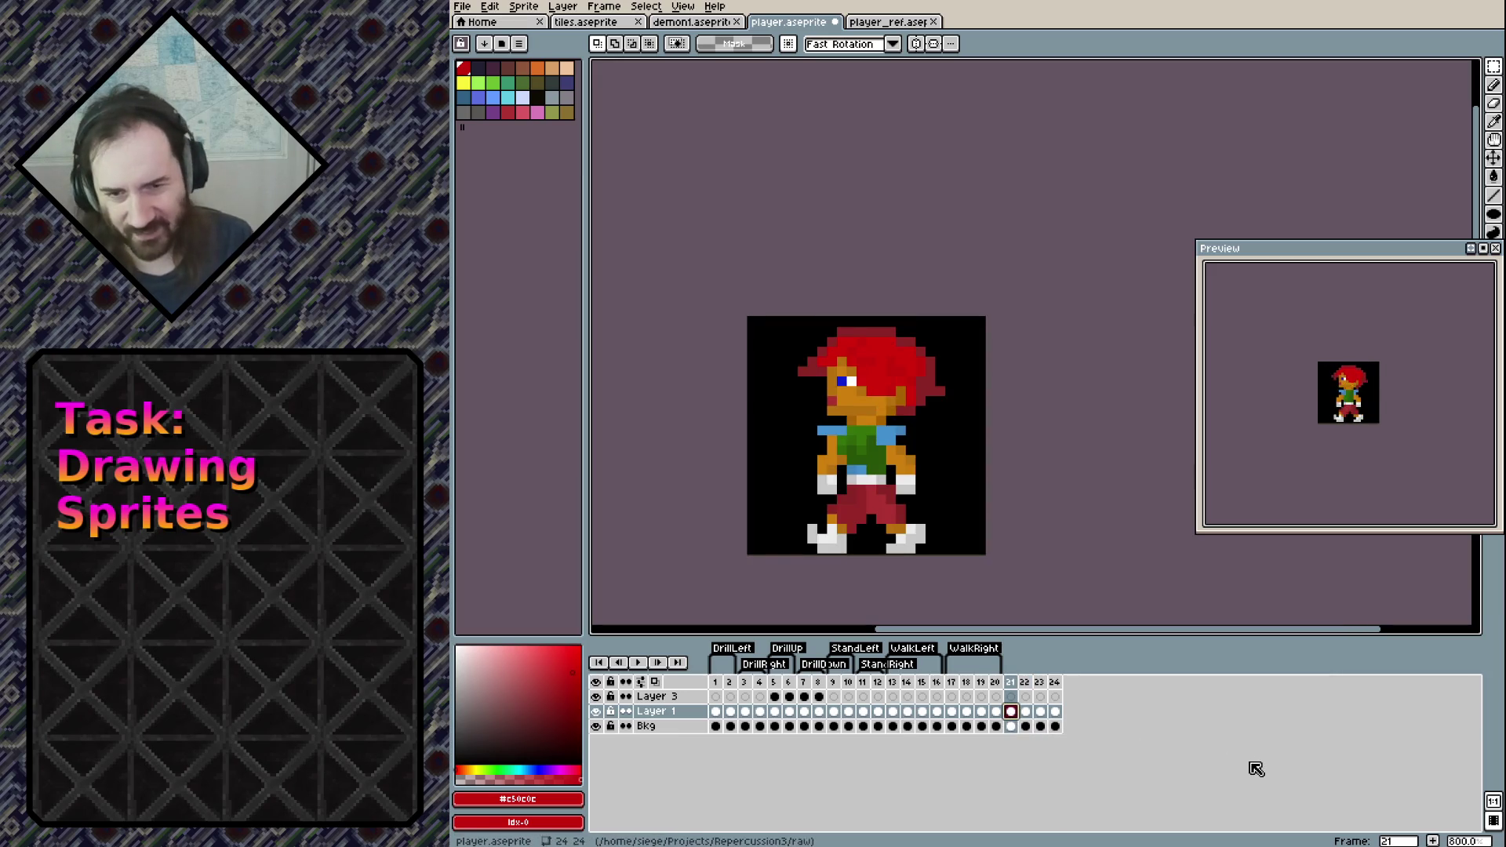
key(Right)
key(Right)
key(Right)
key(Left)
key(Left)
key(Left)
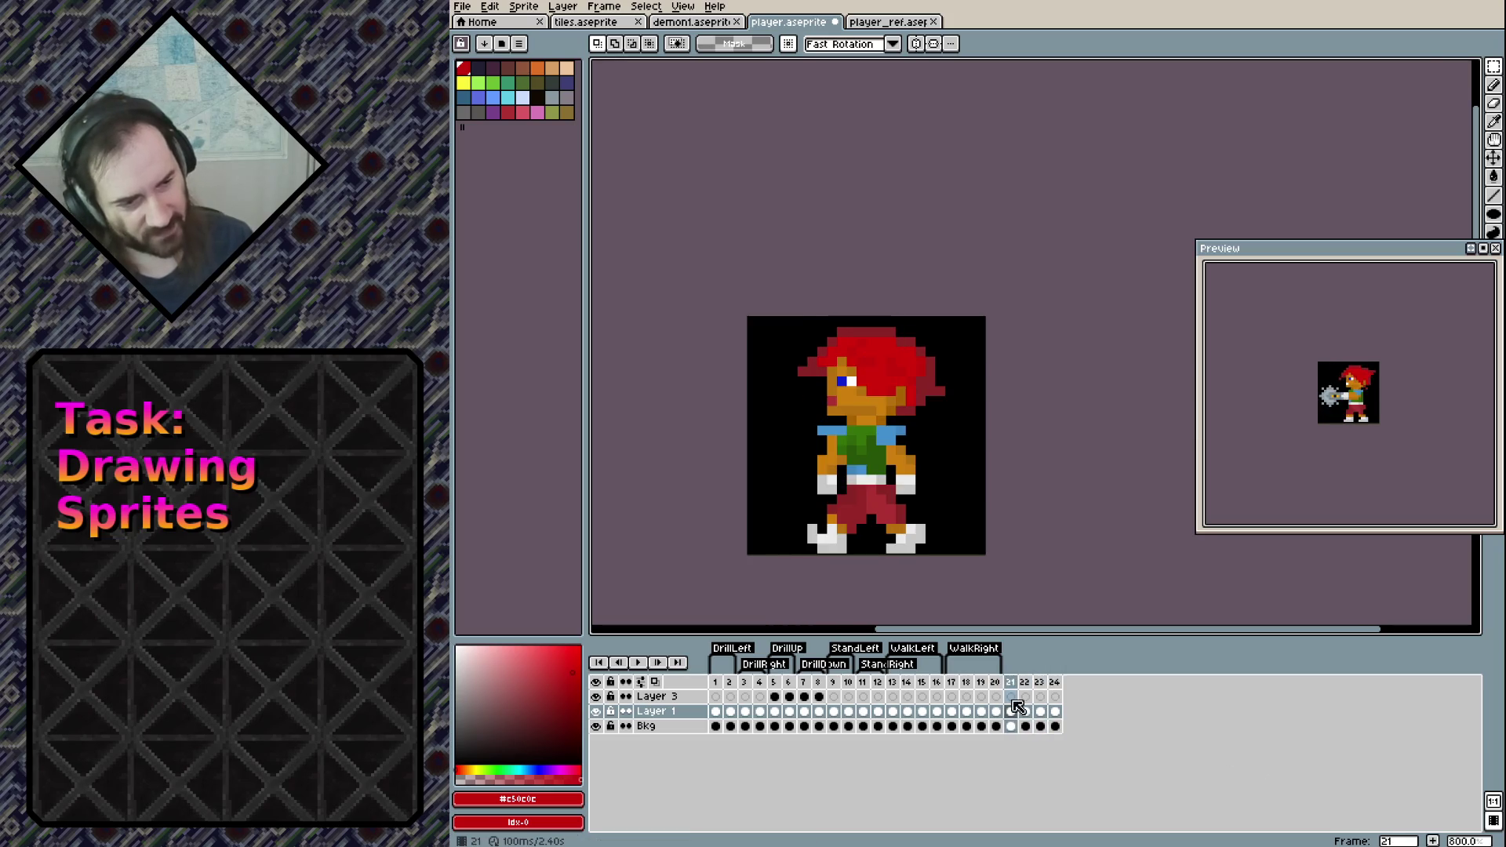
Tag frames 21–24 as CarryLeft and return to frame 21
drag(1019, 684, 1053, 684)
right_click(1054, 684)
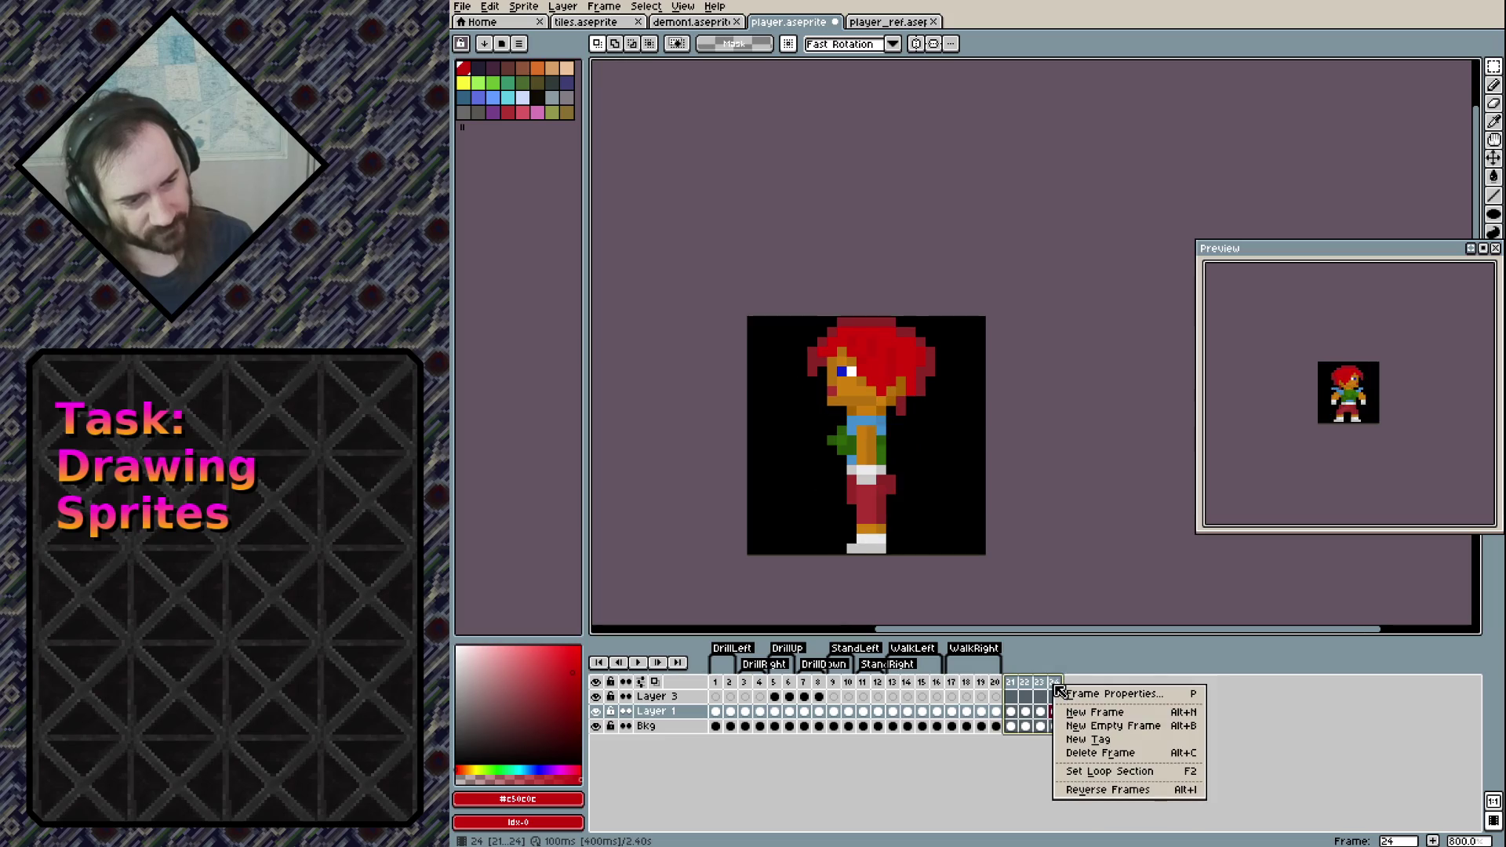
click(1097, 741)
text(CarryLef)
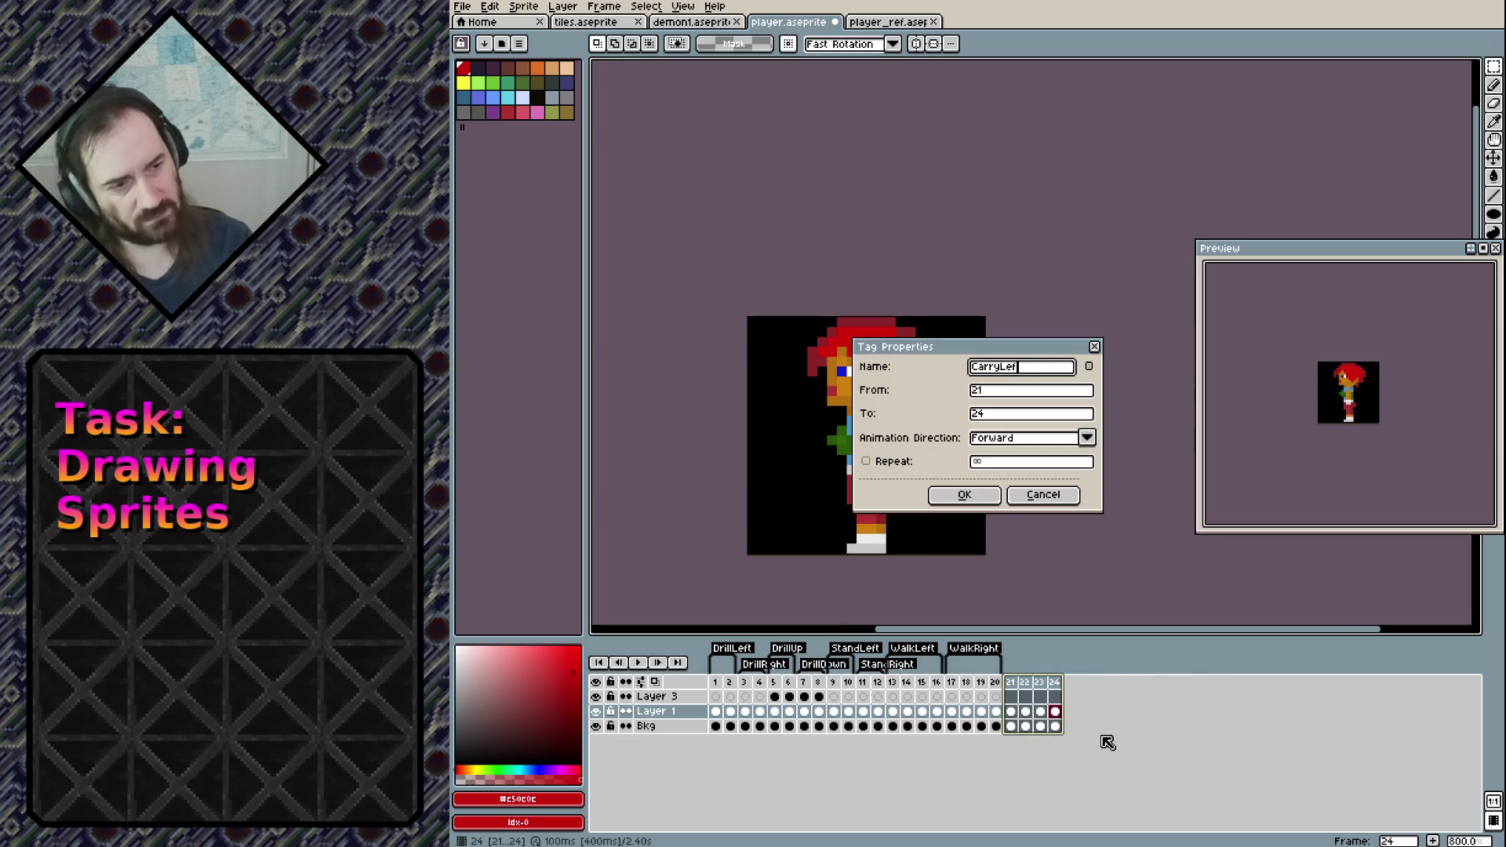
text(t)
key(Return)
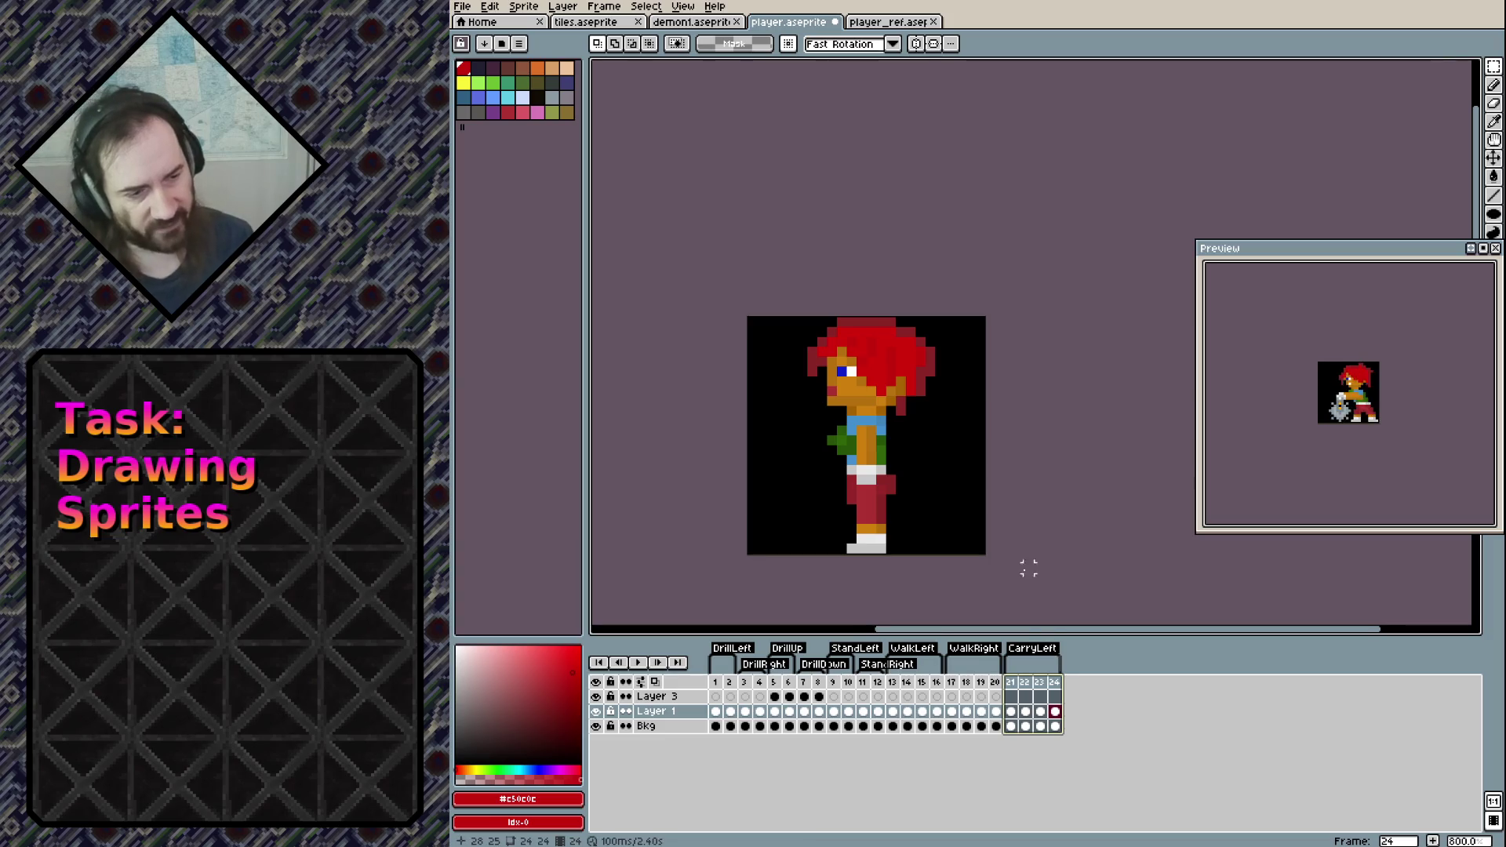
click(1011, 711)
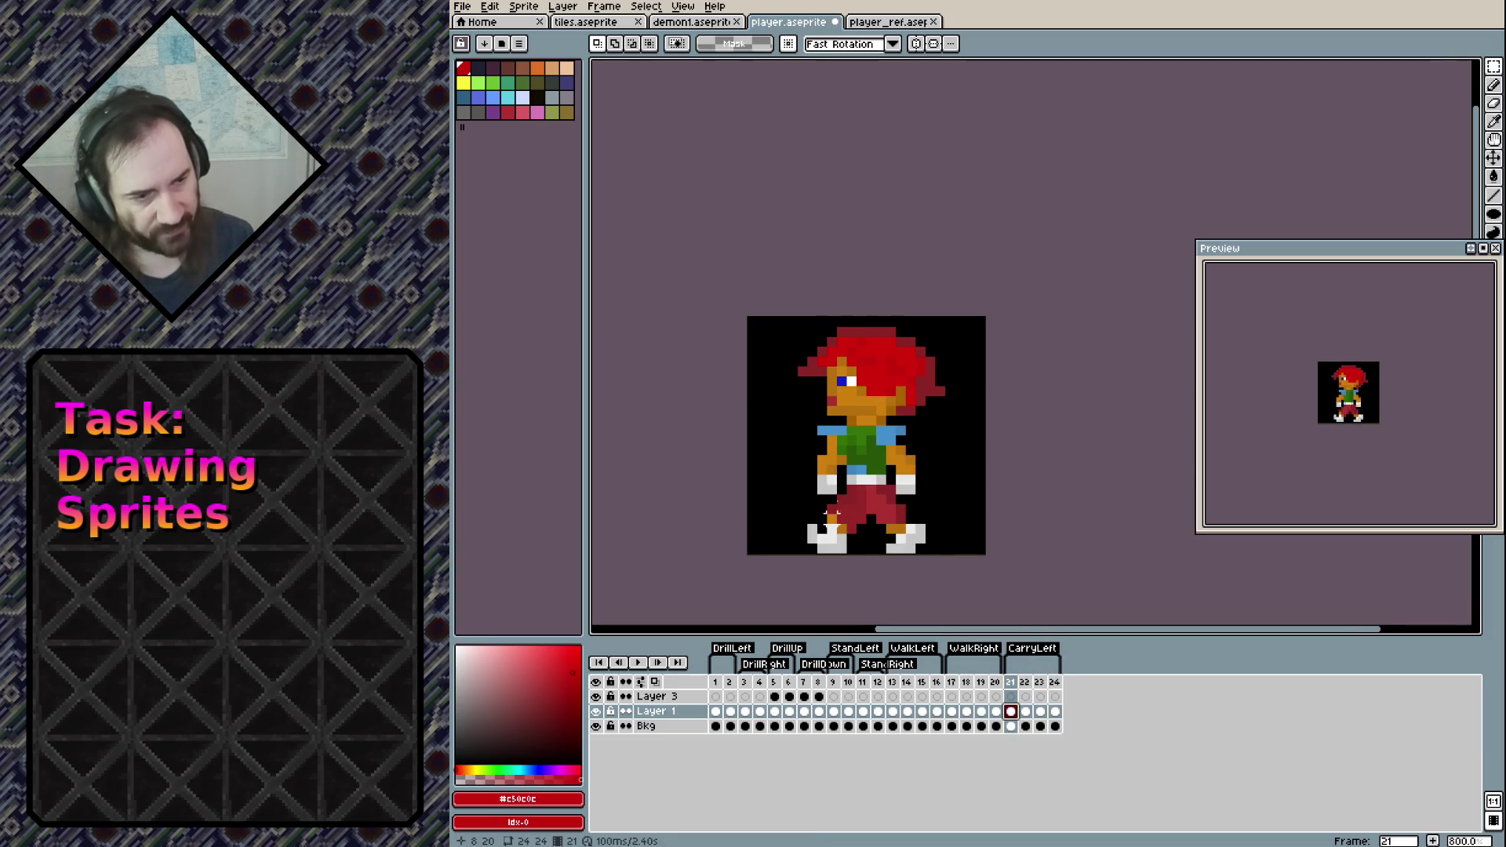
scroll(812, 510, up, 5)
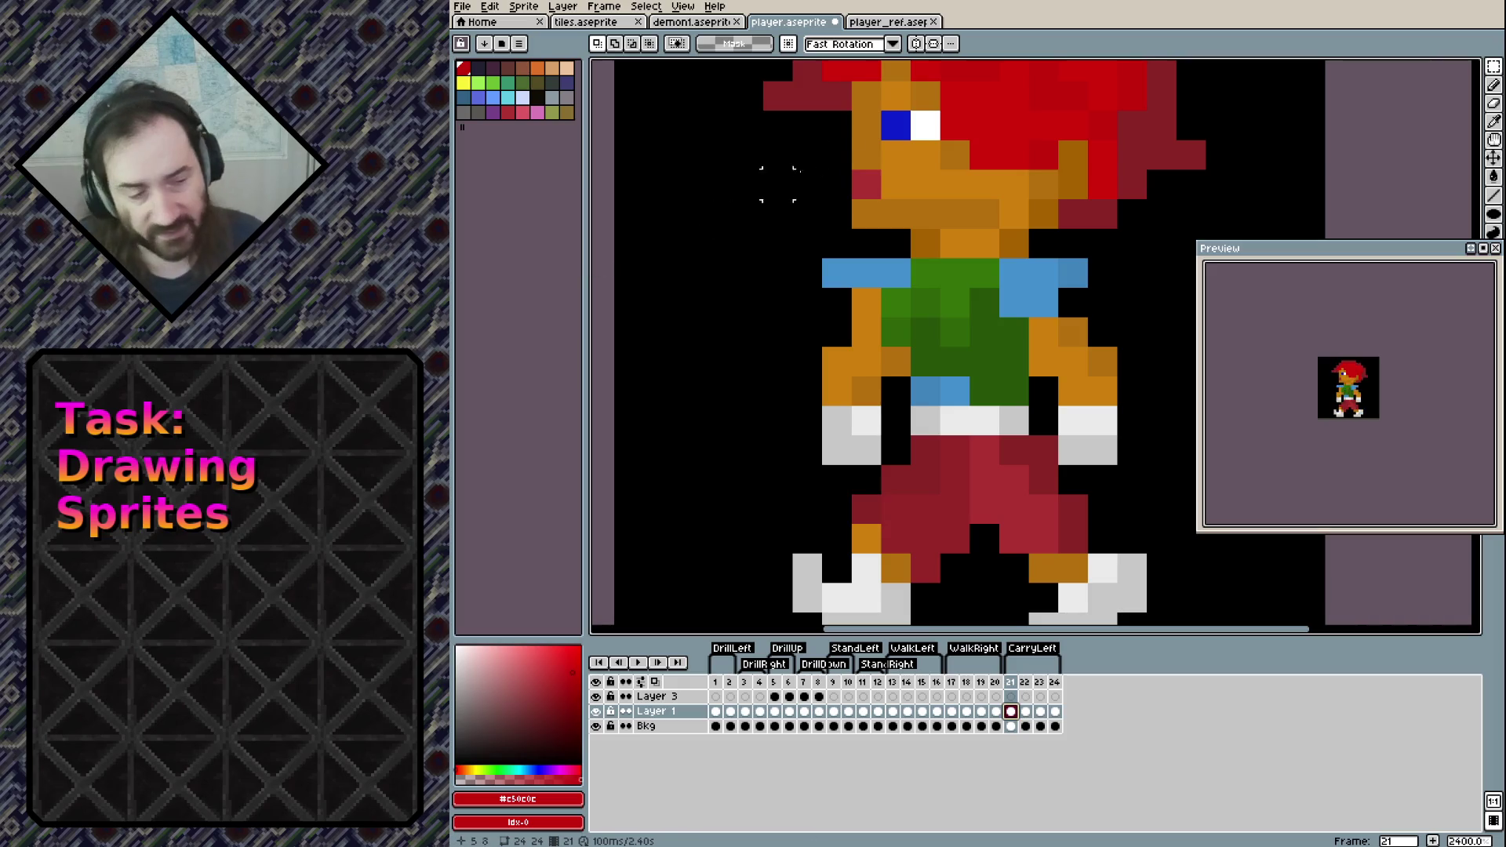
With the pencil, paint an orange arm reaching left from the torso, starting a grey hand at its tip
key(b)
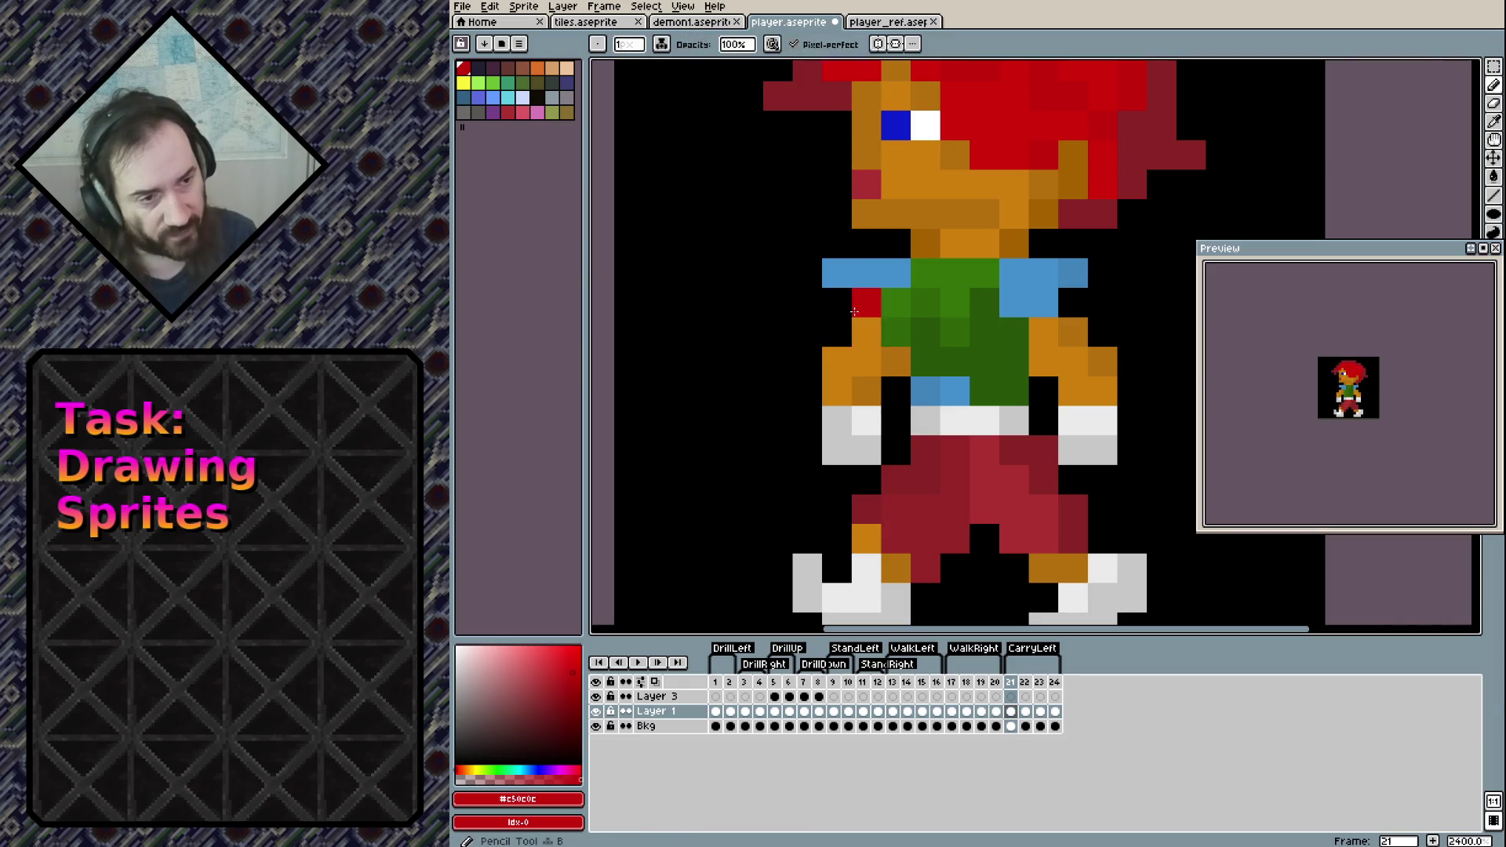
alt+click(863, 302)
mouse_move(796, 308)
mouse_down()
mouse_move(807, 332)
mouse_move(837, 302)
mouse_move(777, 302)
mouse_move(776, 330)
mouse_move(742, 302)
mouse_move(754, 315)
mouse_up()
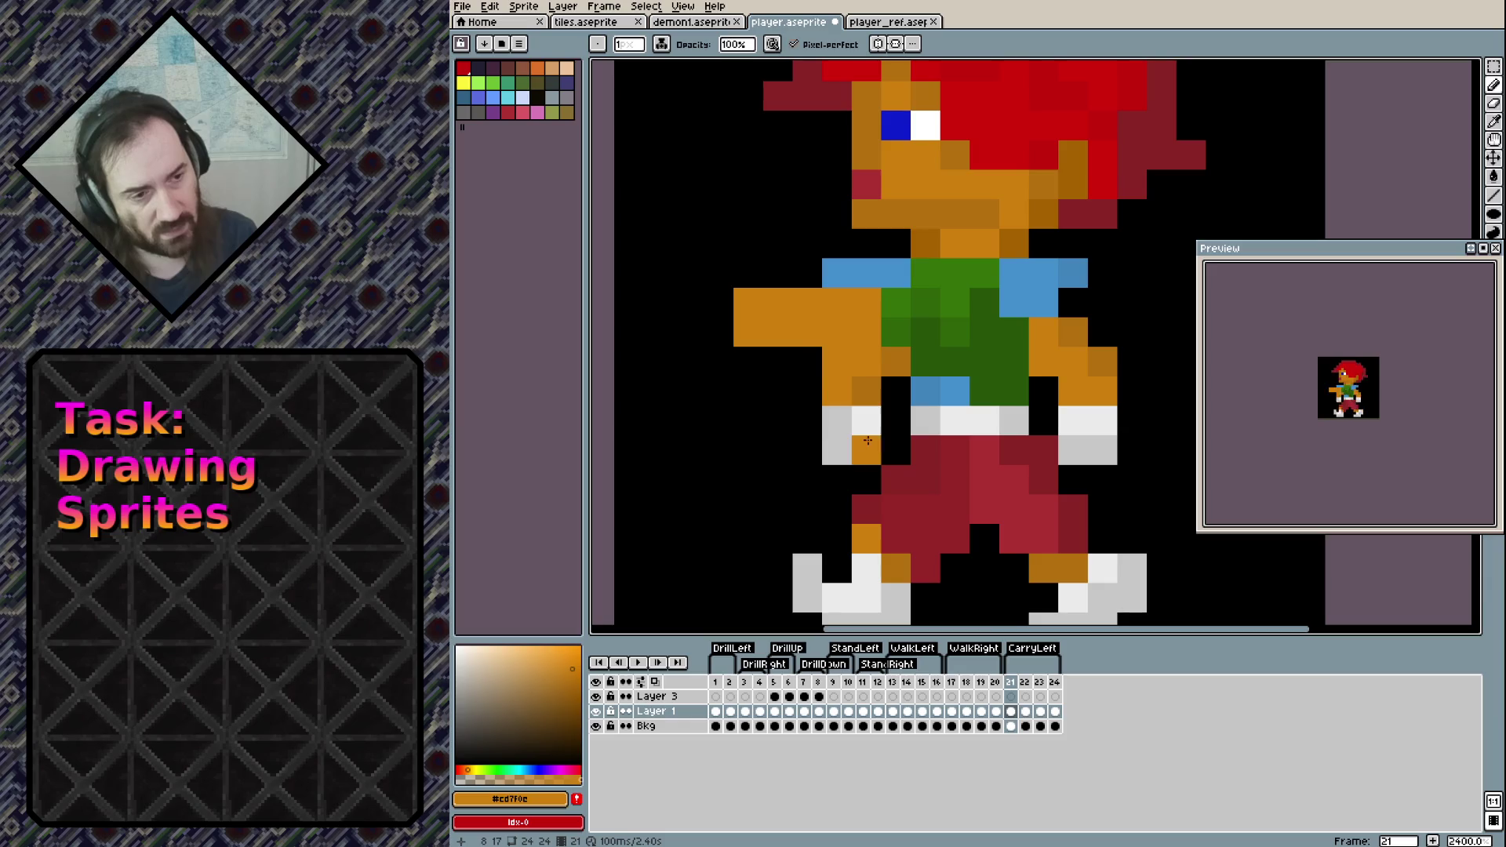
alt+click(836, 450)
click(718, 332)
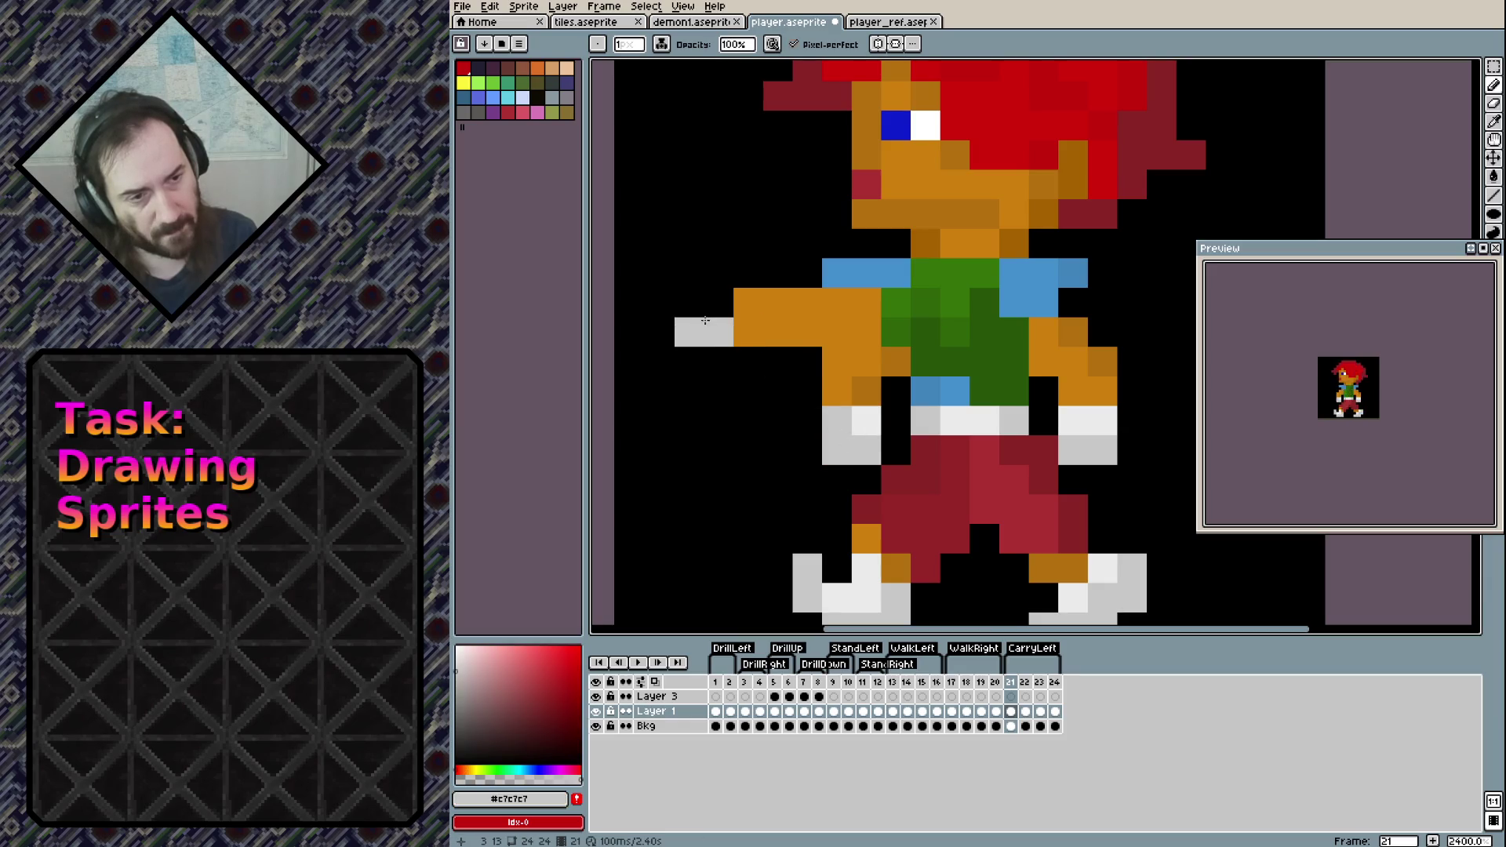
Add another grey hand pixel and compare frame 21 against frames 1 and 19
click(718, 302)
click(716, 711)
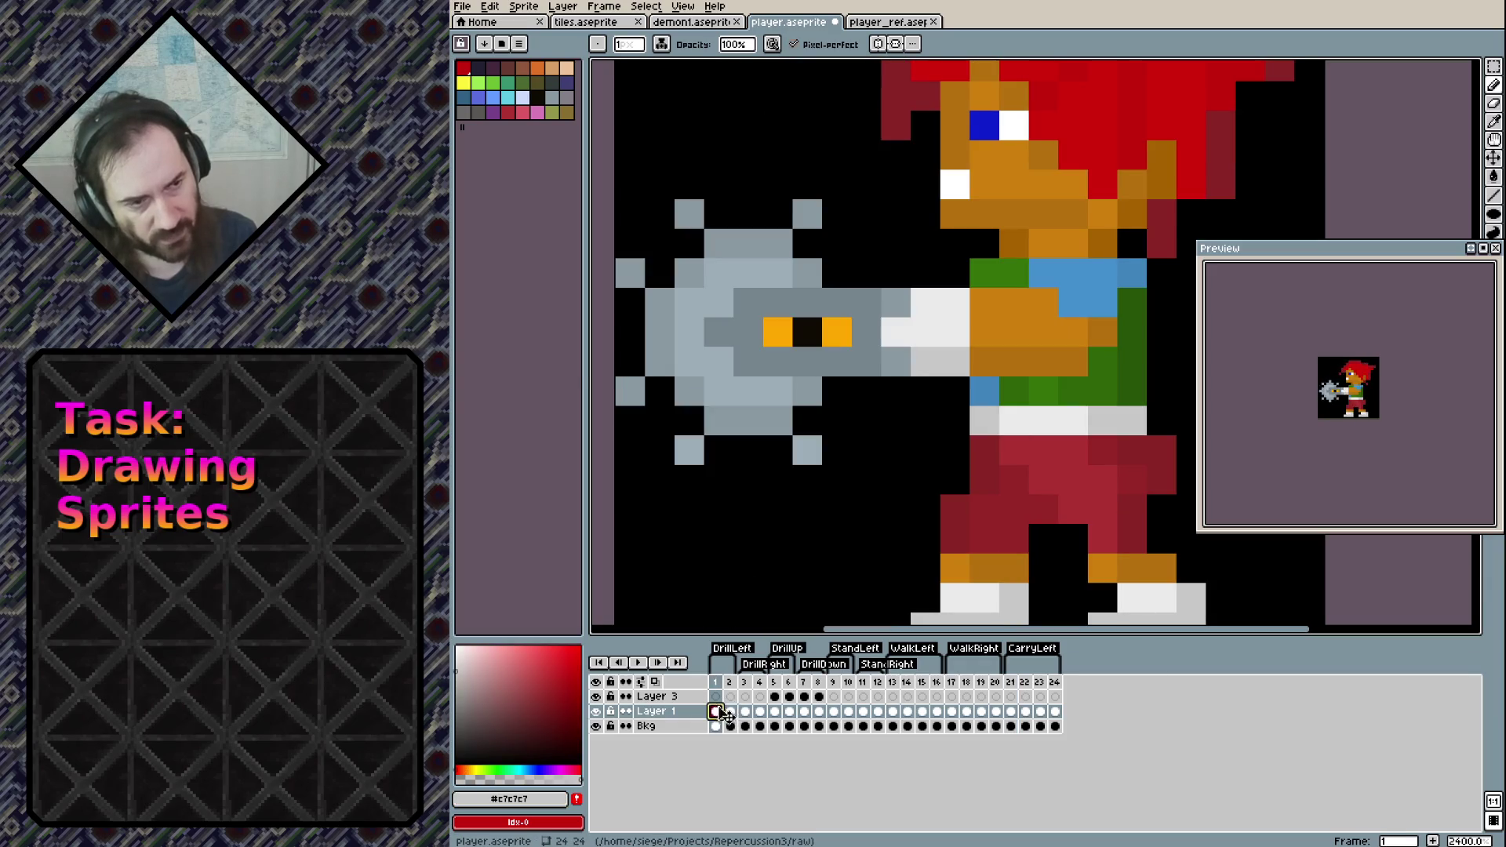
click(1011, 712)
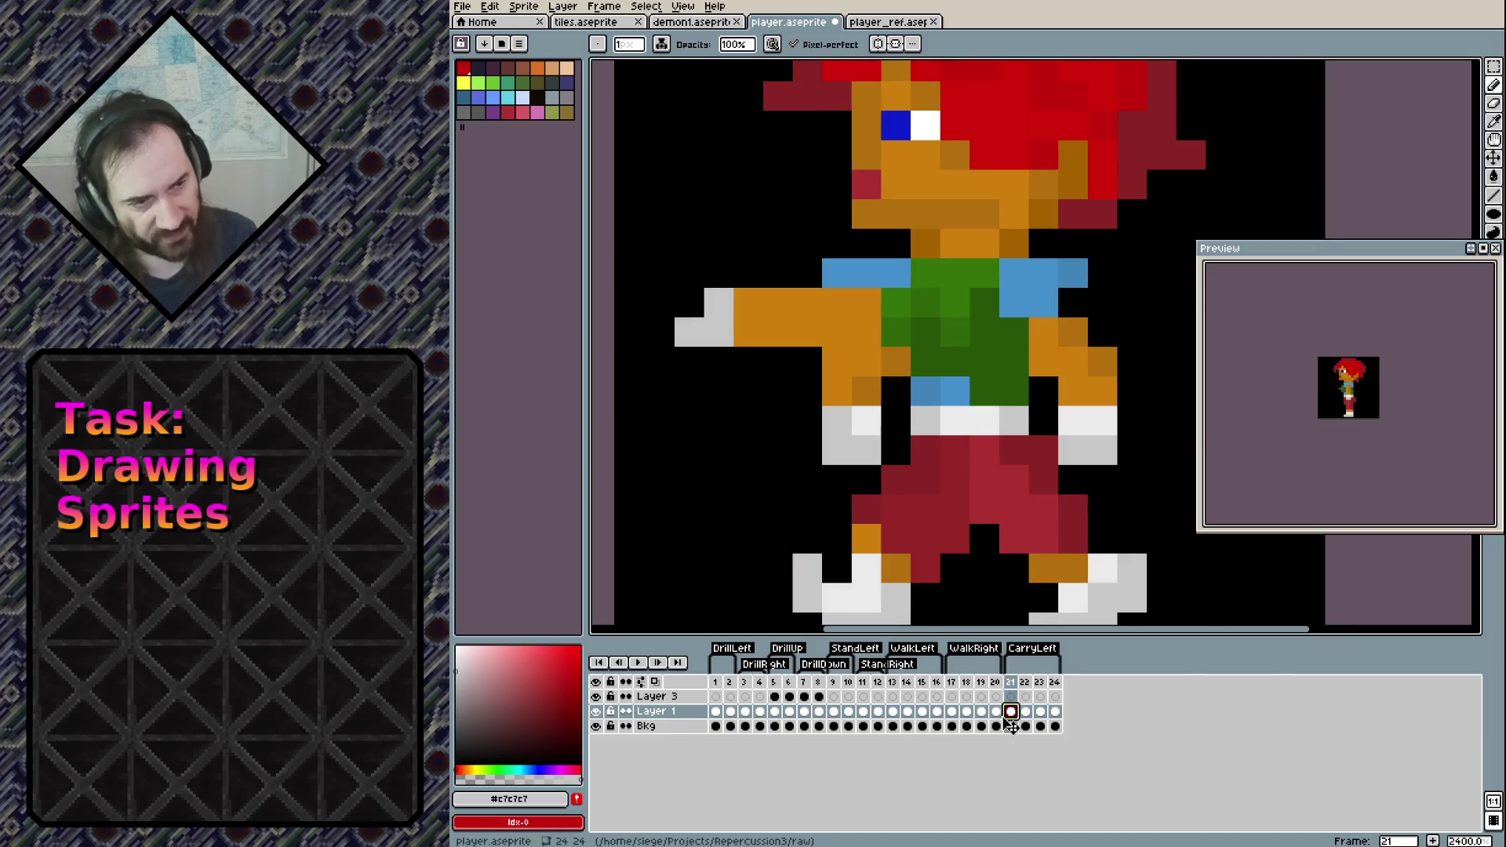
click(981, 711)
Step back and forth through earlier frames comparing poses, ending on frame 1's drill pose
key(Left)
key(Left)
key(Left)
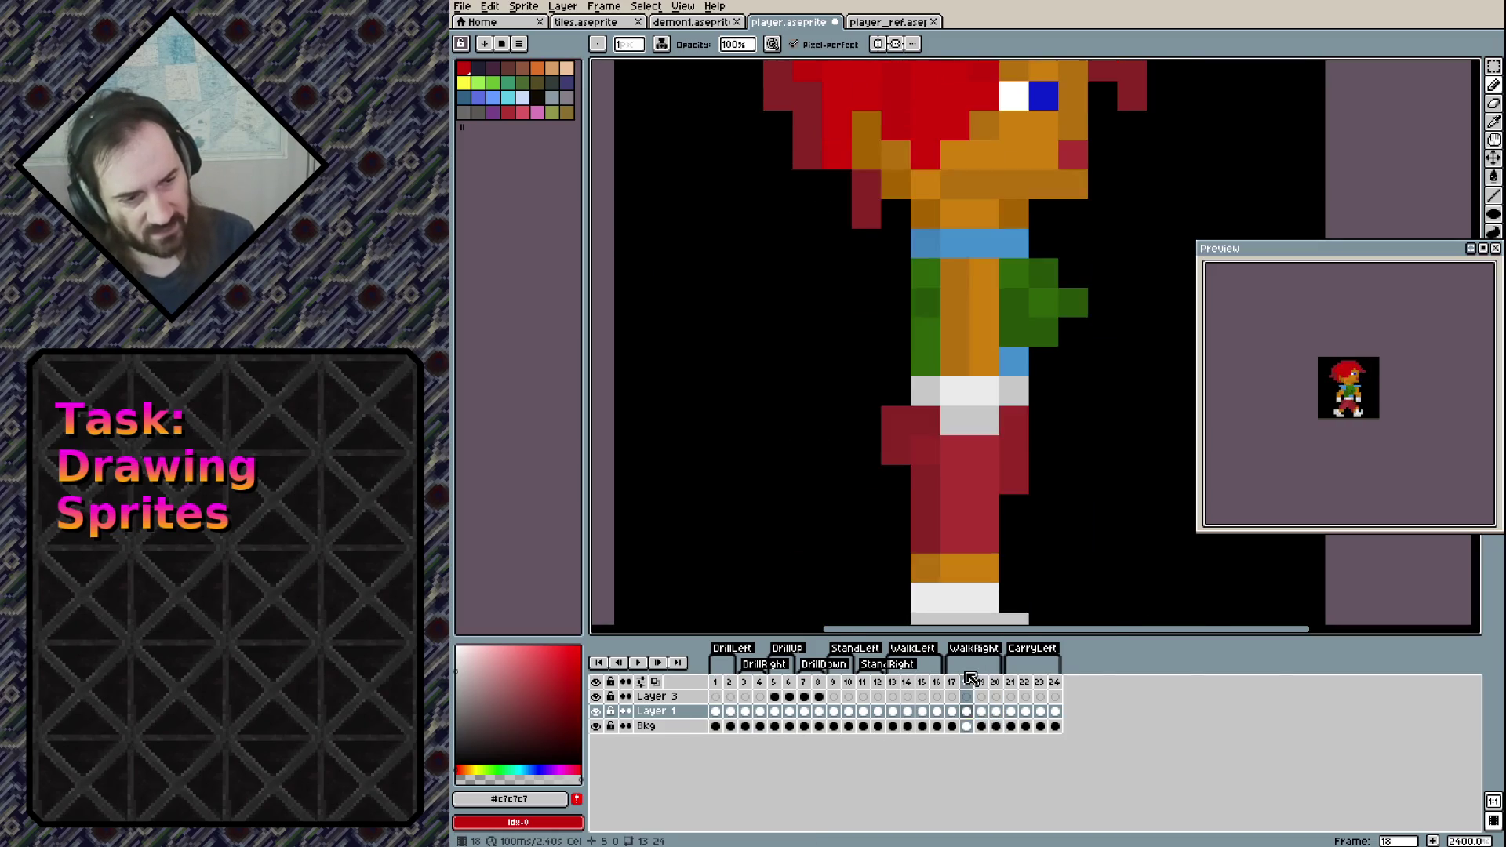
key(Left)
key(Left)
key(Left)
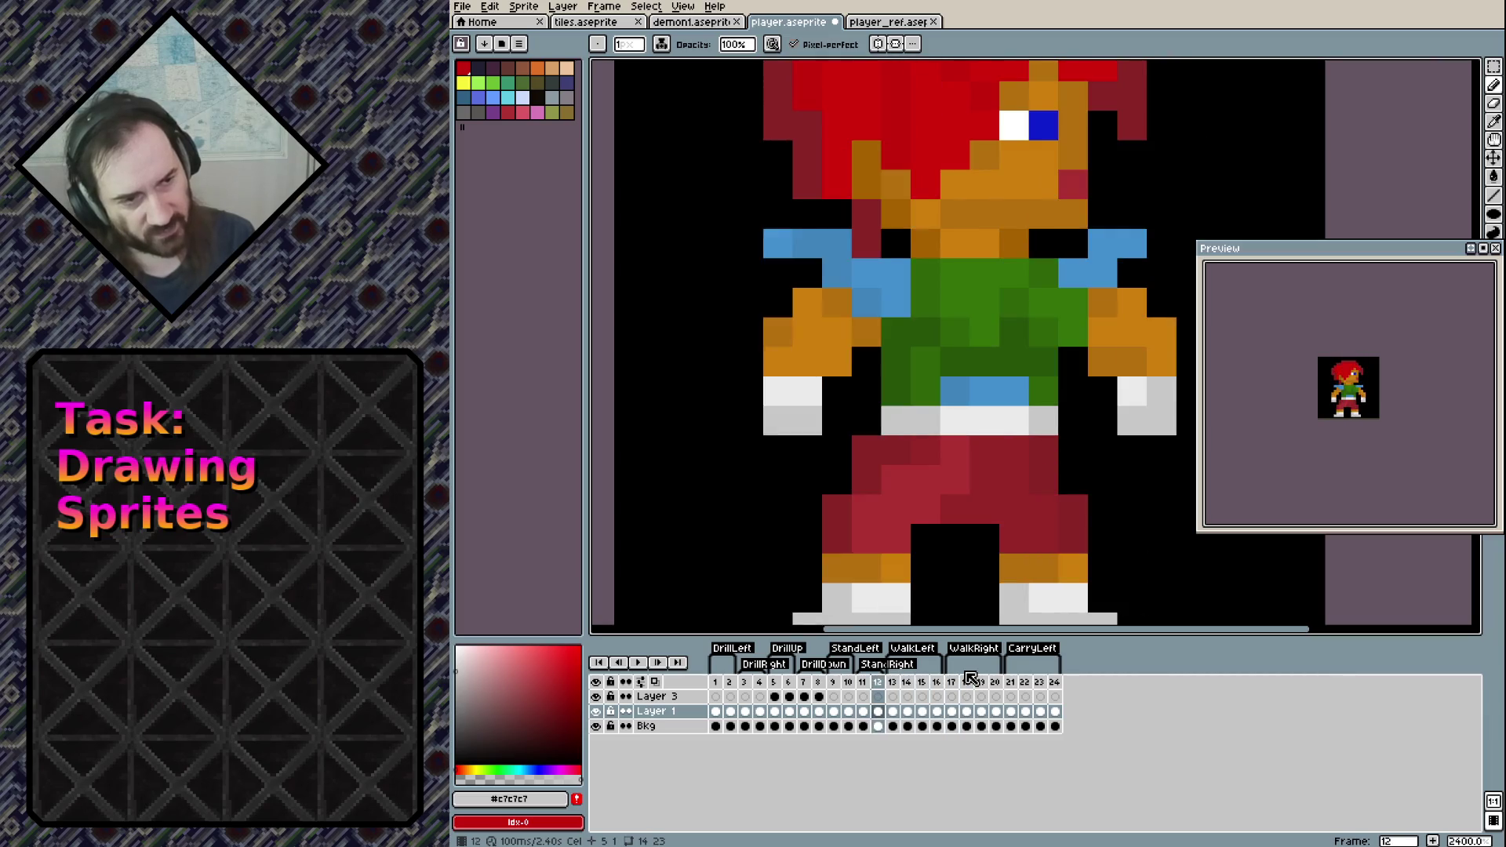
key(Left)
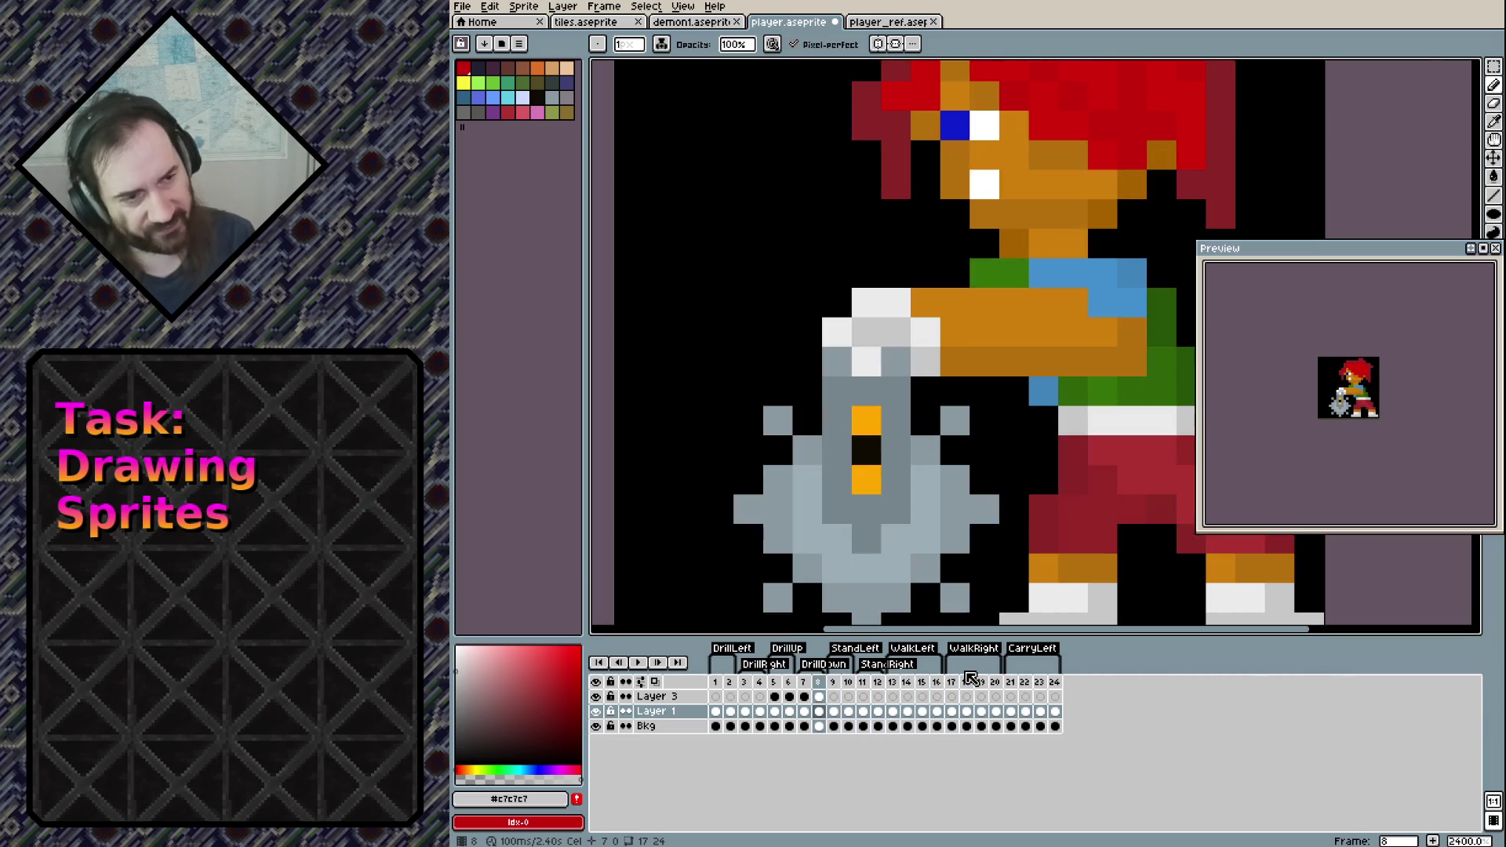
key(Left)
key(Left)
key(Left)
key(Left)
key(Left)
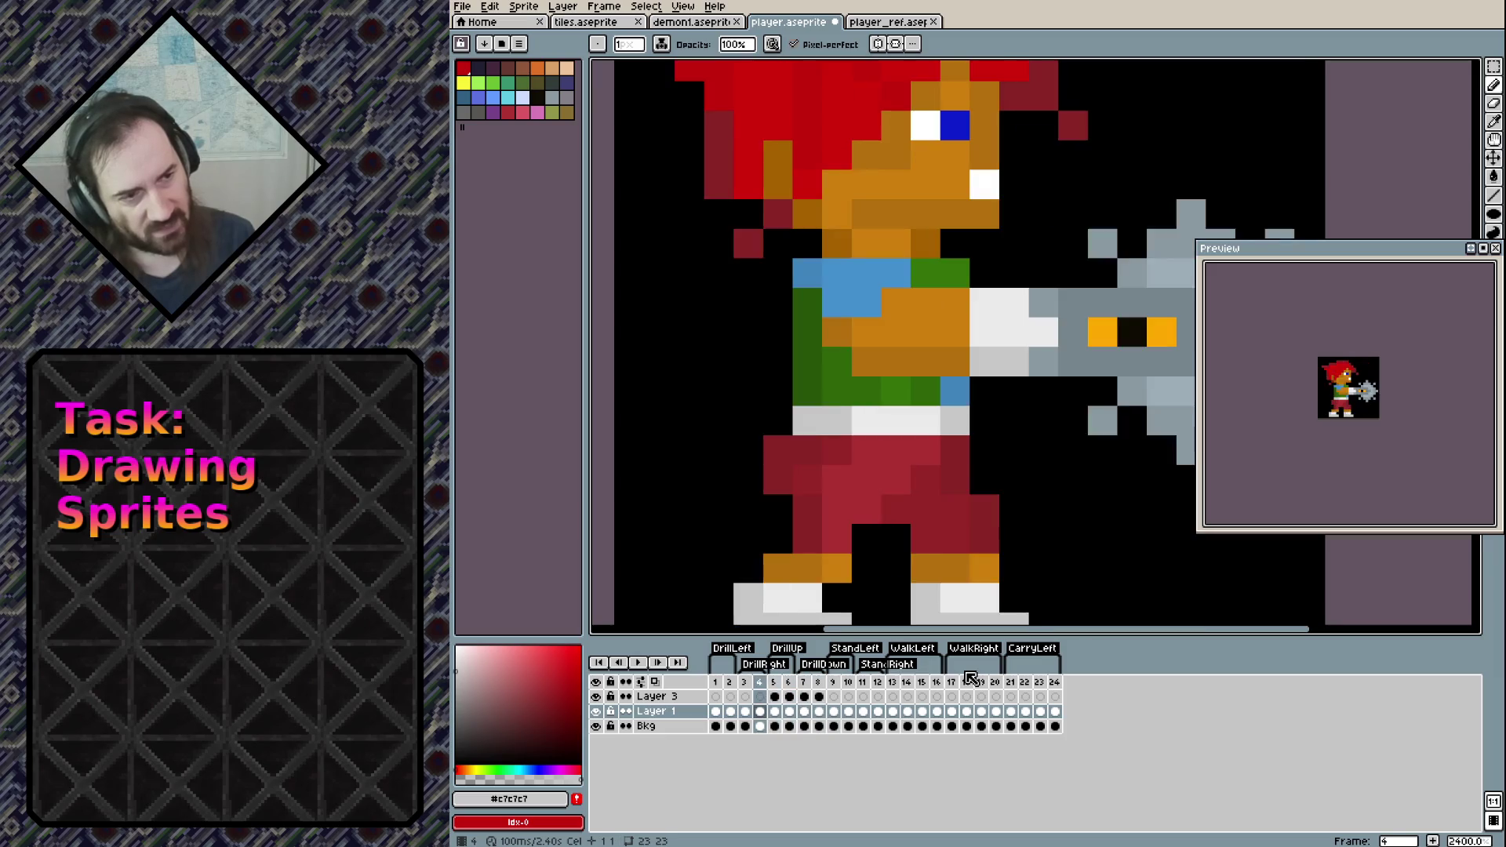
key(Left)
key(Right)
key(Left)
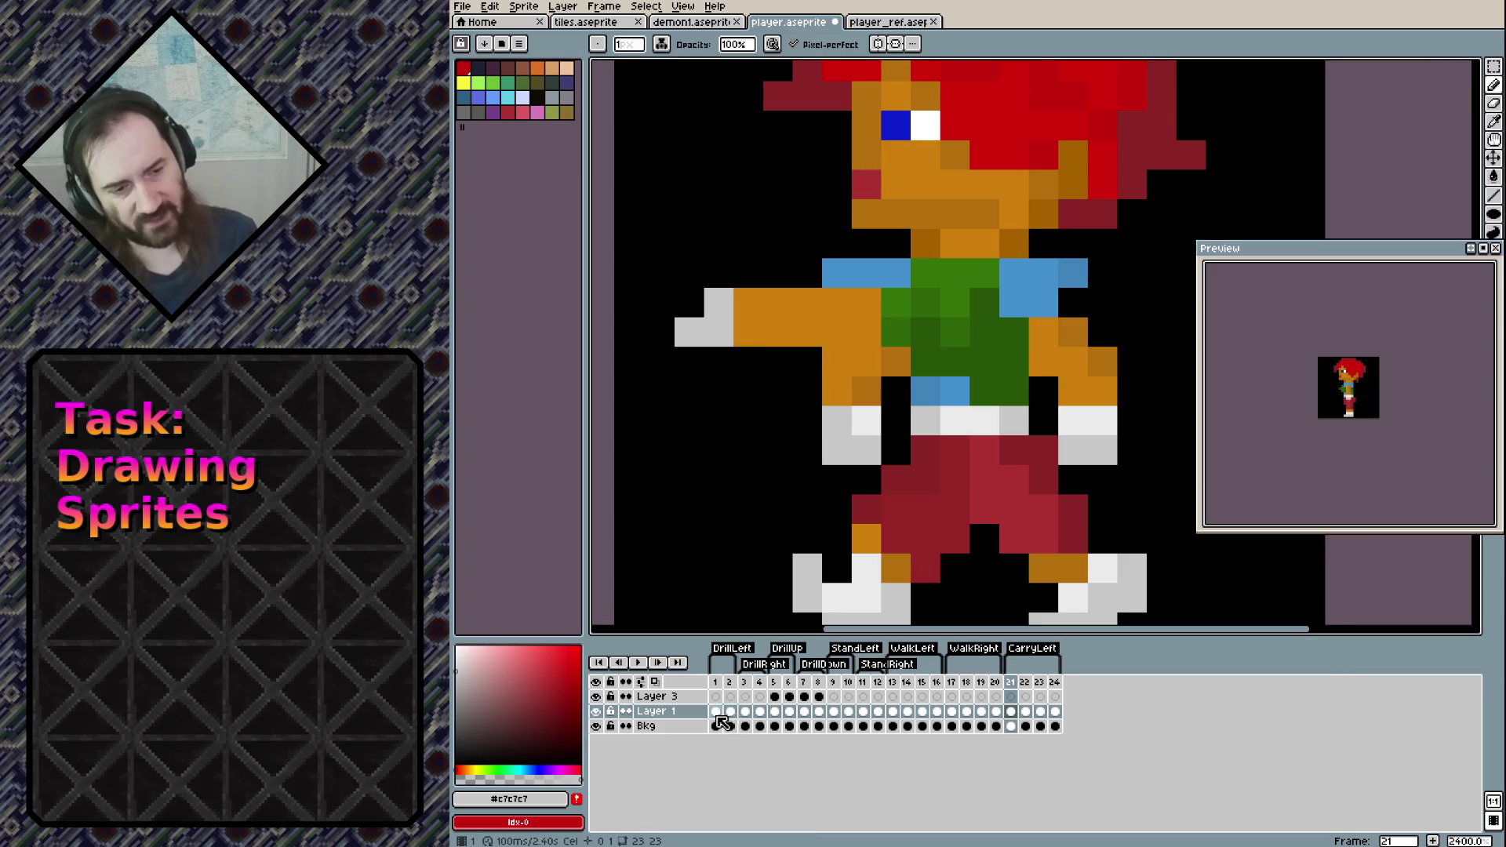
click(718, 713)
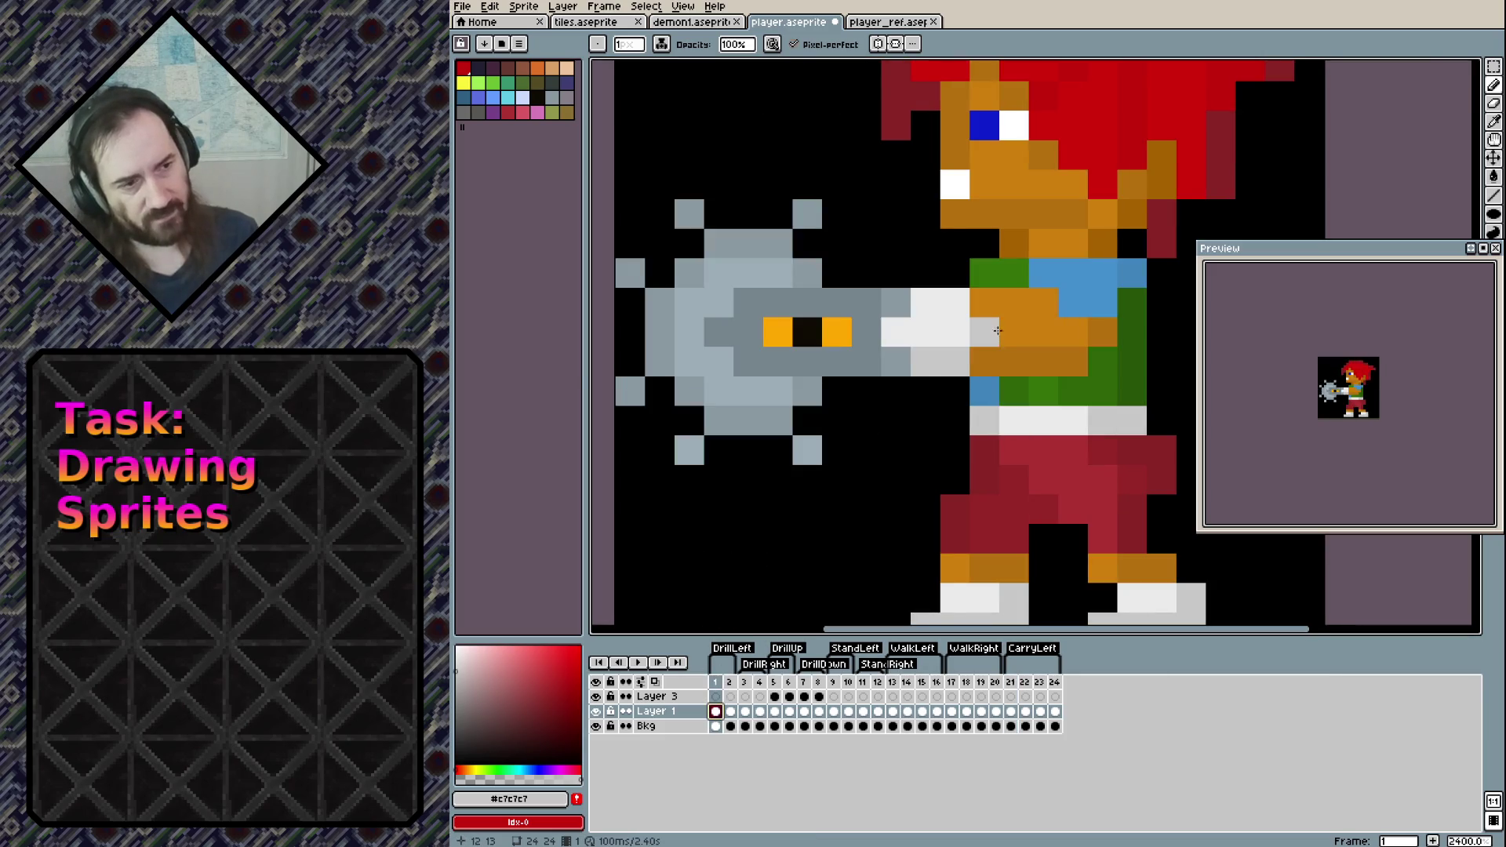
Try erasing and recolouring frame 1's arm pixels, undo those changes, and save player.aseprite
key(e)
drag(984, 303, 1044, 303)
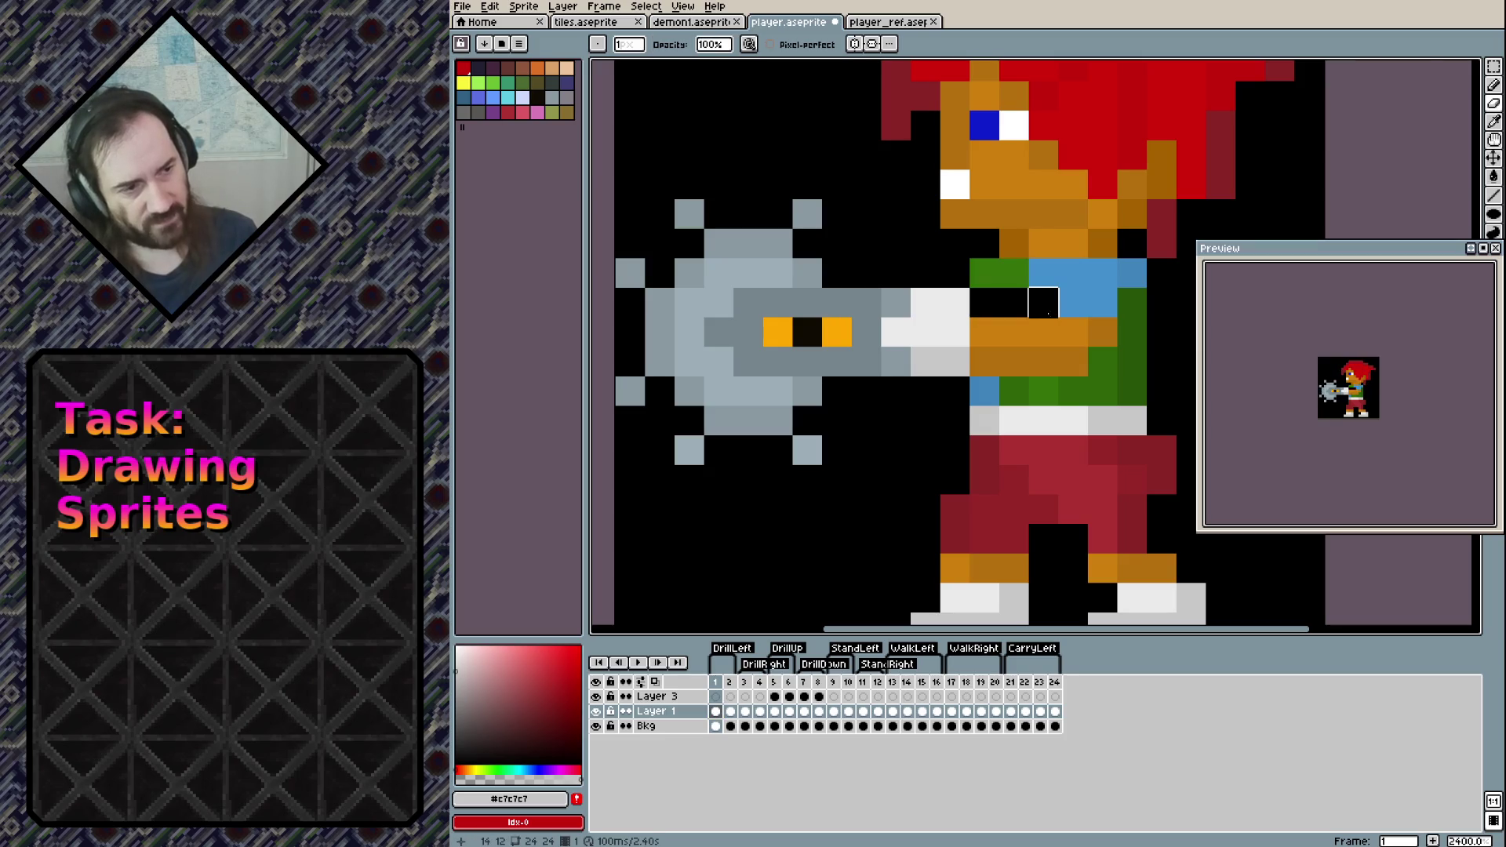
key(ctrl+z)
key(b)
alt+click(1102, 361)
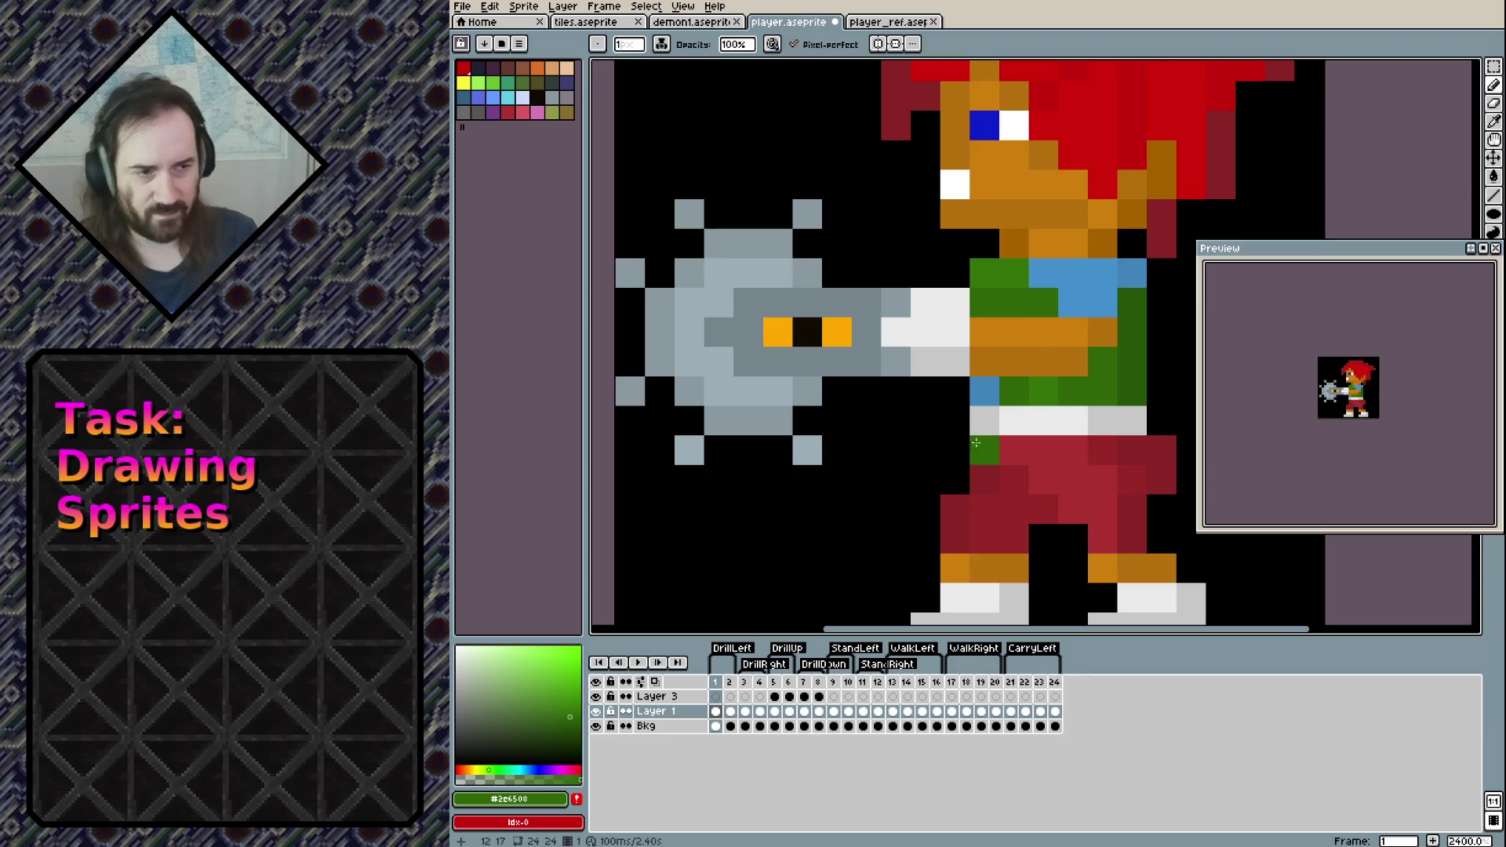
key(ctrl+z)
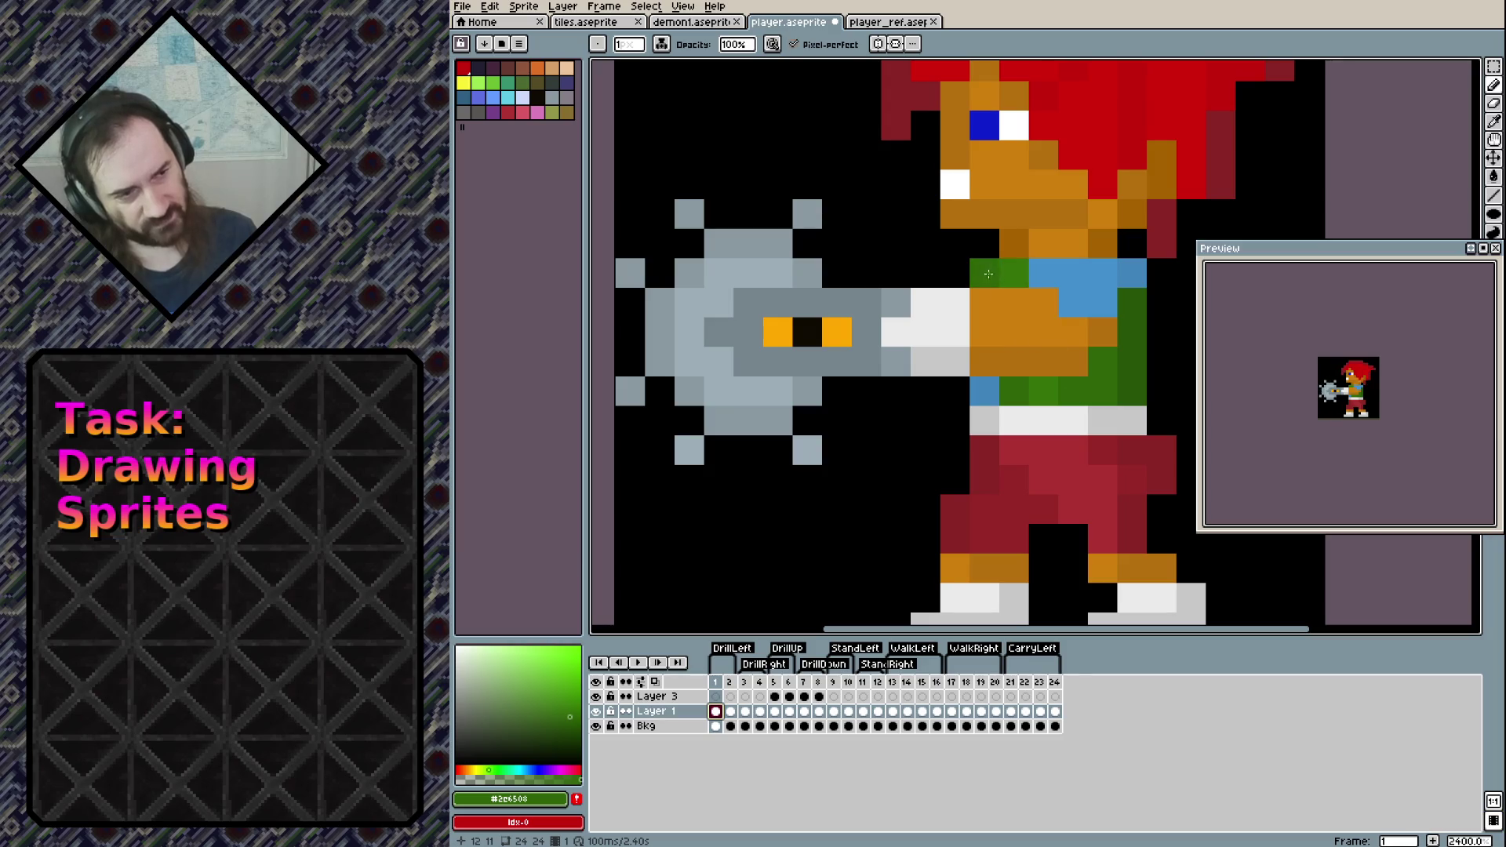
click(1014, 303)
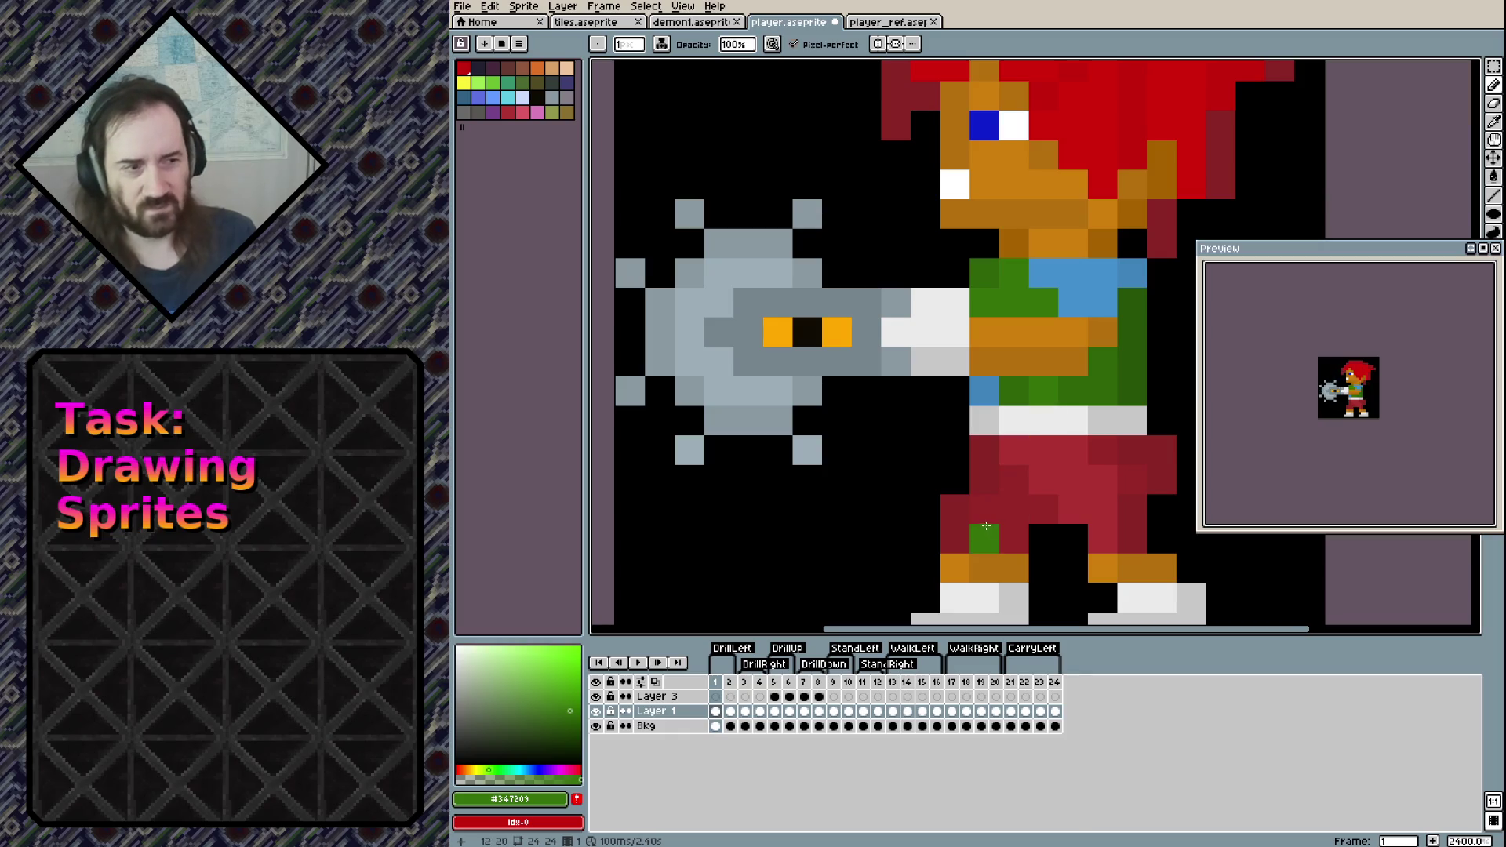
key(ctrl+z)
key(ctrl+z)
key(v)
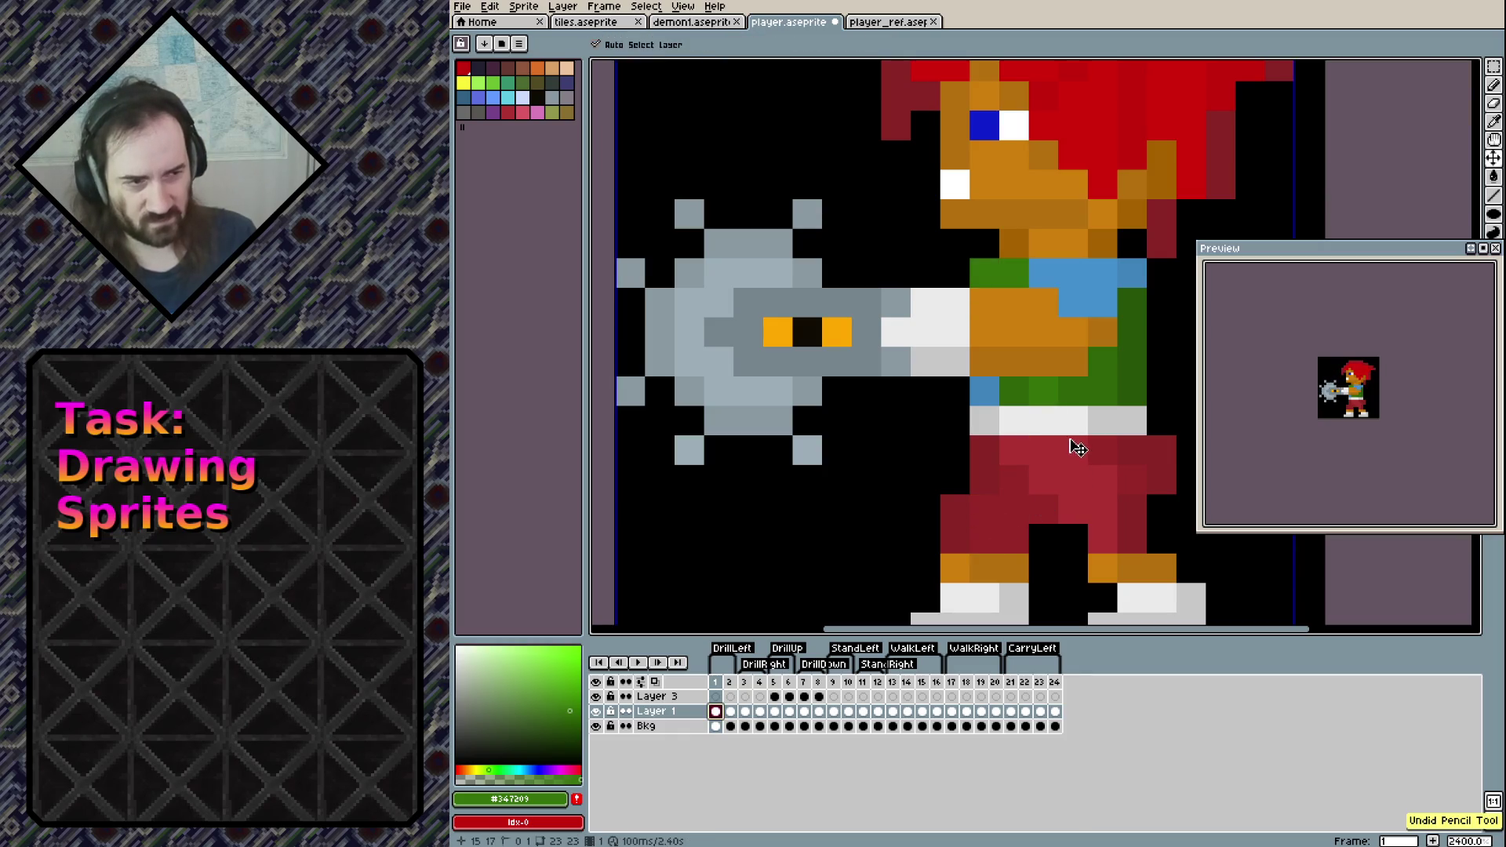
key(Left)
key(Left)
key(Left)
key(b)
key(ctrl+s)
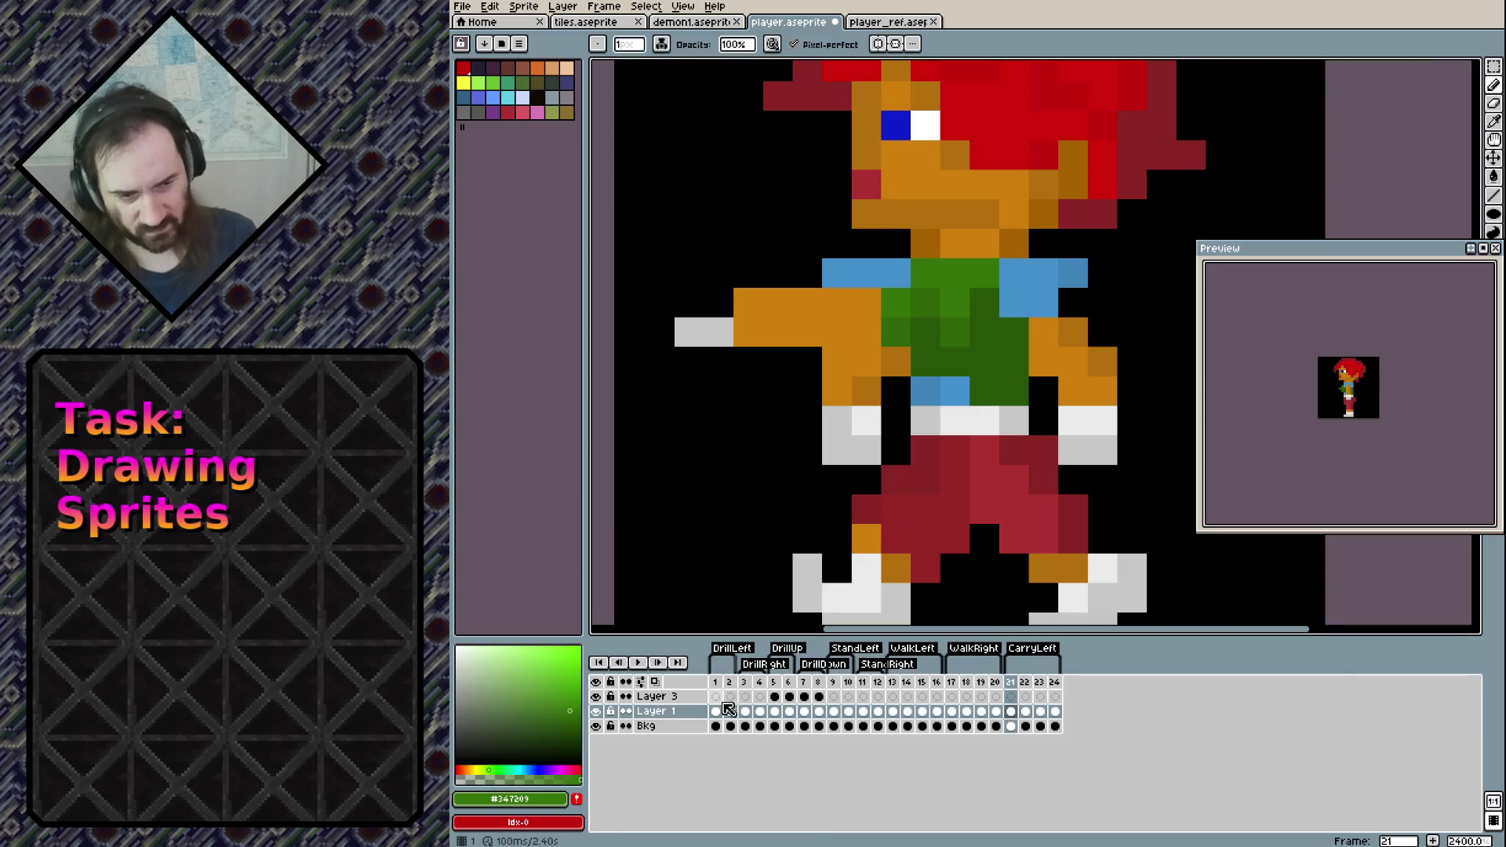
key(Home)
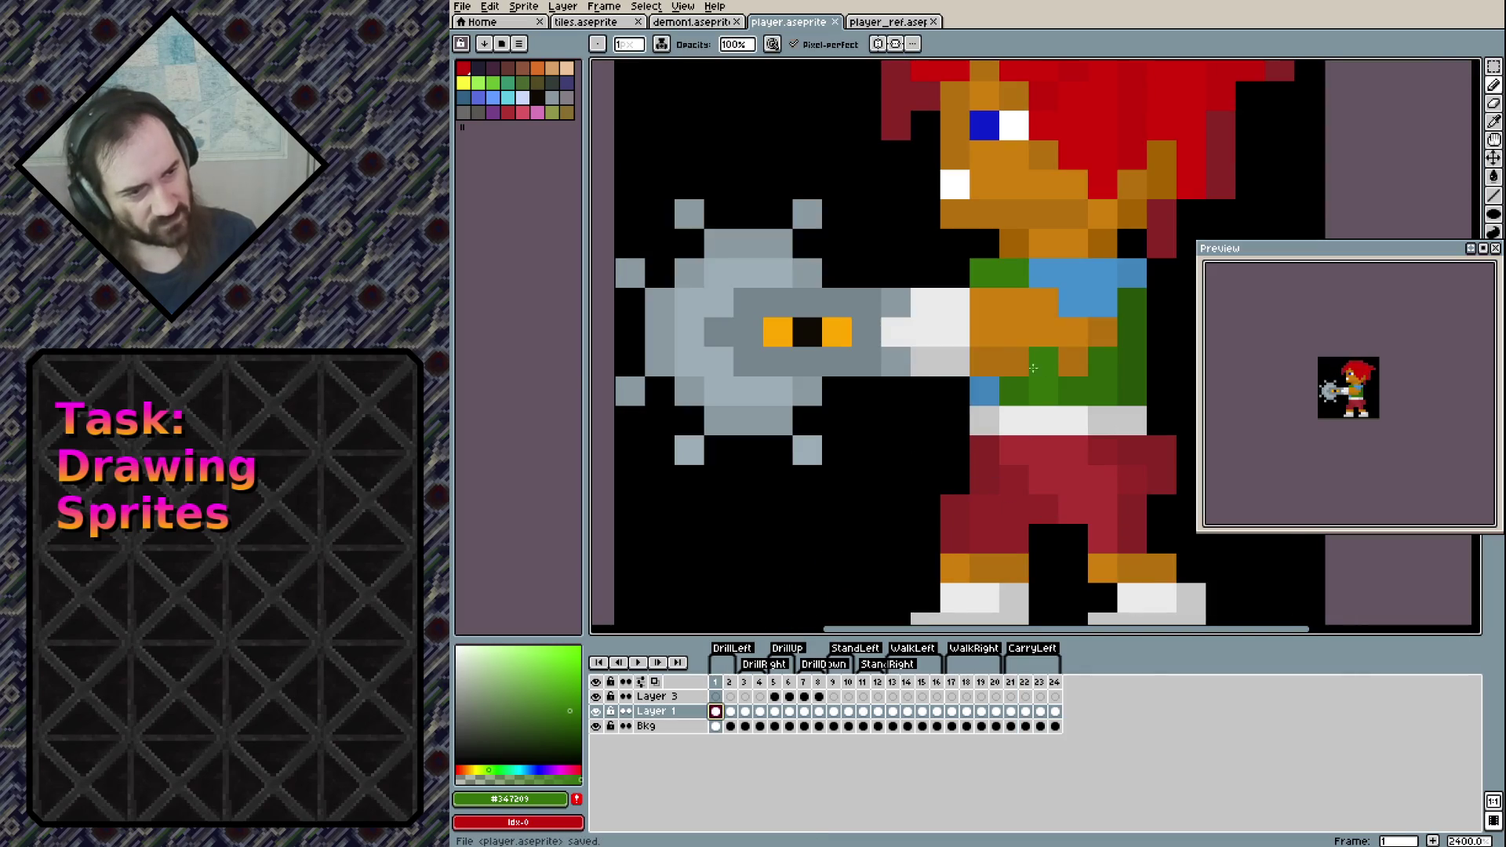
Repaint frame 1's arm row orange, then add dark green, blue and lighter green pixels on the arm and leg
alt+click(1069, 360)
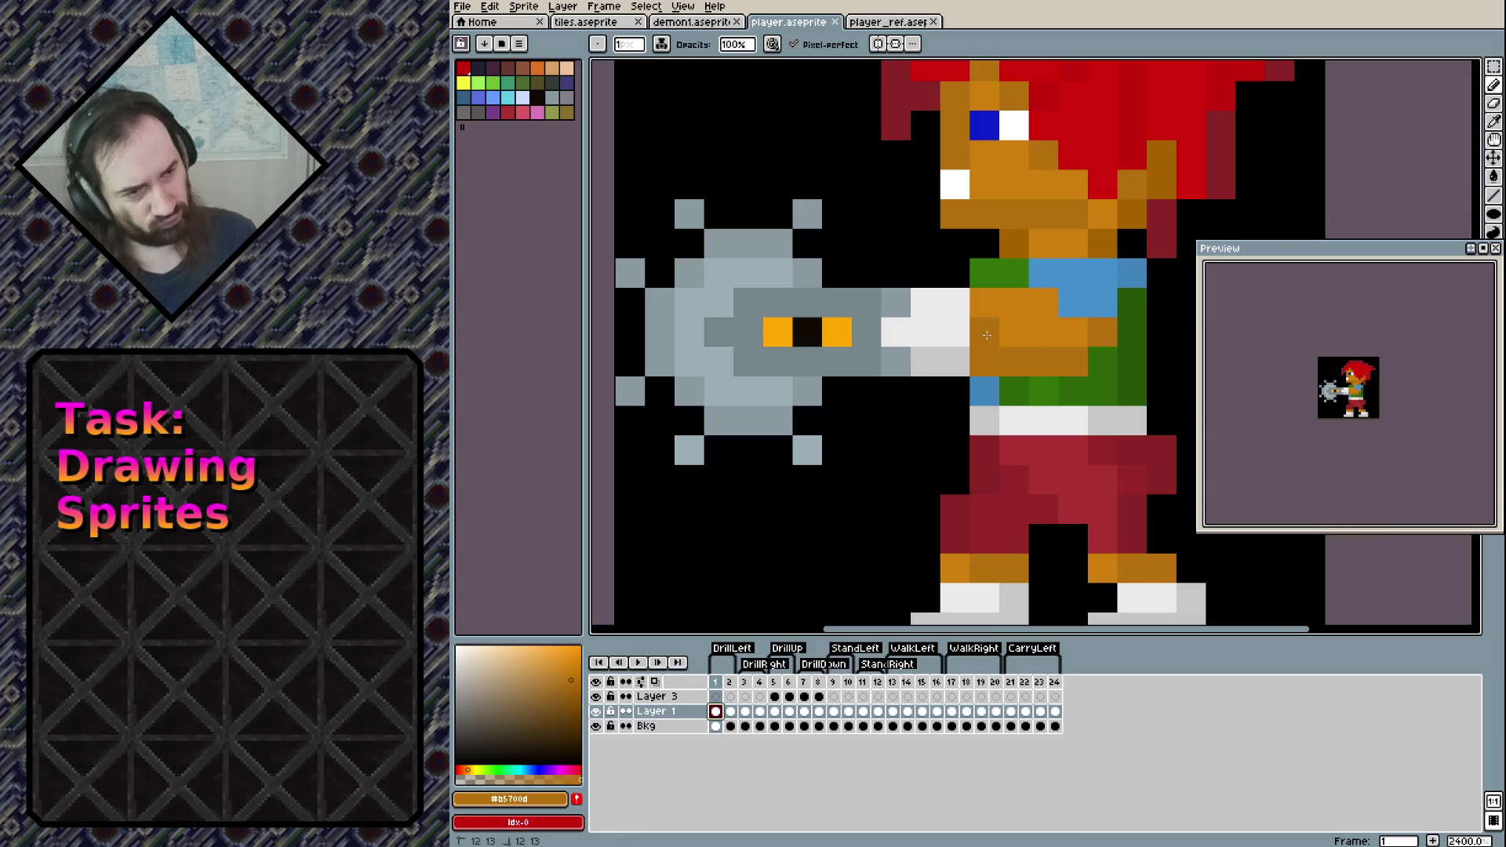
drag(986, 334, 1083, 331)
alt+click(1078, 383)
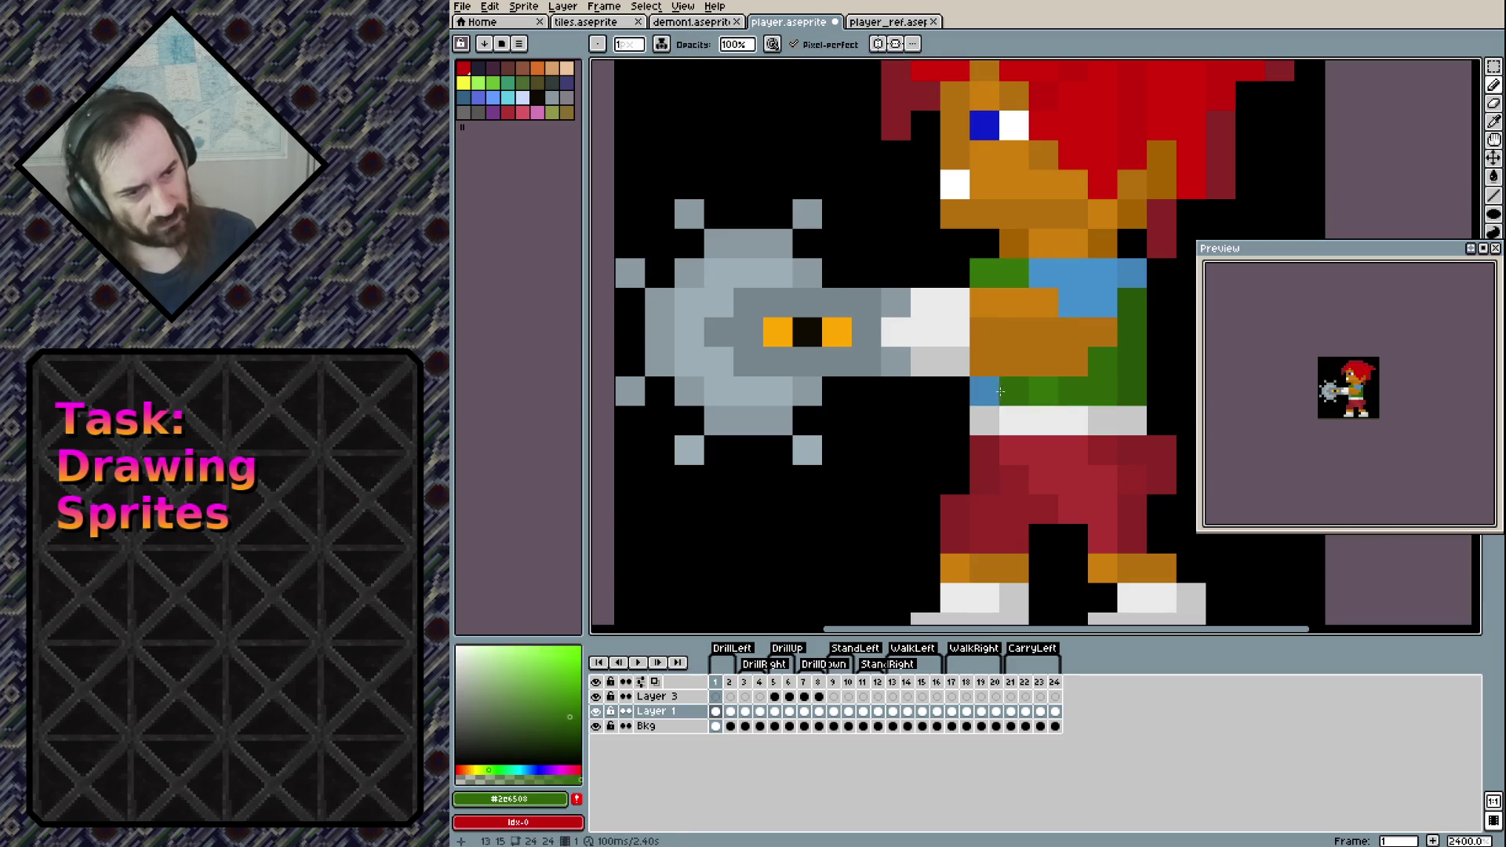
click(985, 360)
alt+click(993, 388)
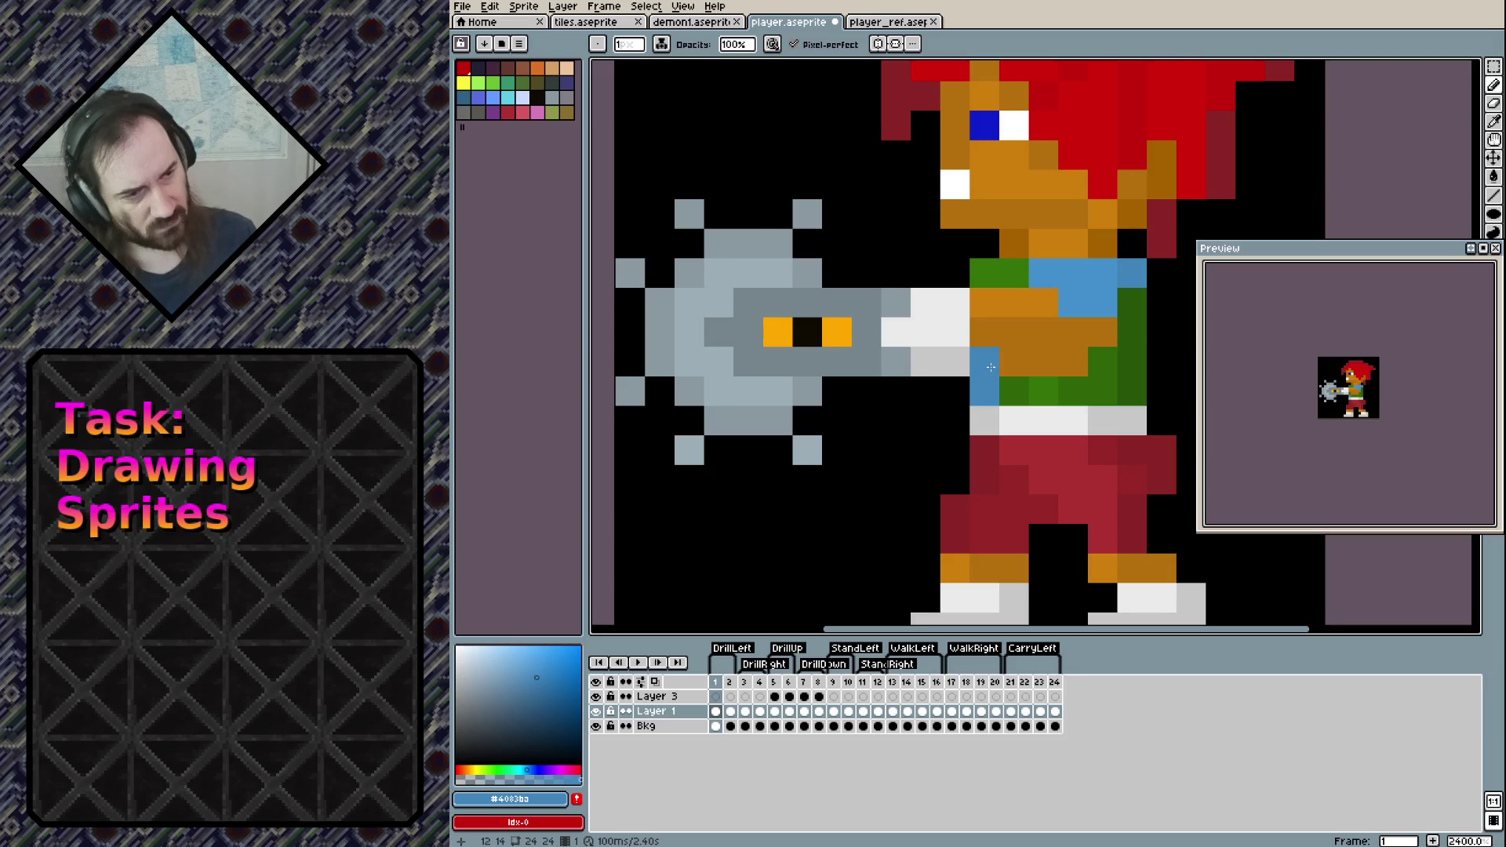
click(1040, 367)
alt+click(1101, 381)
click(1072, 361)
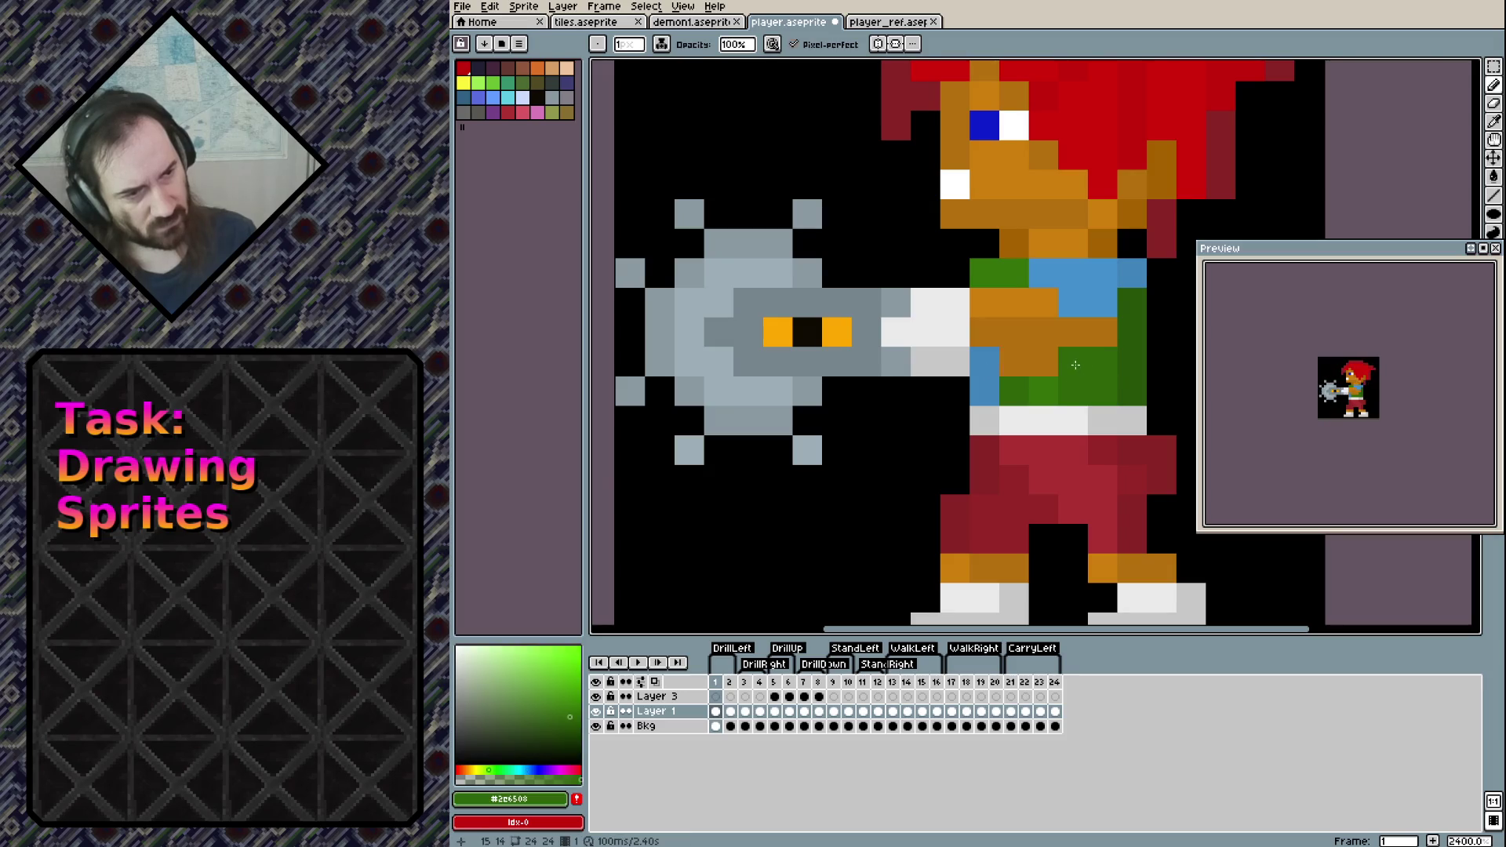
alt+click(1014, 391)
click(1014, 361)
click(942, 528)
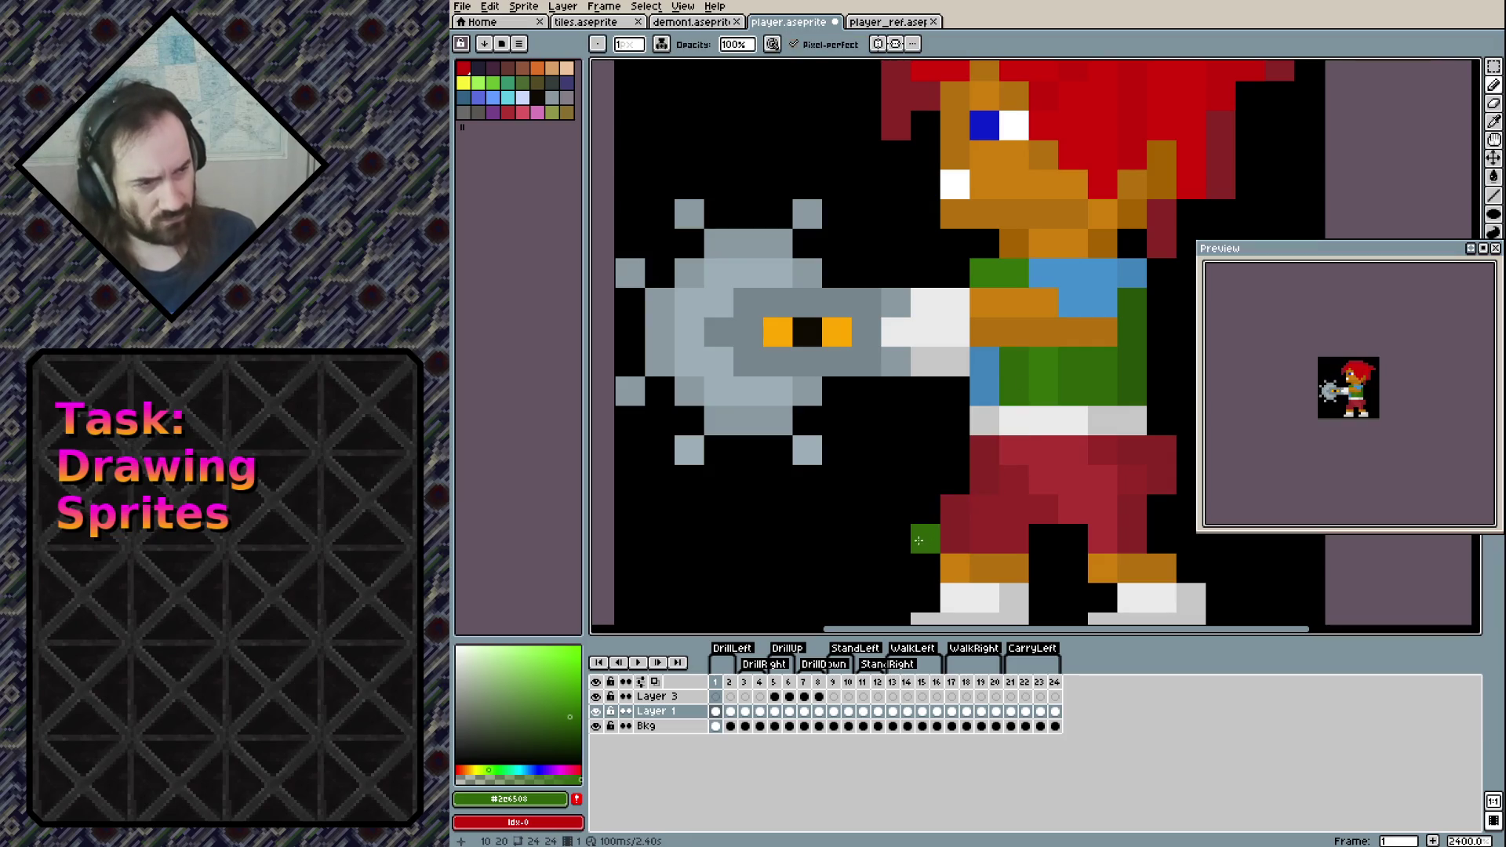
key(Right)
key(Left)
Copy frame 1's shirt and belt area and paste it onto frame 2
key(m)
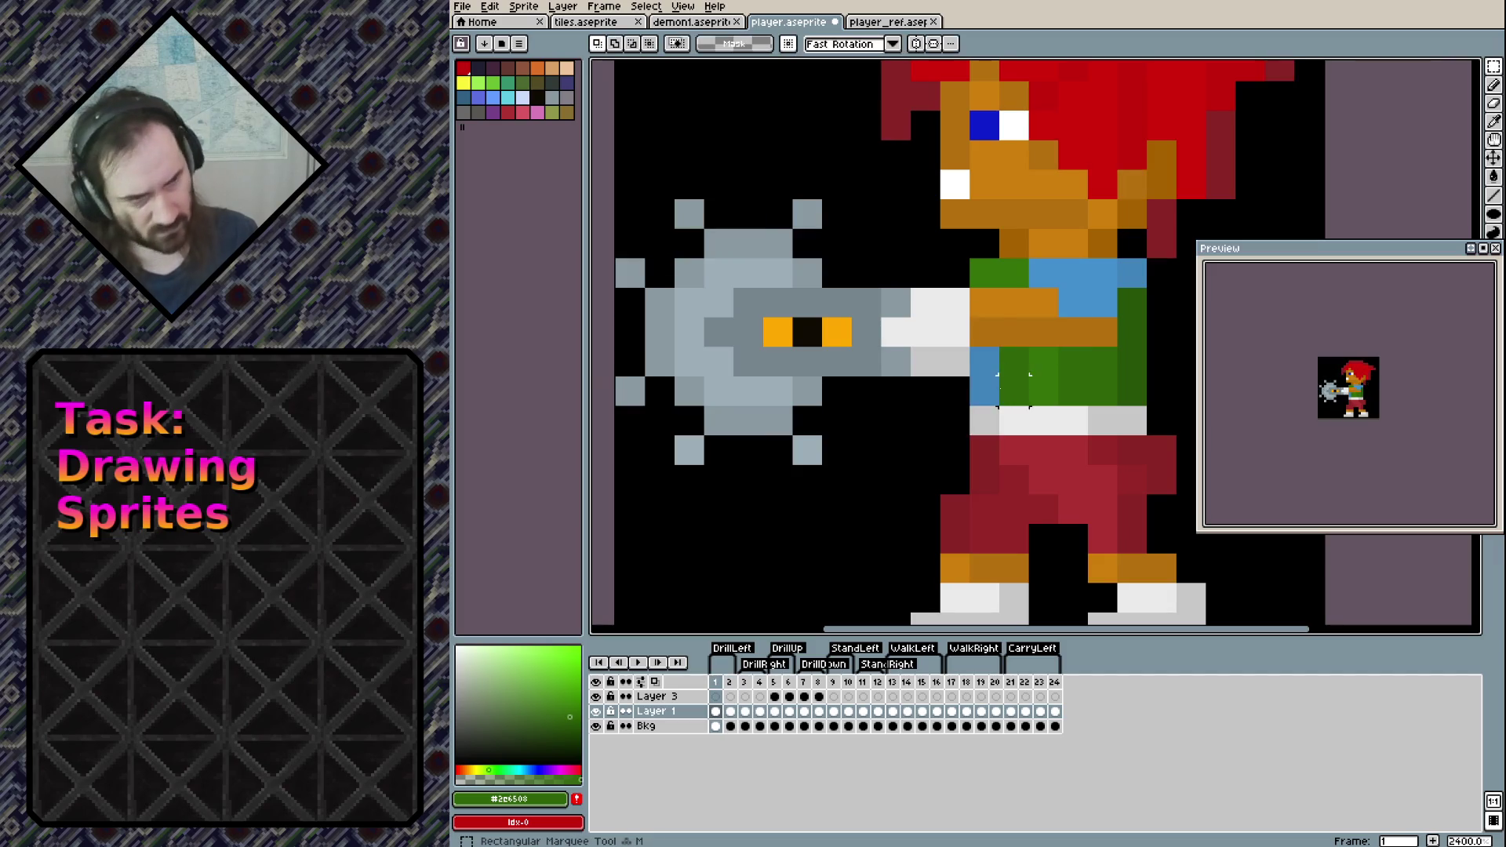
mouse_move(978, 300)
mouse_down()
mouse_move(1055, 372)
mouse_move(1116, 375)
mouse_up()
click(1005, 450)
key(Right)
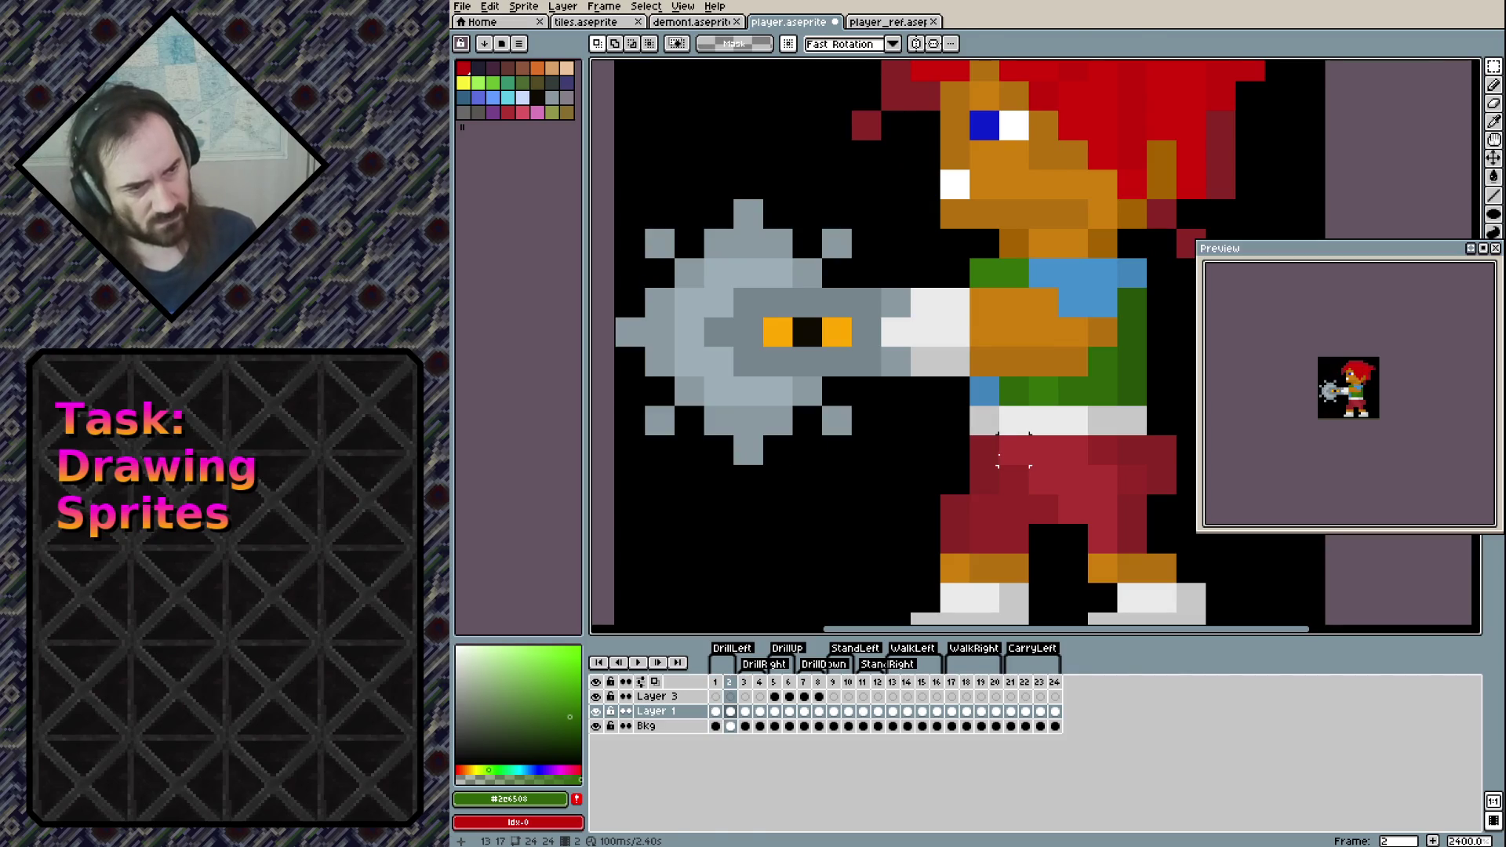
key(ctrl+v)
key(Return)
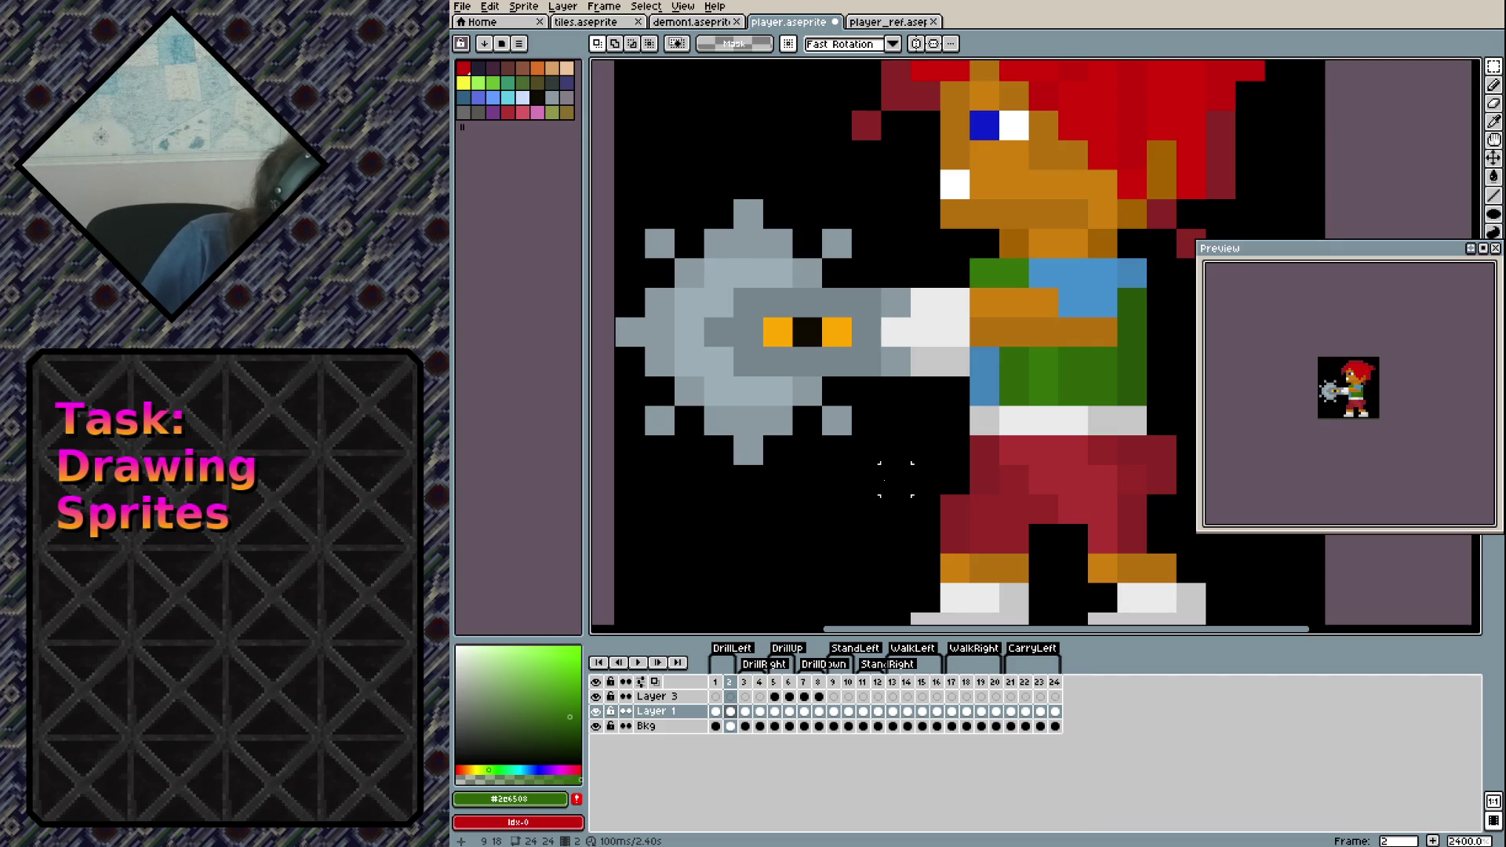
Undo the frame 2 paste, the selection and the green arm pixels
key(ctrl+z)
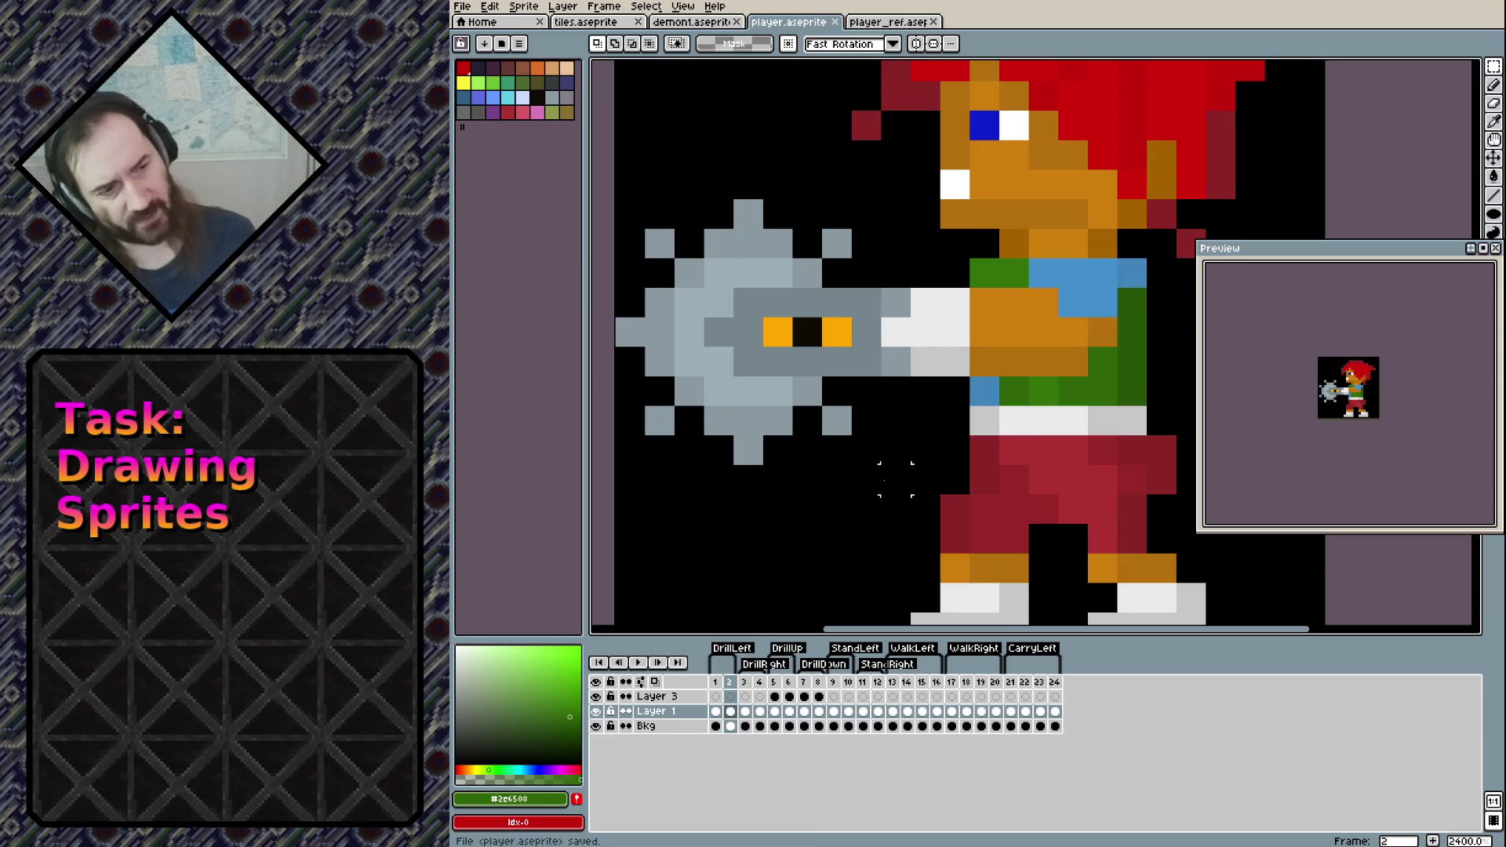
key(ctrl+z)
key(ctrl+z)
key(ctrl+z)
key(ctrl+z)
key(ctrl+z)
key(ctrl+z)
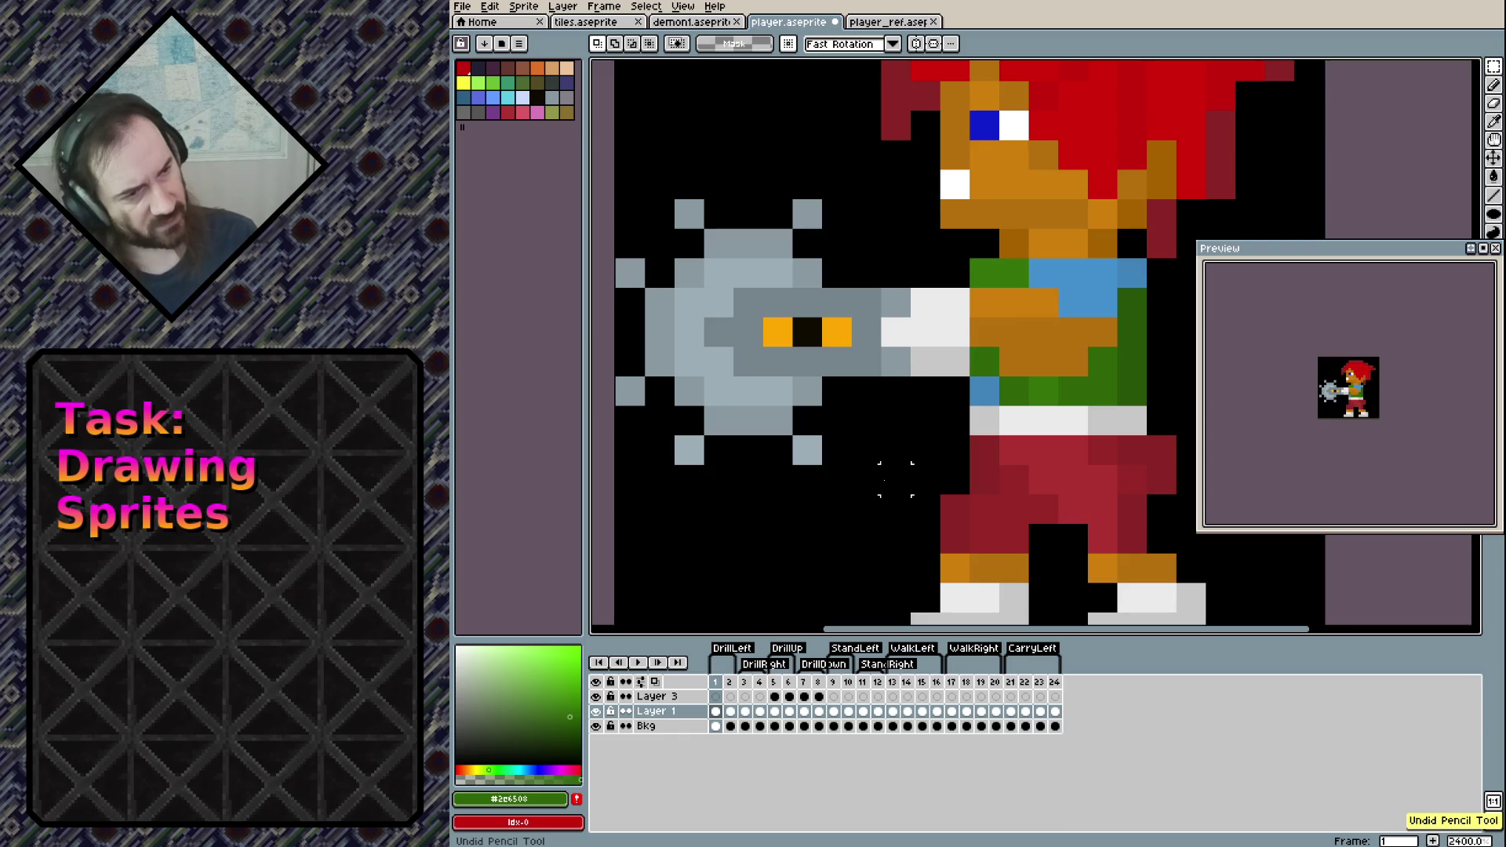
key(ctrl+z)
key(ctrl+z)
key(ctrl+z)
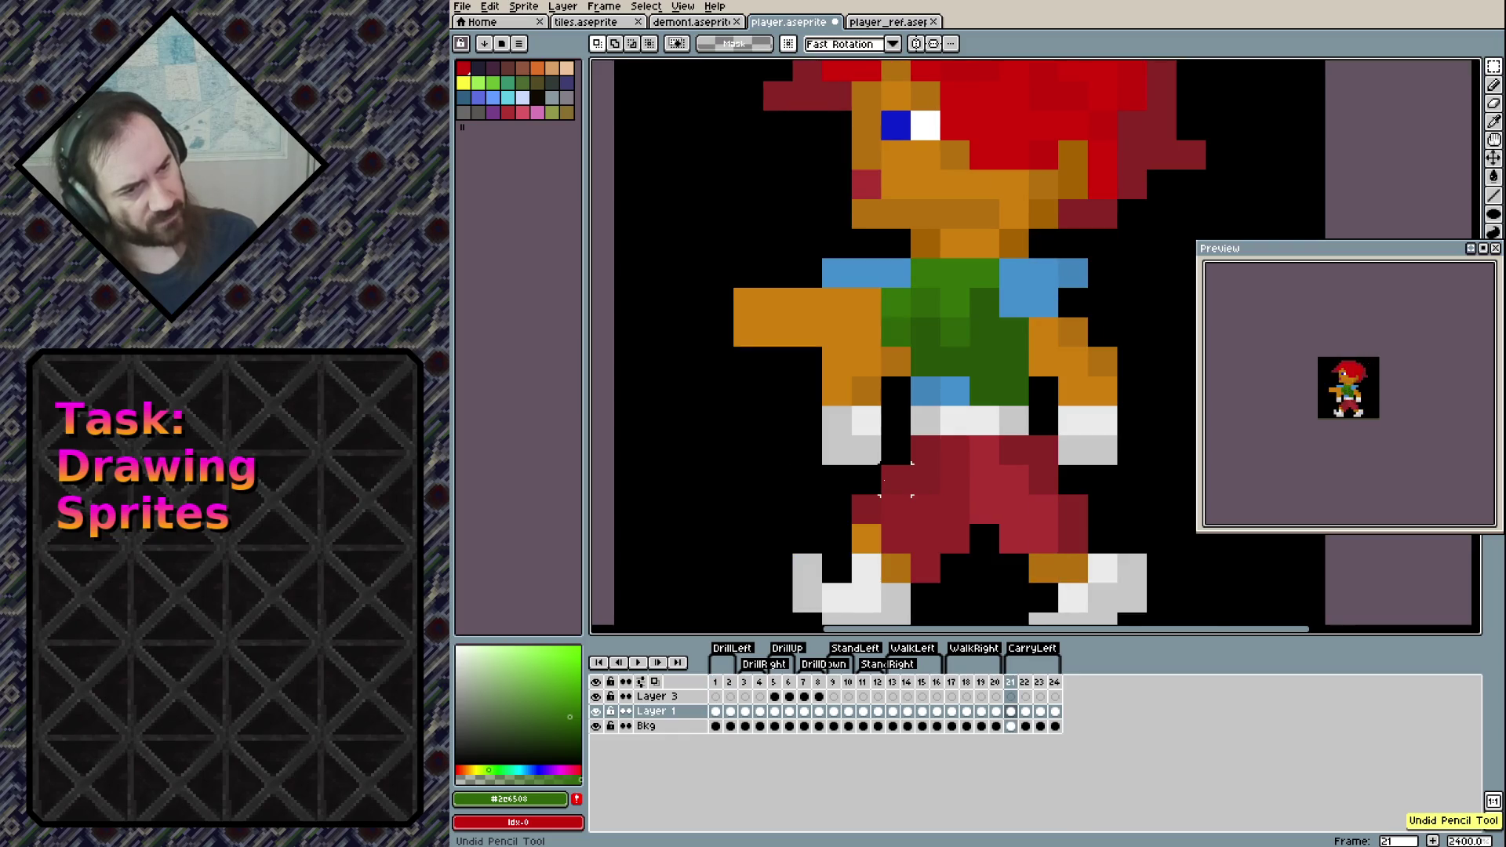
Save the sprite and paint frame 20's green arm column dark orange
key(ctrl+s)
key(Left)
key(Left)
key(Right)
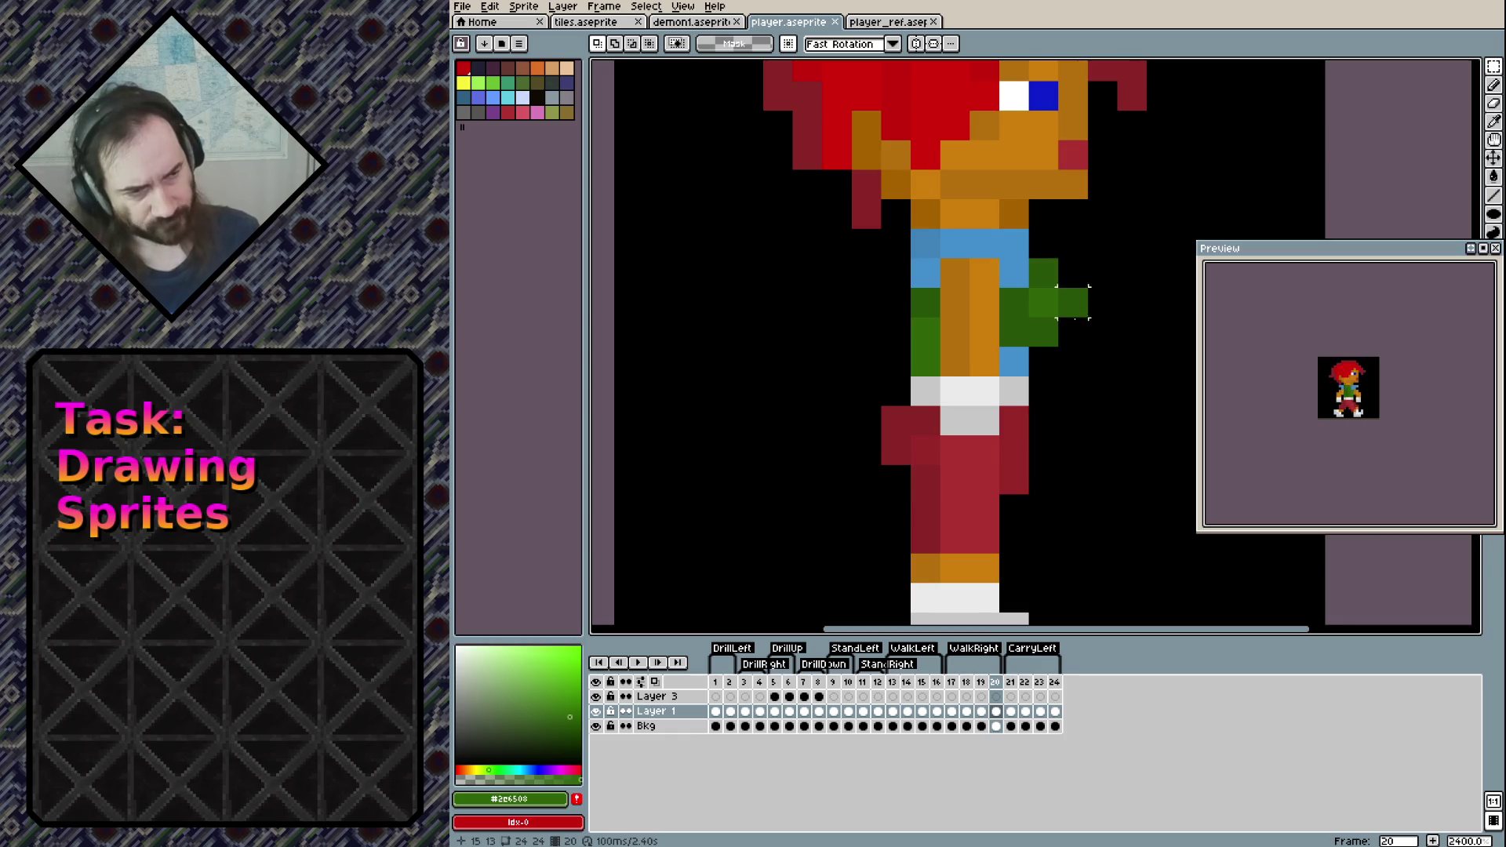
alt+click(955, 332)
drag(926, 303, 942, 408)
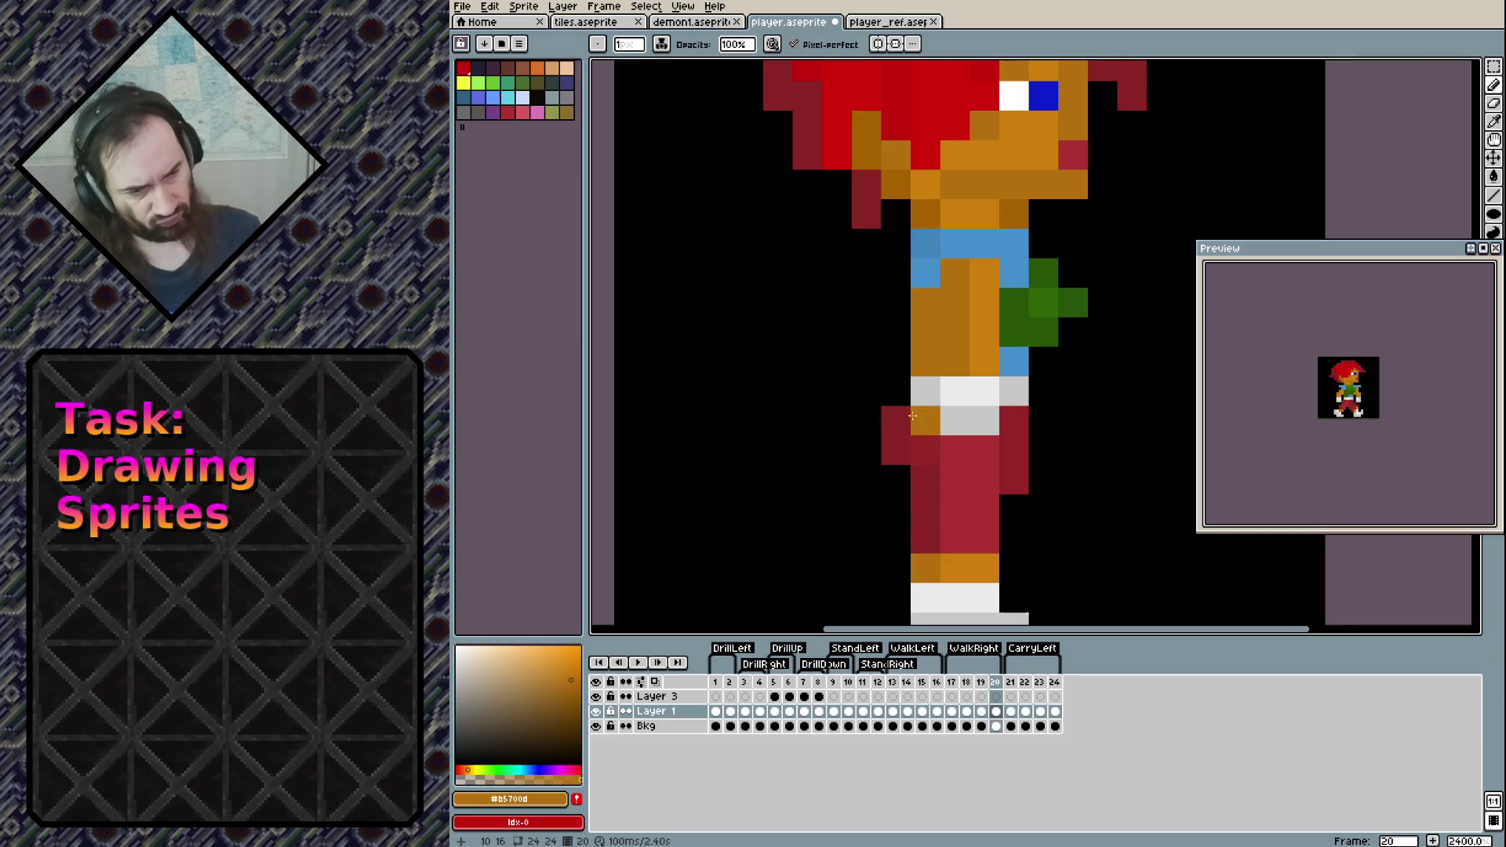
On frame 18, repaint the remaining green arm pixels in dark and light orange
key(Left)
key(Left)
drag(925, 271, 926, 369)
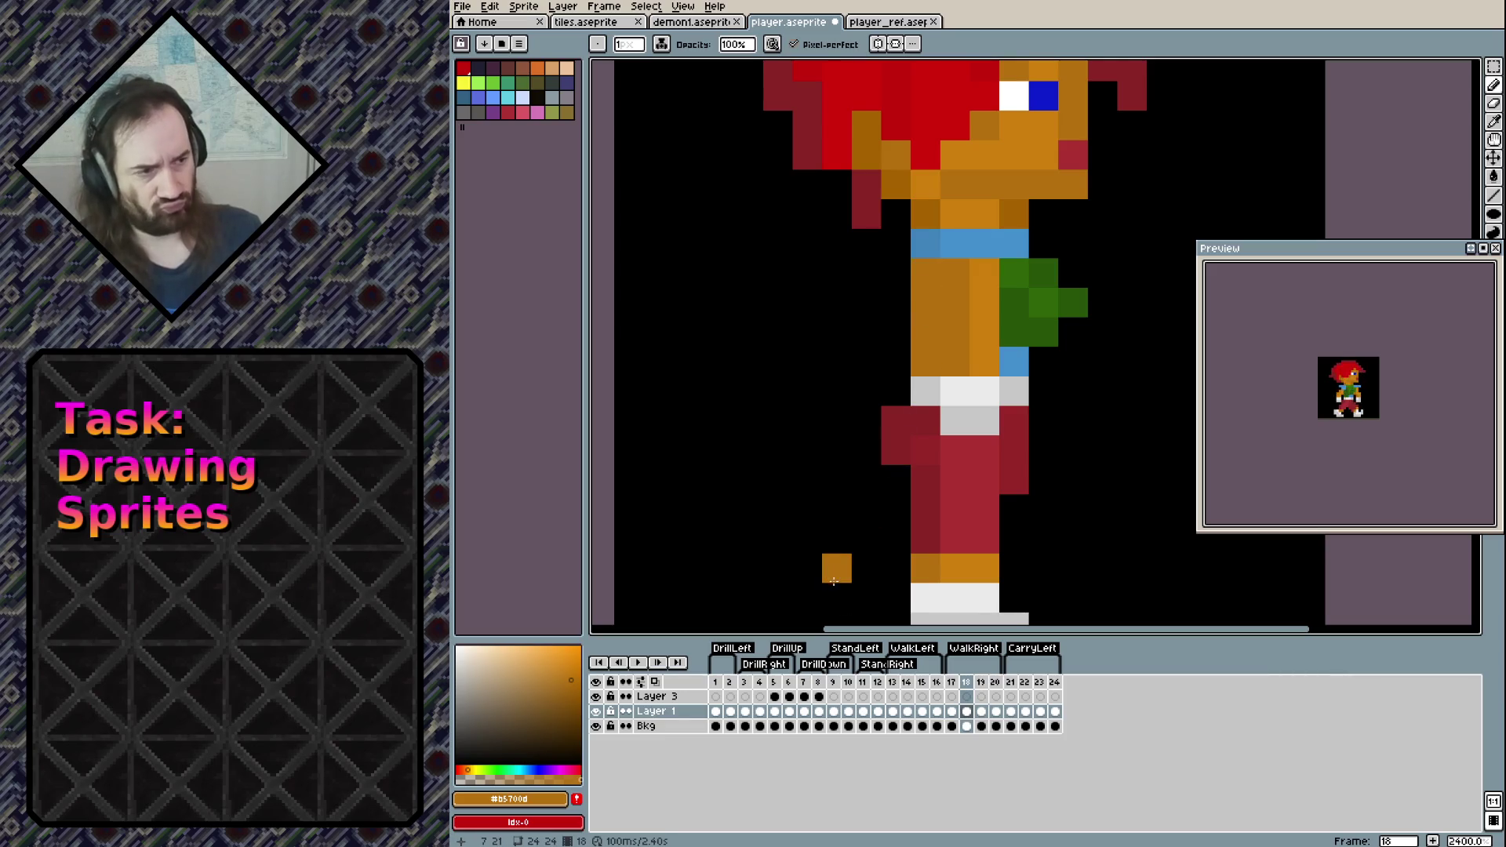
key(Left)
key(Right)
alt+click(985, 302)
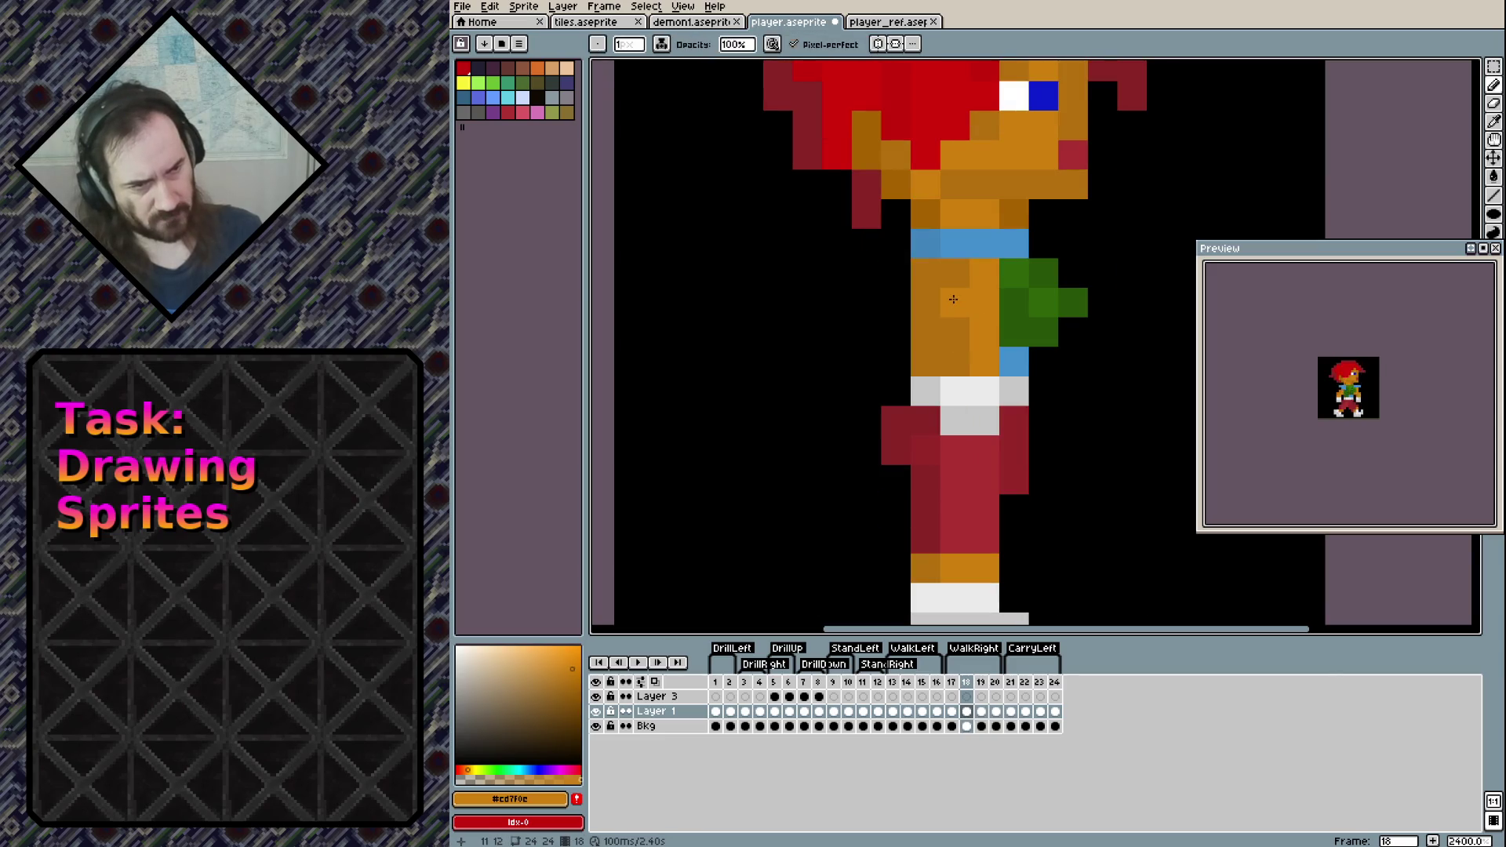
drag(955, 299, 964, 337)
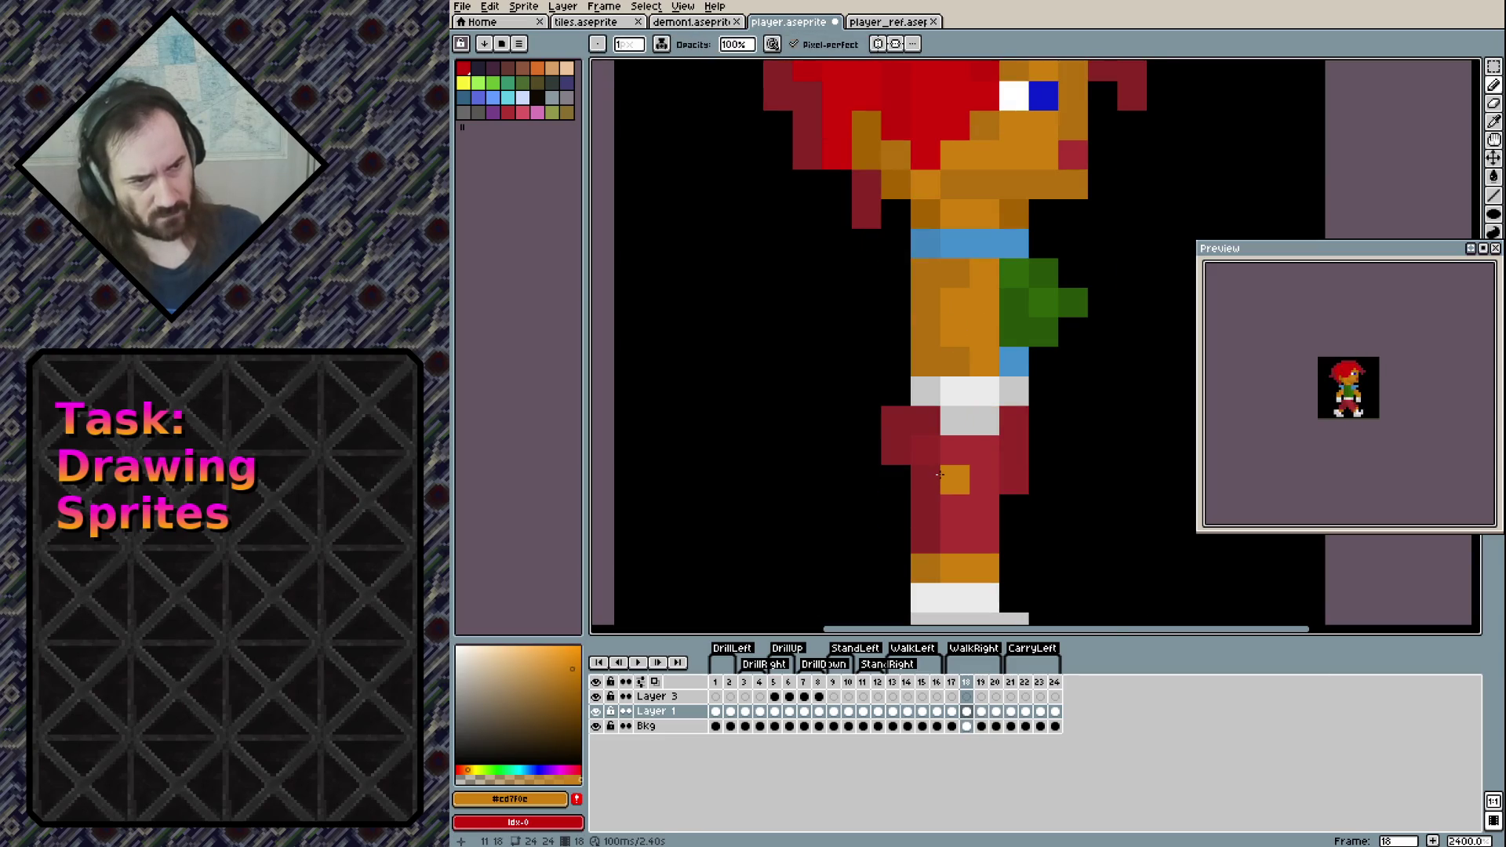
On frame 17, repaint the green and blue arm pixels dark orange, with a light orange middle column
key(Left)
key(Right)
key(Left)
key(Left)
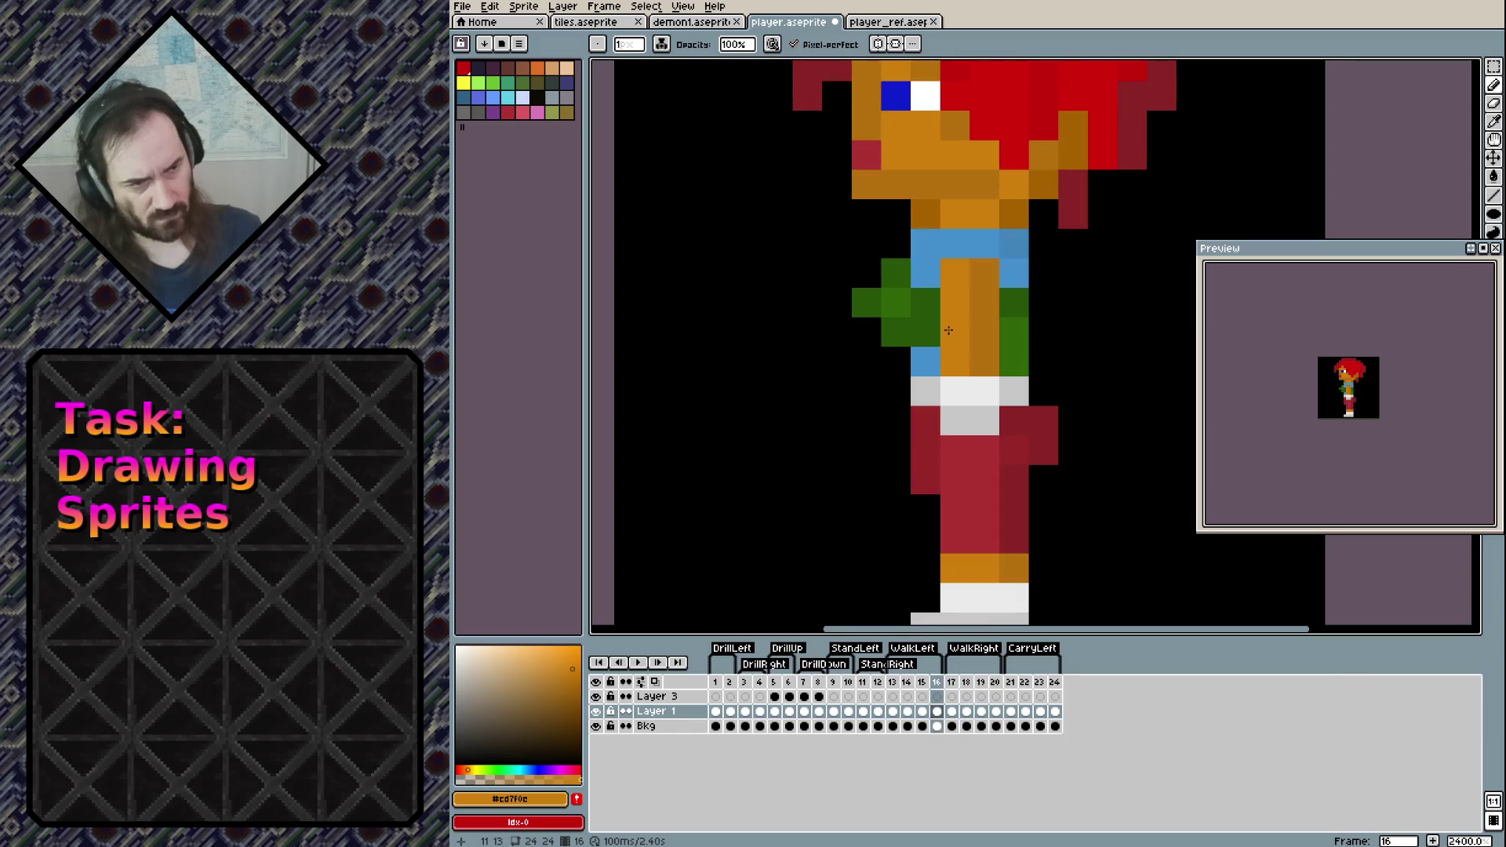
alt+click(985, 330)
mouse_move(984, 302)
mouse_down()
mouse_move(1014, 273)
mouse_move(1010, 331)
mouse_move(985, 313)
mouse_move(984, 347)
mouse_up()
click(1012, 360)
alt+click(957, 296)
On frames 21 and 22, repaint the green arm pixels in dark and light orange
key(Right)
key(Right)
key(Right)
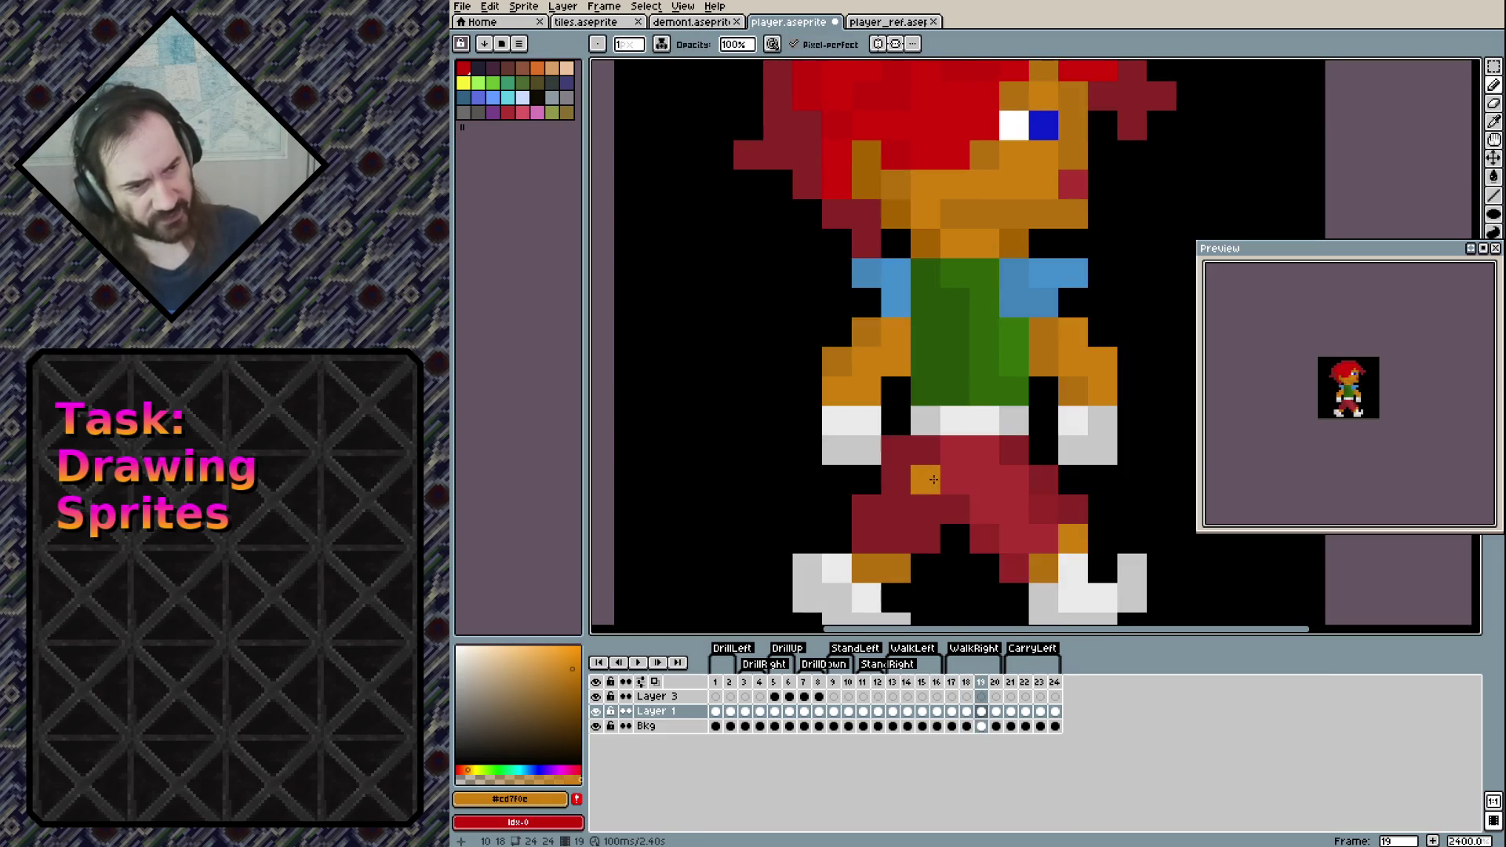
key(Right)
key(Right)
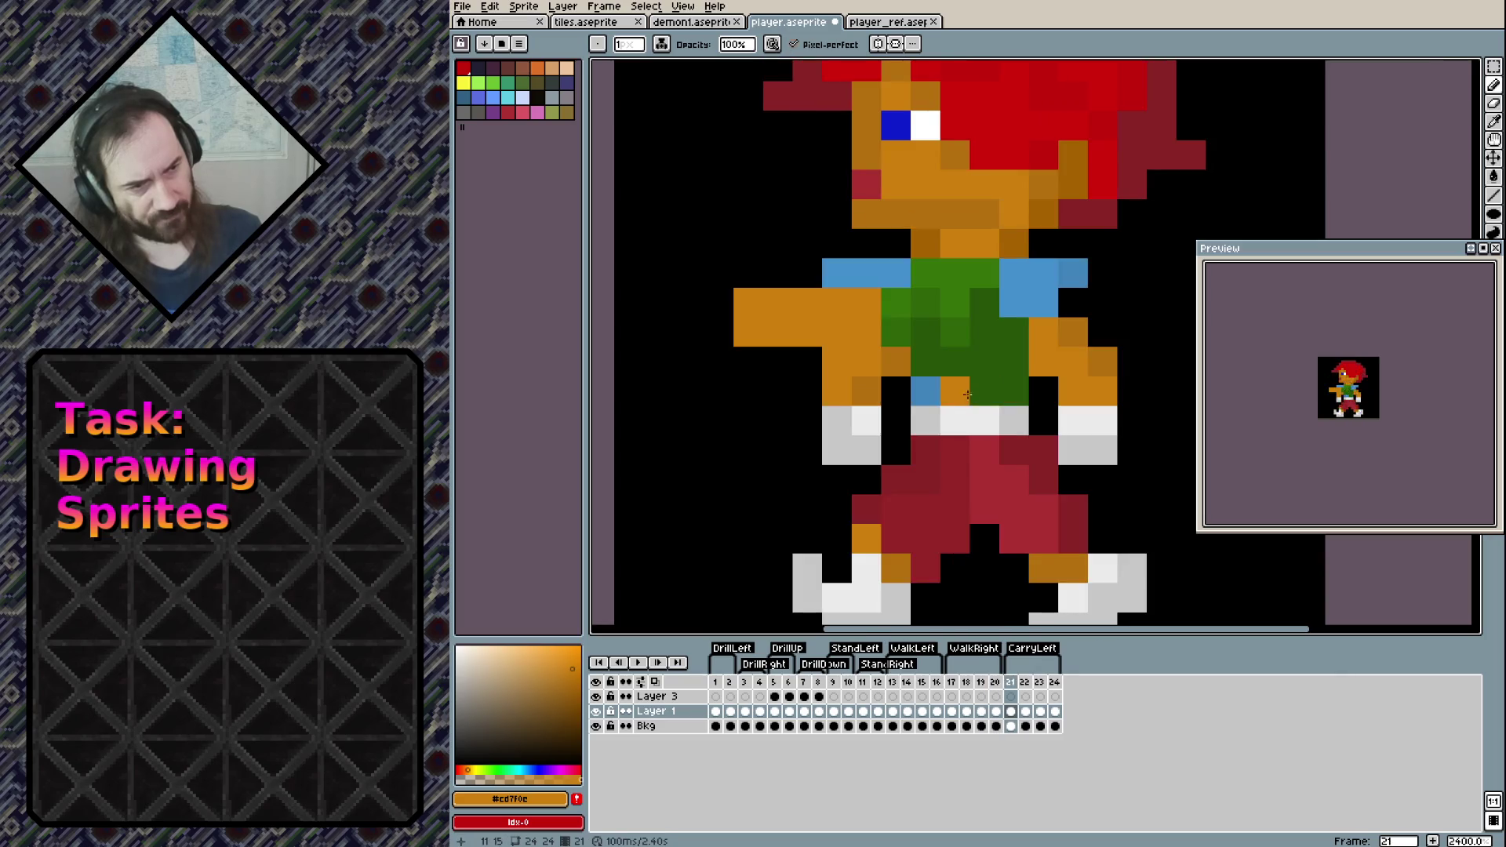
alt+click(984, 302)
mouse_move(1013, 302)
mouse_down()
mouse_move(1013, 342)
mouse_move(981, 338)
mouse_up()
click(1014, 360)
click(1013, 274)
alt+click(955, 329)
Paint frame 14's green arm column dark orange and frame 11's belt pixel orange
key(Left)
key(Left)
key(Left)
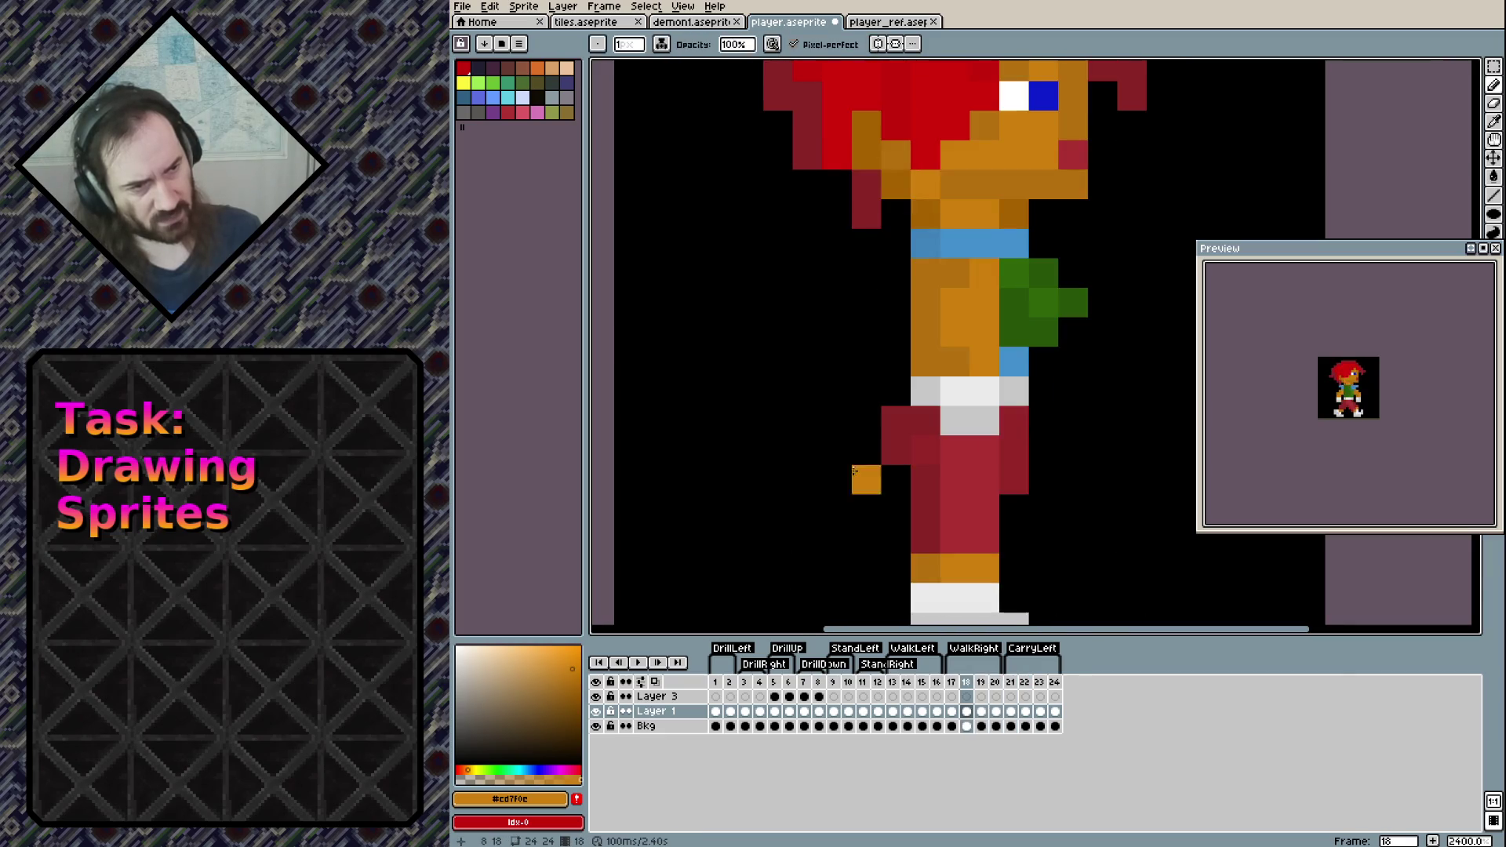
key(Left)
key(Left)
key(Left)
alt+click(985, 310)
mouse_move(1013, 306)
mouse_down()
mouse_move(1013, 267)
mouse_move(1009, 353)
mouse_up()
alt+click(954, 310)
key(Left)
key(Left)
key(Left)
click(952, 424)
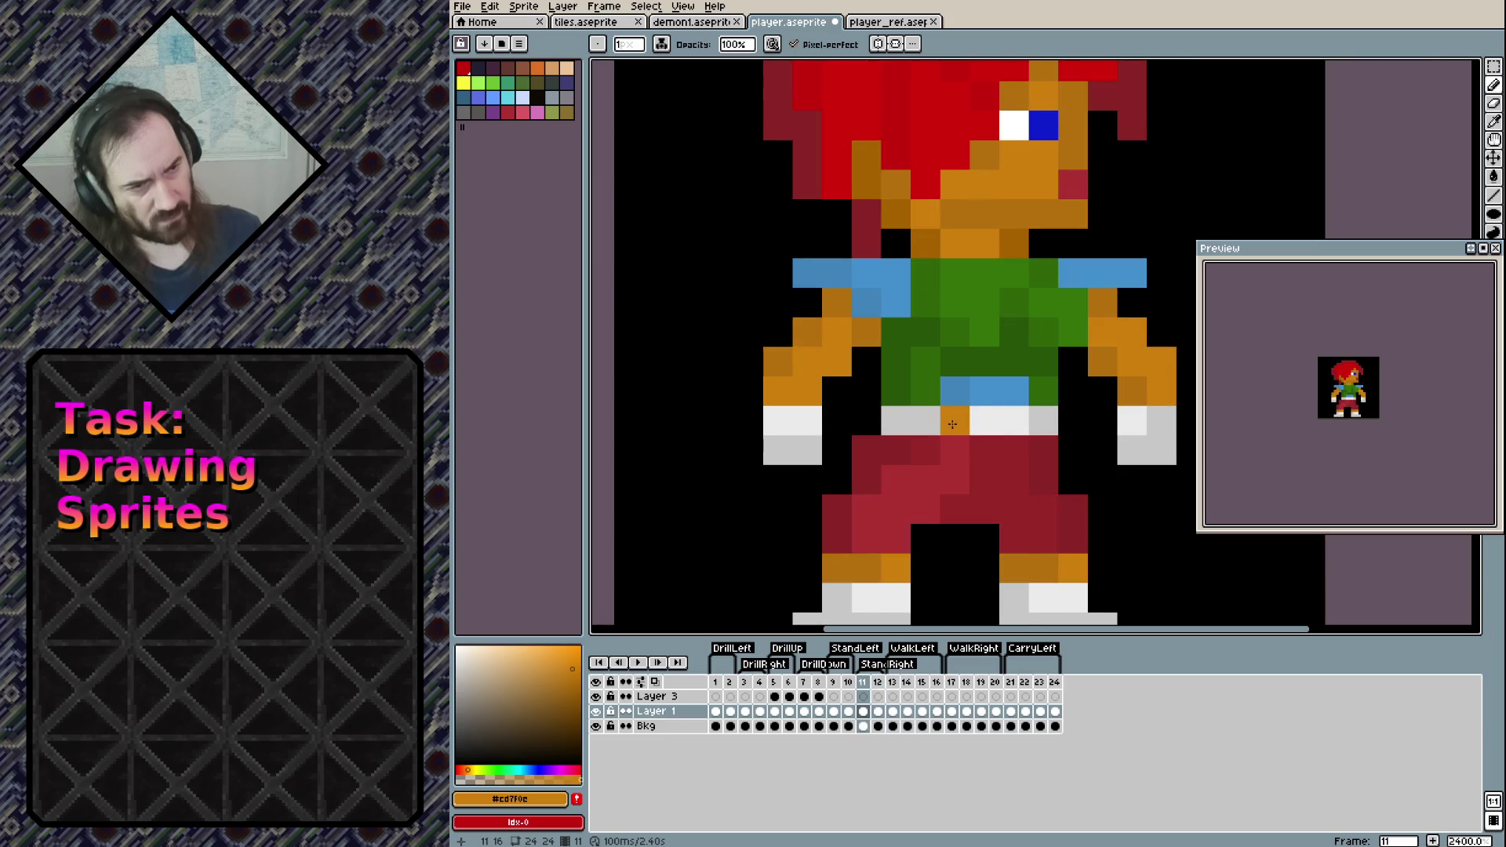
On frame 24, repaint the green arm and torso pixels in dark and light orange, undoing a stray pixel
key(Left)
key(Left)
key(Left)
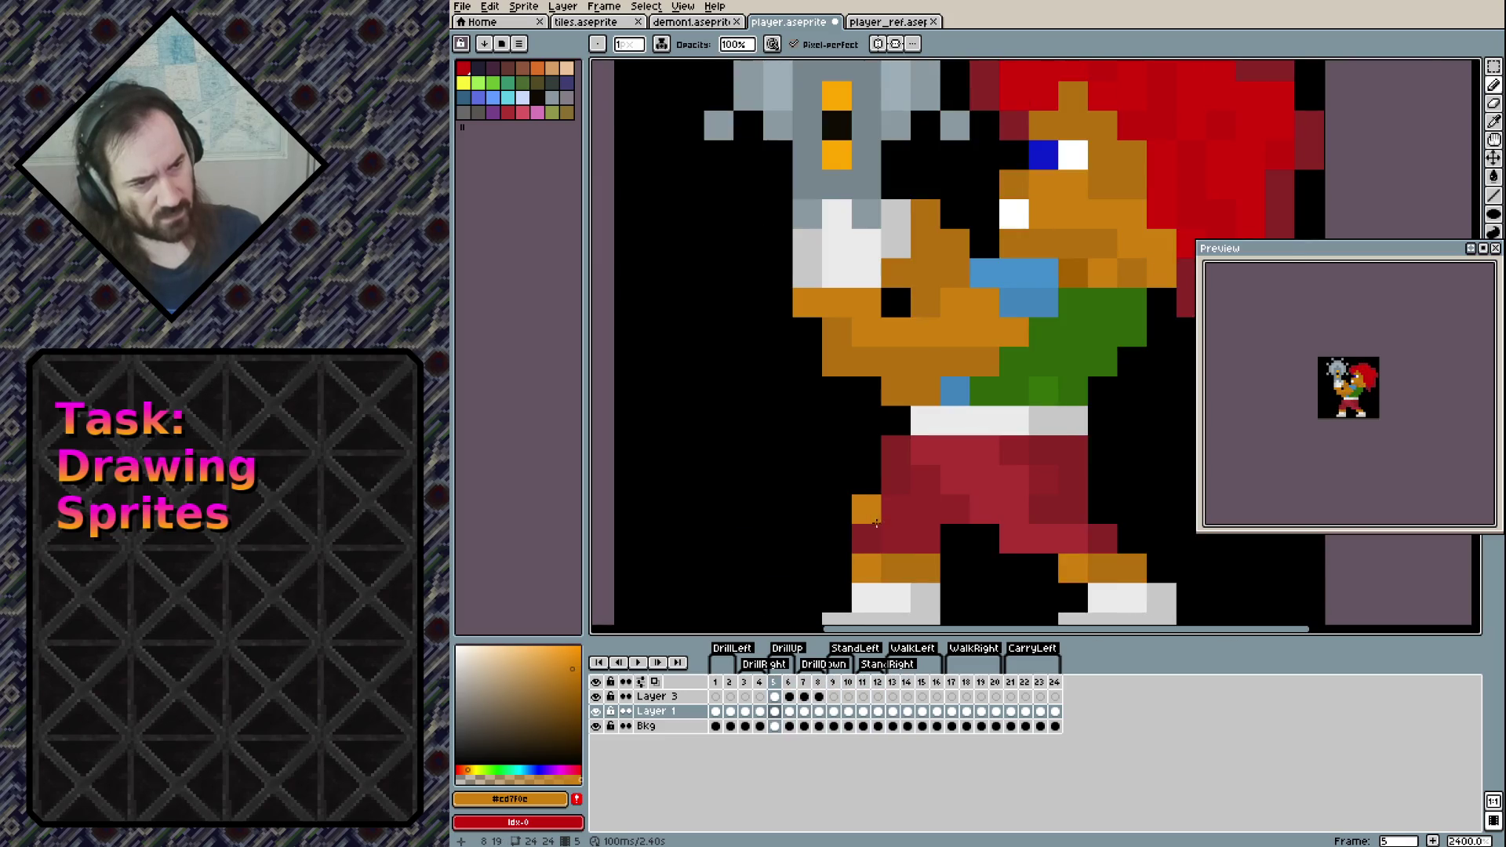
key(Left)
key(Left)
key(Left)
key(Right)
key(Right)
alt+click(986, 331)
click(1013, 302)
click(1013, 341)
alt+click(955, 330)
mouse_move(985, 322)
mouse_down()
mouse_move(975, 379)
mouse_move(1012, 361)
mouse_up()
key(ctrl+z)
alt+click(1011, 361)
click(985, 419)
Review the poses on frames 21 to 24 and return to frame 21
key(Left)
key(Left)
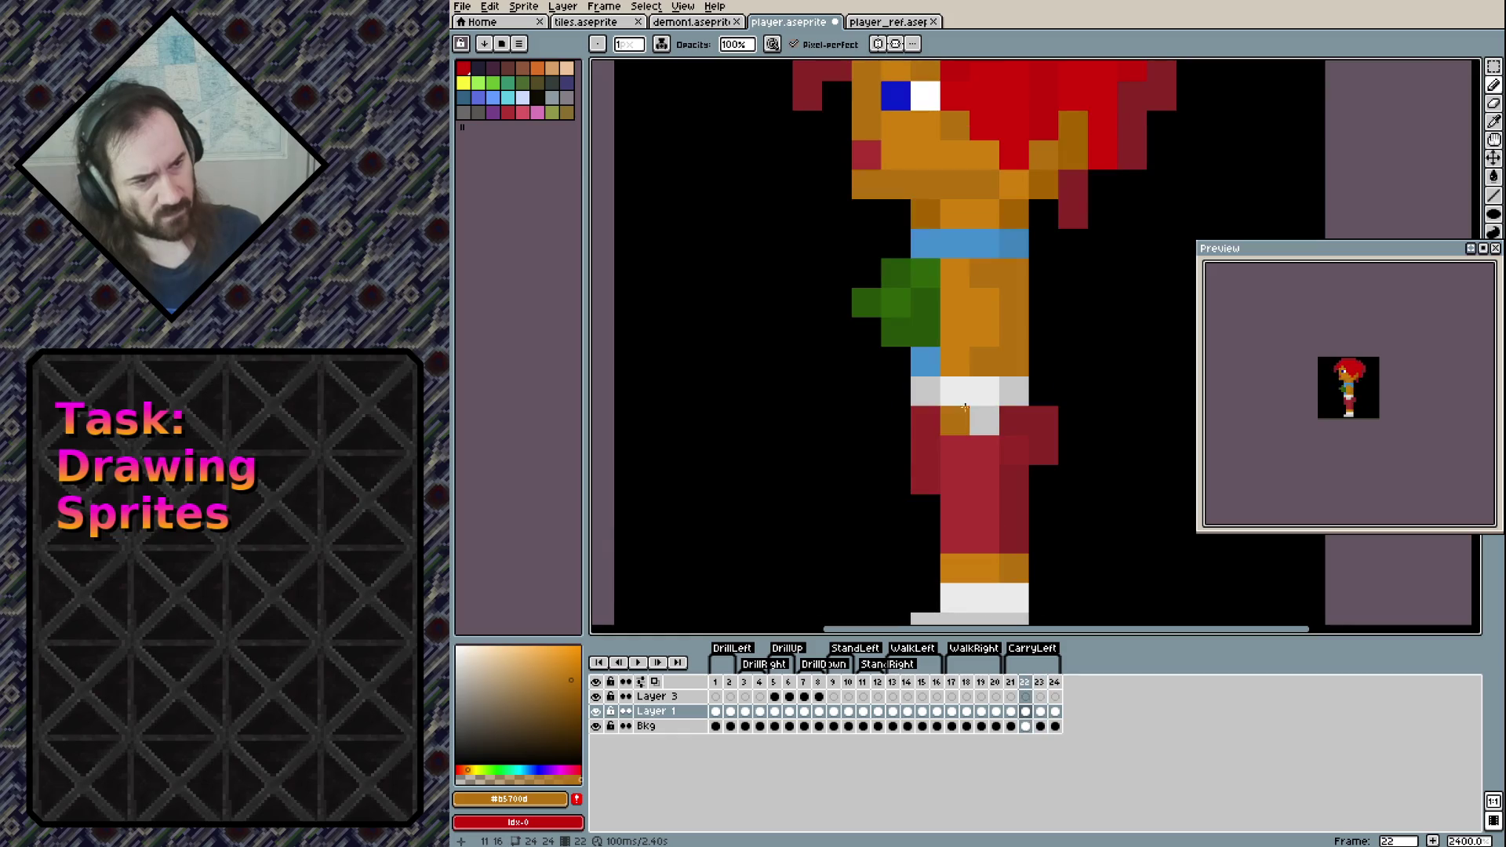
key(Left)
key(Left)
key(Left)
key(Right)
key(Right)
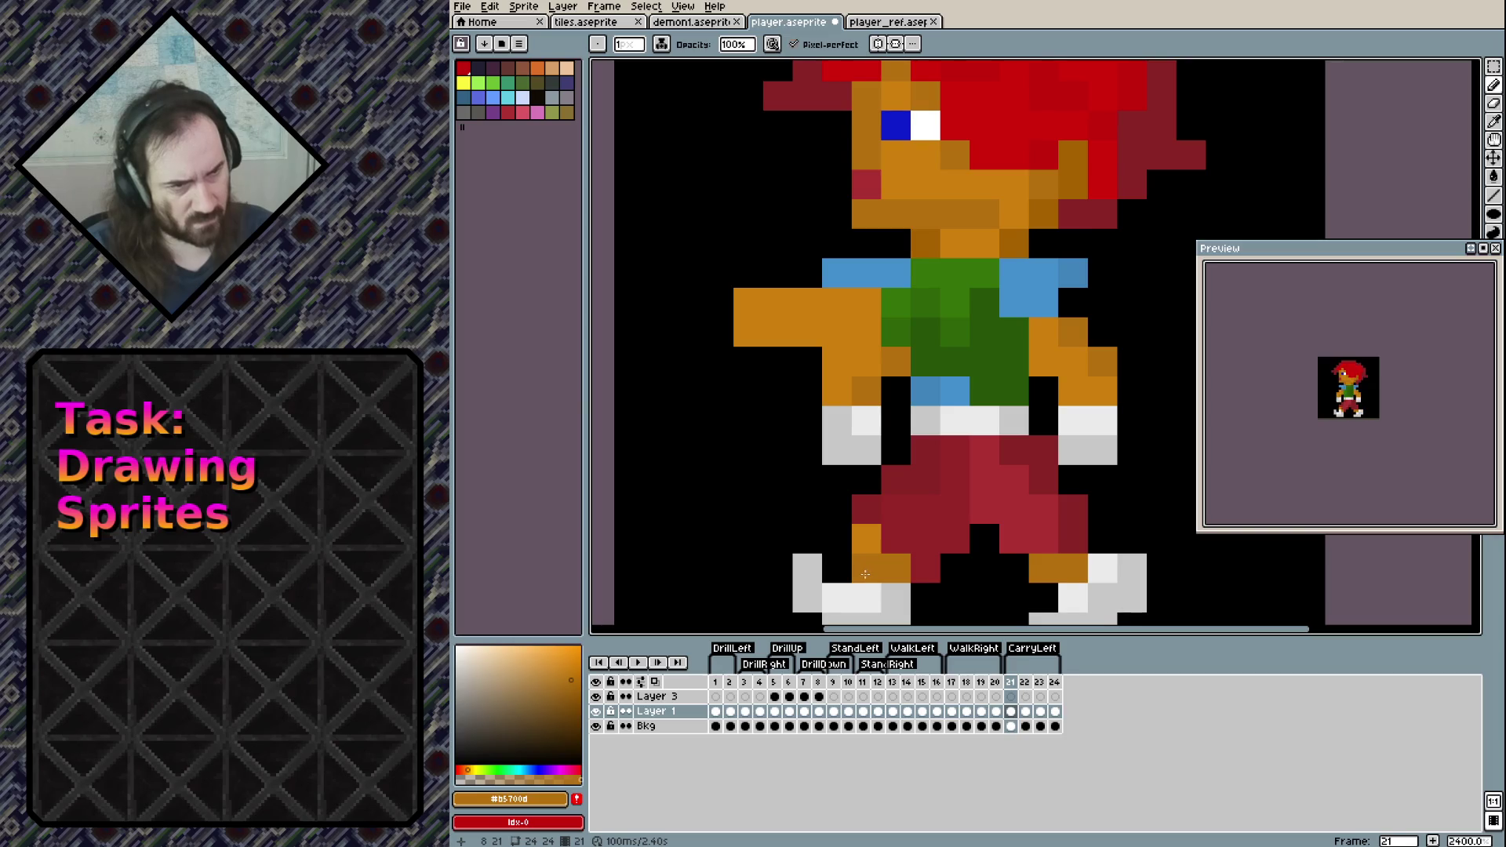
key(Right)
key(Right)
key(Right)
key(Left)
key(Left)
key(Left)
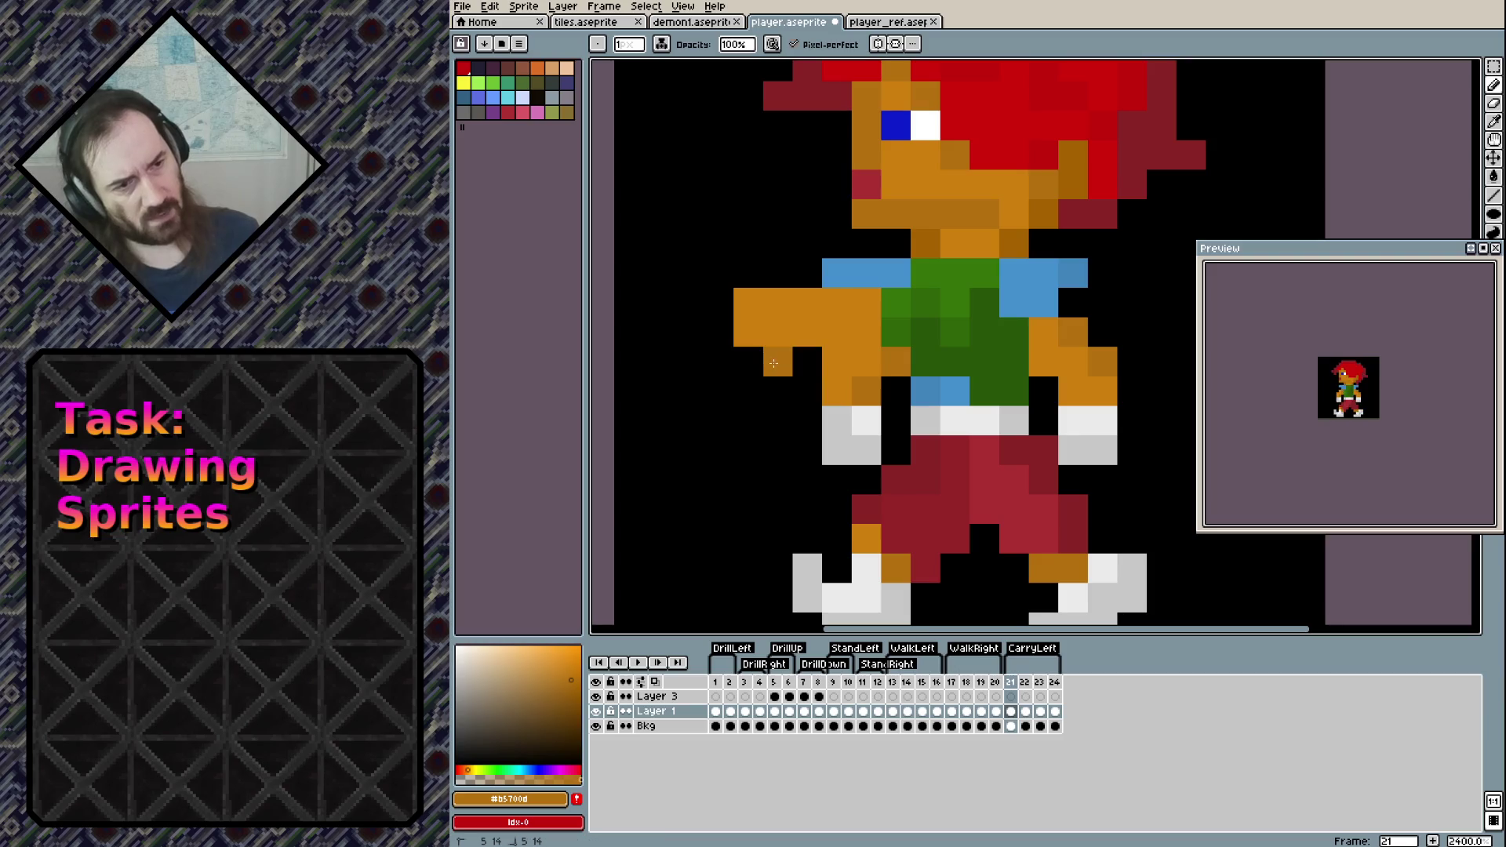
Draw grey and white hand pixels to the left of the arm
alt+click(840, 447)
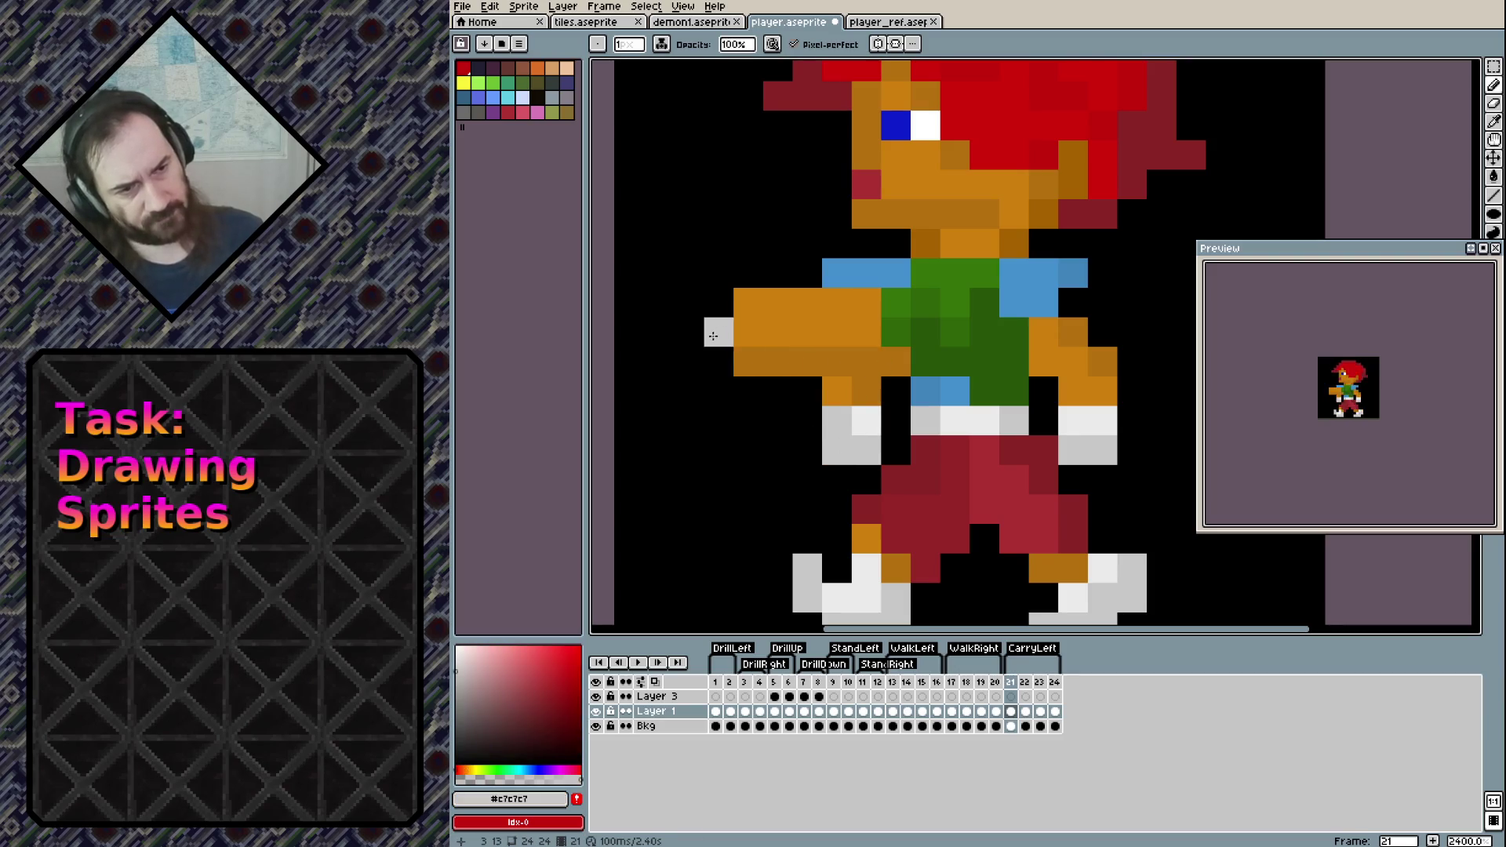
mouse_move(715, 362)
mouse_down()
mouse_move(689, 362)
mouse_move(718, 332)
mouse_move(719, 304)
mouse_up()
alt+click(867, 420)
click(659, 332)
Erase the far arm and leftover pixels near the legs, then paint the arm dark orange across the shirt
key(e)
mouse_move(867, 391)
mouse_down()
mouse_move(864, 447)
mouse_move(837, 449)
mouse_up()
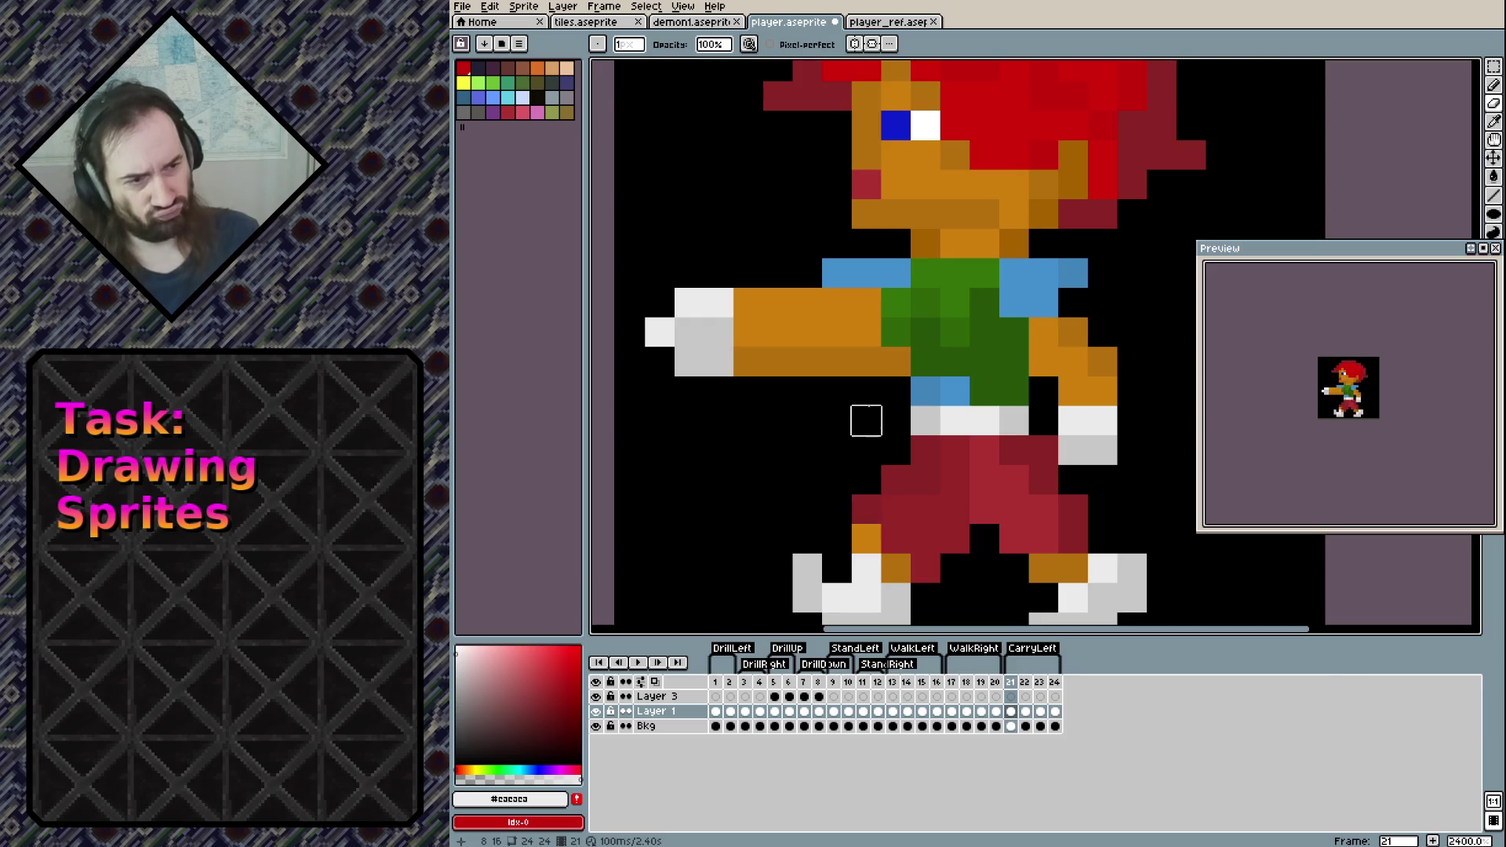
mouse_move(1044, 332)
mouse_down()
mouse_move(1103, 421)
mouse_move(1069, 447)
mouse_move(1069, 326)
mouse_up()
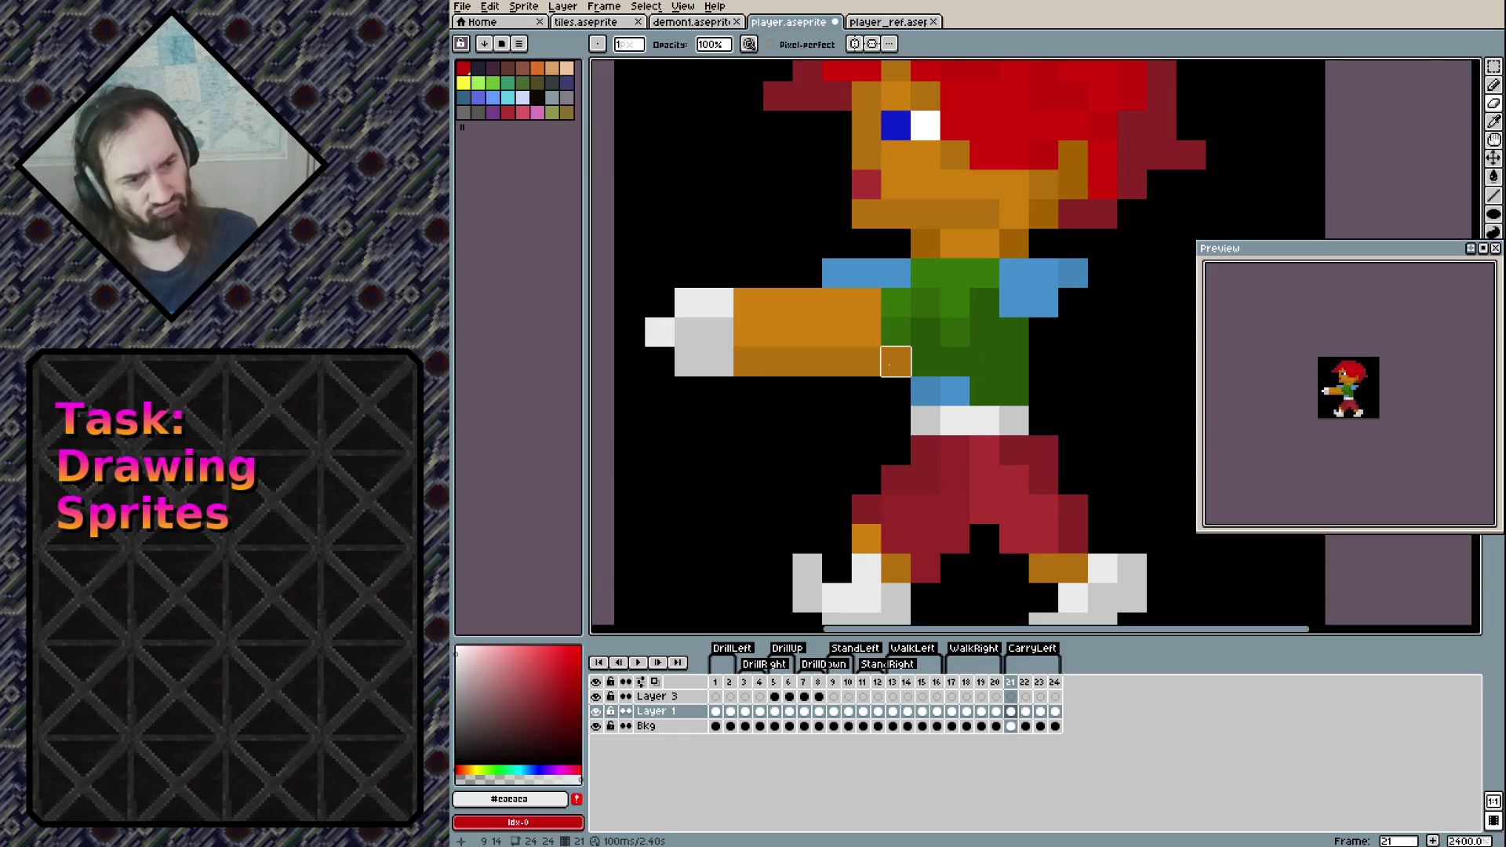
key(b)
alt+click(895, 361)
mouse_move(954, 361)
mouse_down()
mouse_move(985, 332)
mouse_move(985, 361)
mouse_move(985, 302)
mouse_move(954, 332)
mouse_up()
Move the white hand further left and repaint the forearm in light and dark orange
key(m)
mouse_move(642, 284)
mouse_down()
mouse_move(766, 380)
mouse_move(757, 337)
mouse_move(775, 340)
mouse_up()
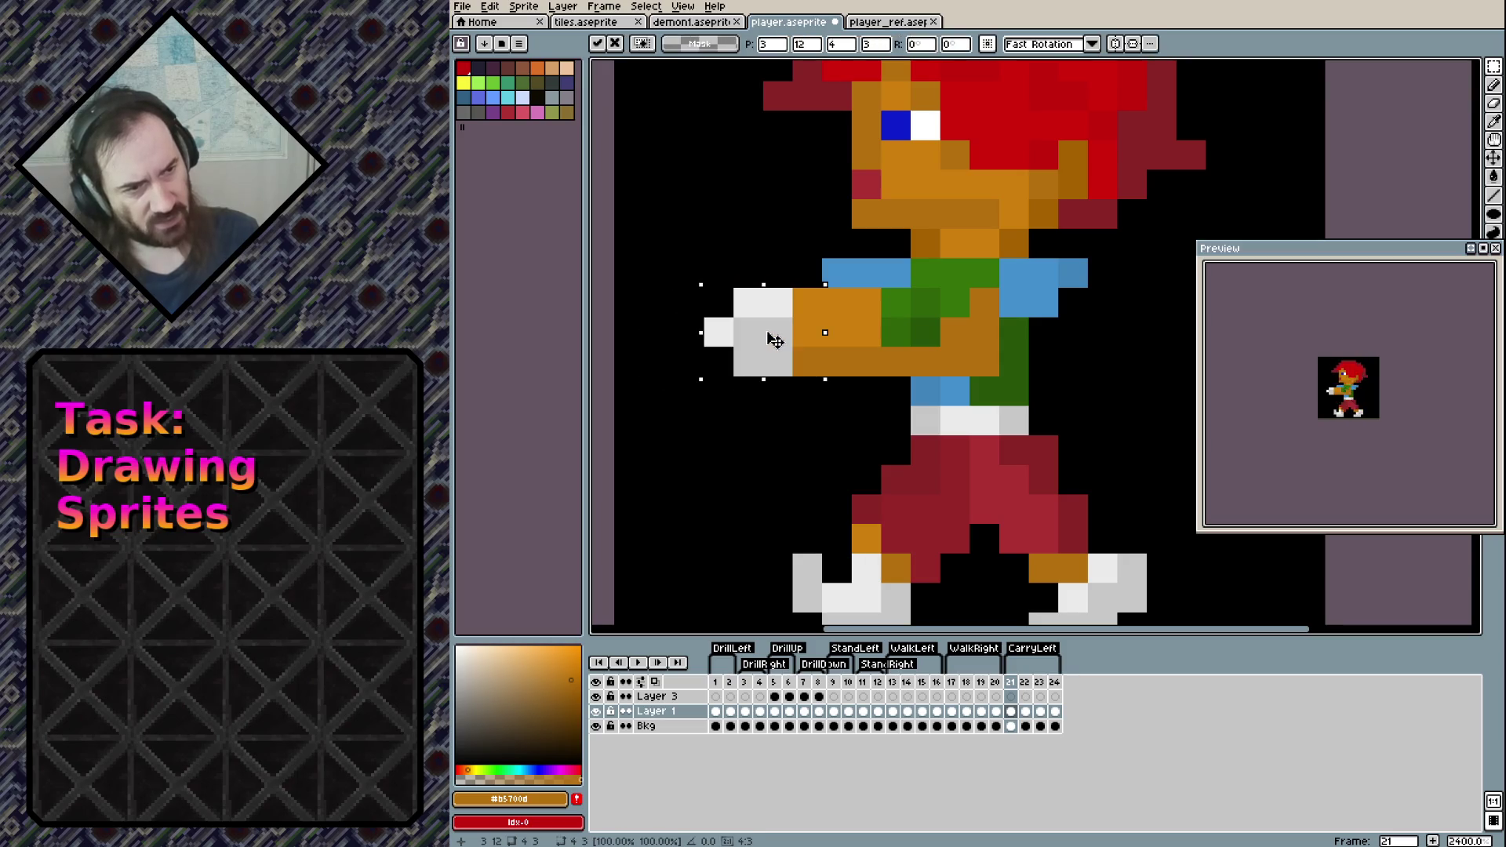
click(807, 420)
key(b)
alt+click(859, 336)
mouse_move(894, 331)
mouse_down()
mouse_move(926, 332)
mouse_move(902, 360)
mouse_move(951, 351)
mouse_move(866, 332)
mouse_move(894, 333)
mouse_move(895, 313)
mouse_move(926, 302)
mouse_move(1013, 313)
mouse_up()
alt+click(952, 351)
alt+click(984, 302)
Paint the shoulder band in shirt blue and erase the stray blue shoulder pixels
alt+click(1040, 304)
click(1012, 306)
mouse_move(954, 272)
mouse_down()
mouse_move(985, 272)
mouse_move(896, 273)
mouse_up()
key(e)
drag(1043, 272, 1043, 303)
click(1072, 272)
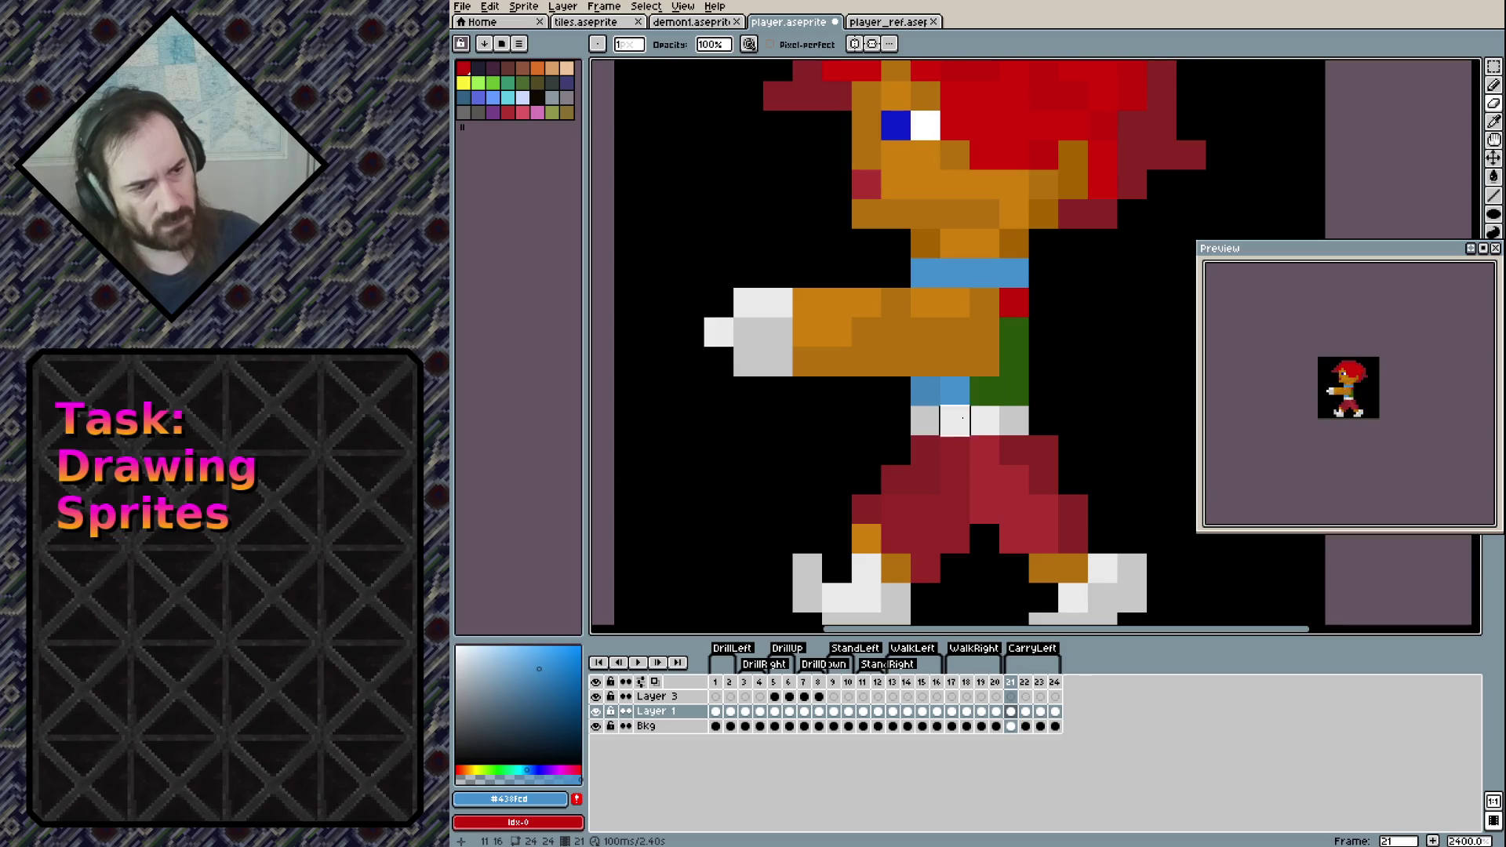
Undo the last erase and repaint the belt and shirt-side pixels in shirt green
key(ctrl+z)
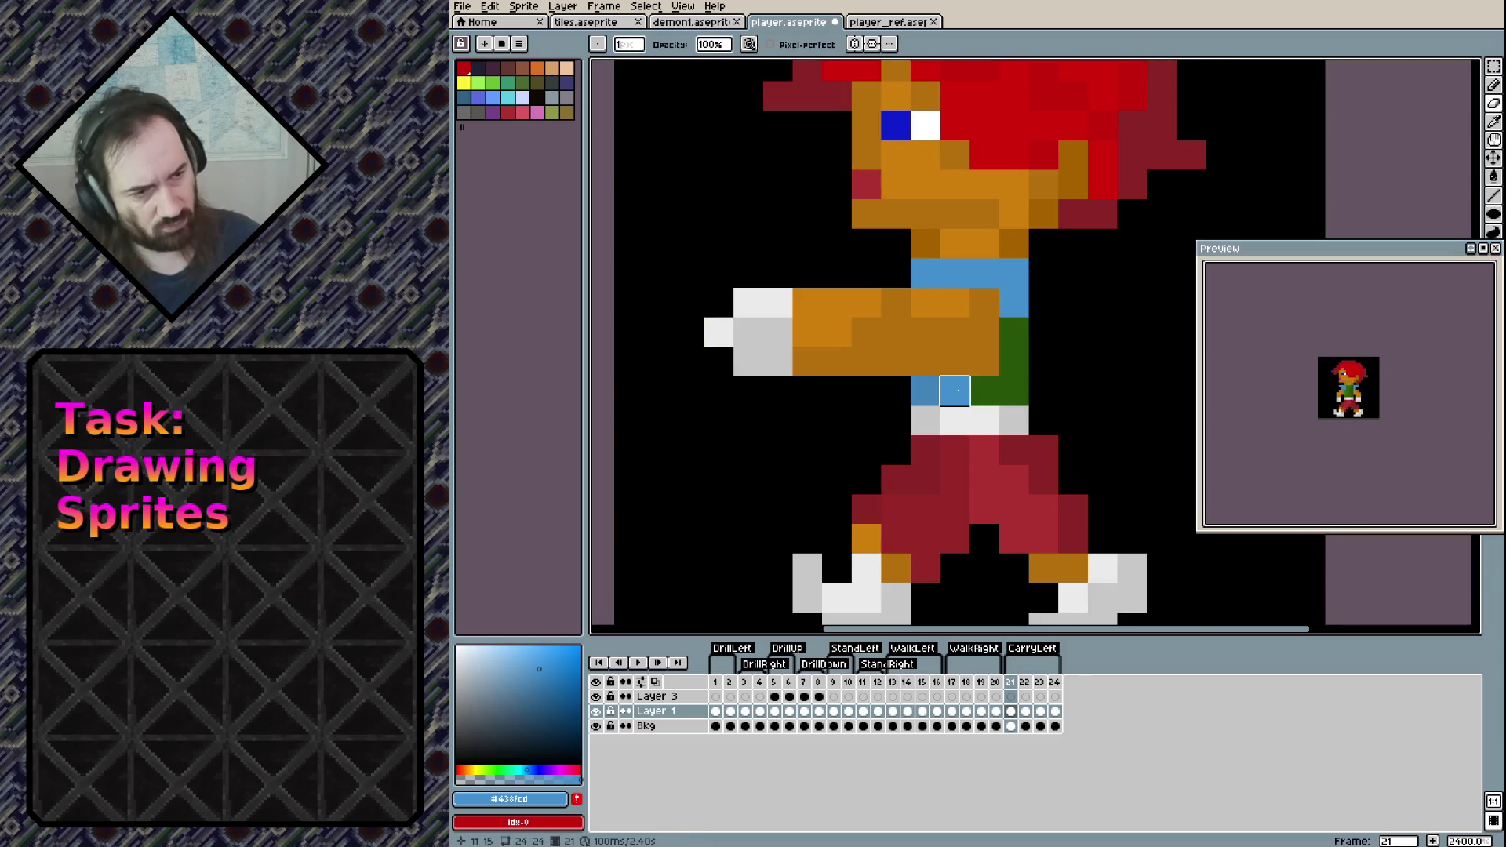
key(b)
click(1001, 450)
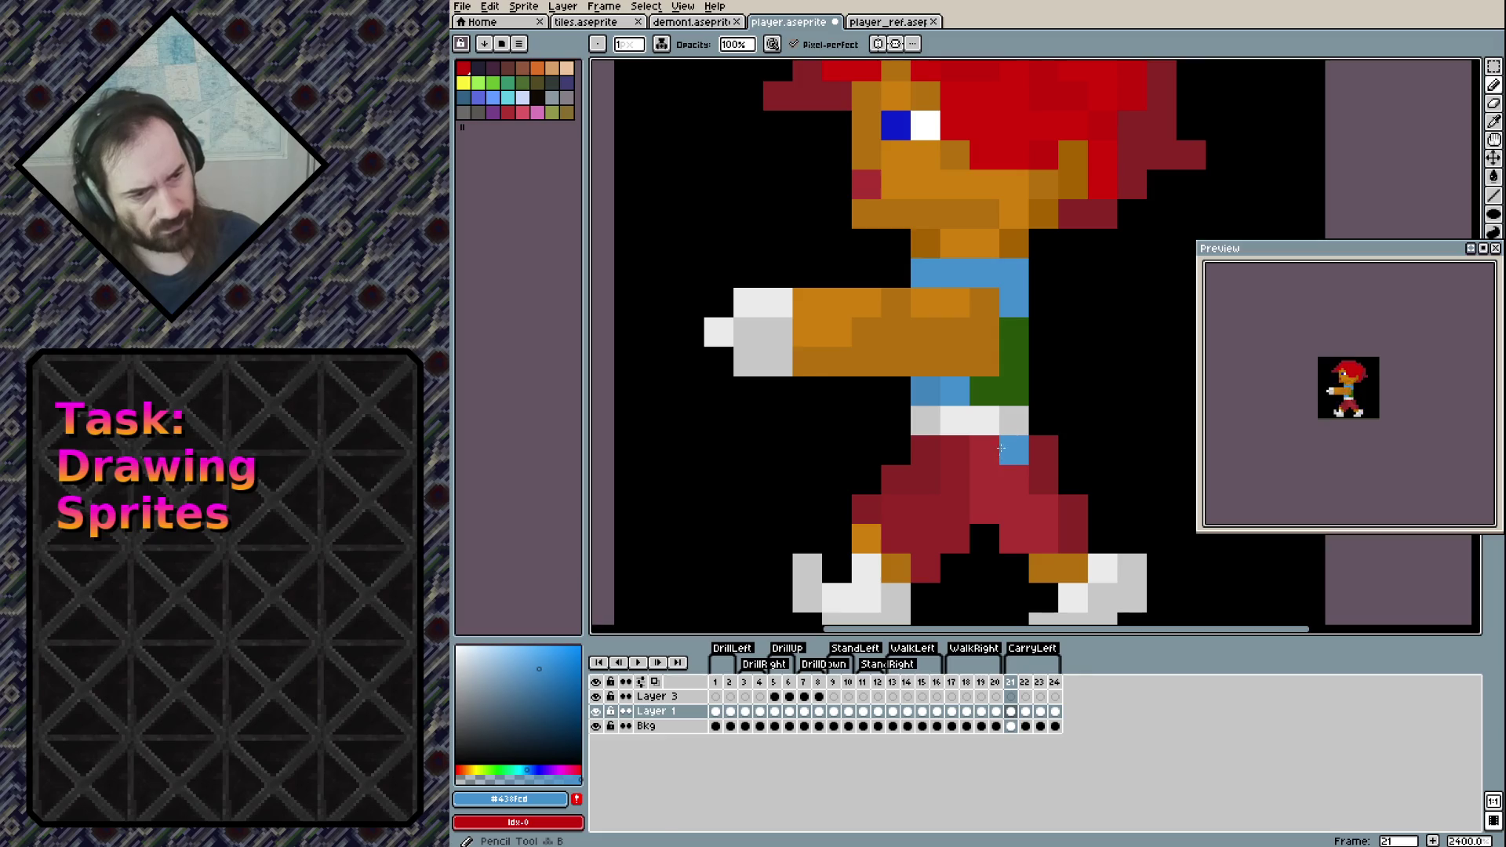
key(ctrl+z)
key(Left)
alt+click(905, 302)
key(Right)
click(964, 425)
click(955, 391)
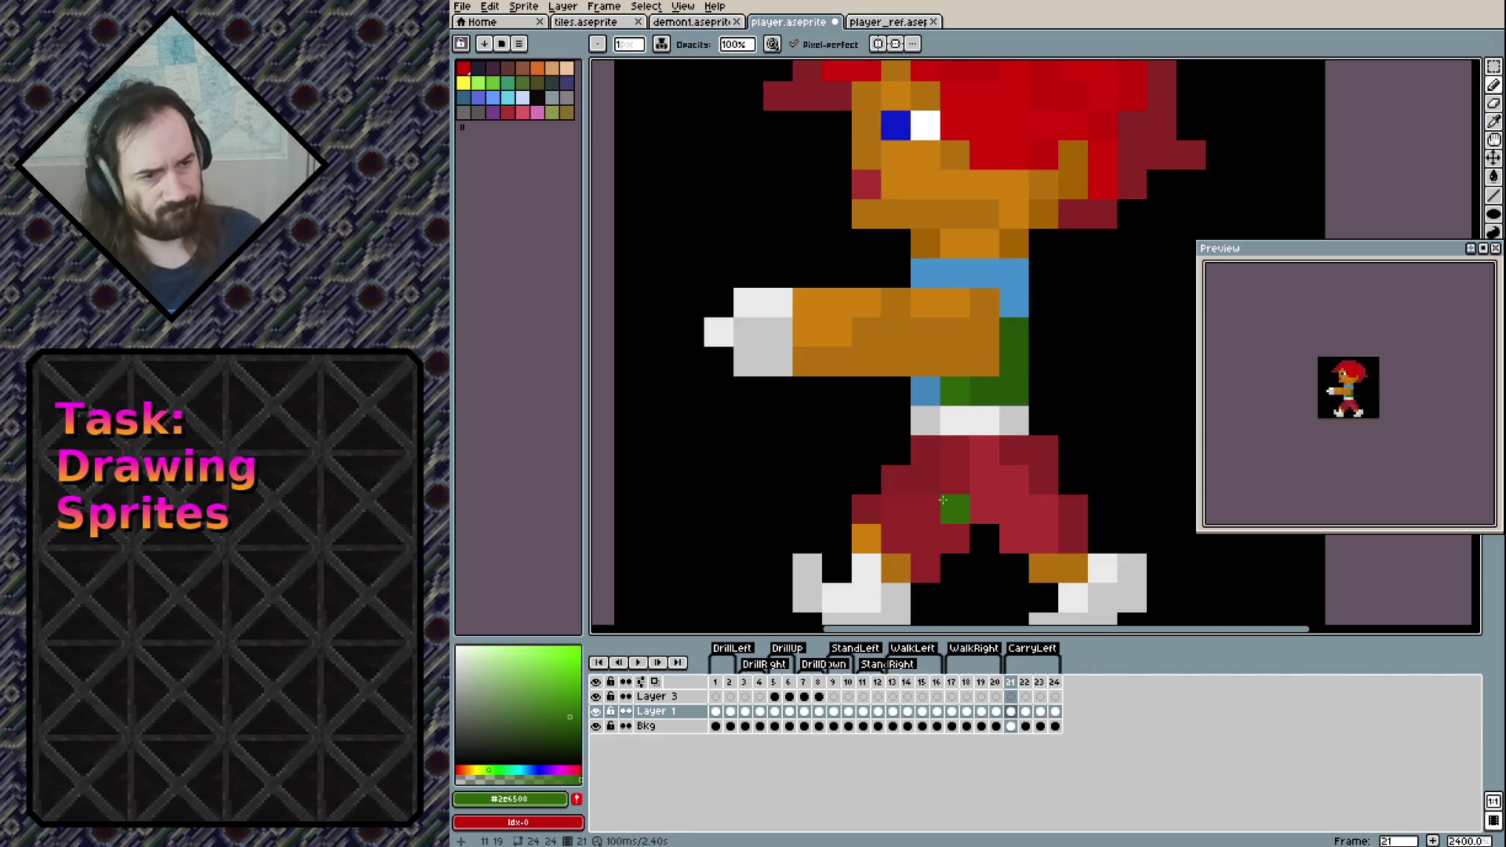
Paint white pixels at the front of the face and just below it
scroll(902, 314, up, 3)
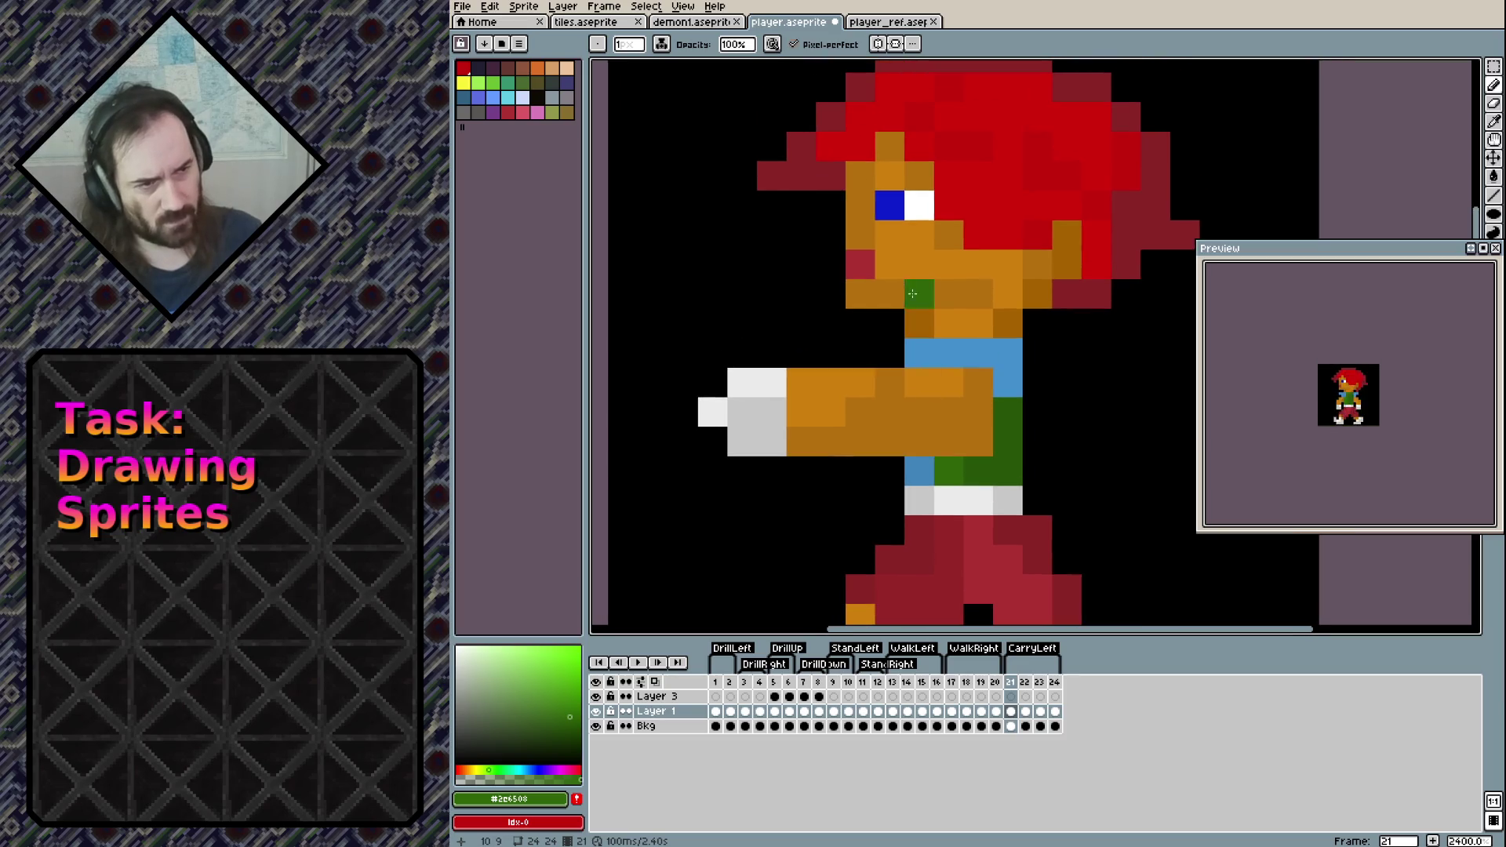
alt+click(888, 242)
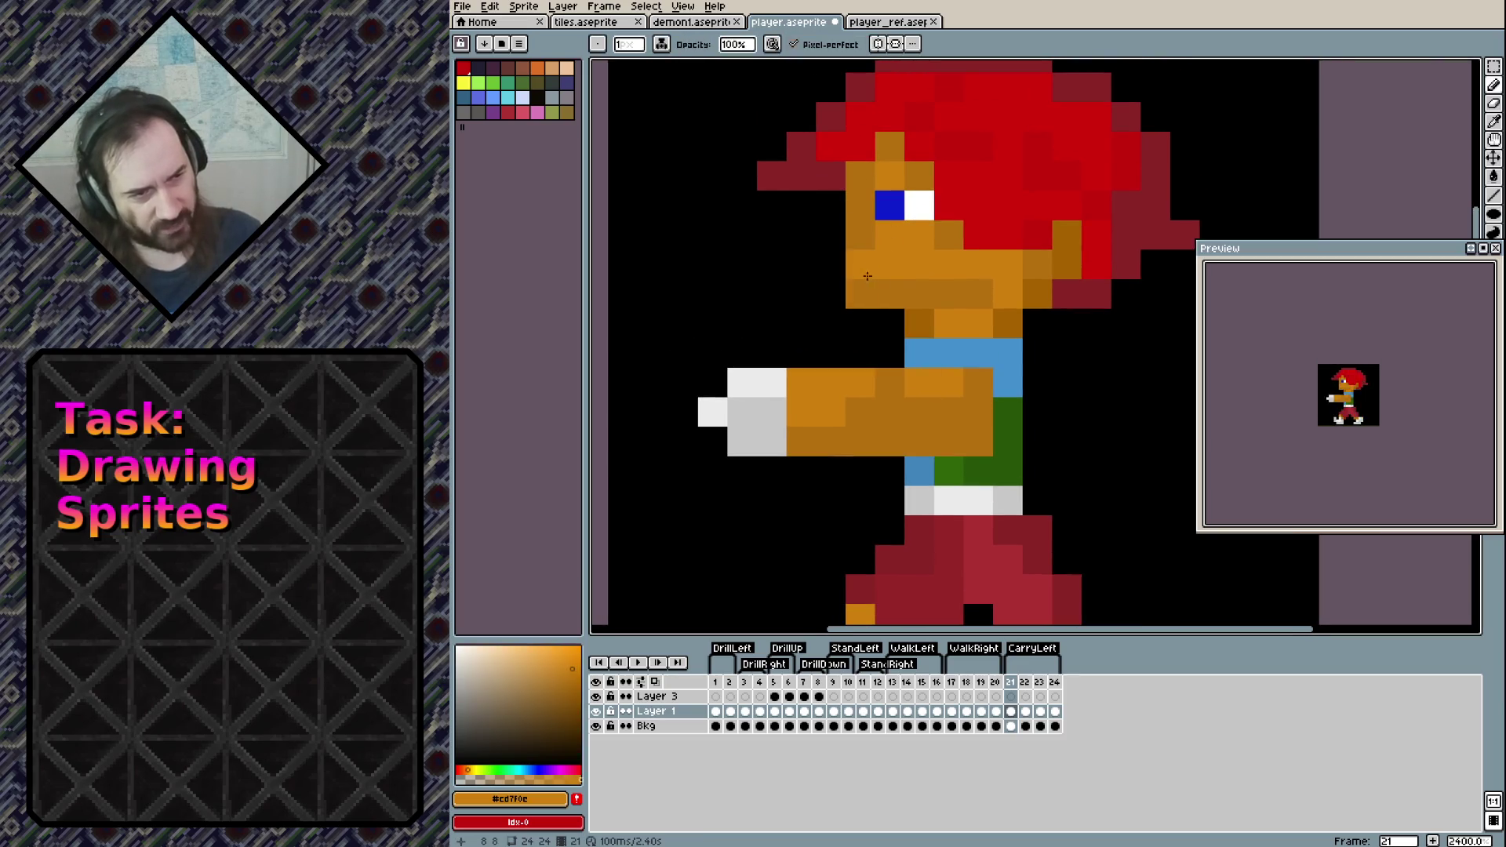
alt+click(919, 206)
click(860, 265)
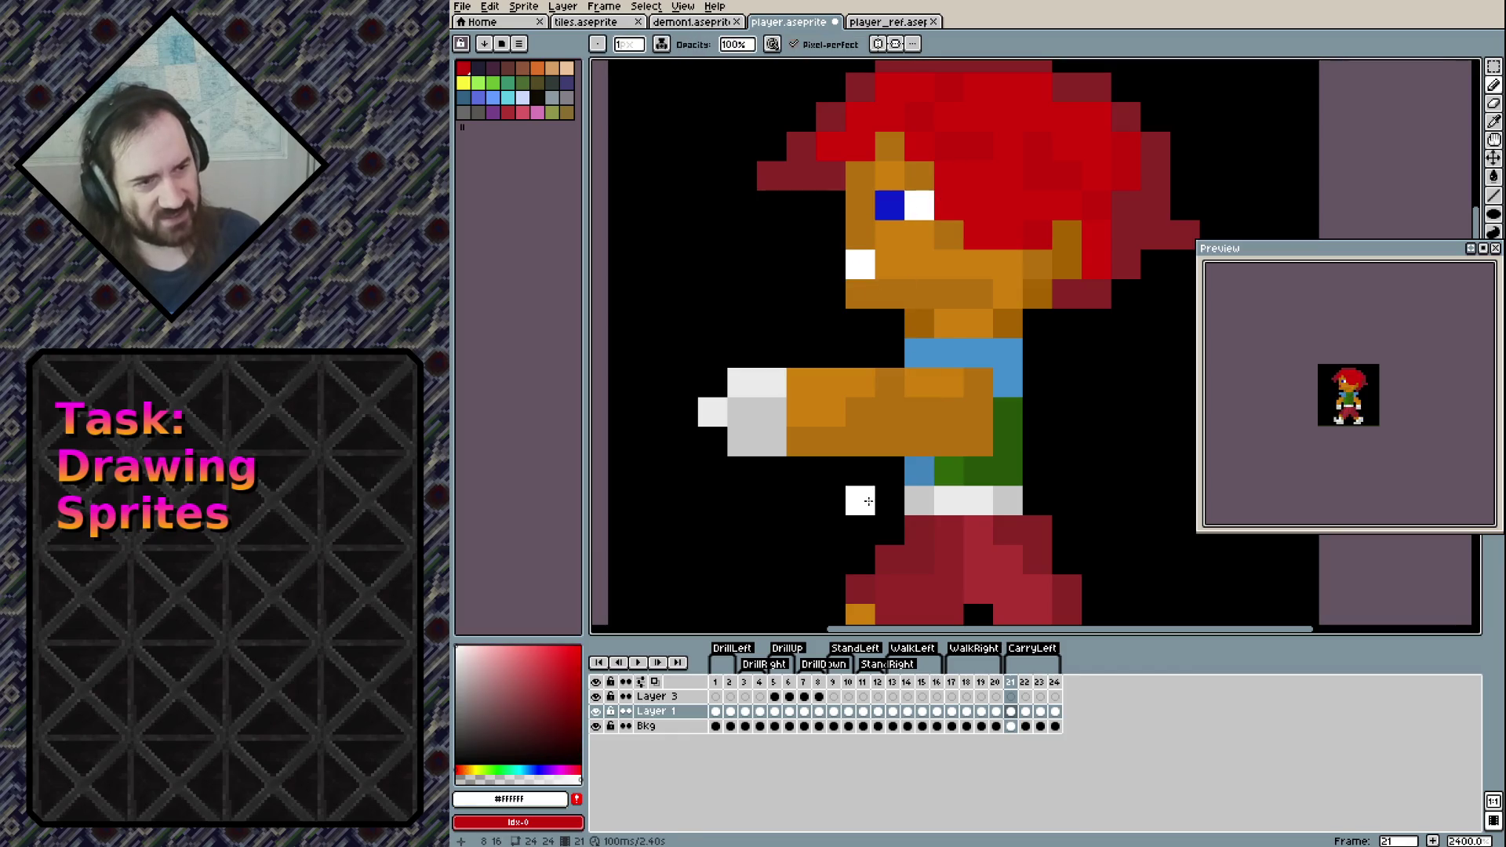
drag(868, 418, 871, 336)
click(835, 341)
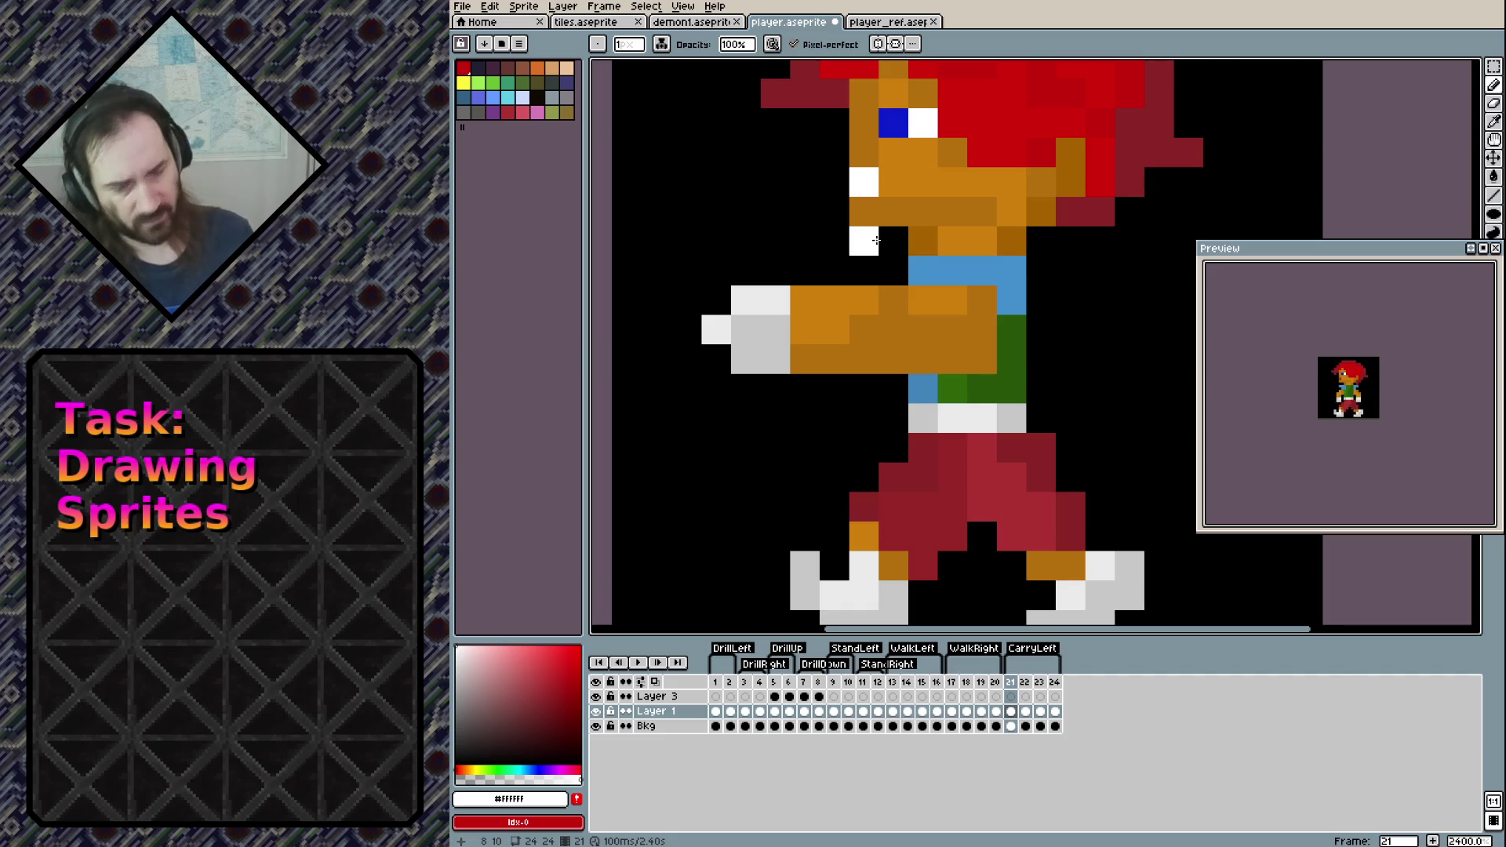
Cut the fist, nudge it one pixel right toward the body, and save
key(m)
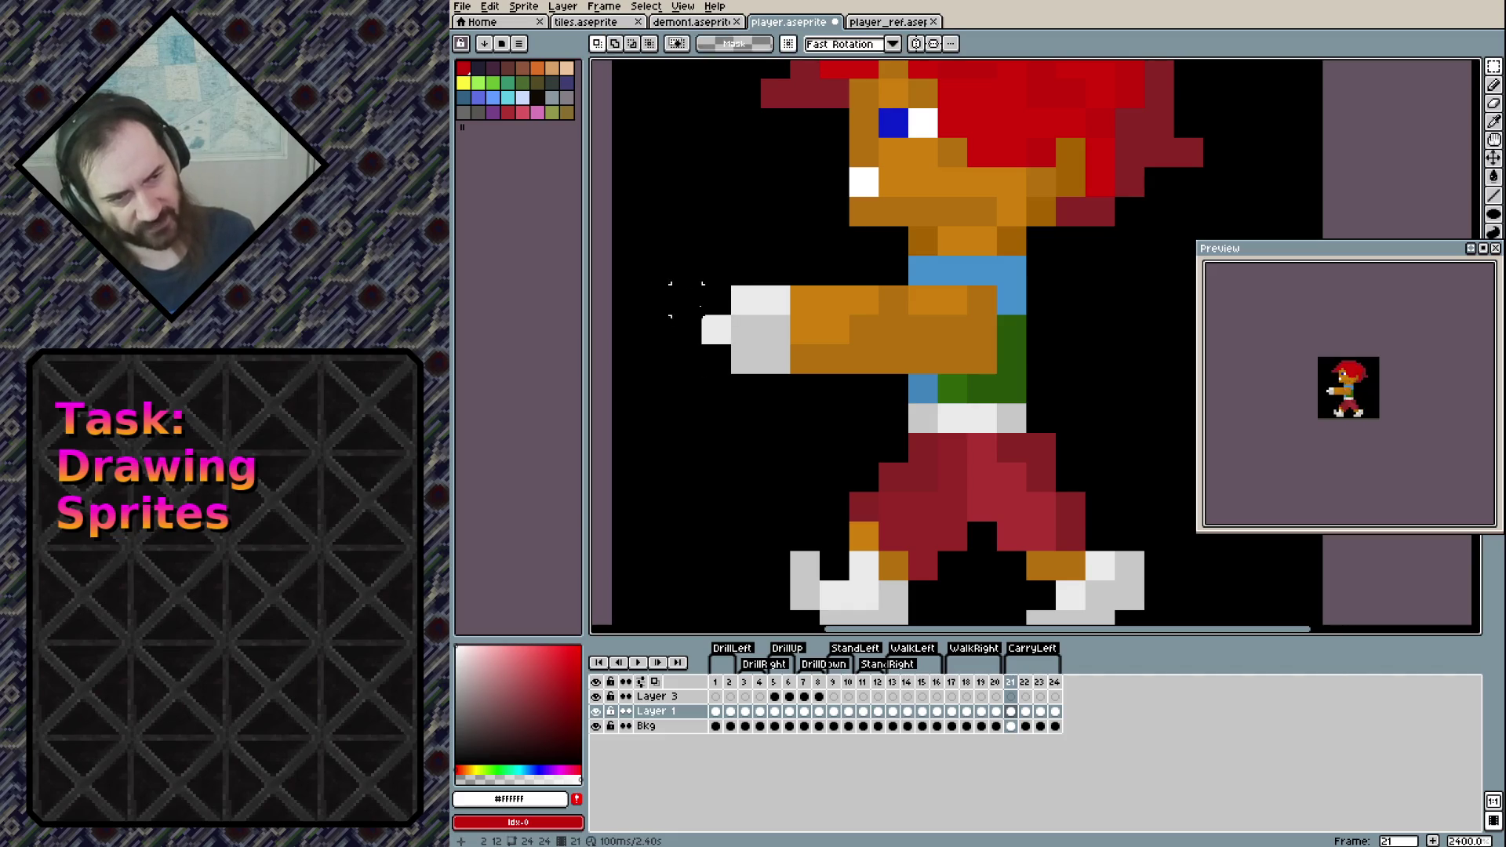
click(716, 300)
click(716, 360)
click(805, 359)
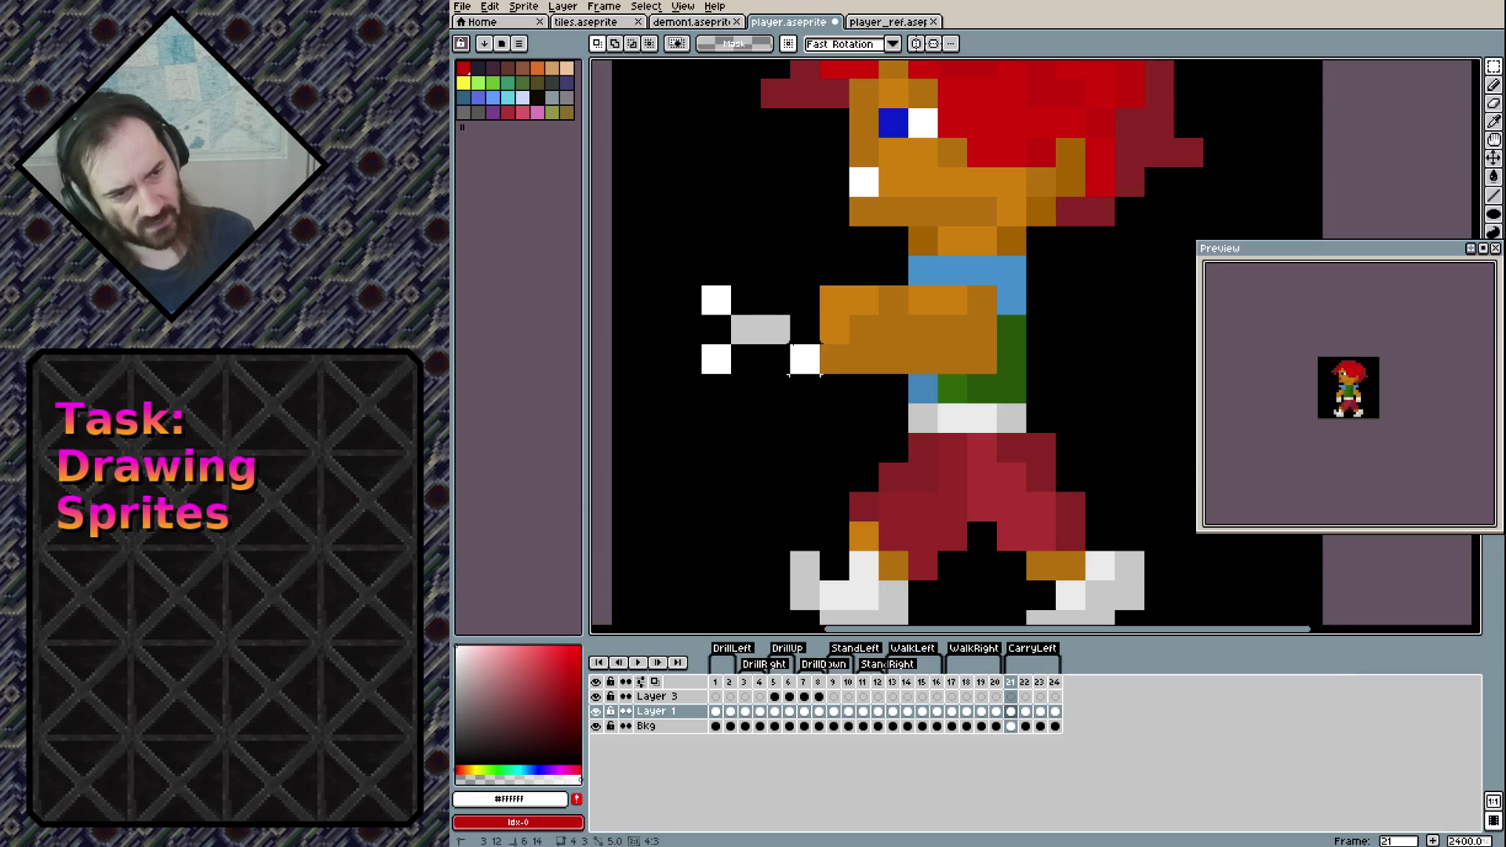
key(ctrl+z)
key(ctrl+x)
key(ctrl+v)
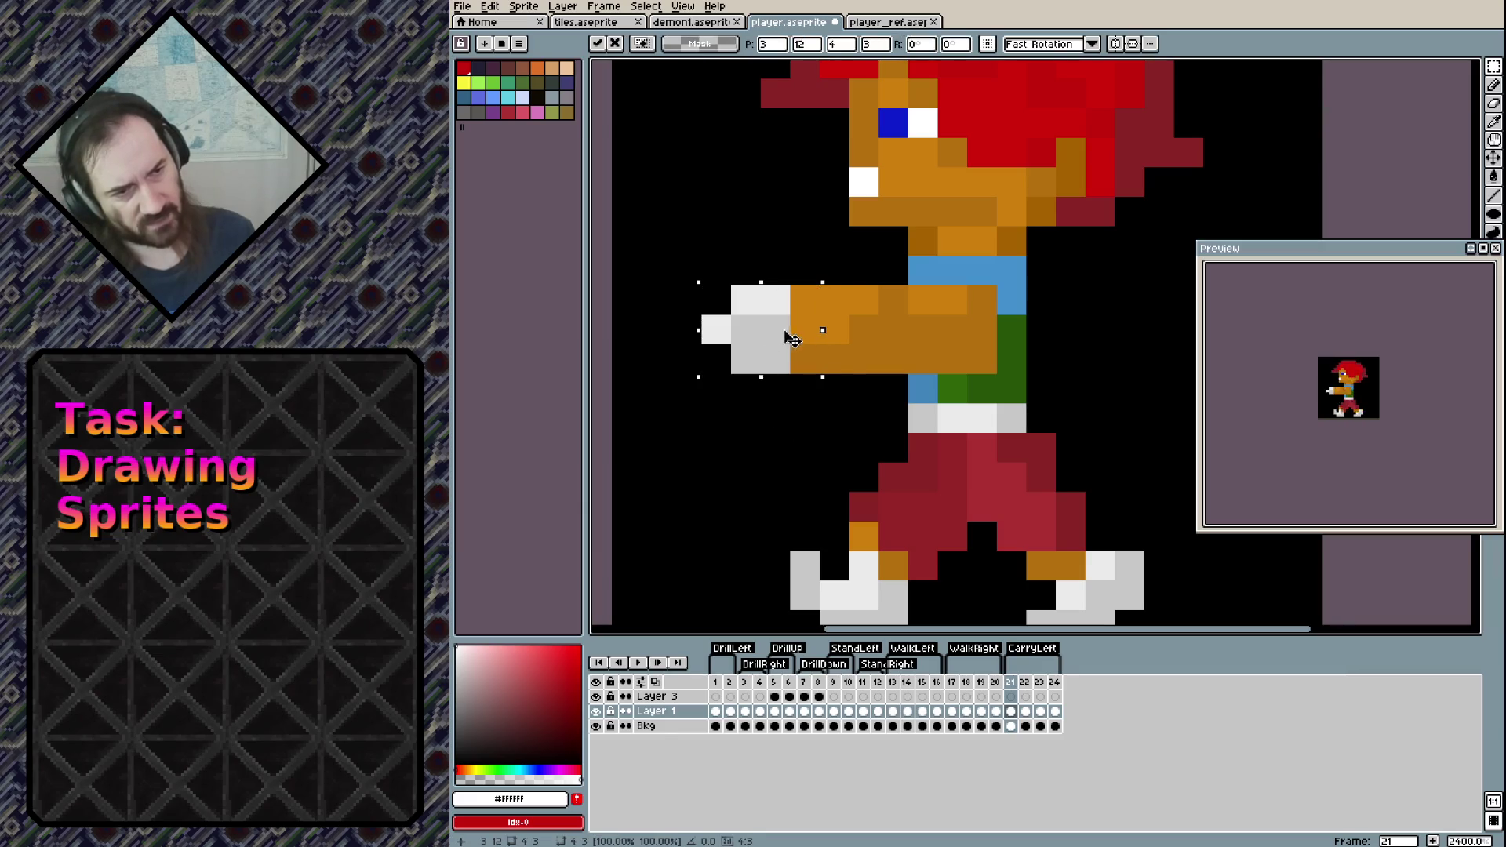
key(Right)
key(Return)
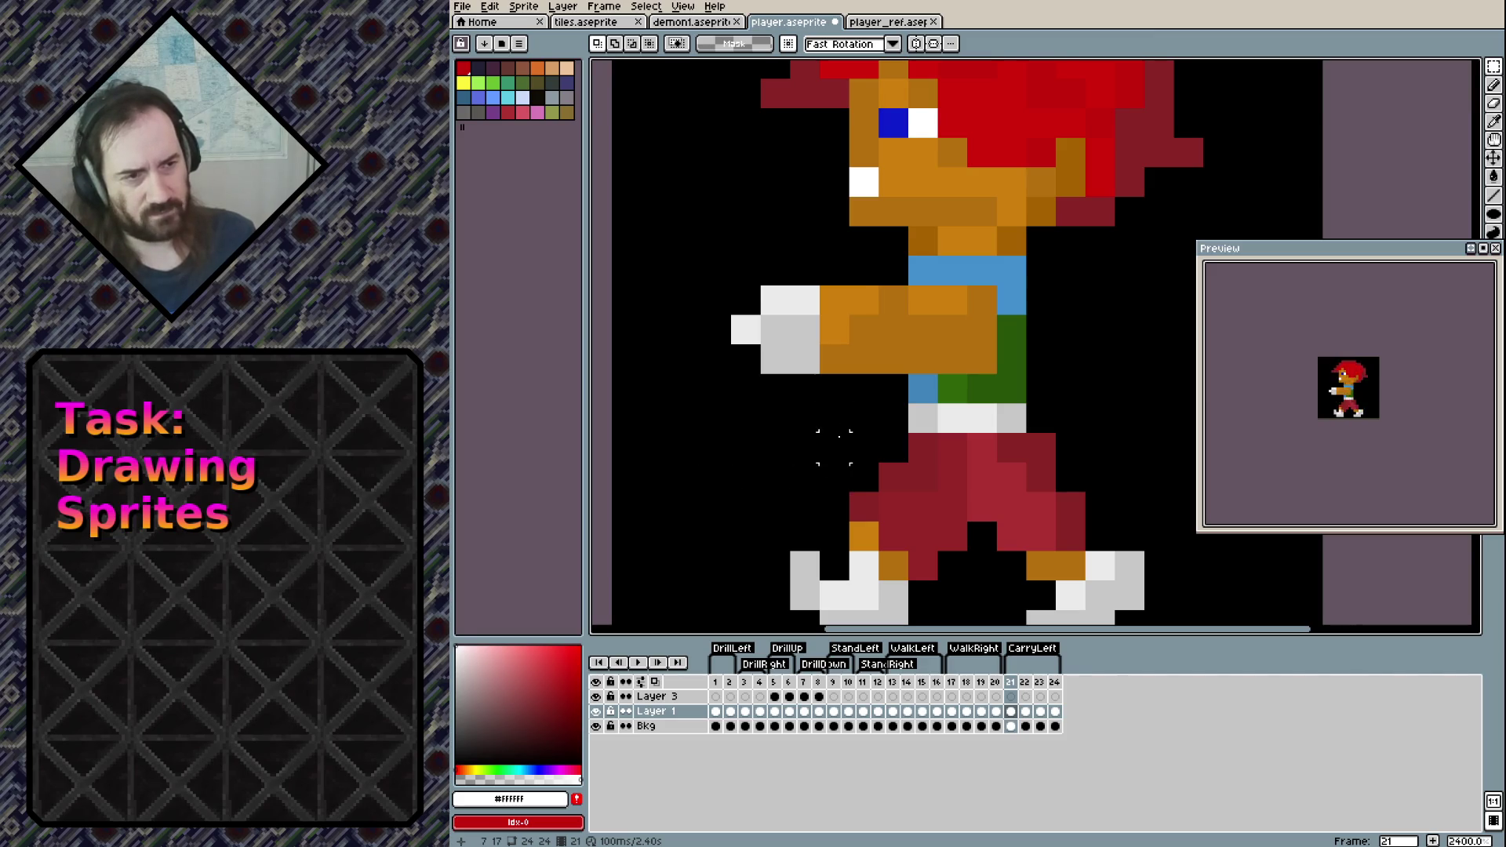
scroll(840, 379, up, 1)
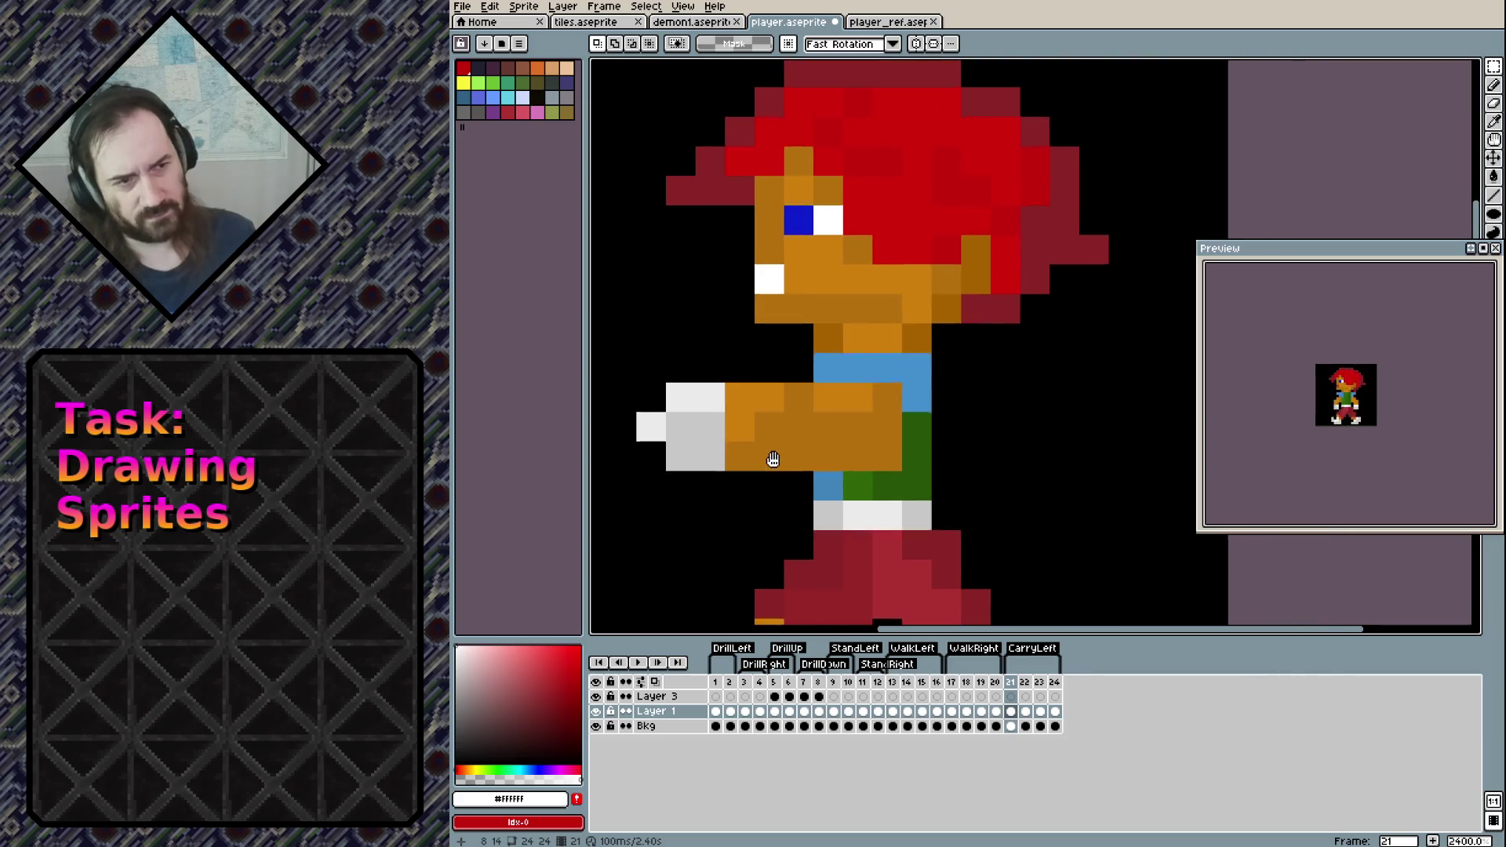
scroll(776, 339, down, 1)
key(ctrl+s)
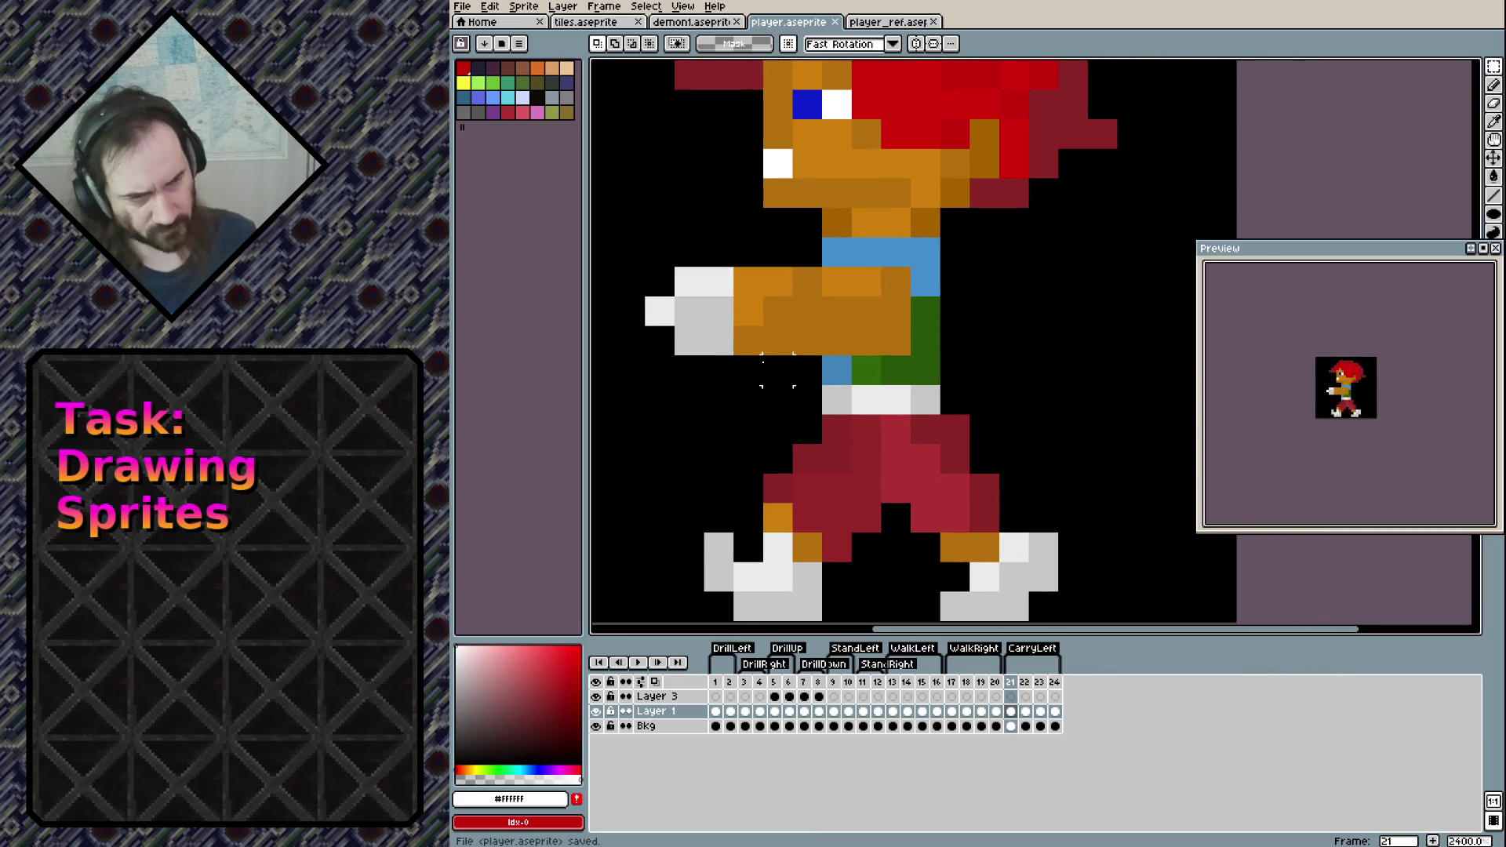
Replace frame 22's arm and upper torso with the pasted outstretched-arm pose
mouse_move(642, 266)
mouse_down()
mouse_move(767, 329)
mouse_move(914, 358)
mouse_up()
mouse_move(943, 416)
mouse_down()
mouse_move(821, 323)
mouse_move(642, 234)
mouse_up()
click(984, 578)
key(Right)
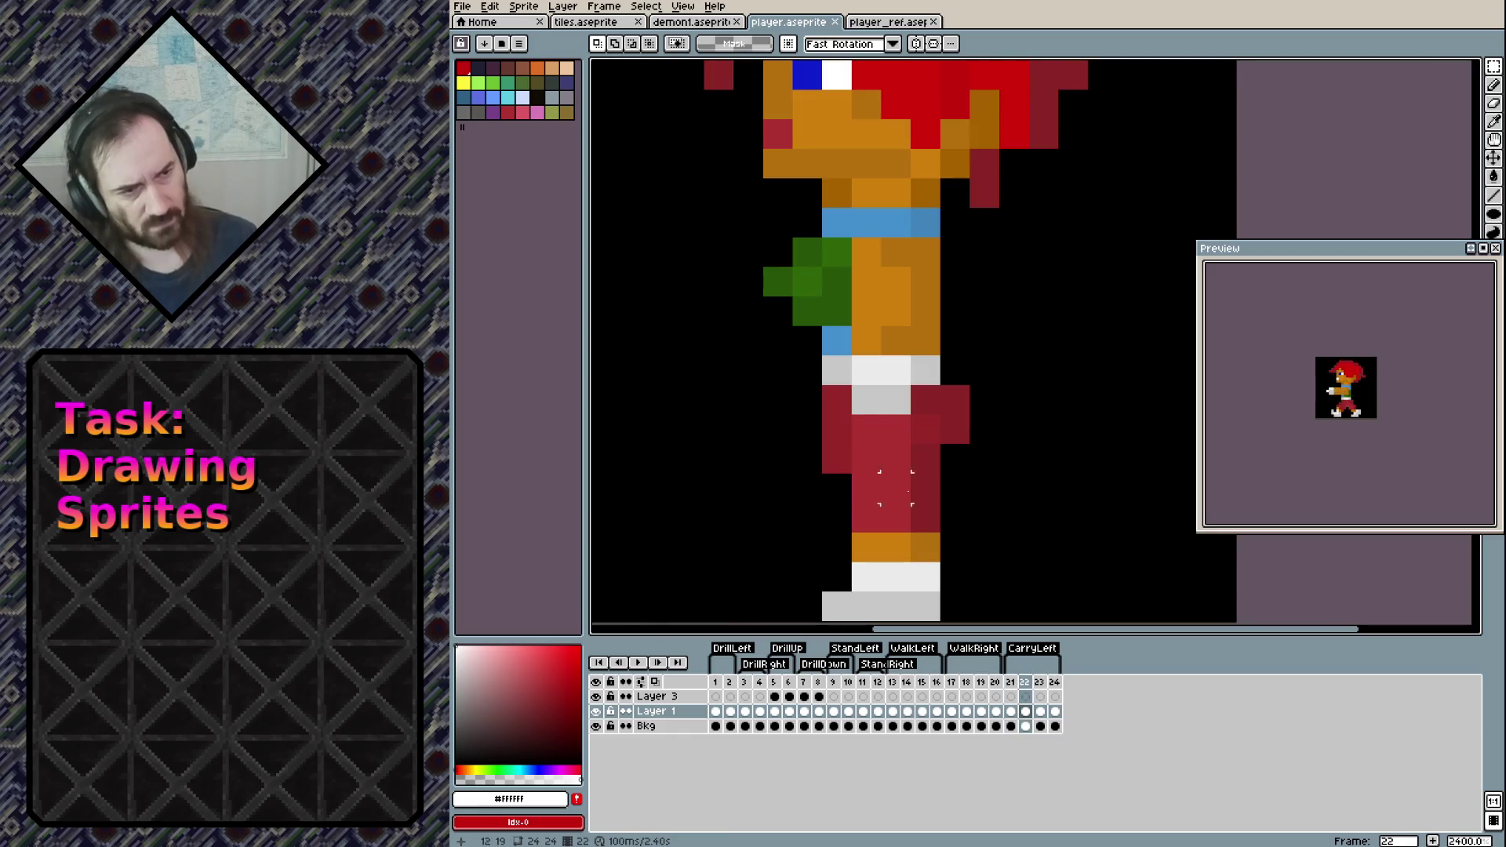
mouse_move(930, 384)
mouse_down()
mouse_move(757, 294)
mouse_move(675, 207)
mouse_up()
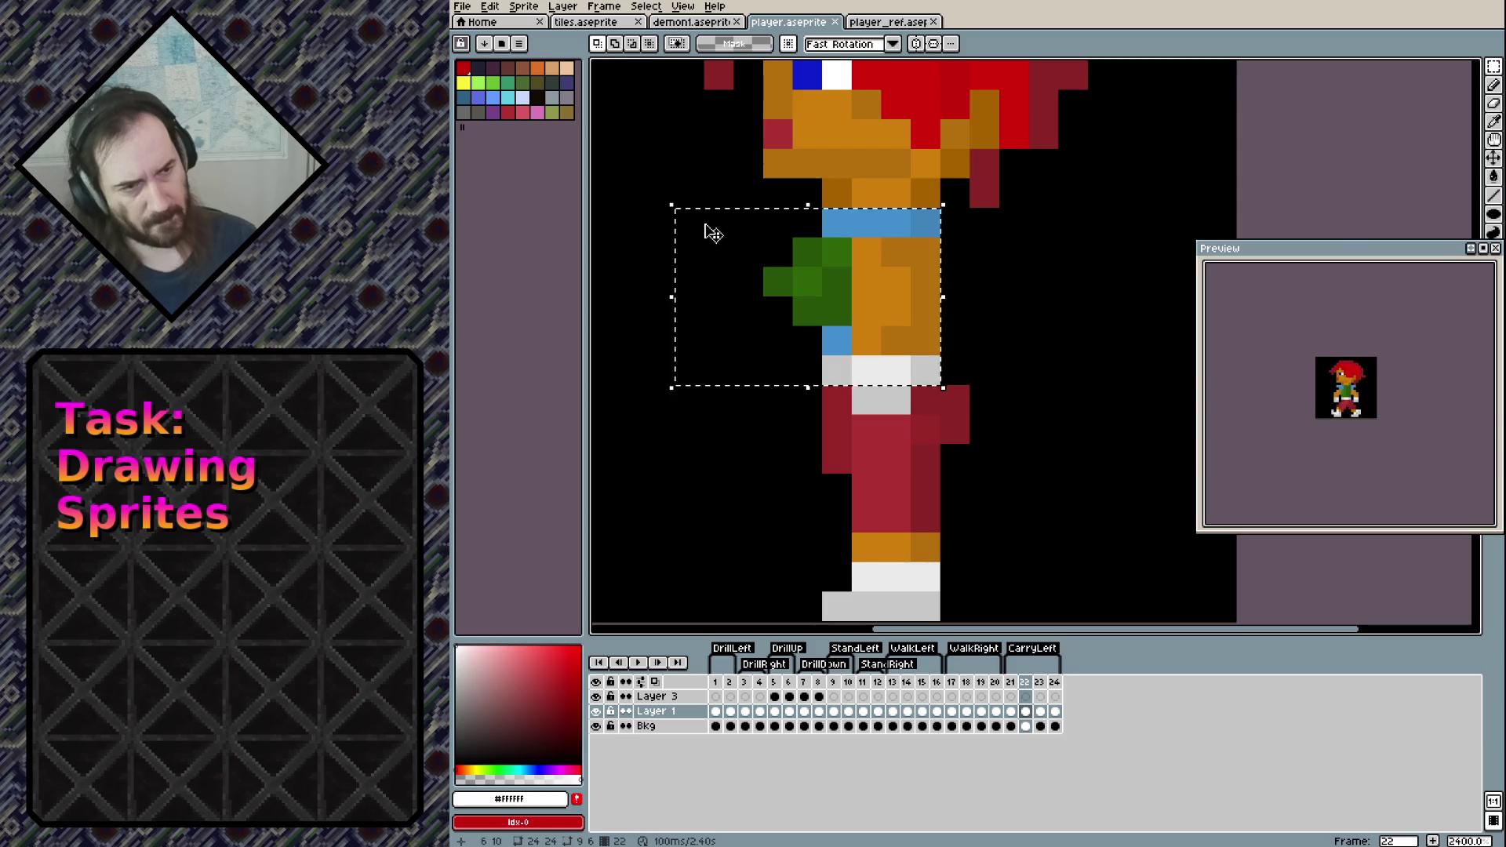
key(Delete)
key(ctrl+v)
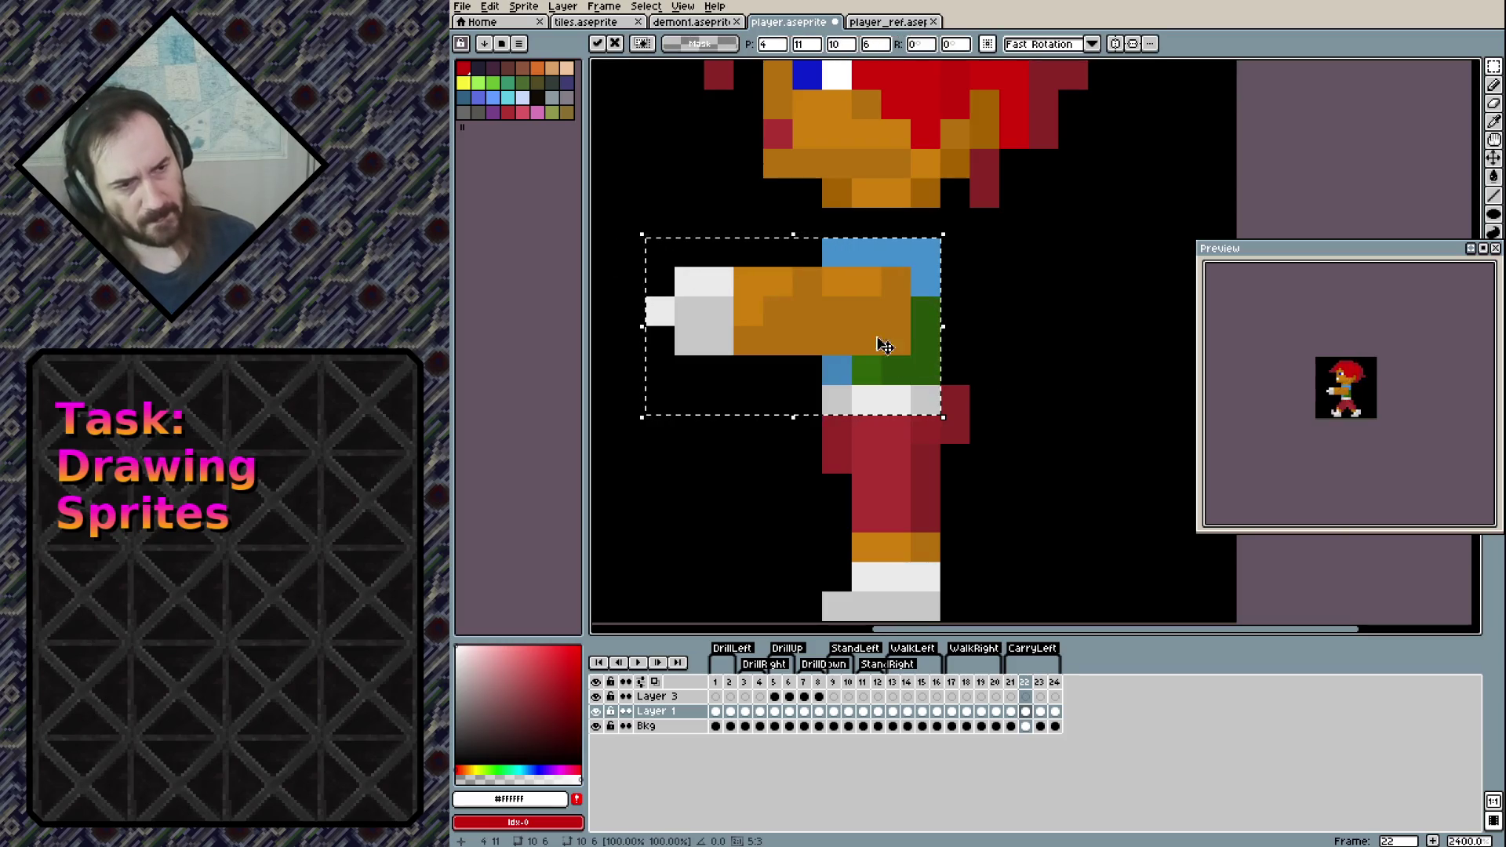
drag(891, 342, 865, 308)
click(1043, 459)
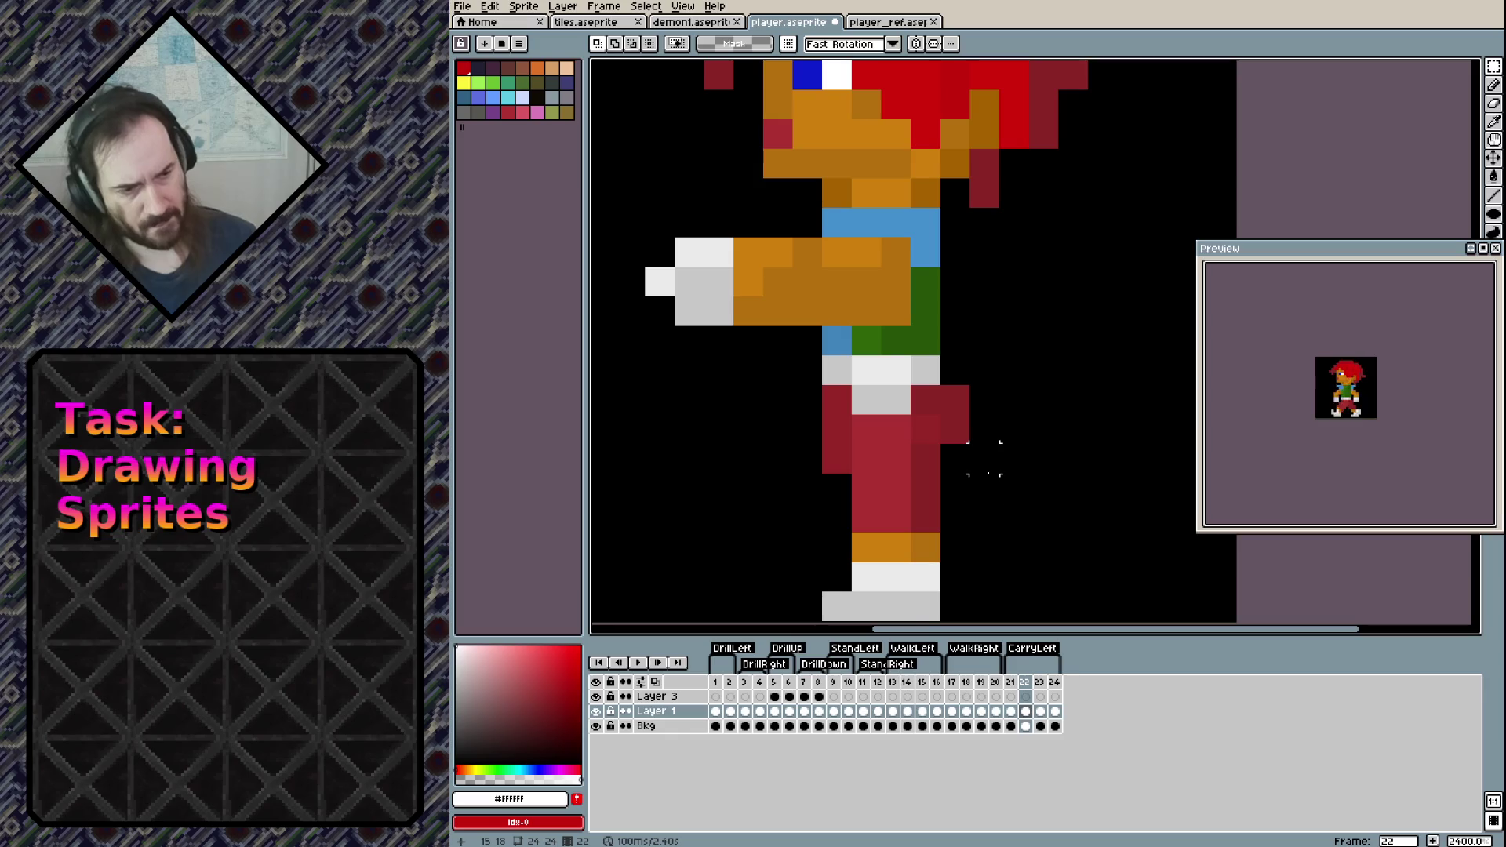
Clear frame 23's old arm and torso pixels, undoing stray white pixels
key(Right)
mouse_move(979, 405)
mouse_down()
mouse_move(972, 439)
mouse_move(1051, 353)
mouse_move(970, 236)
mouse_up()
key(Delete)
mouse_move(956, 400)
mouse_down()
mouse_move(729, 267)
mouse_move(969, 235)
mouse_up()
key(Delete)
key(b)
drag(710, 389, 777, 430)
key(ctrl+z)
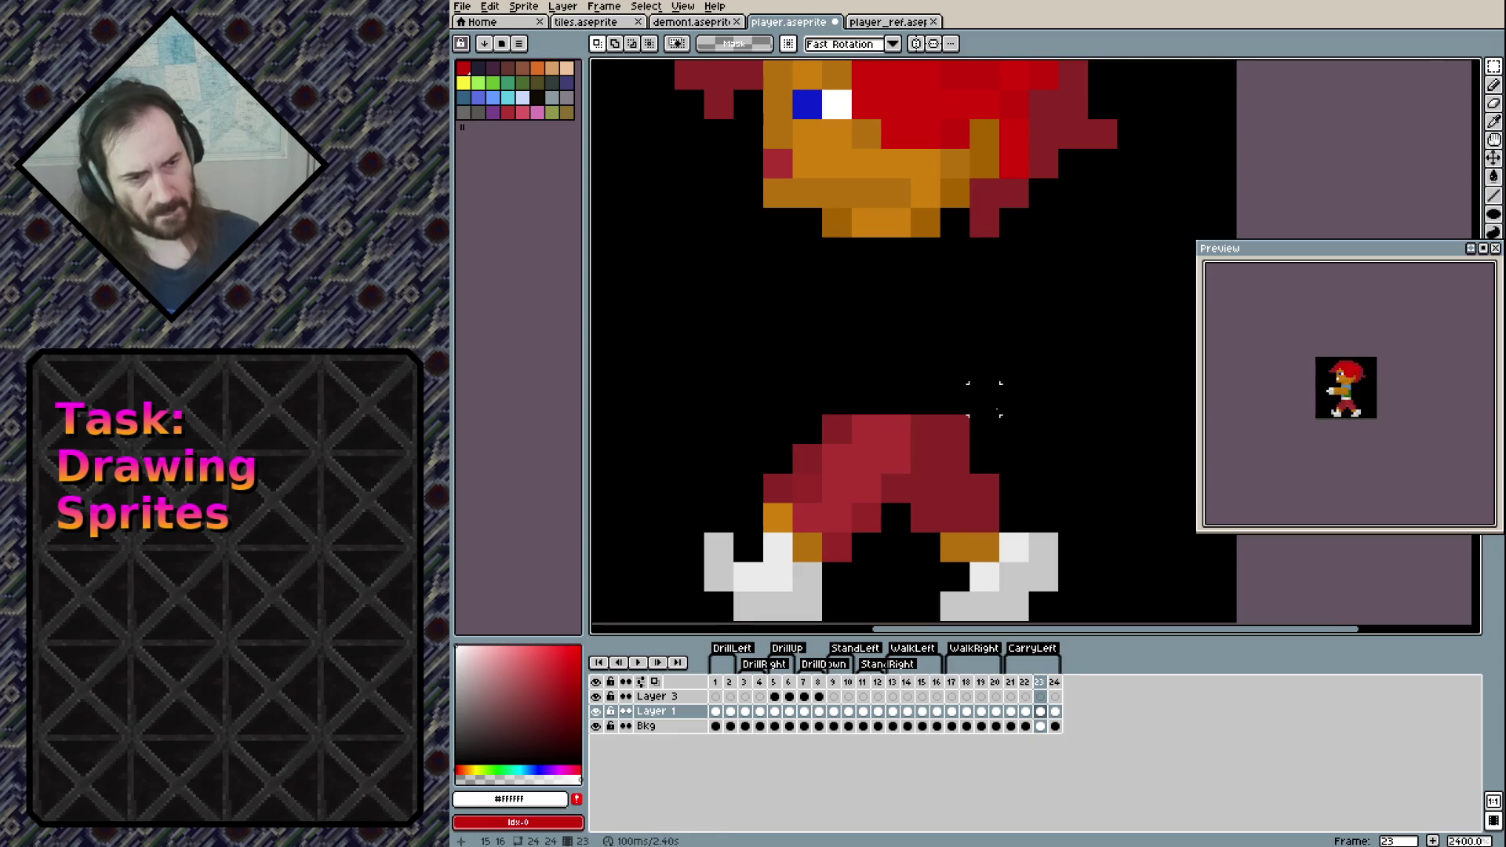
key(ctrl+z)
key(ctrl+z)
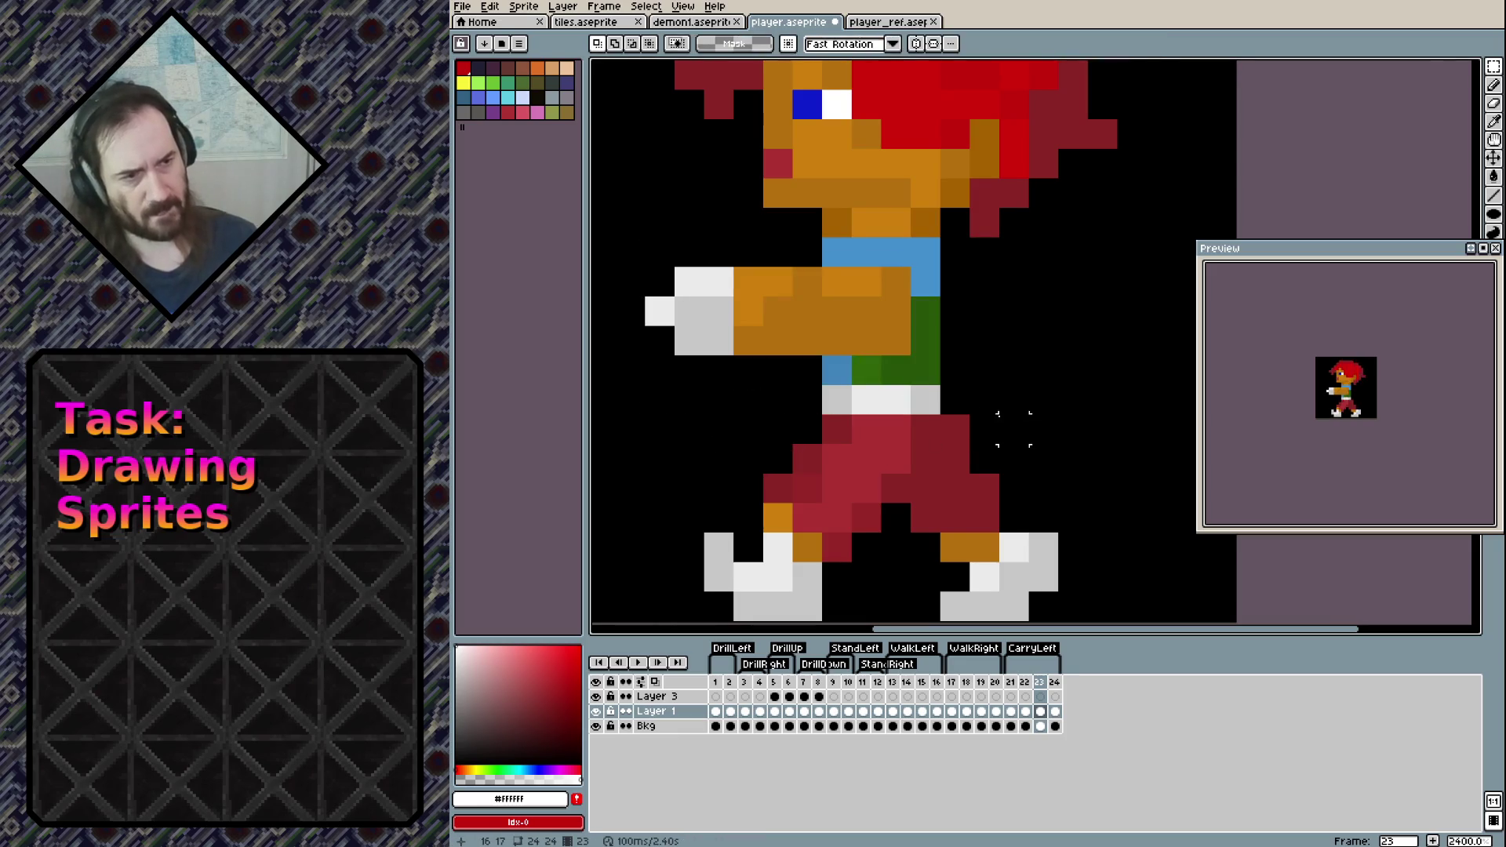
Paste the outstretched-arm pose into frame 24, save, and play the animation
key(period)
key(comma)
key(comma)
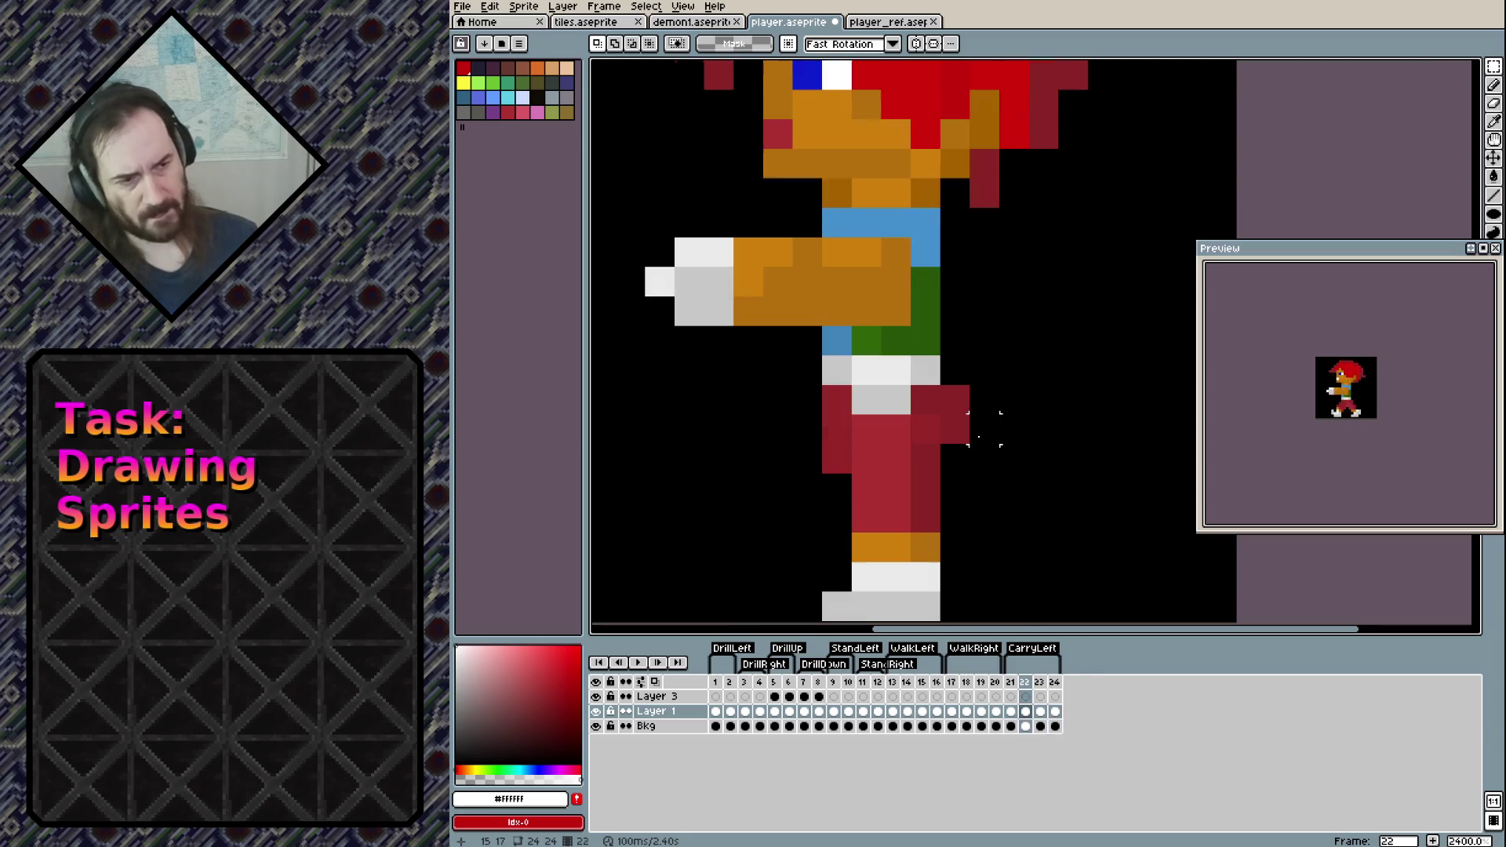
click(1054, 682)
key(ctrl+v)
key(Return)
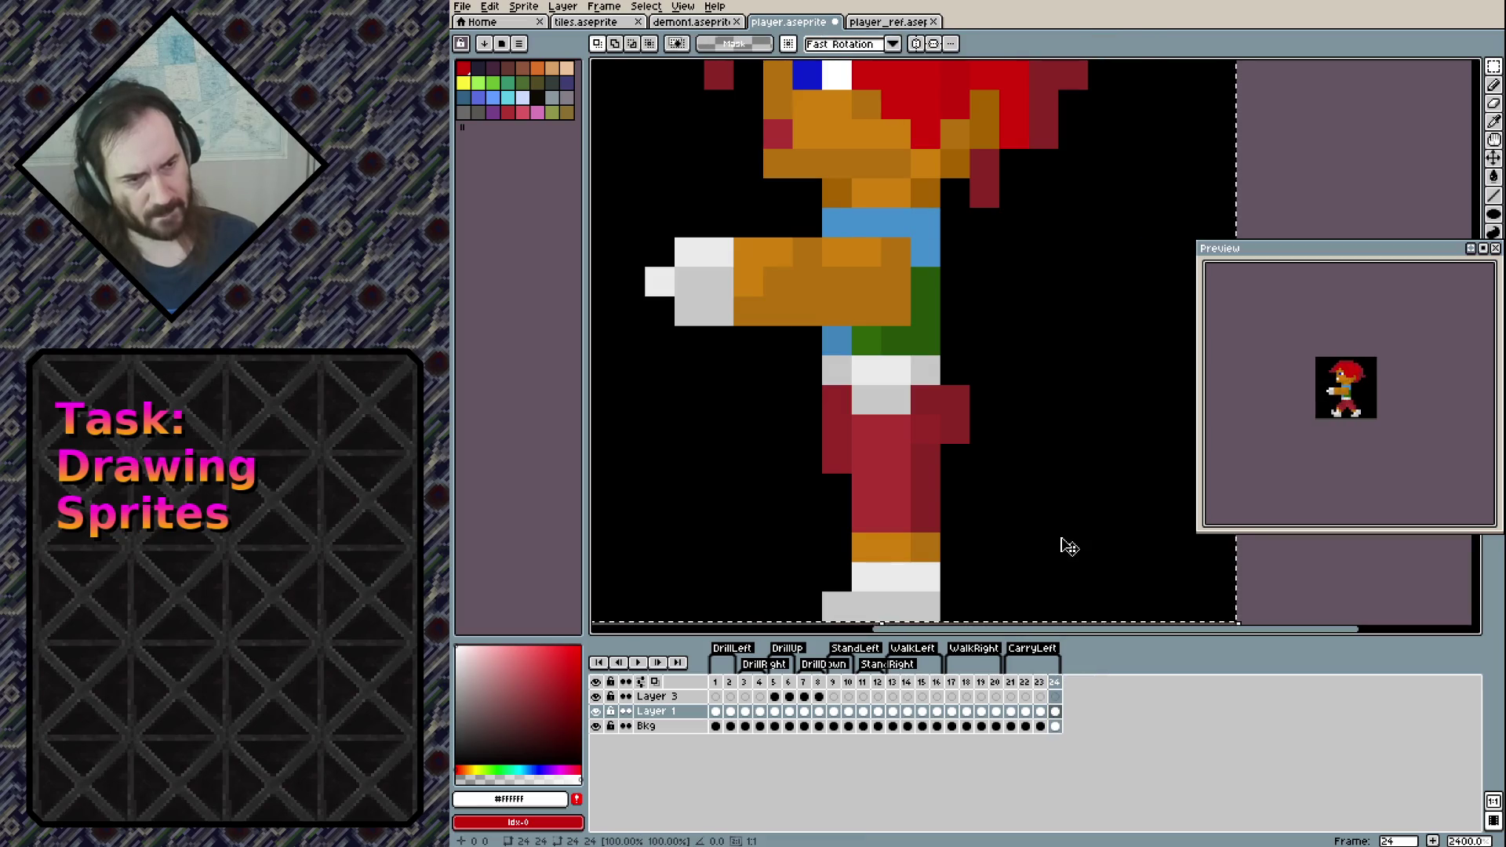
key(ctrl+s)
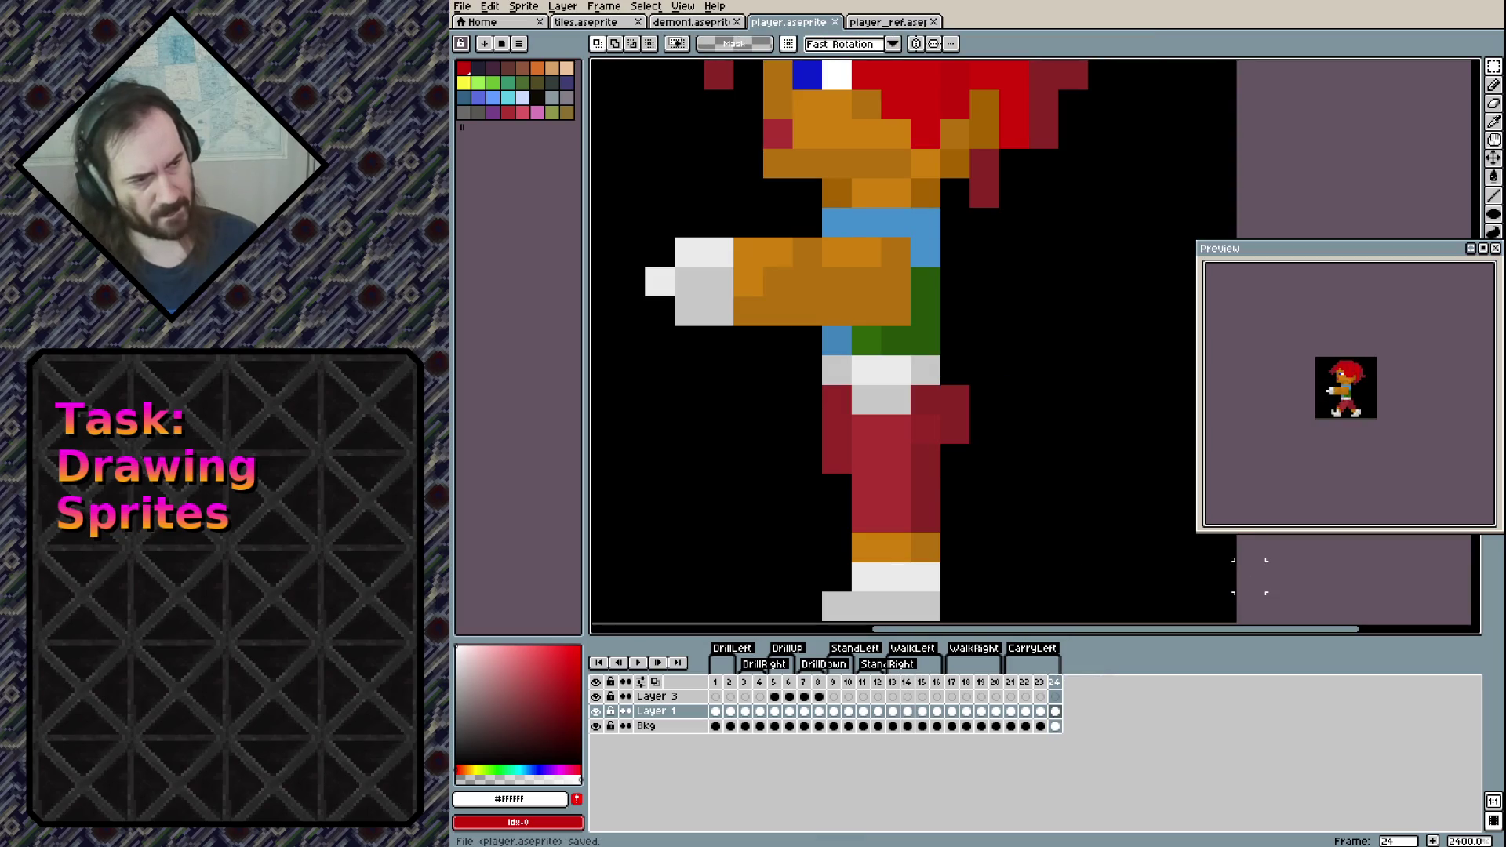
key(Return)
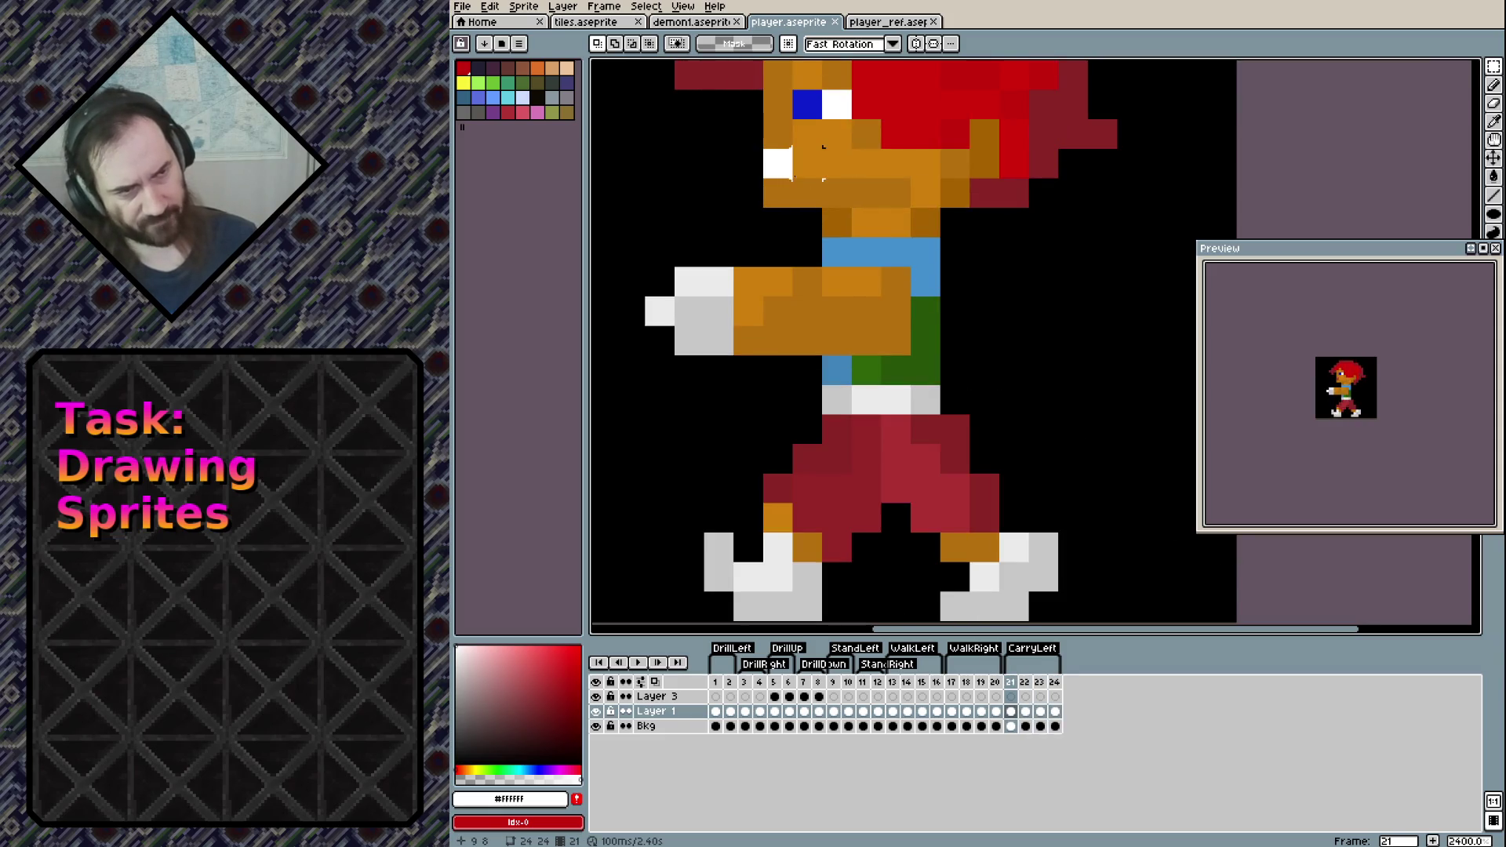
Add white face-front pixels on the following frames and a white pixel above the arm
key(b)
key(Right)
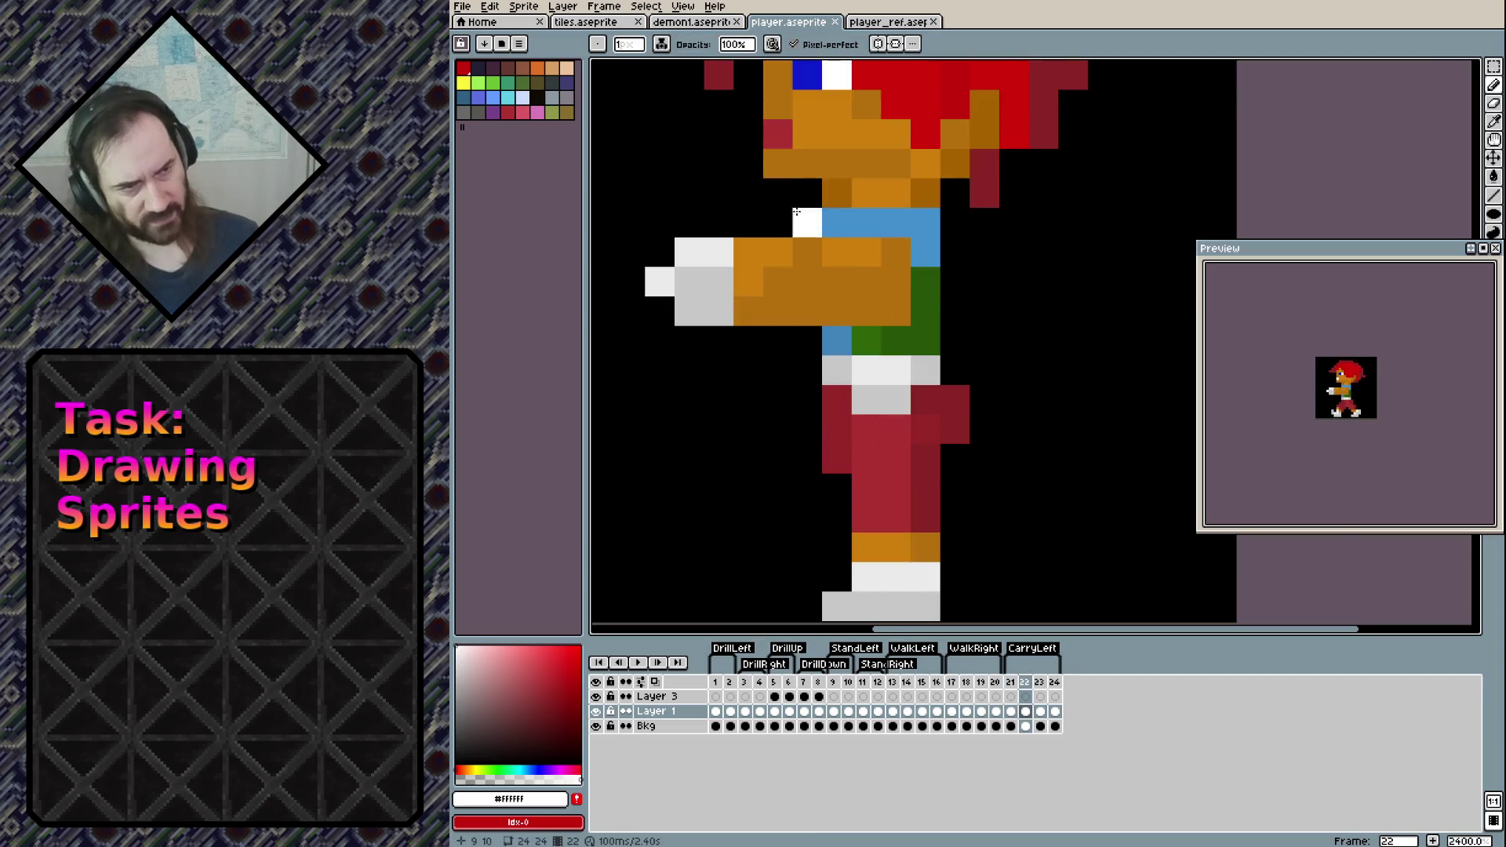
key(Right)
click(778, 158)
key(Left)
click(777, 133)
key(Left)
key(Right)
key(Right)
key(Left)
key(Left)
key(Left)
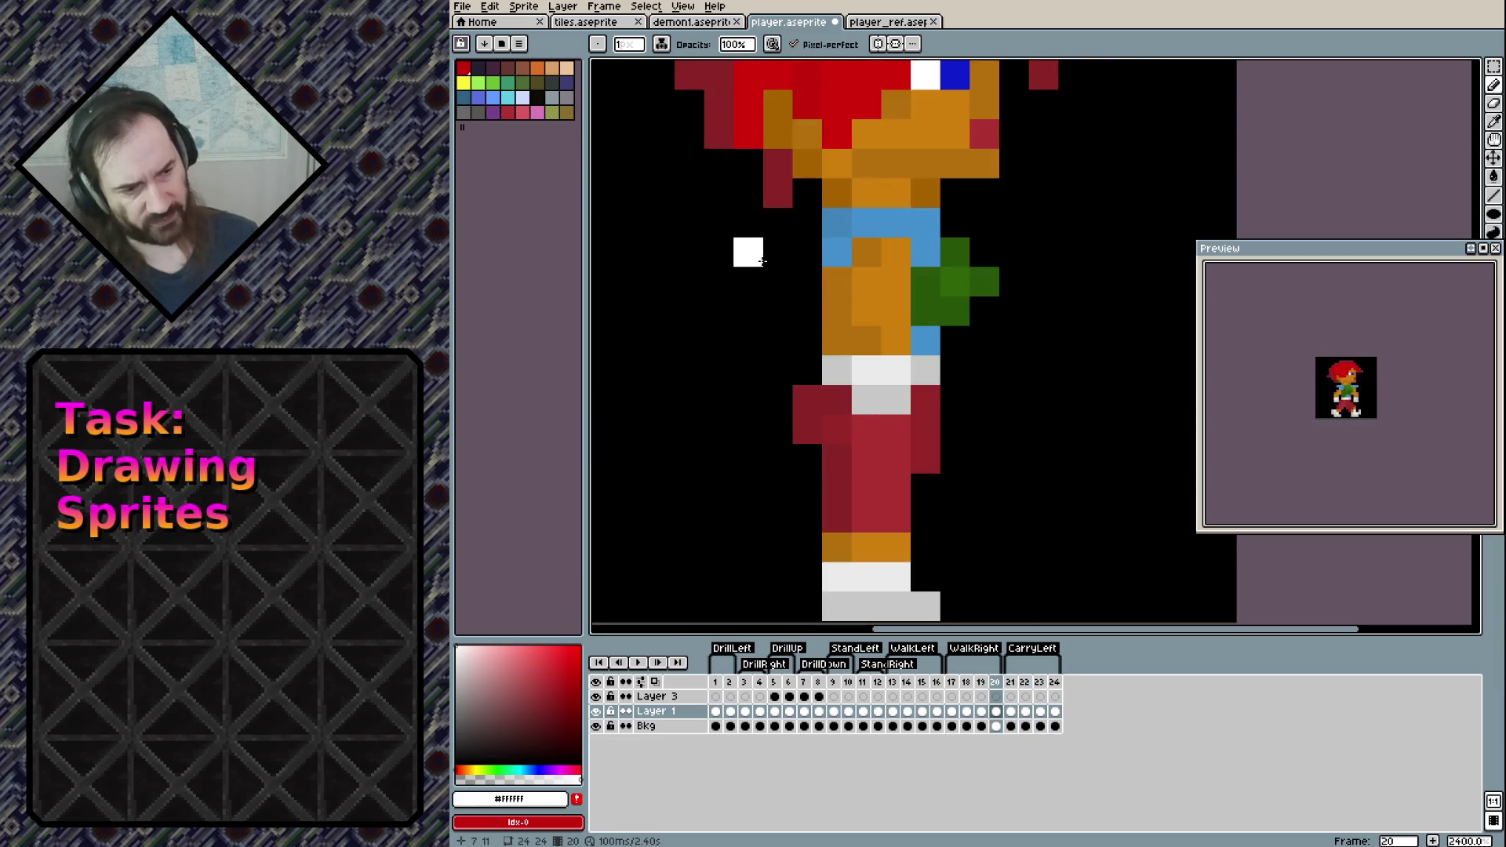
key(Right)
key(Right)
click(772, 256)
Delete the stray white pixel and save player.aseprite
key(m)
drag(1217, 162, 1221, 157)
key(Delete)
key(ctrl+s)
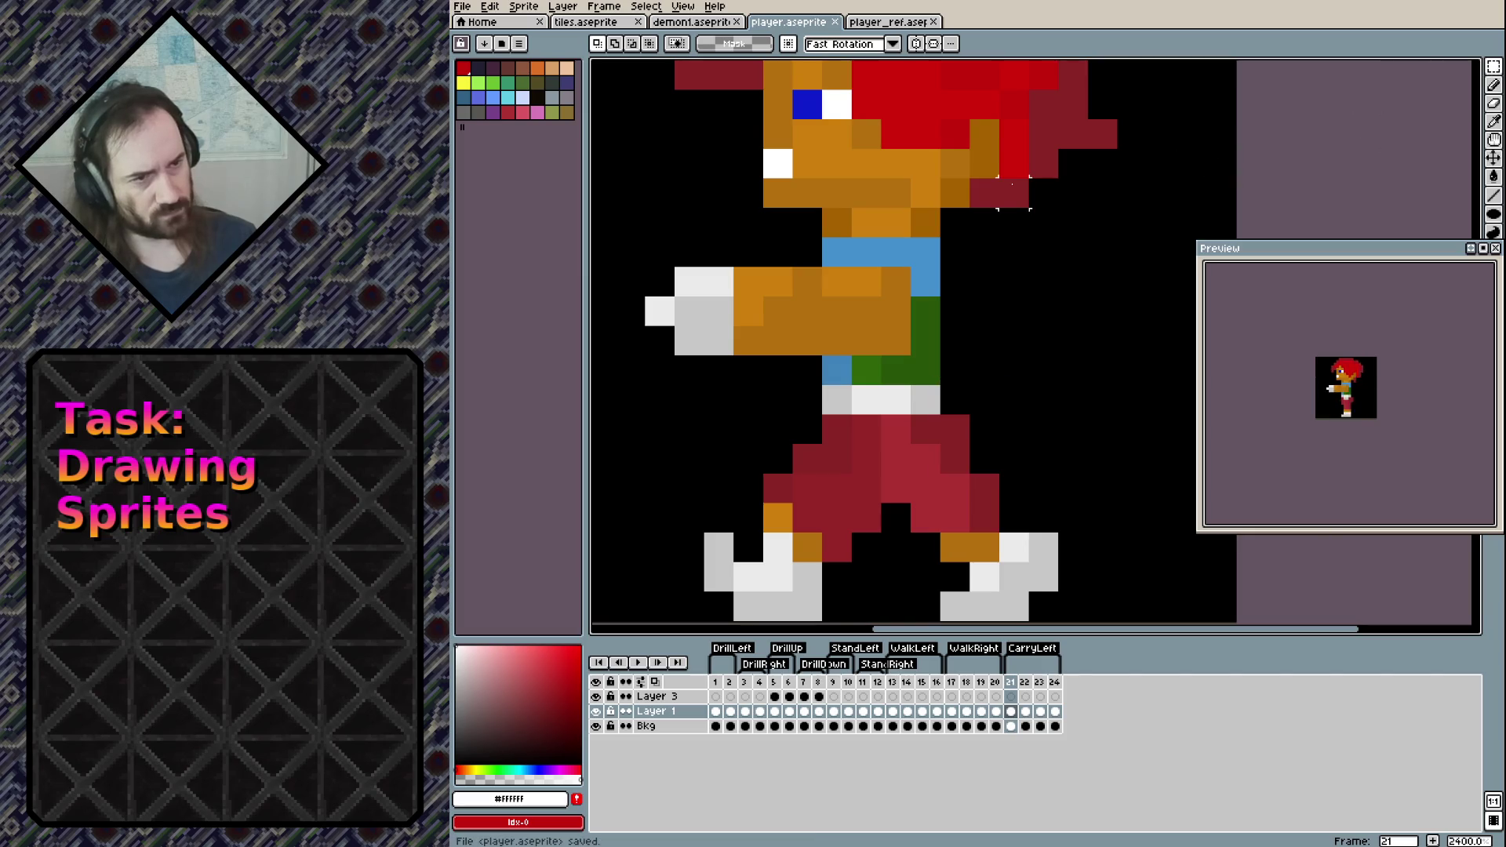
scroll(1012, 193, down, 3)
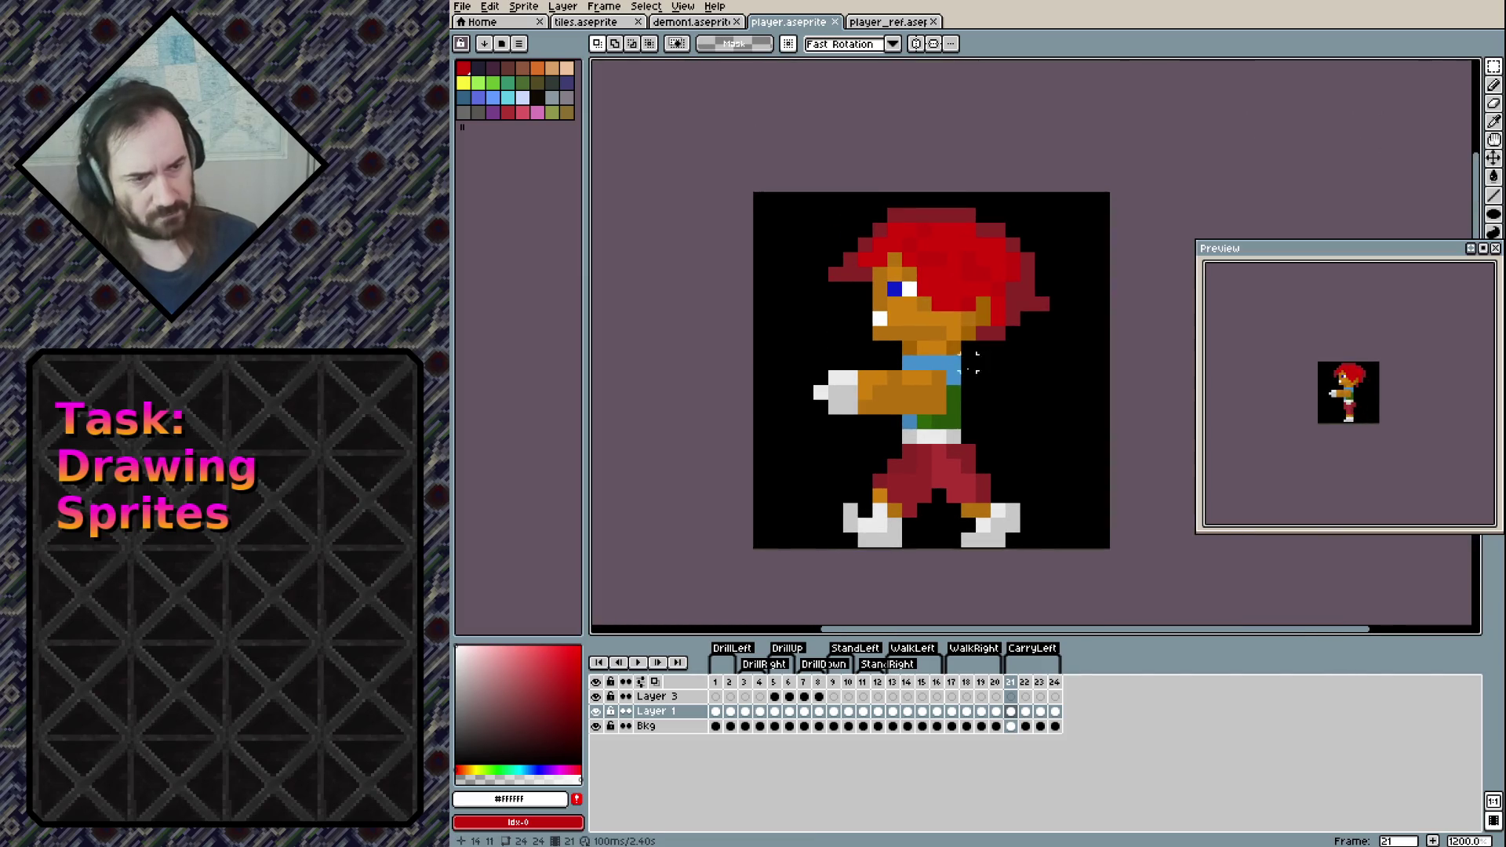
Step through the animation, then select frames 21–24 and their Bkg and Layer 1 cels in the timeline
key(Right)
key(Right)
key(Right)
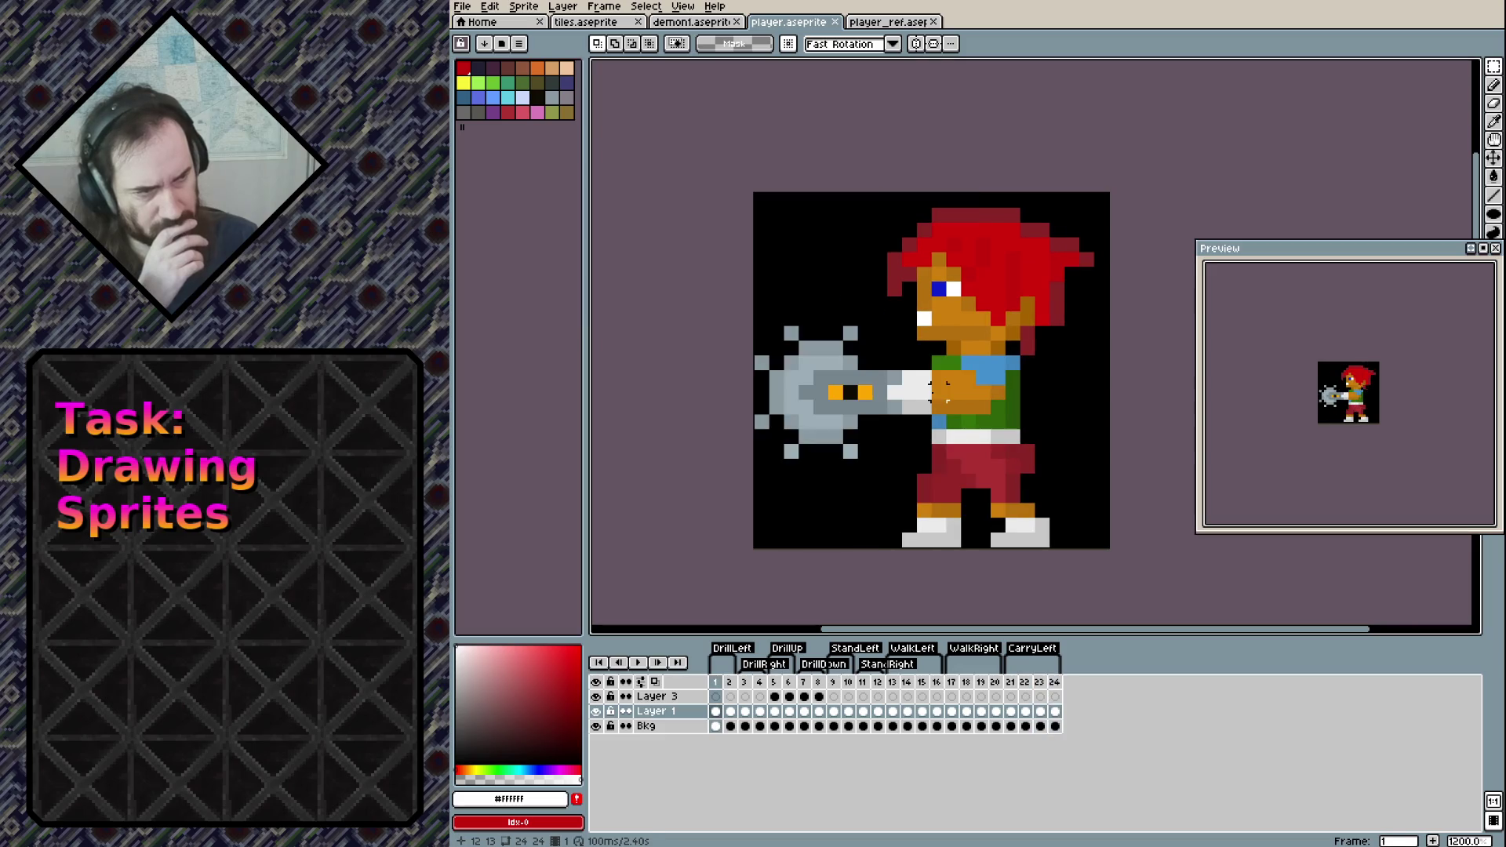
key(Left)
key(Left)
key(Left)
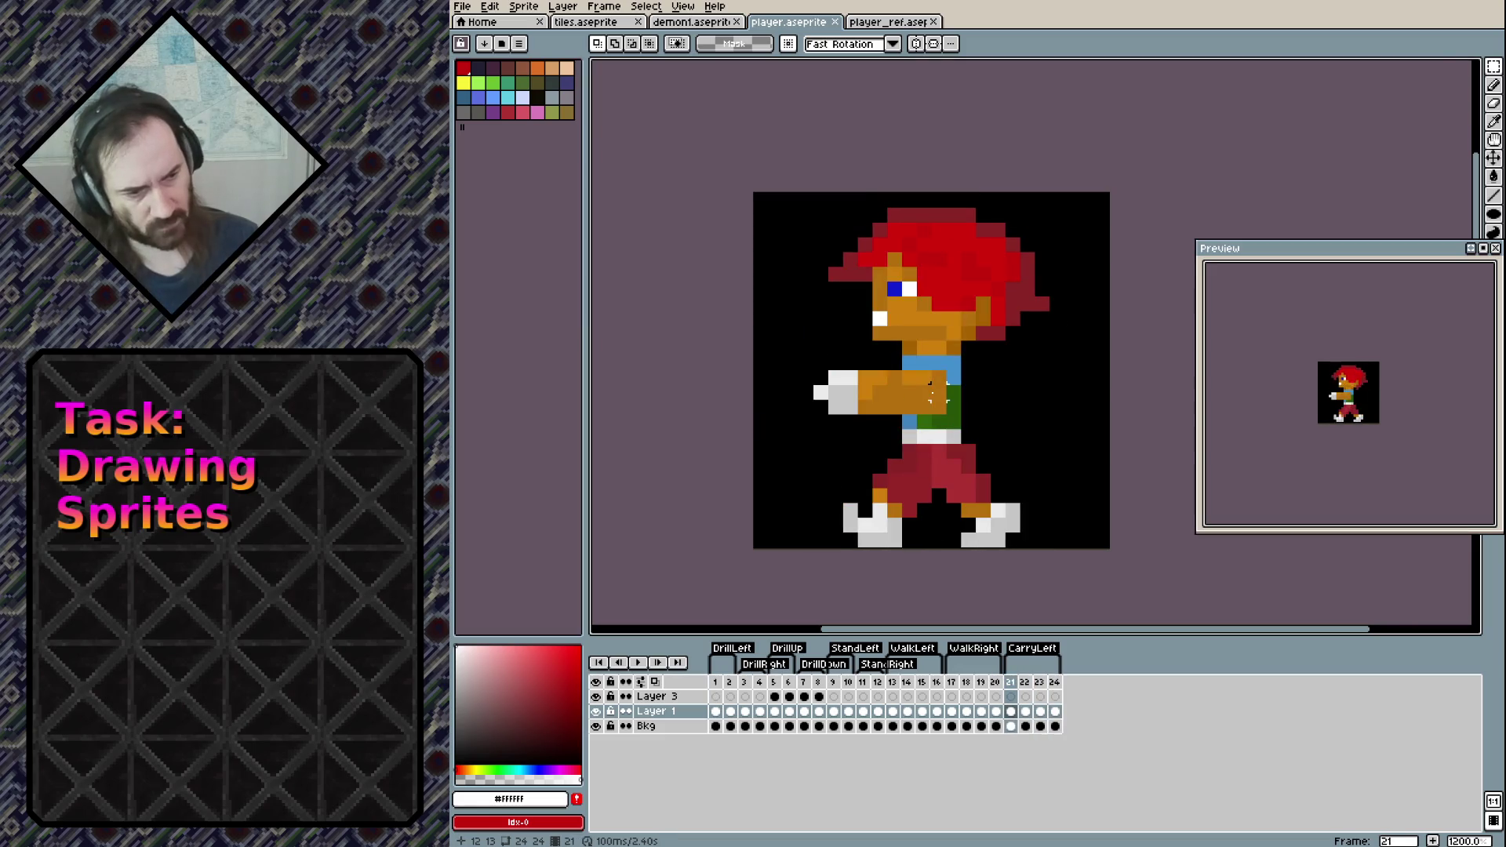
shift+click(1055, 682)
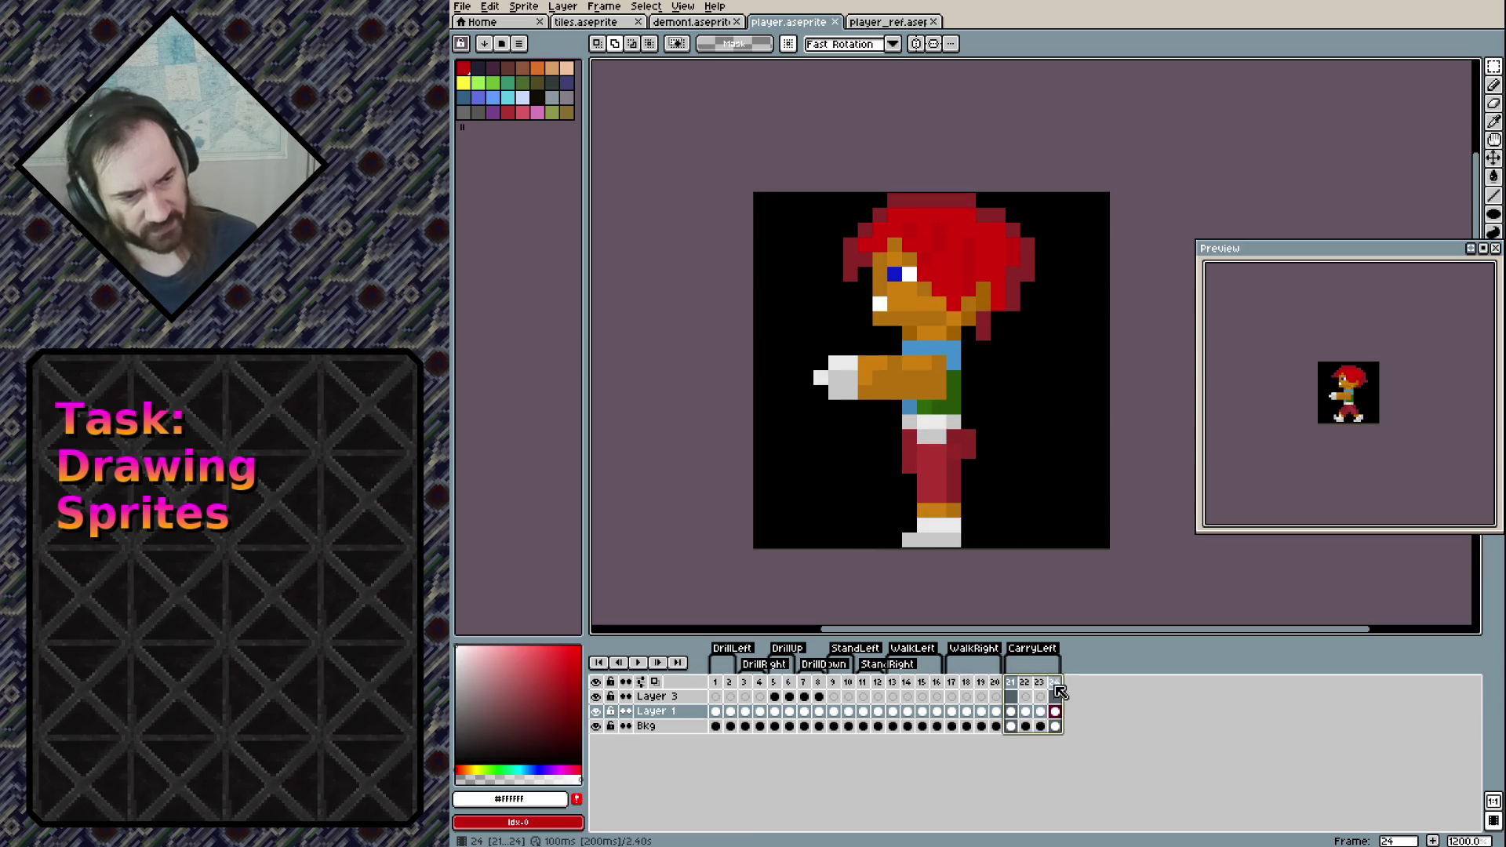
click(1027, 727)
drag(1010, 713, 1083, 703)
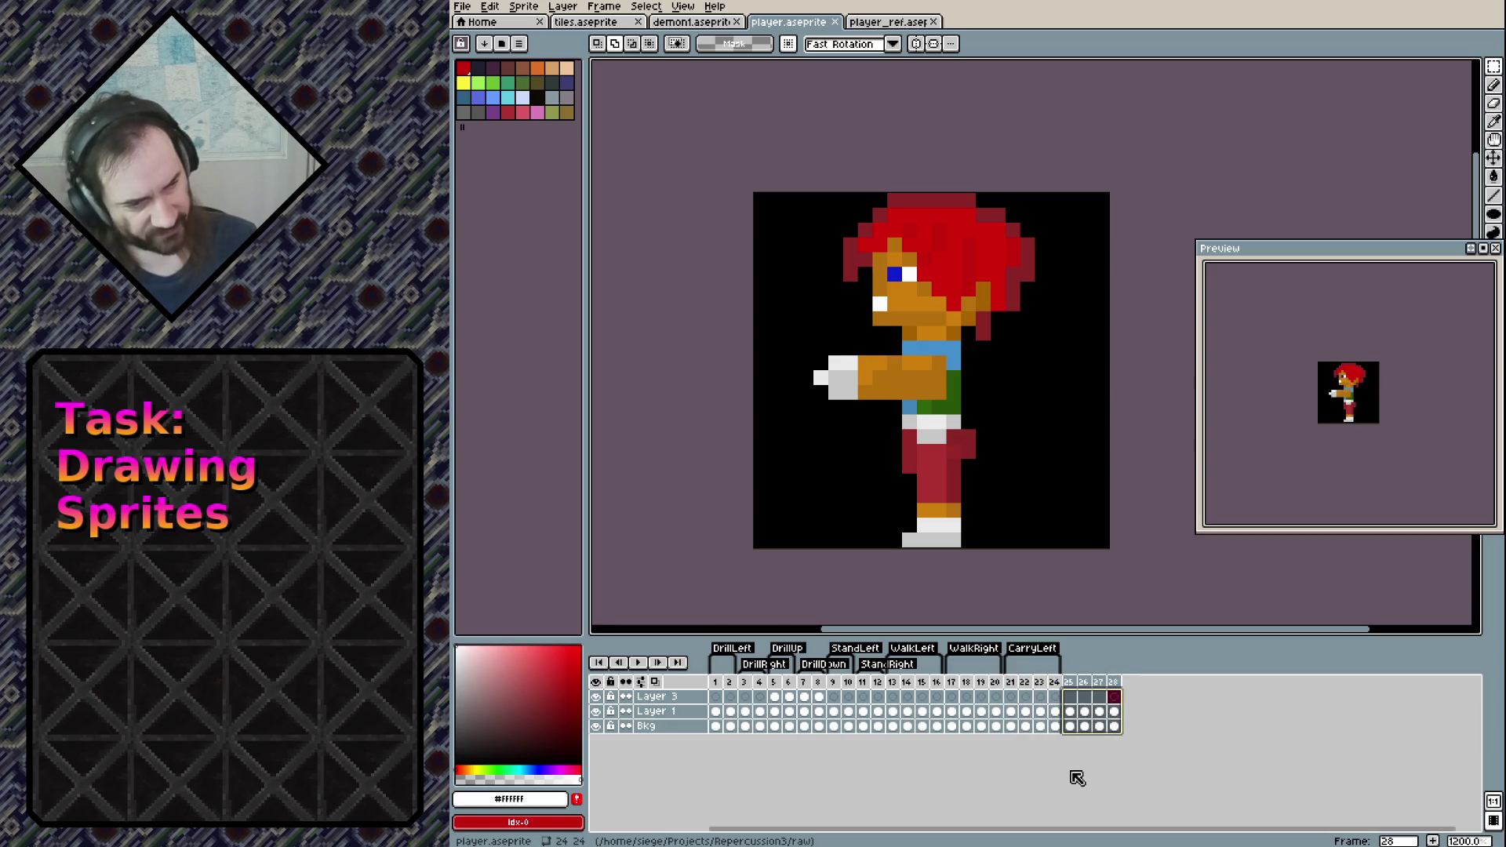
Preview the carry walk animation starting from frame 25
click(1070, 697)
key(ctrl+s)
key(Return)
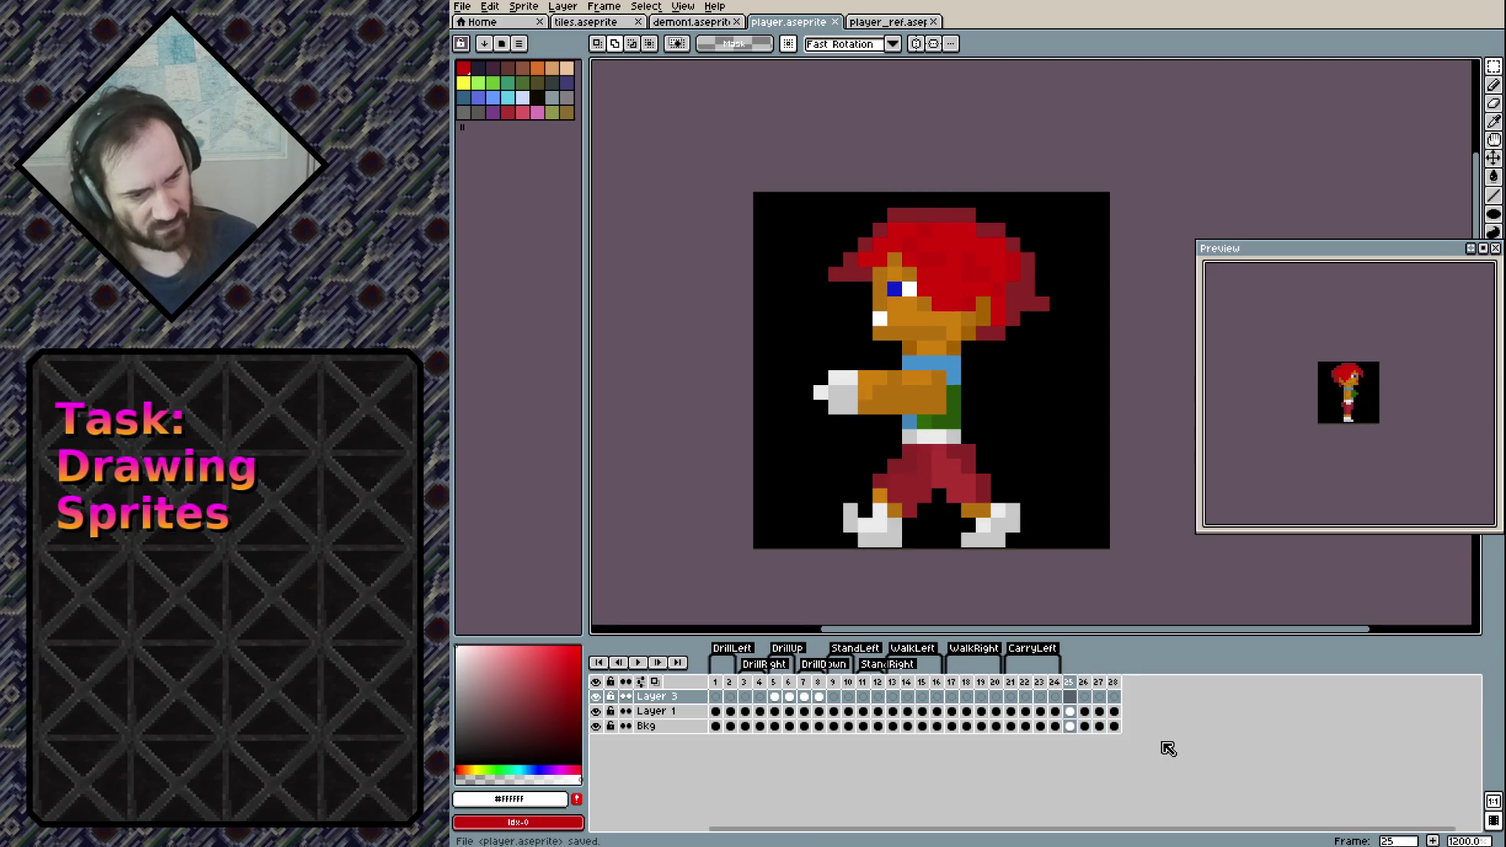
On Layer 1, flip each new carry frame horizontally so the character faces right
click(1072, 571)
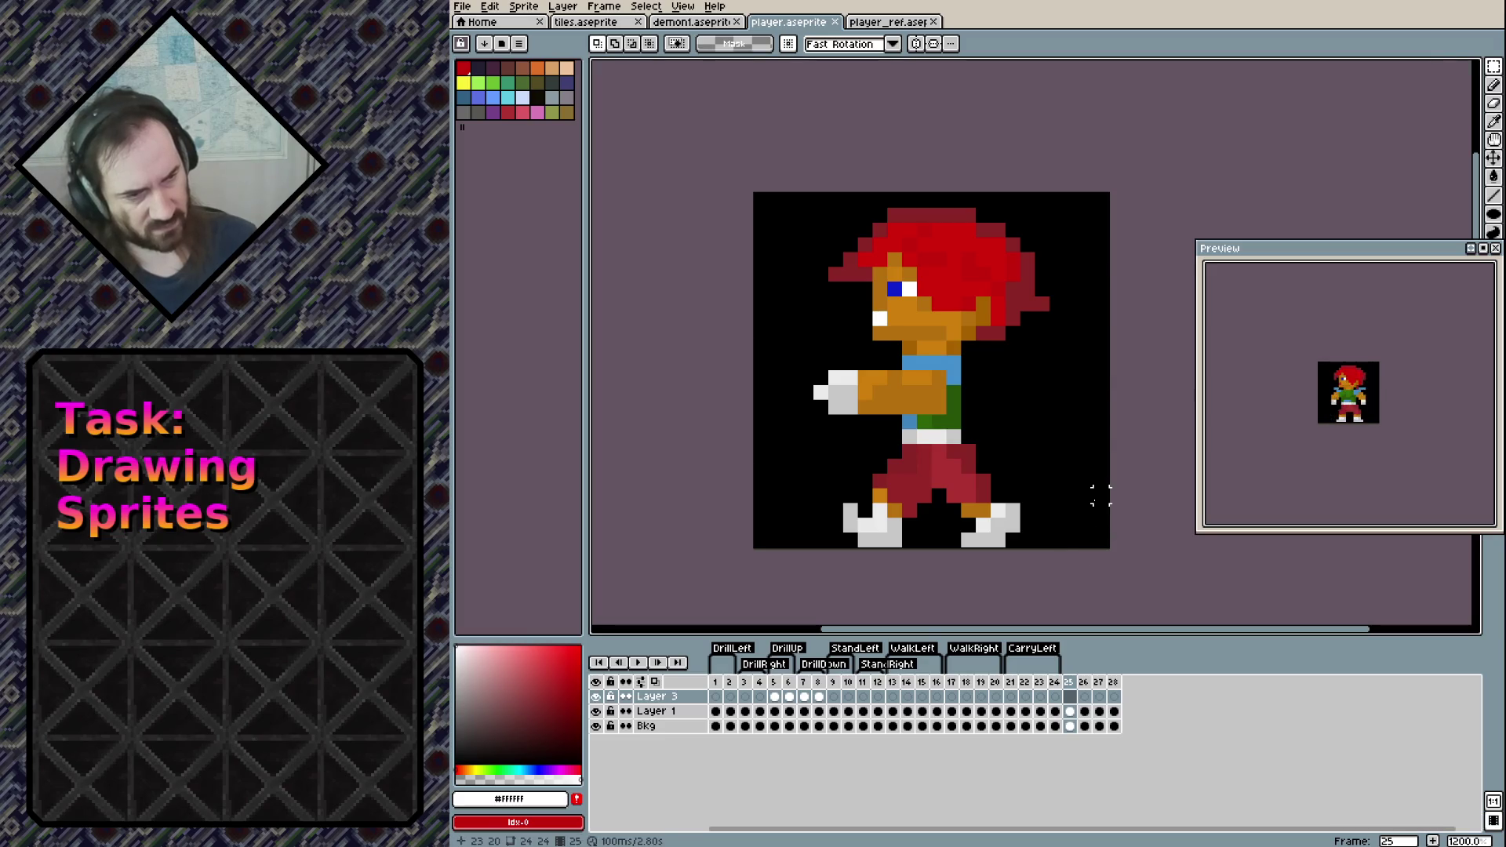
key(Down)
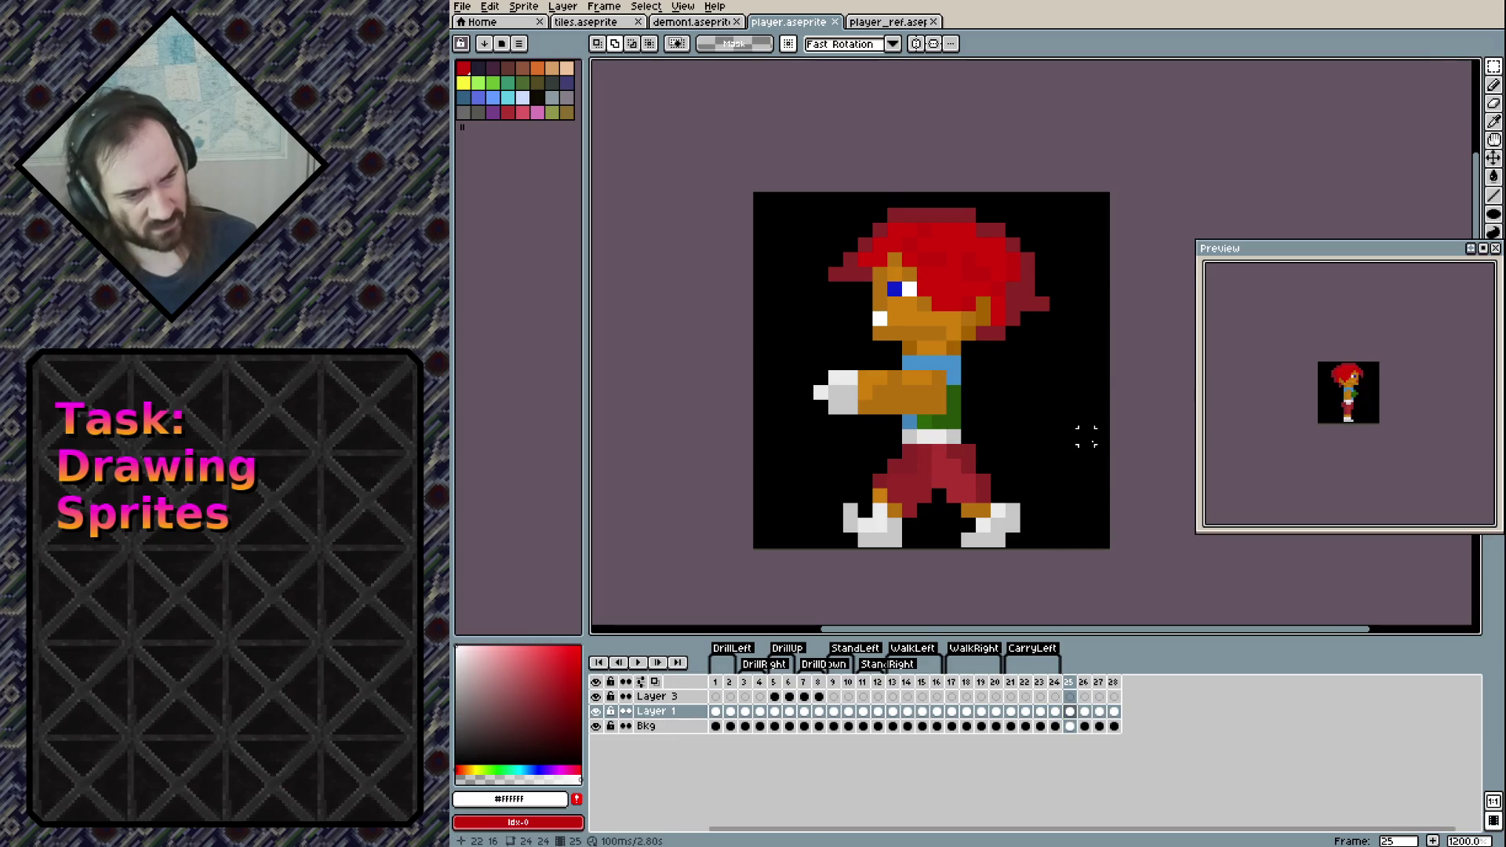
key(Right)
key(Left)
key(Right)
key(Right)
key(Right)
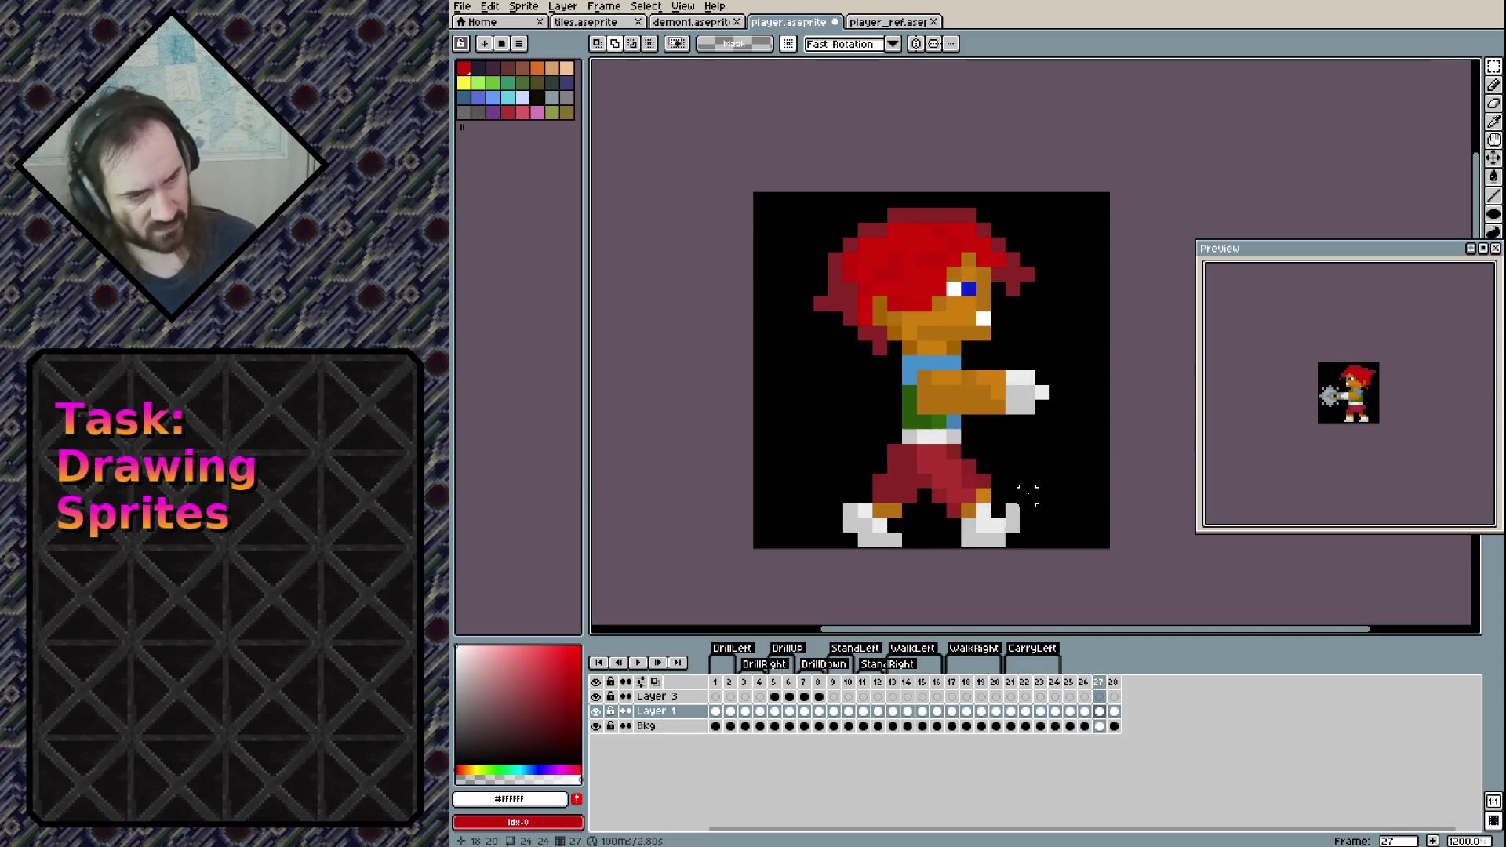
Tag frames 25–28 as CarryRight and save player.aseprite
key(ctrl+s)
drag(1068, 682, 1114, 682)
right_click(1114, 684)
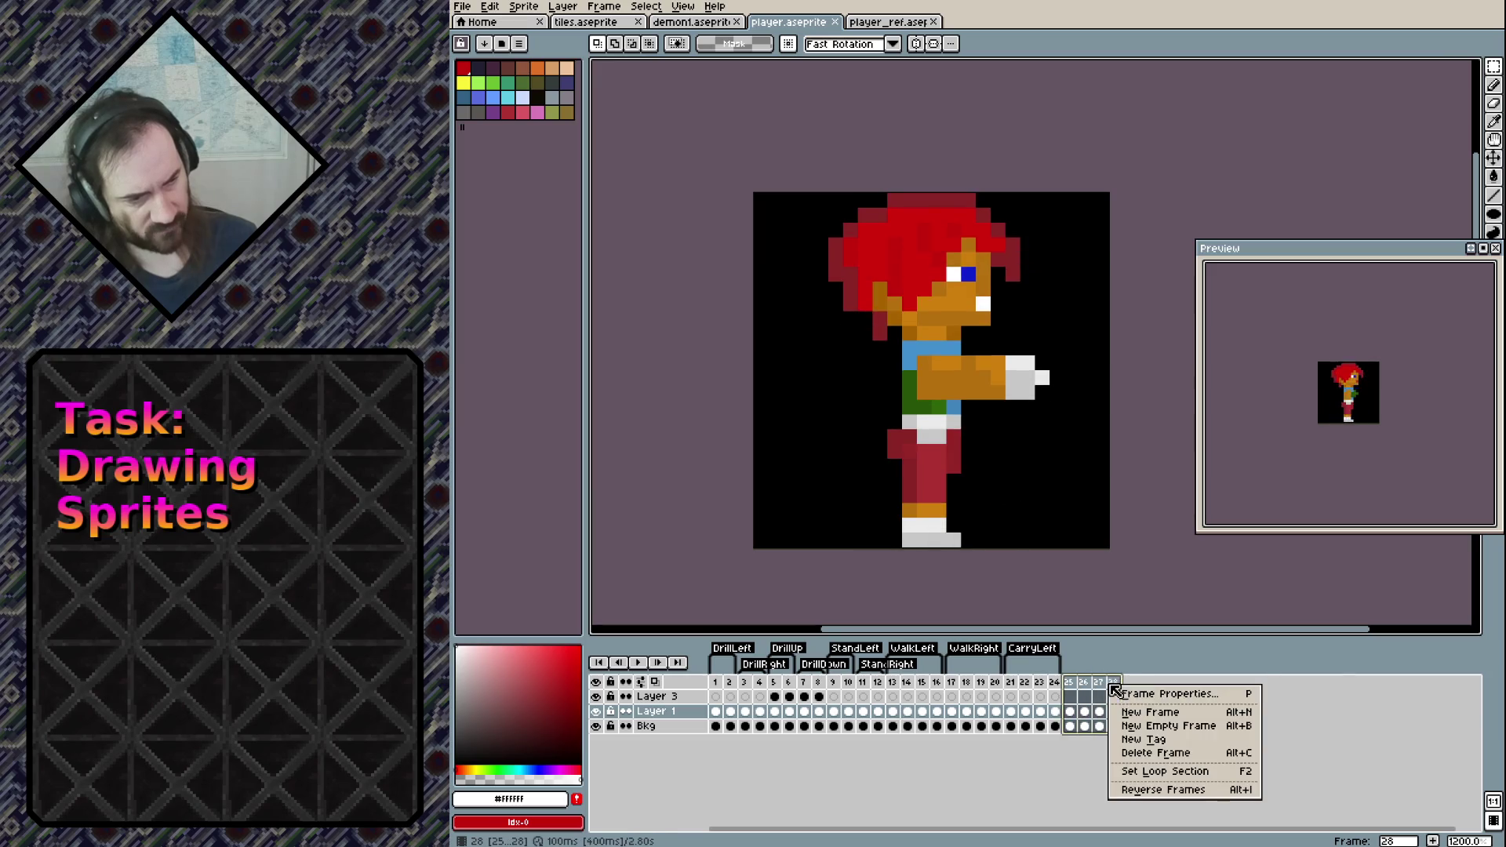
click(1135, 741)
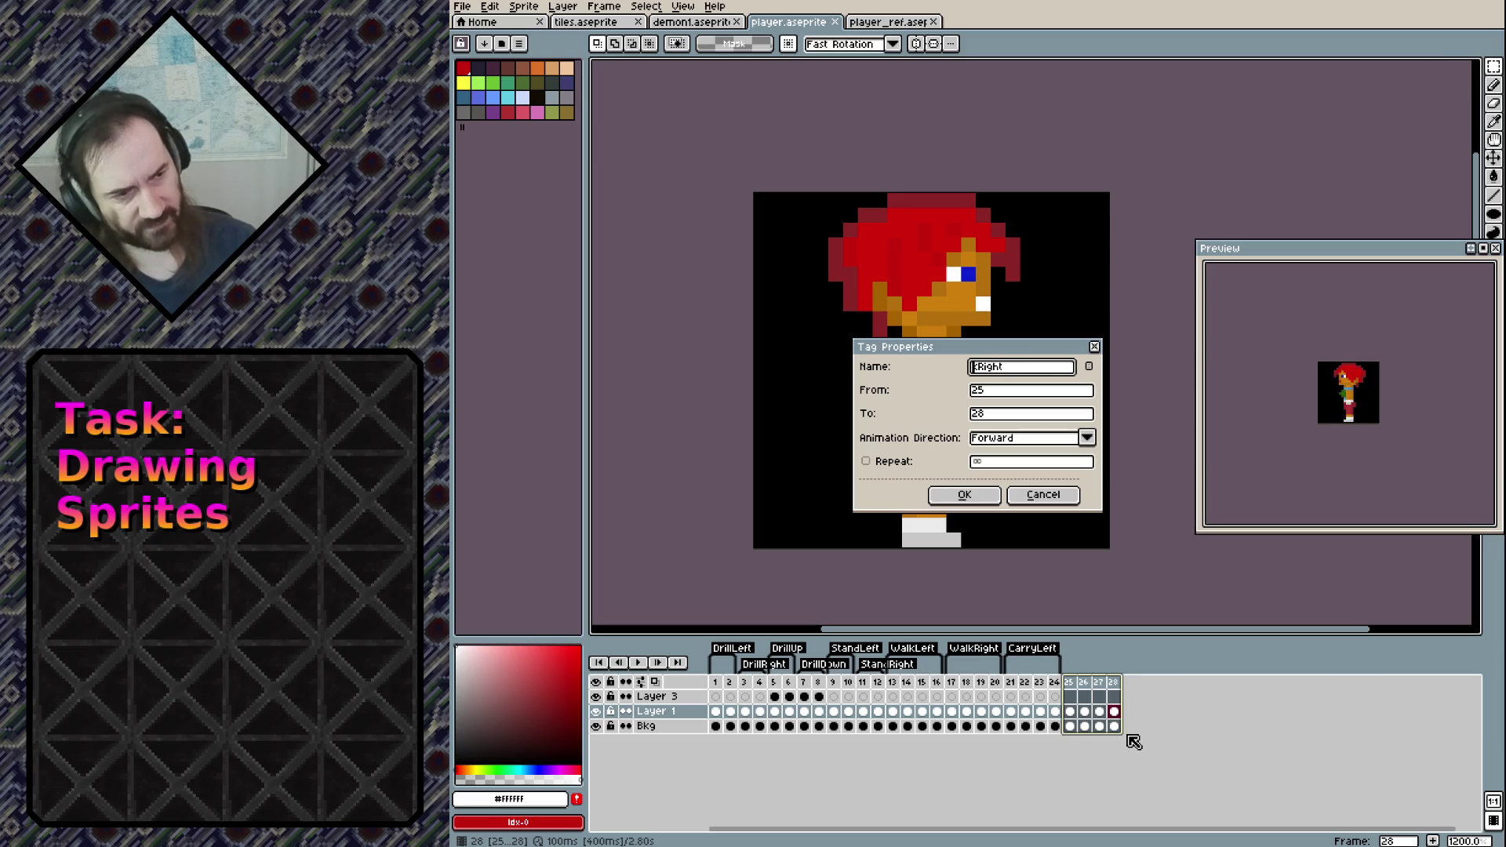
text(Carry)
key(Return)
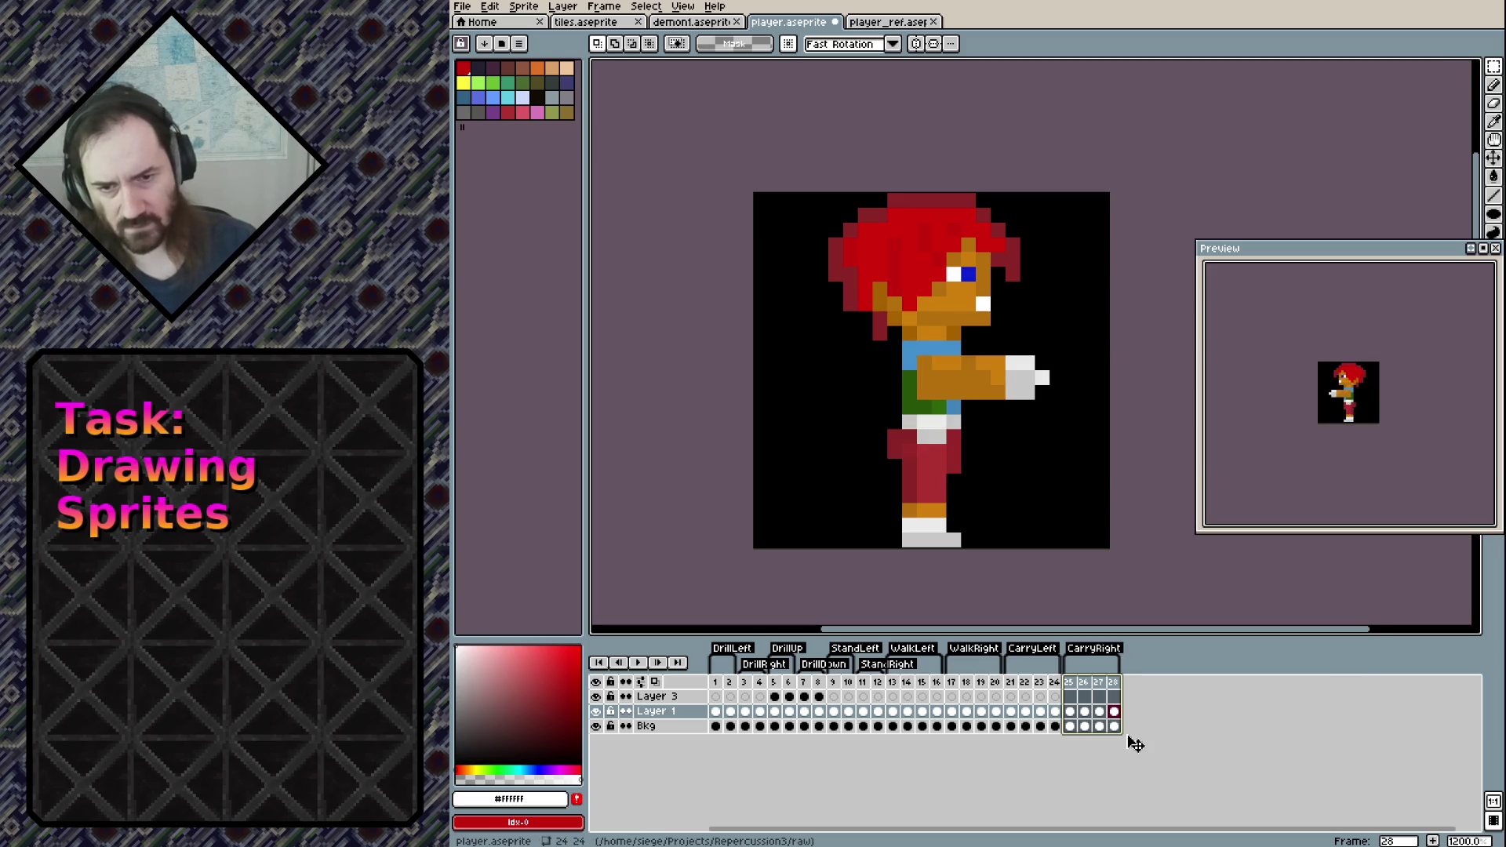
key(ctrl+s)
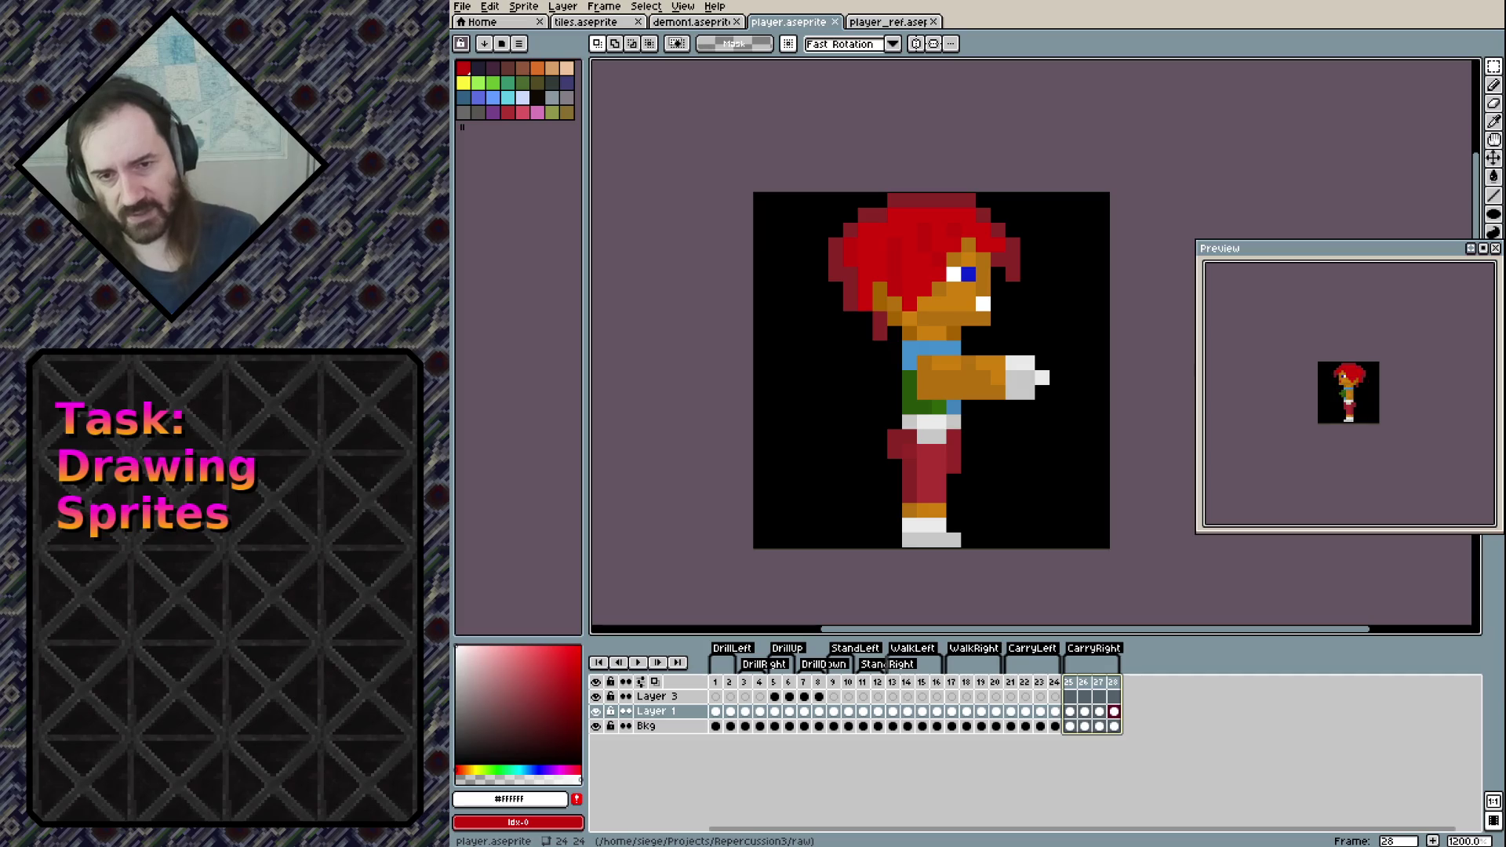
Show the whole player_ref.aseprite artwork zoomed out and centred in view
click(899, 22)
scroll(912, 309, down, 5)
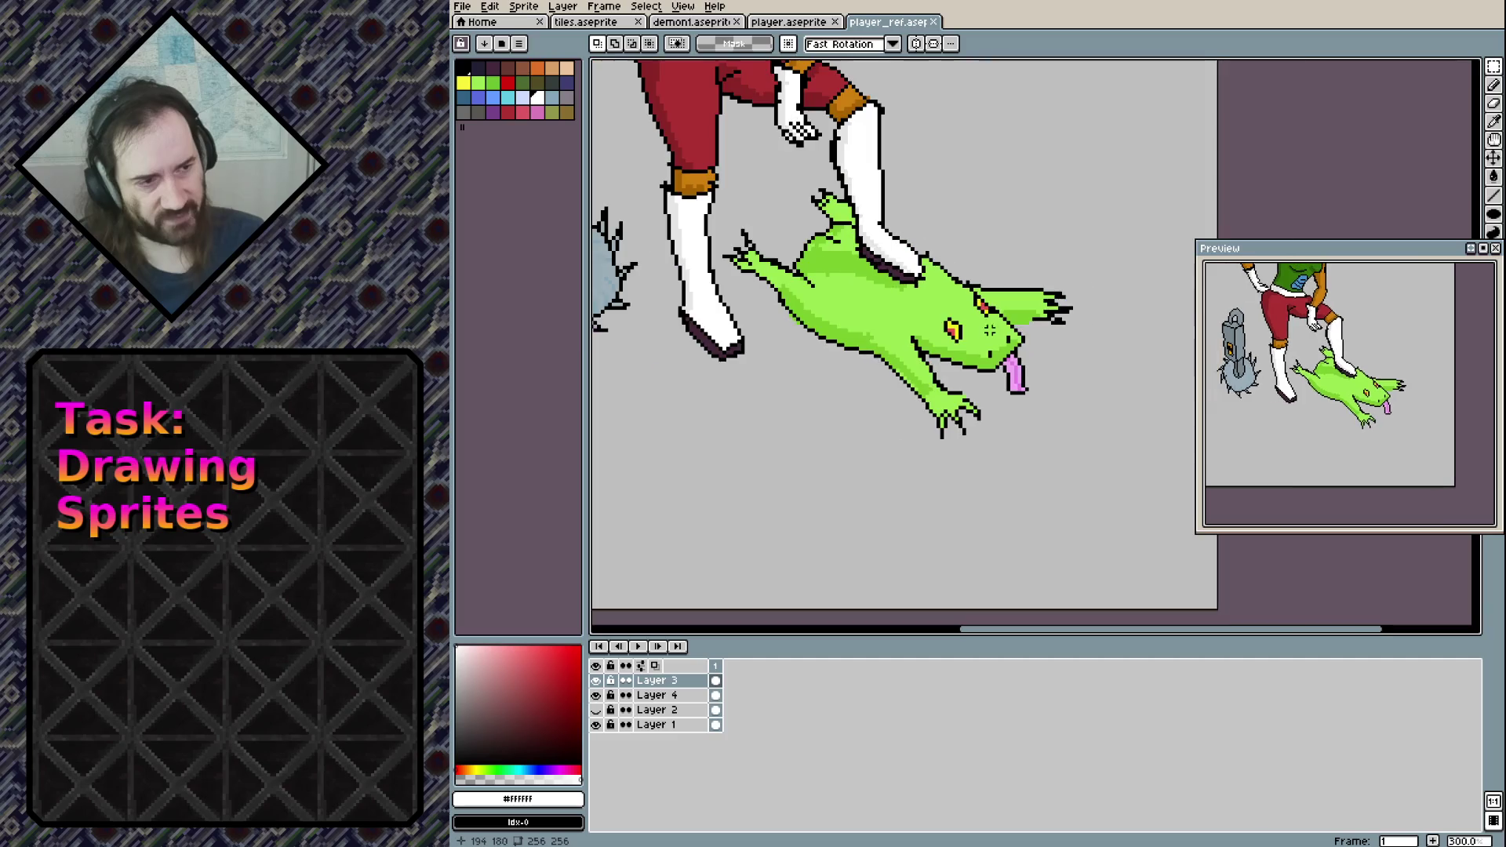
scroll(912, 308, down, 2)
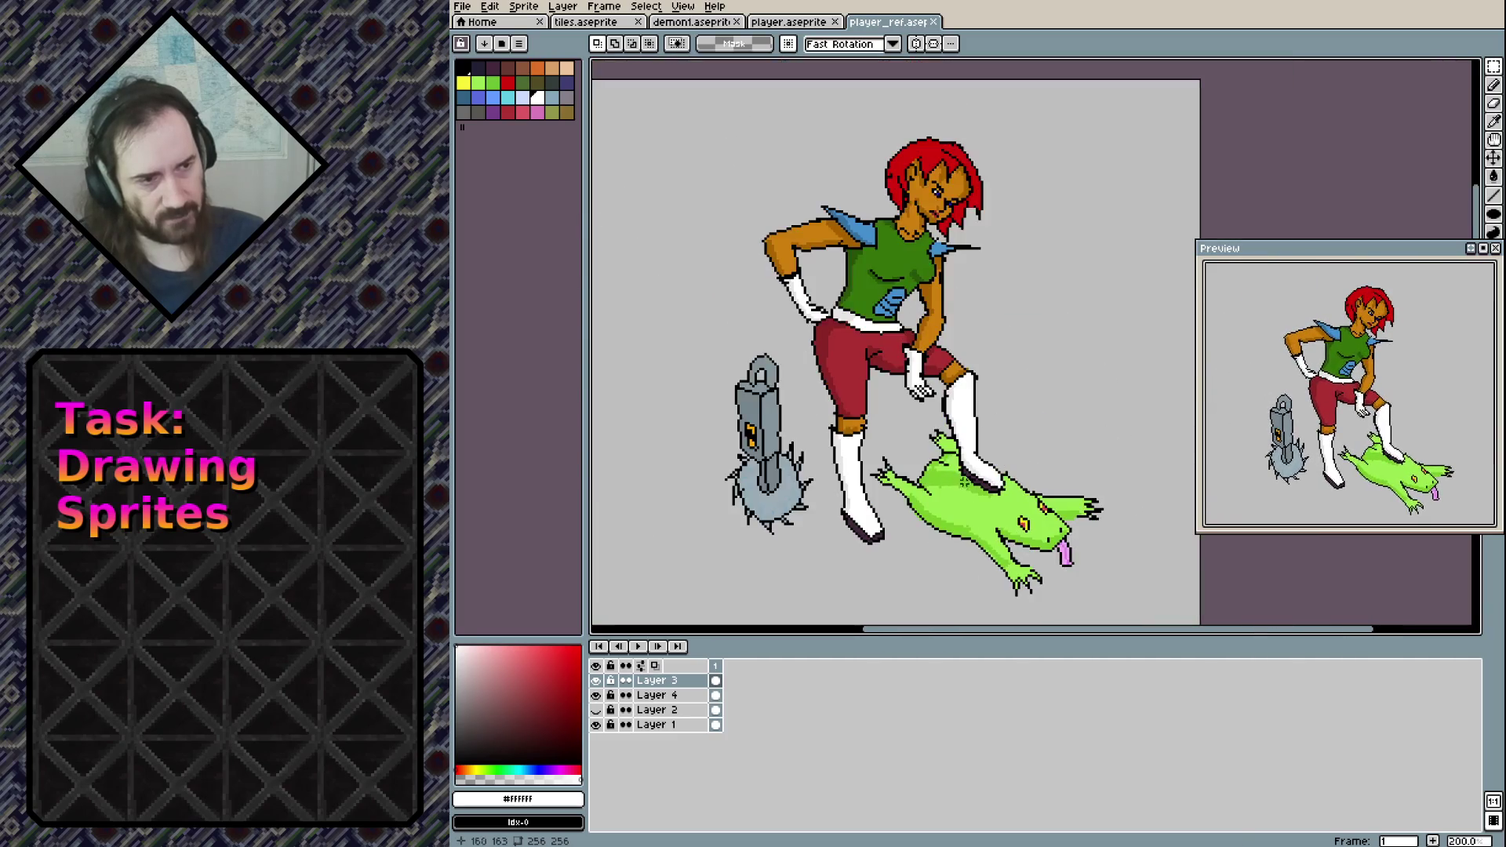
drag(977, 447, 986, 389)
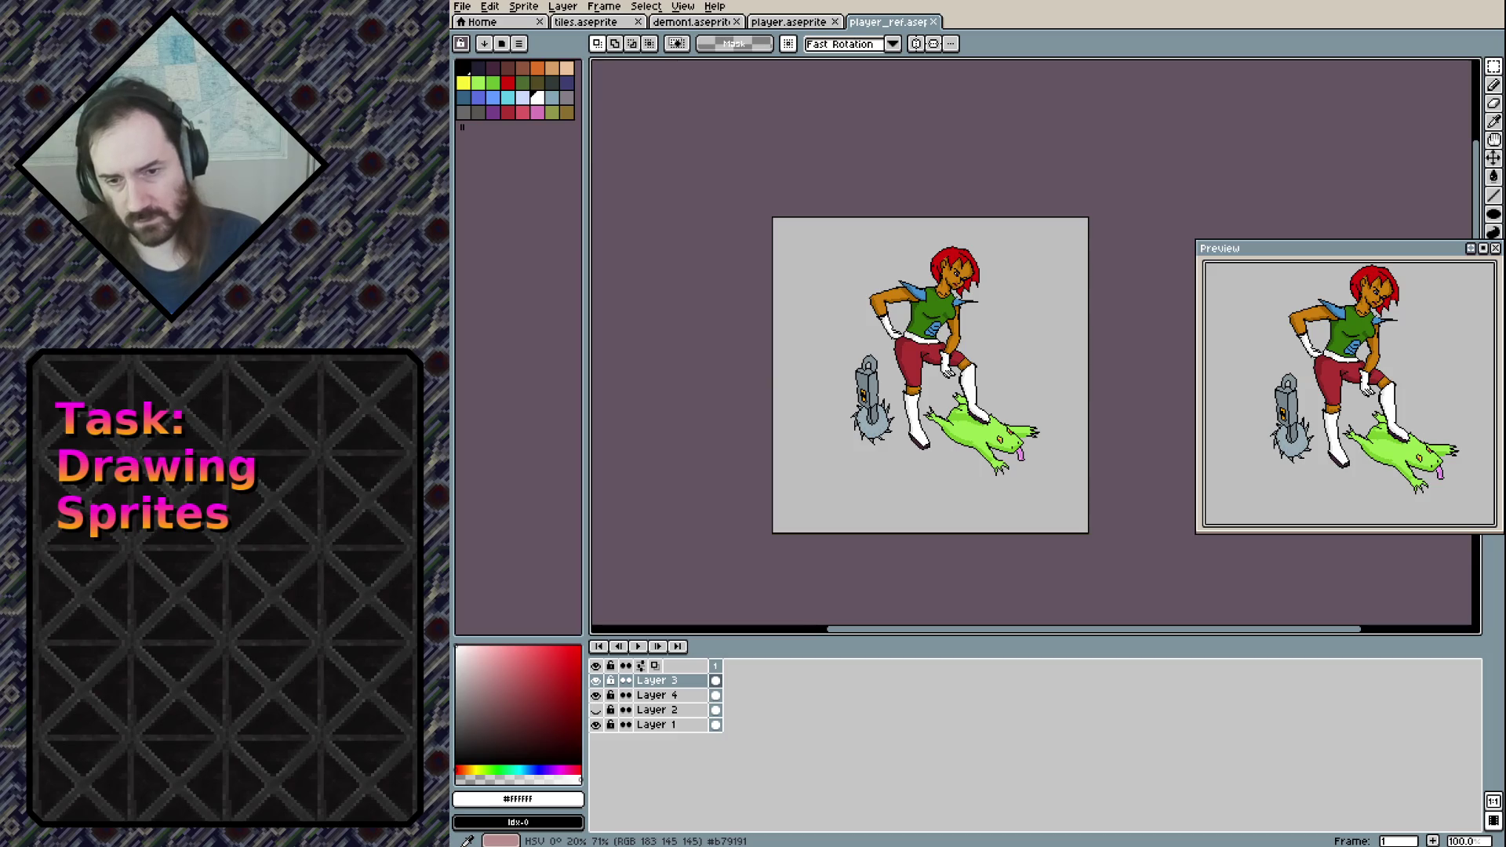
key(alt+Tab)
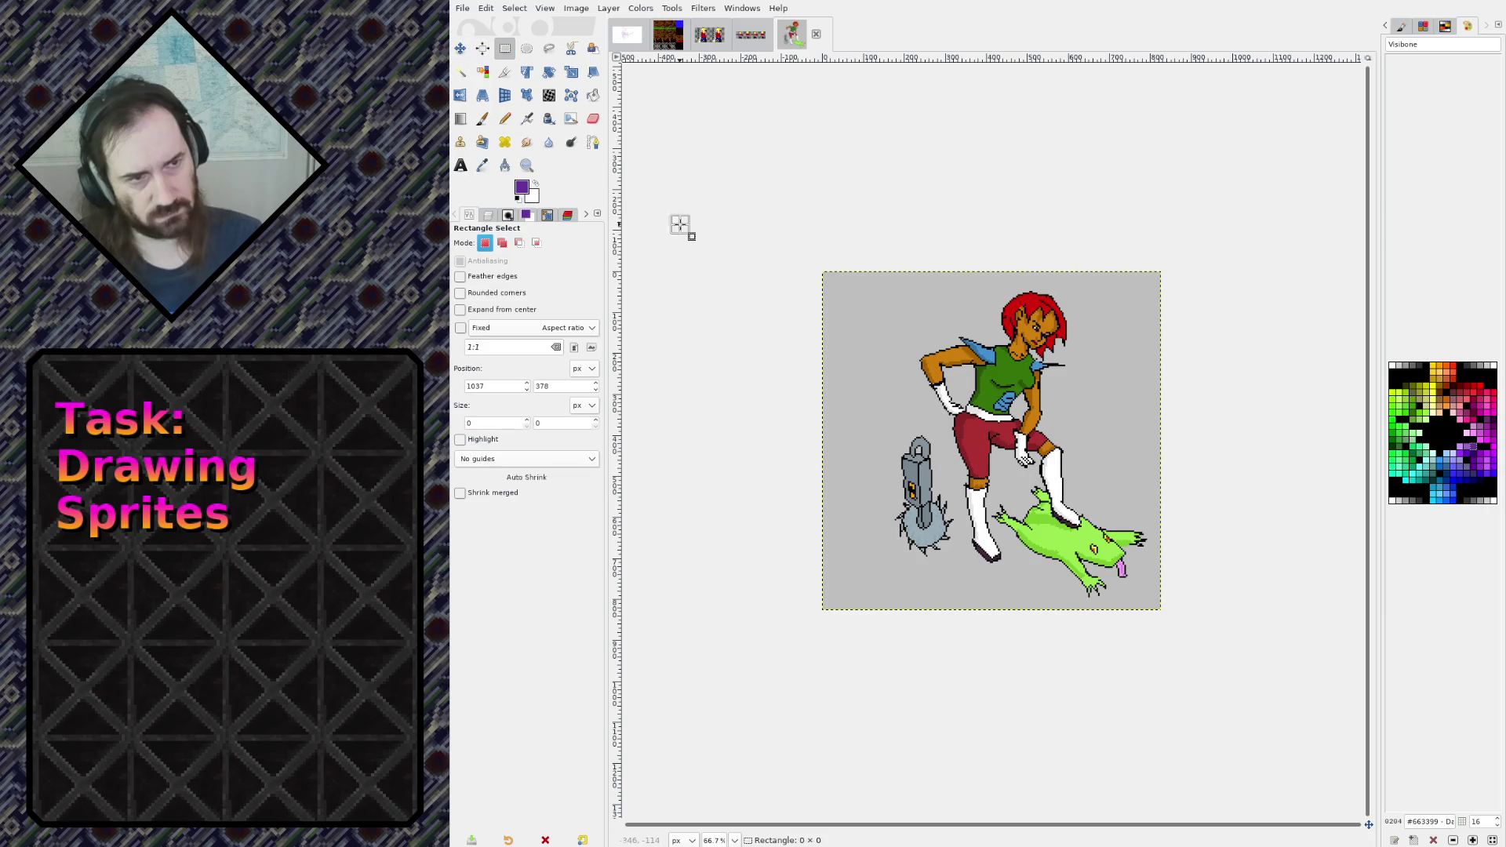
Paste the player reference art into GIMP as a new image and inspect it up close, then zoomed out
key(ctrl+d)
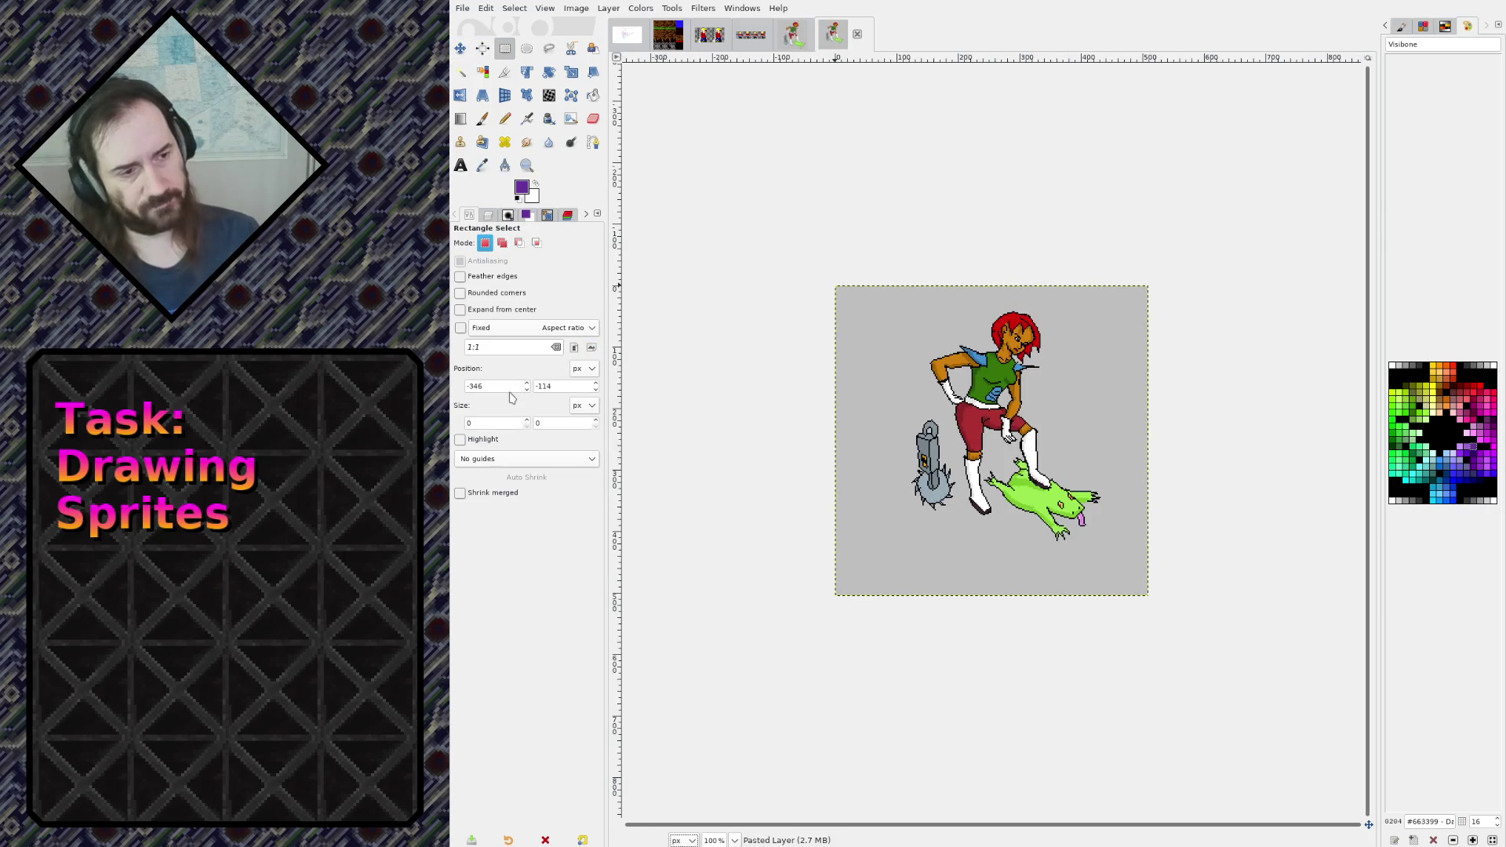
scroll(990, 336, up, 4)
scroll(990, 335, up, 6)
mouse_move(855, 256)
mouse_down()
mouse_move(883, 284)
mouse_move(863, 252)
mouse_up()
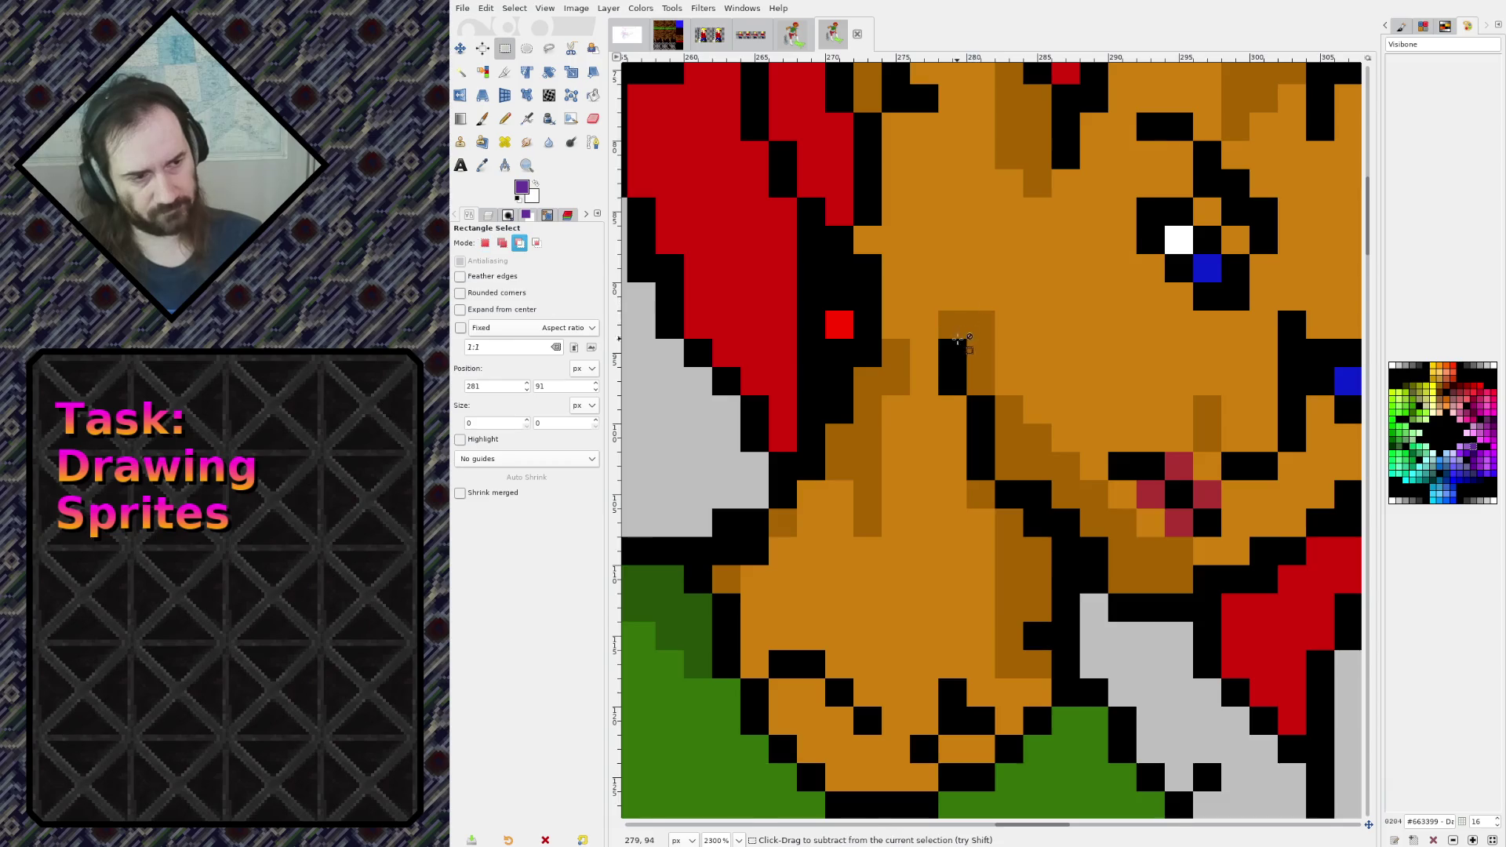
scroll(955, 385, down, 6)
scroll(957, 393, down, 4)
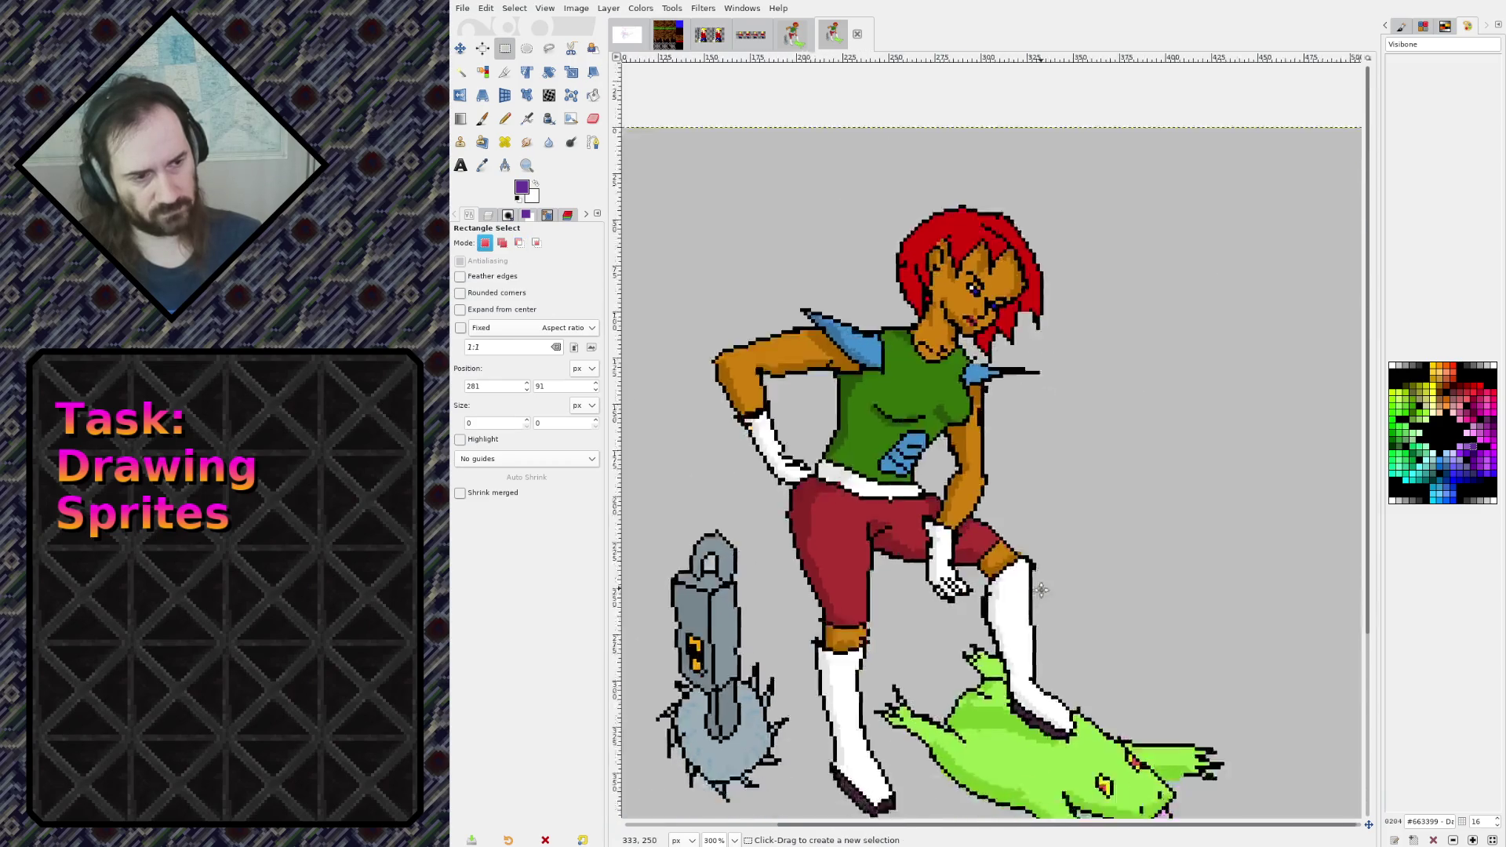
scroll(980, 423, down, 1)
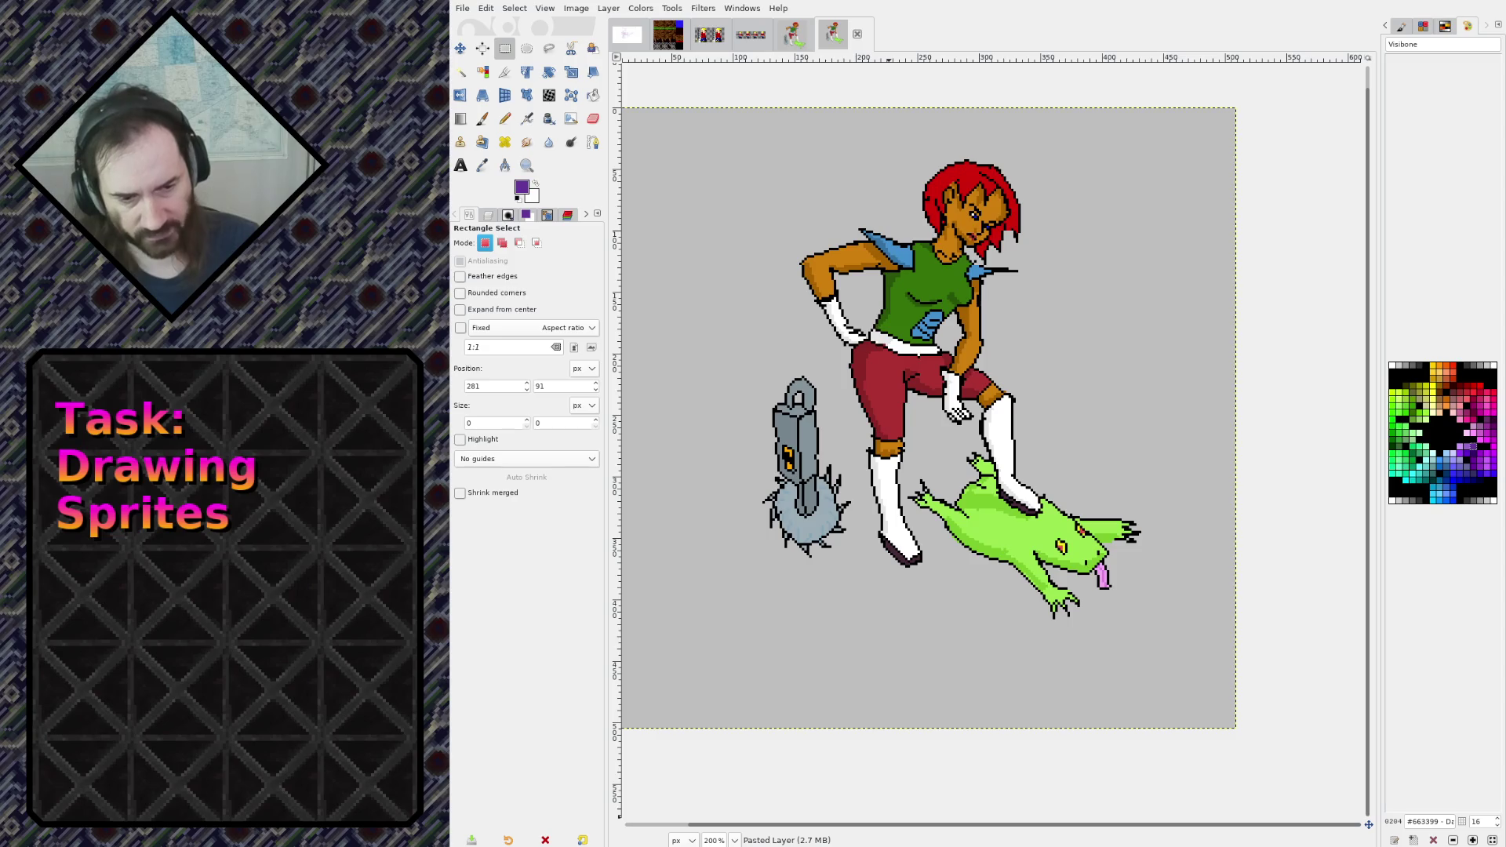
click(465, 9)
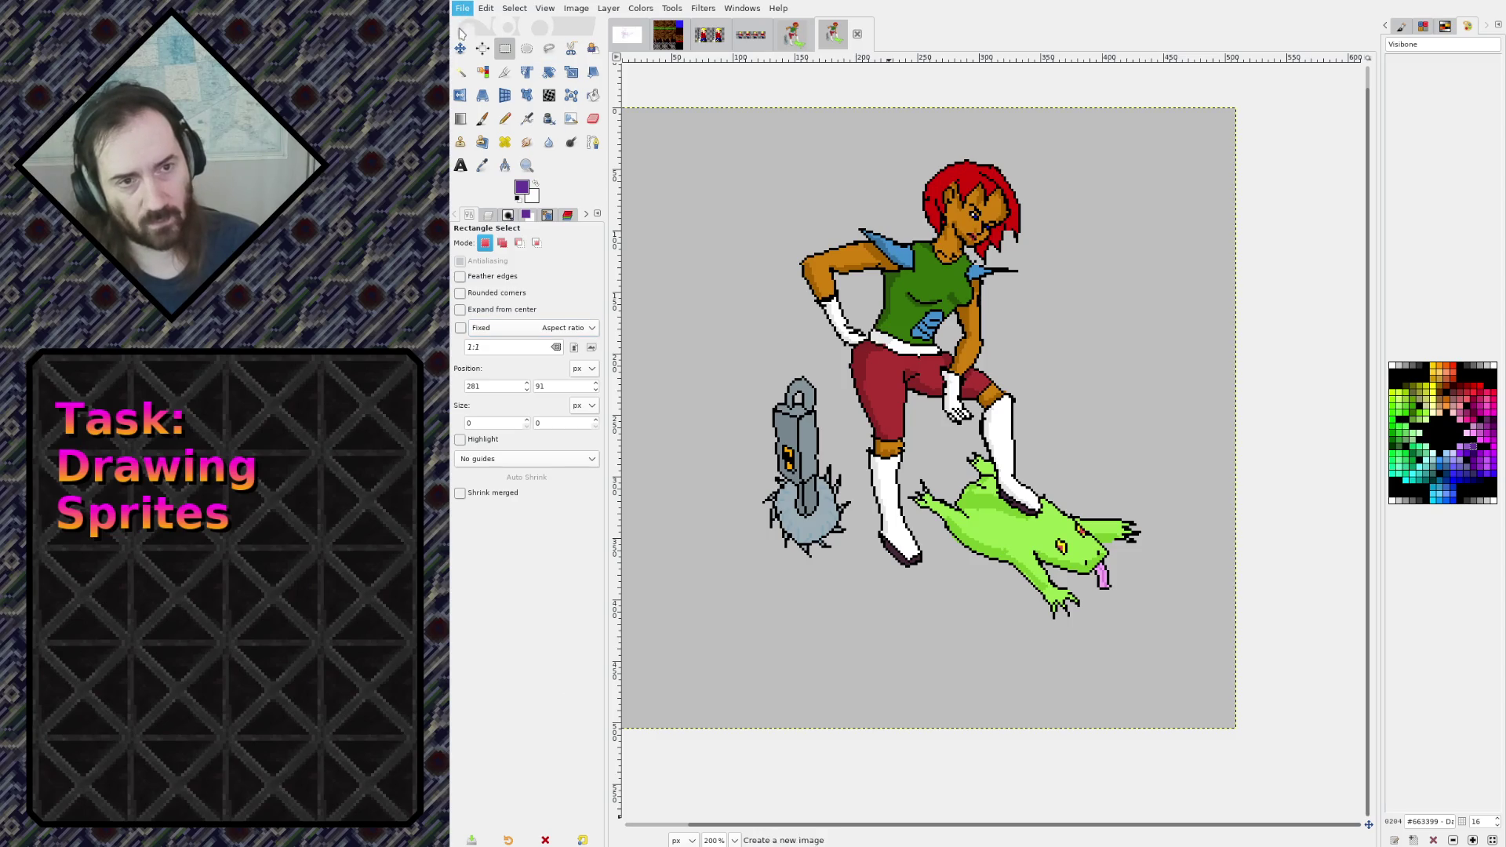
Paste the sprite sheet as its own image and fit it in view
key(Escape)
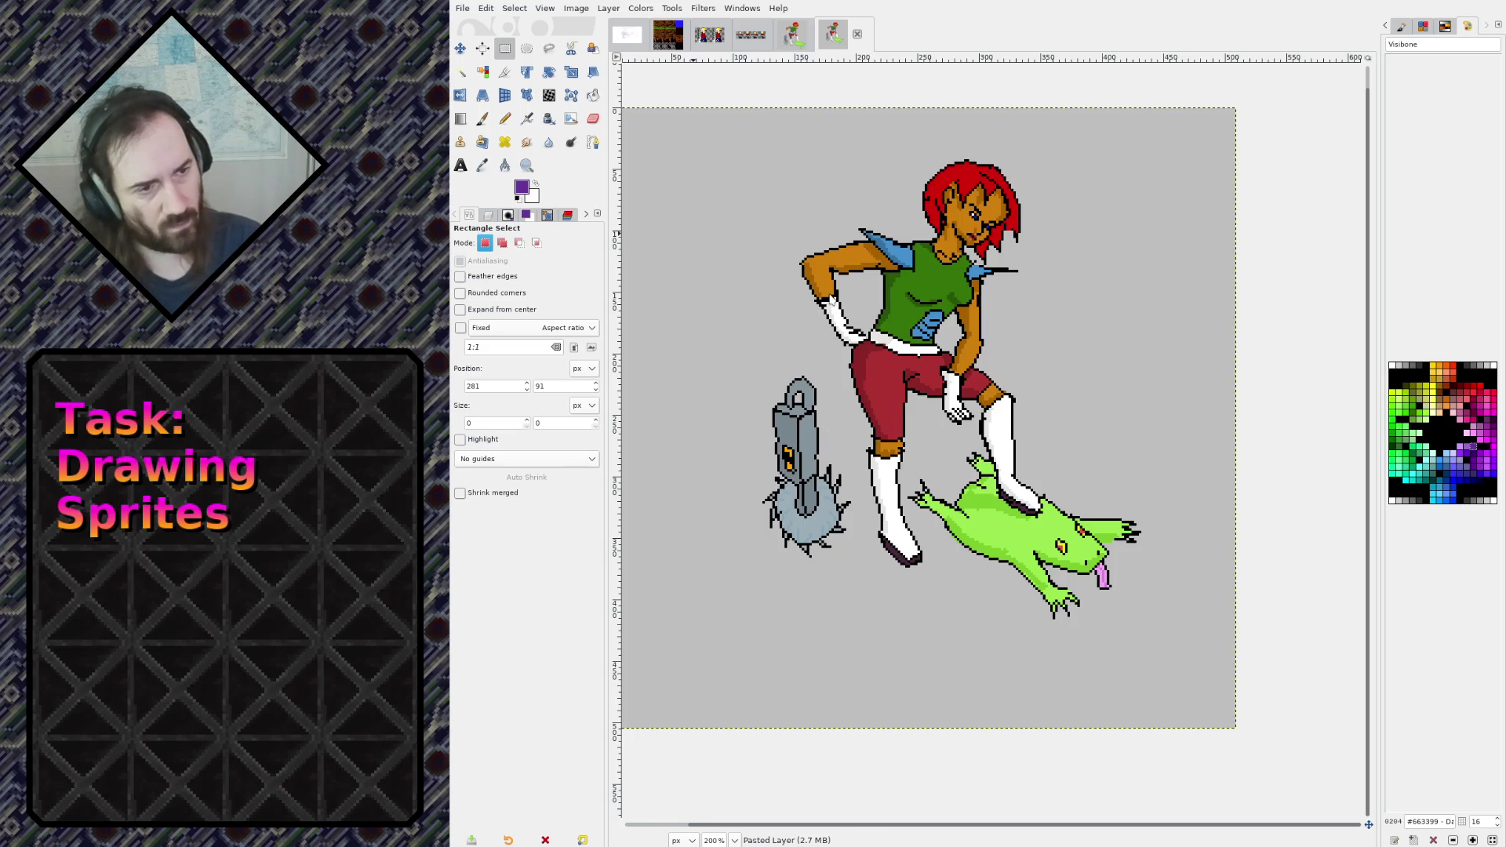
key(plus)
key(plus)
key(plus)
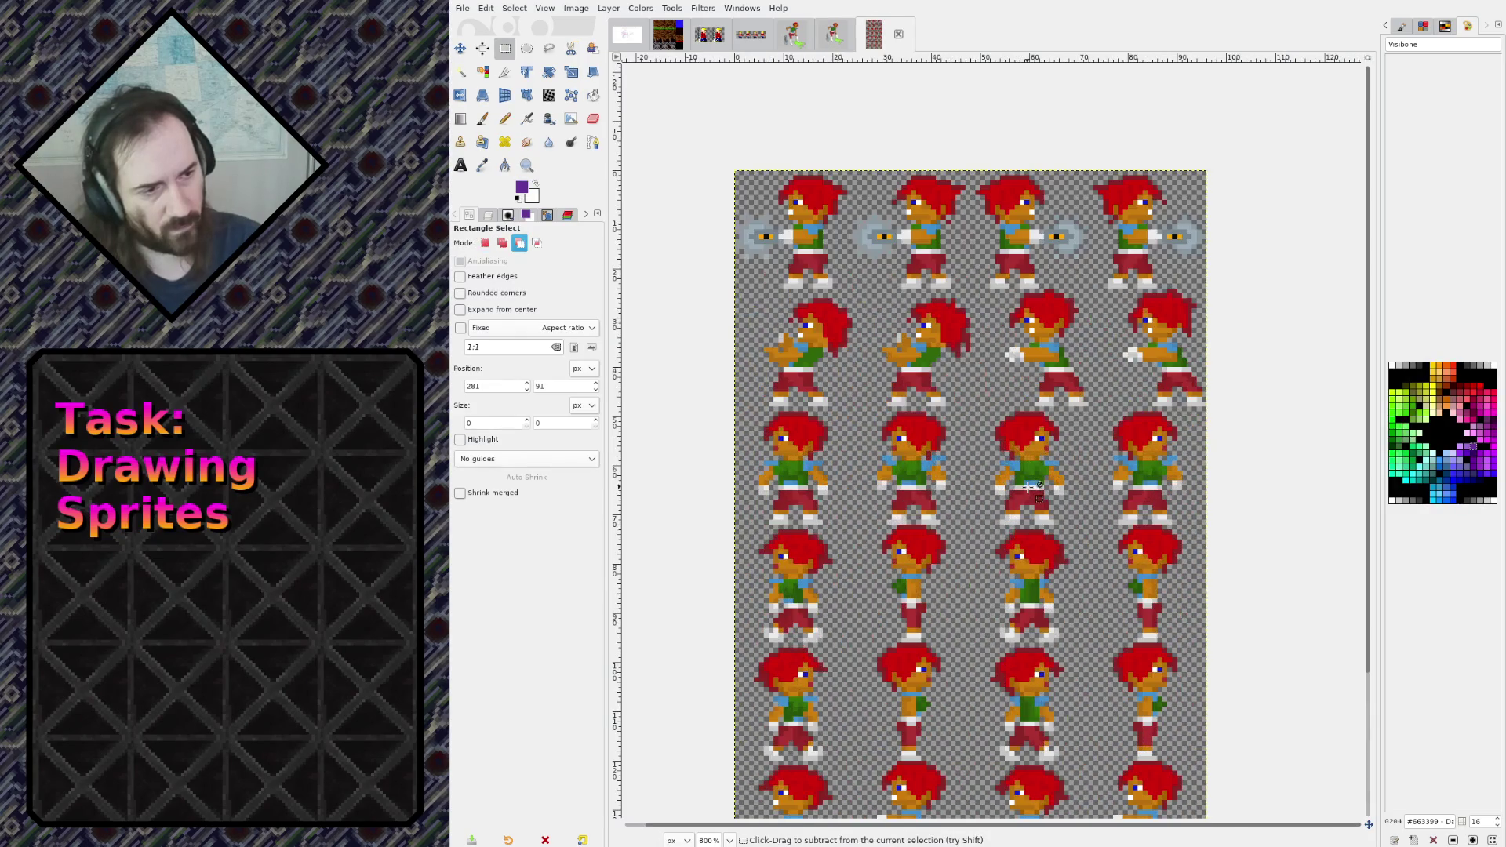
scroll(1040, 490, down, 5)
key(minus)
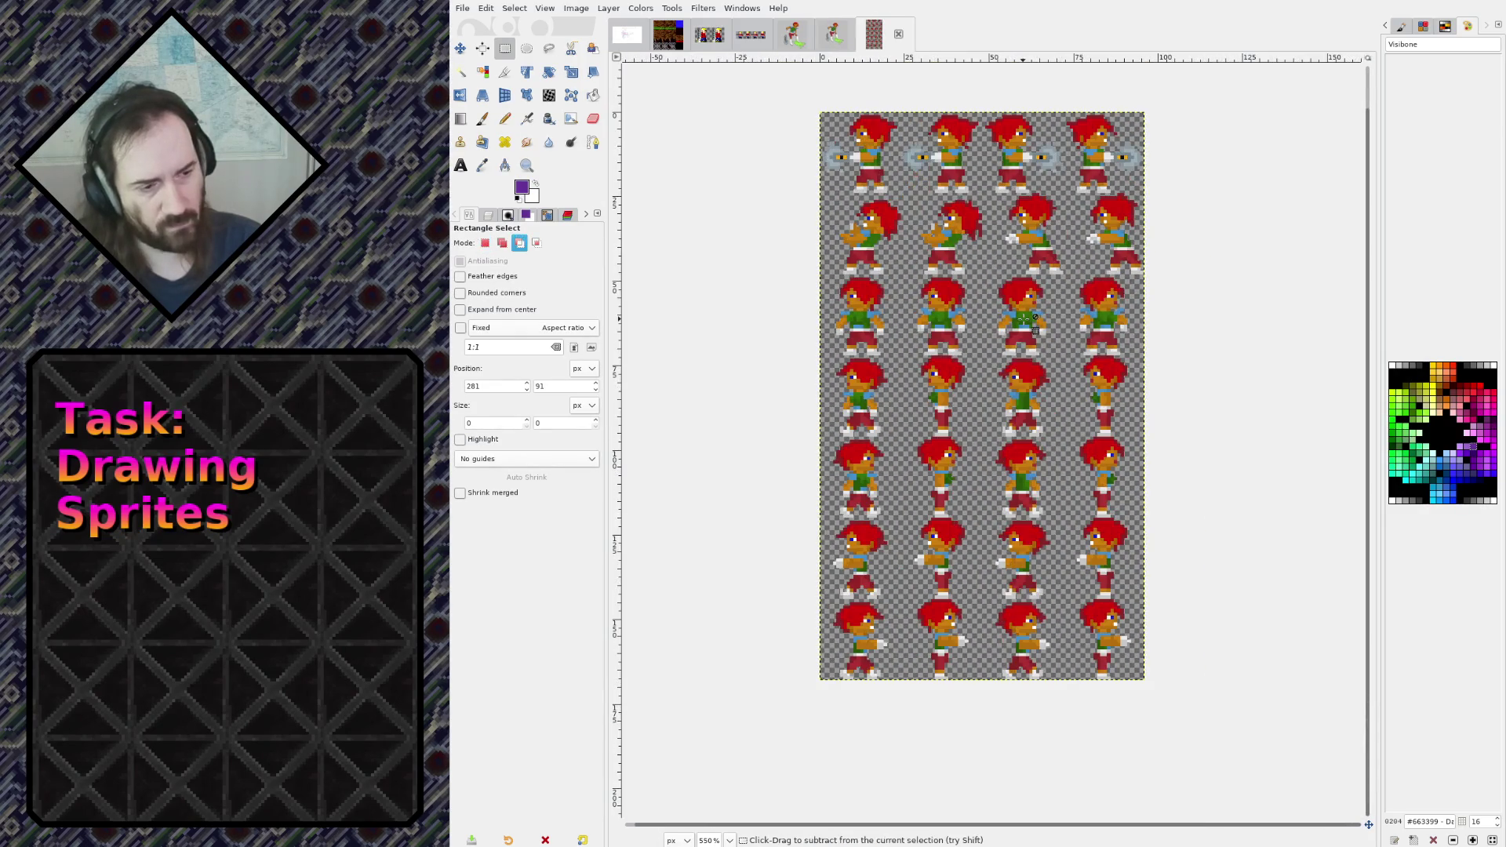
Copy the whole sprite sheet into the reference image and move it to the upper right
key(ctrl+a)
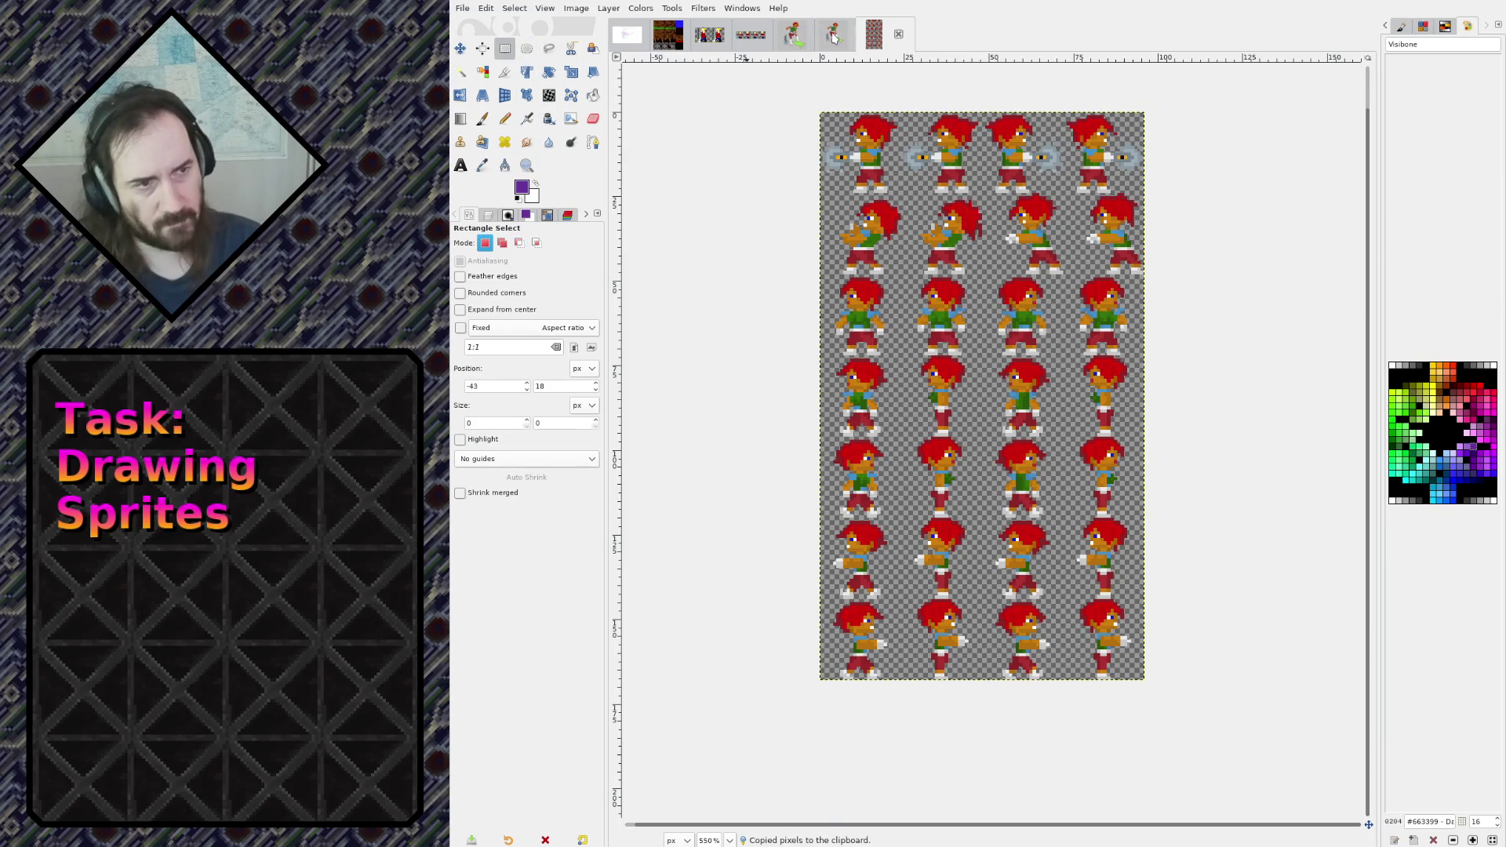
click(833, 34)
key(ctrl+v)
drag(869, 455, 1141, 277)
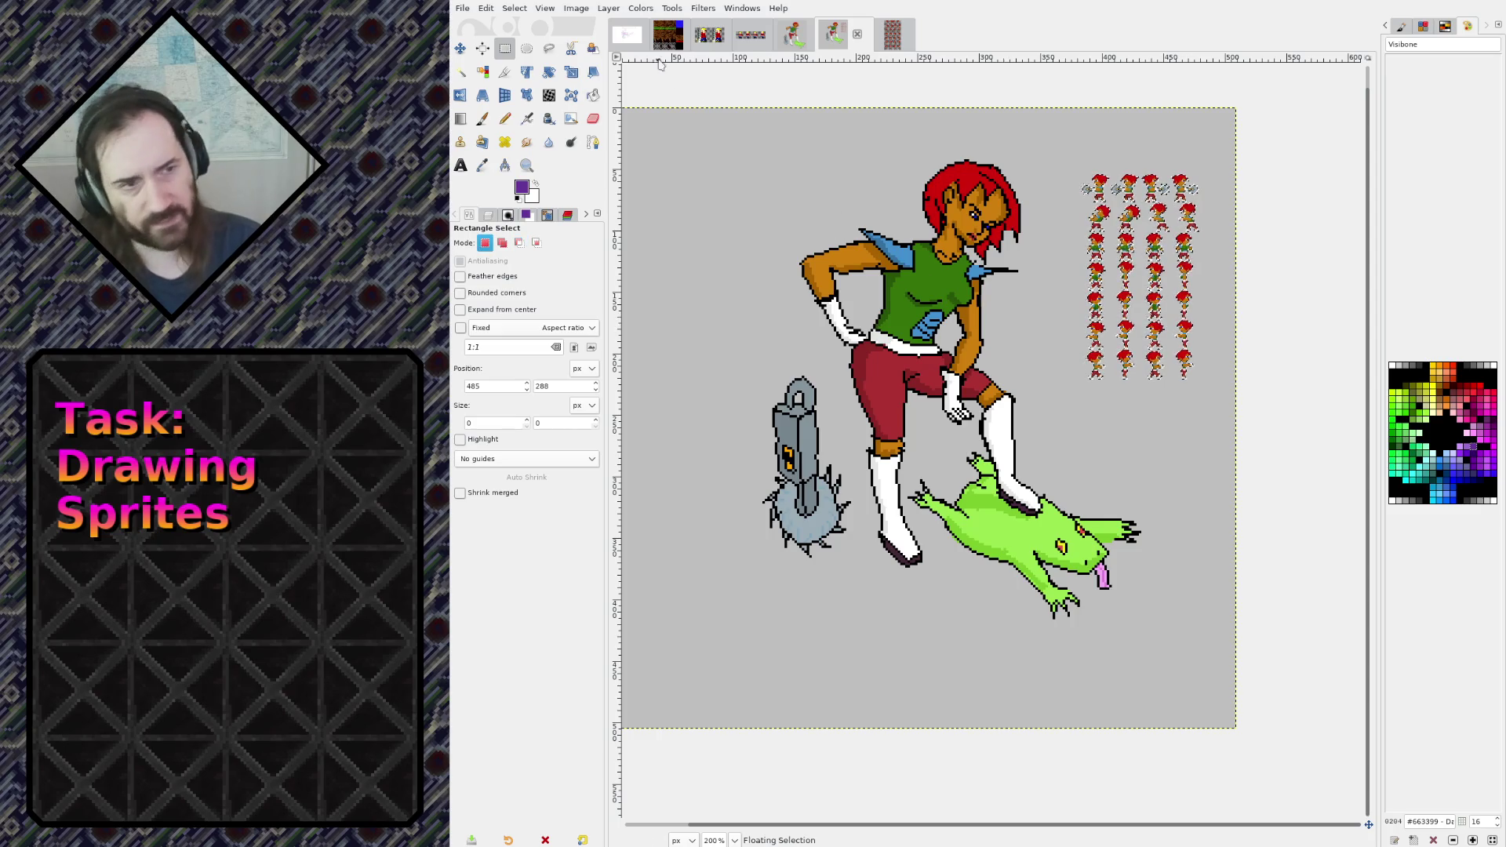
Nudge the pasted sprite sheet left, closer to the character
click(608, 8)
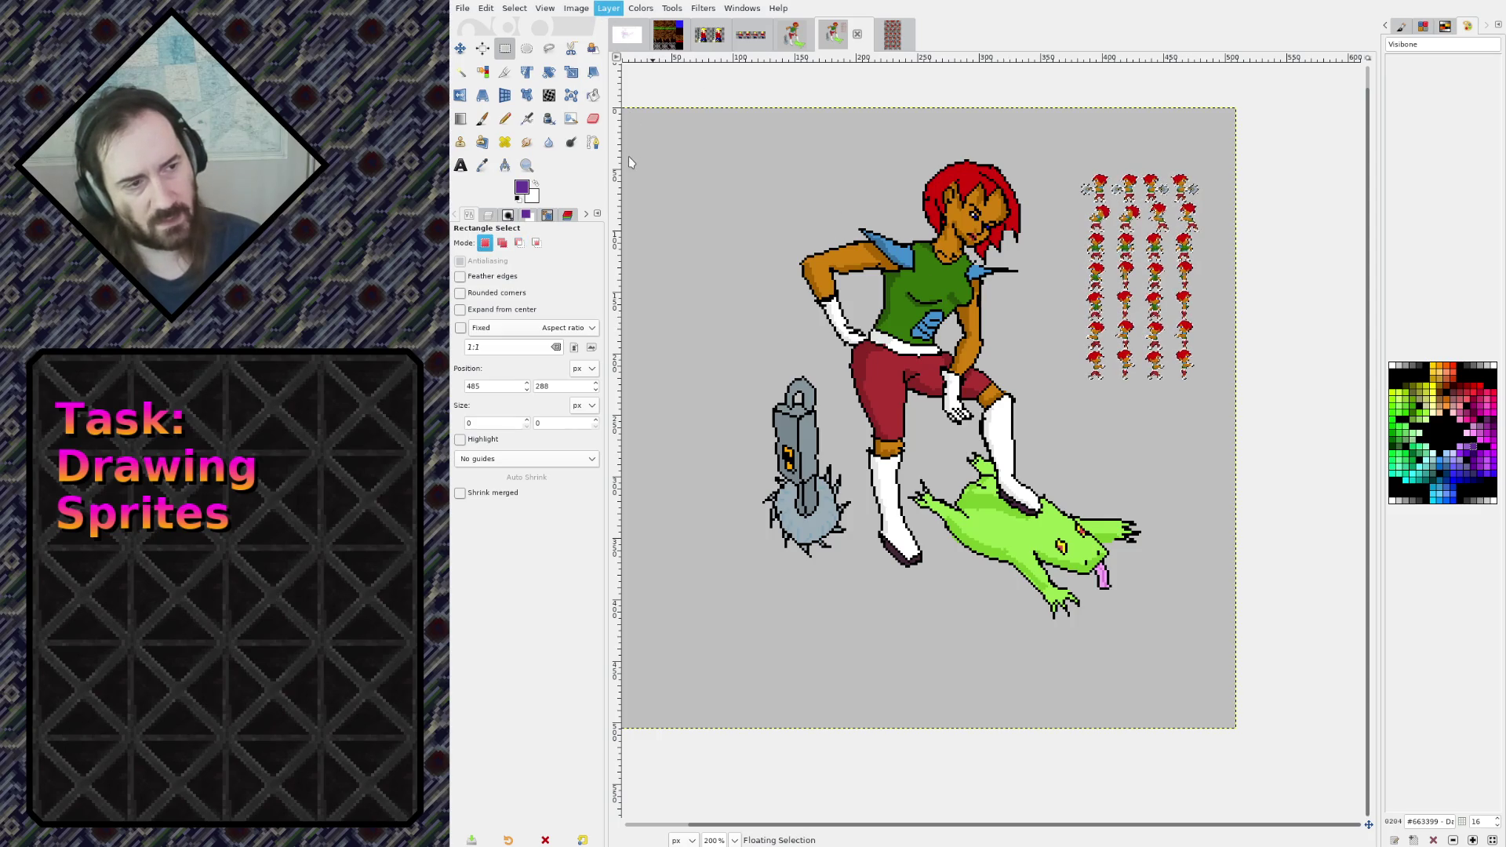
key(Escape)
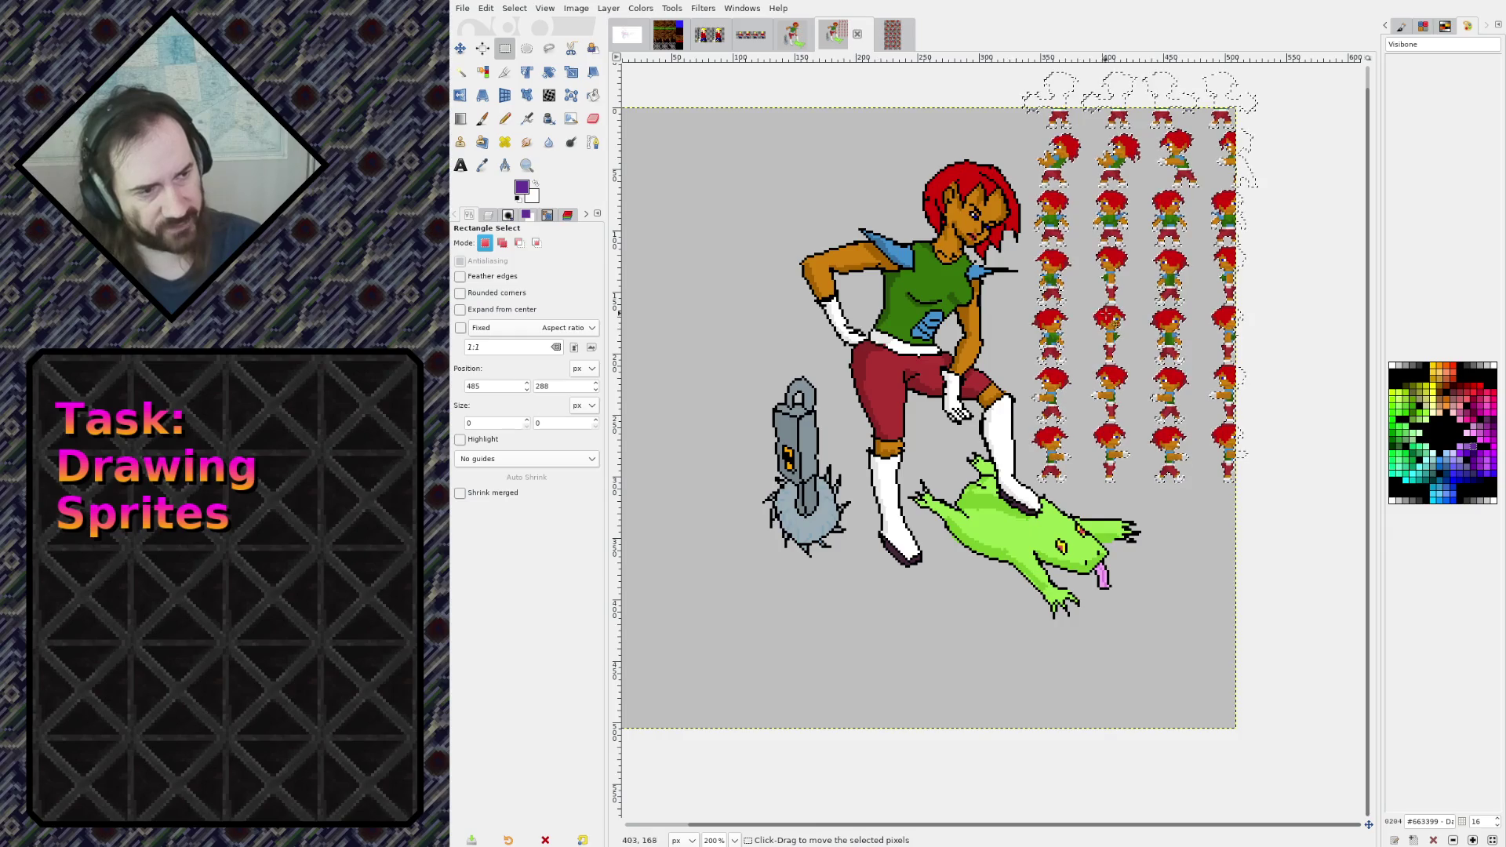
mouse_move(1126, 322)
mouse_down()
mouse_move(1112, 380)
mouse_move(1151, 302)
mouse_move(1192, 290)
mouse_move(1161, 277)
mouse_move(1084, 318)
mouse_up()
Zoom in to inspect the pasted sprites, then zoom back out to 200%
click(841, 240)
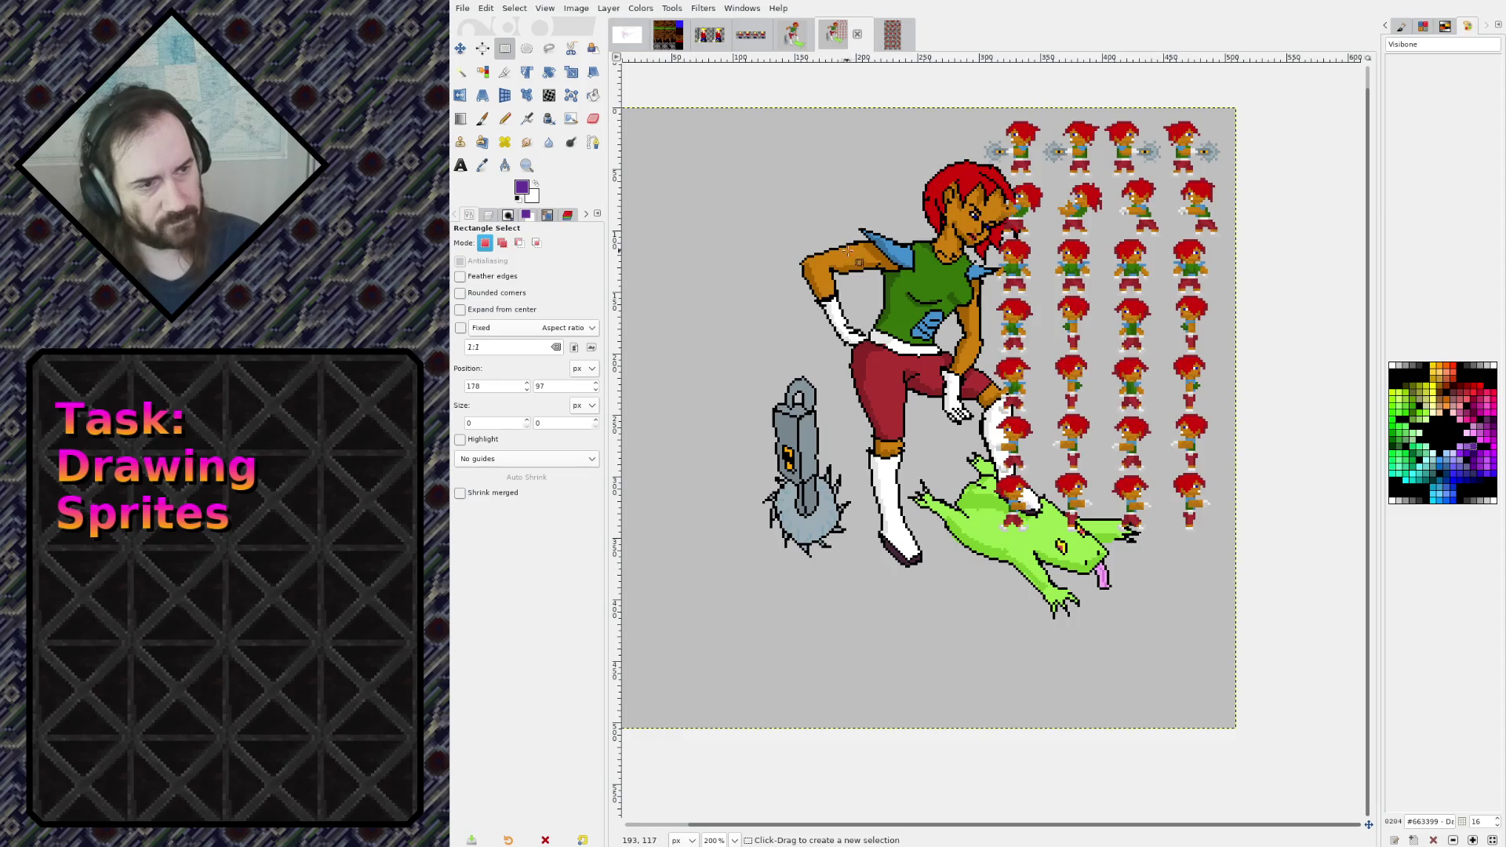
ctrl+scroll(1098, 212, up, 5)
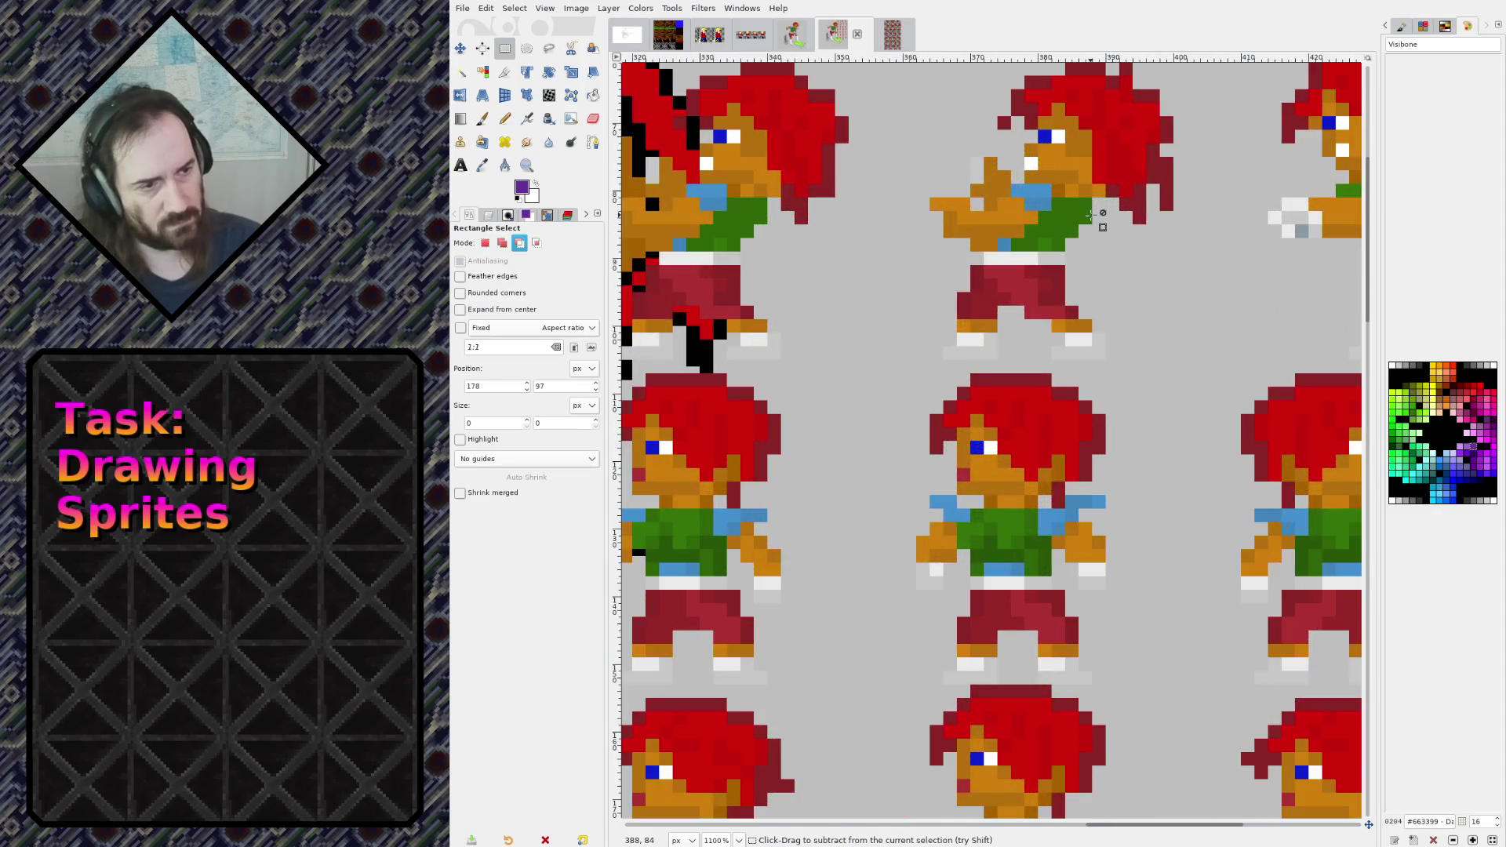
ctrl+scroll(1091, 217, down, 2)
ctrl+scroll(1067, 213, down, 3)
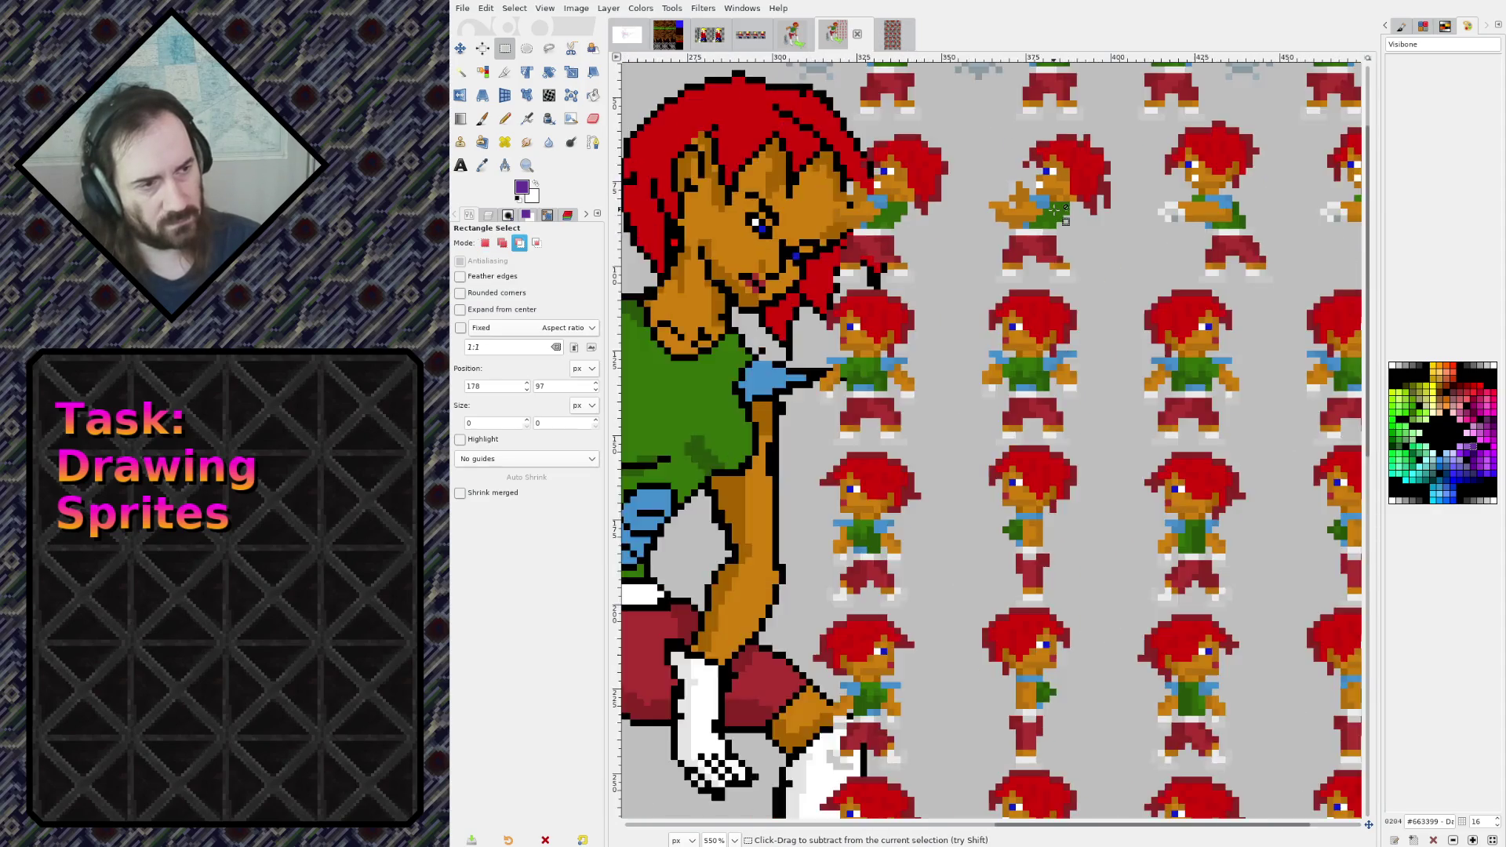
scroll(1065, 212, down, 2)
scroll(957, 533, up, 6)
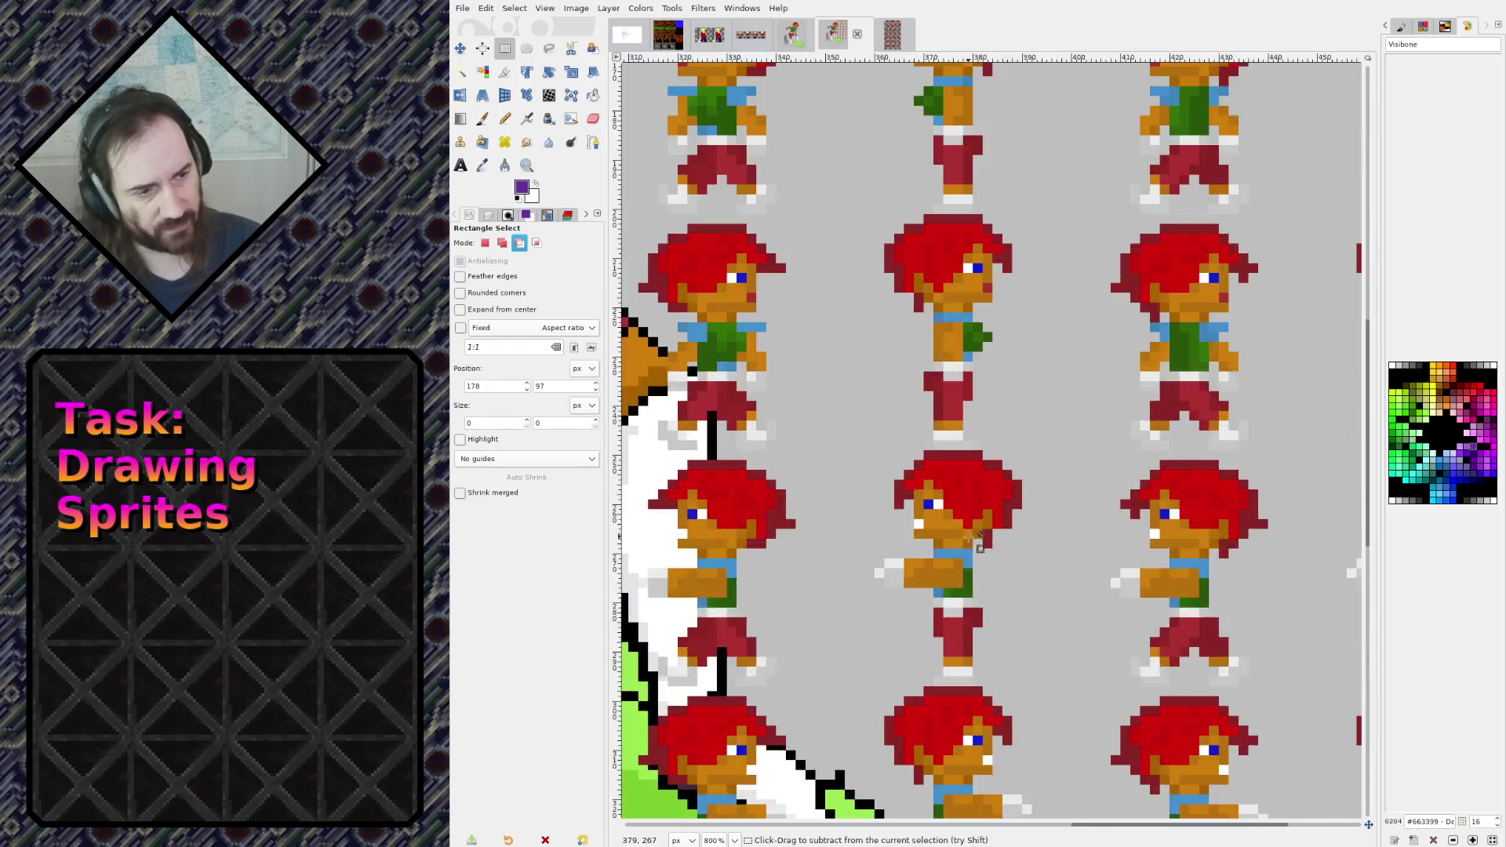
scroll(955, 534, down, 3)
ctrl+scroll(956, 533, up, 2)
ctrl+scroll(955, 534, down, 4)
ctrl+scroll(925, 510, down, 2)
ctrl+scroll(906, 492, up, 1)
ctrl+scroll(906, 492, down, 1)
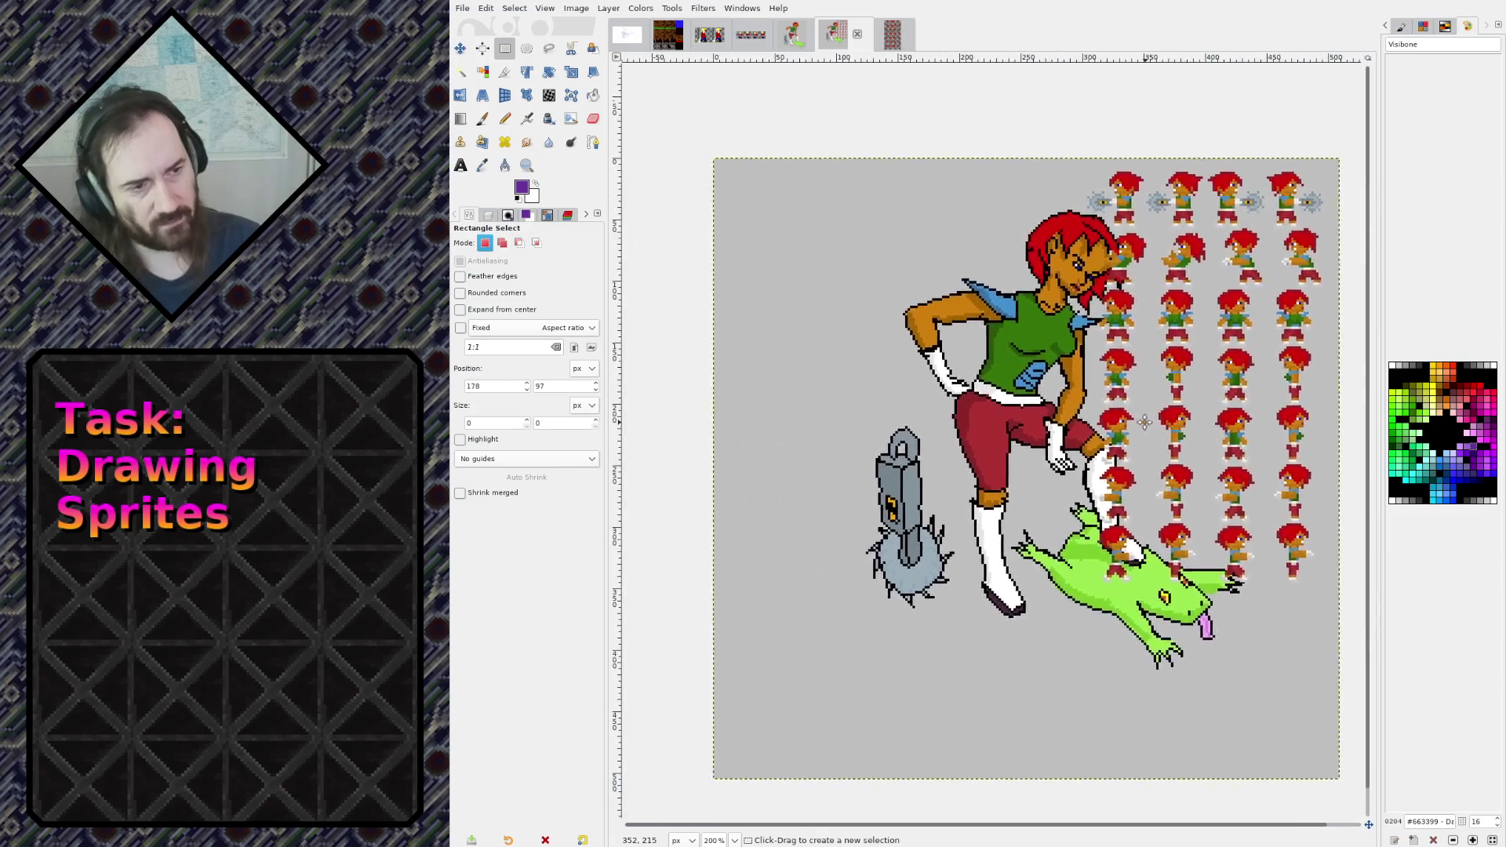
click(460, 48)
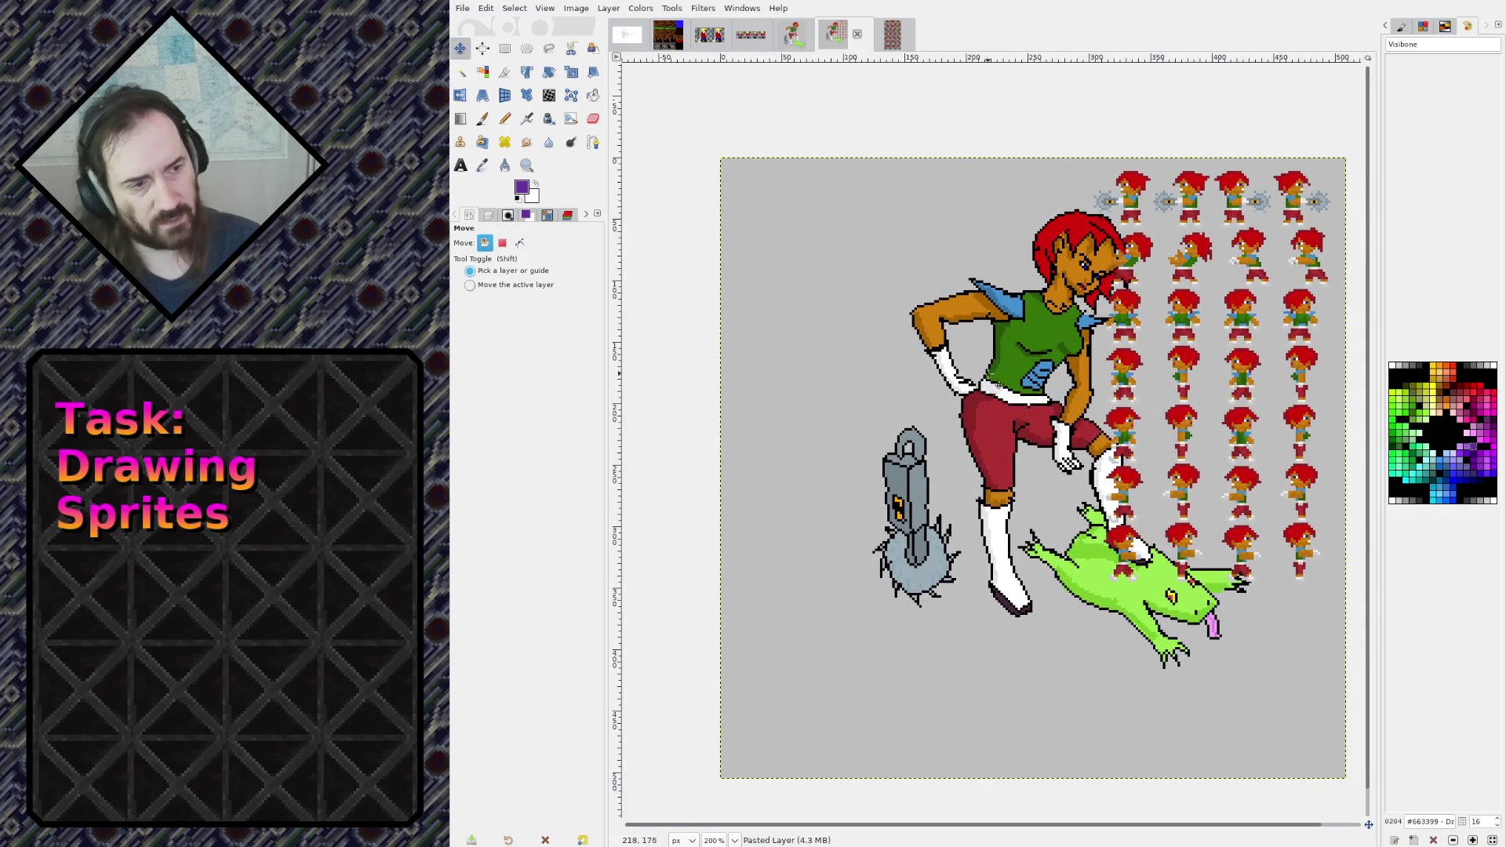
Show the Layers list and copy the sprite sheet from a newly pasted image
click(506, 214)
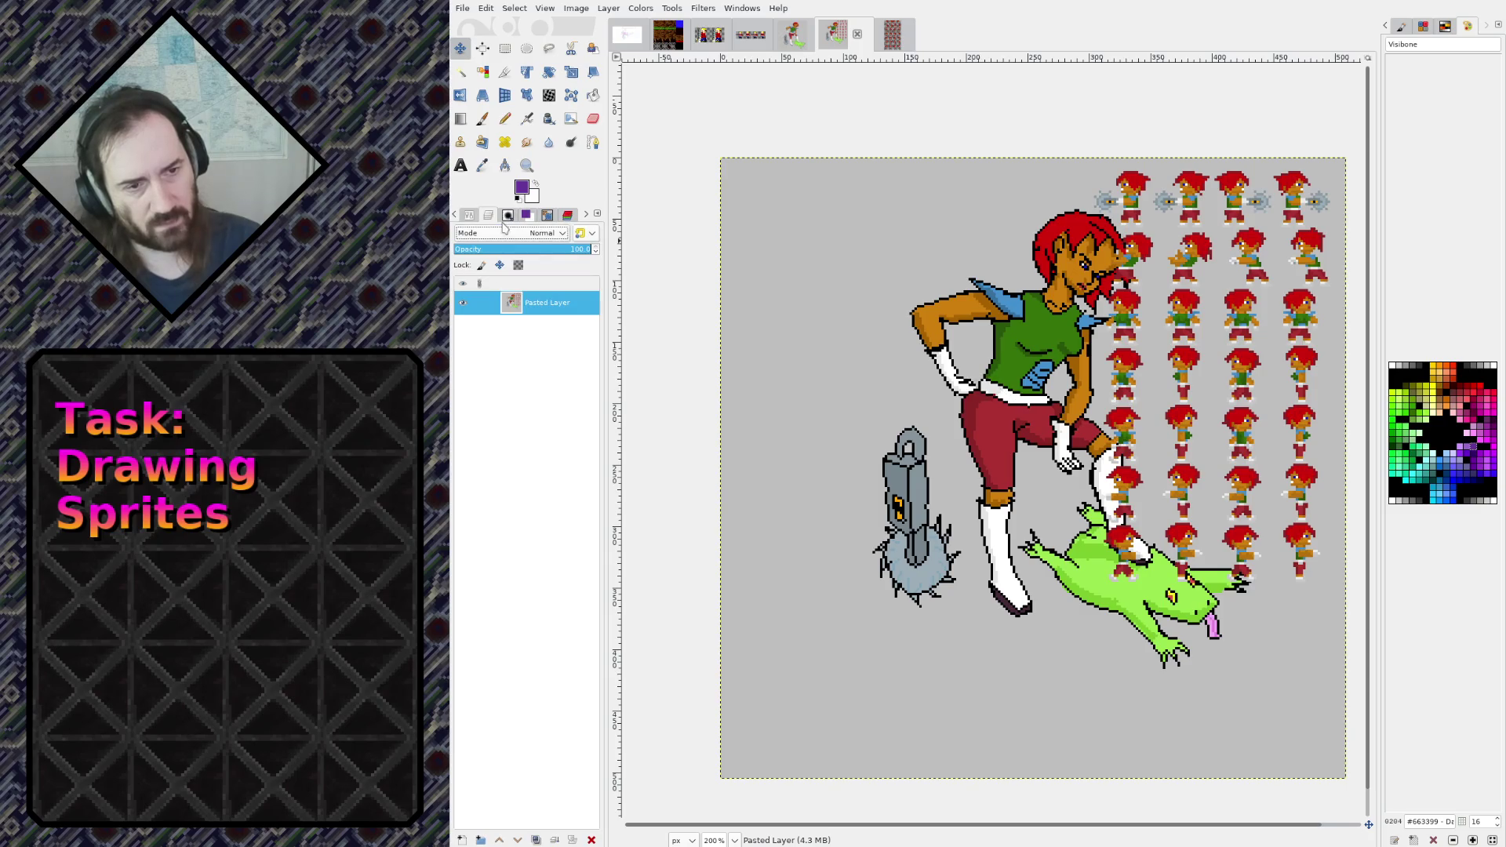
ctrl+alt+click(1009, 405)
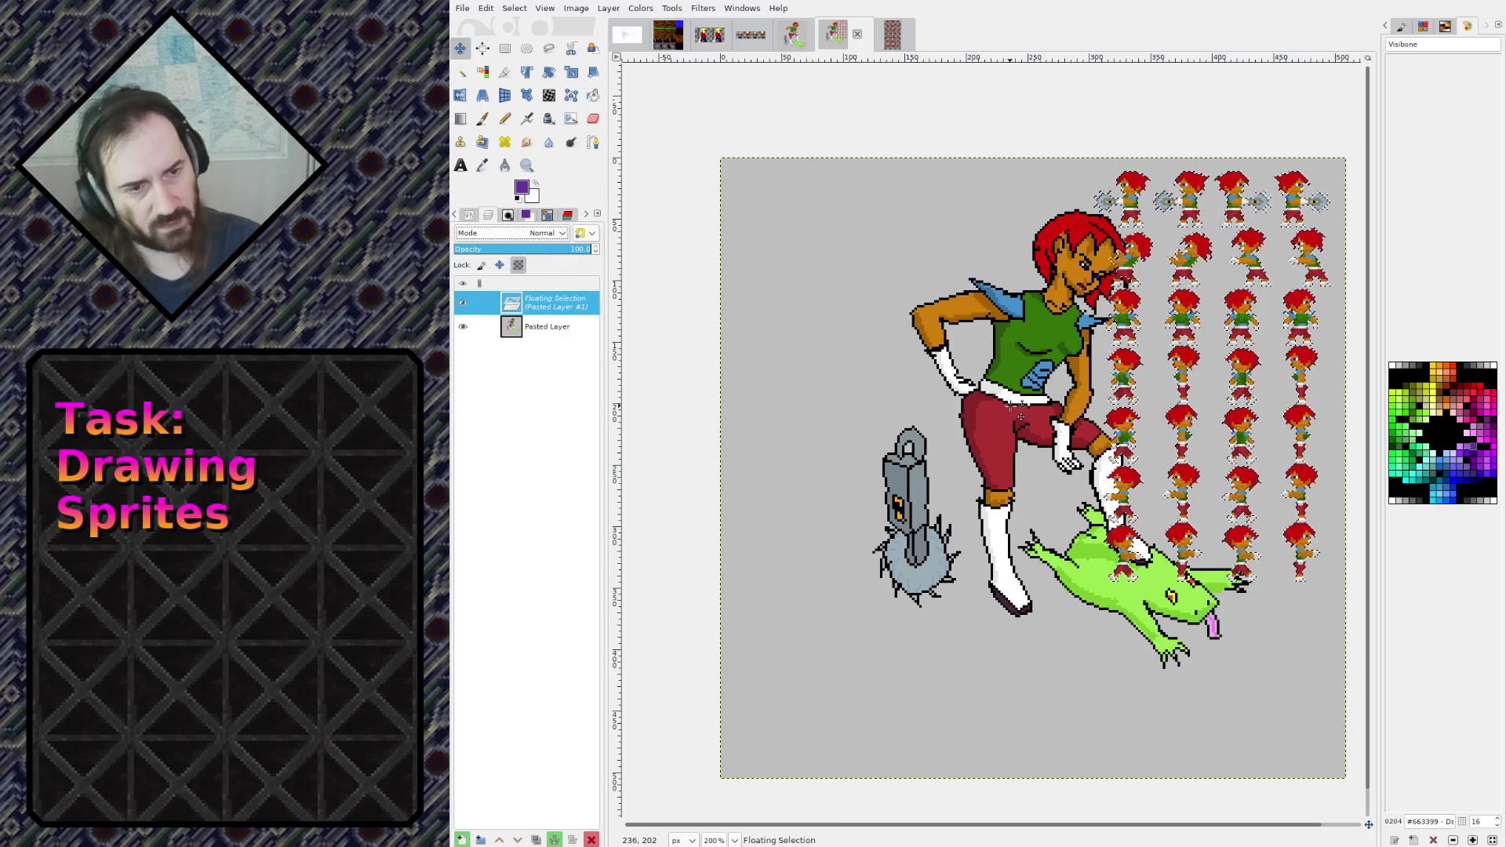
key(ctrl+shift+v)
key(2)
key(ctrl+c)
Paste the sprites into the composition, drag them into place, and anchor them
click(834, 33)
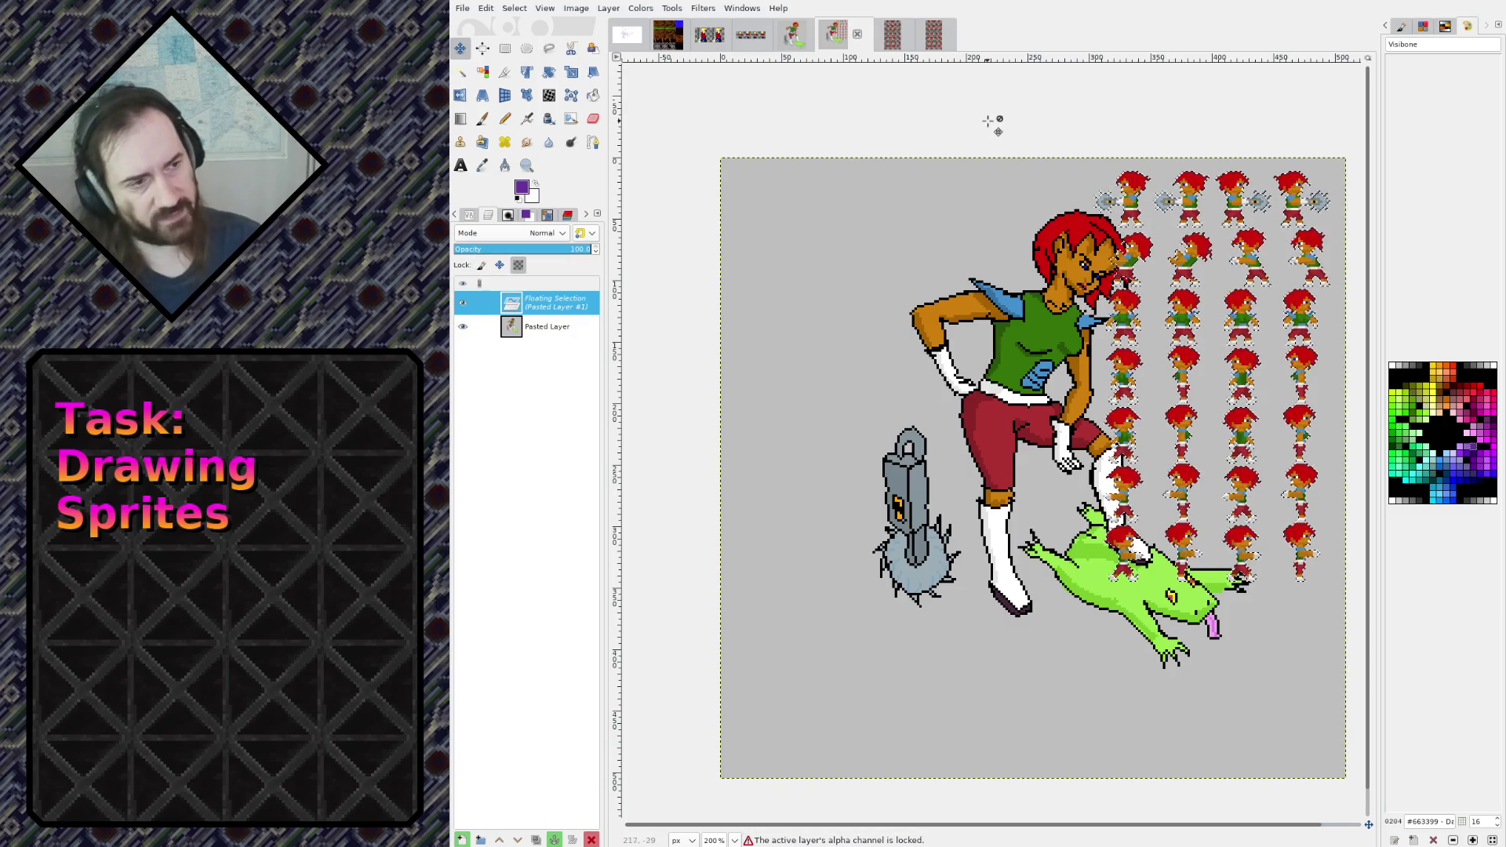
key(r)
drag(648, 121, 733, 520)
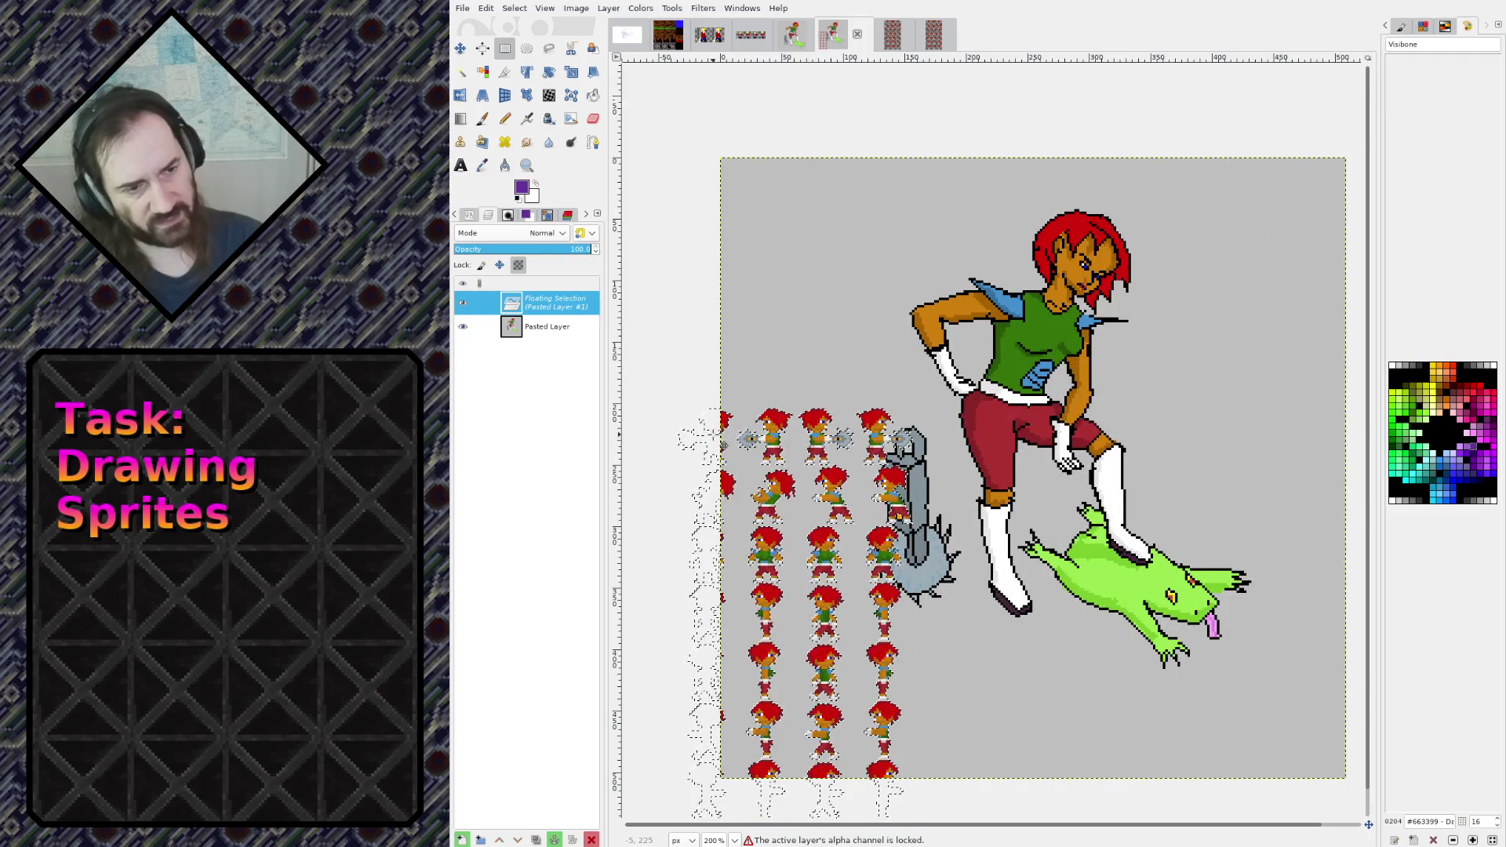
drag(732, 401, 579, 711)
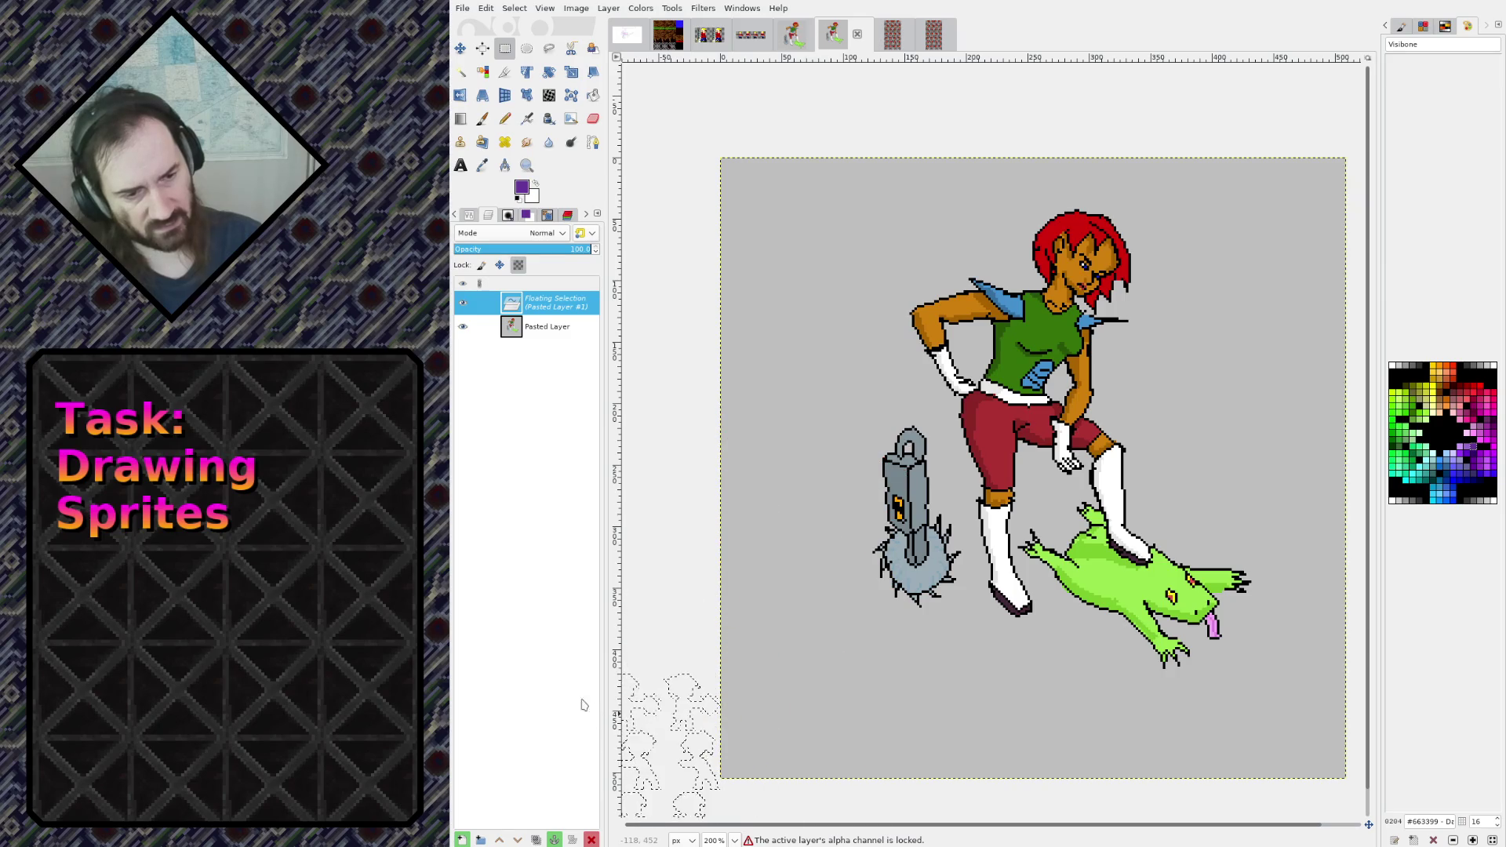
click(676, 521)
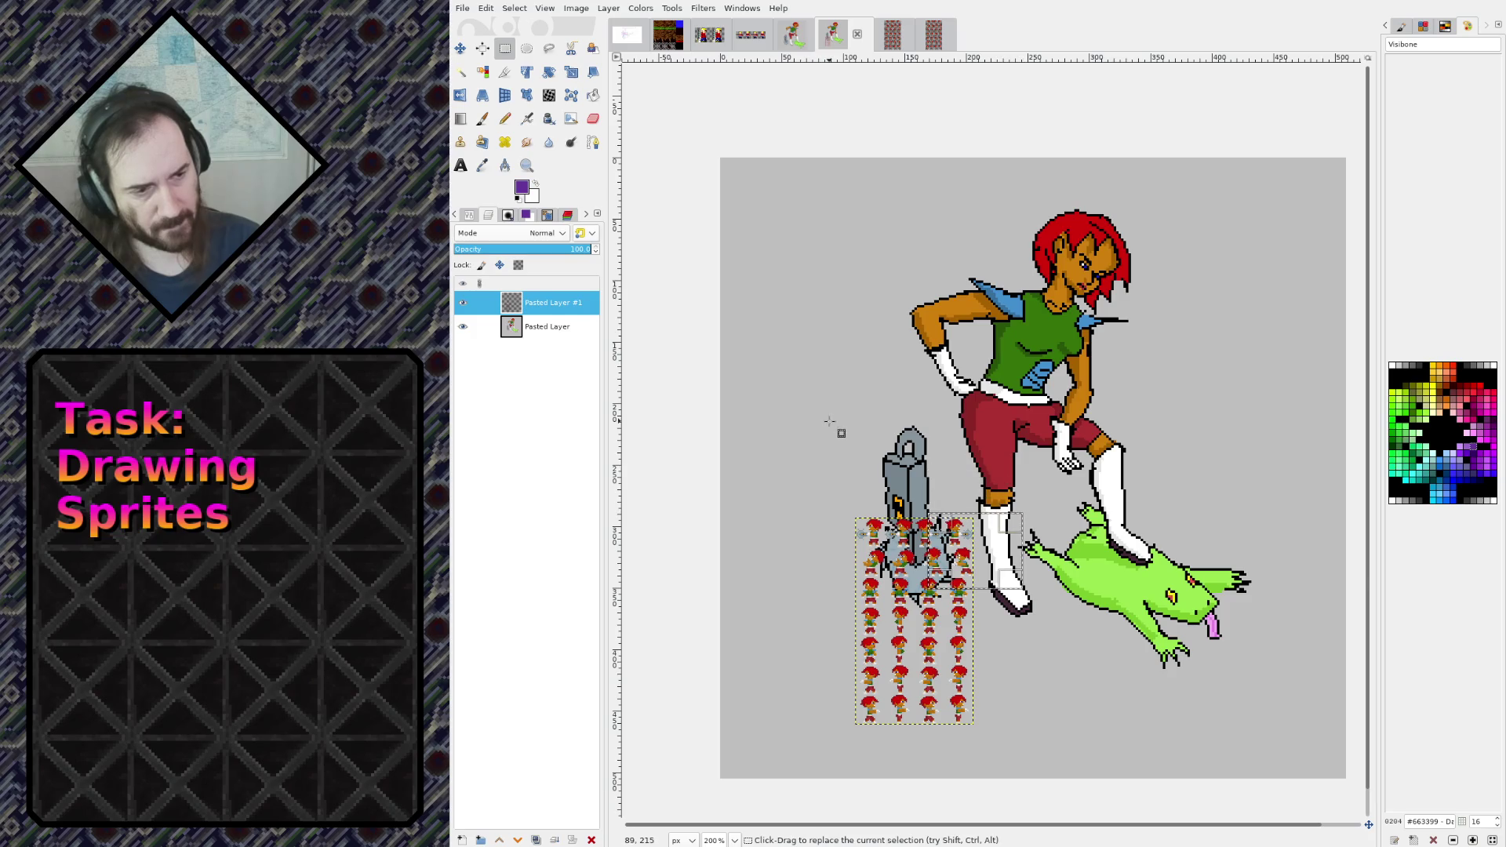
Check the layer commands, then bring up the player.png sprite sheet image
scroll(915, 610, up, 2)
scroll(912, 603, up, 5)
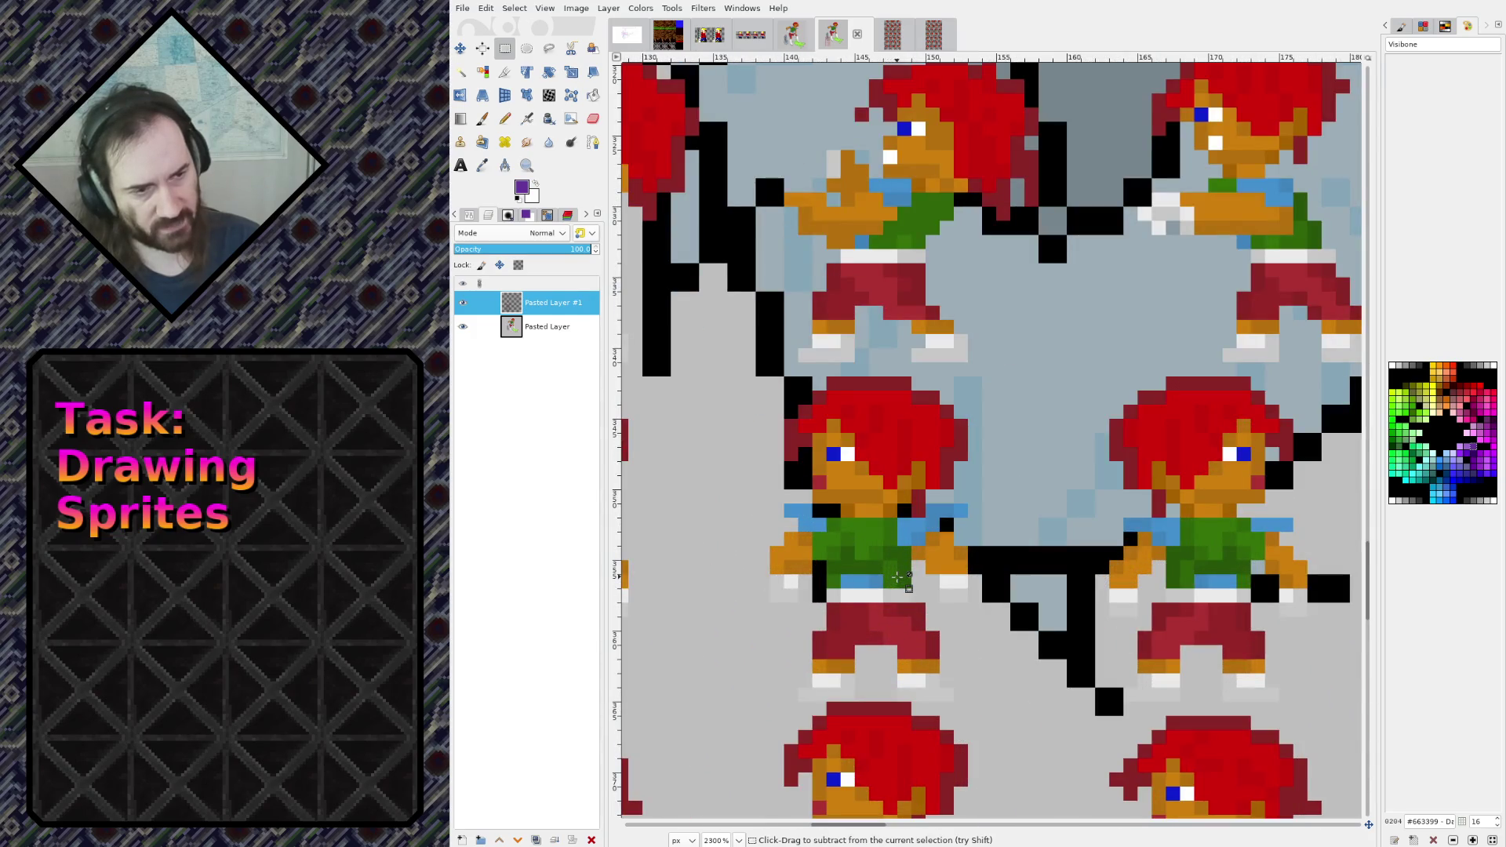
scroll(897, 578, down, 6)
click(610, 10)
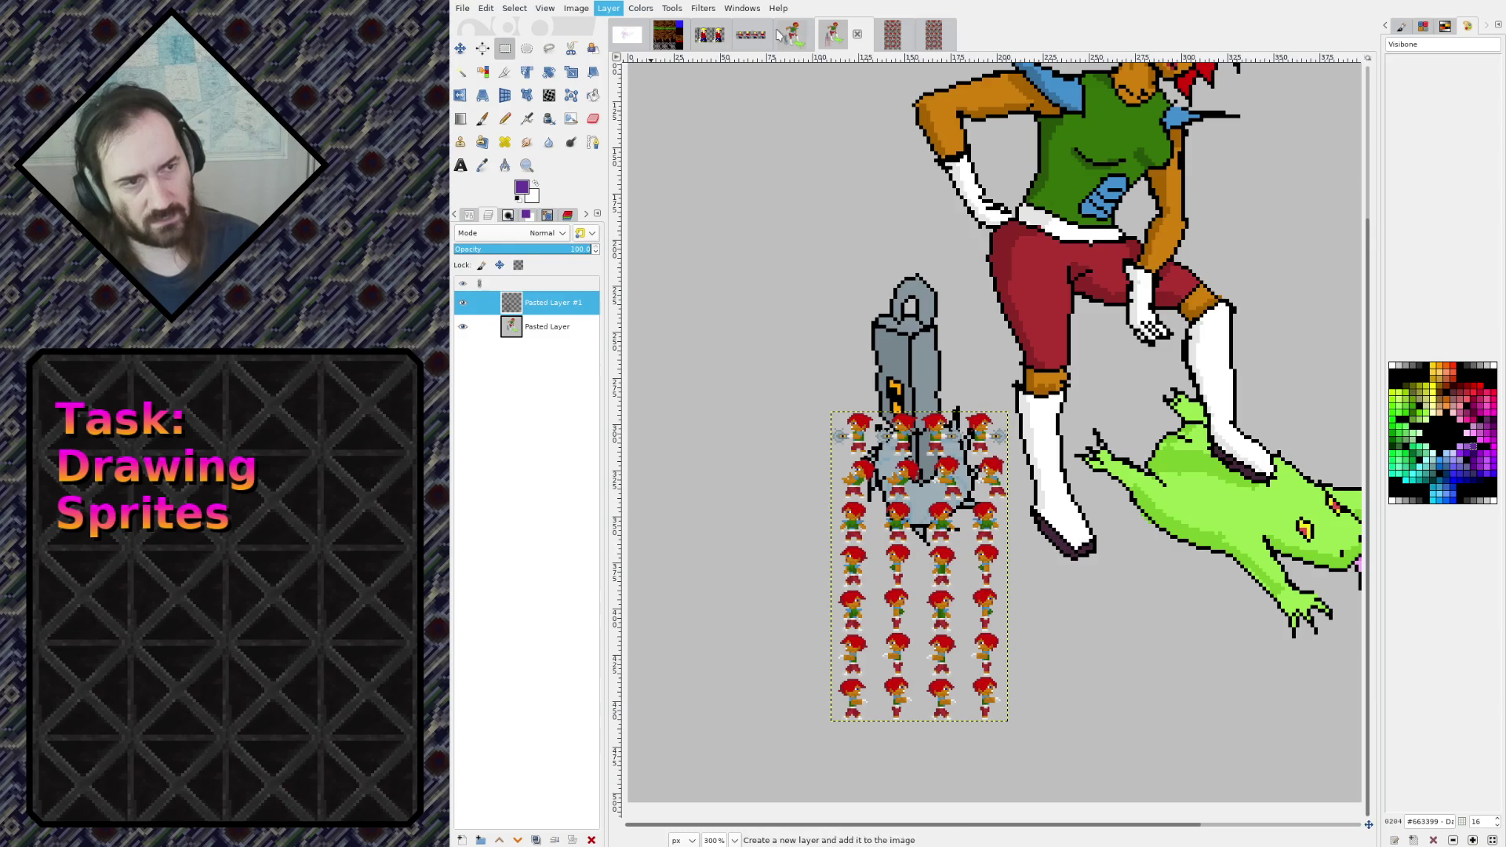
click(892, 34)
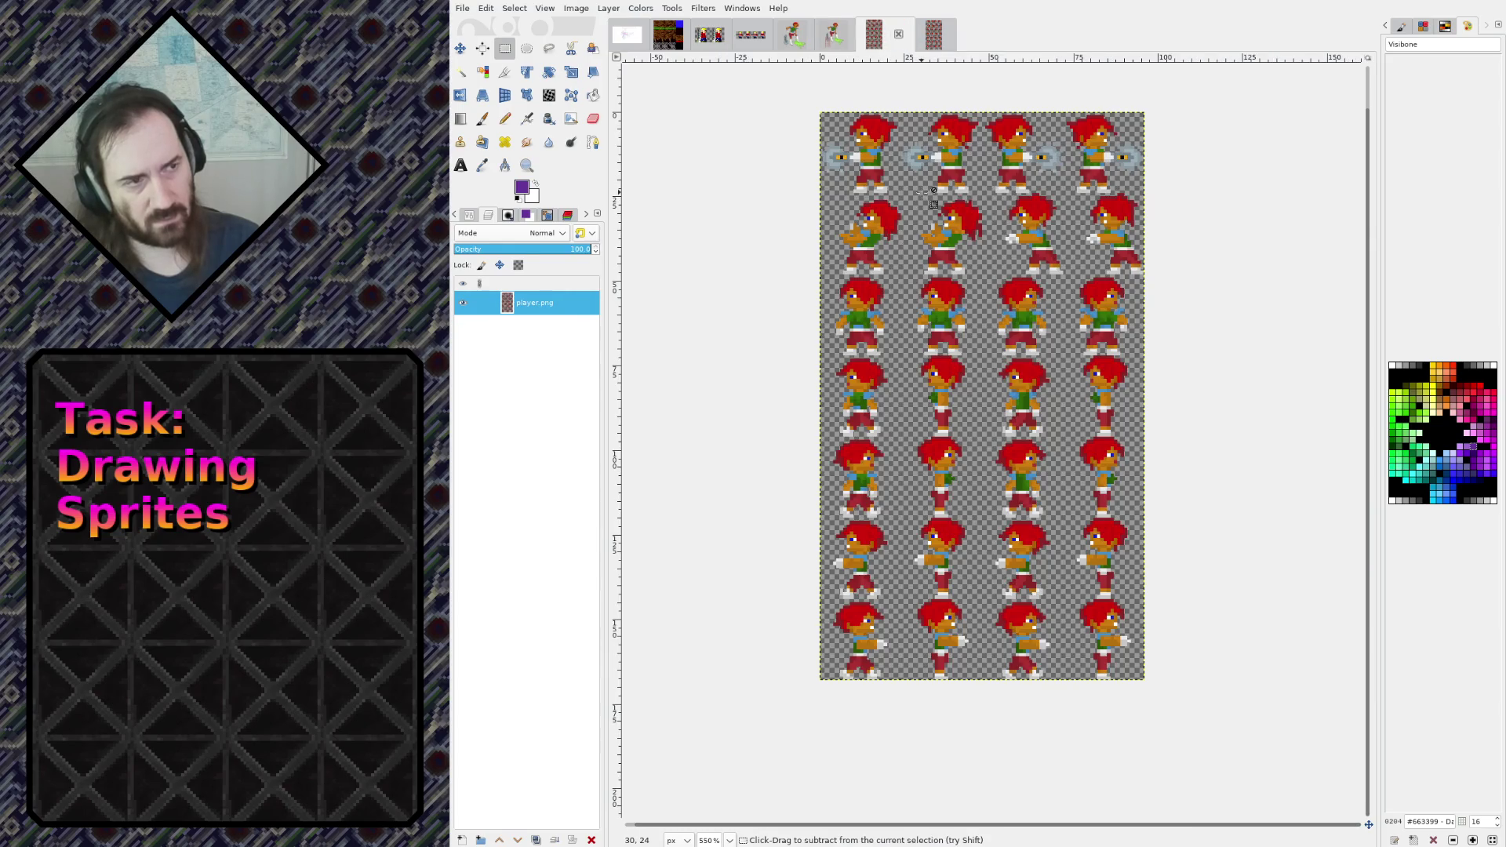
Return to the composition image and begin scaling the sprite-sheet layer
scroll(965, 193, up, 5)
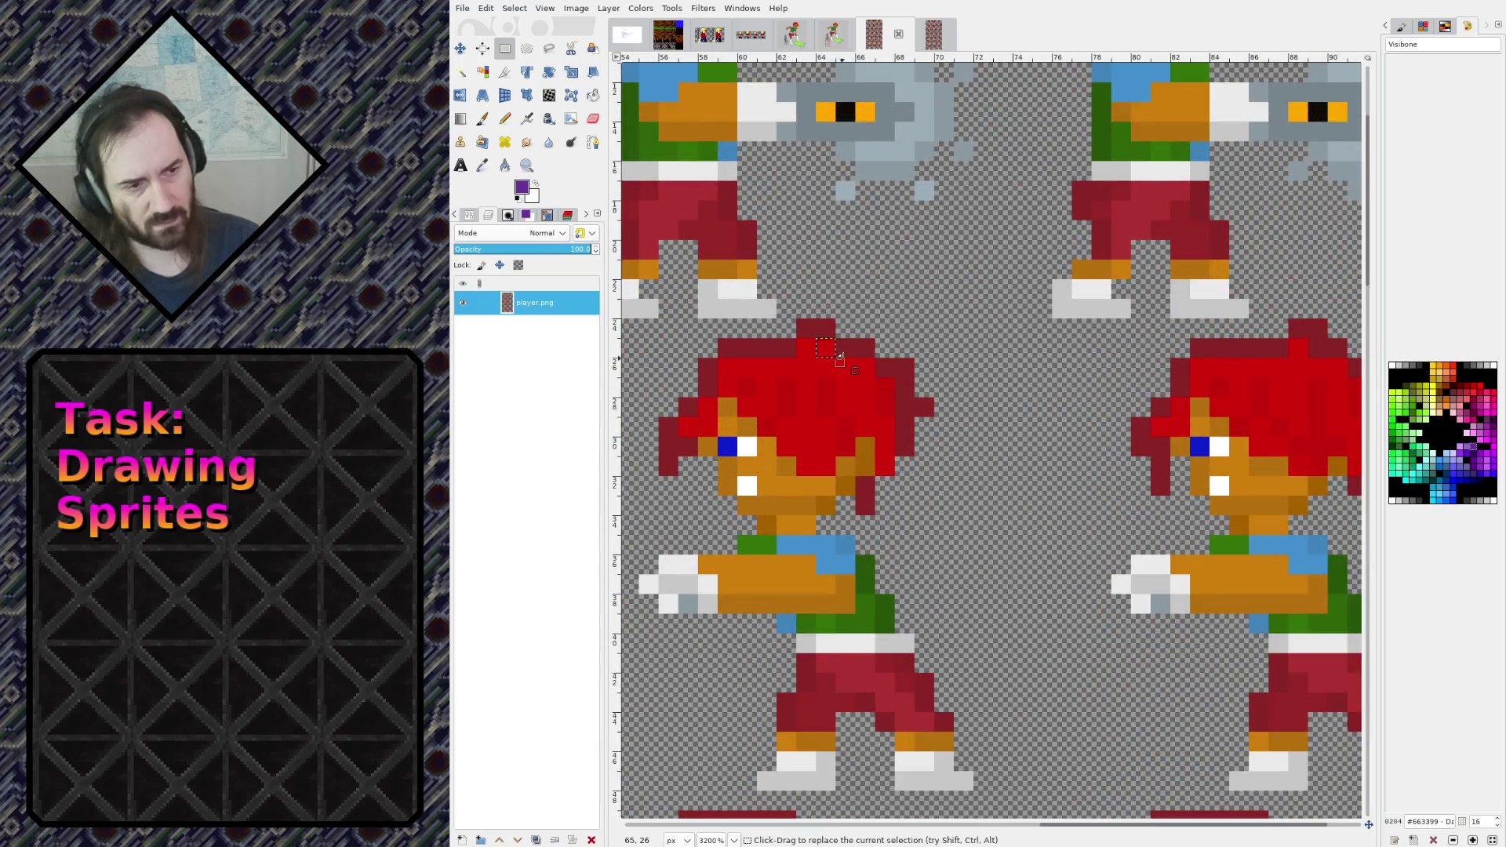
key(ctrl+Page_Down)
scroll(932, 421, up, 5)
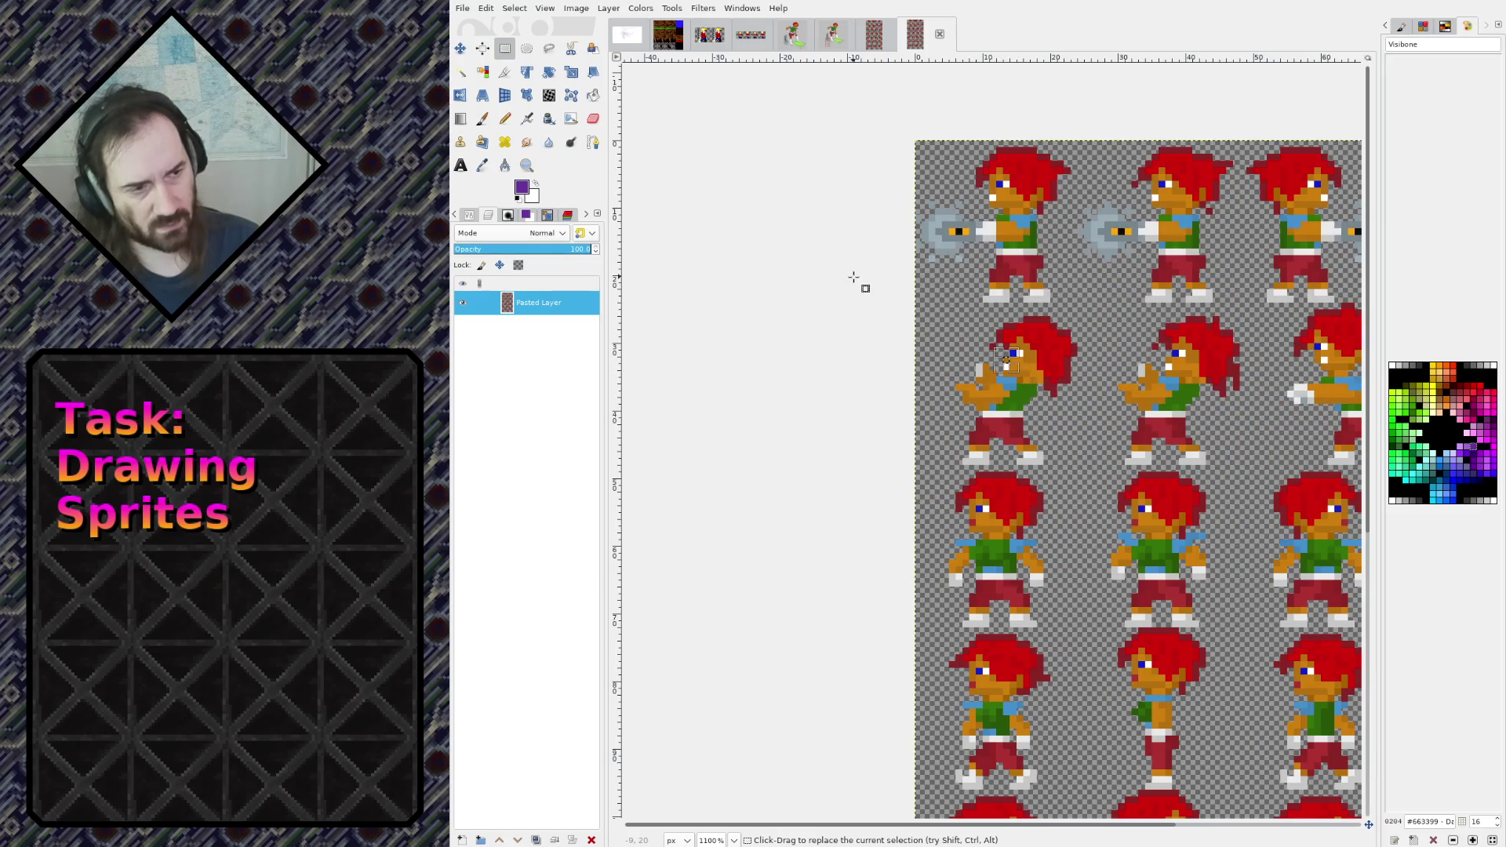
click(863, 43)
click(838, 35)
key(shift+s)
scroll(861, 375, down, 2)
drag(851, 393, 800, 296)
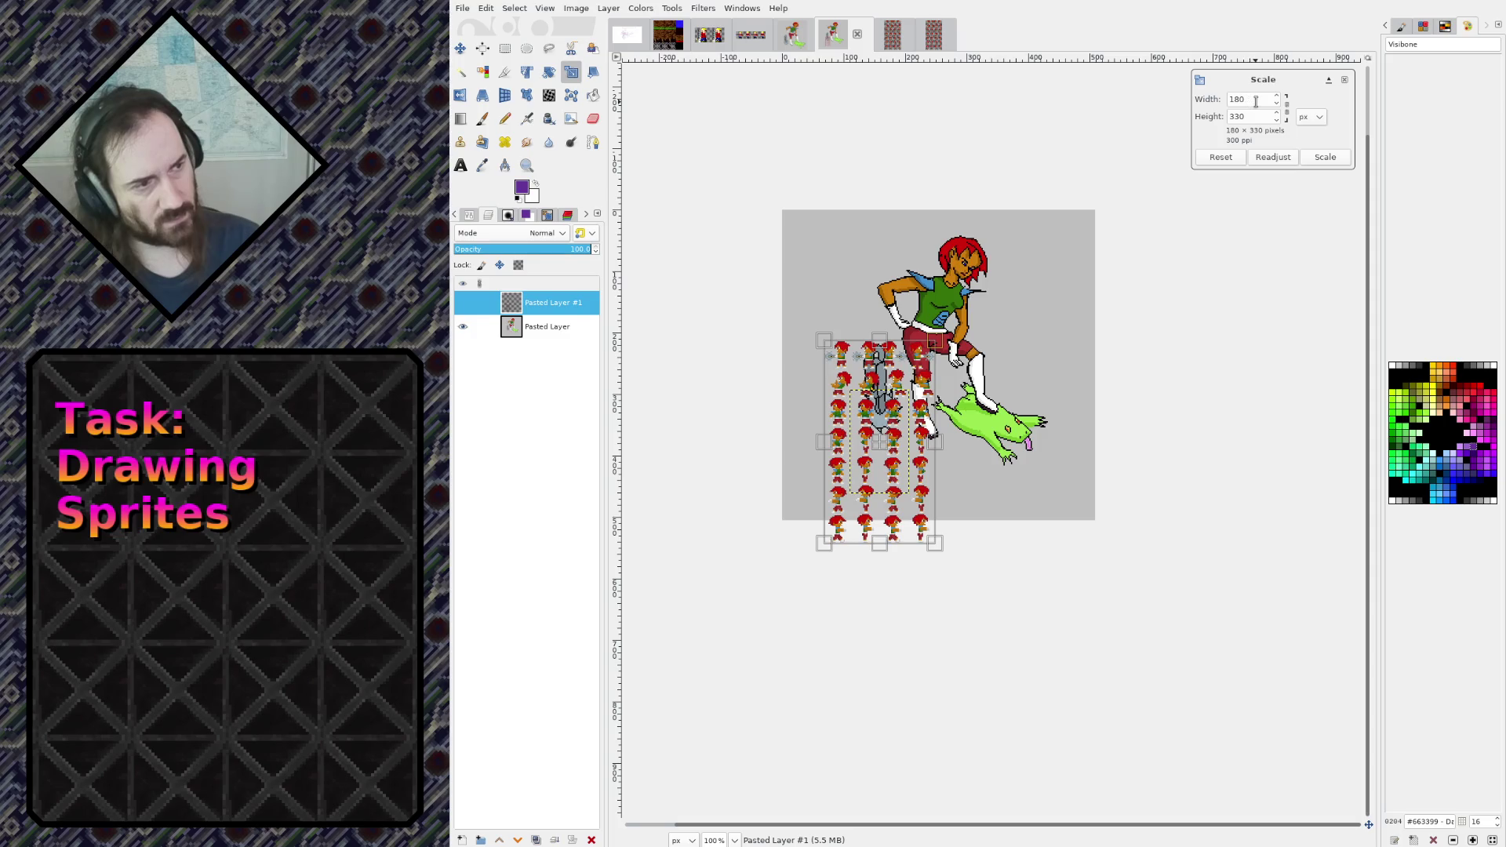
Scale the sprite-sheet layer to 200% width and height (192×336 px)
key(3)
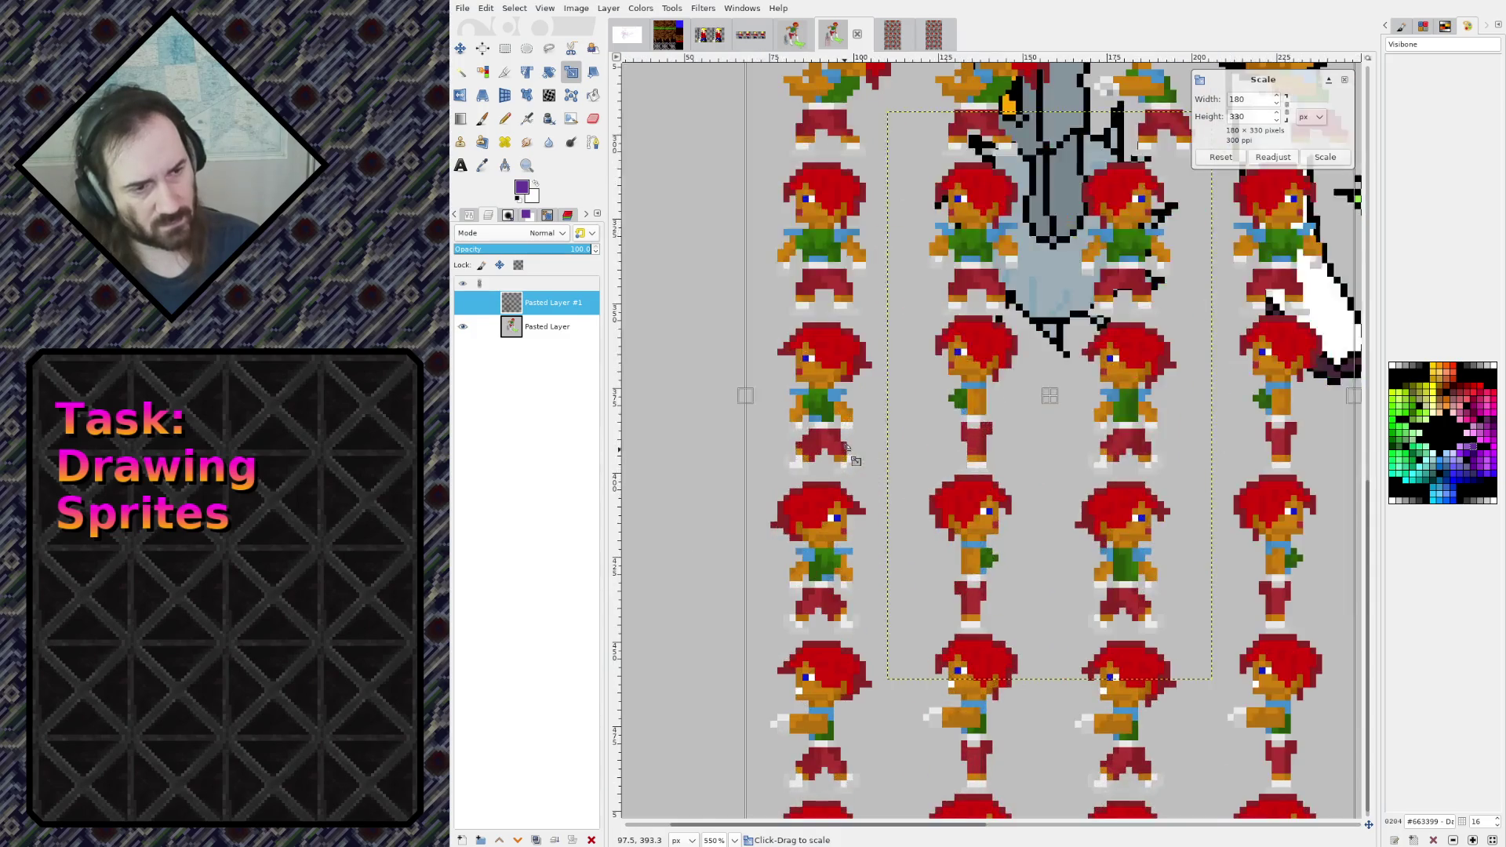
key(4)
click(1310, 116)
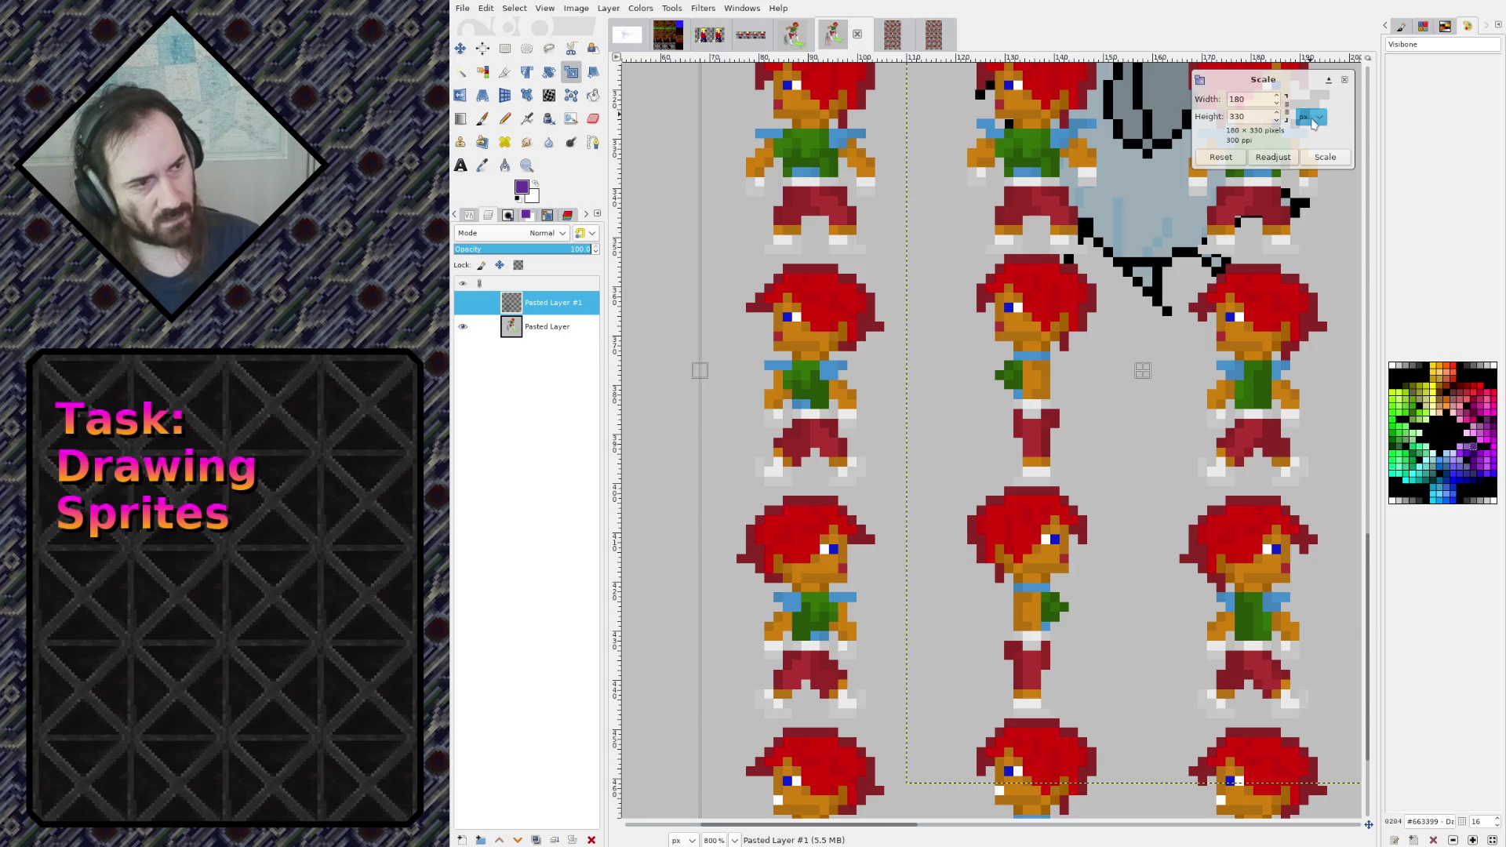
text(2)
mouse_move(1259, 100)
mouse_down()
mouse_move(1212, 103)
mouse_move(1209, 119)
mouse_up()
text(00)
key(Tab)
text(200)
key(Tab)
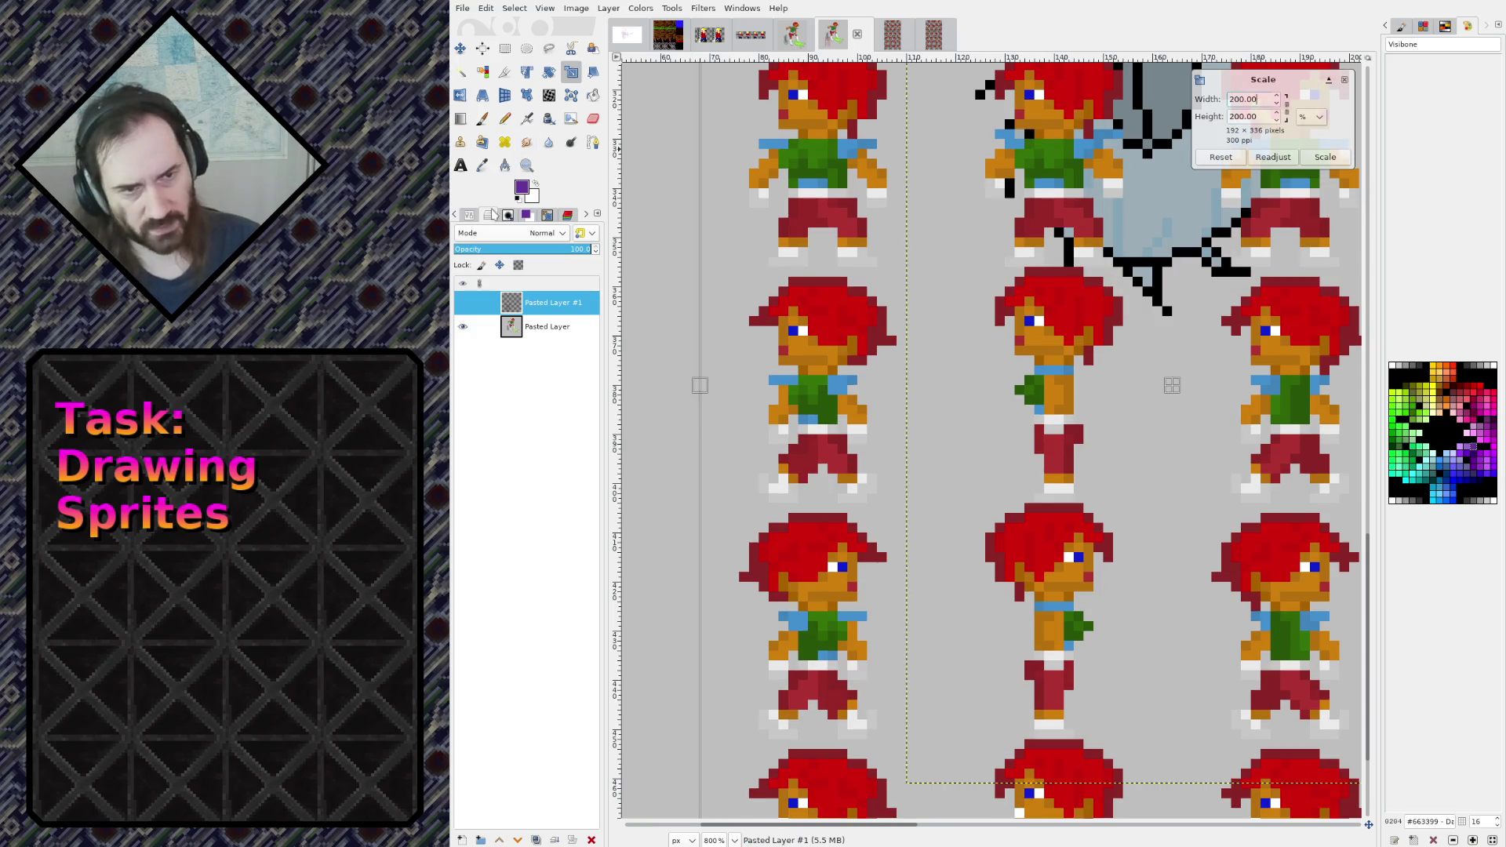
click(469, 215)
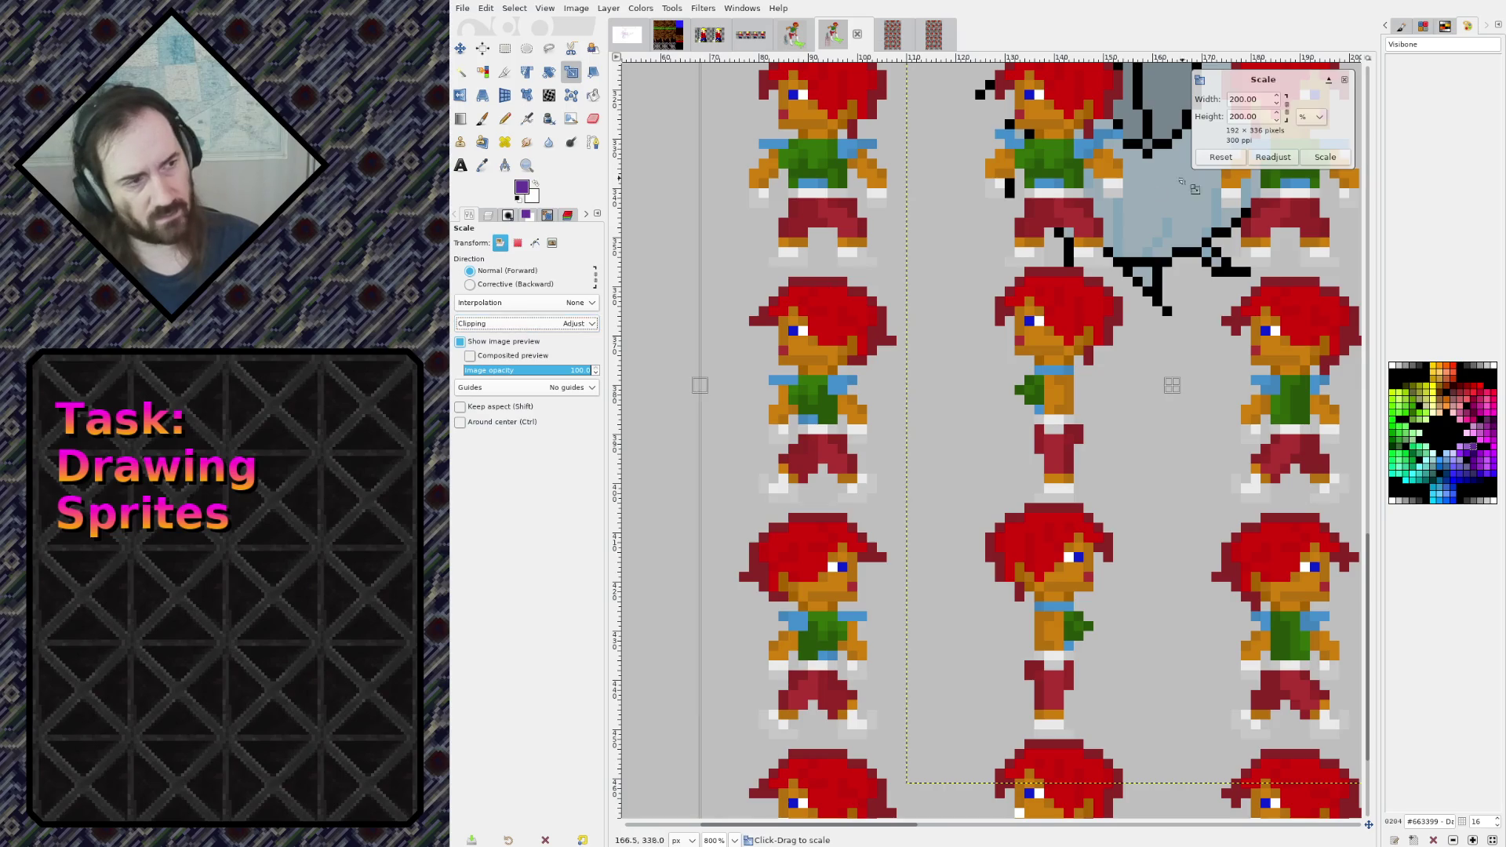
click(1325, 157)
Move the enlarged sprite-sheet layer to the top right of the canvas
scroll(1069, 382, down, 3)
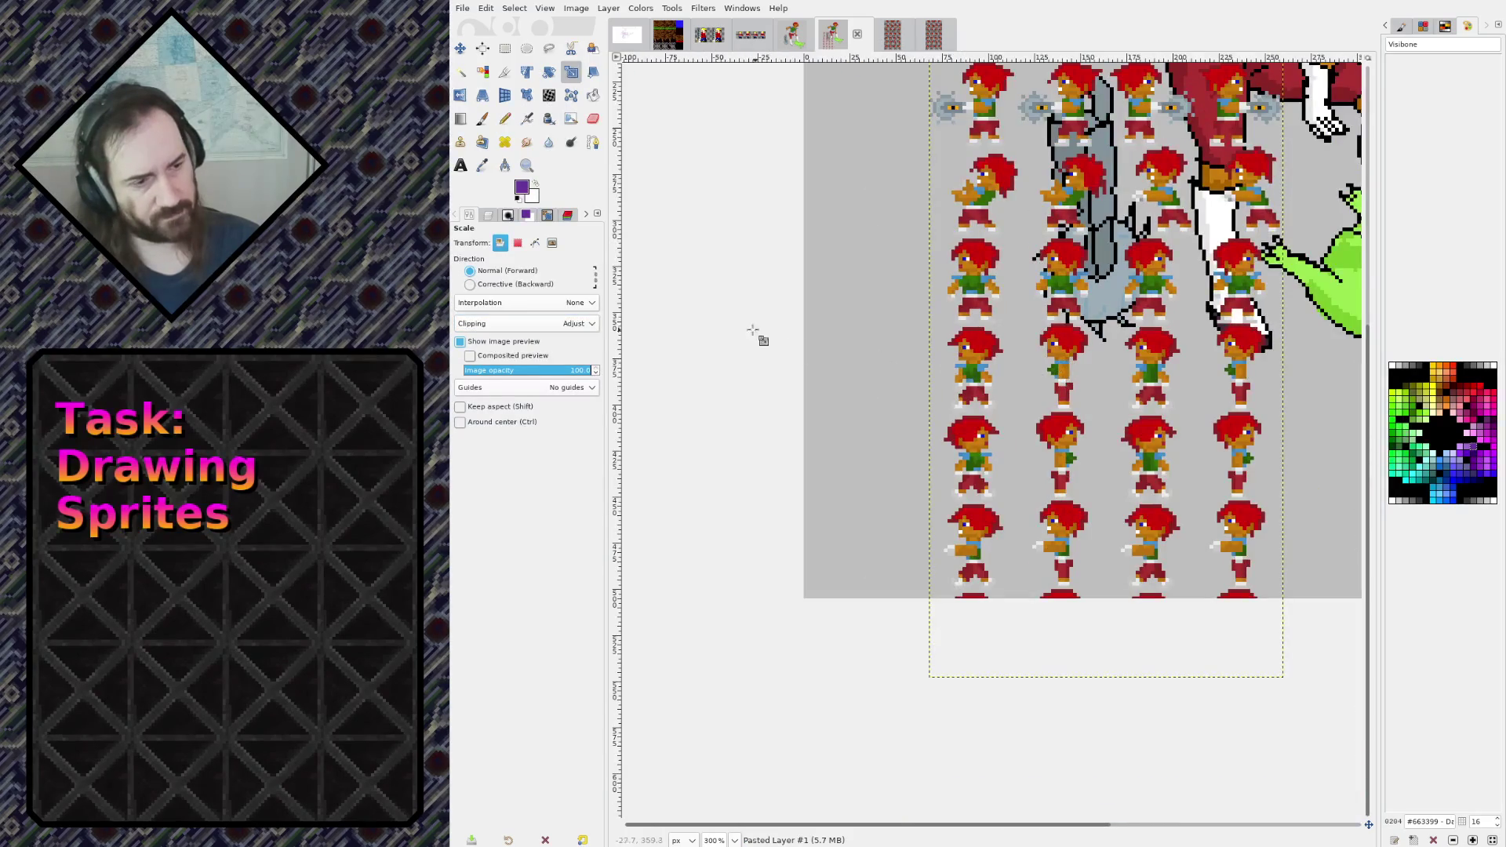
click(459, 48)
drag(997, 404, 886, 307)
scroll(1186, 308, down, 2)
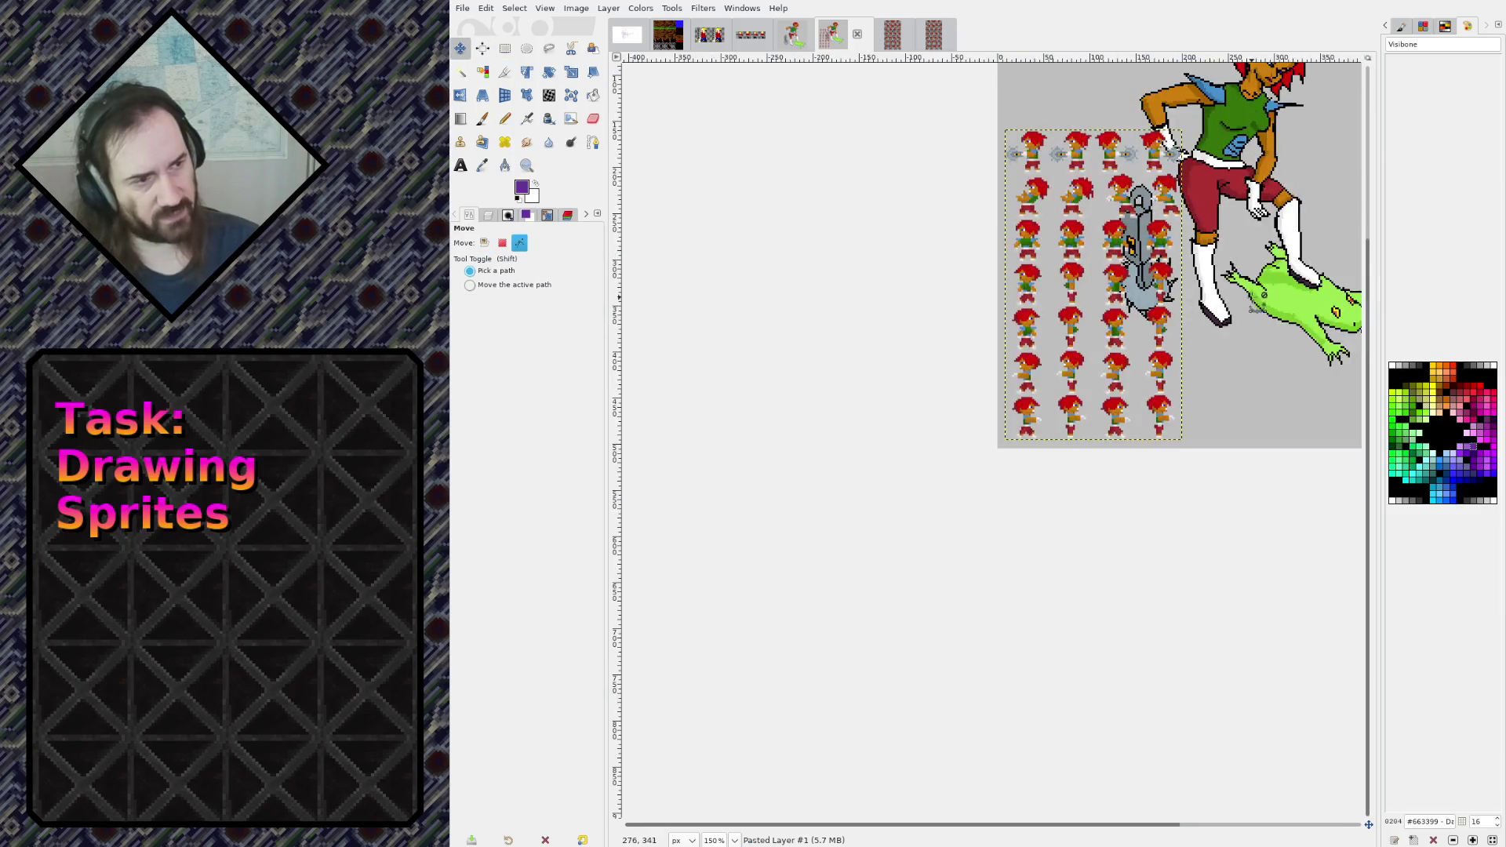
drag(884, 388, 1166, 245)
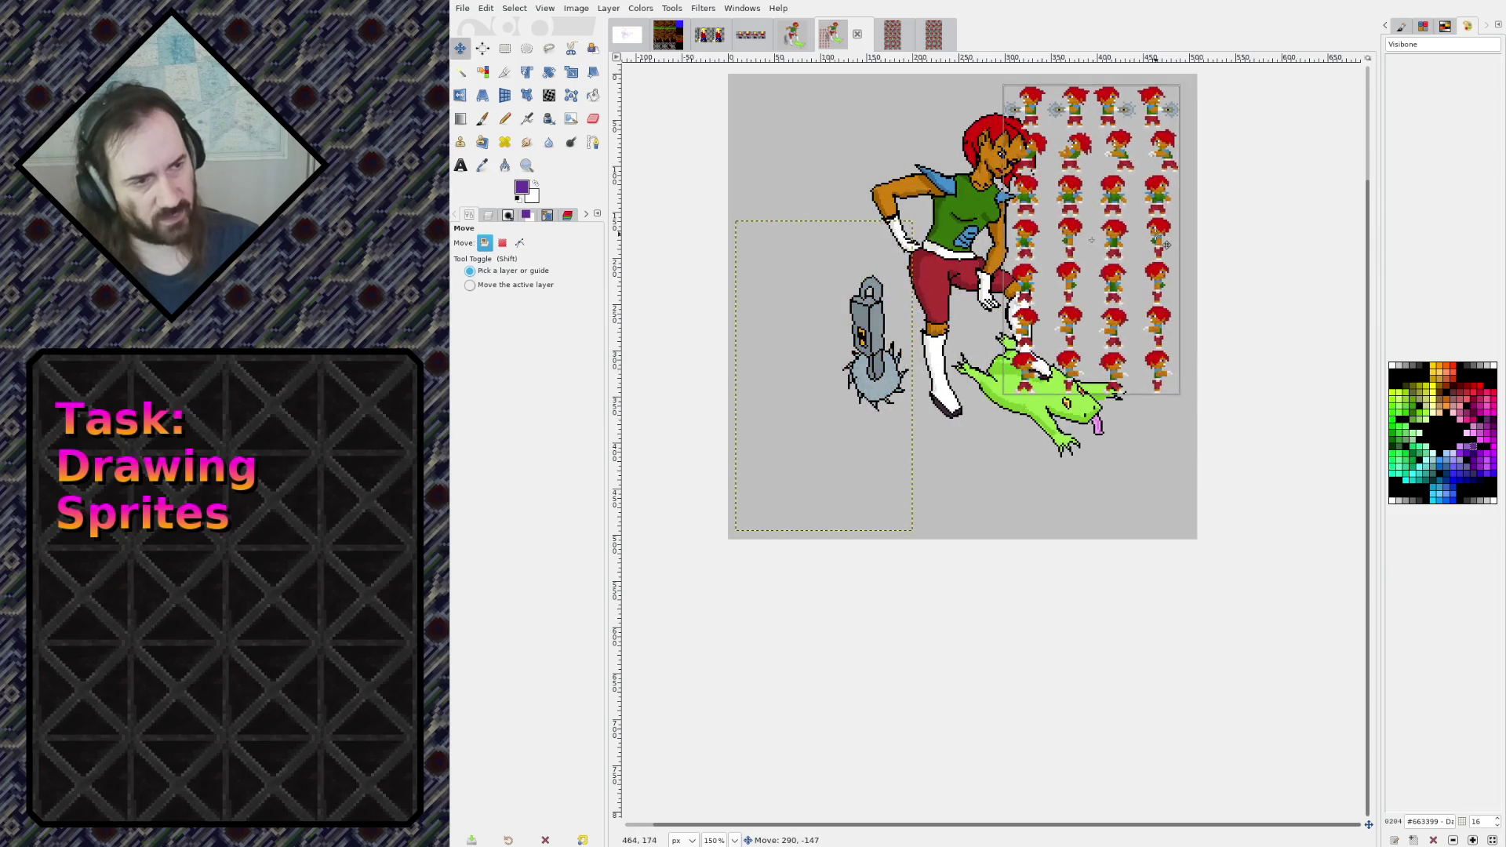
Select the character artwork layer and shift it left and down
click(488, 215)
click(548, 326)
mouse_move(1004, 229)
mouse_down()
mouse_move(841, 257)
mouse_move(876, 300)
mouse_up()
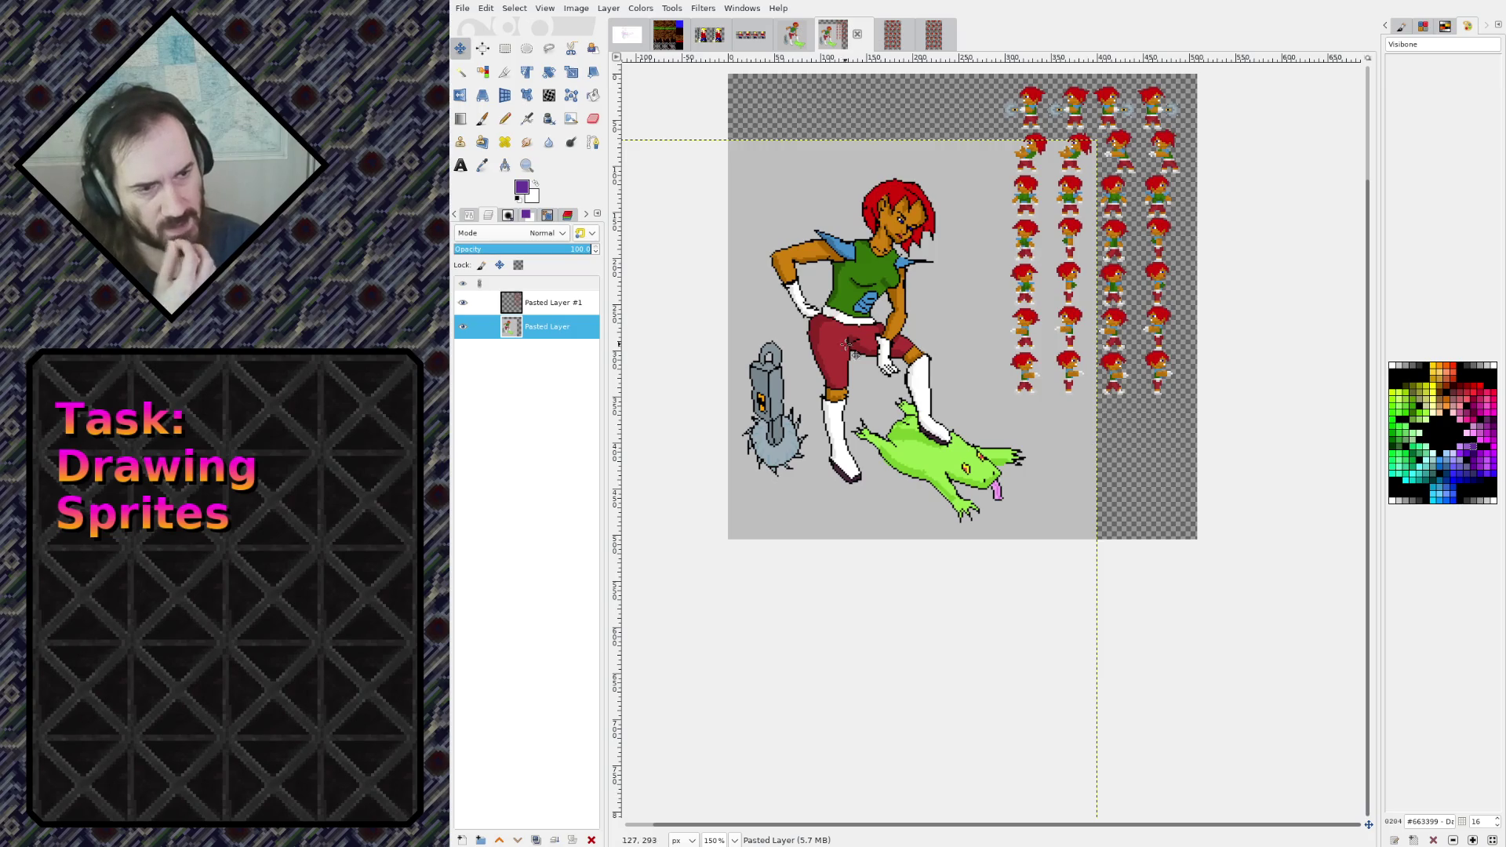
Flatten the image into one layer, reset default colours, and fill it with dark grey
click(575, 10)
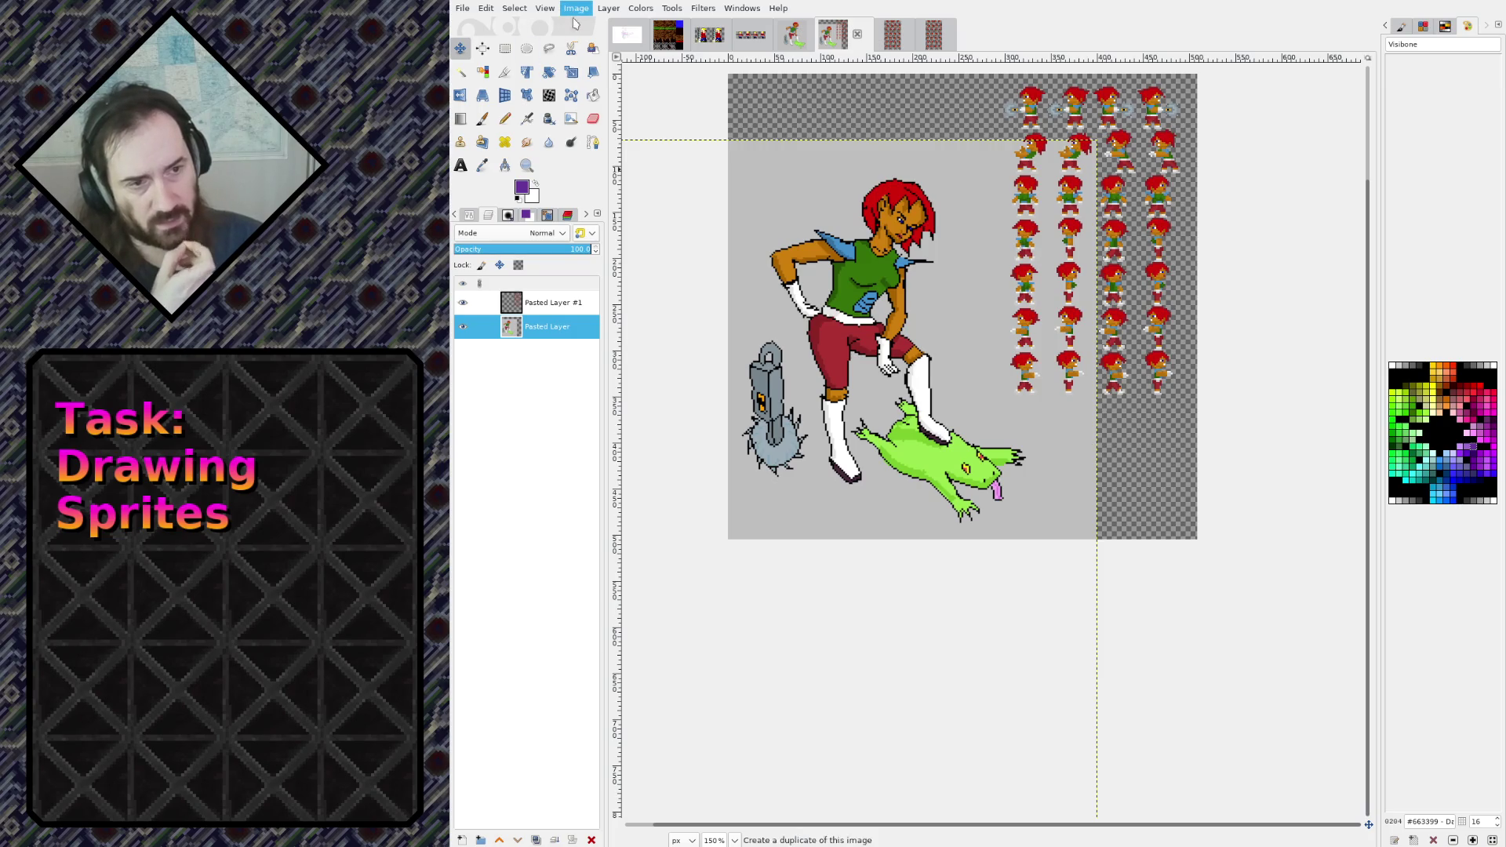
click(611, 298)
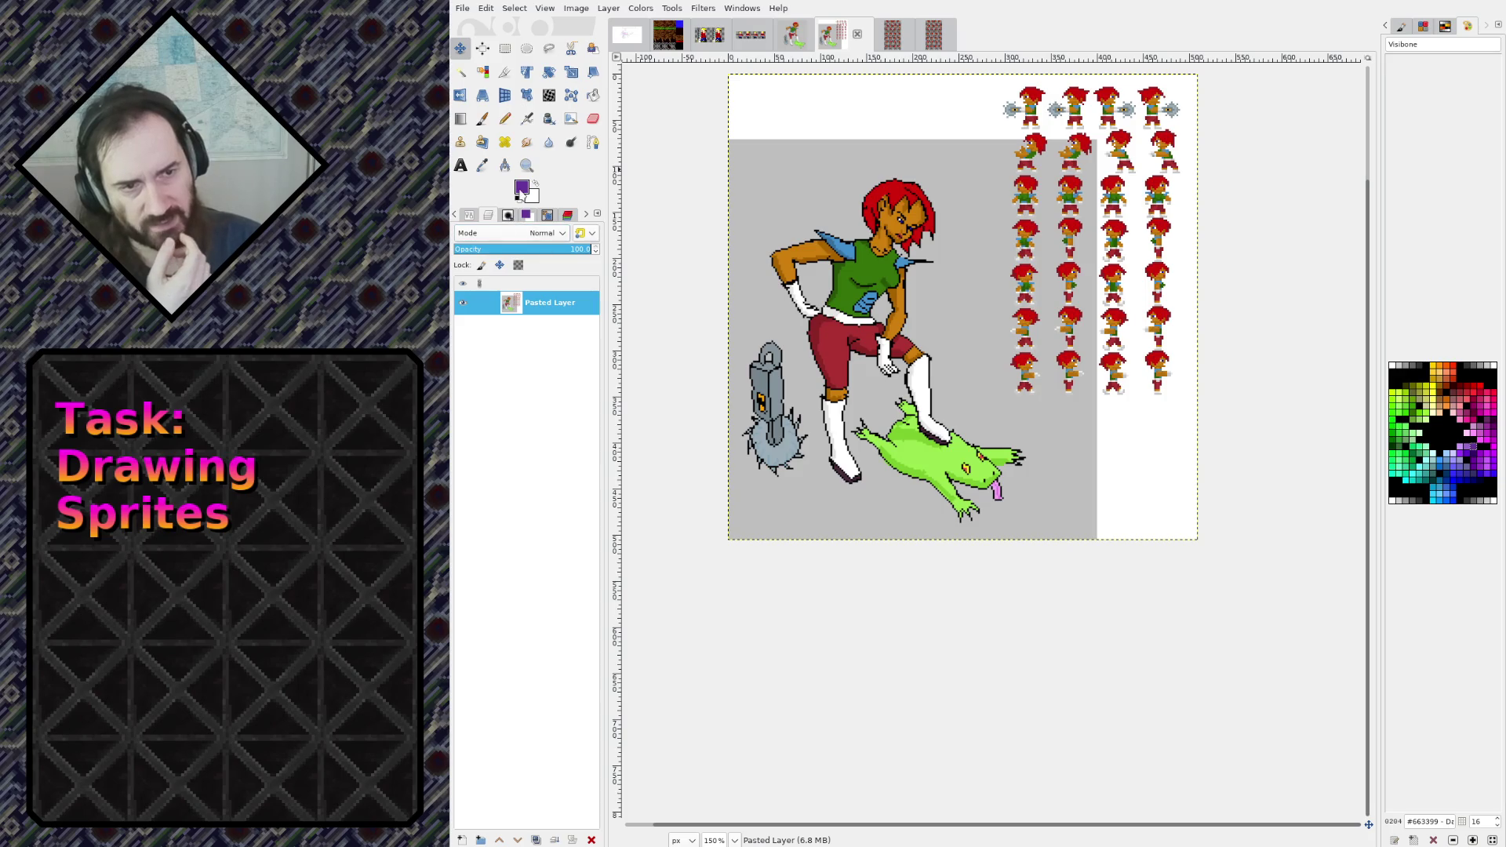
click(520, 200)
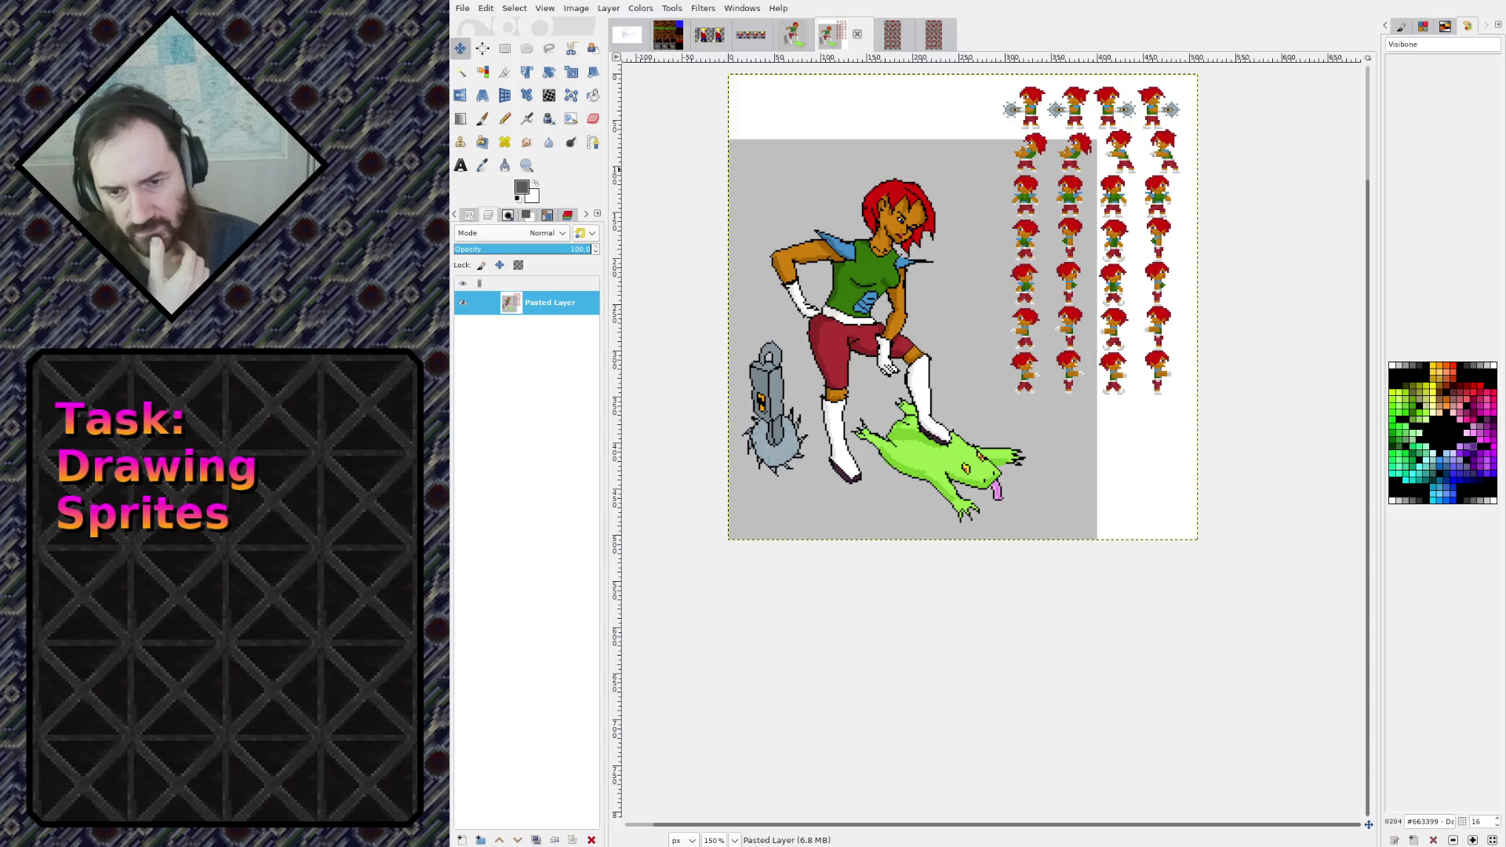
key(g)
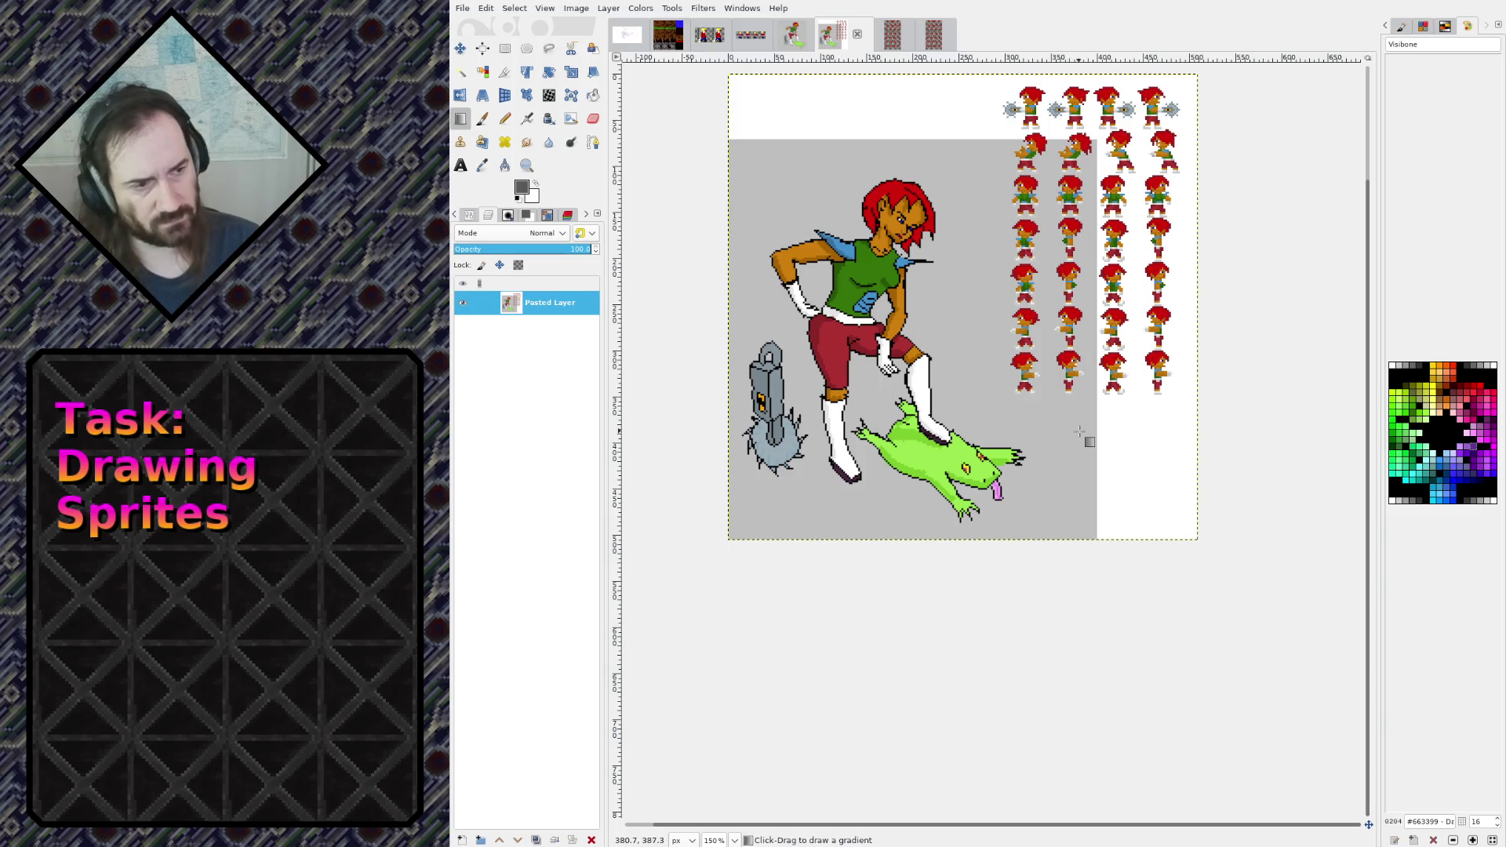
key(ctrl+comma)
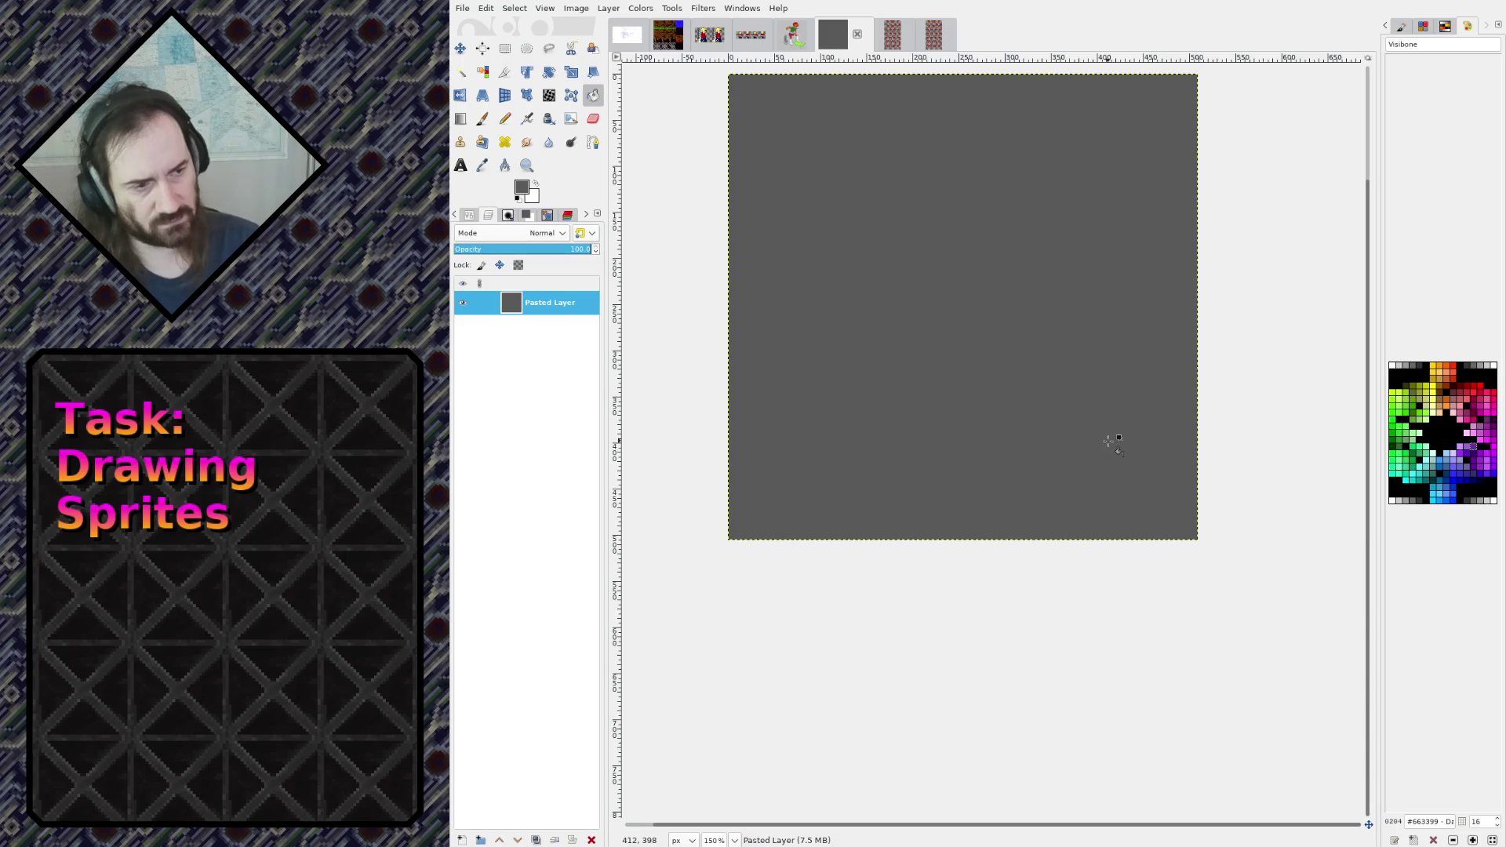
Undo the grey fill and bucket-fill the light grey background and figure gaps dark grey
key(ctrl+z)
click(469, 214)
click(507, 375)
click(1071, 419)
click(1123, 434)
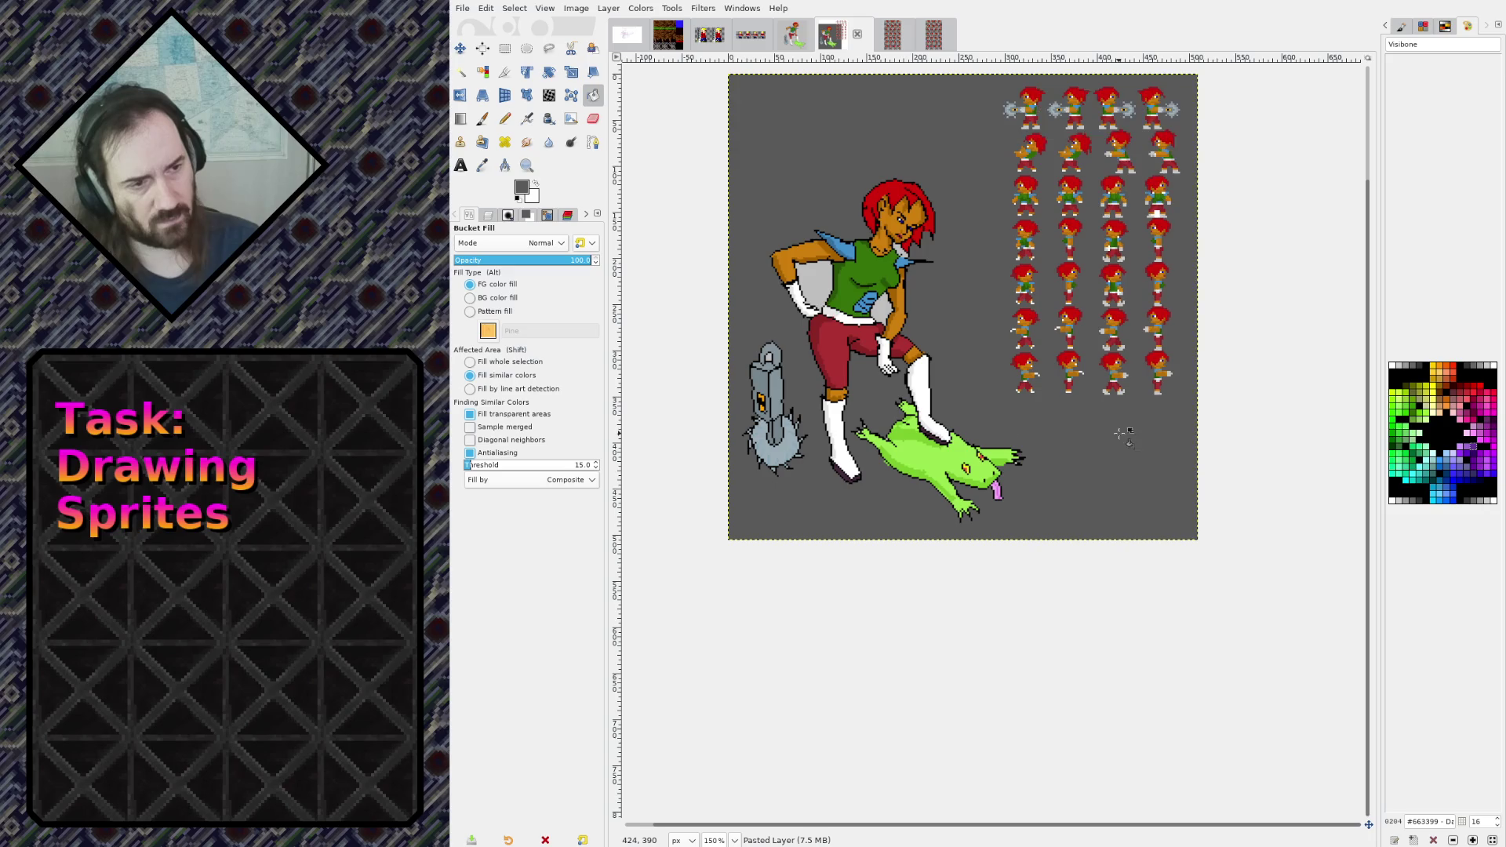
click(899, 321)
click(812, 288)
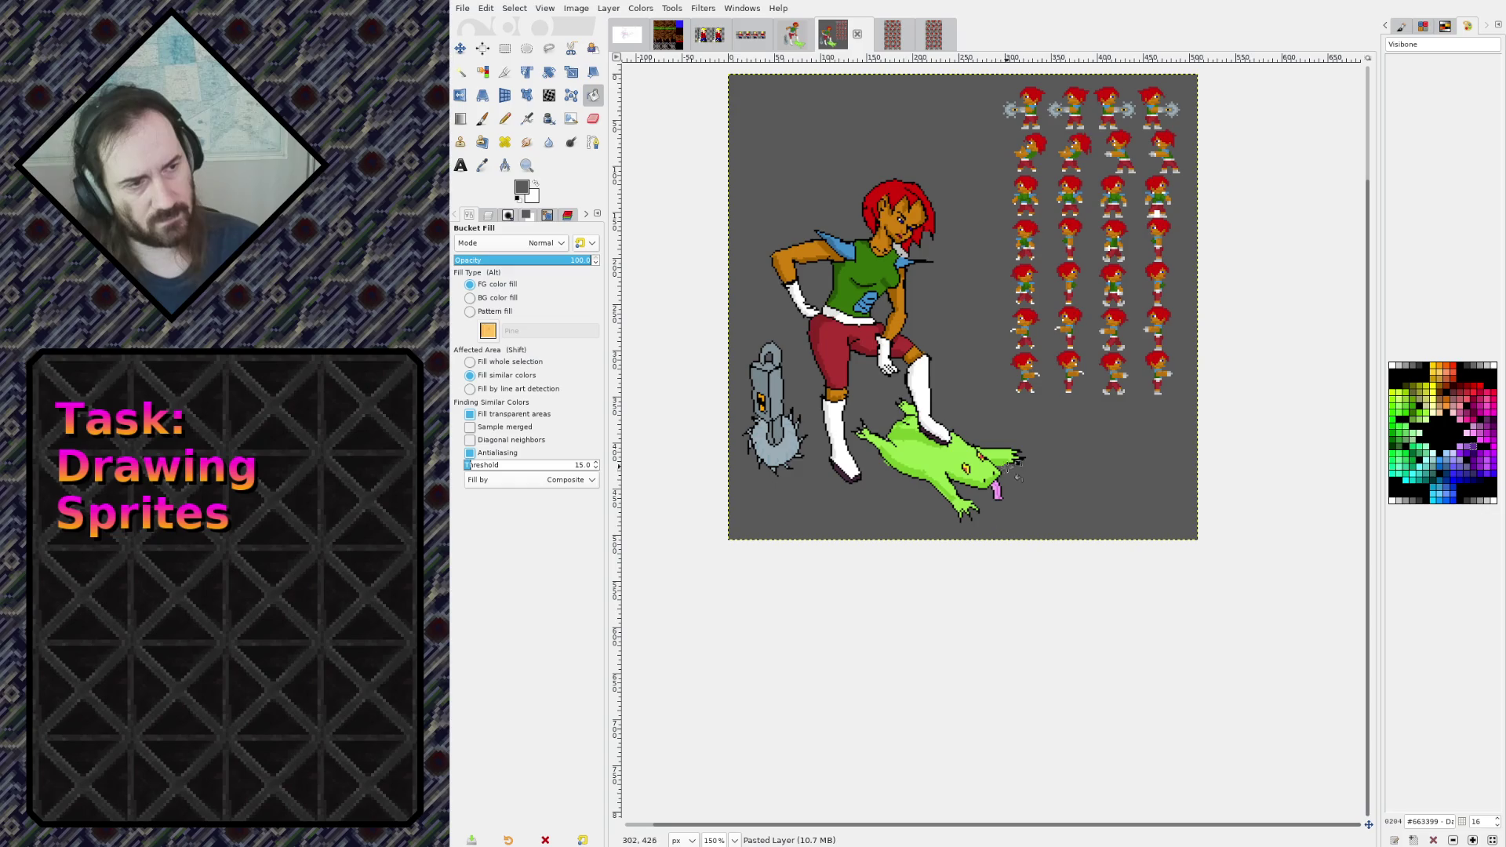
Zoom and scroll around to check the fill, then bring up the layers list
ctrl+scroll(1090, 188, up, 1)
ctrl+scroll(1090, 188, up, 6)
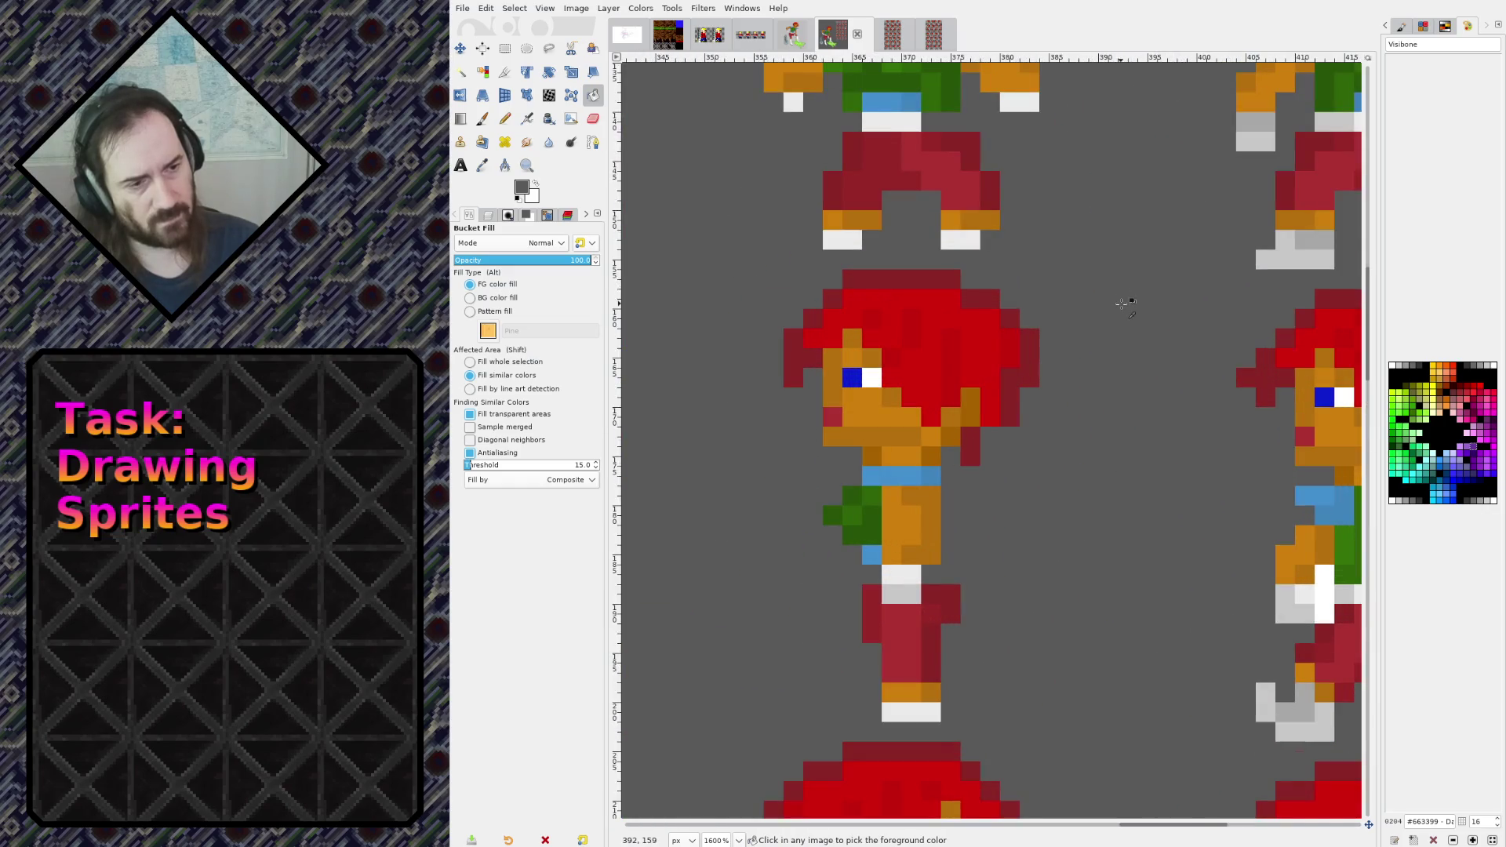
ctrl+scroll(1122, 306, down, 7)
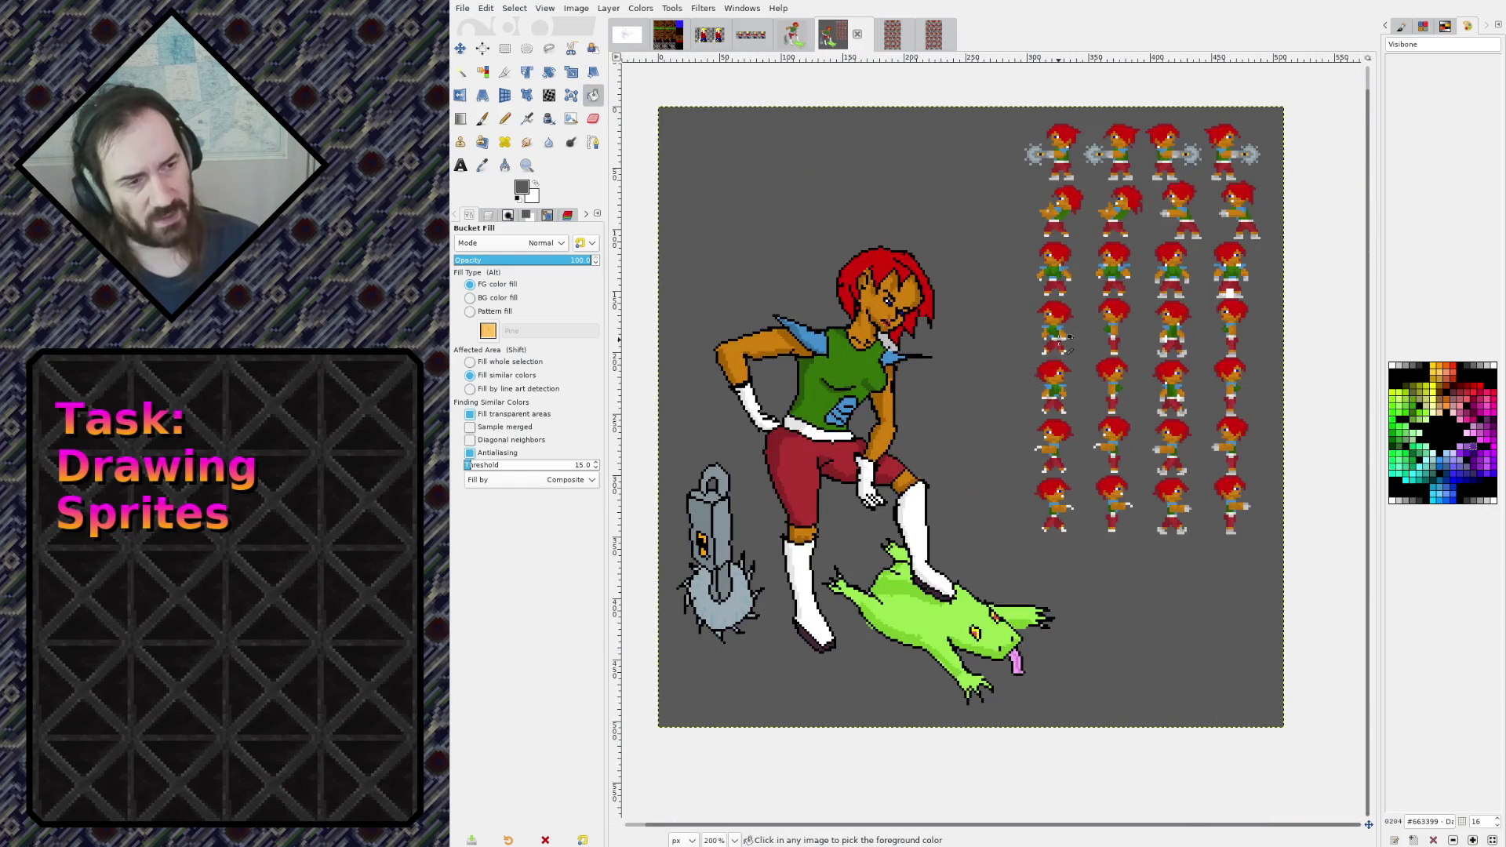
ctrl+scroll(1069, 337, up, 5)
ctrl+scroll(1174, 358, down, 3)
ctrl+scroll(1174, 358, down, 1)
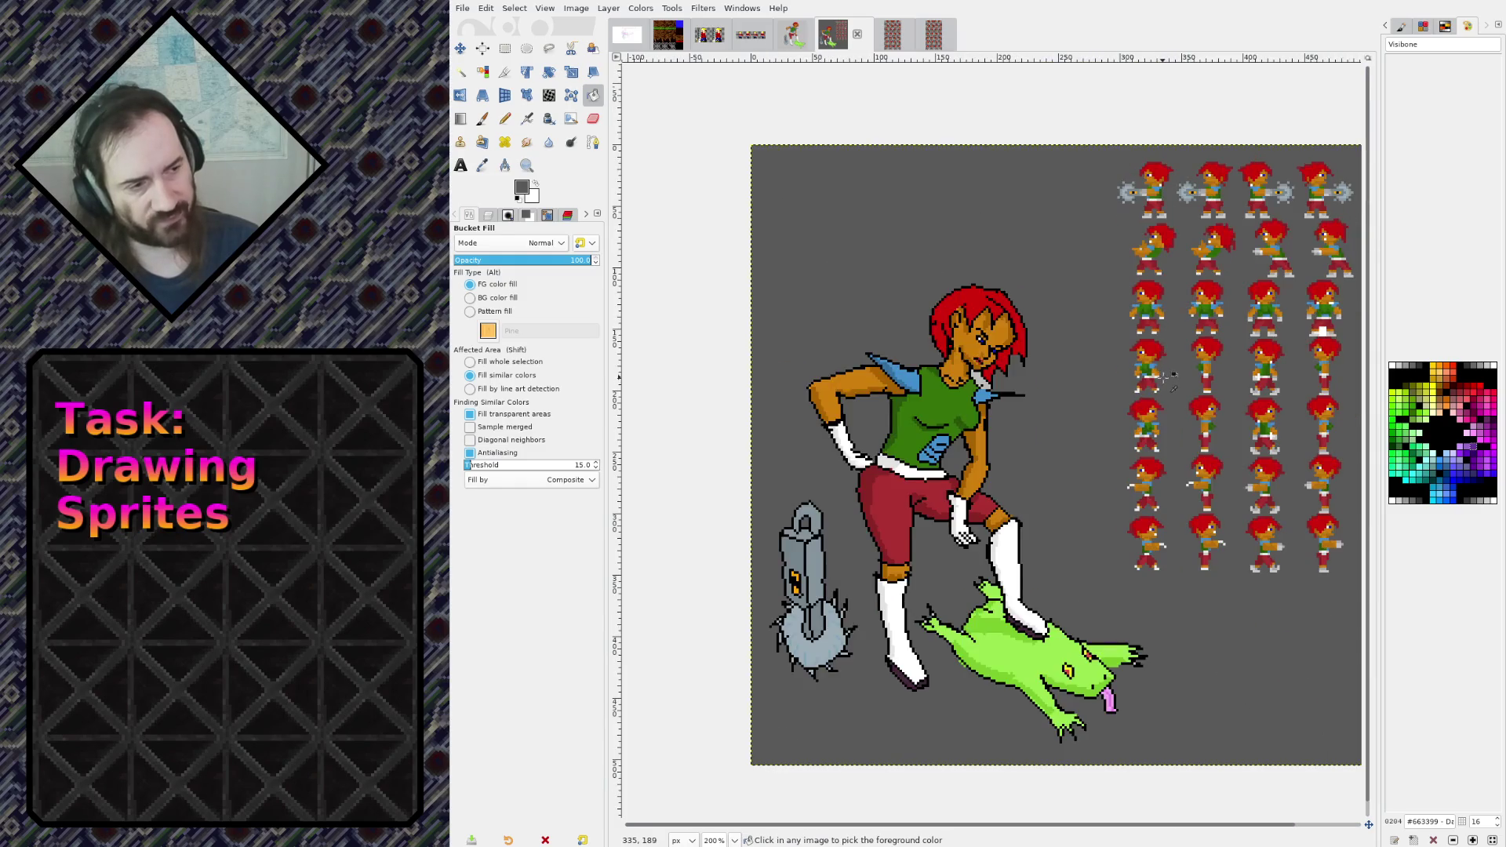
scroll(925, 262, right, 2)
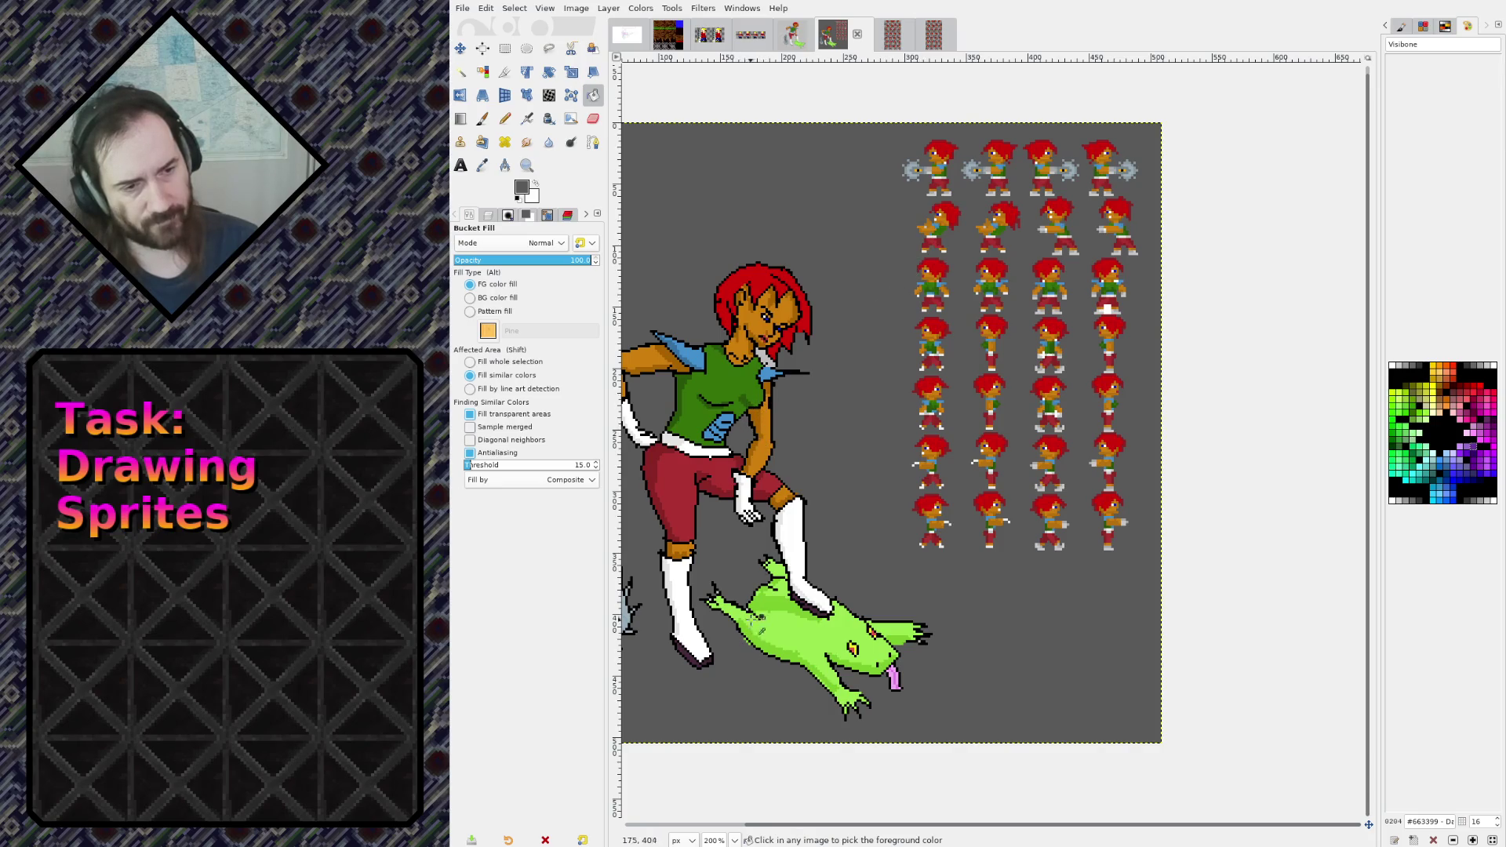
ctrl+scroll(755, 616, down, 1)
scroll(863, 471, left, 2)
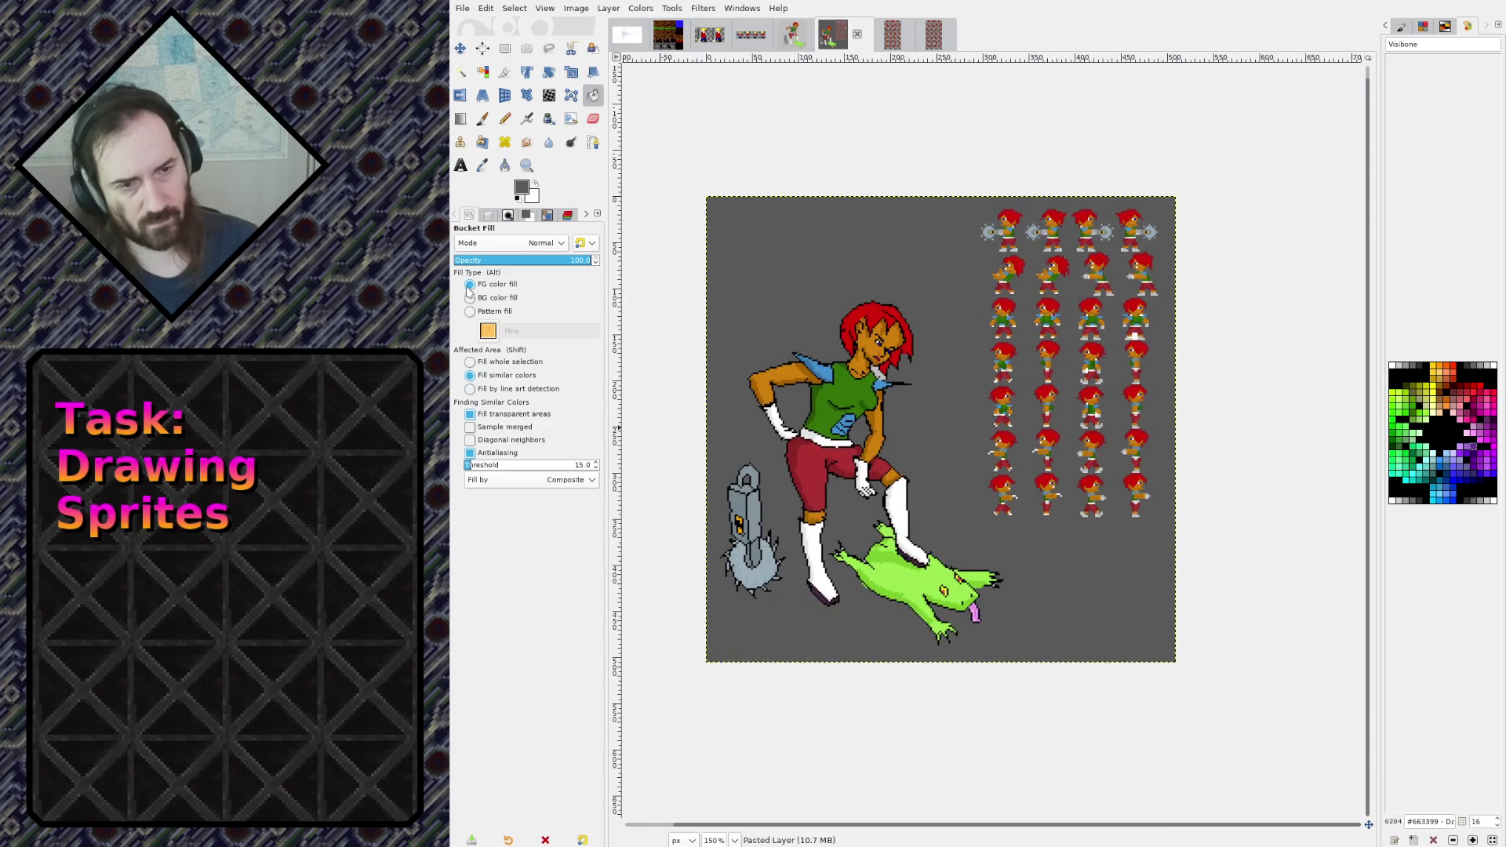
click(487, 214)
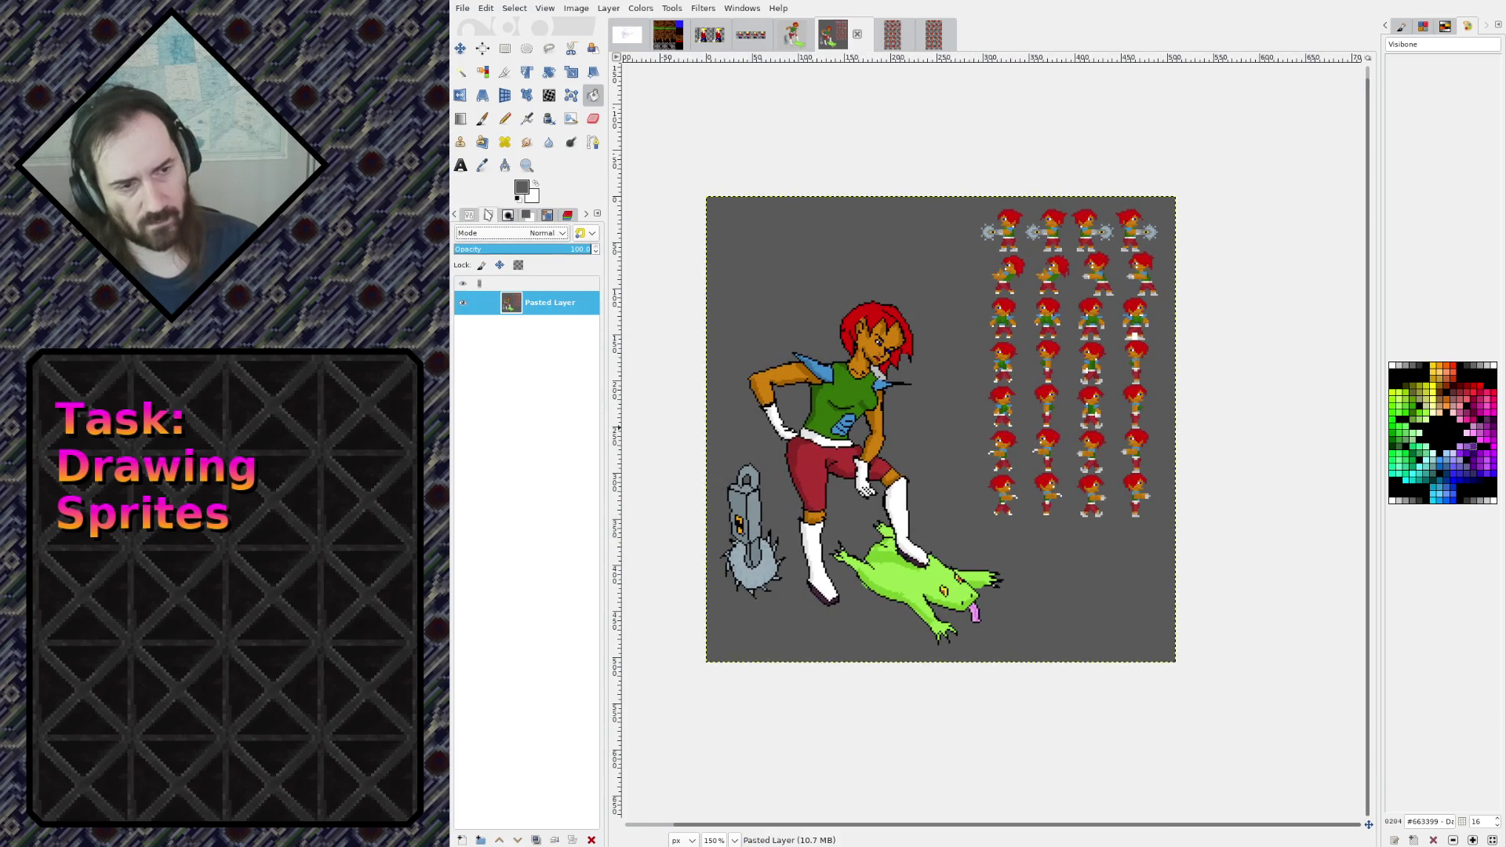
Try a black background fill, undo it, and pick the dark grey as painting colour
click(1424, 371)
click(938, 380)
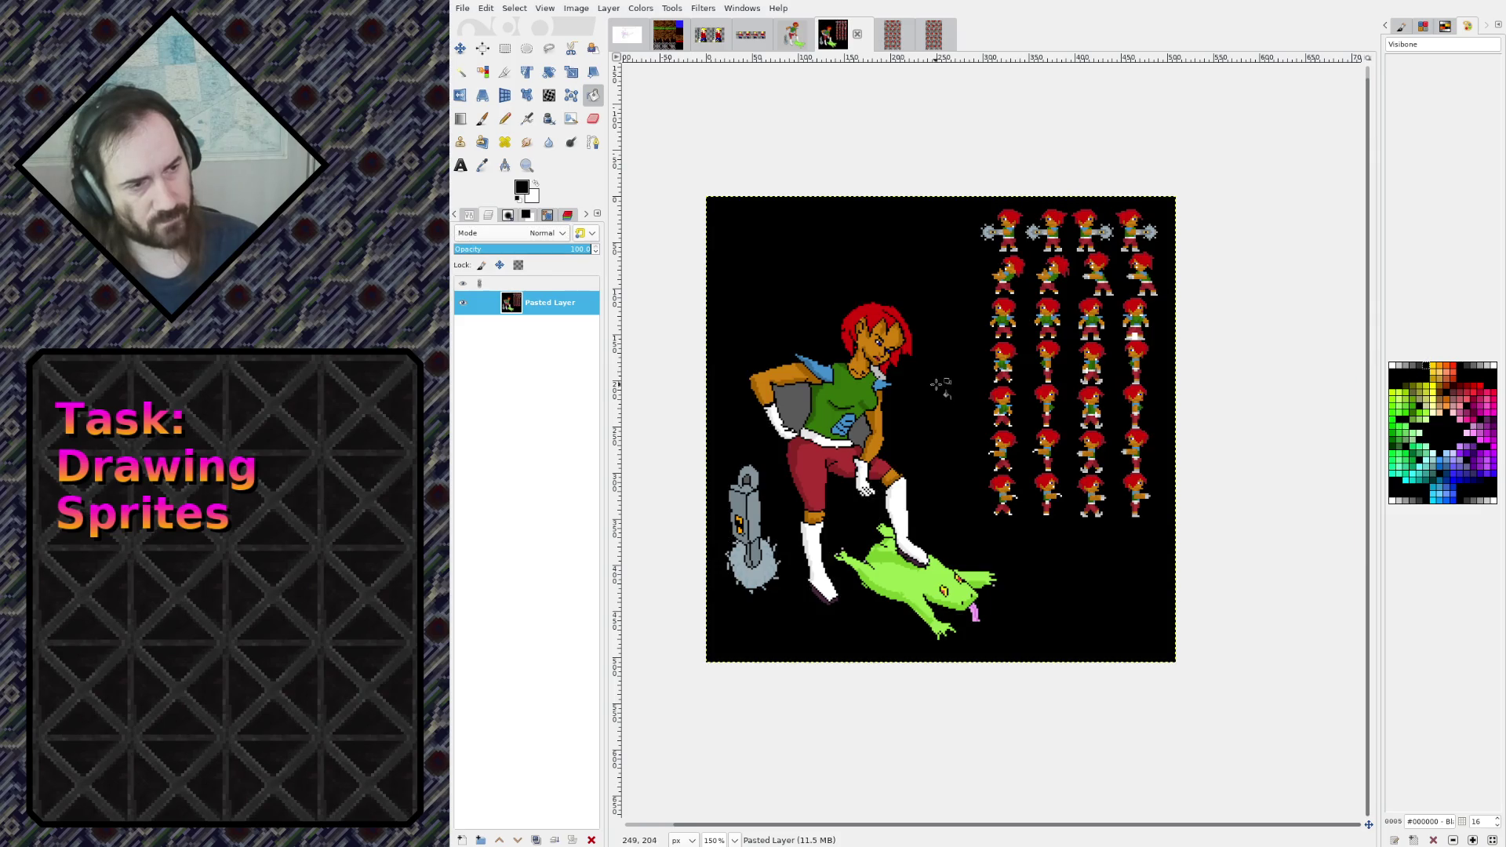
ctrl+scroll(938, 380, up, 5)
ctrl+scroll(938, 380, down, 5)
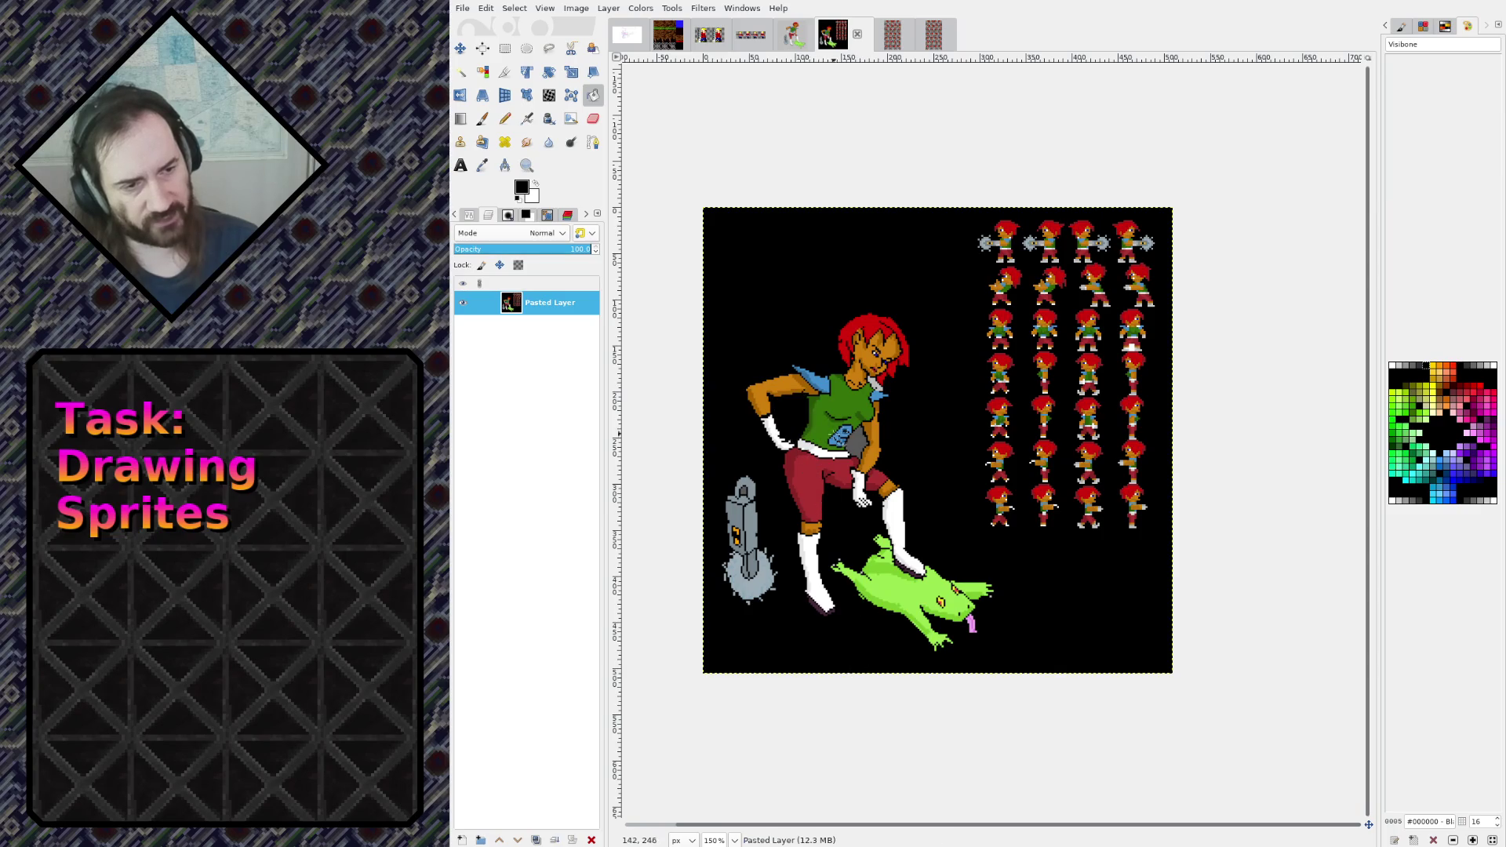
key(ctrl+f)
click(922, 436)
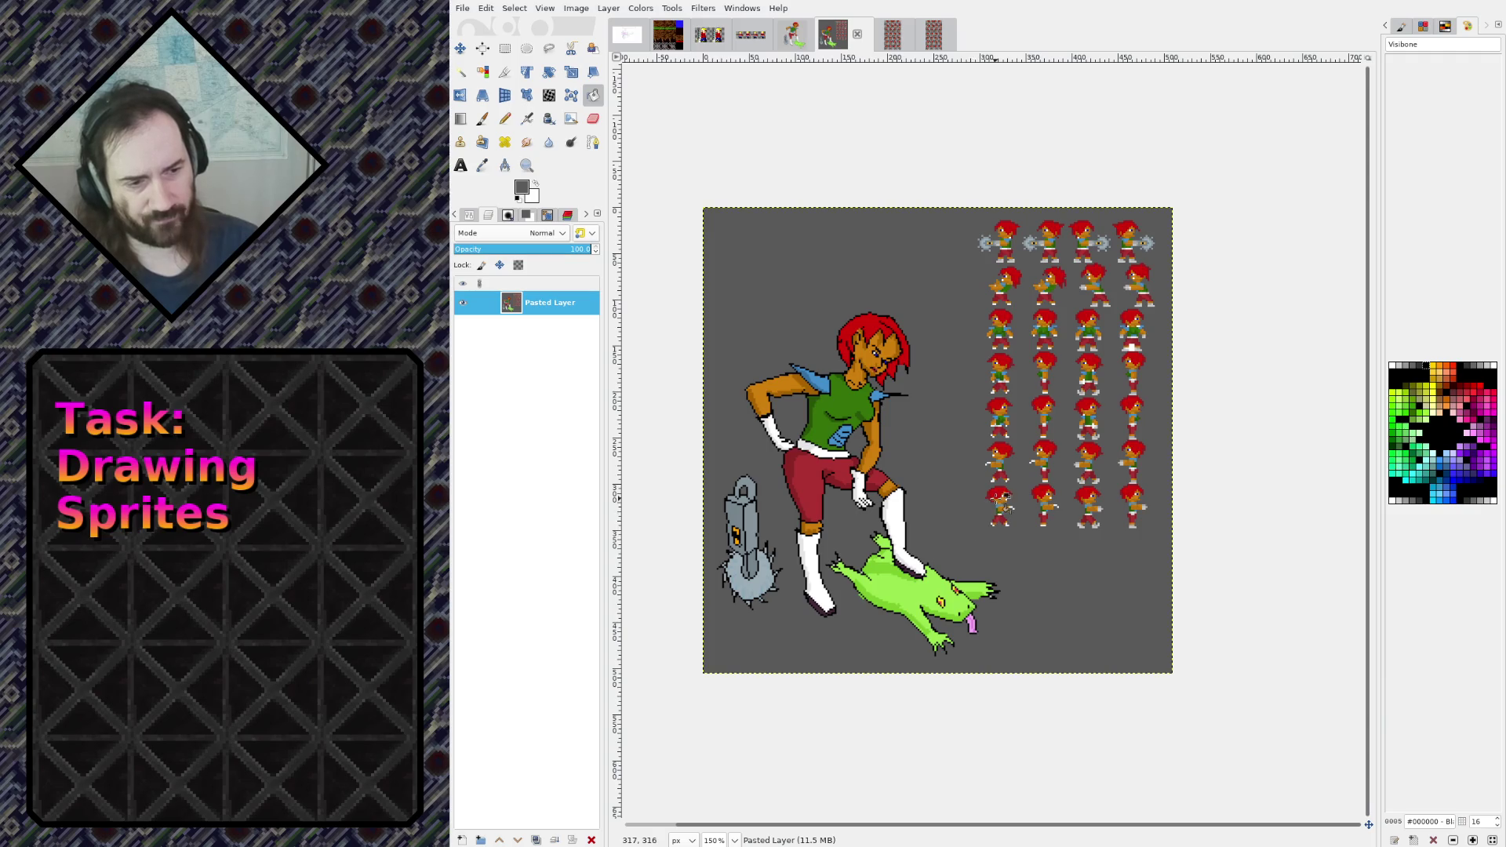
Select a rectangle around the sprite sheet and bucket-fill that area black
drag(956, 432, 937, 397)
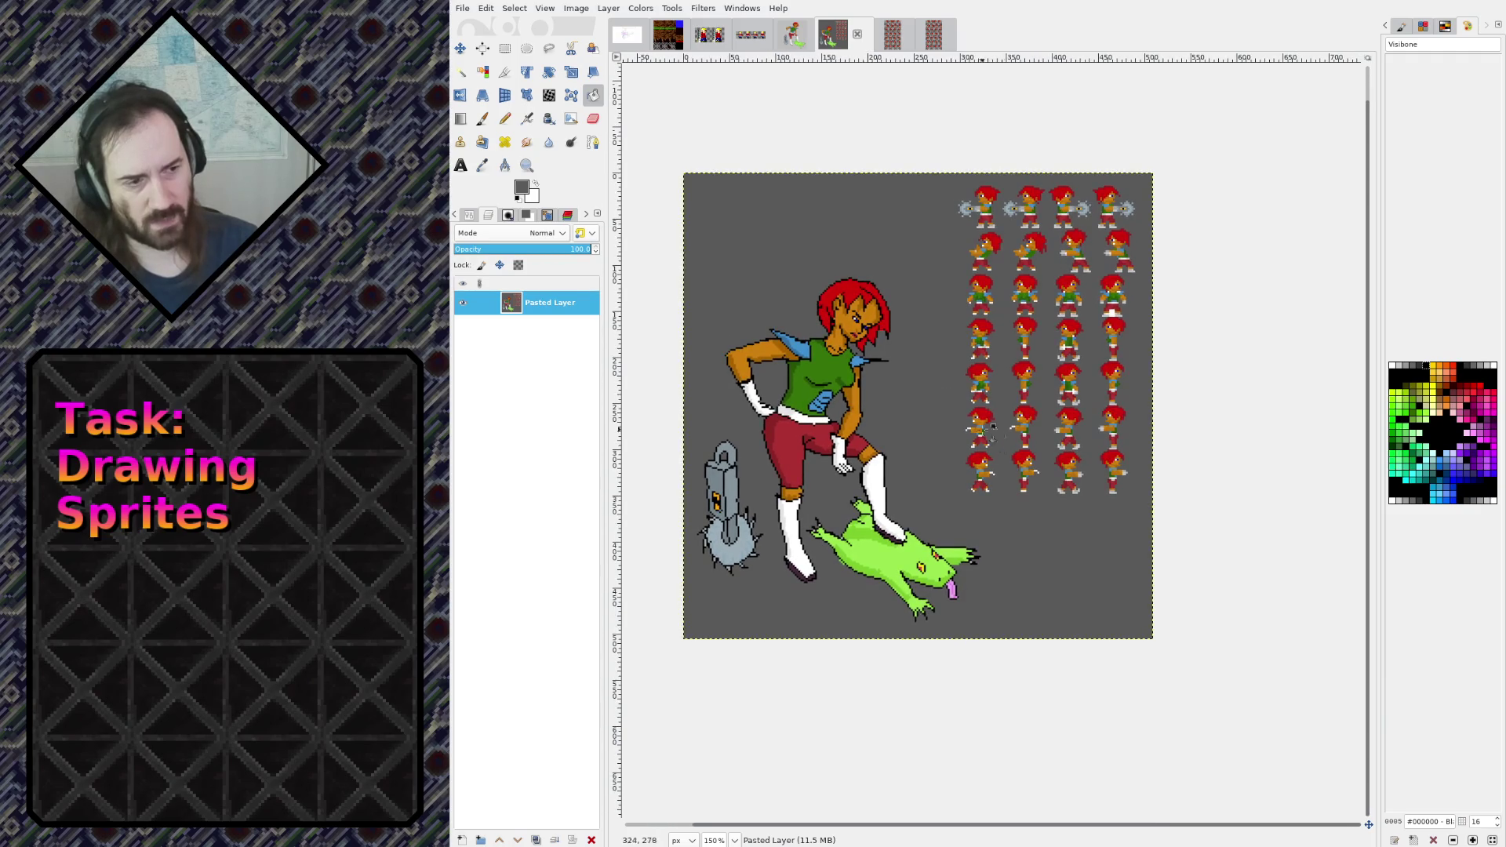
scroll(992, 427, up, 3)
scroll(973, 419, down, 2)
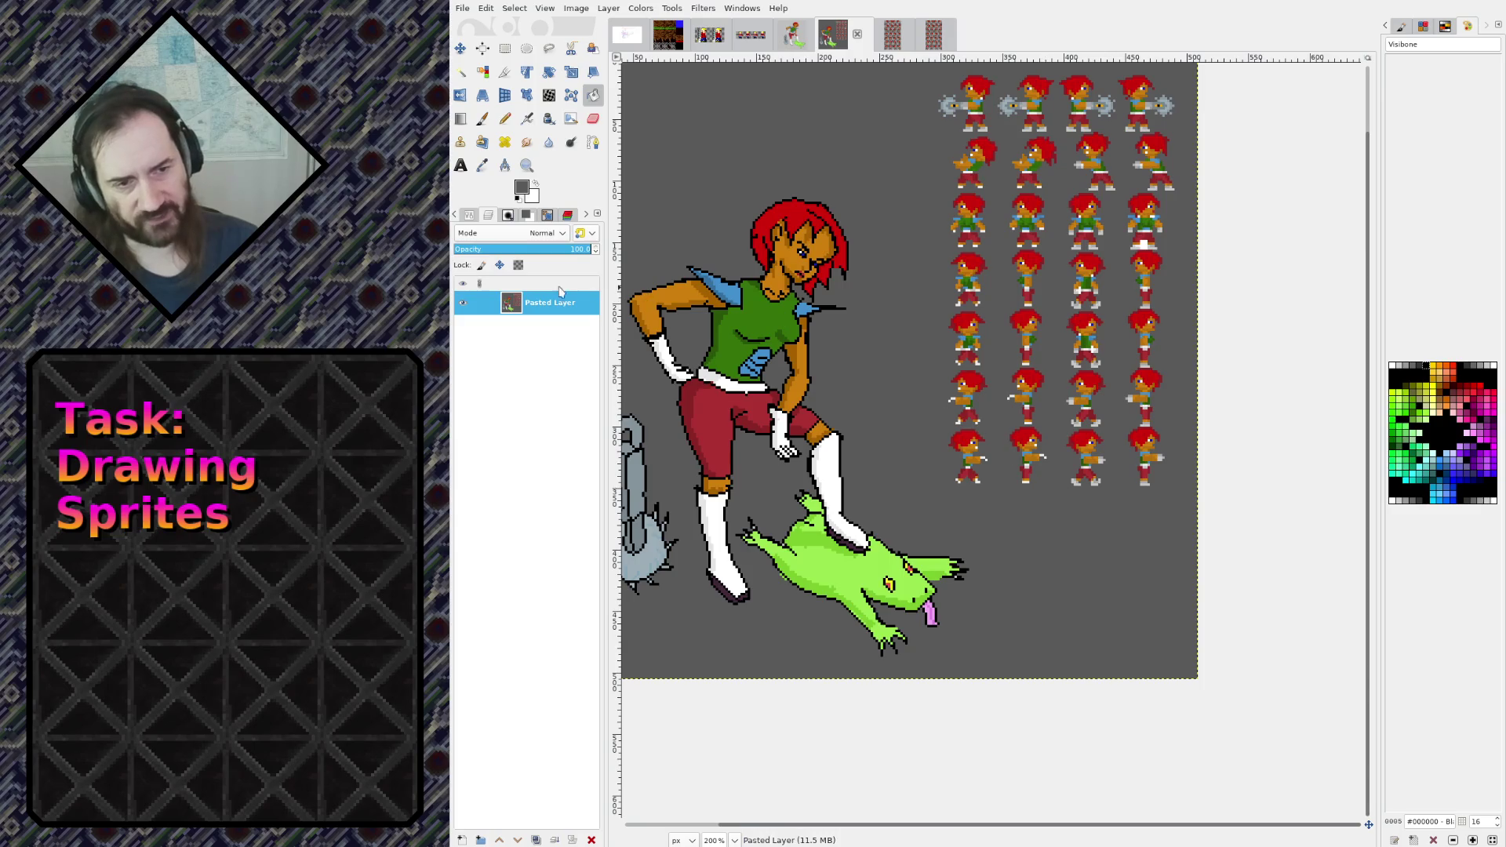
scroll(791, 205, up, 2)
key(r)
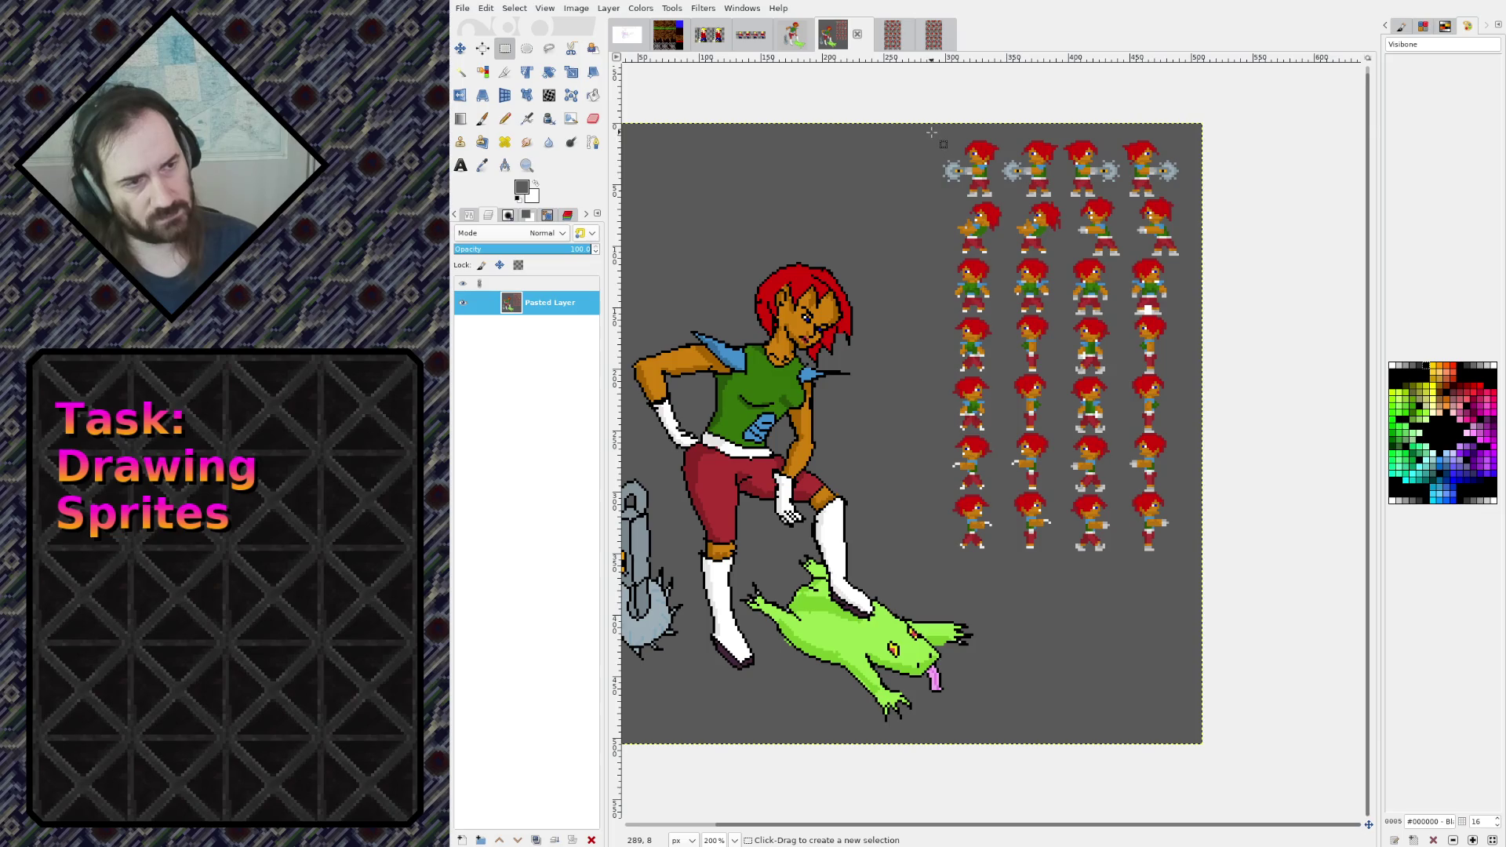
mouse_move(928, 122)
mouse_down()
mouse_move(1165, 546)
mouse_move(1202, 569)
mouse_up()
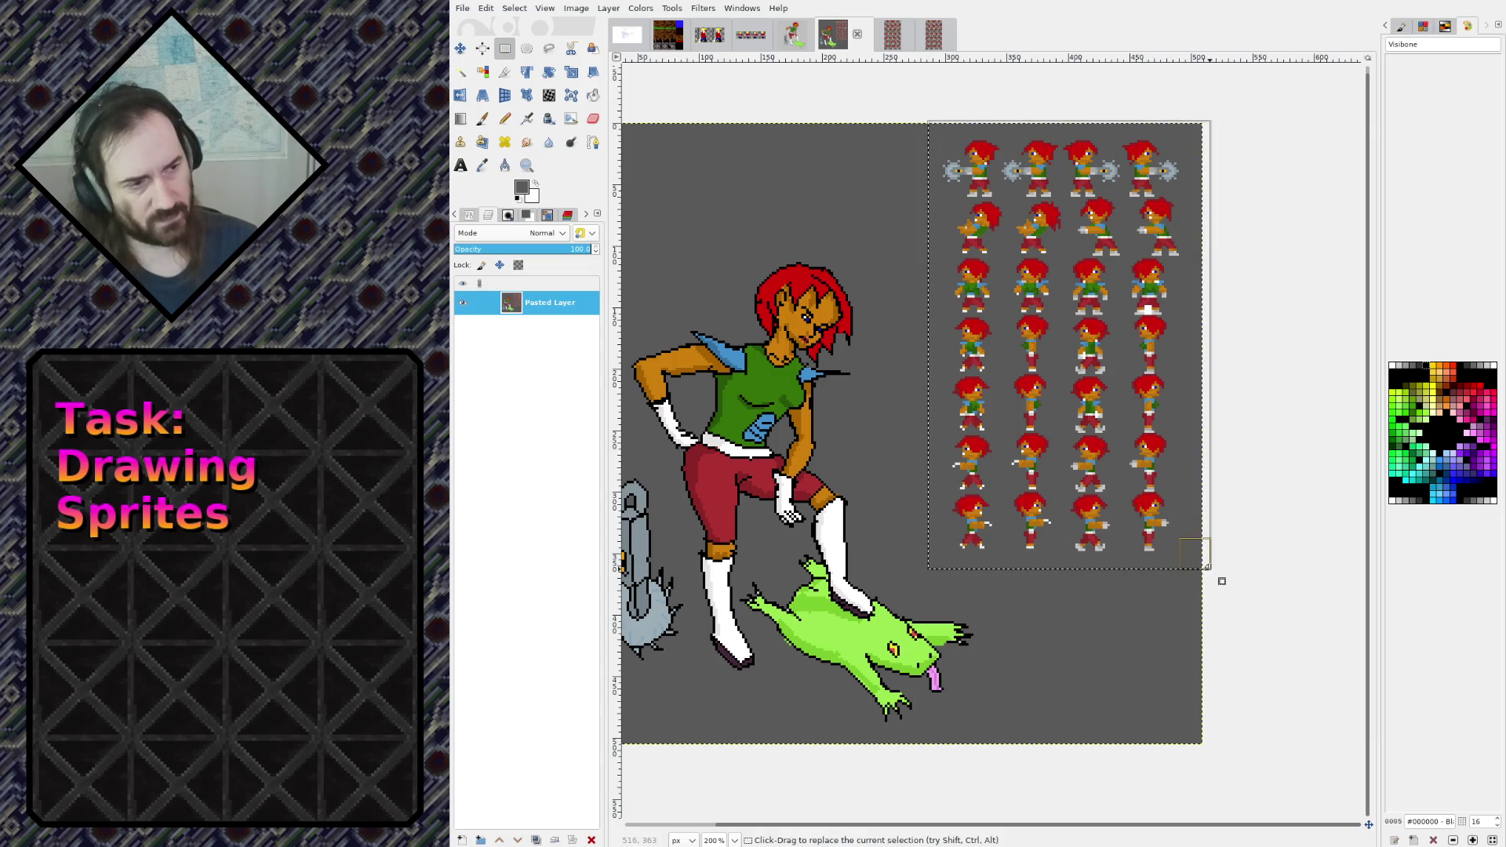
click(593, 95)
click(518, 198)
drag(521, 188, 945, 141)
click(505, 48)
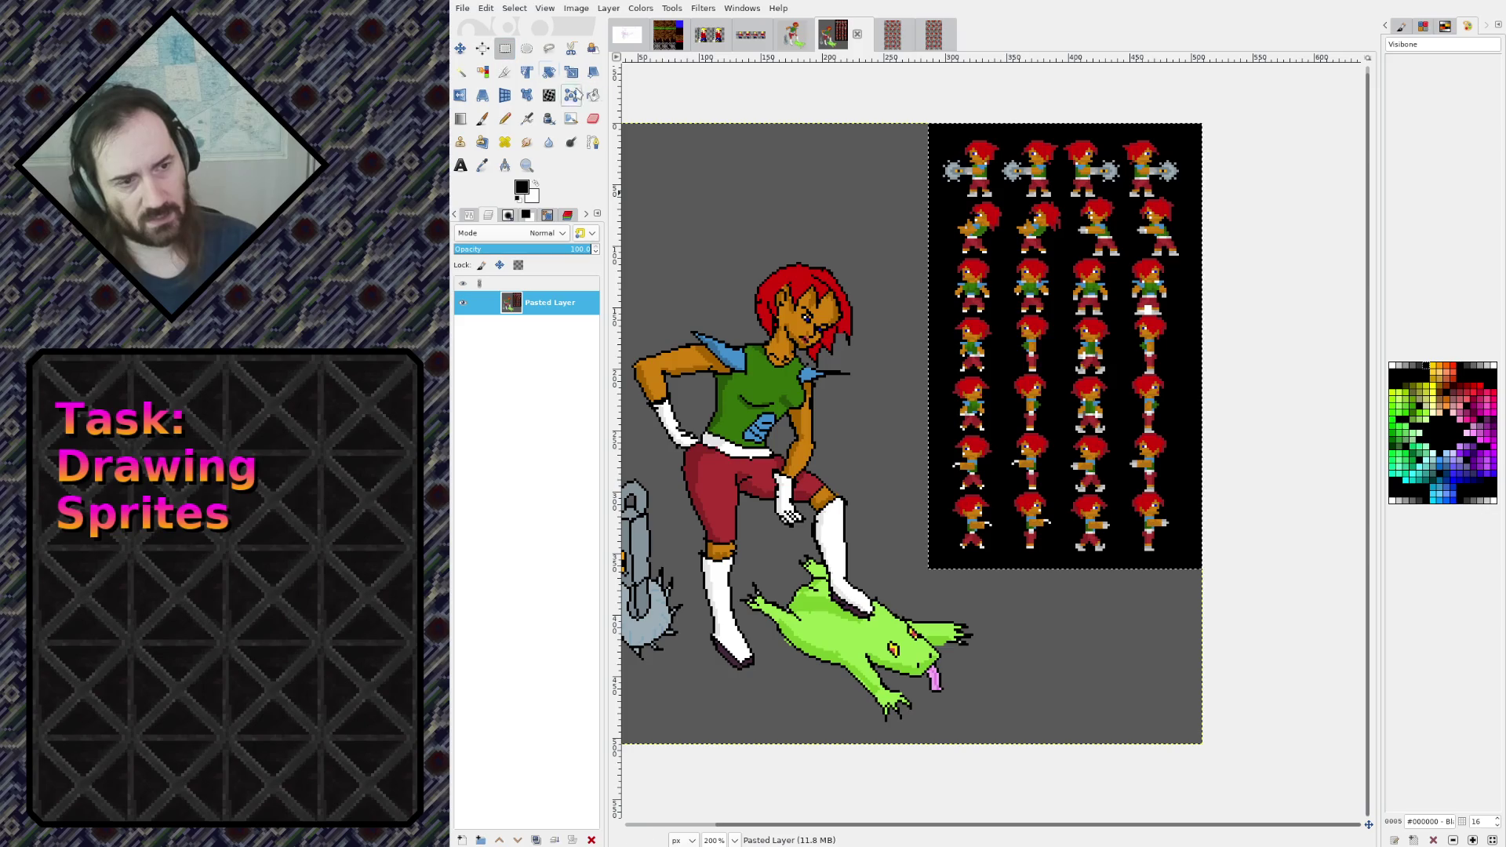
ctrl+scroll(809, 269, down, 2)
ctrl+scroll(839, 362, up, 2)
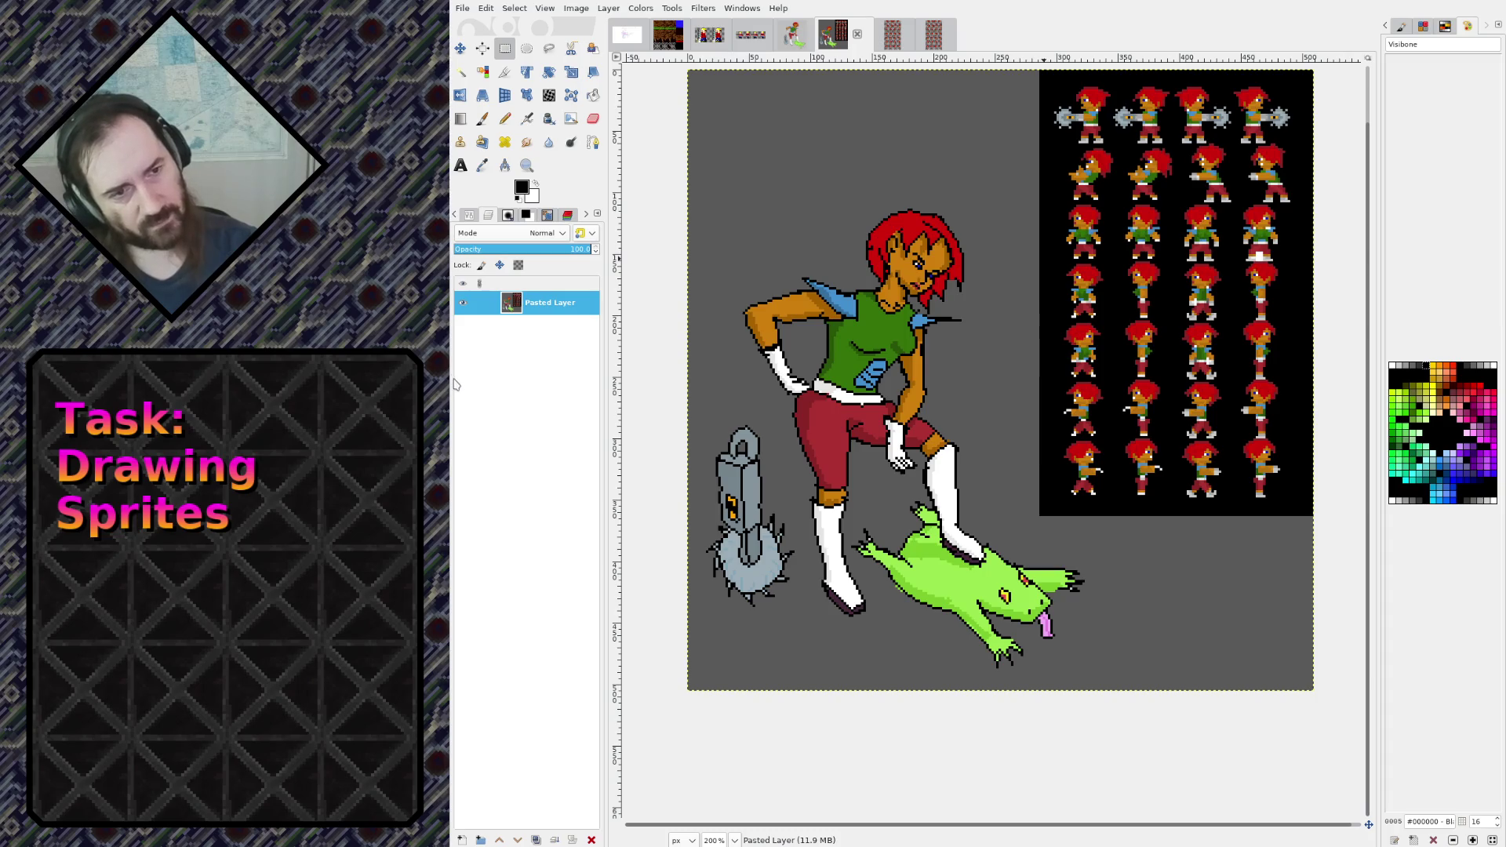
Export the image to scn1.png and pan across it to review
key(ctrl+e)
scroll(1113, 518, down, 1)
scroll(1112, 518, up, 1)
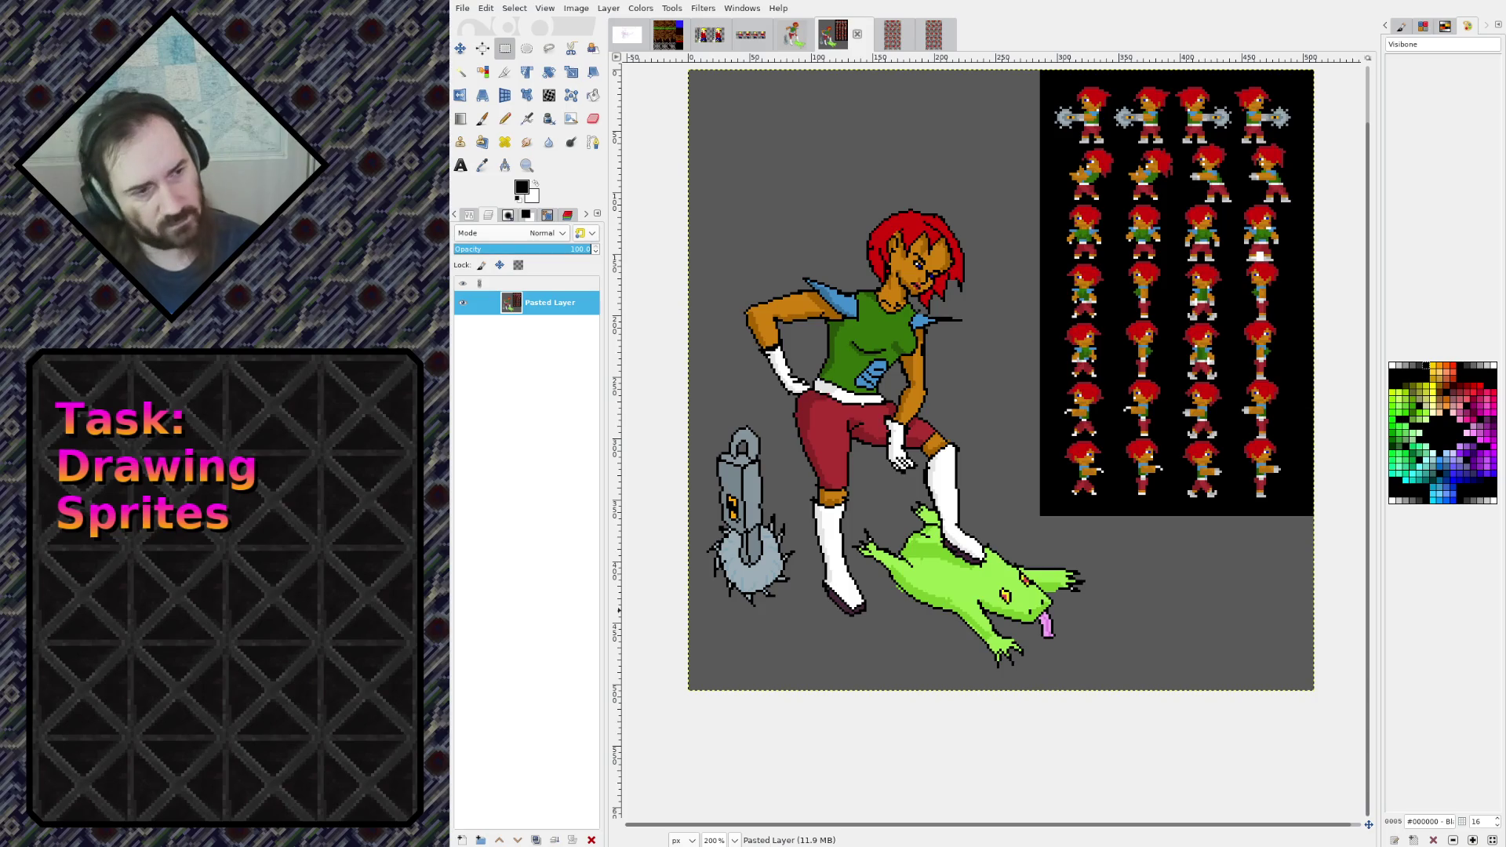
drag(1011, 350, 955, 428)
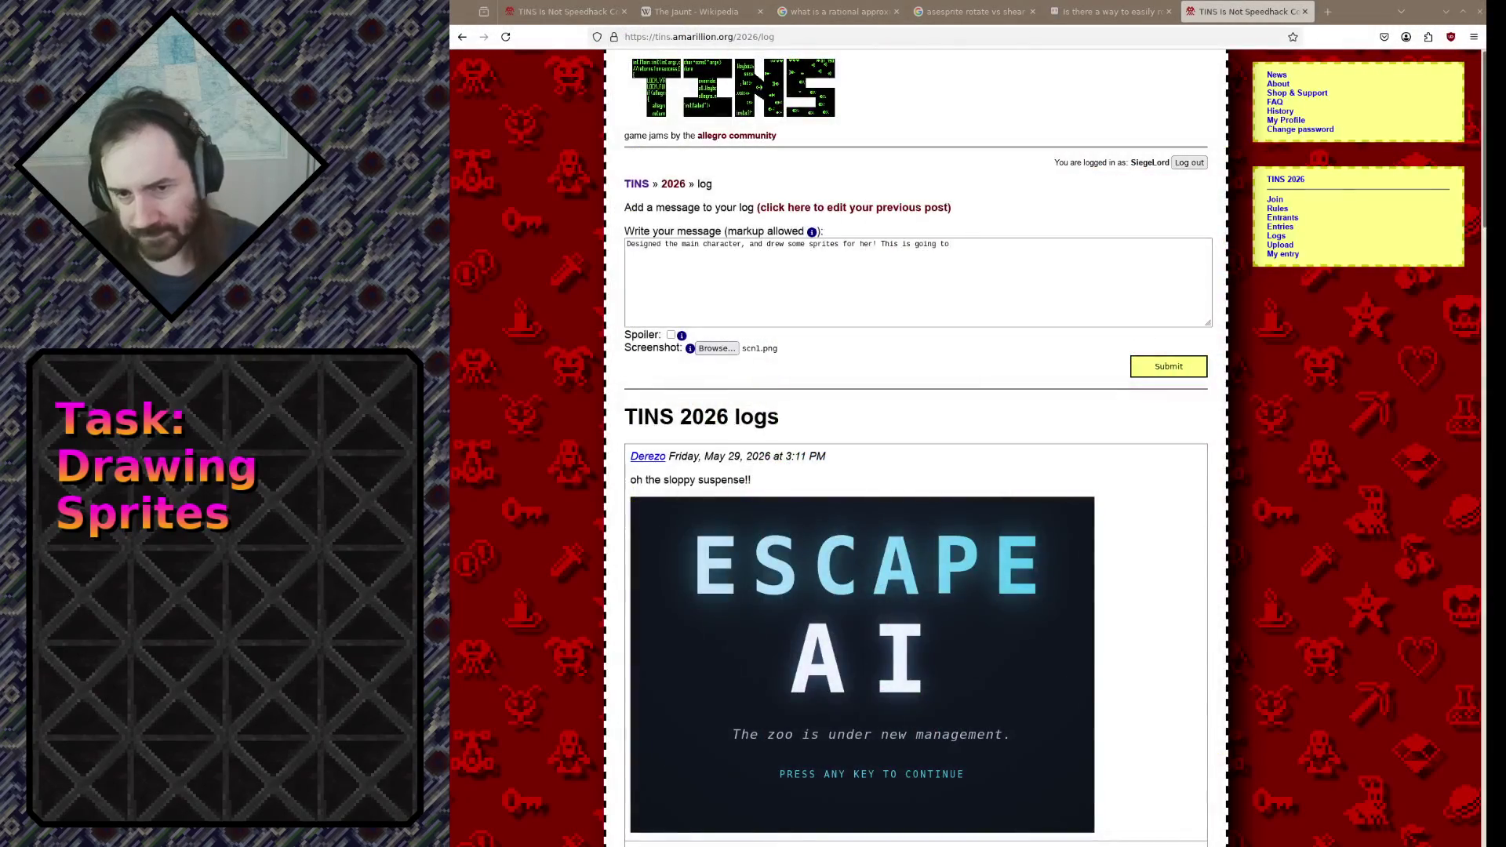
End the message with 'my Repercussion series of games: Repercussion 3!' and submit the entry
click(970, 325)
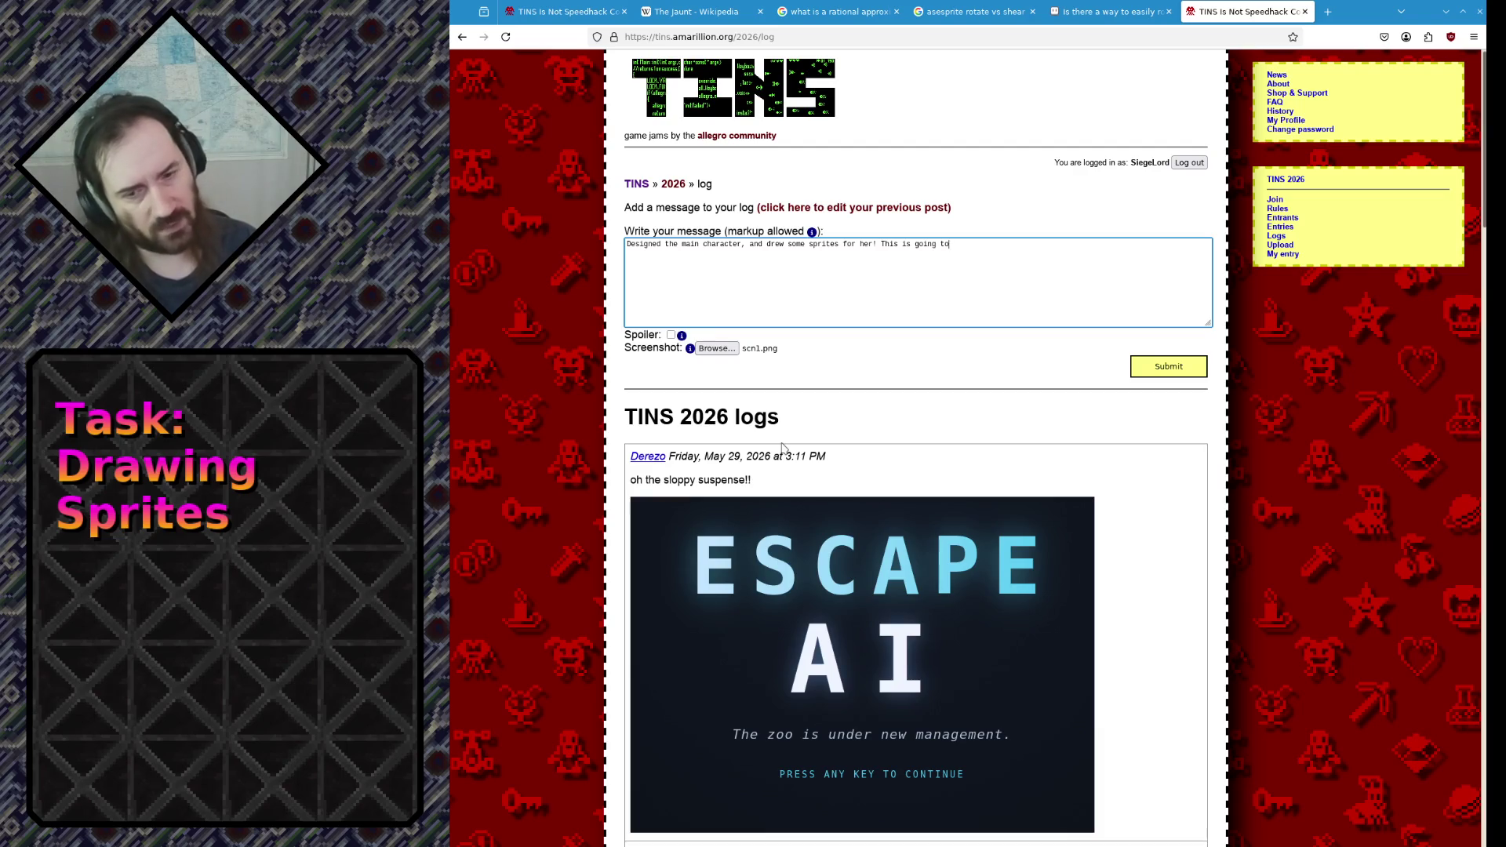
text( be a sequel to)
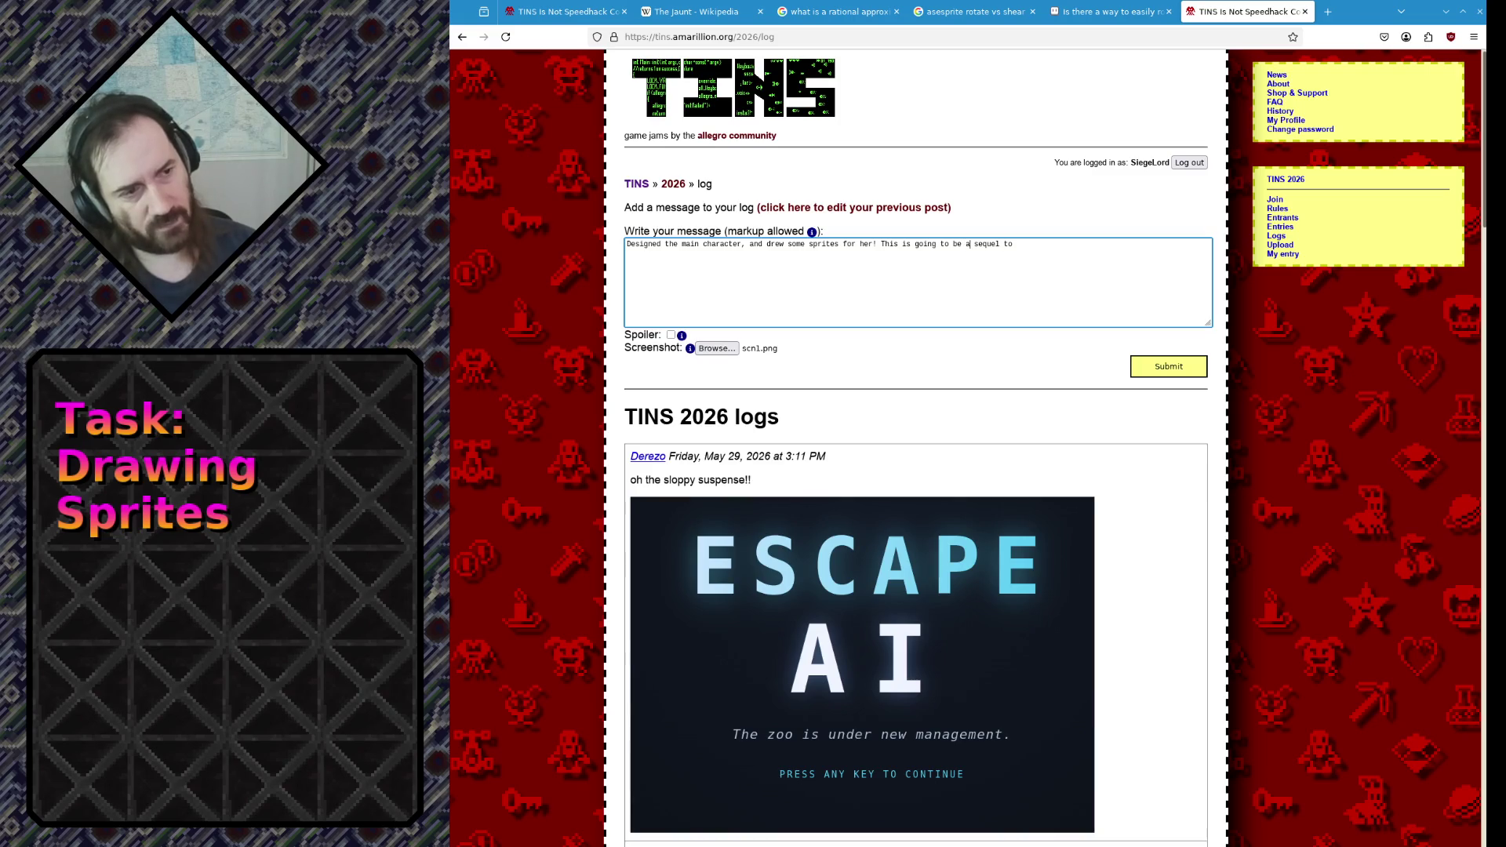
text( my Rep)
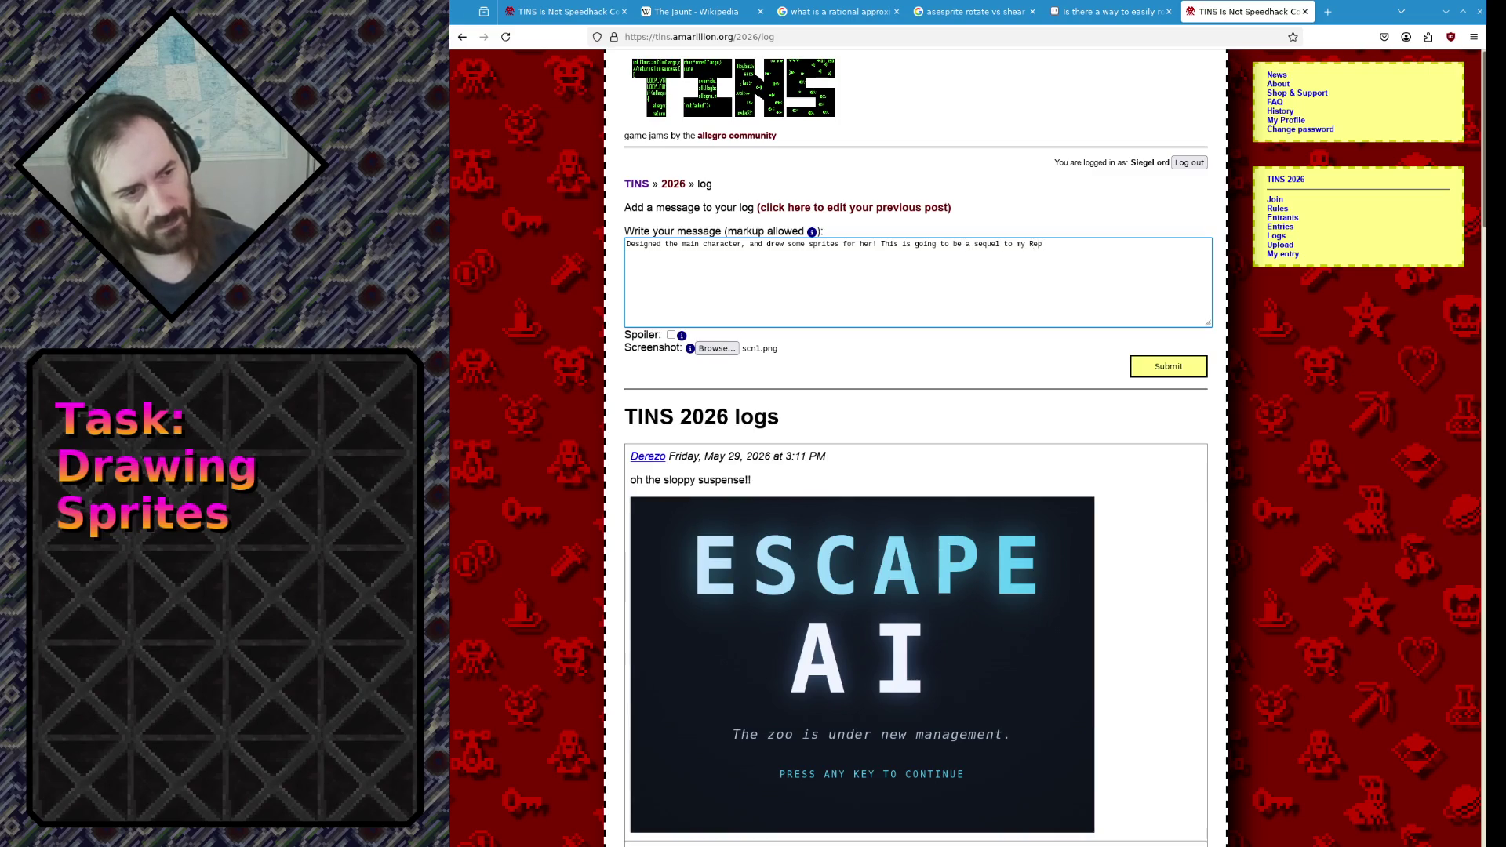
text(ercussion series of games: Repercuss)
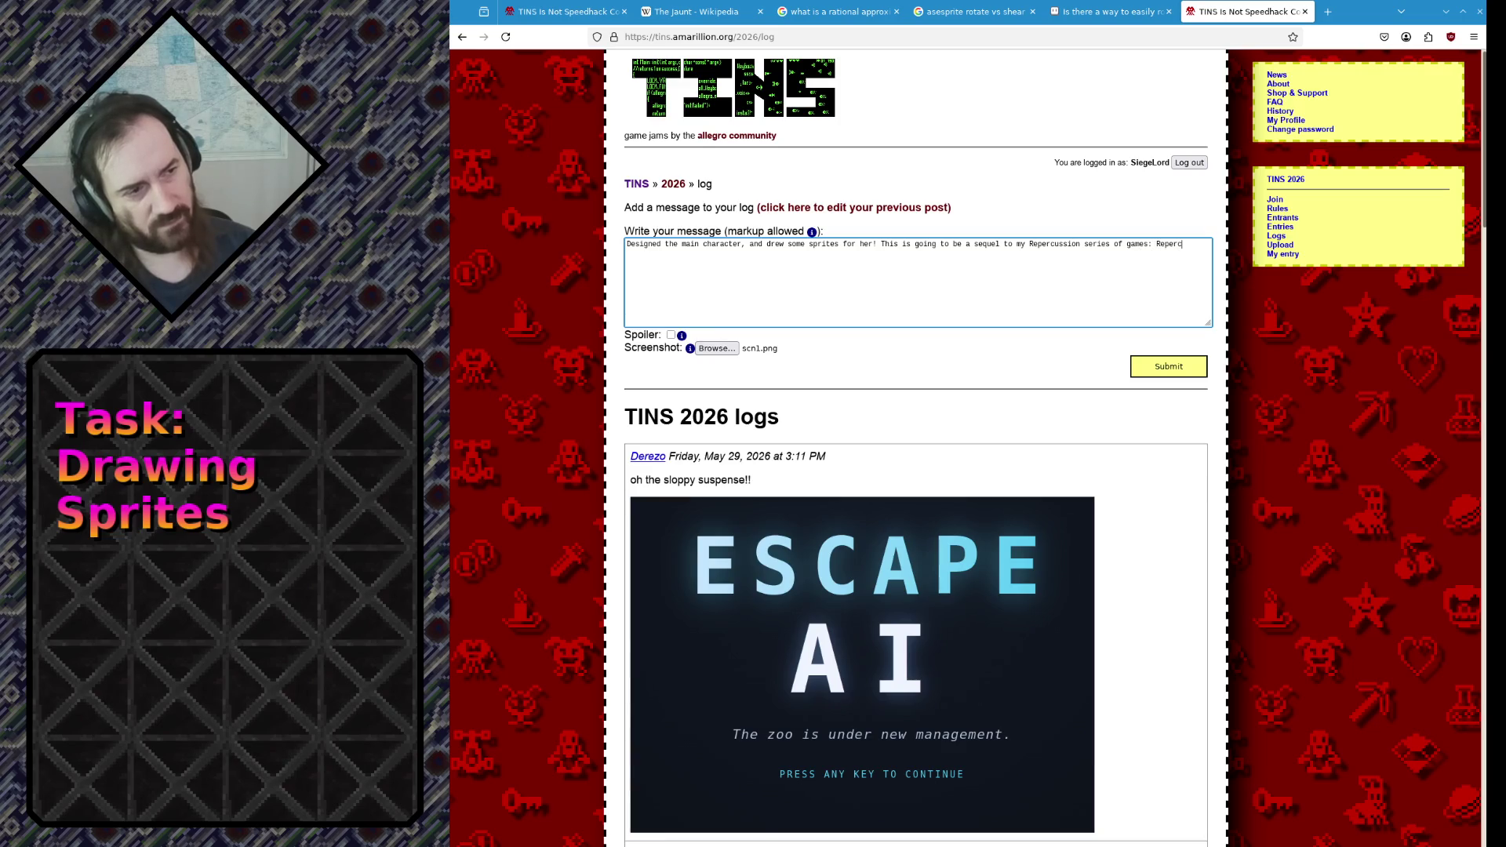
text(ion 3!)
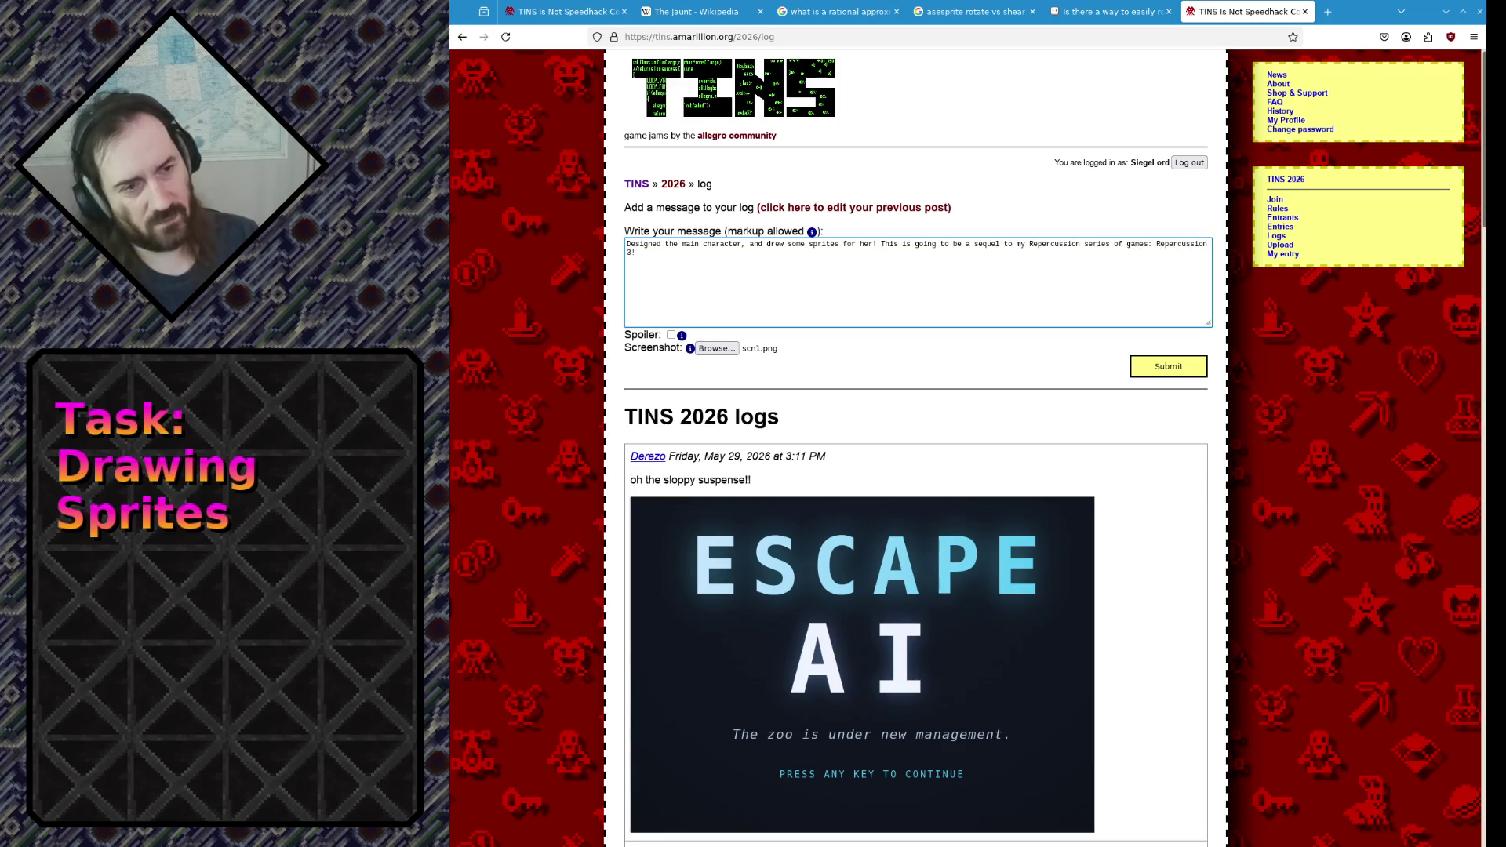
click(1189, 375)
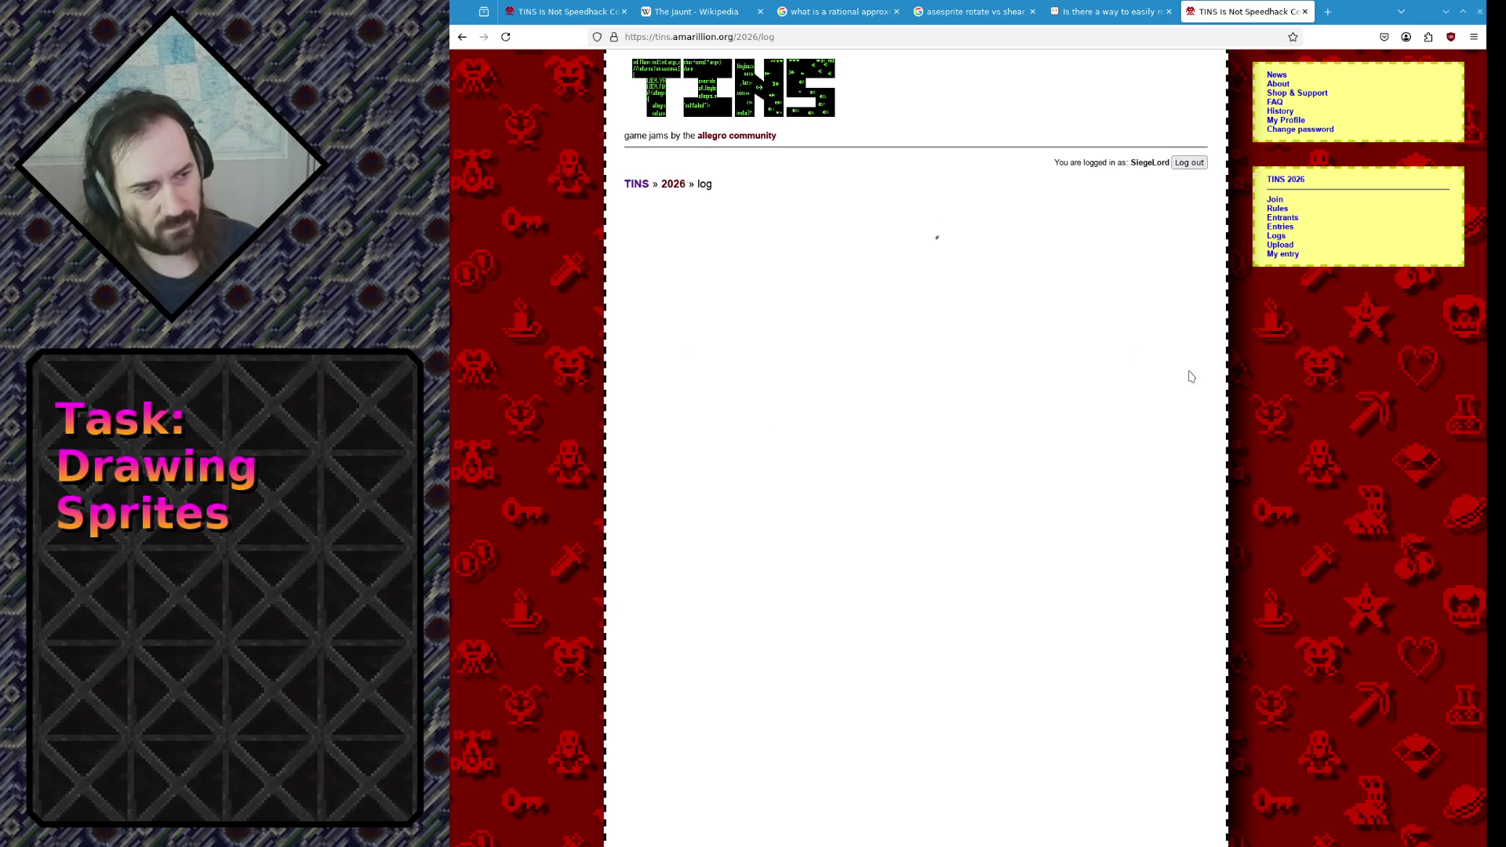
scroll(1073, 470, down, 2)
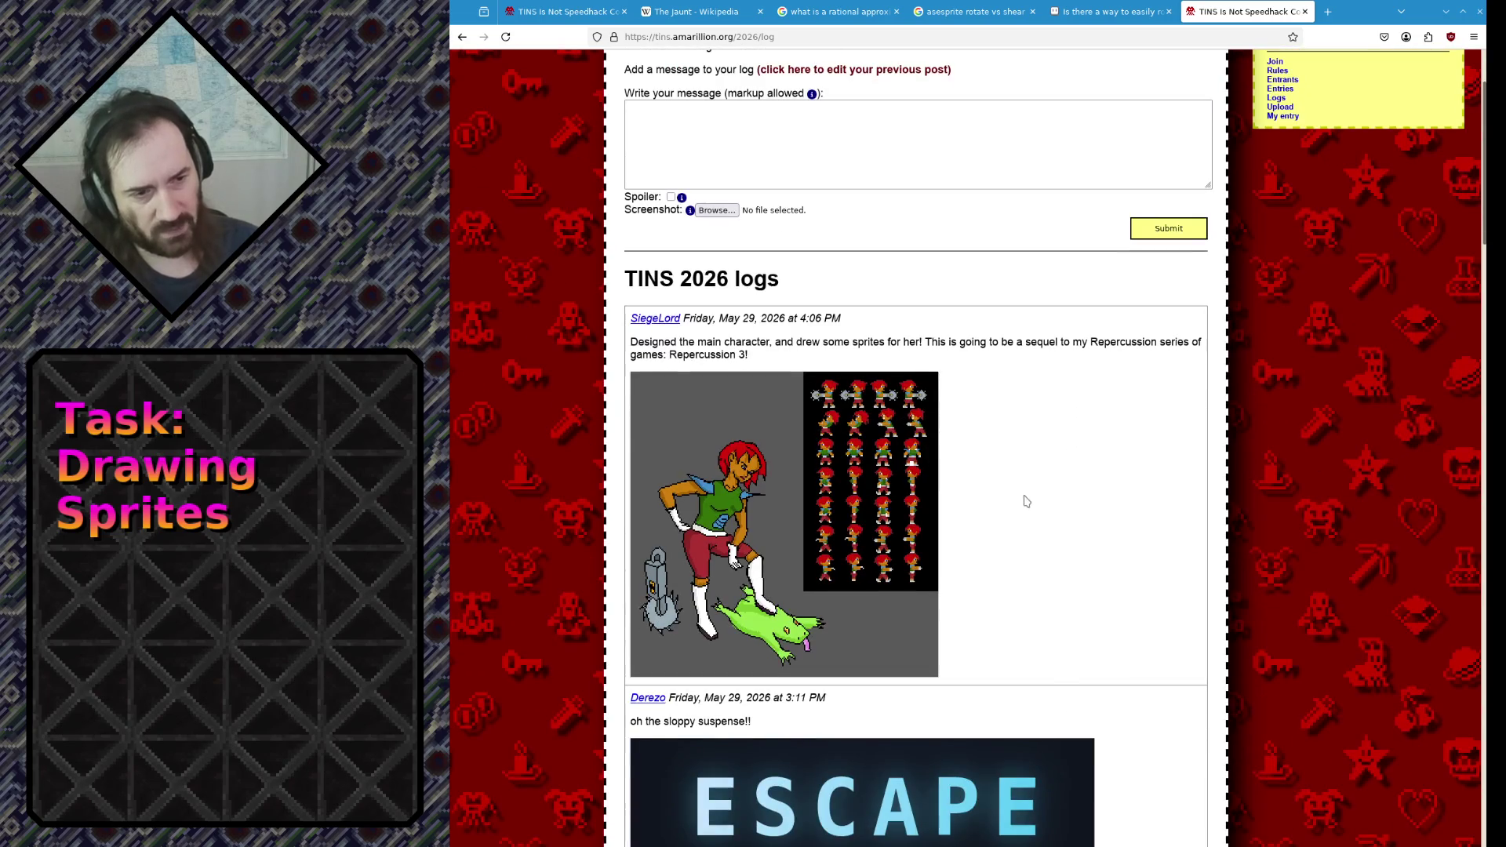
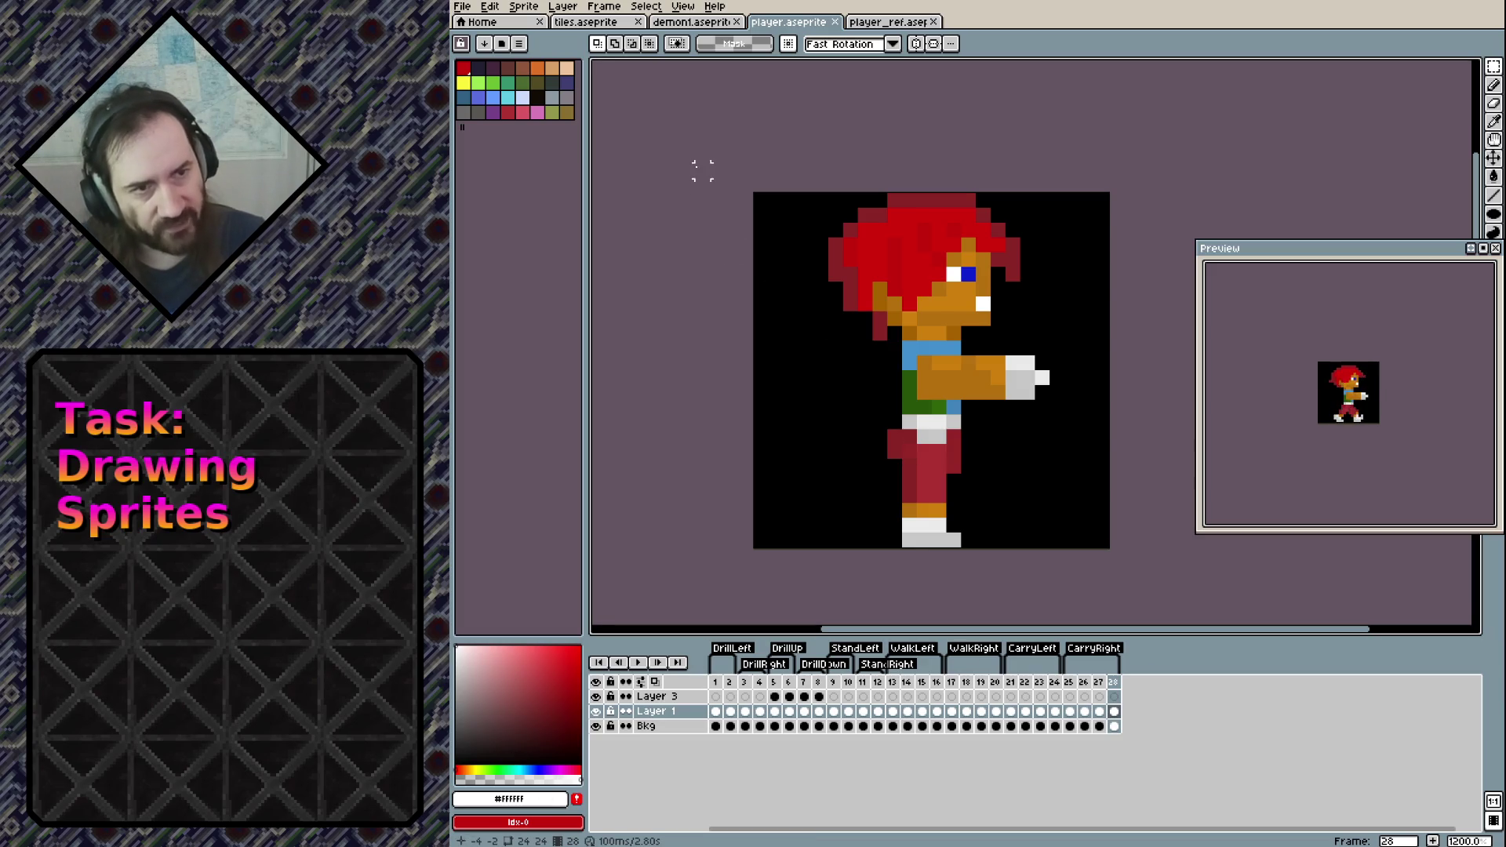
Export the demon1 sprite as a sprite sheet to the Repercussion3 project's data/demon1.png
click(691, 22)
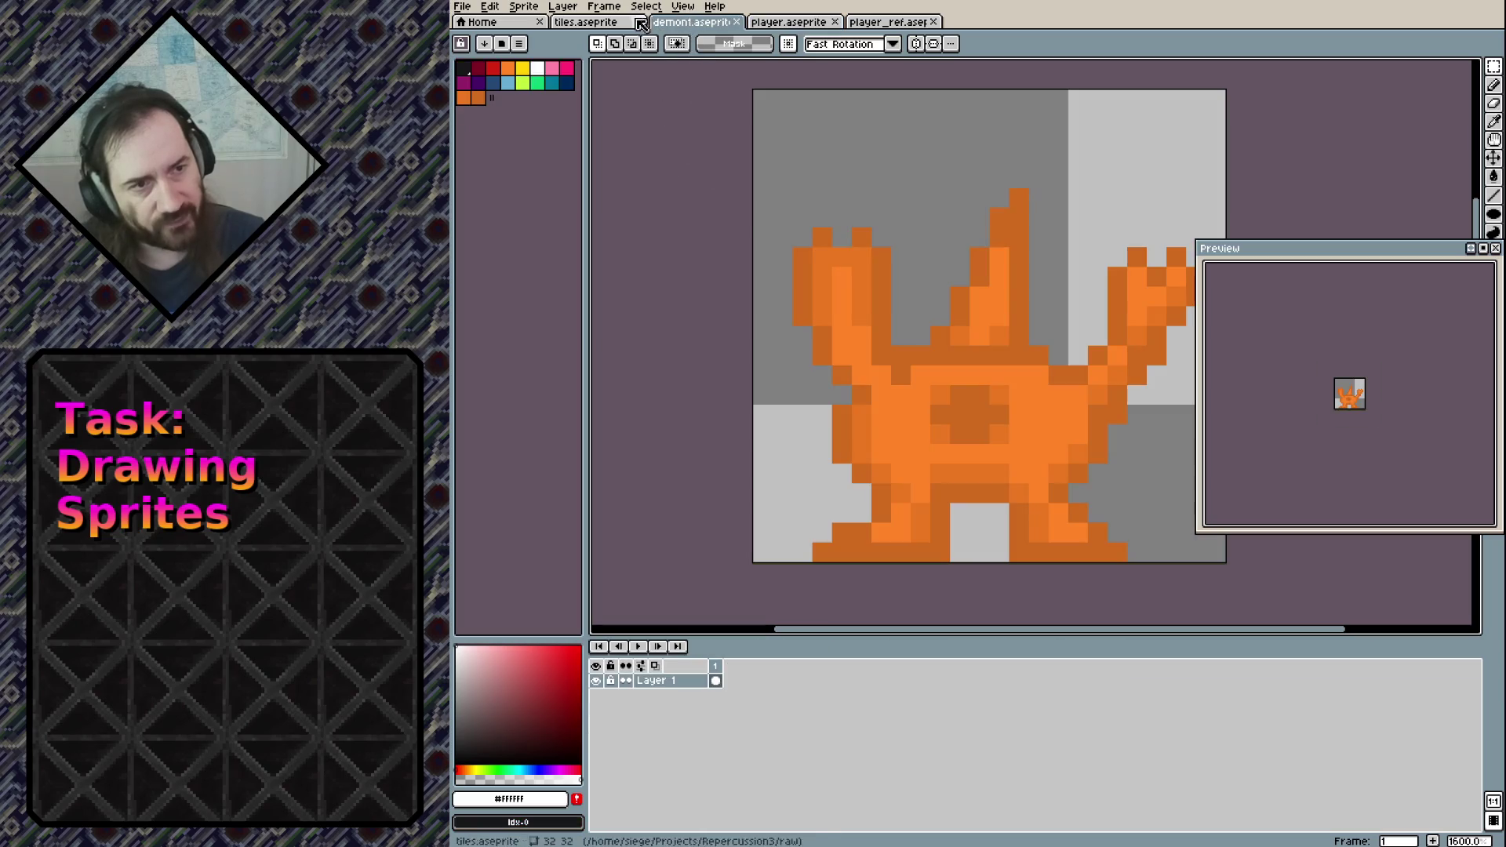
click(463, 7)
mouse_move(502, 128)
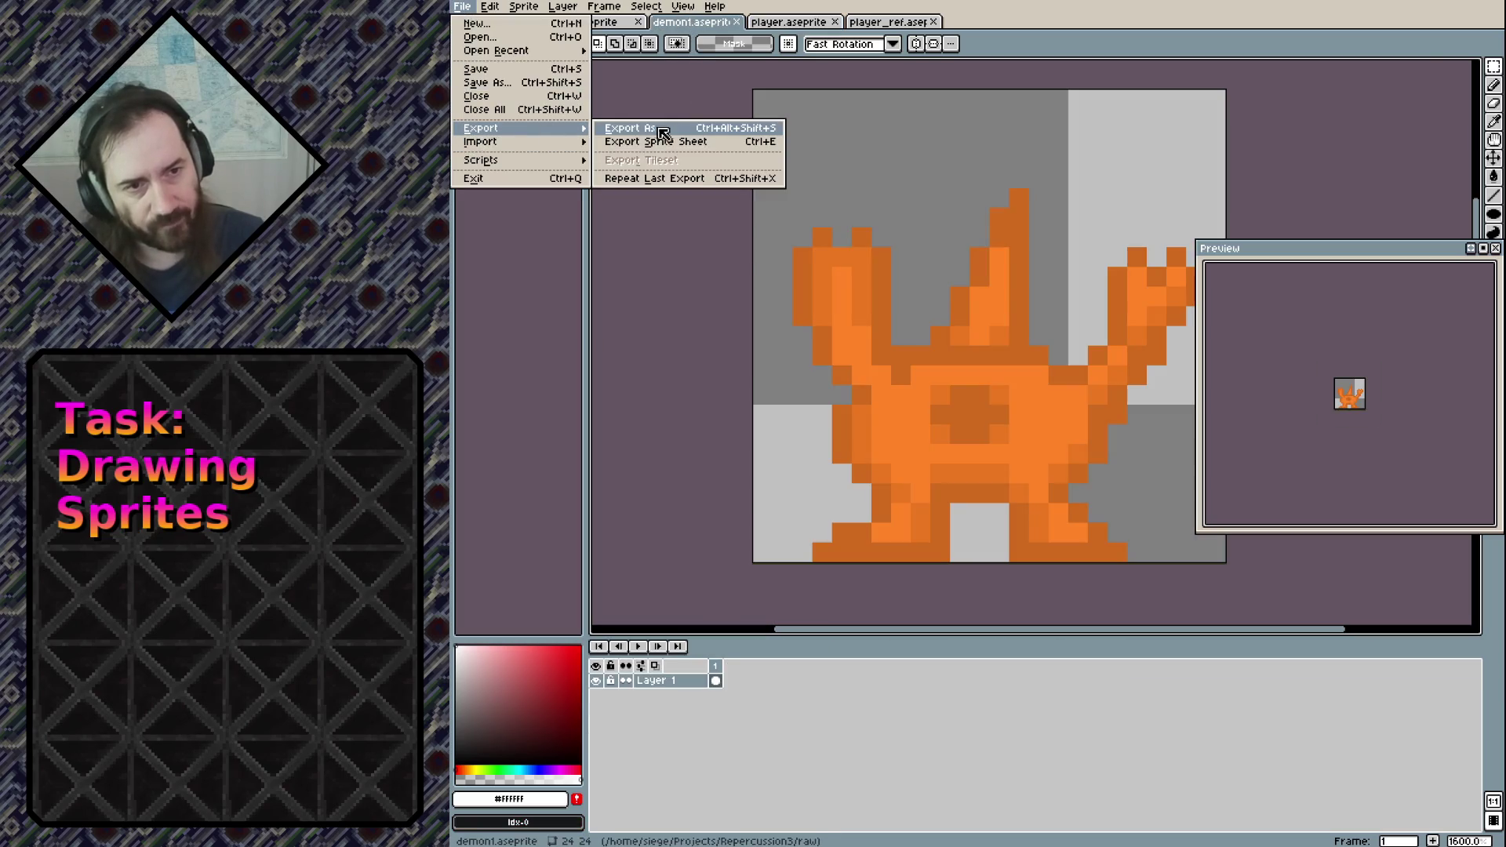
click(688, 142)
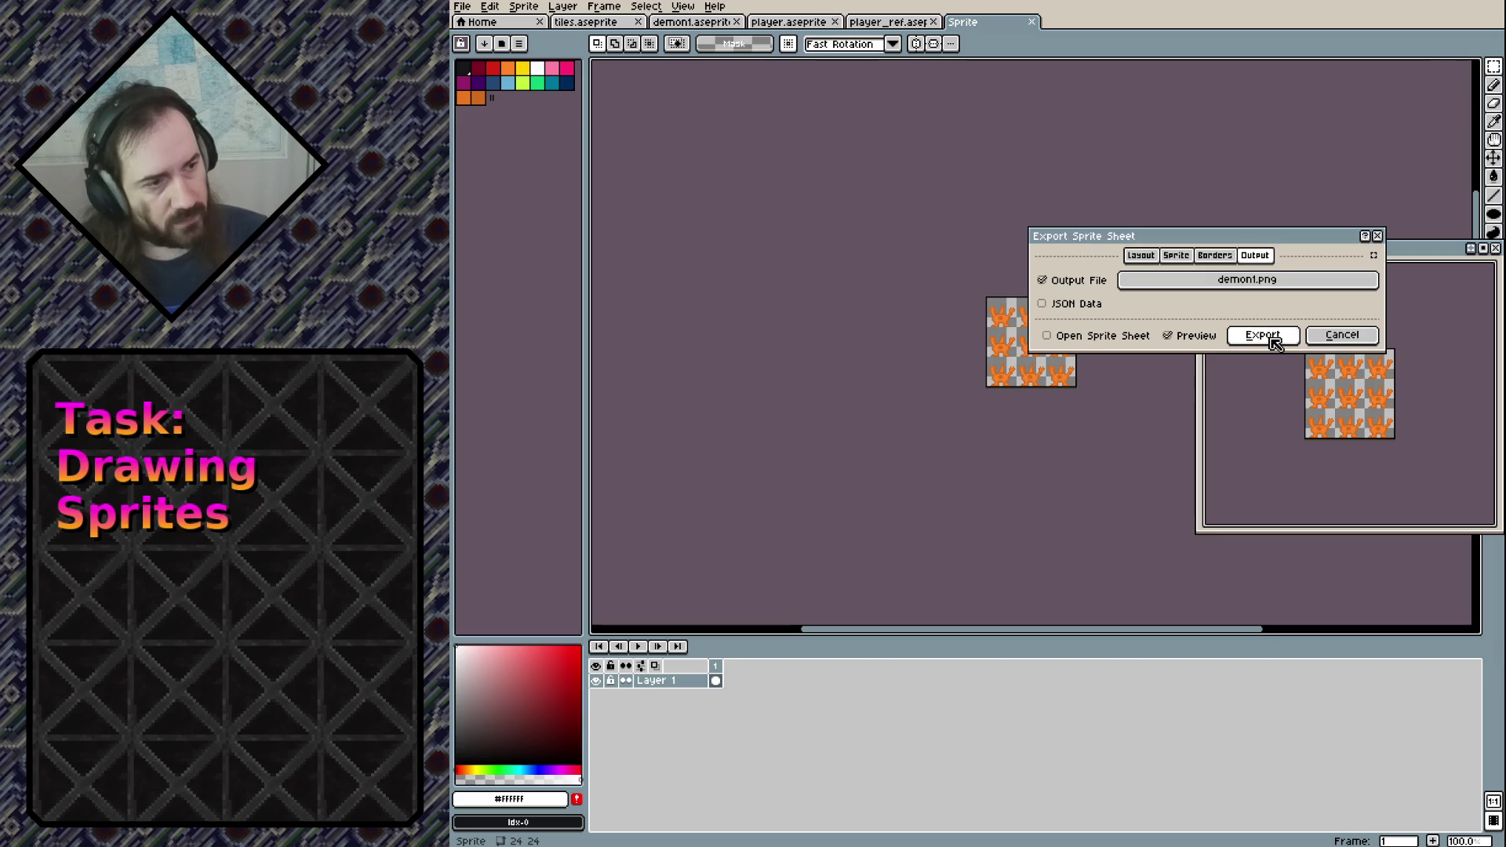
click(1268, 284)
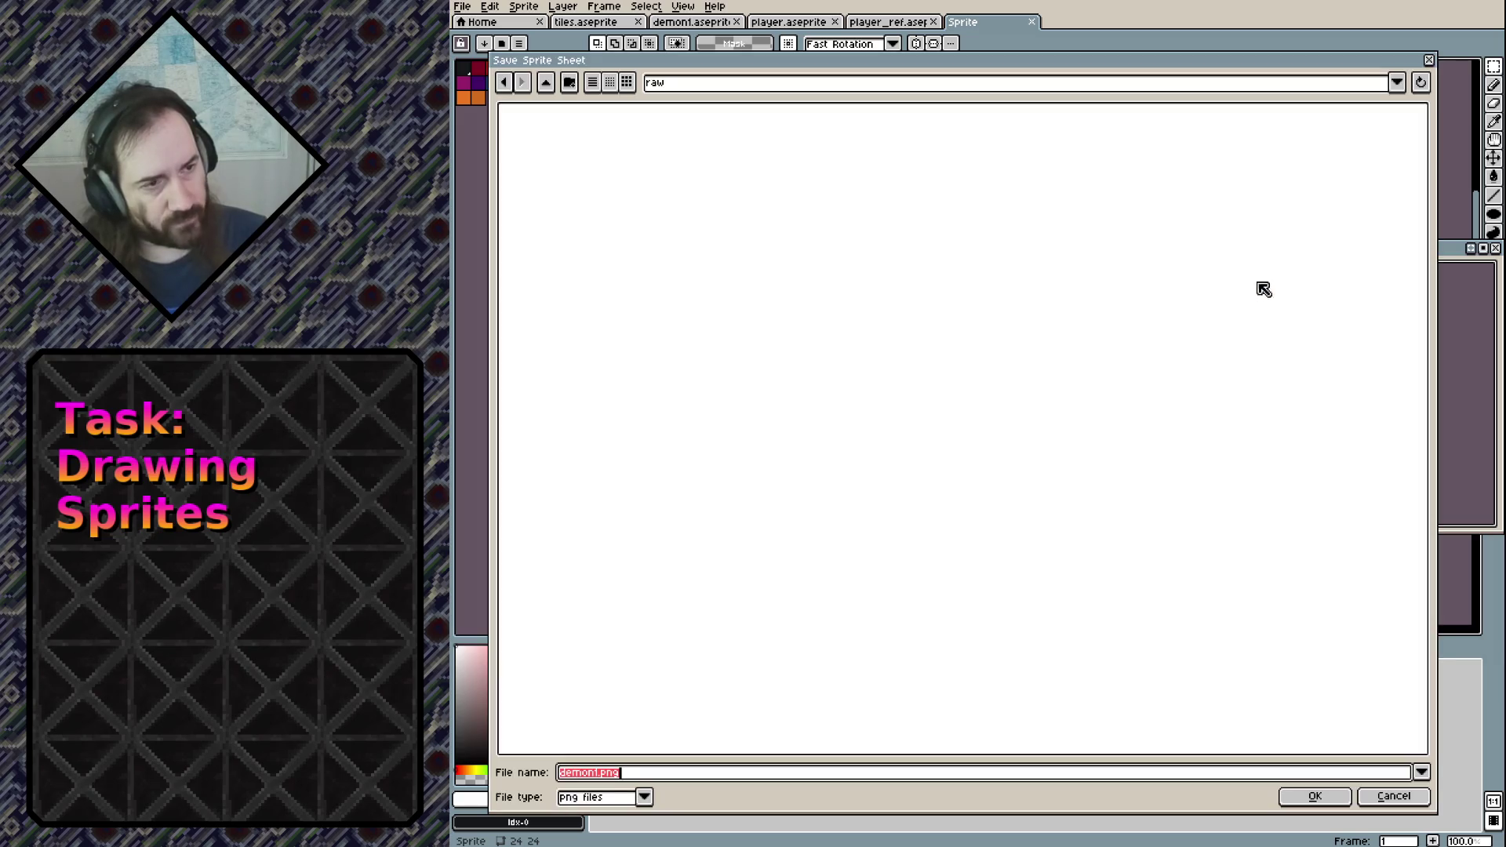
click(547, 84)
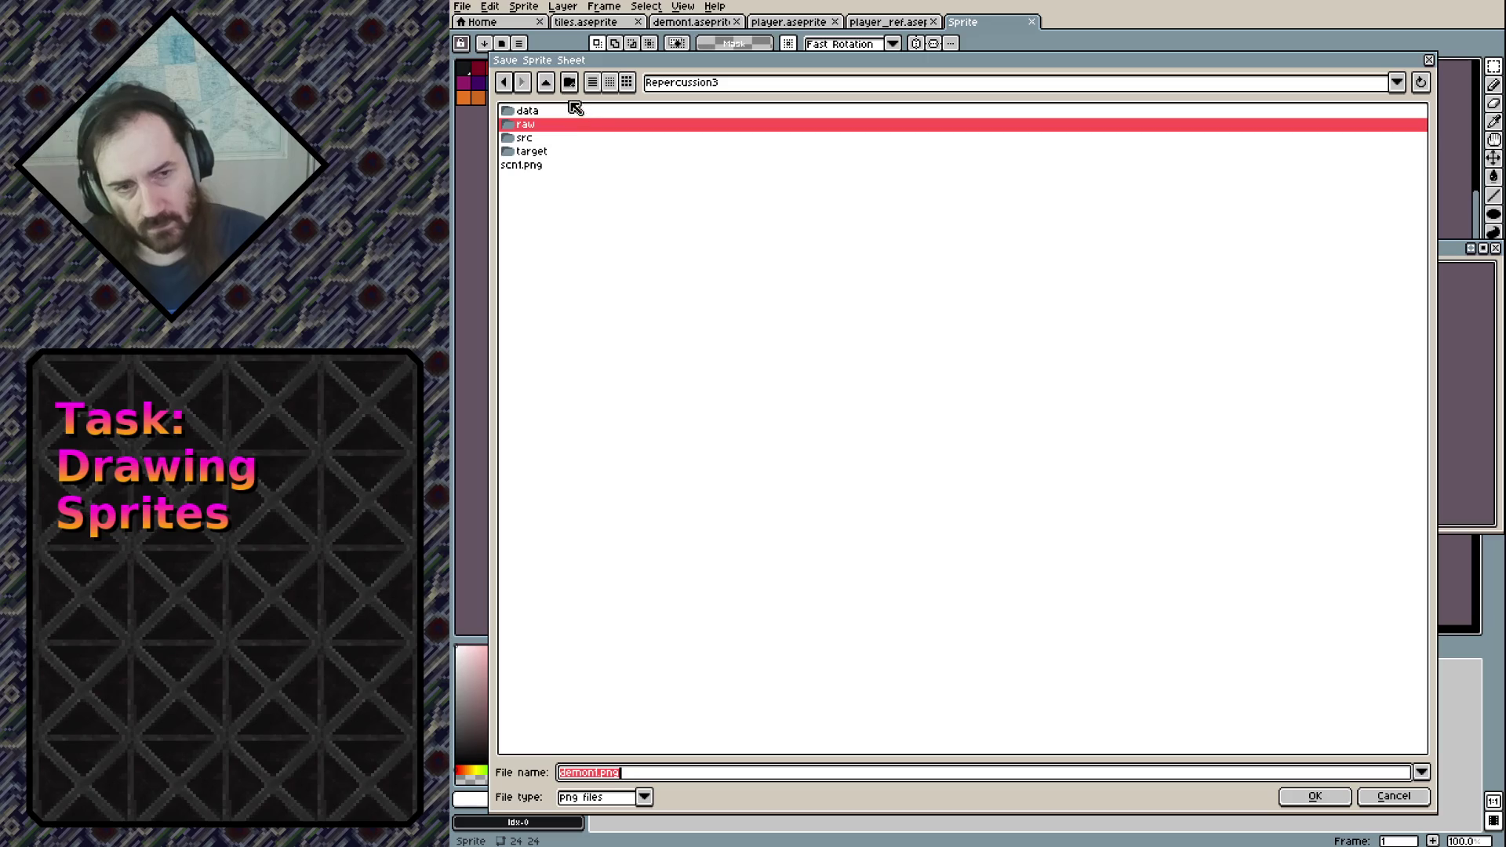
double_click(527, 123)
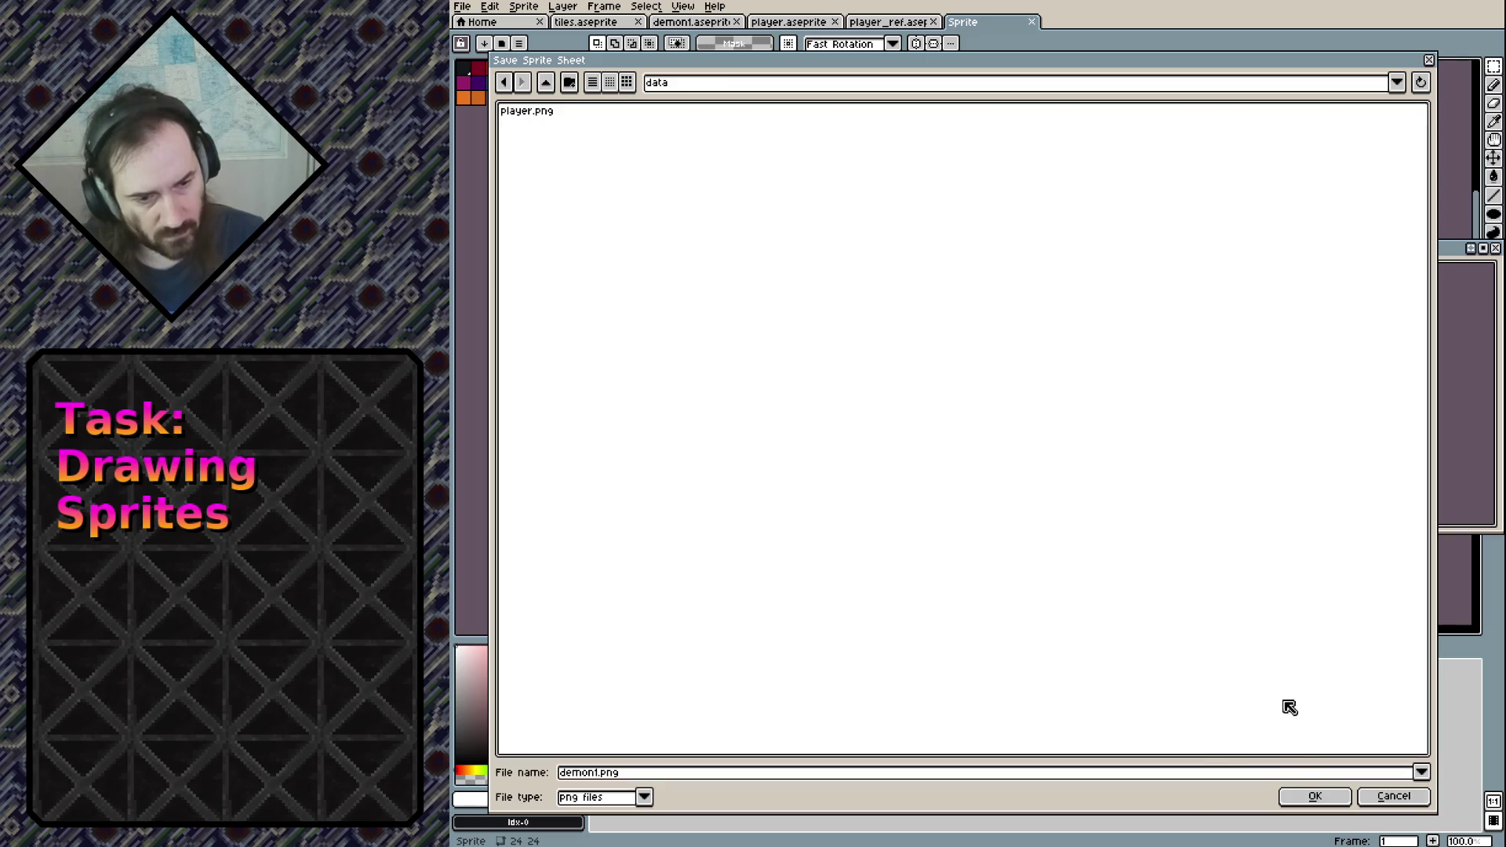
click(1302, 797)
click(1249, 336)
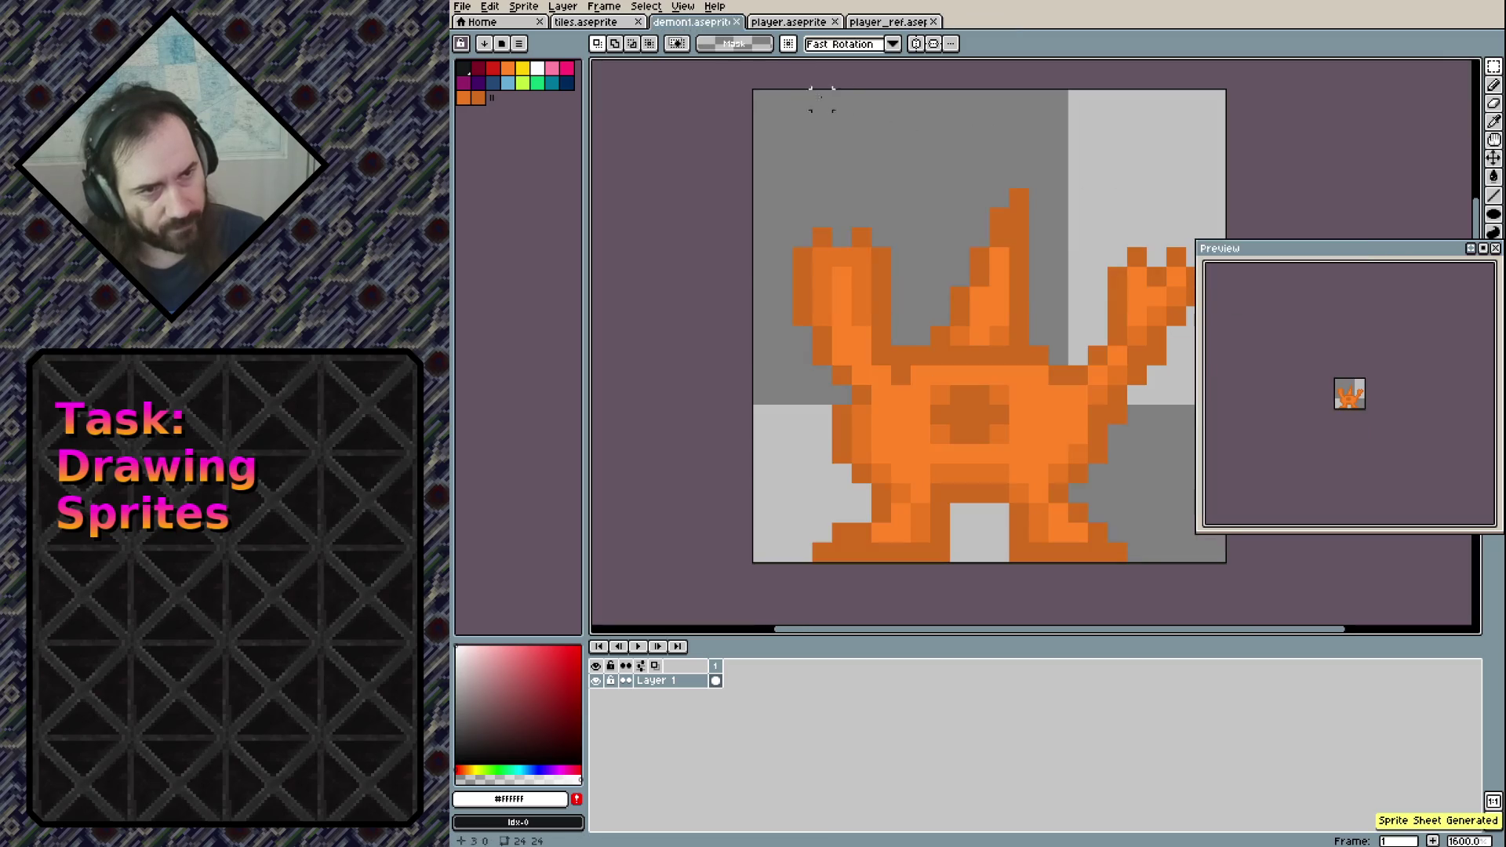
Export the tiles sprite as a sprite sheet to data/tiles.png
click(561, 22)
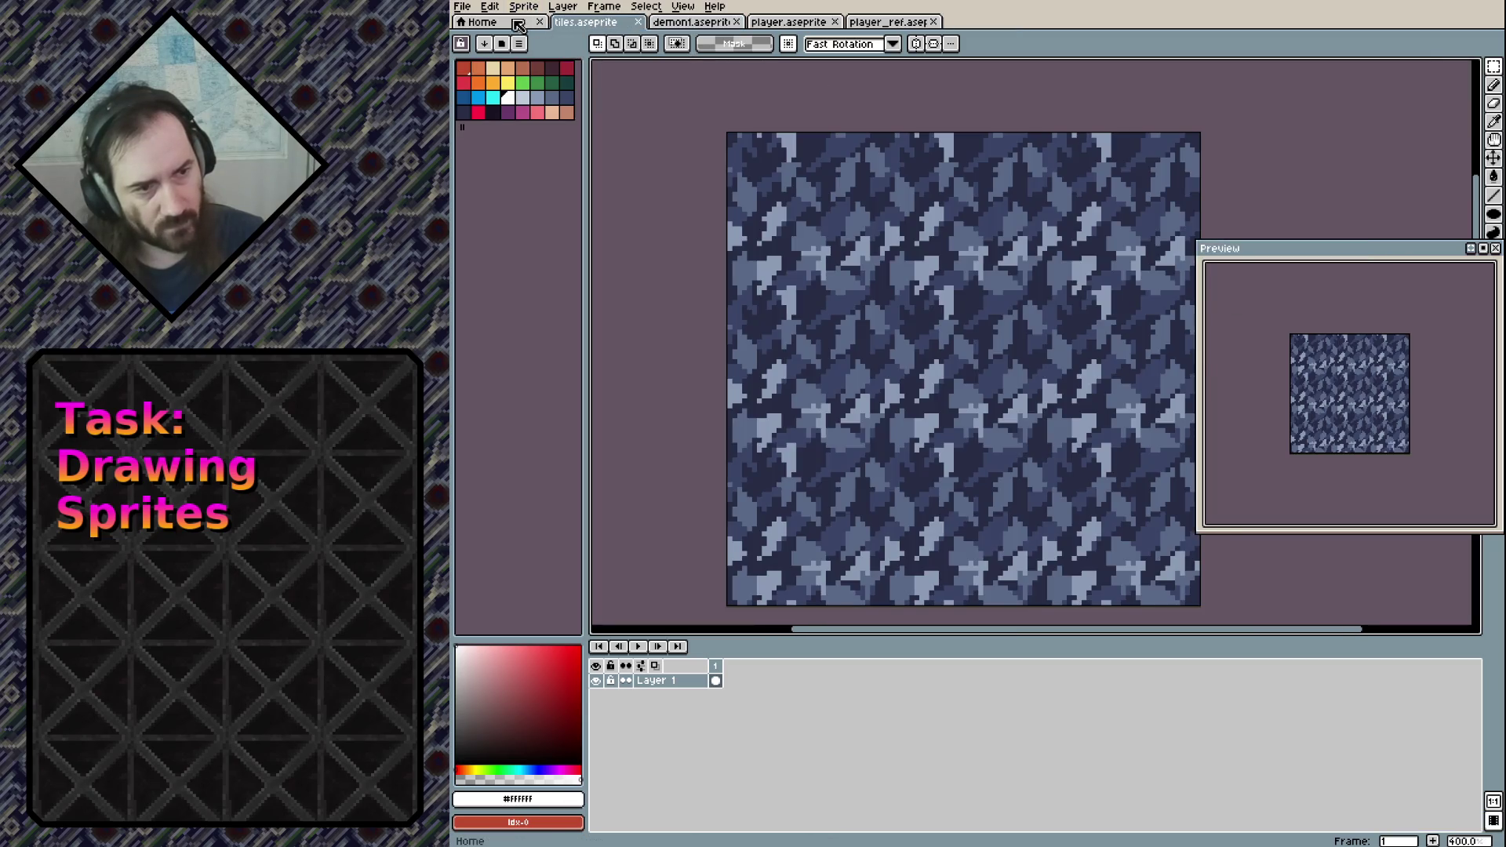
click(462, 6)
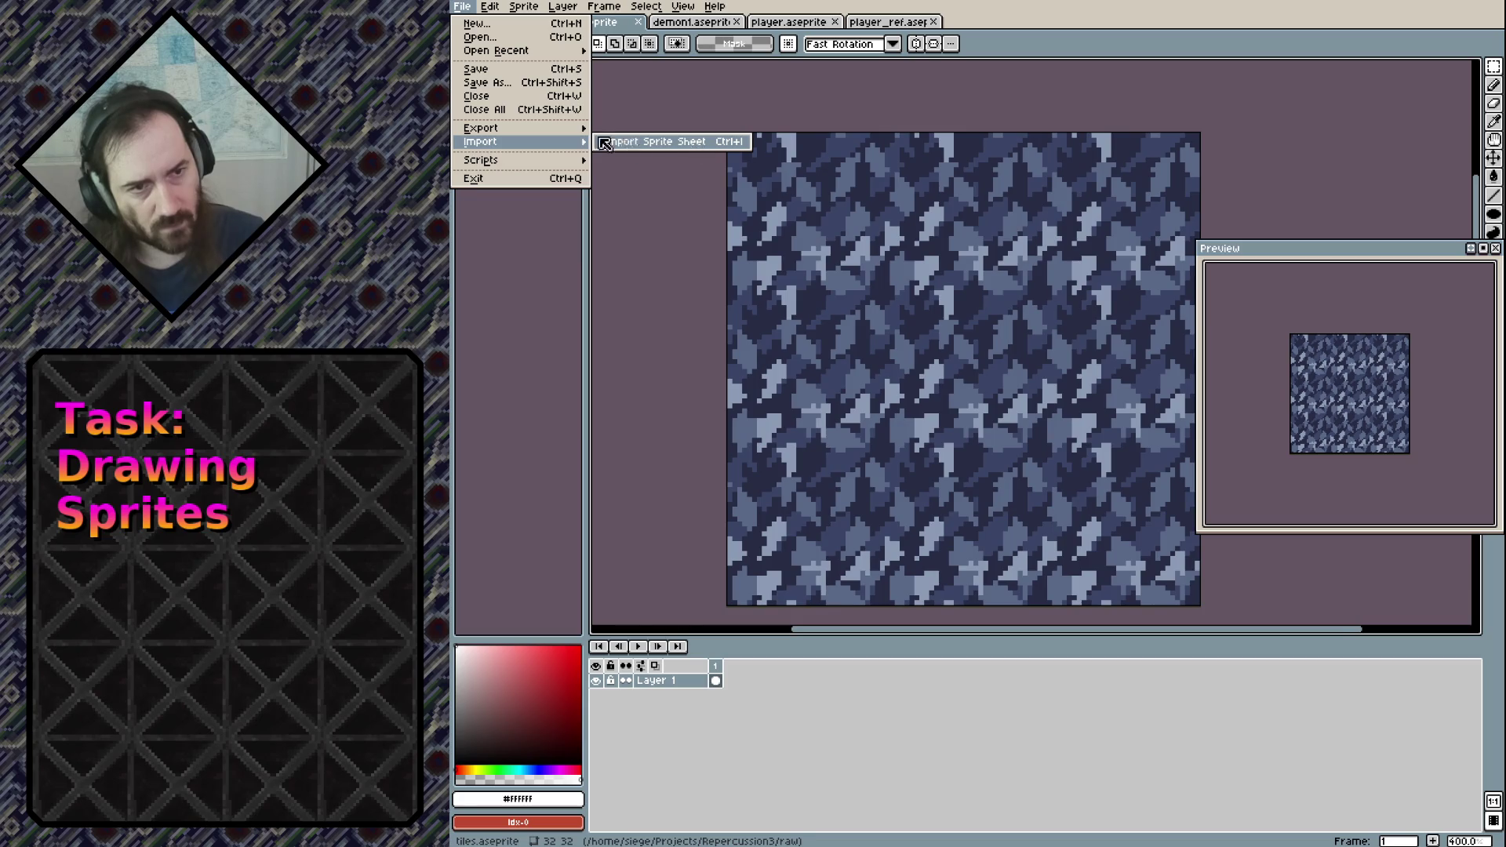
mouse_move(530, 130)
click(709, 141)
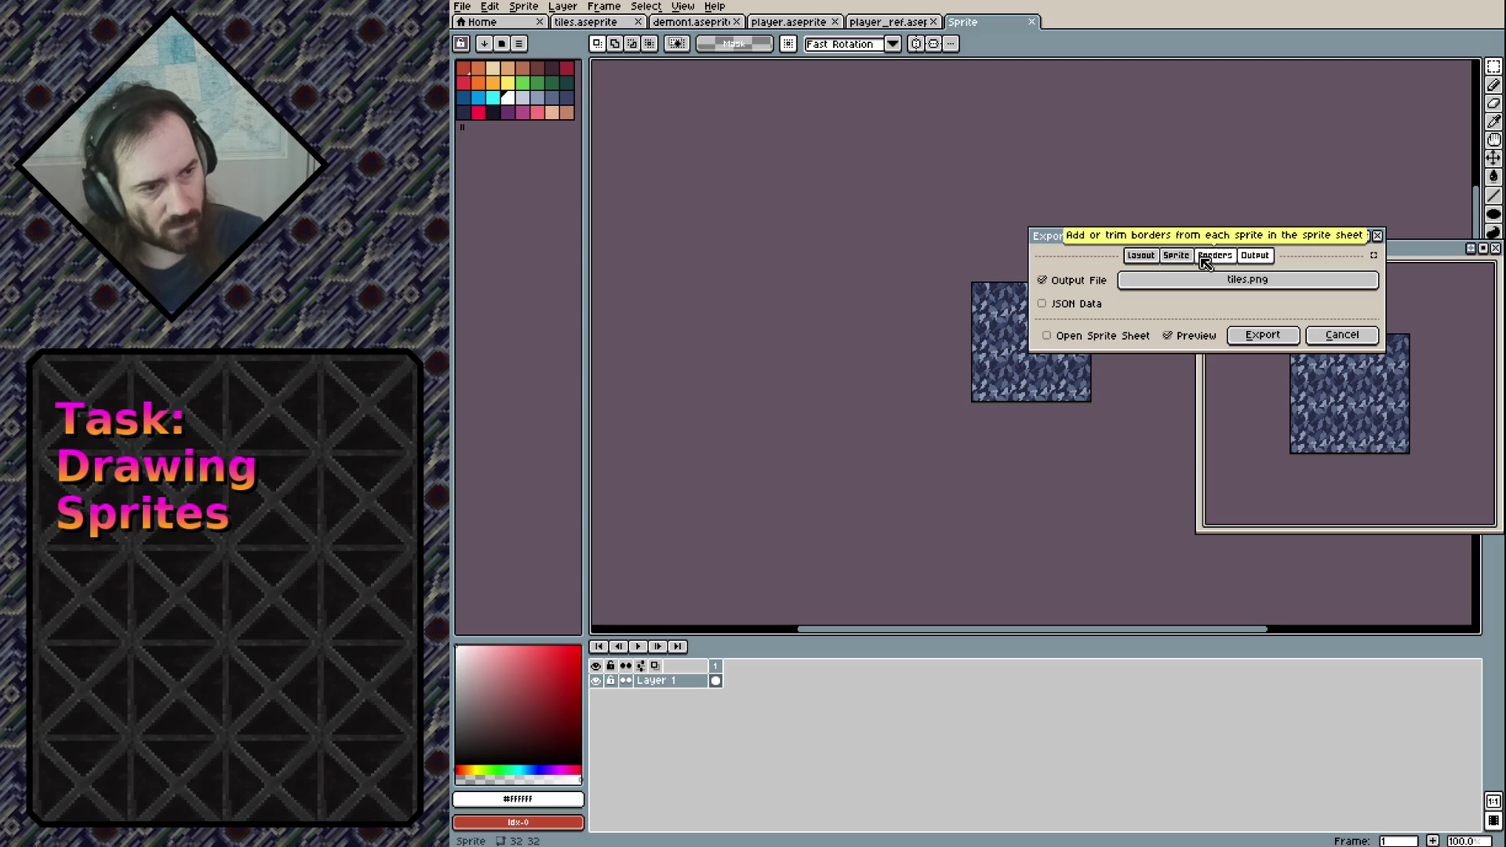
click(1223, 279)
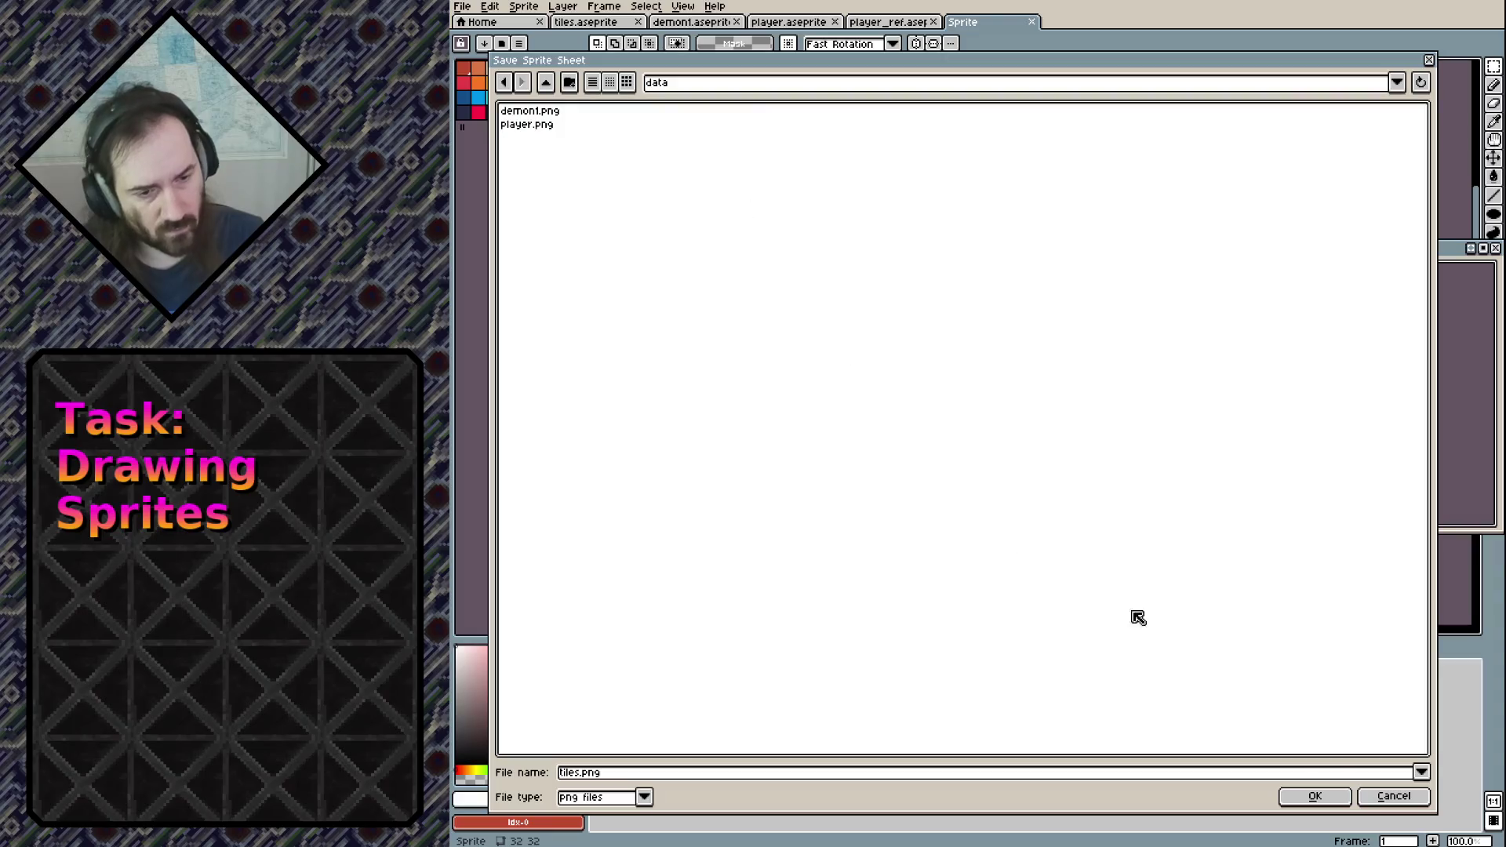
click(1341, 797)
click(1258, 333)
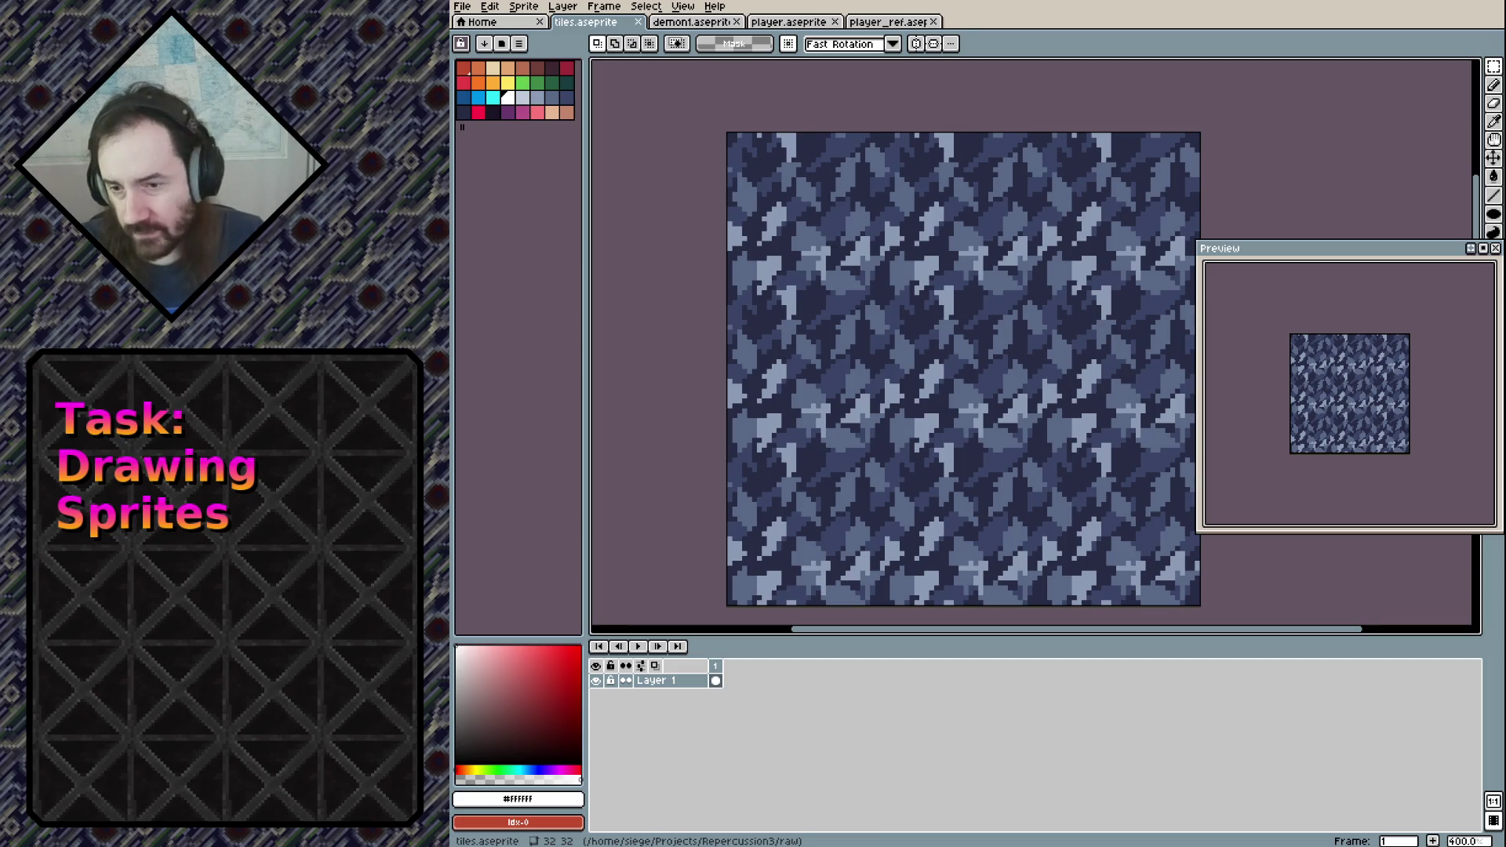
key(alt+Tab)
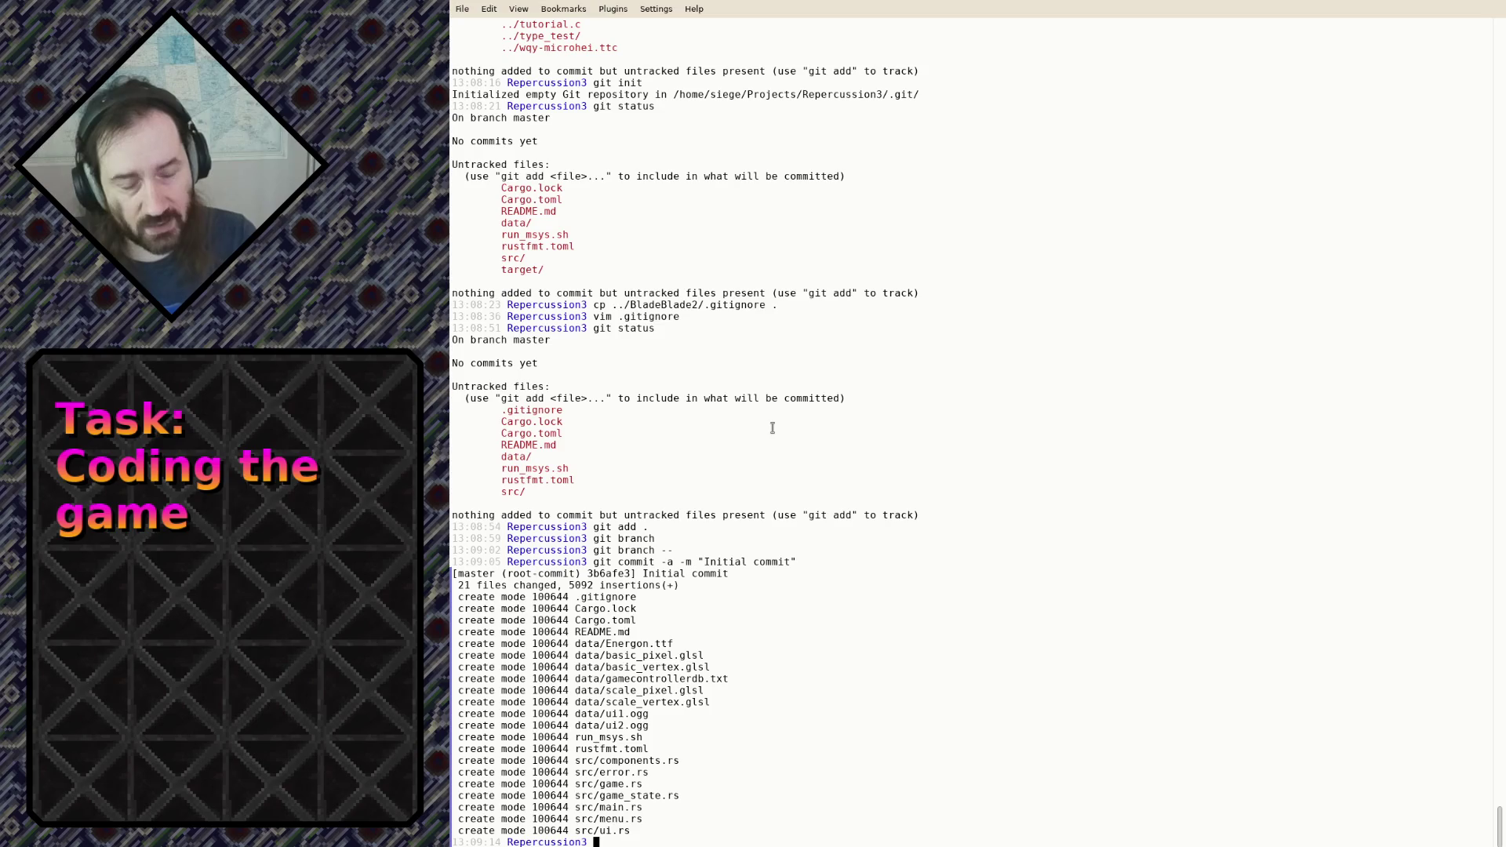
Run git diff and git status, showing demon1.png, player.png and tiles.png as untracked
text(git dif)
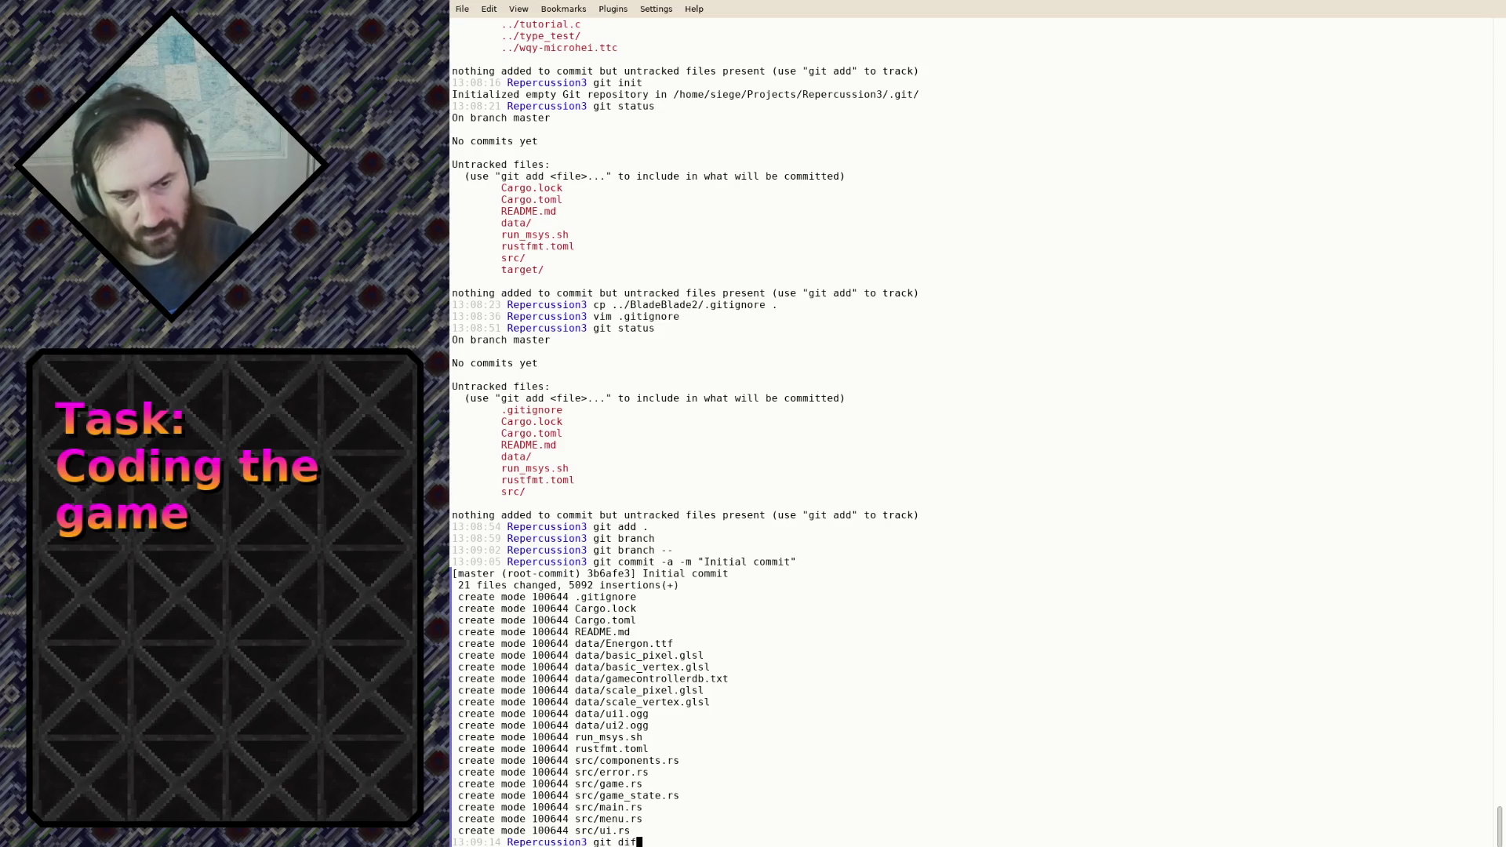
text(f)
key(Return)
text(git status)
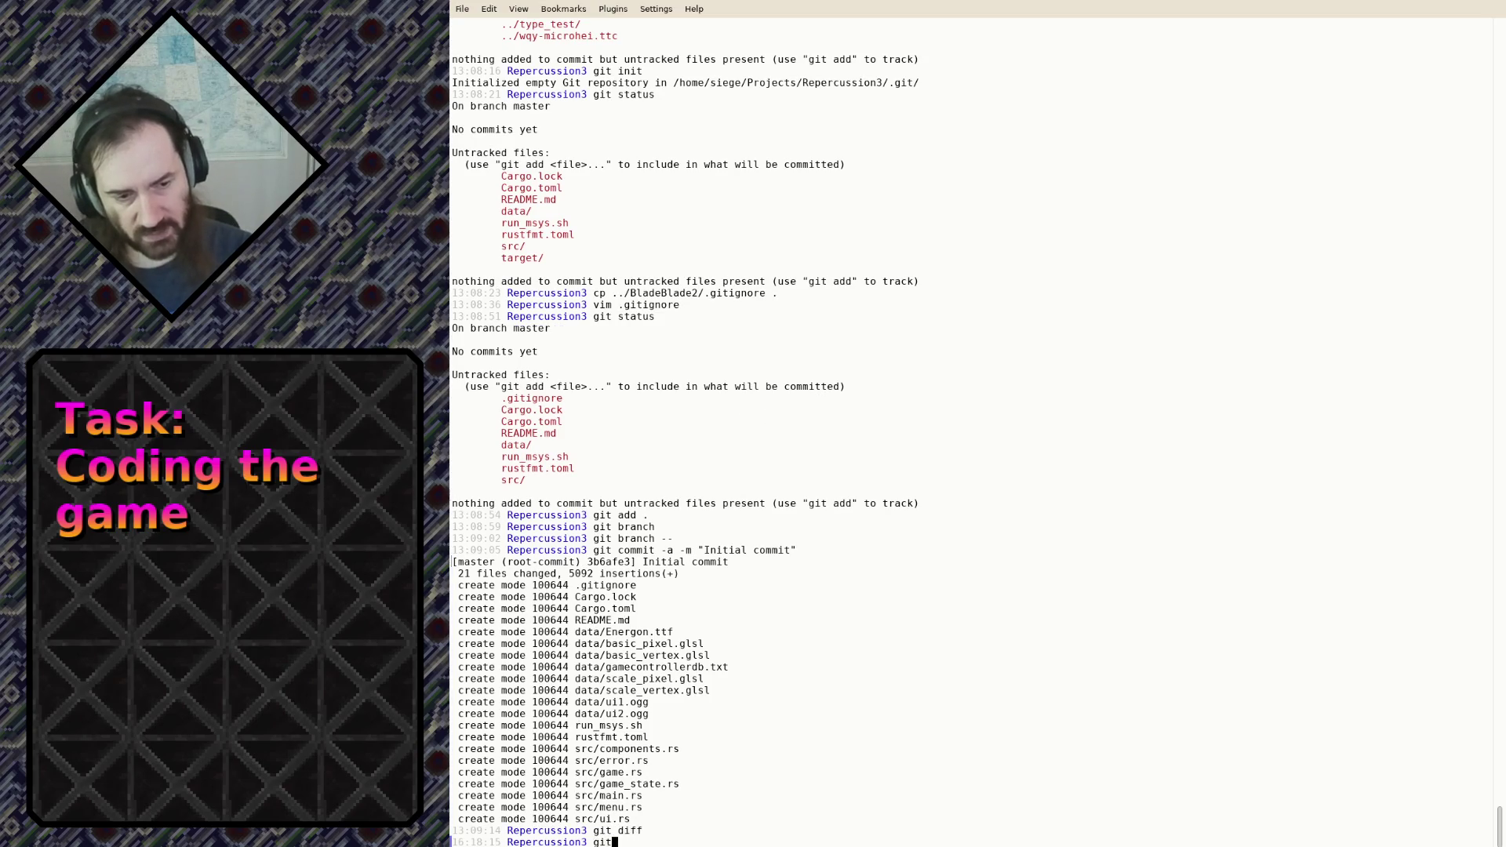
key(Return)
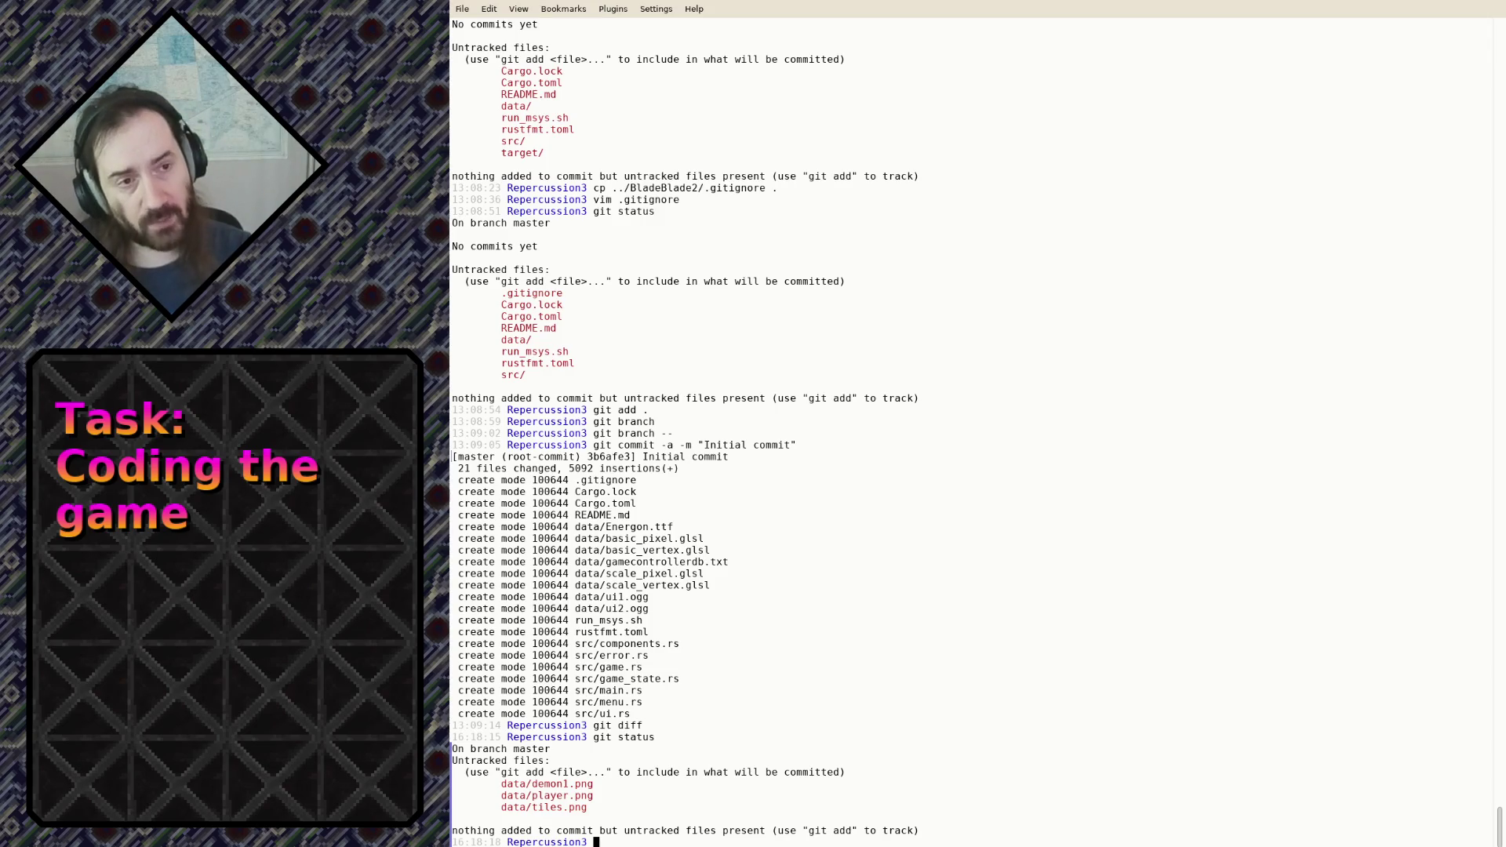
Resume nvim with fg, then suspend it again with Ctrl+Z
text(fg)
key(Return)
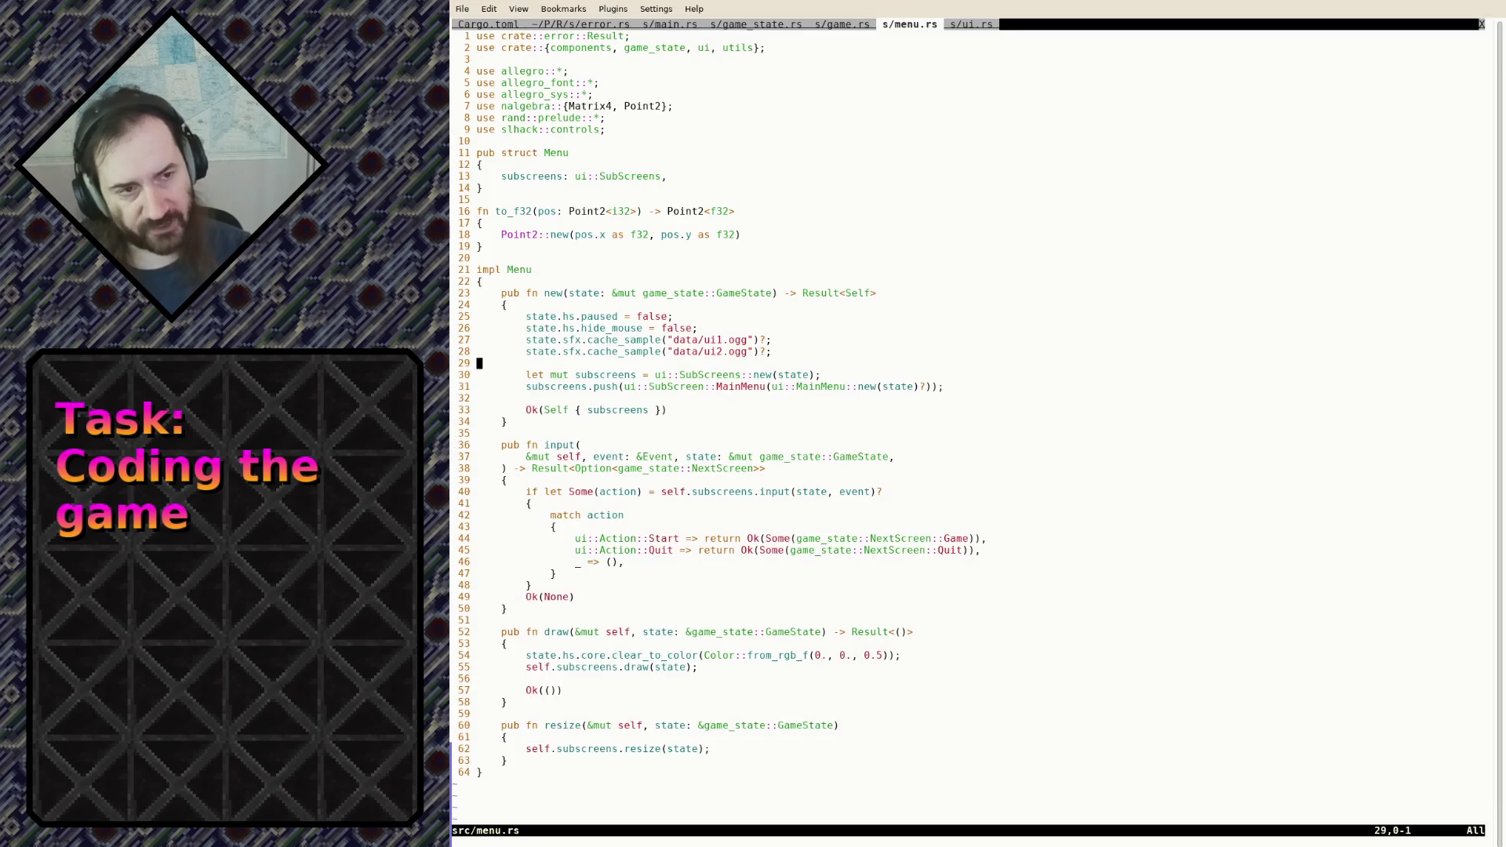
key(ctrl+z)
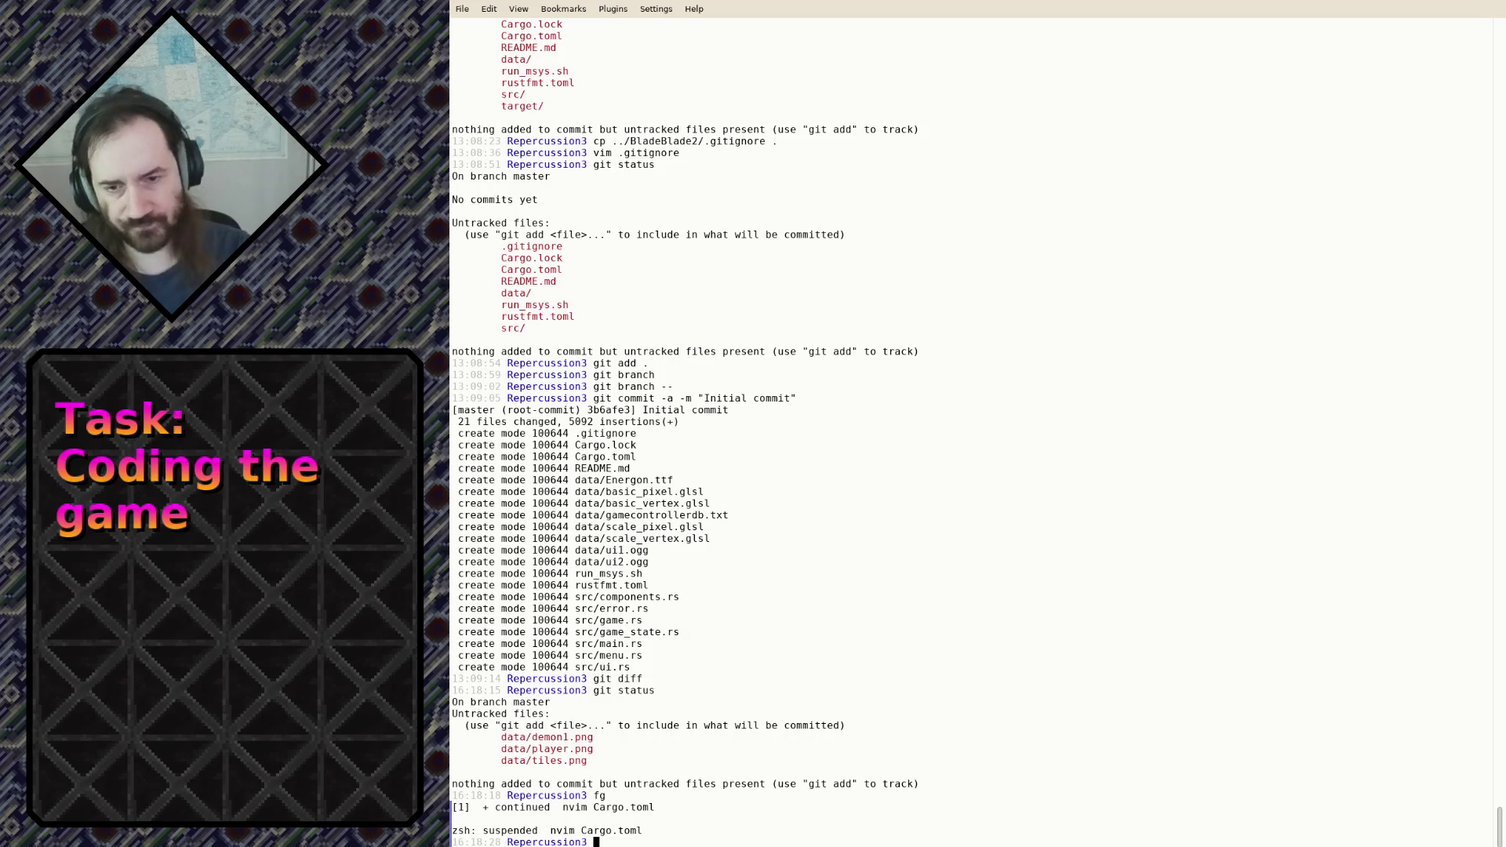
Abandon the half-typed vim src/ and fg commands to get a fresh prompt
text(vim src/)
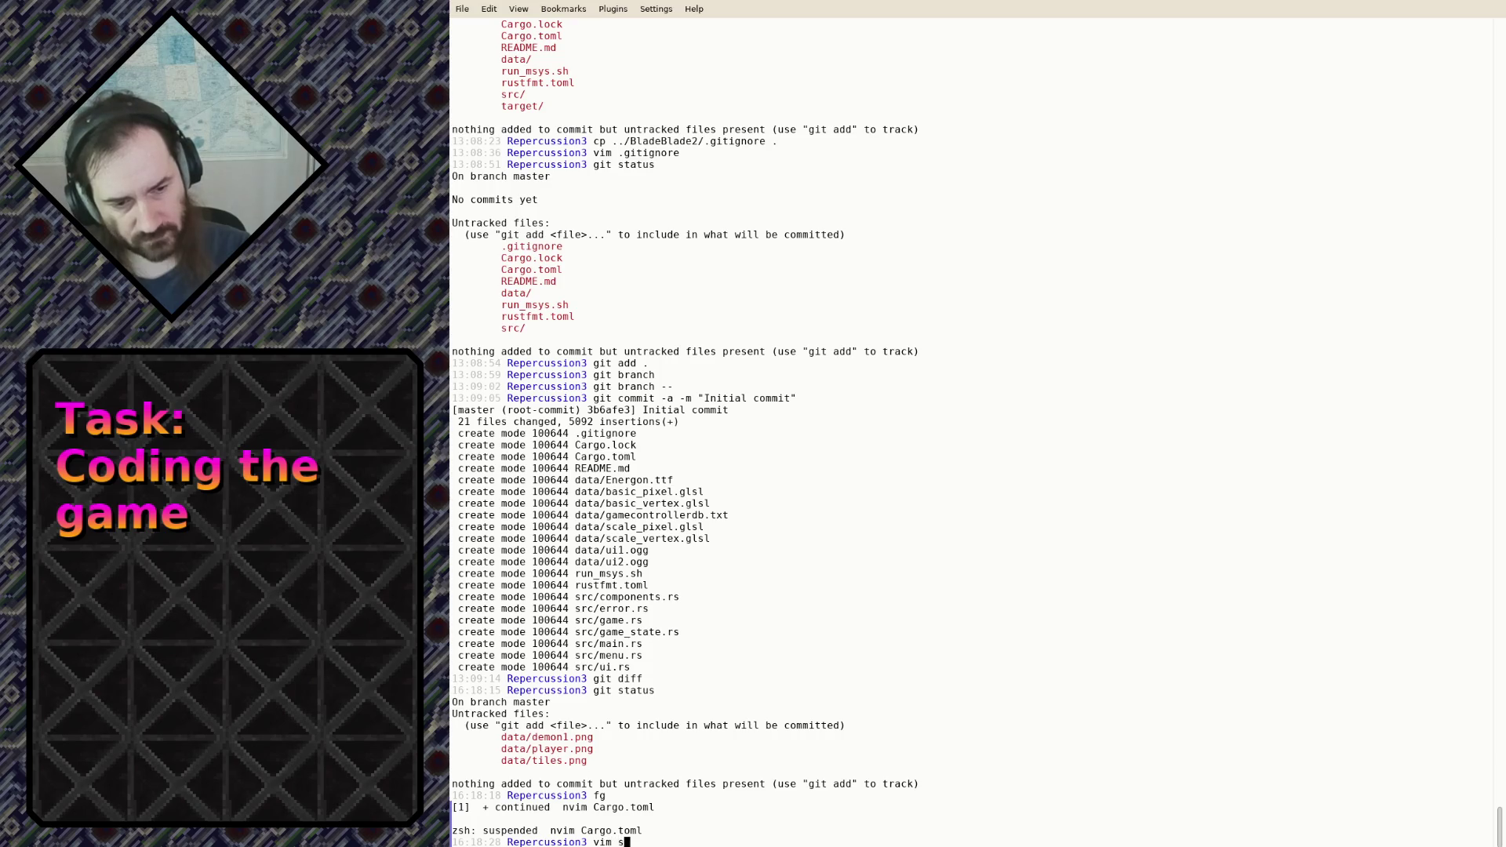
key(Tab)
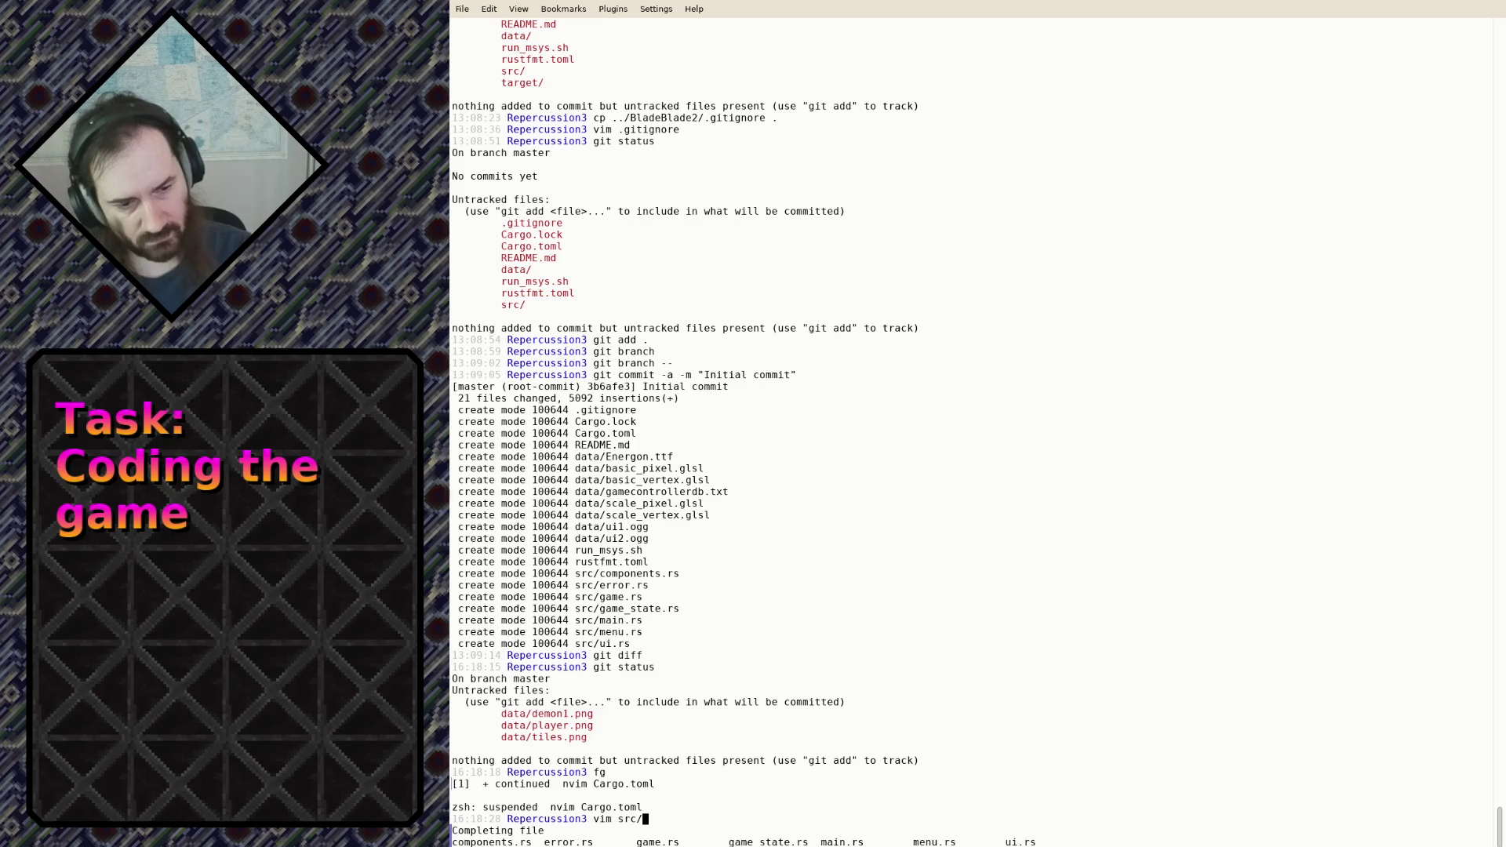
key(BackSpace)
key(BackSpace)
key(BackSpace)
key(ctrl+c)
text(fg)
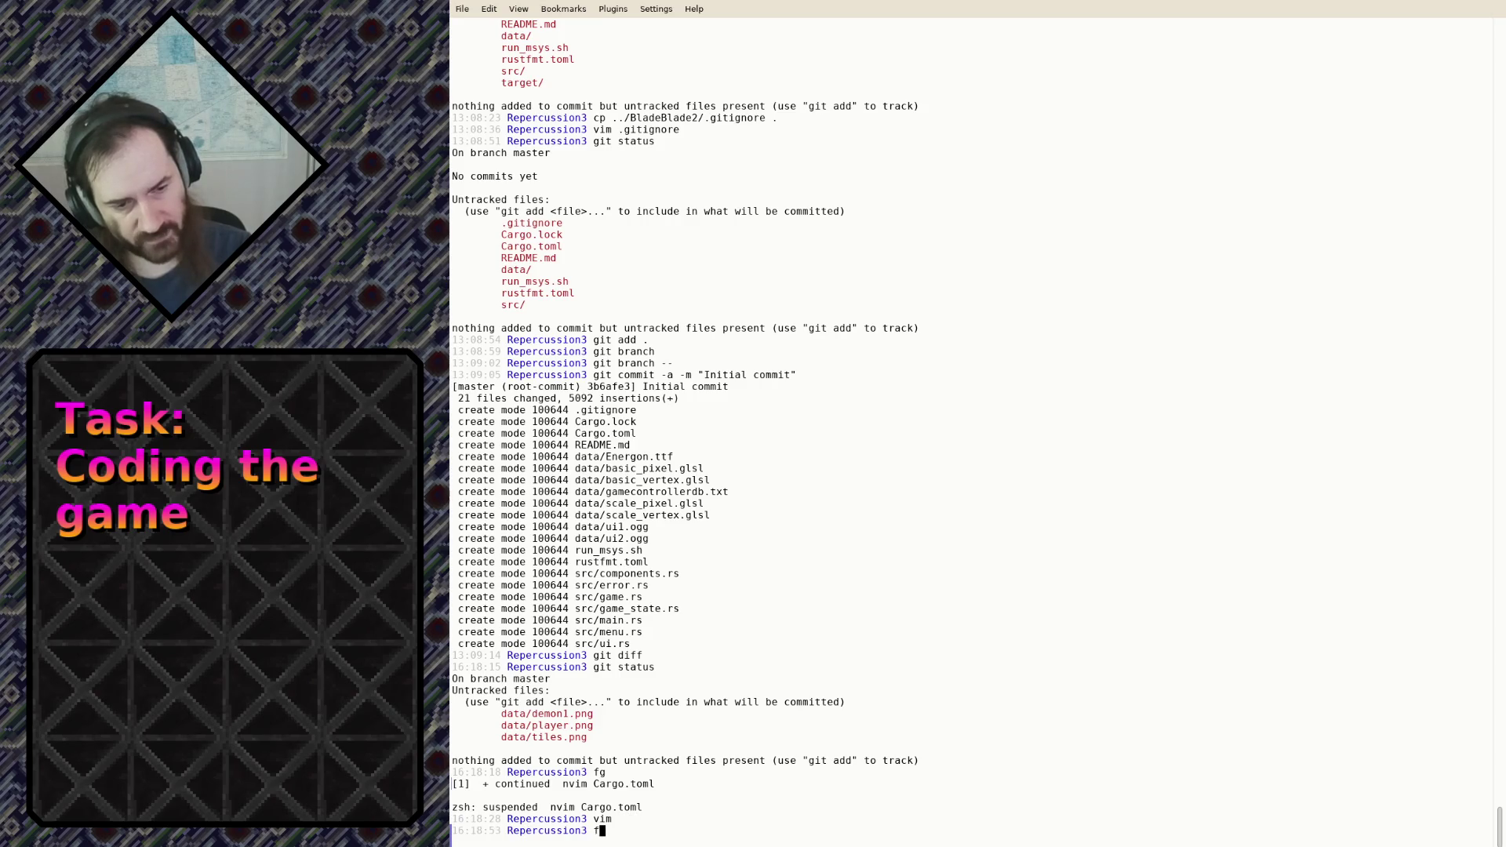
key(ctrl+c)
Find terrain.cfg in ~/Projects/BladeBlade2/data with ls and tab completion
text(ls ~/Projects/BladeBlade)
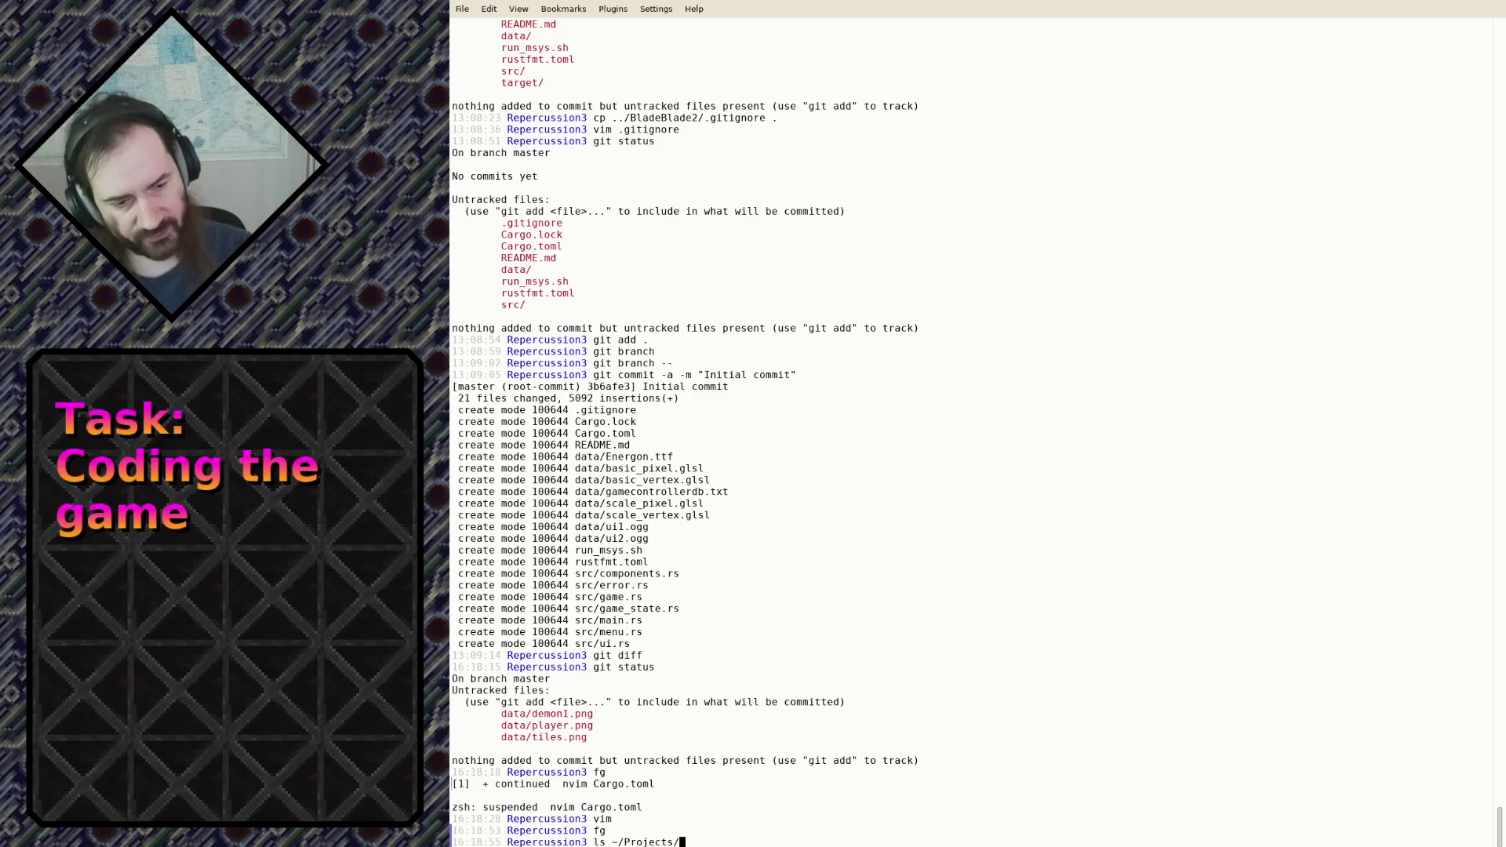
key(Tab)
text(/s)
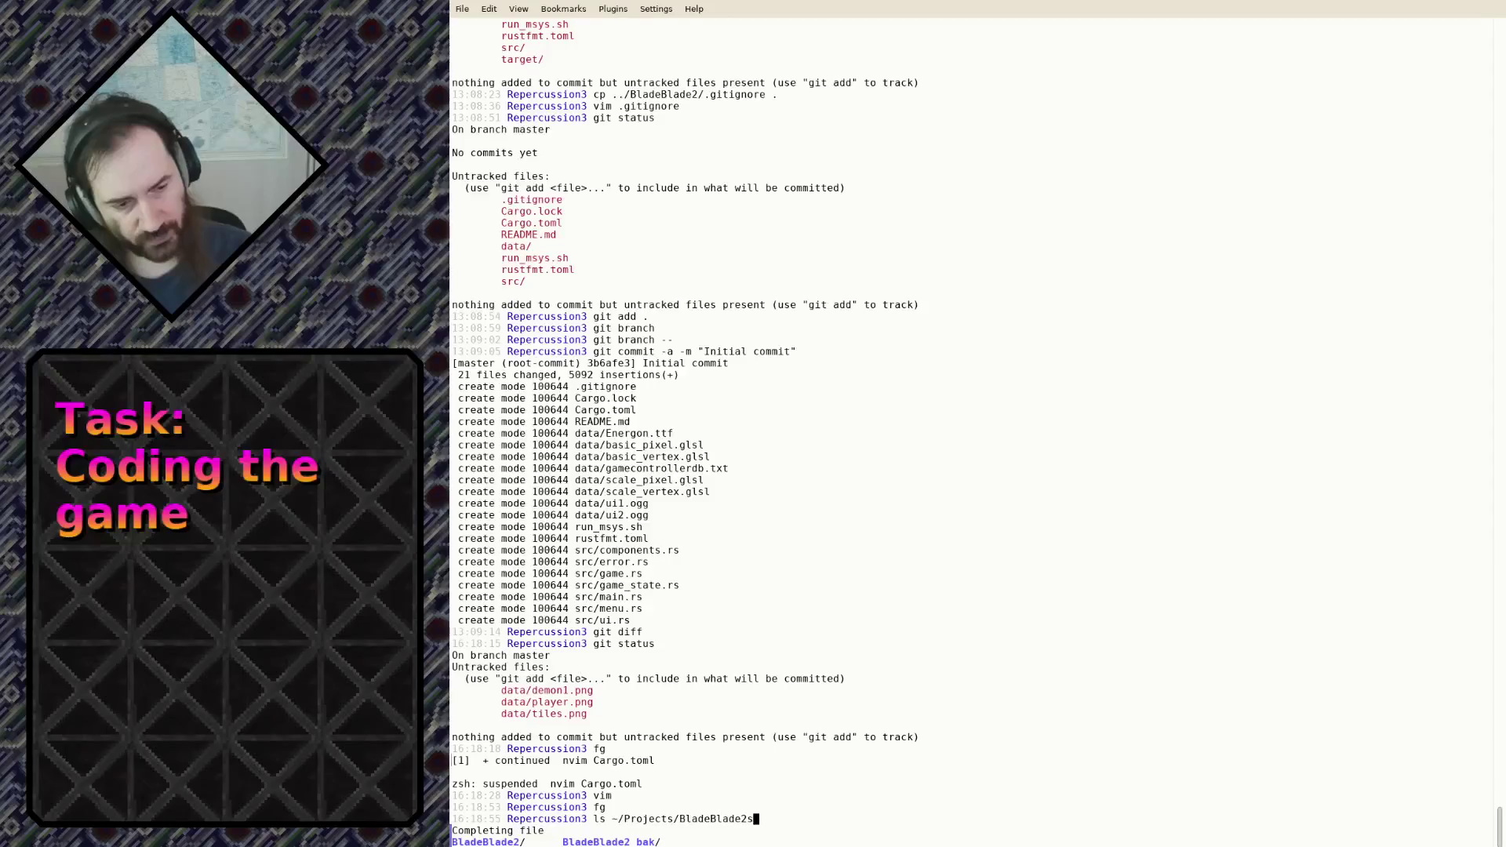
key(BackSpace)
text(da)
key(Tab)
text(ti)
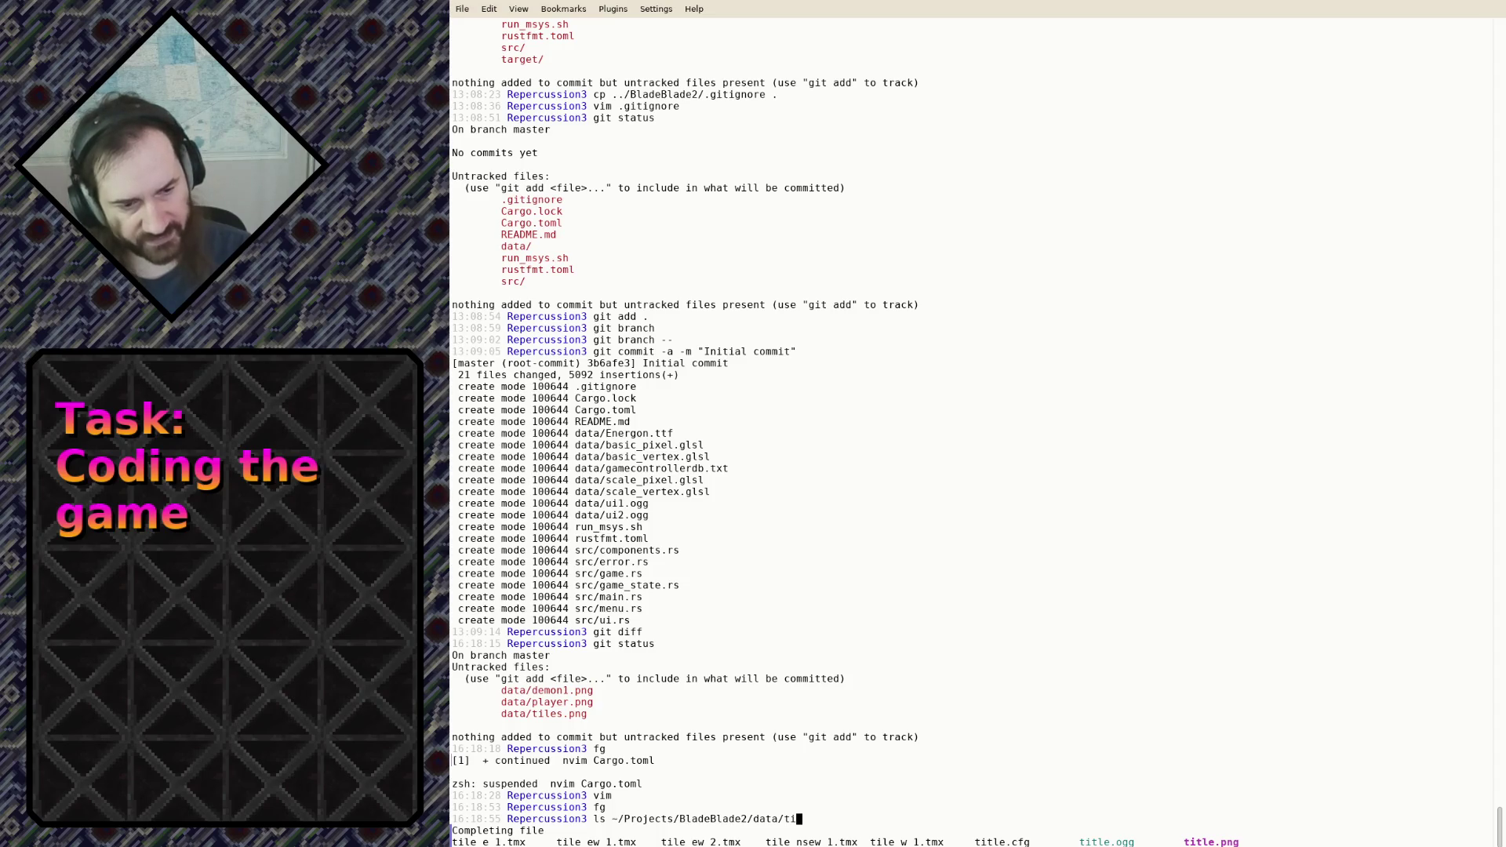
key(BackSpace)
key(BackSpace)
text(map)
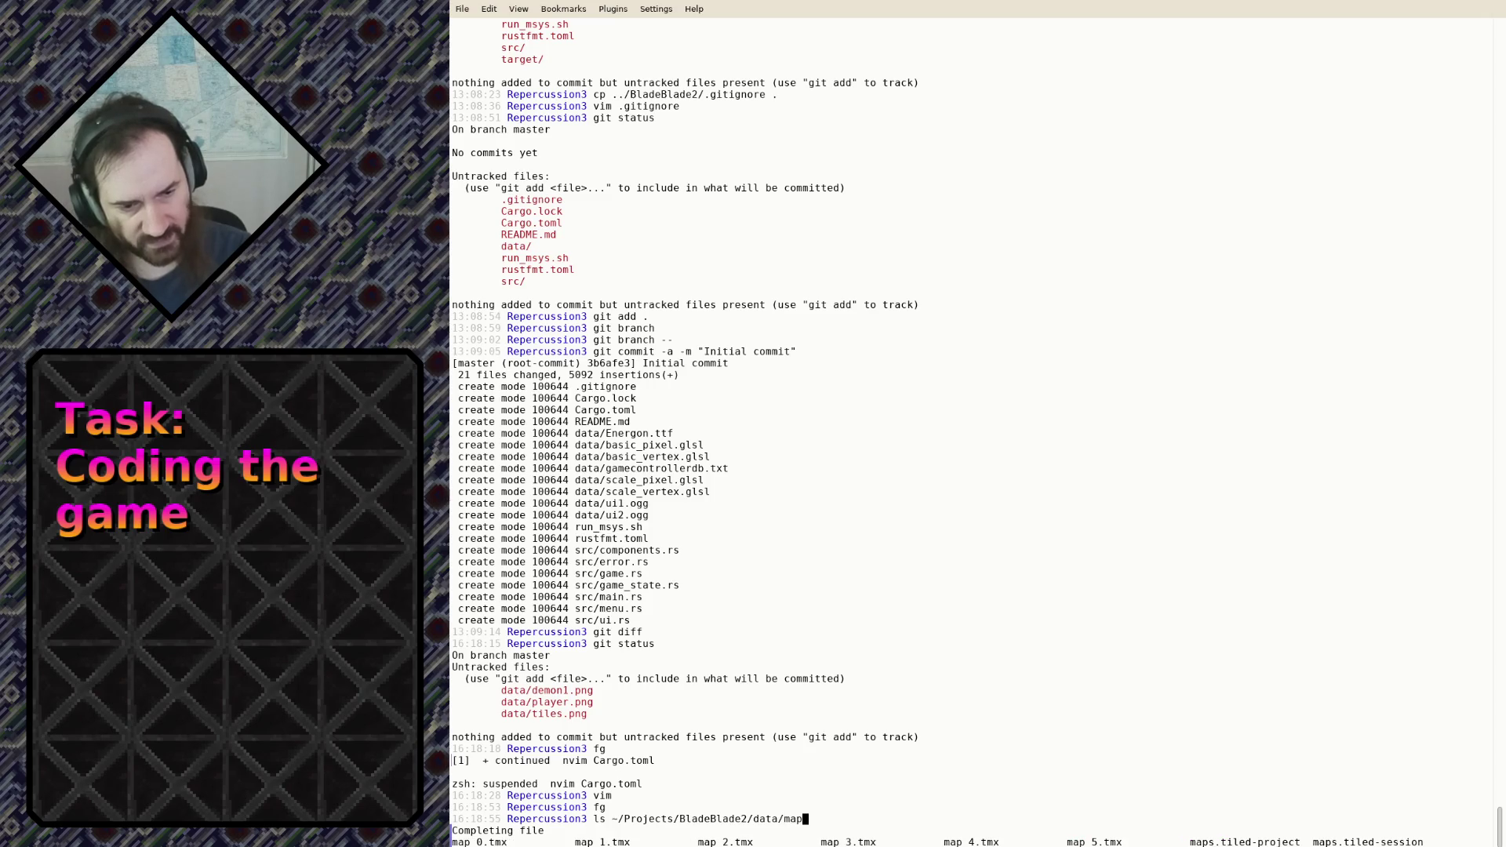
key(BackSpace)
key(BackSpace)
key(BackSpace)
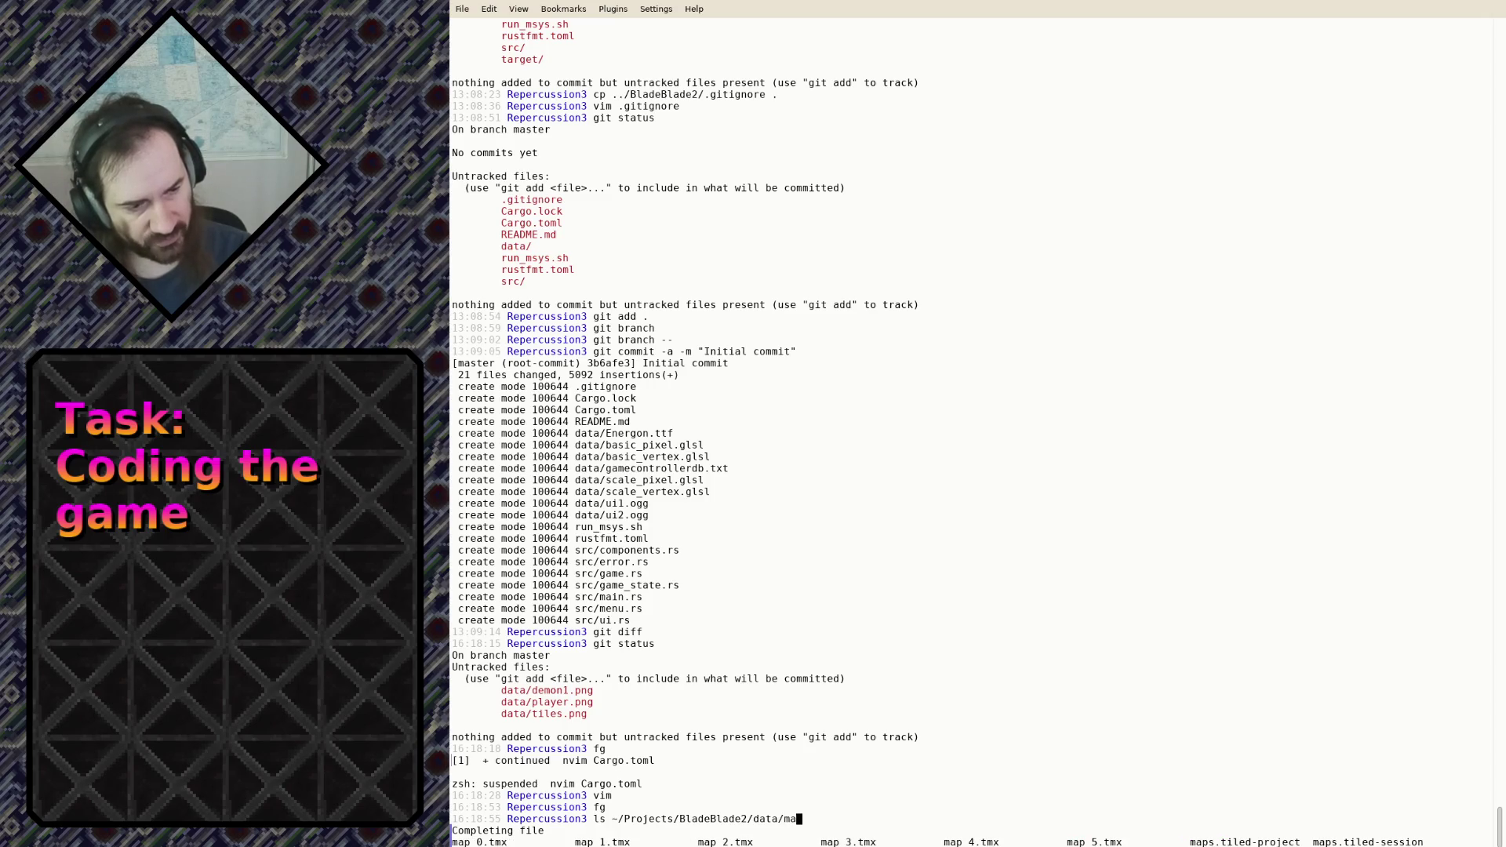
text(ter)
key(Tab)
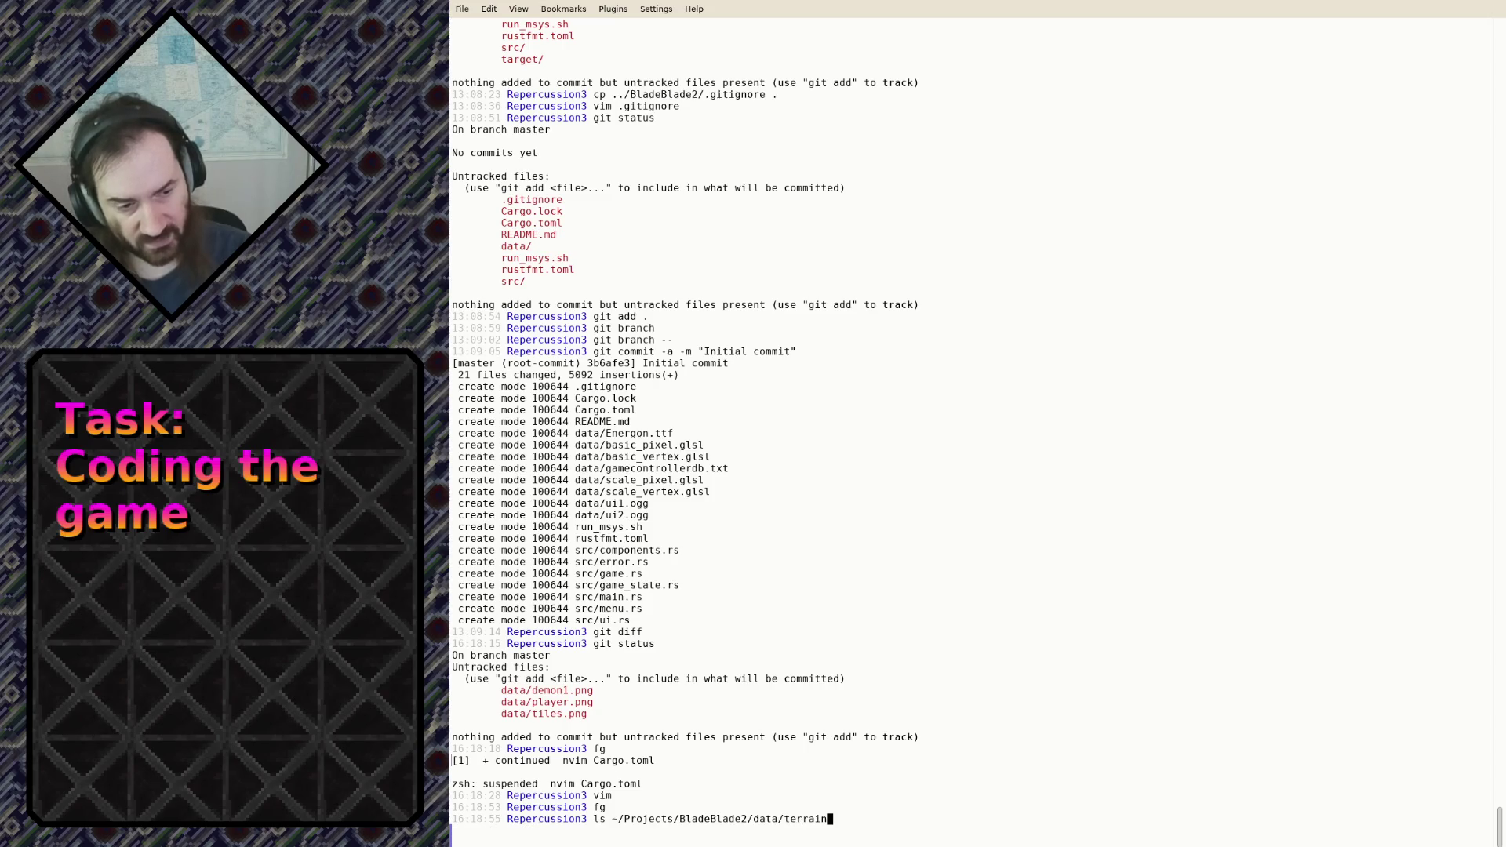
text(.c)
key(Tab)
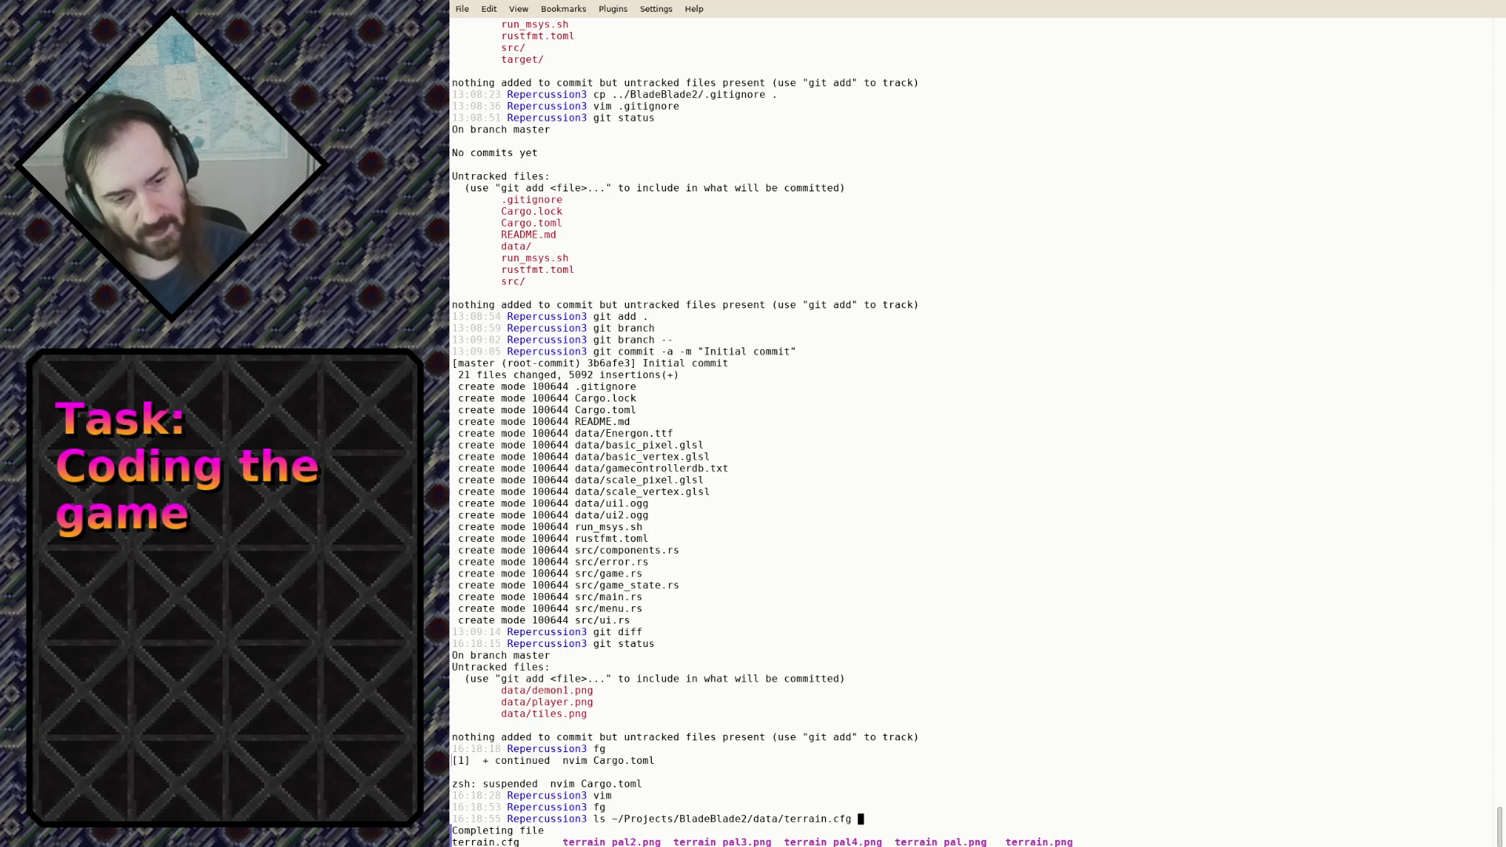
Copy ~/Projects/BladeBlade2/data/terrain.cfg into data/ and begin the mv to tiles.cfg
text(cp)
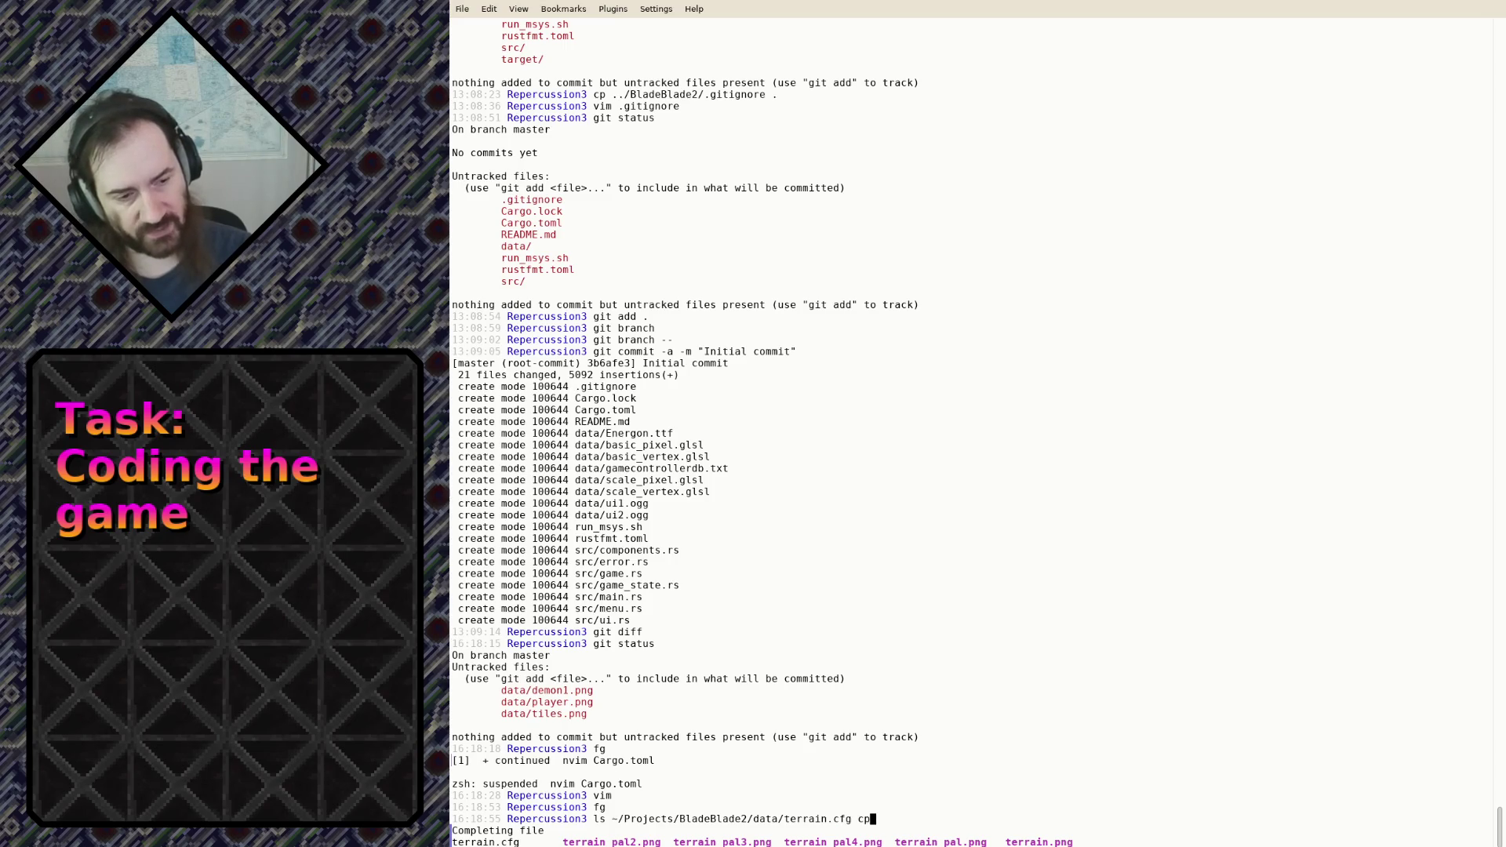
text( da)
key(BackSpace)
key(BackSpace)
key(BackSpace)
text(data/)
key(ctrl+a)
key(Delete)
key(Delete)
text(cp)
key(Return)
text(mv data/terrain.cfg tiles.cfg)
Rename the copied file to data/tiles.cfg and resume nvim
key(ctrl+Left)
key(ctrl+Left)
key(ctrl+Left)
key(ctrl+Right)
key(ctrl+Right)
text(data/)
key(Return)
text(fg)
key(Return)
Open data/tiles.cfg in a new tab
text(:taber)
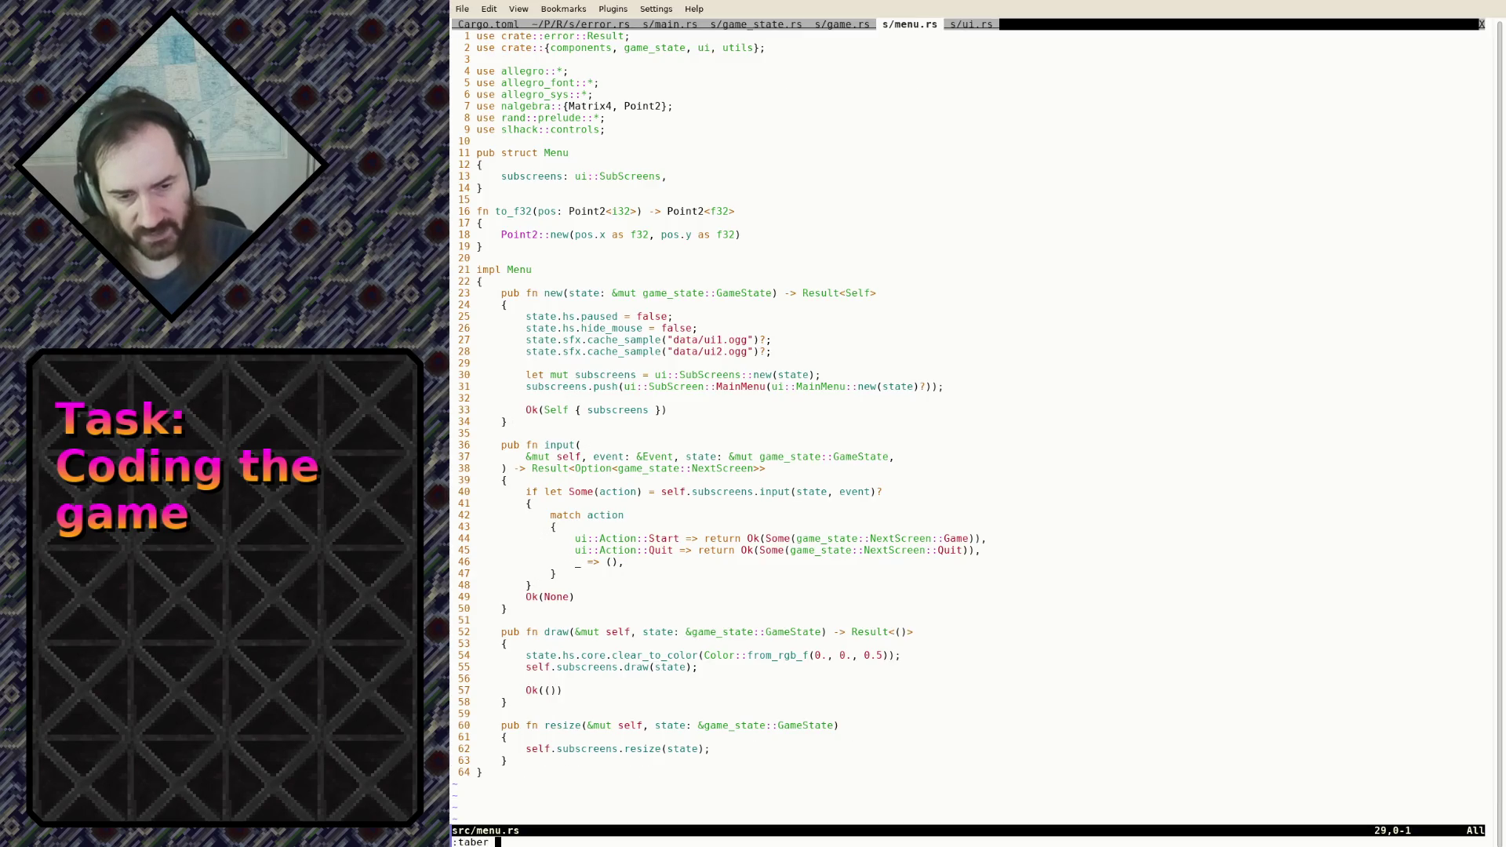
key(BackSpace)
key(BackSpace)
text(data/til)
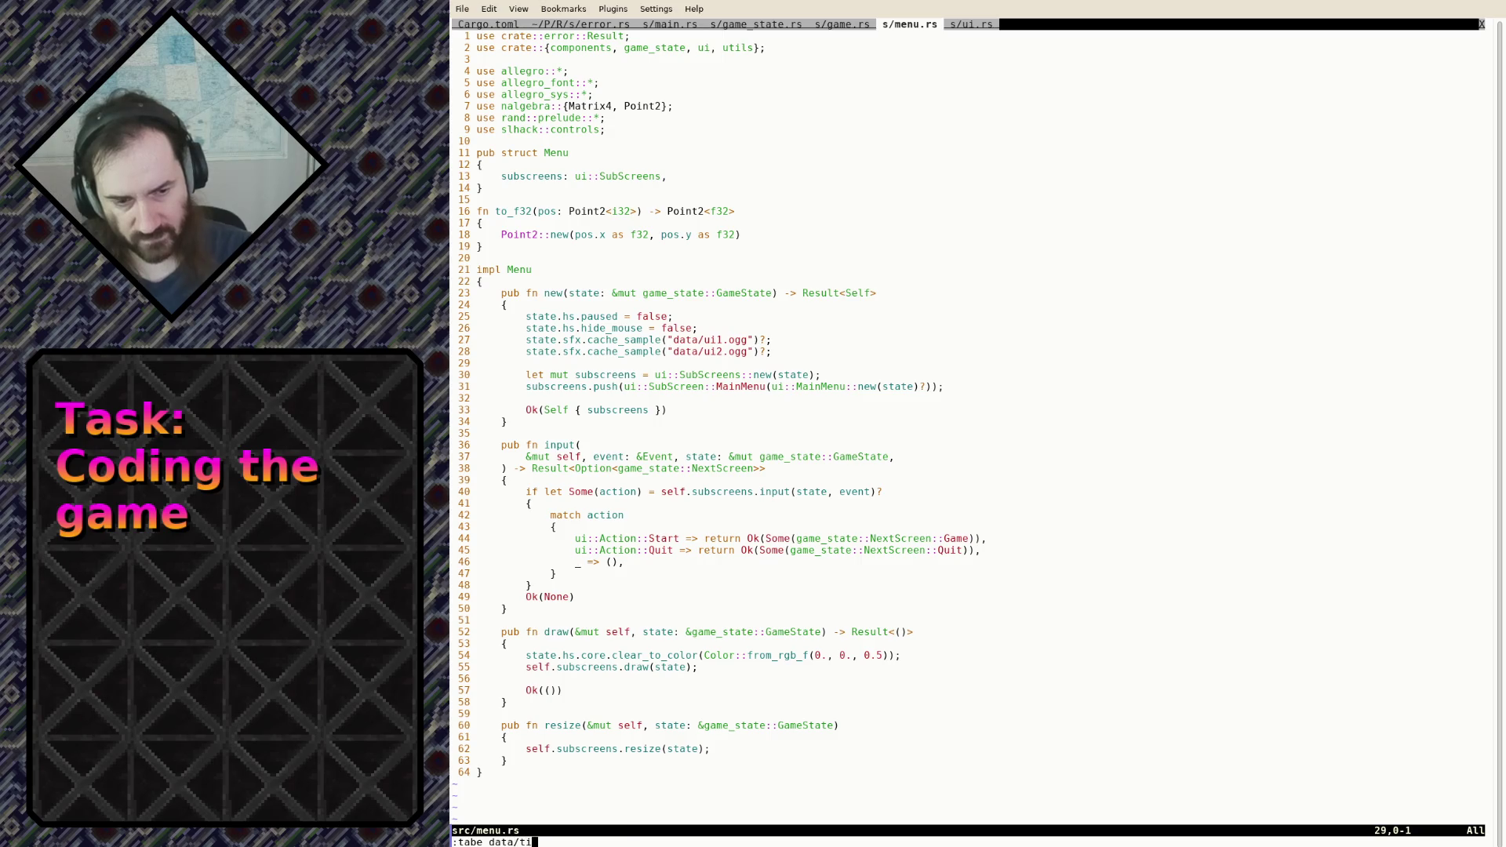
key(Tab)
key(Return)
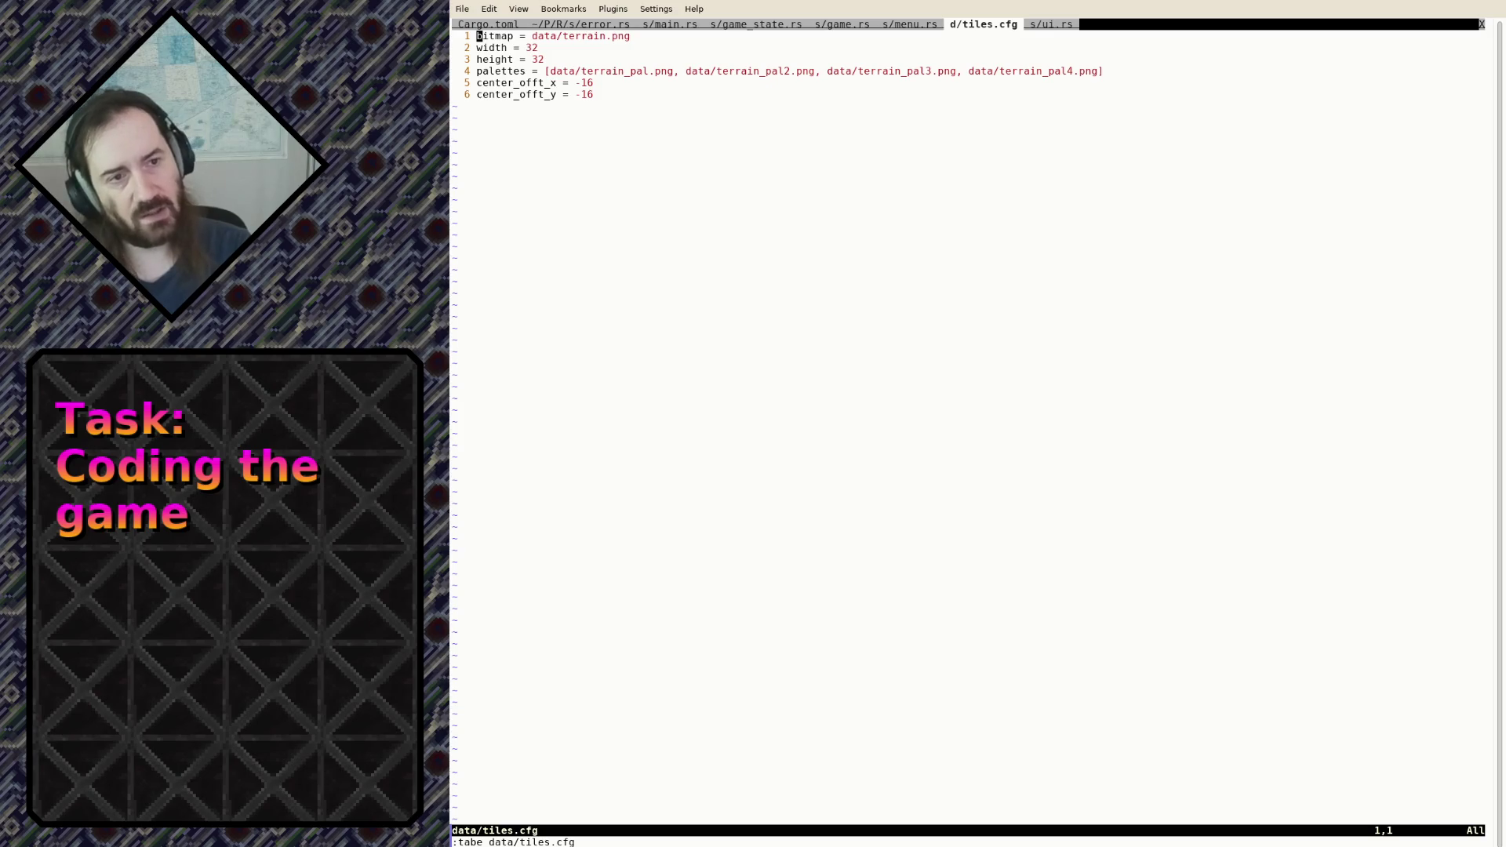
Delete the palettes line, change the bitmap path from terrain to tiles, and save
key(j)
key(j)
key(j)
key(d)
key(d)
key(k)
key(k)
key(k)
key(A)
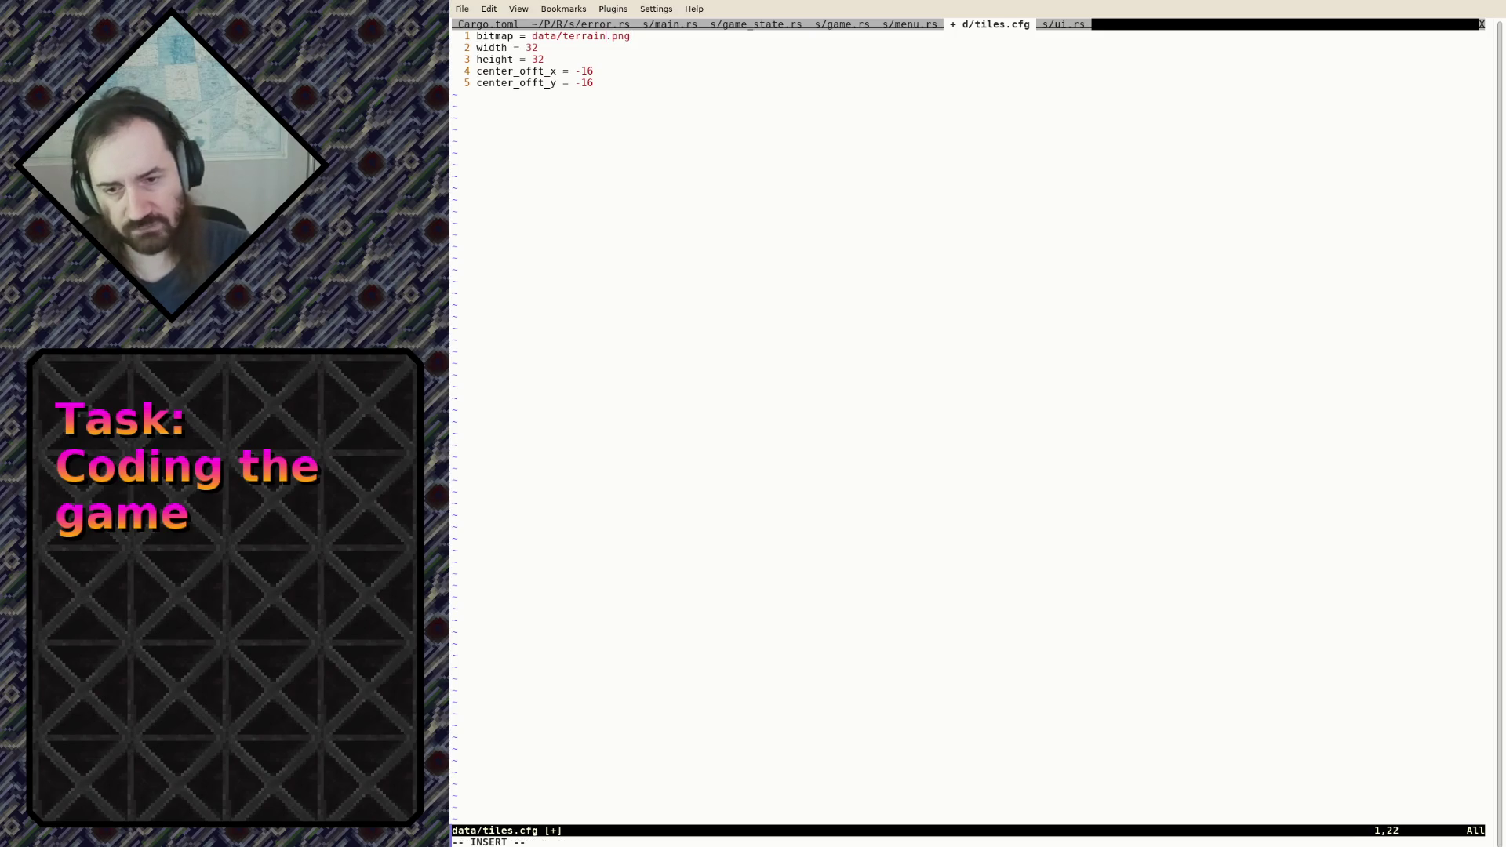
key(BackSpace)
key(BackSpace)
key(BackSpace)
text(tiles)
key(Escape)
text(:w)
key(Return)
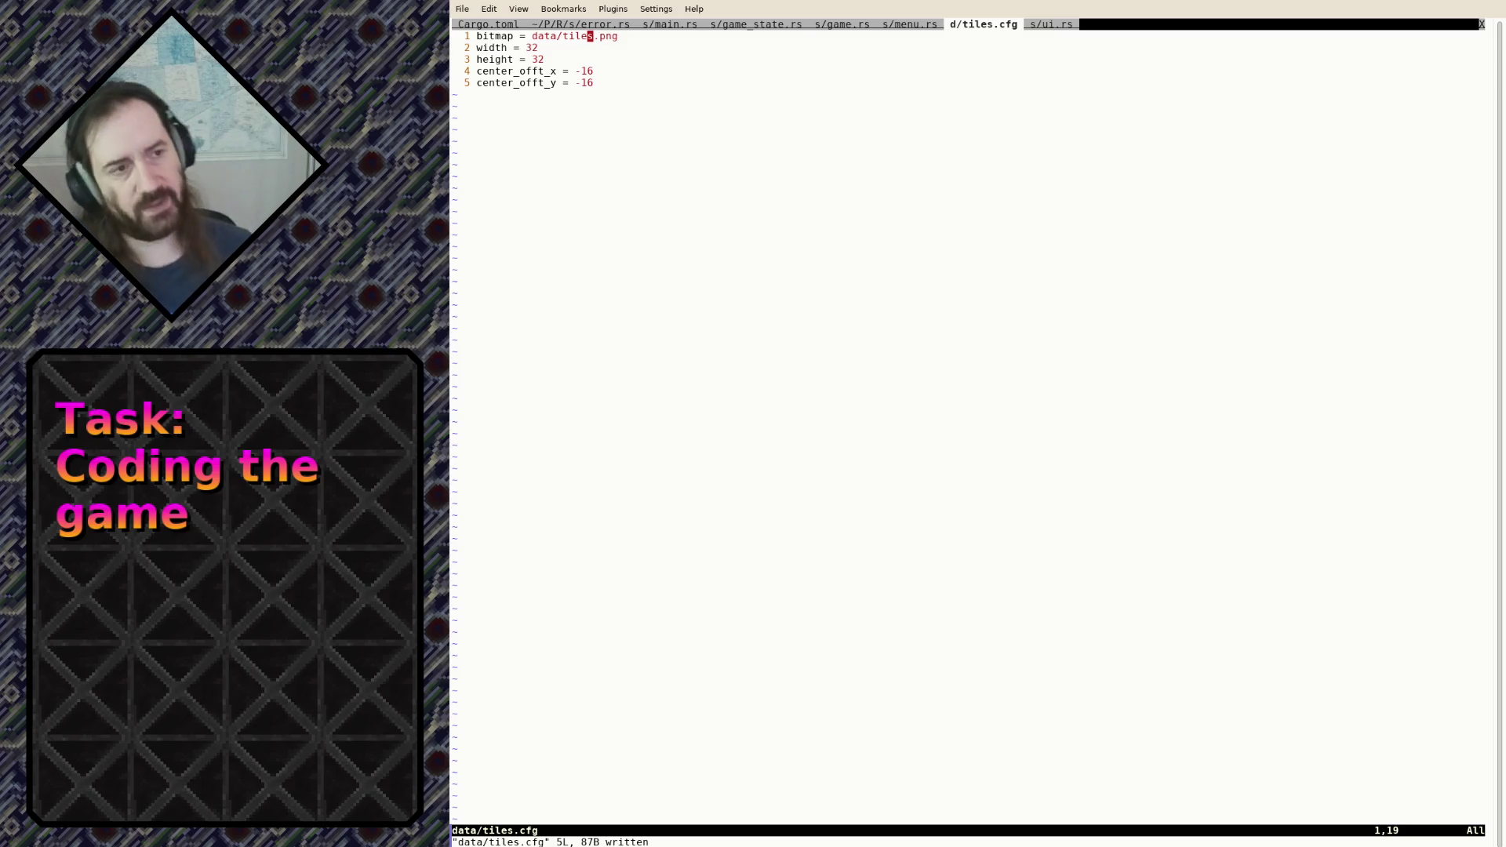
Cycle through the tabs back to src/game.rs
text(:tabp)
key(Return)
text(:tabp)
key(Return)
key(g)
key(shift+t)
key(g)
key(t)
key(g)
key(t)
key(g)
key(shift+t)
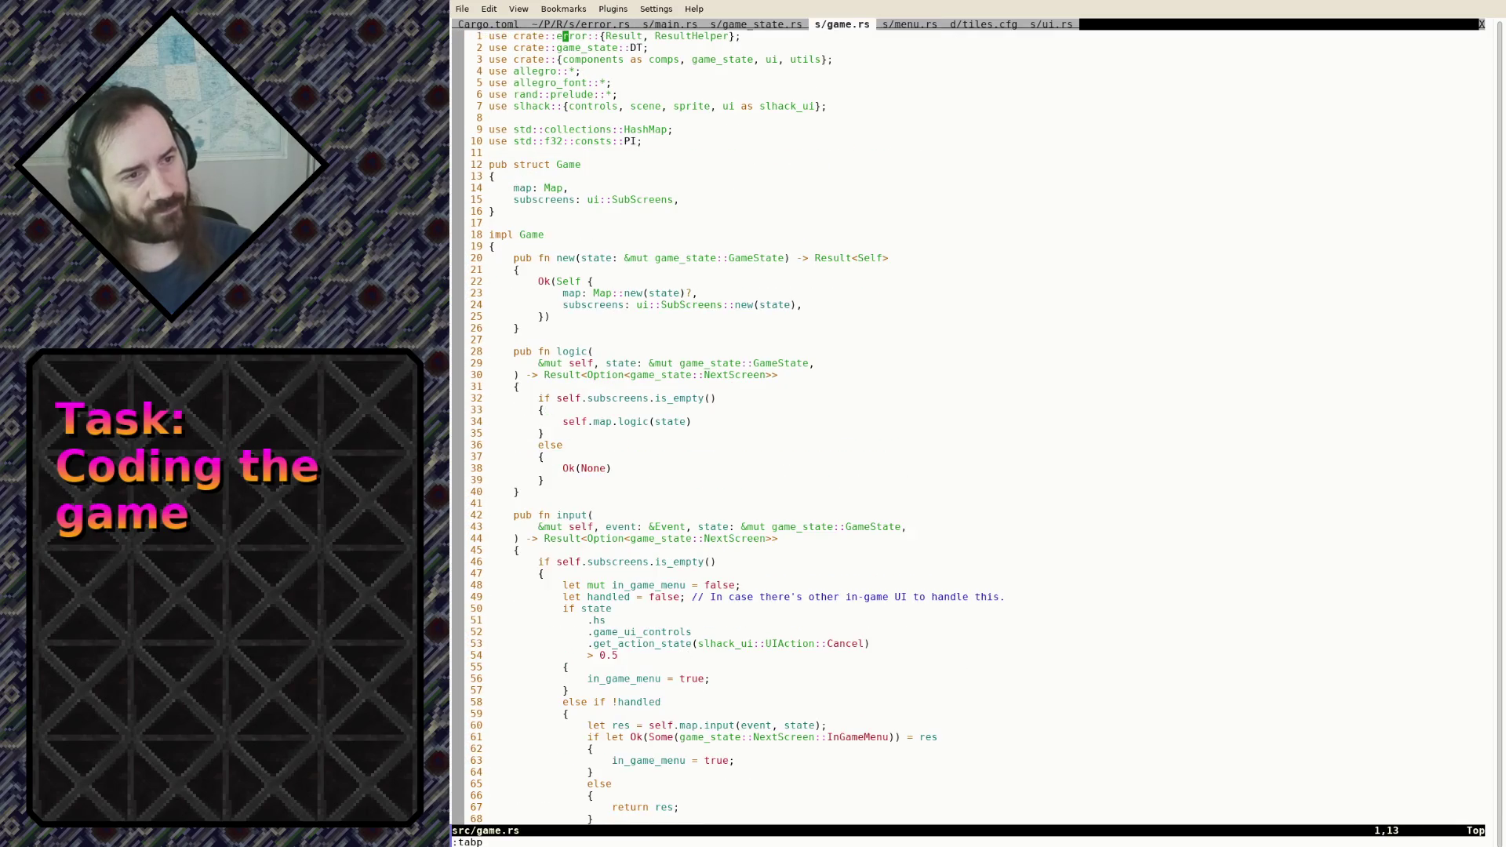
Open ../BladeBlade2/src/tiles.rs in a new tab and page down to its Lit/Default drawing code
text(:tabe)
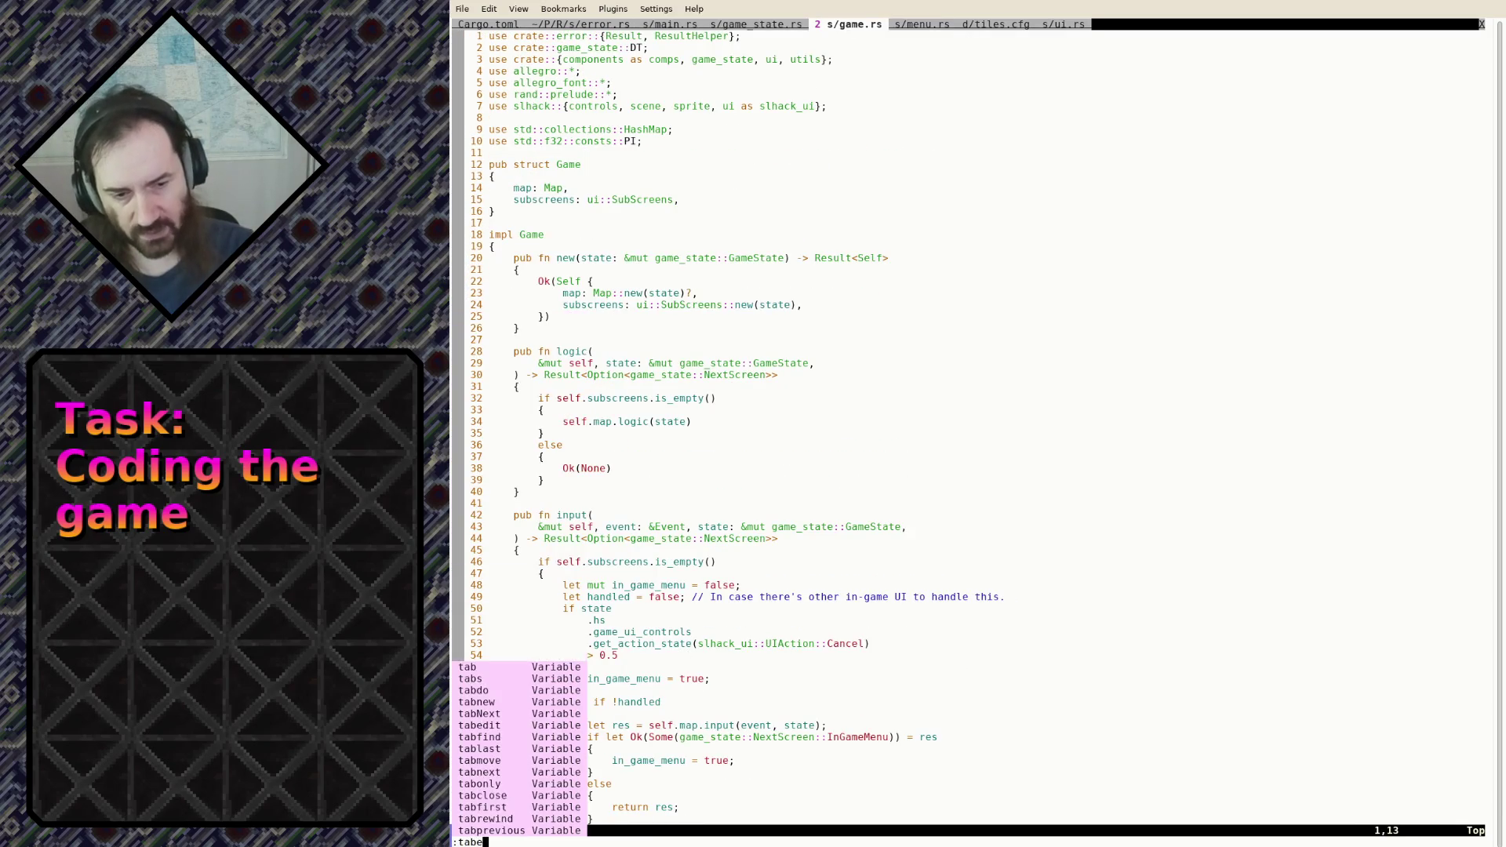
text( ../)
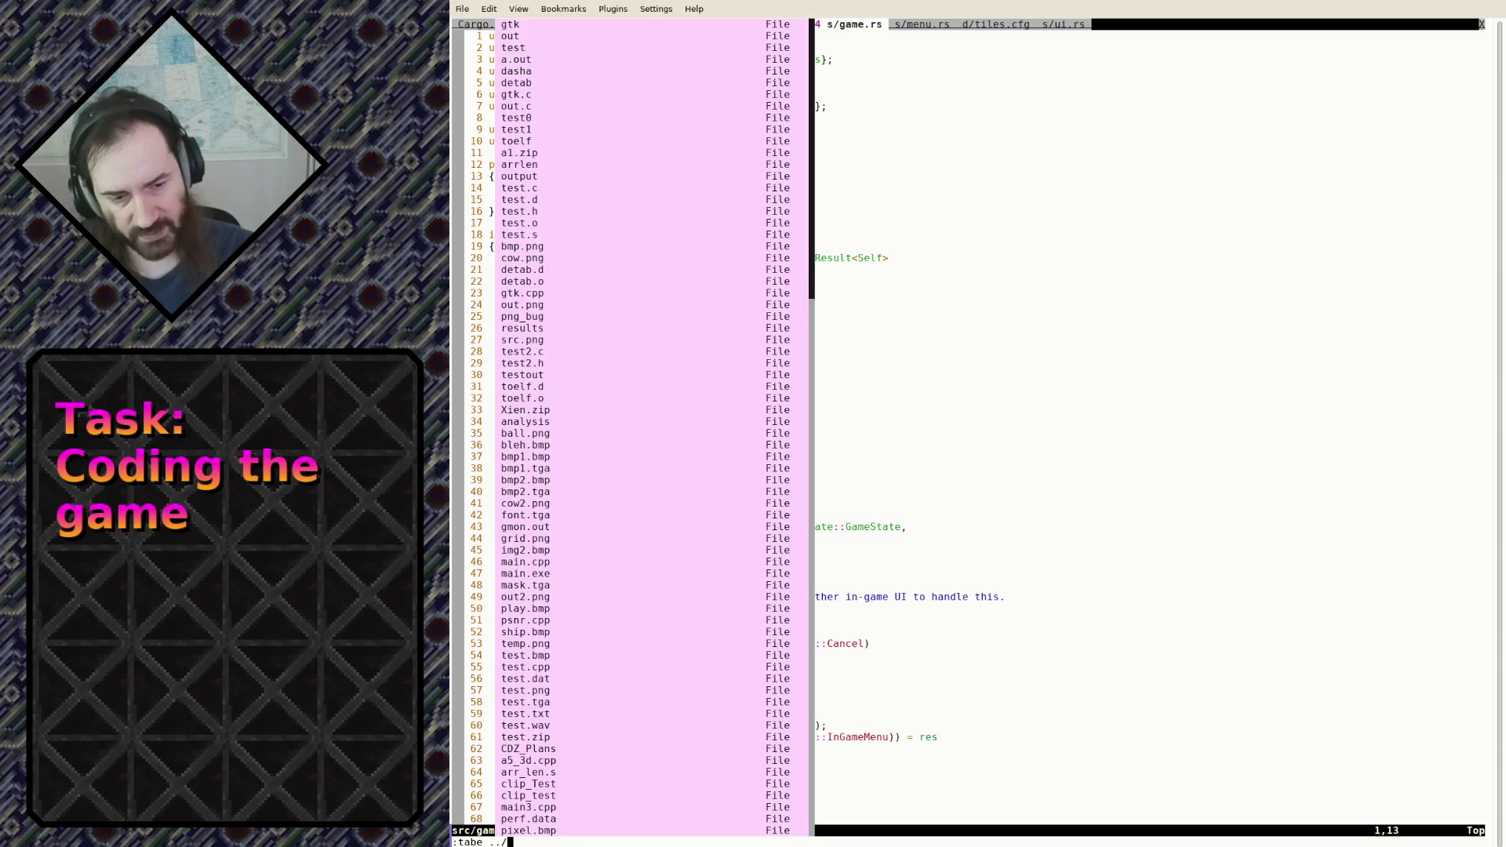
text(BladeBlade2/)
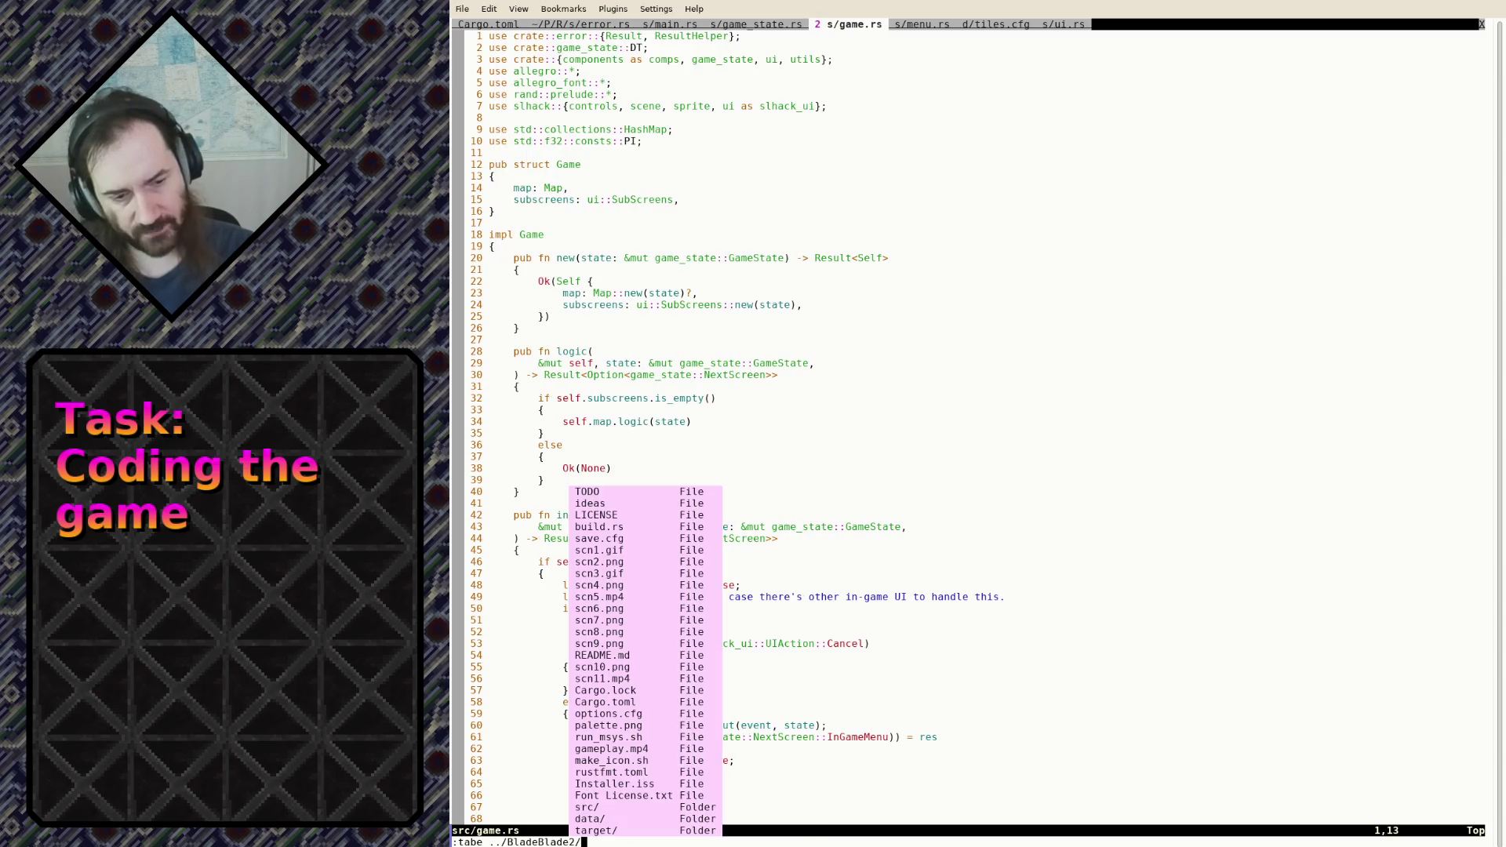
text(src/)
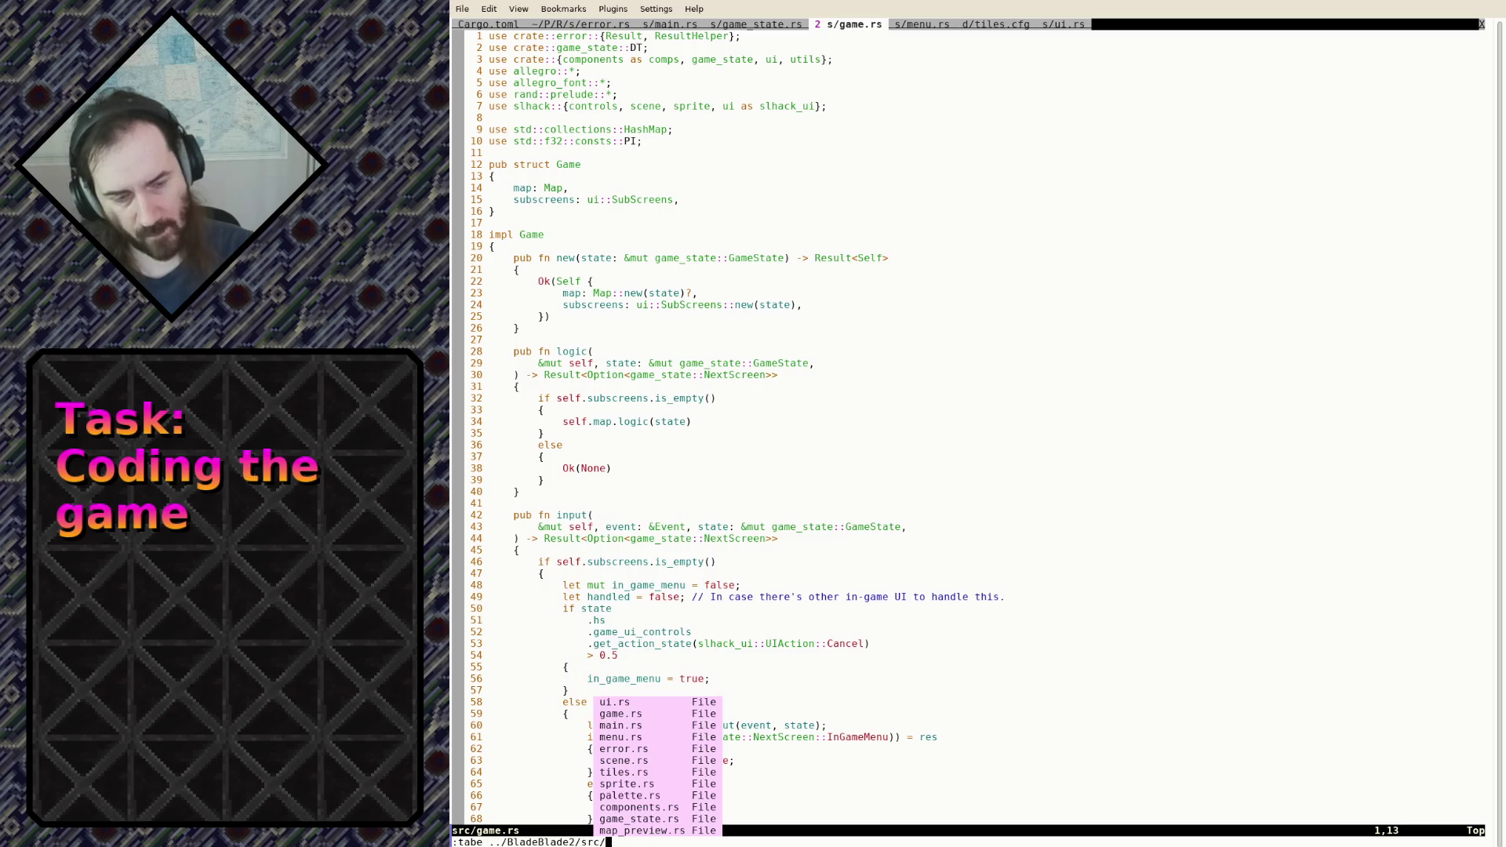
text(tiles.rs)
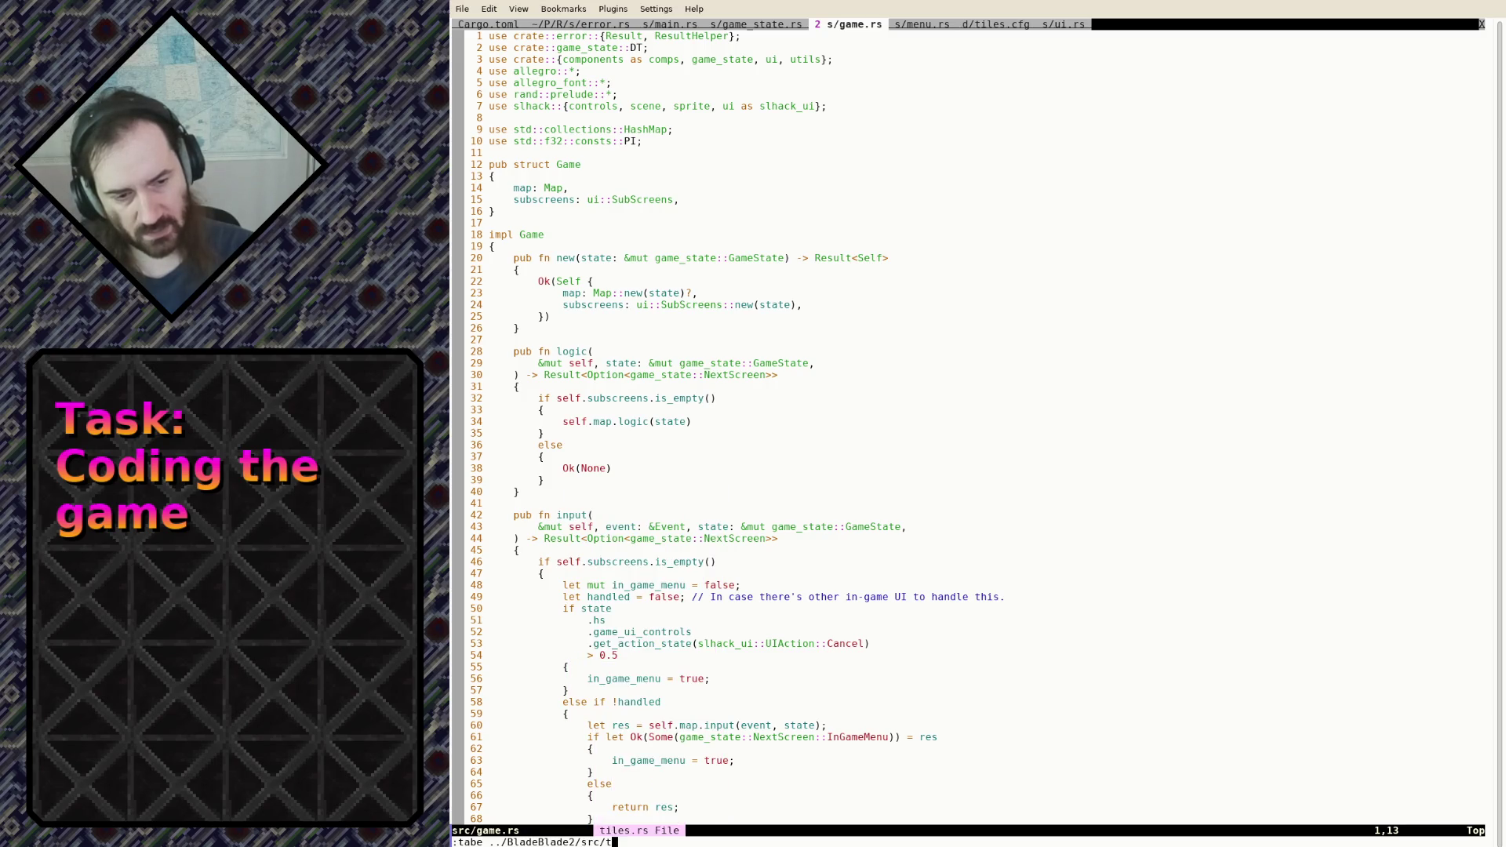
key(Return)
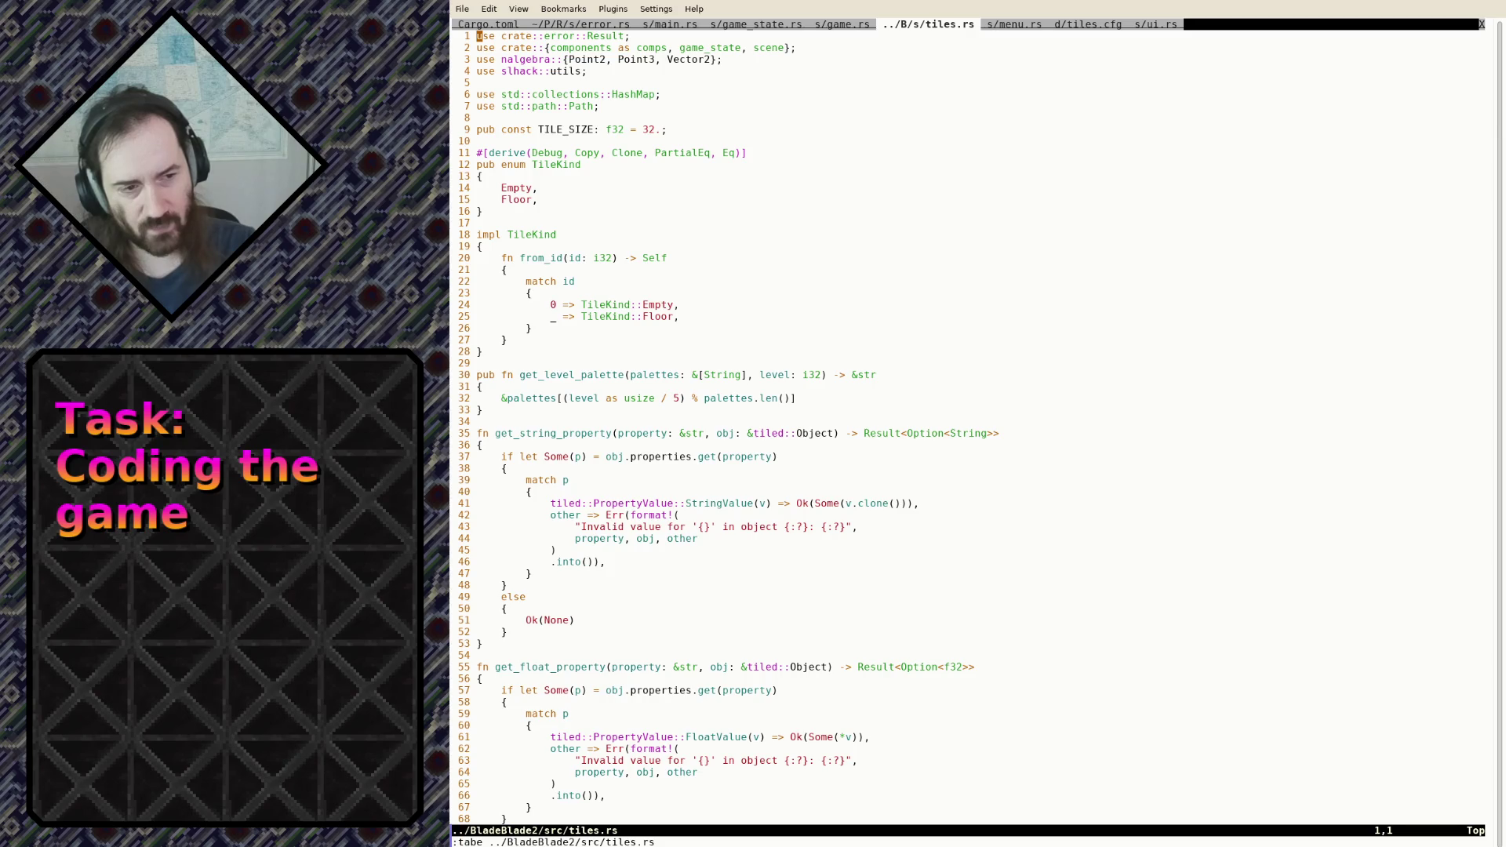
key(ctrl+f)
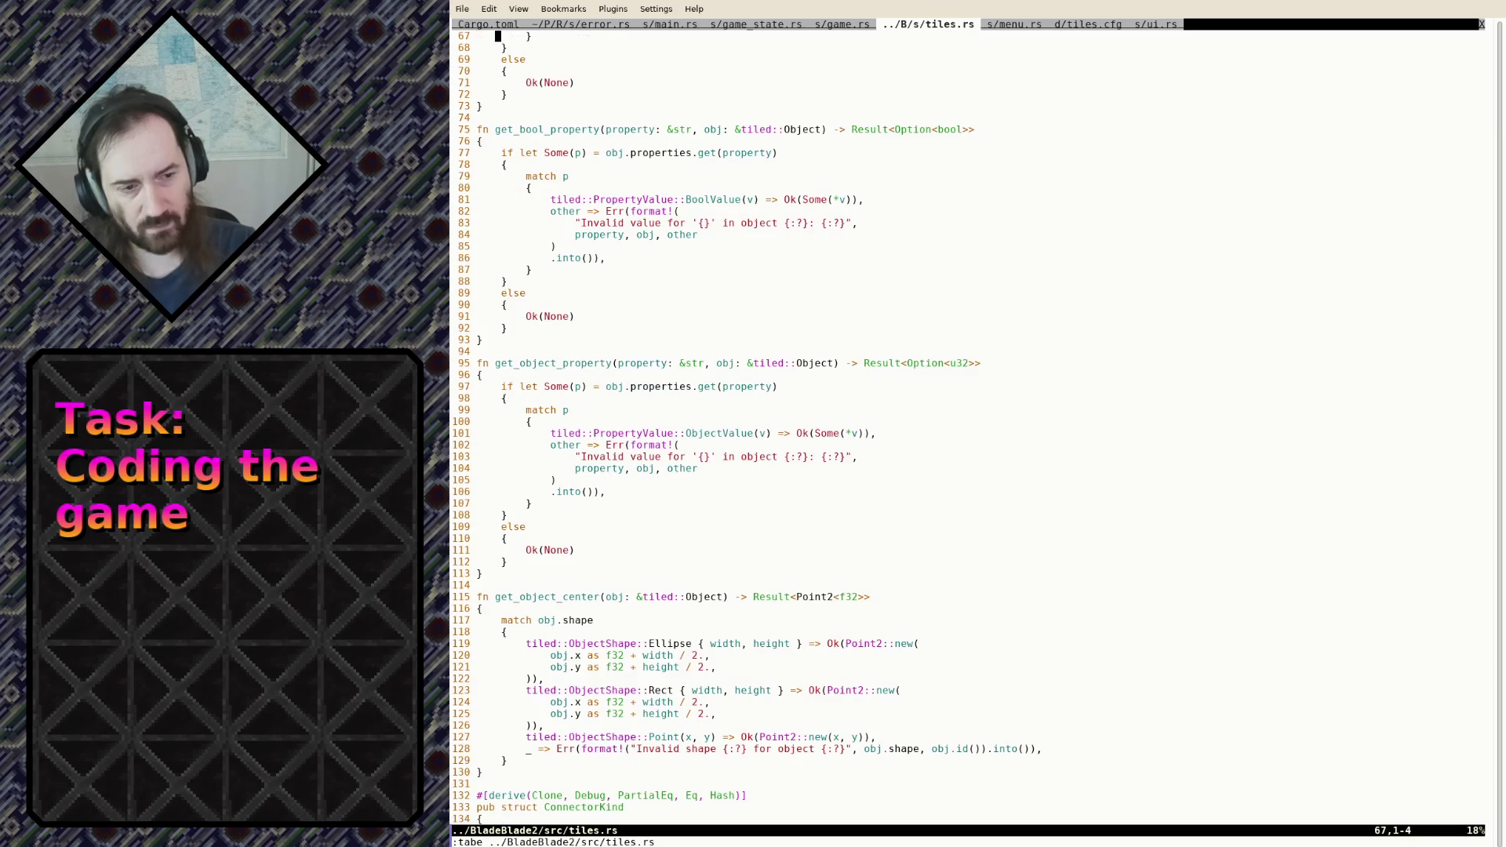
key(ctrl+f)
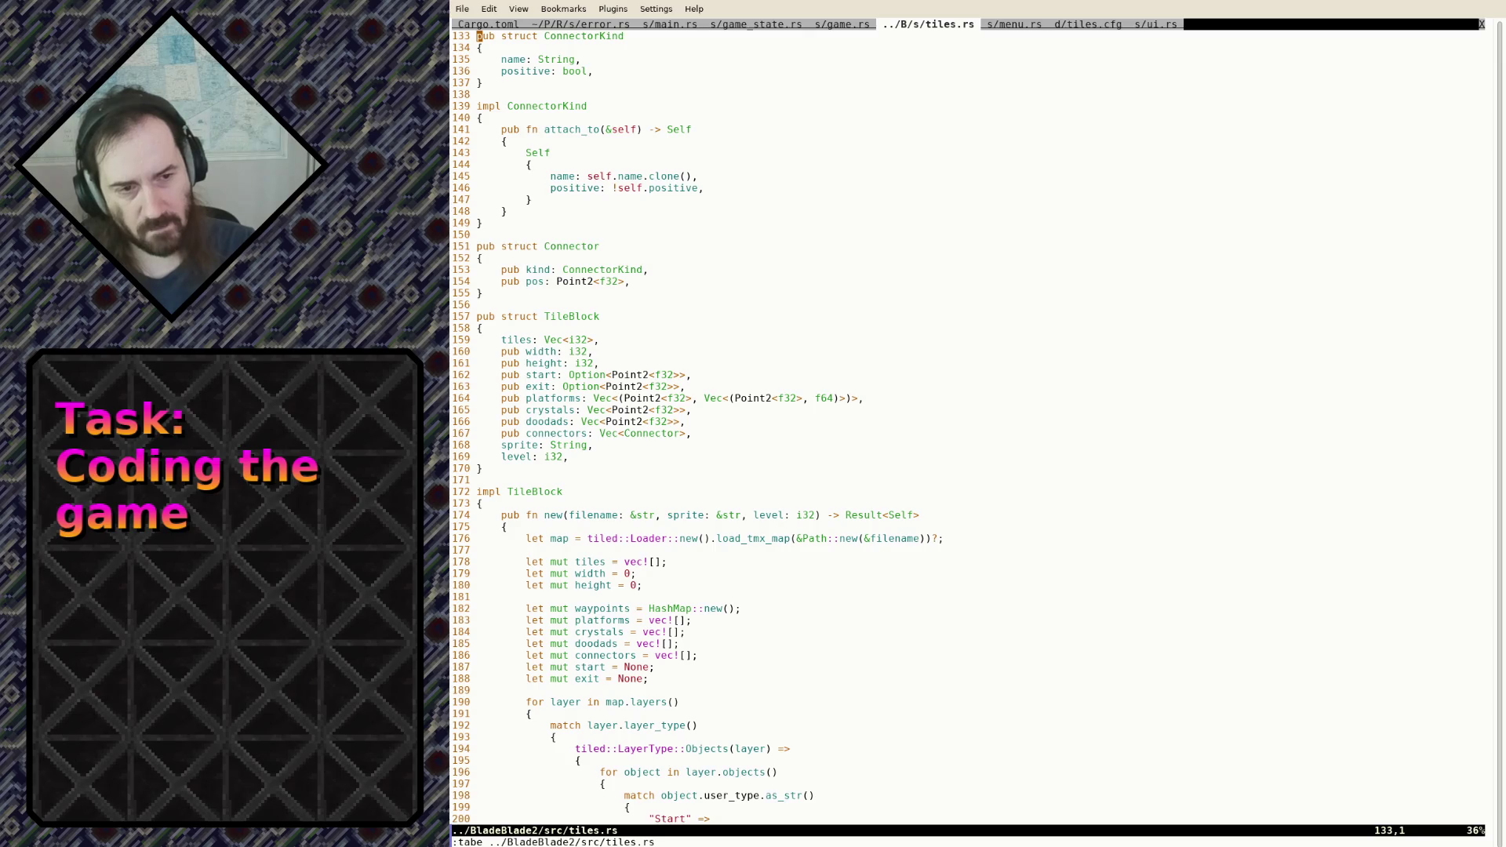
key(ctrl+f)
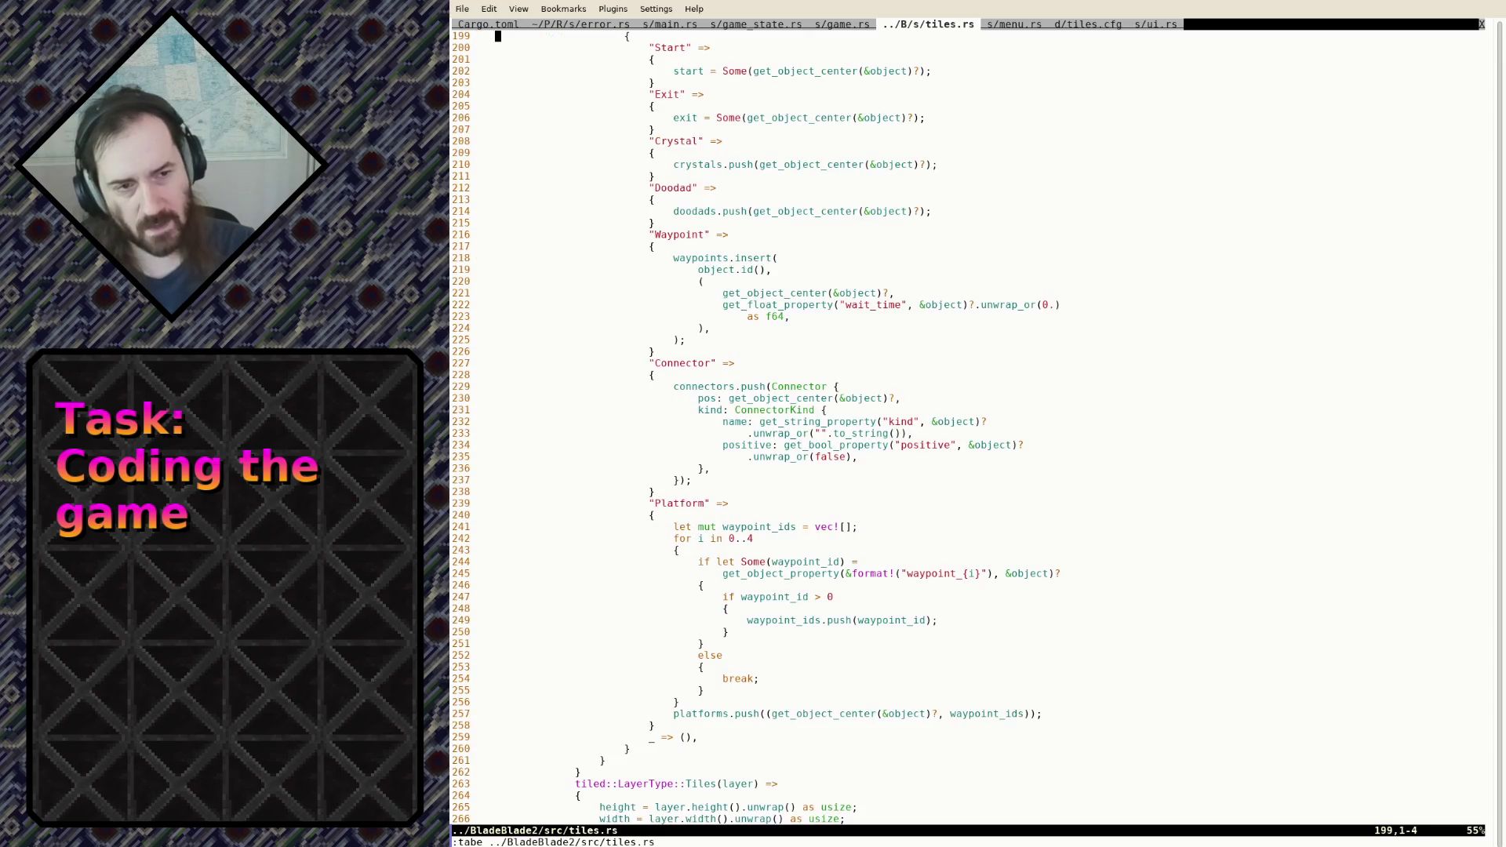
key(ctrl+f)
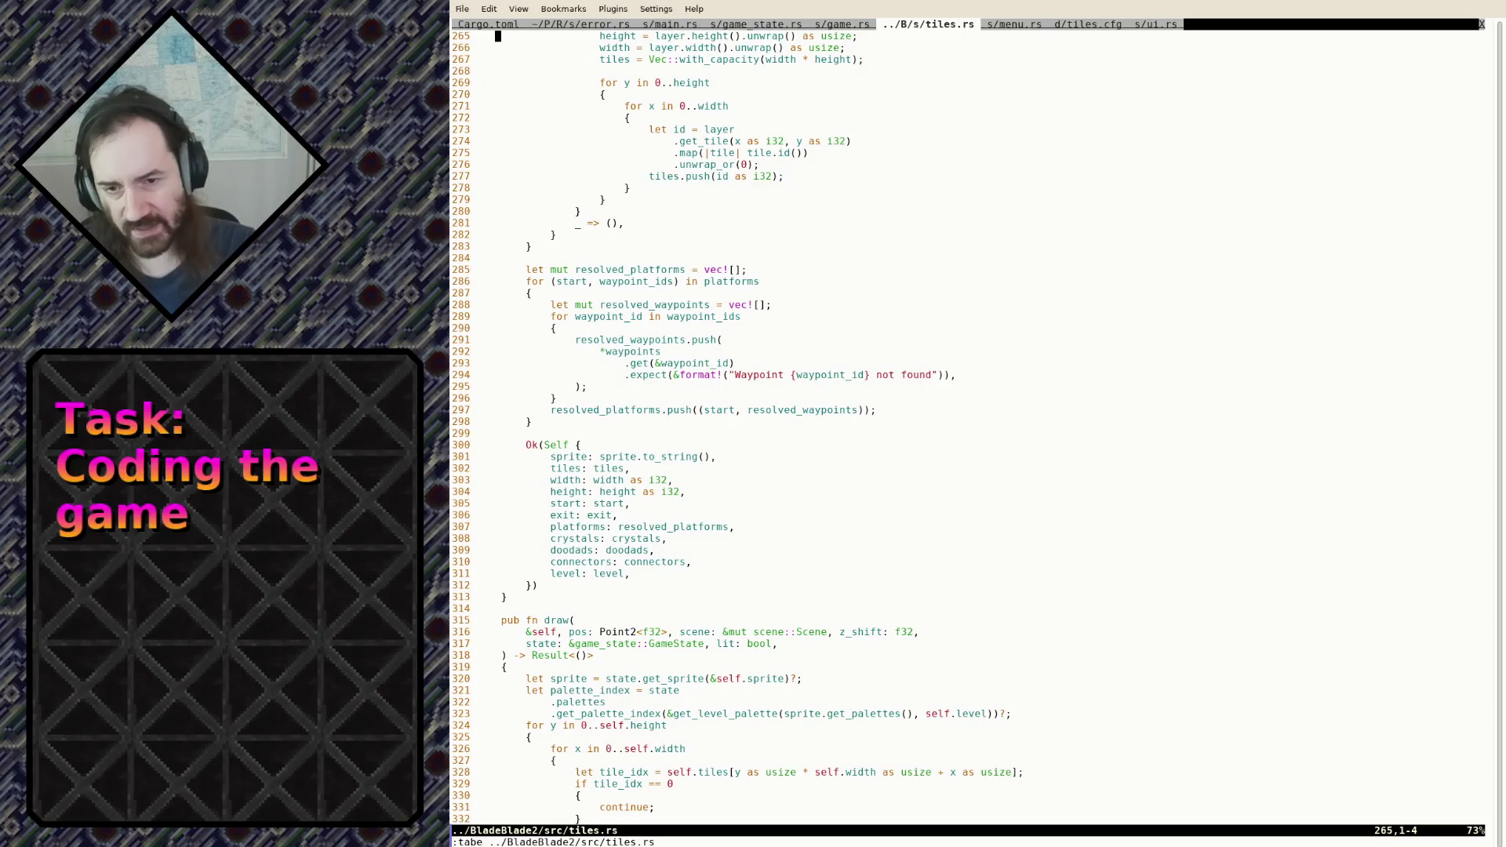
key(ctrl+f)
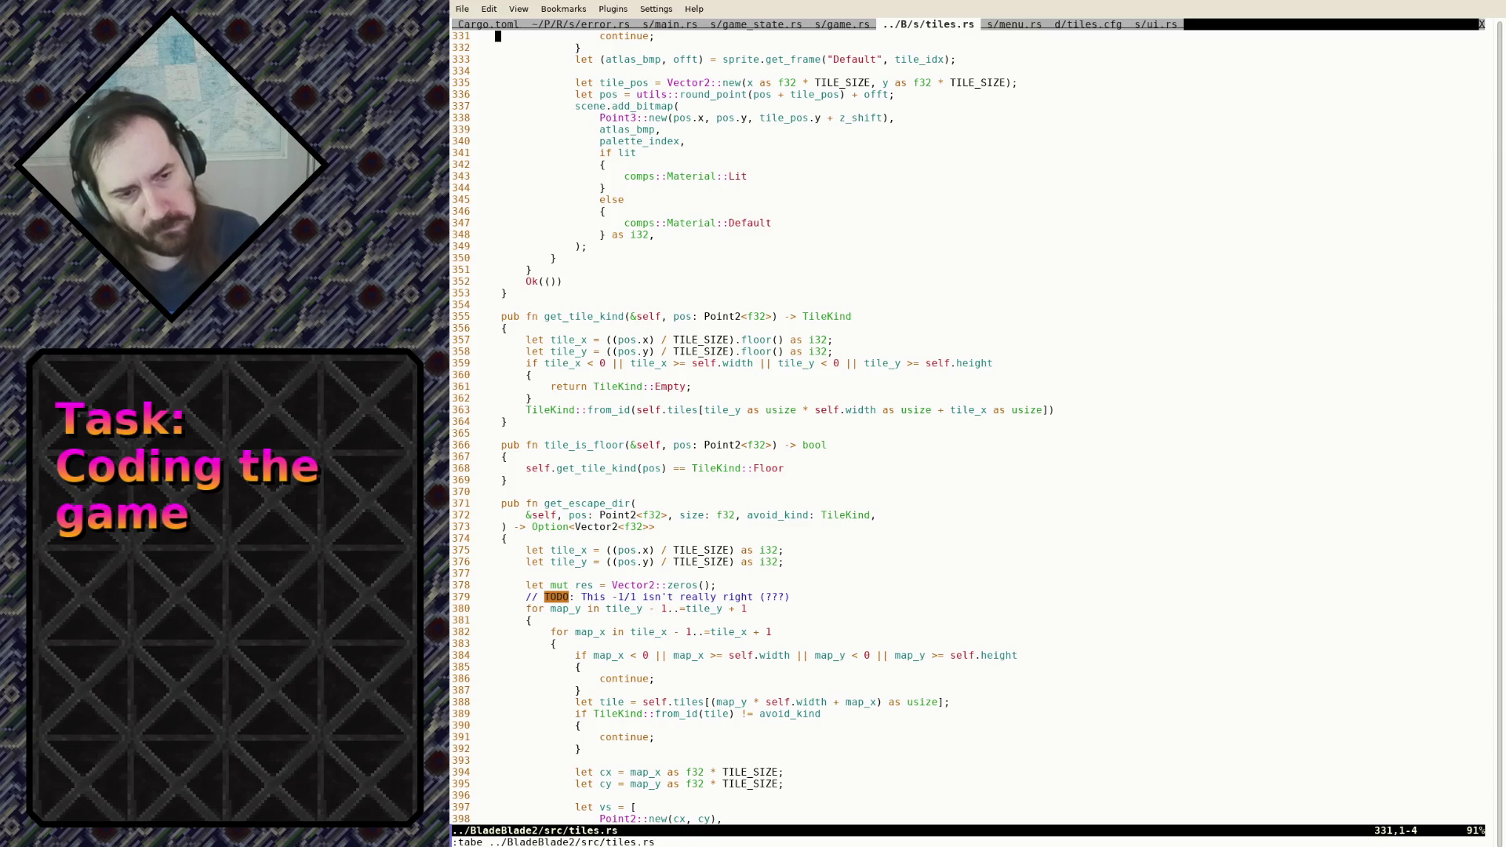
Page back and forth between the layer parsing, draw function and add_bitmap code, ending at the draw signature
key(j)
key(j)
key(j)
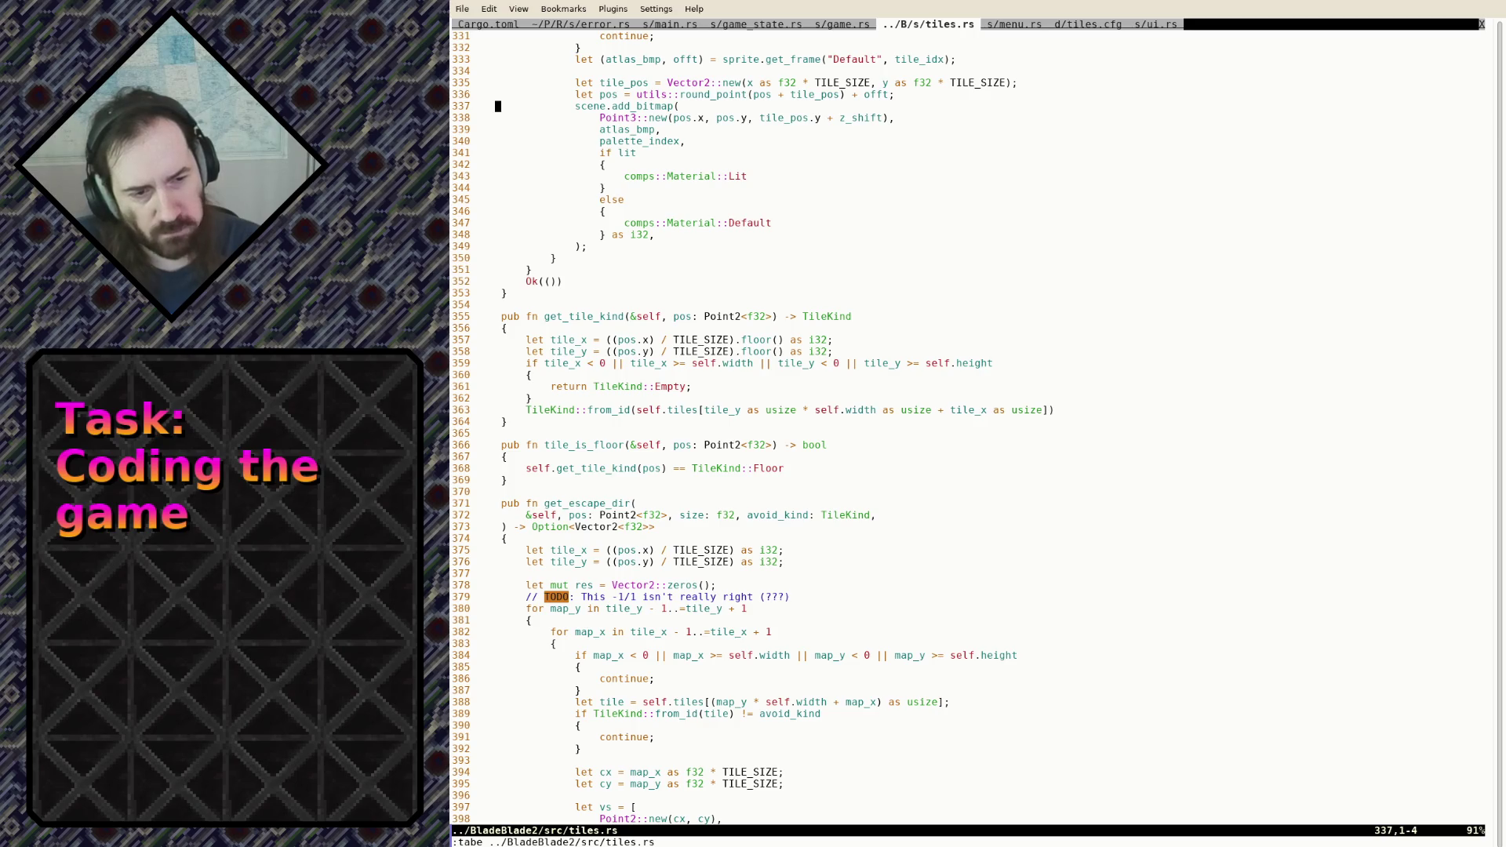
key(ctrl+f)
key(ctrl+b)
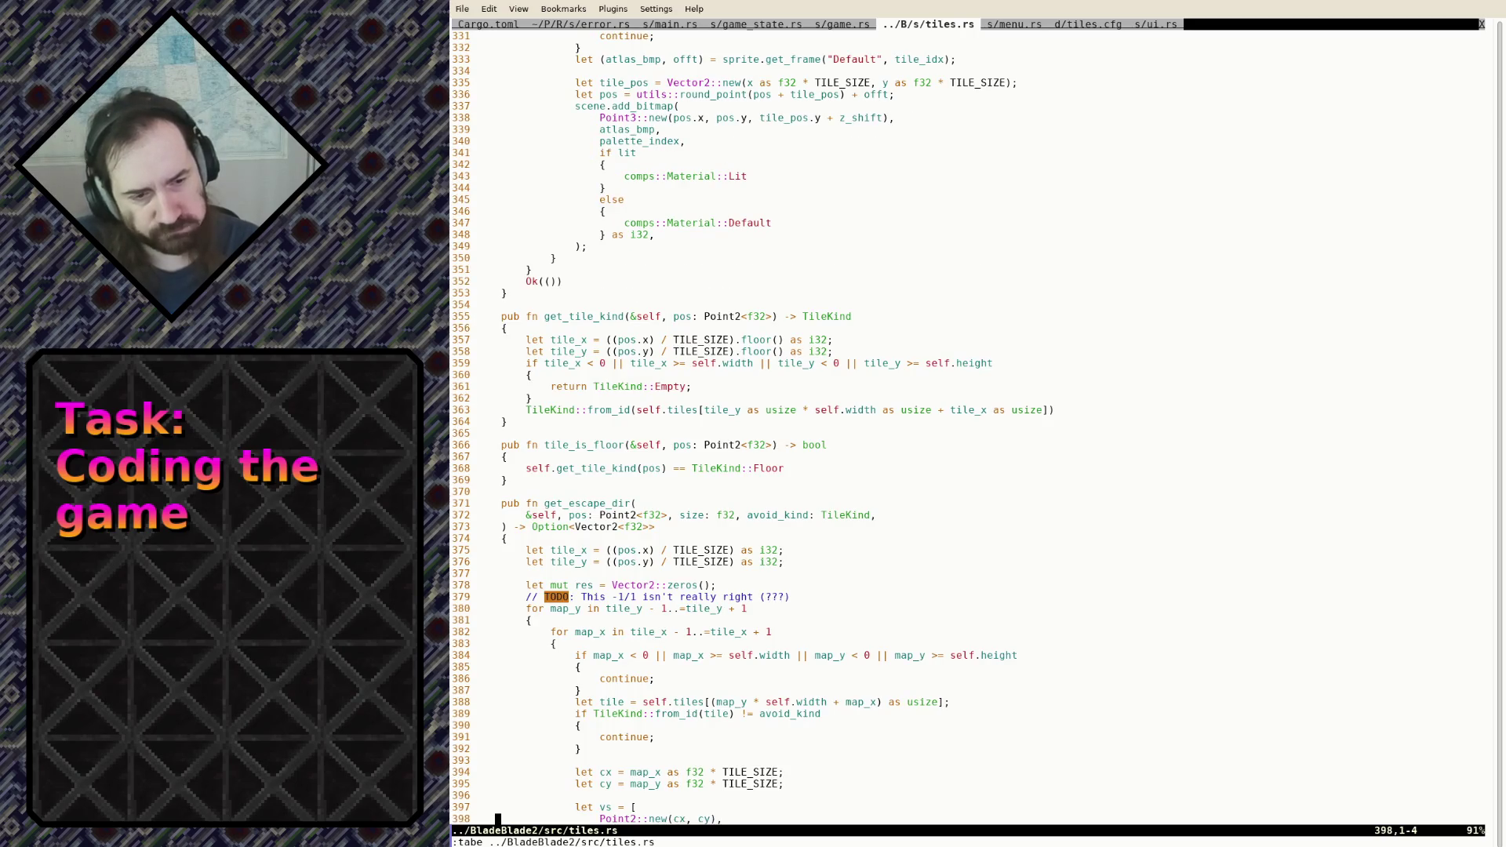
key(ctrl+b)
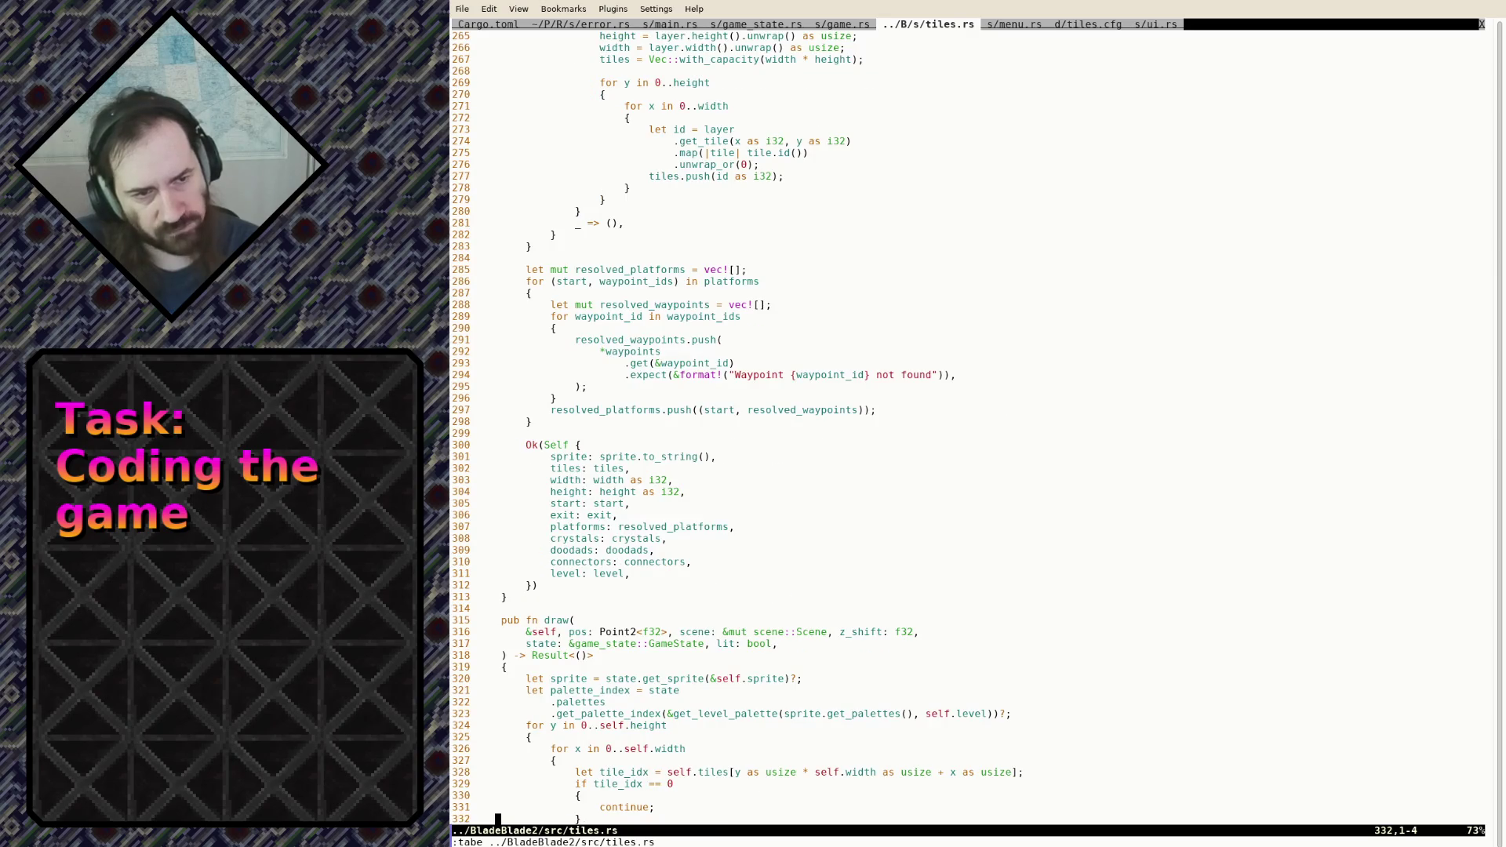
key(ctrl+b)
key(ctrl+f)
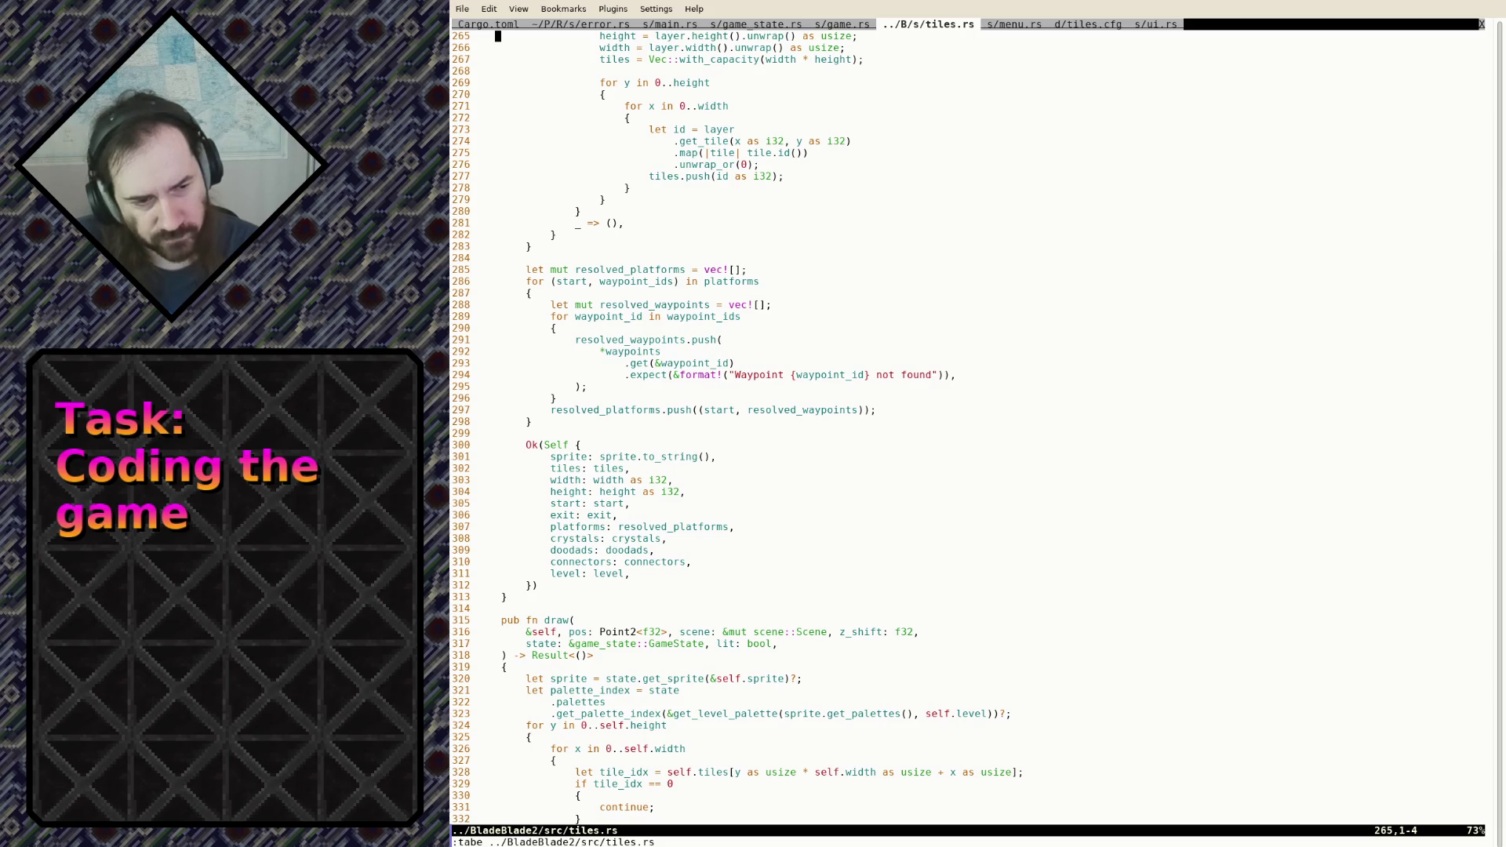
key(ctrl+f)
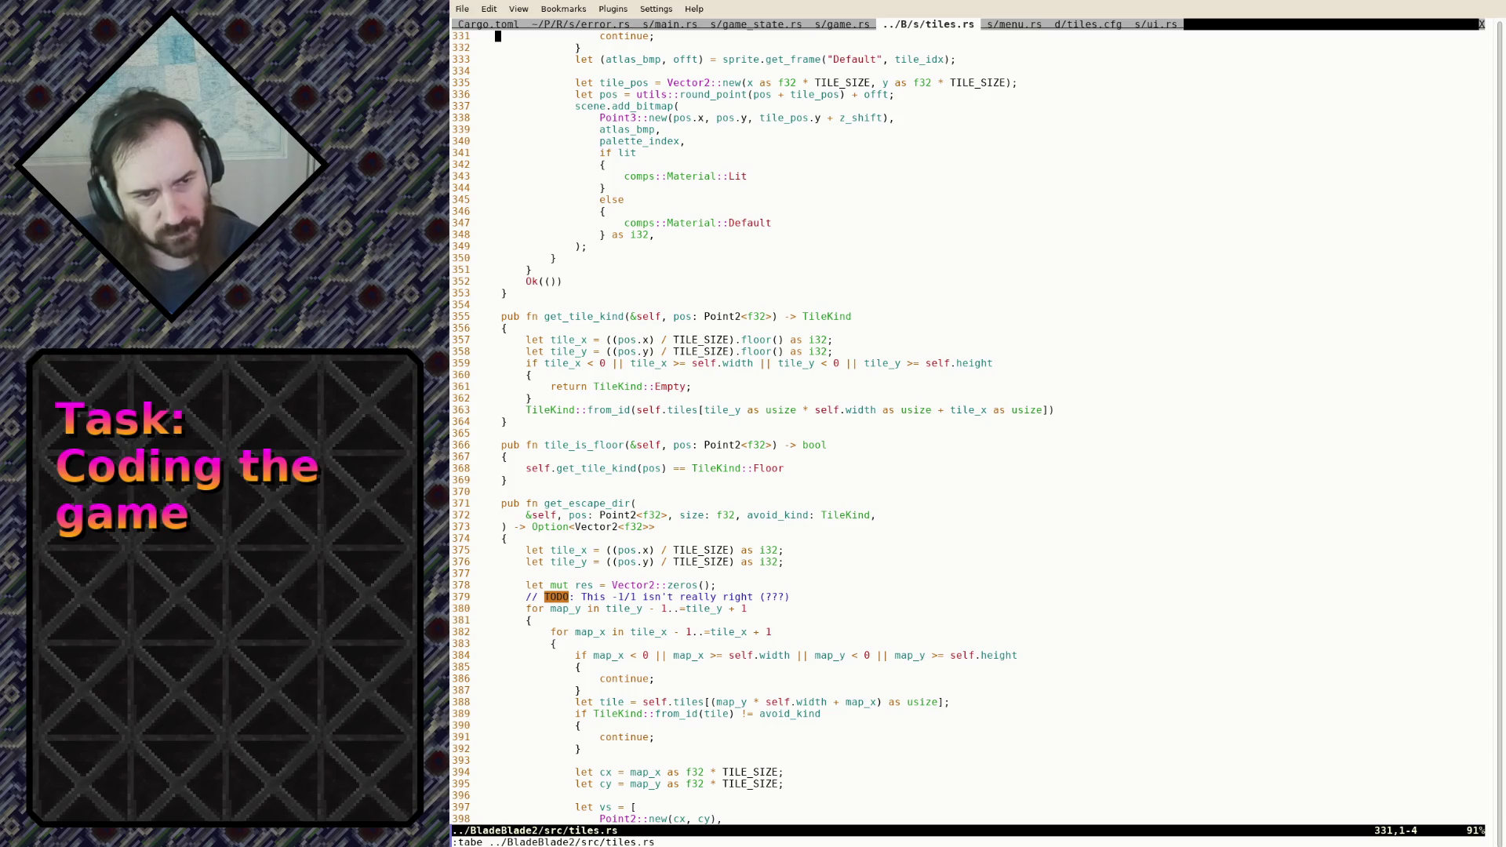
key(k)
key(k)
key(k)
scroll(965, 433, up, 5)
key(k)
key(j)
key(j)
key(j)
key(dollar)
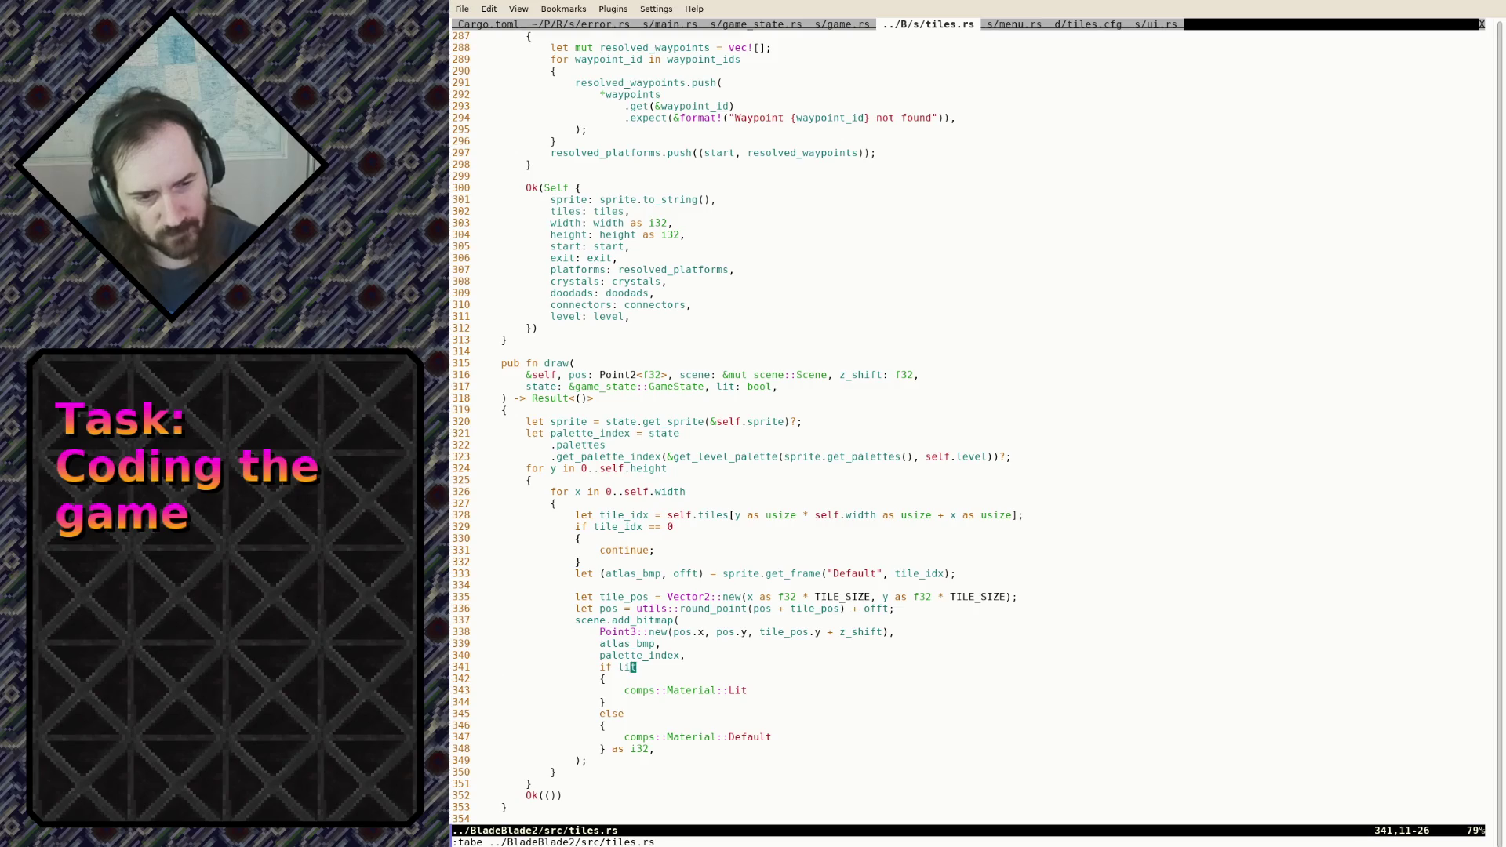
key(j)
key(j)
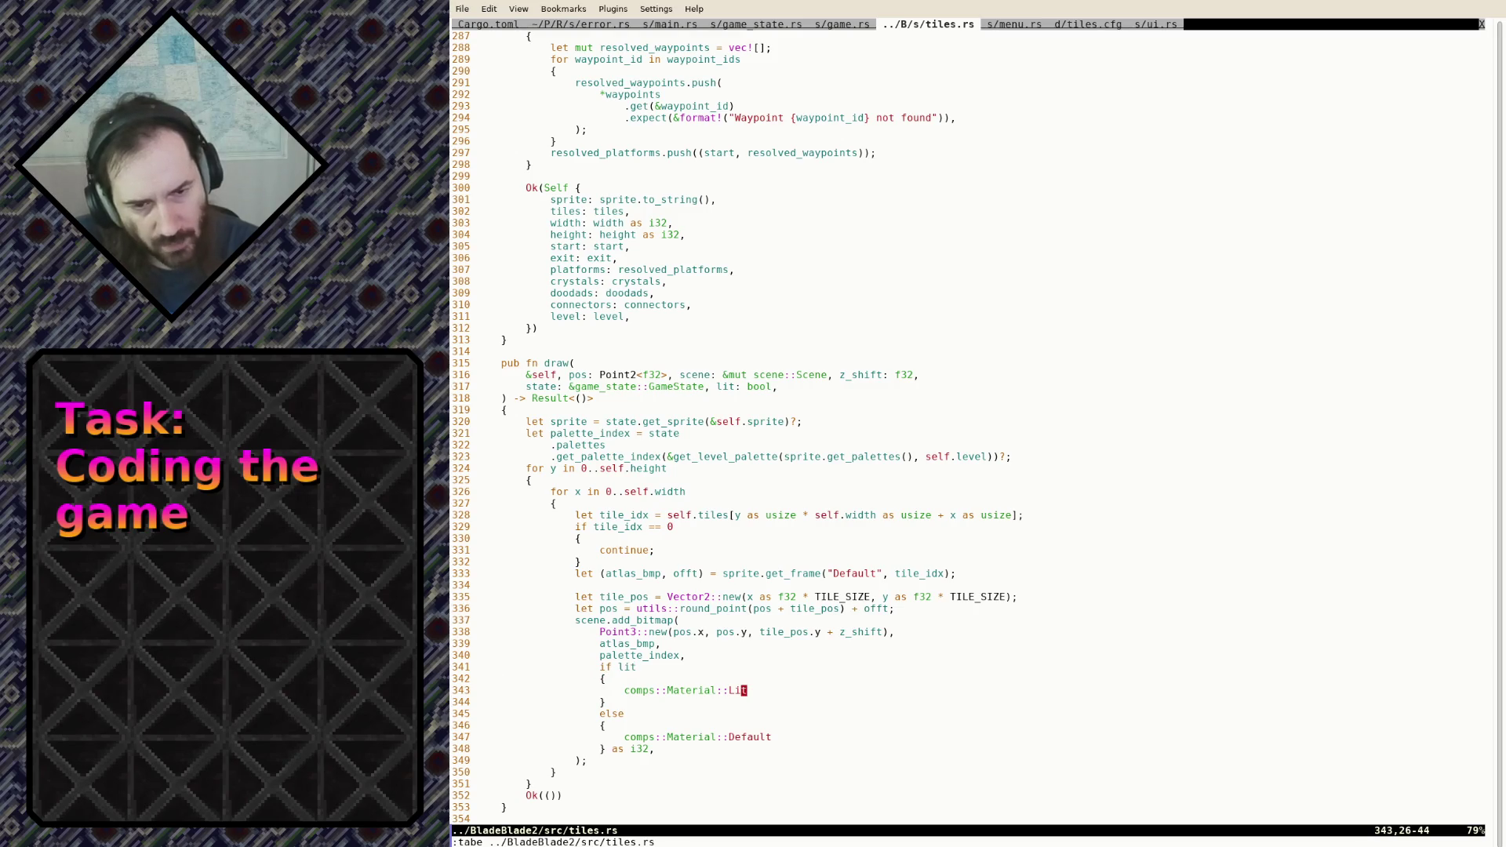
key(j)
key(j)
key(j)
key(j)
key(k)
key(k)
key(k)
key(k)
key(j)
key(j)
key(j)
key([)
key({)
key([)
key({)
key({)
key(dollar)
key(j)
key(j)
key(j)
key(k)
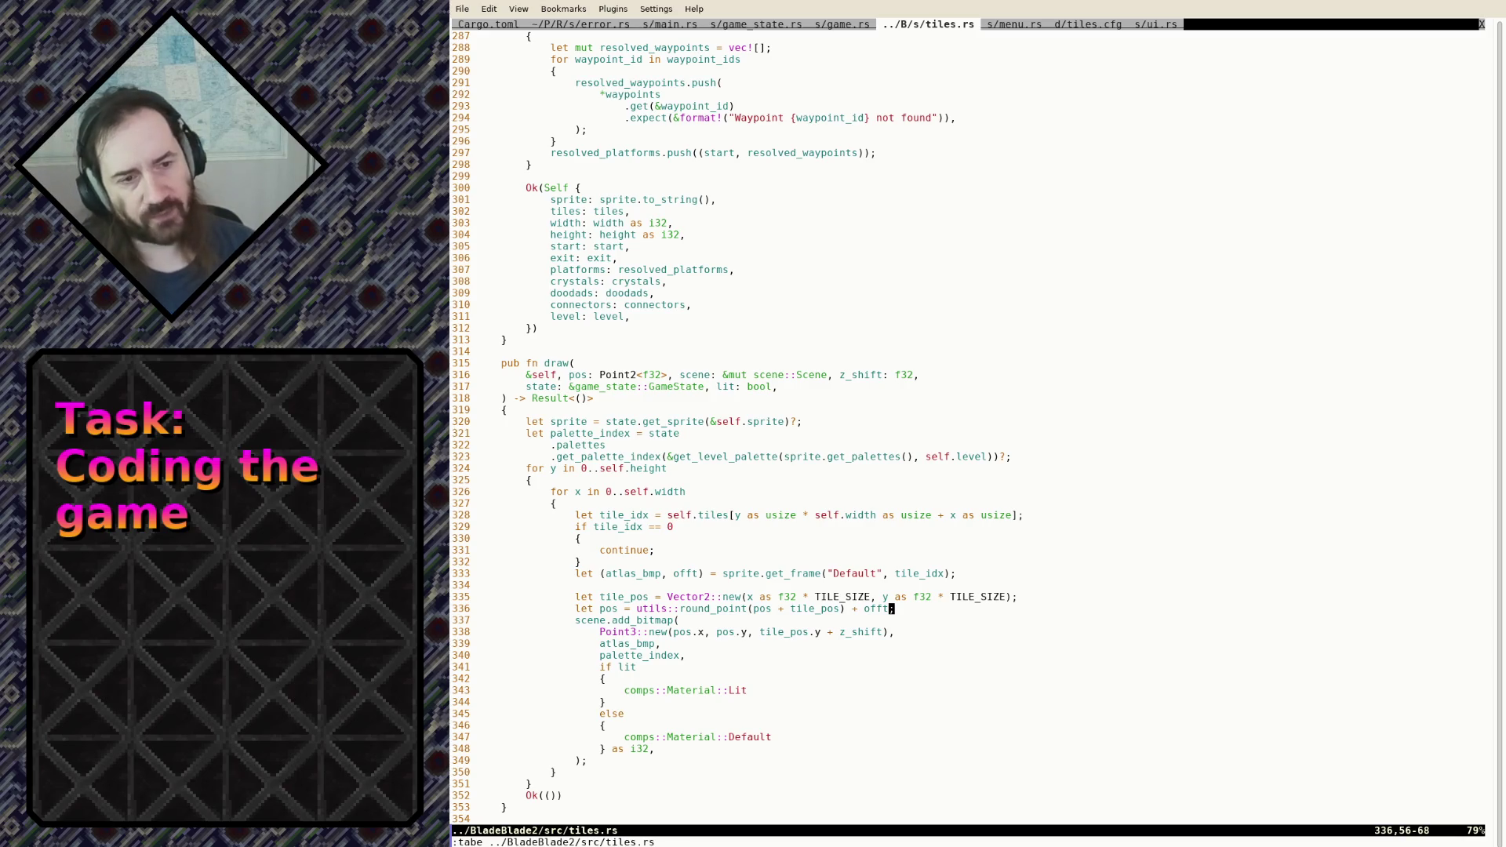
key(g)
key(g)
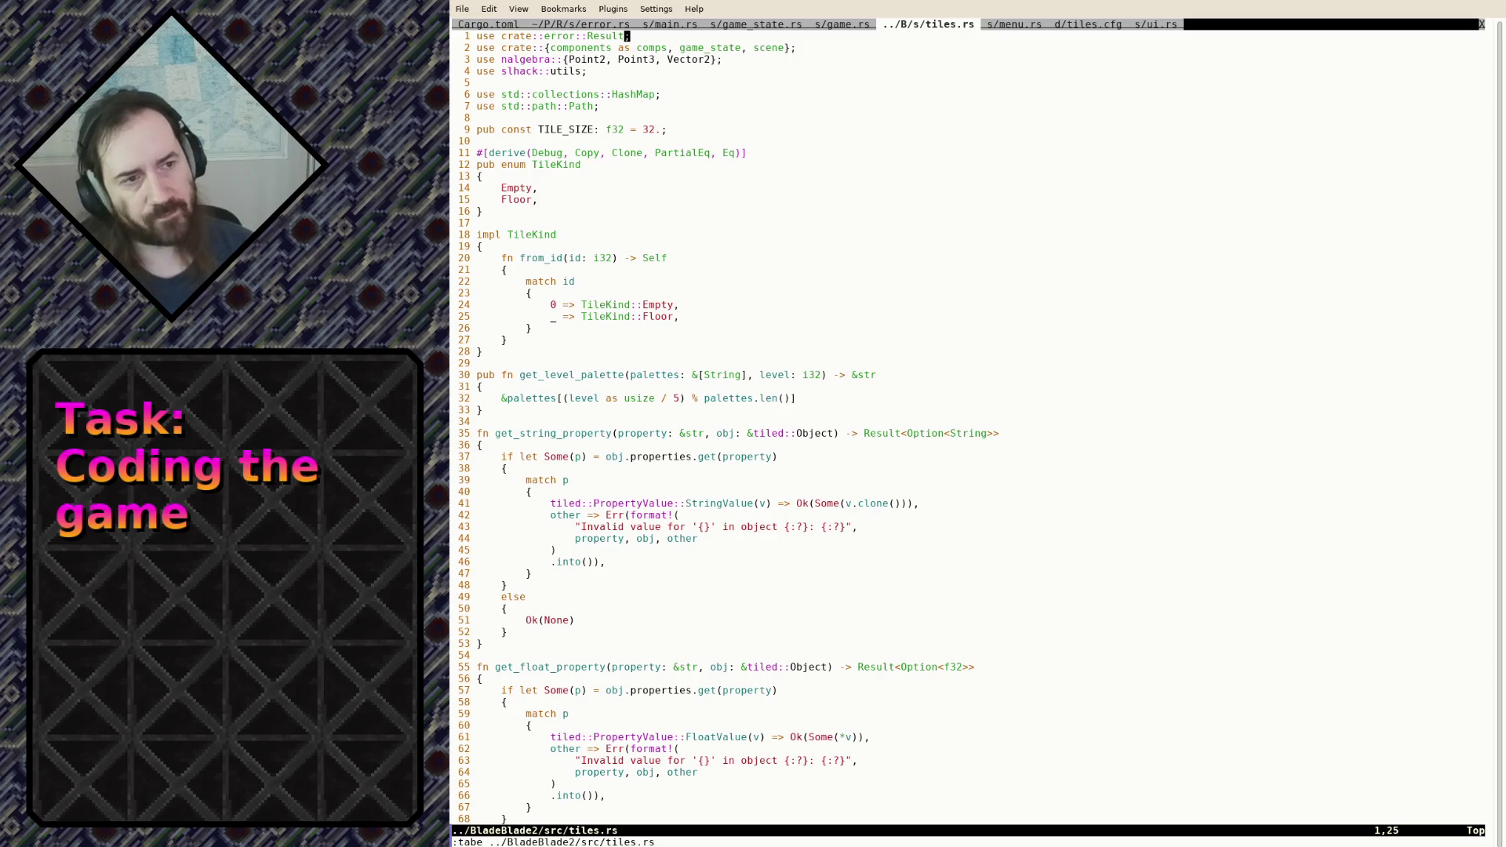
Create a new src/tiles.rs and paste in the entire contents of BladeBlade2's tiles.rs
text(:tabe)
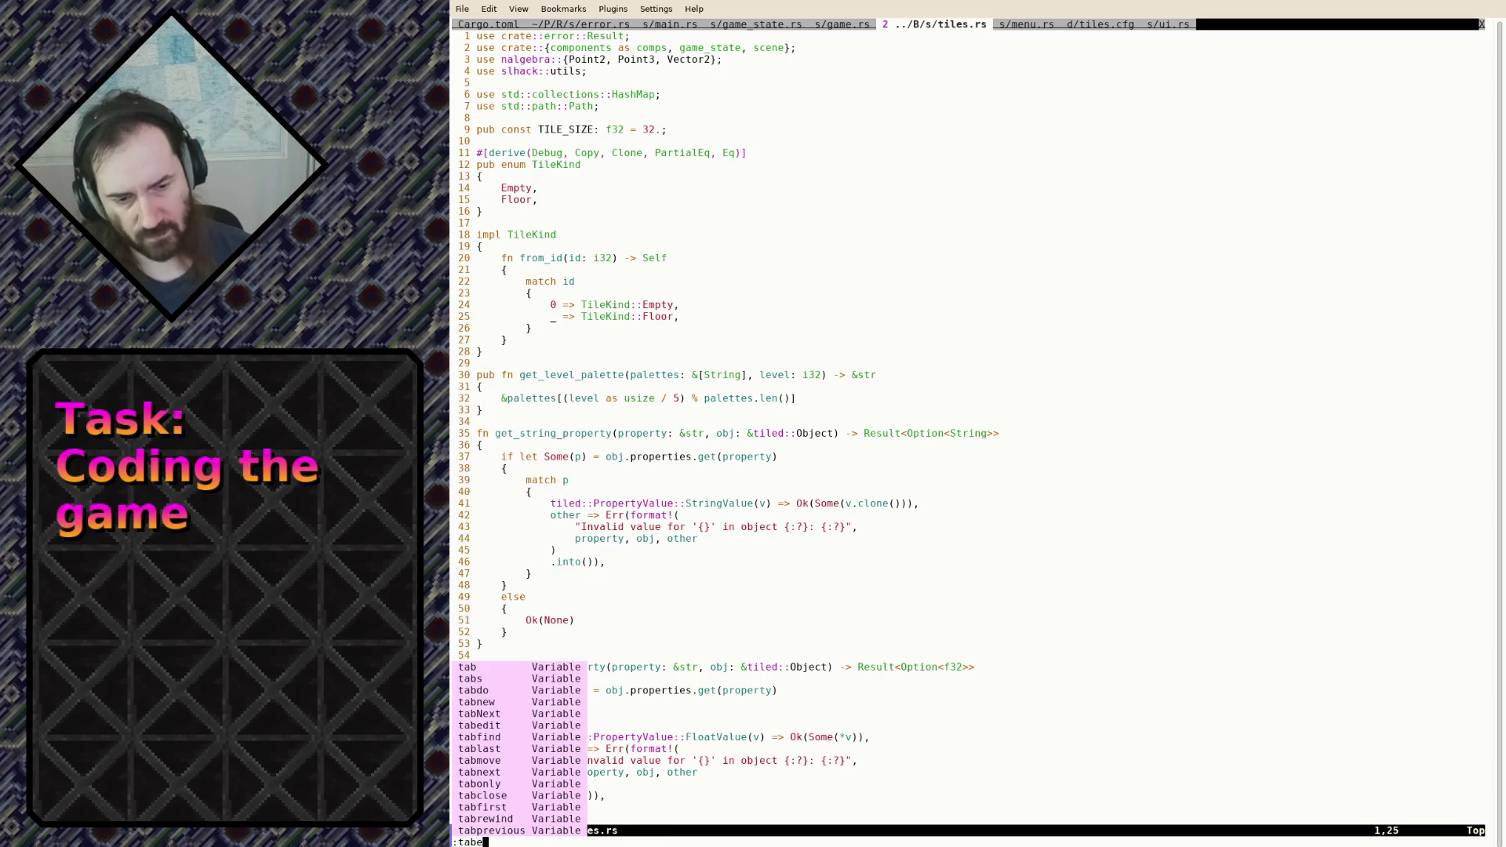
text( src/tiles.rs)
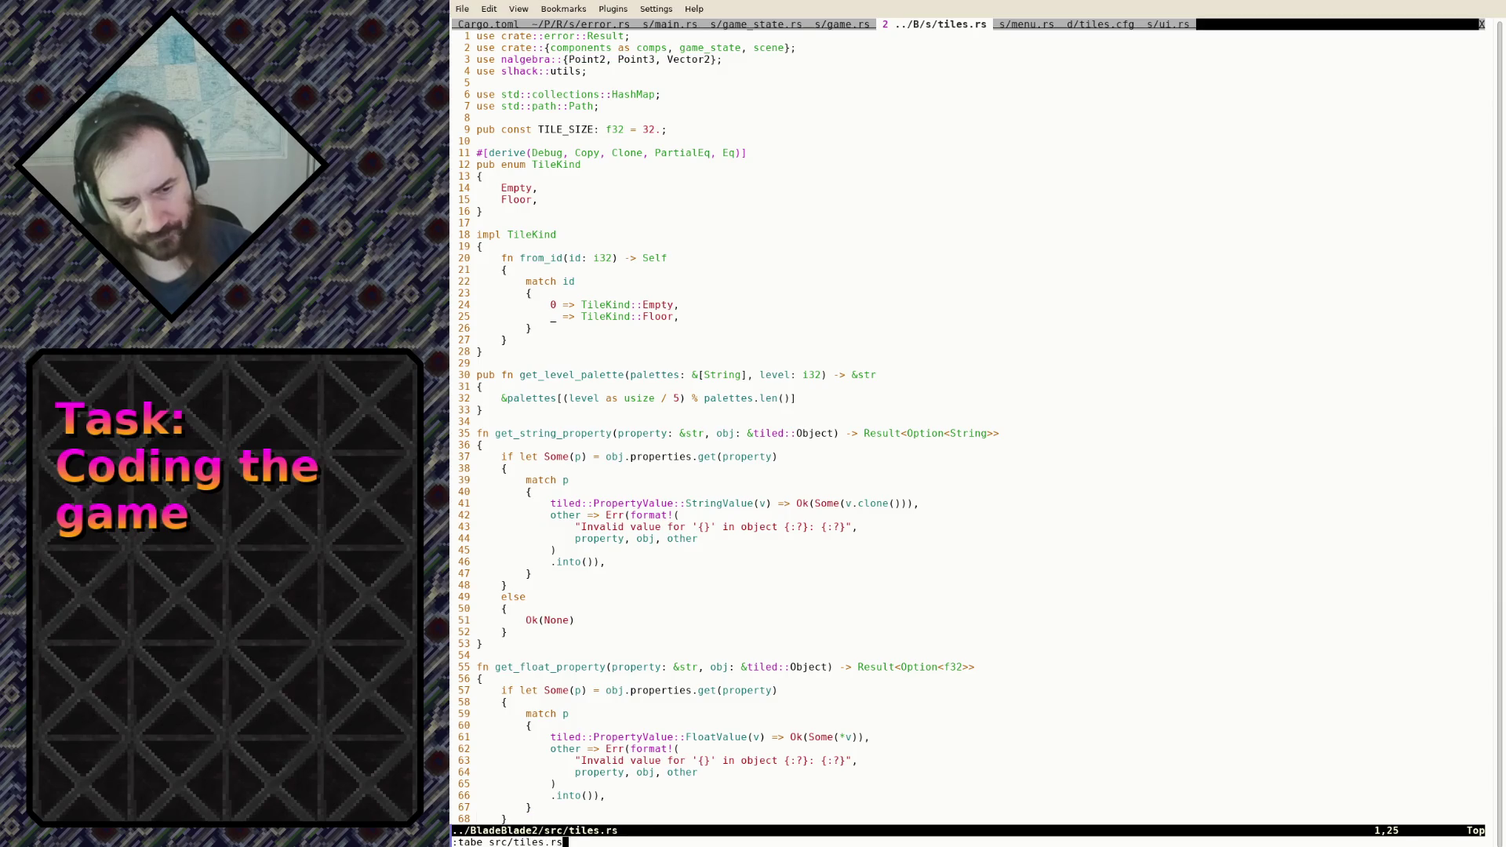
key(Return)
text(:tabp)
key(Return)
key(shift+v)
key(shift+g)
key(y)
key(g)
key(t)
key(g)
key(shift+p)
key(g)
key(g)
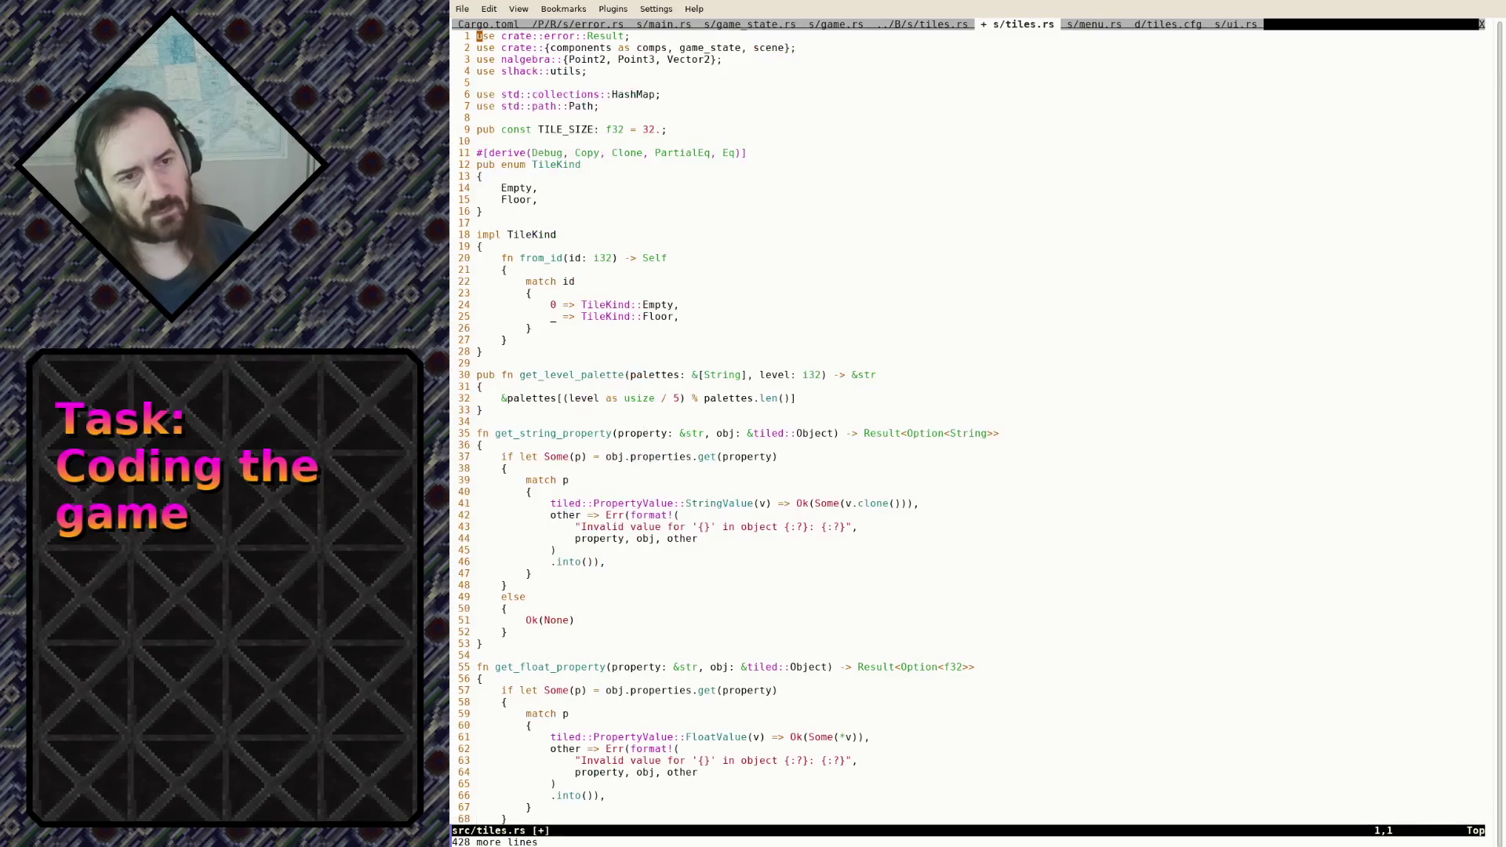
Search for 'from id' and step through the from_id occurrences
text(:%)
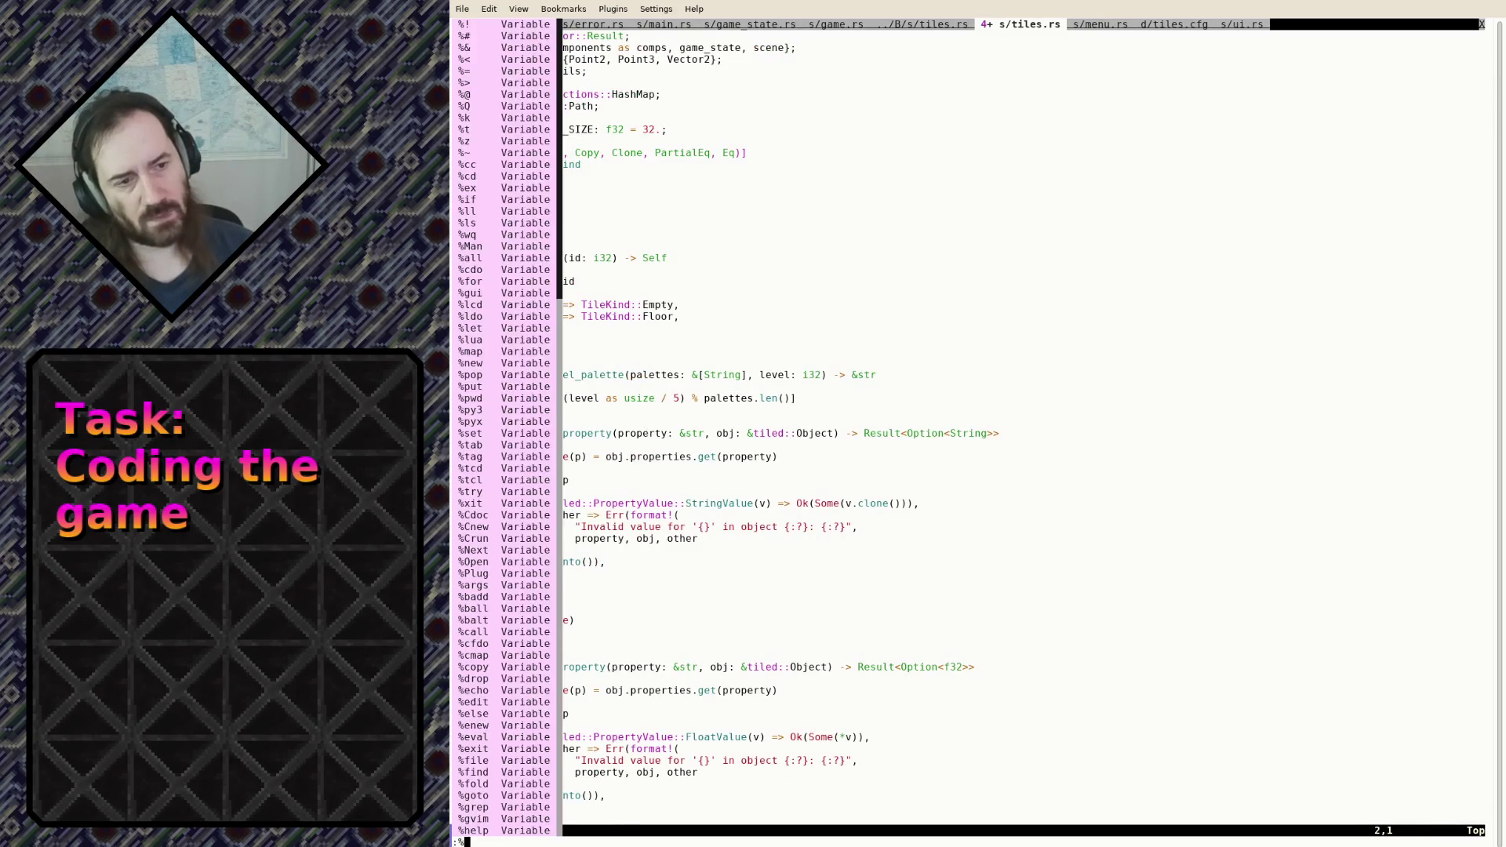
text(s/Floor)
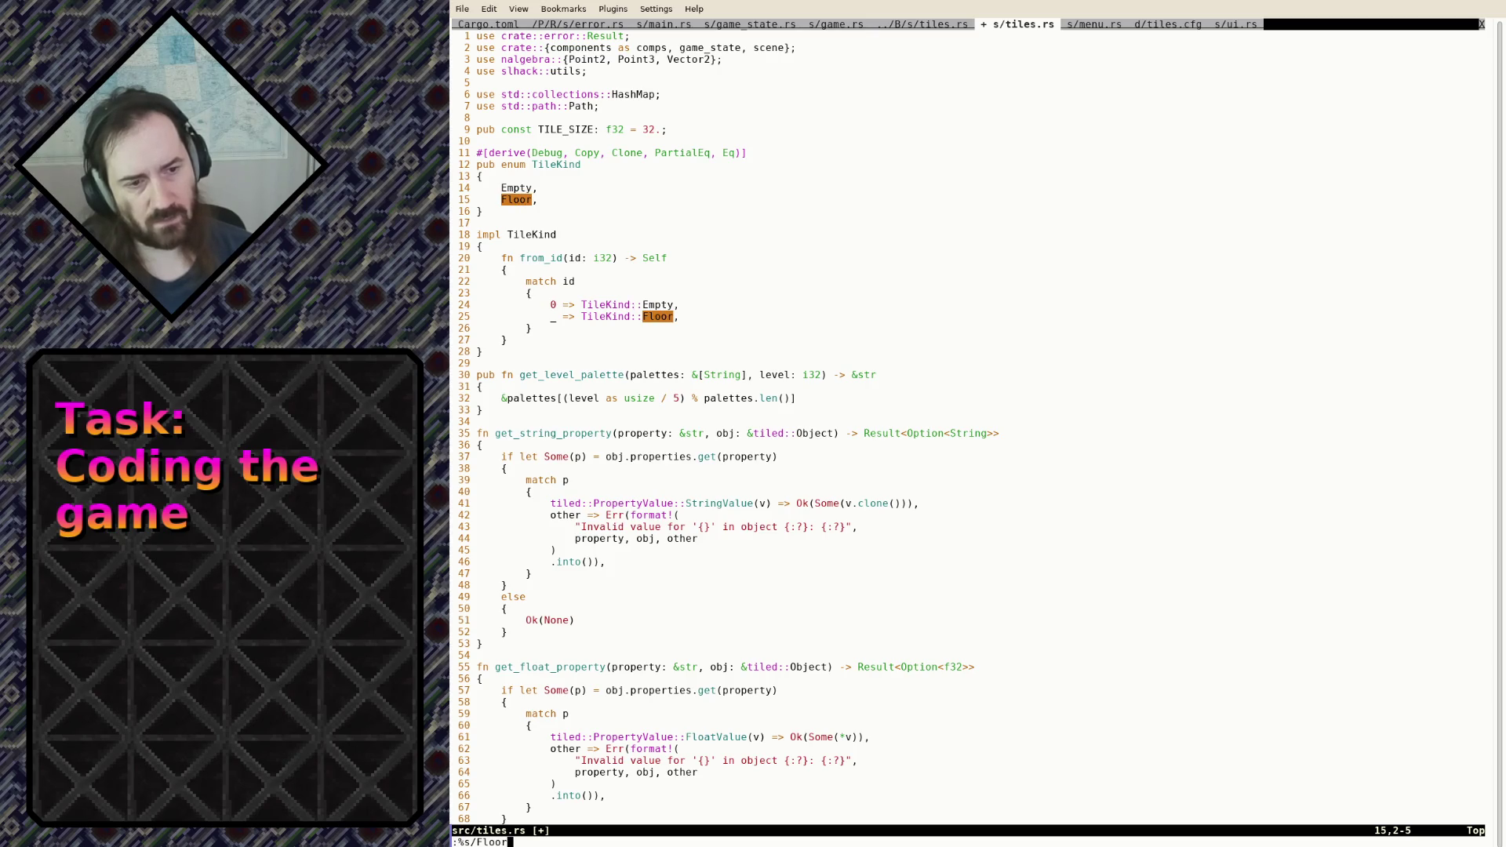
key(Escape)
text(/)
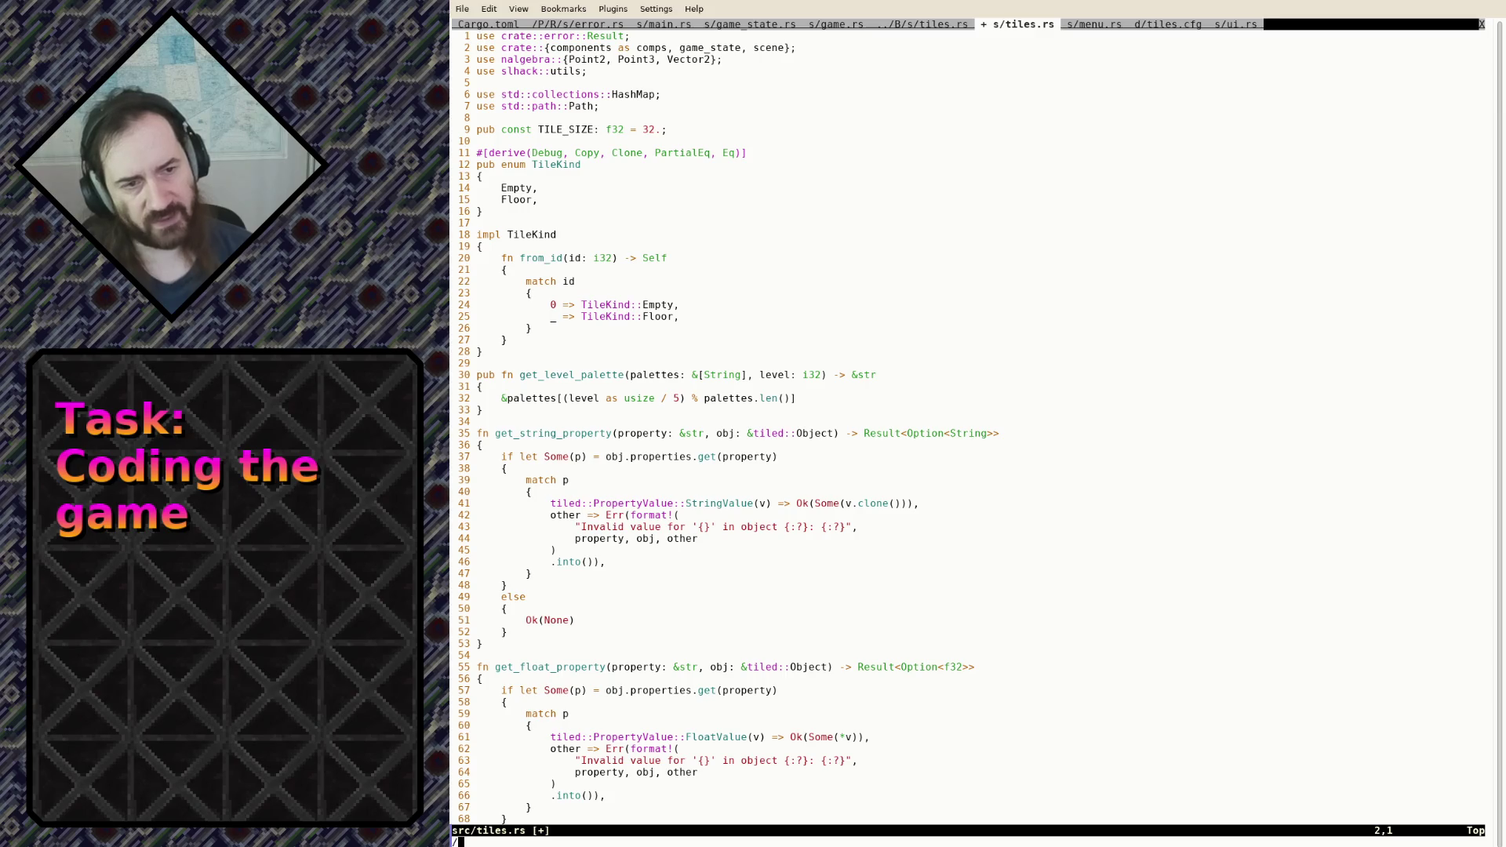
text(from id)
key(Return)
key(n)
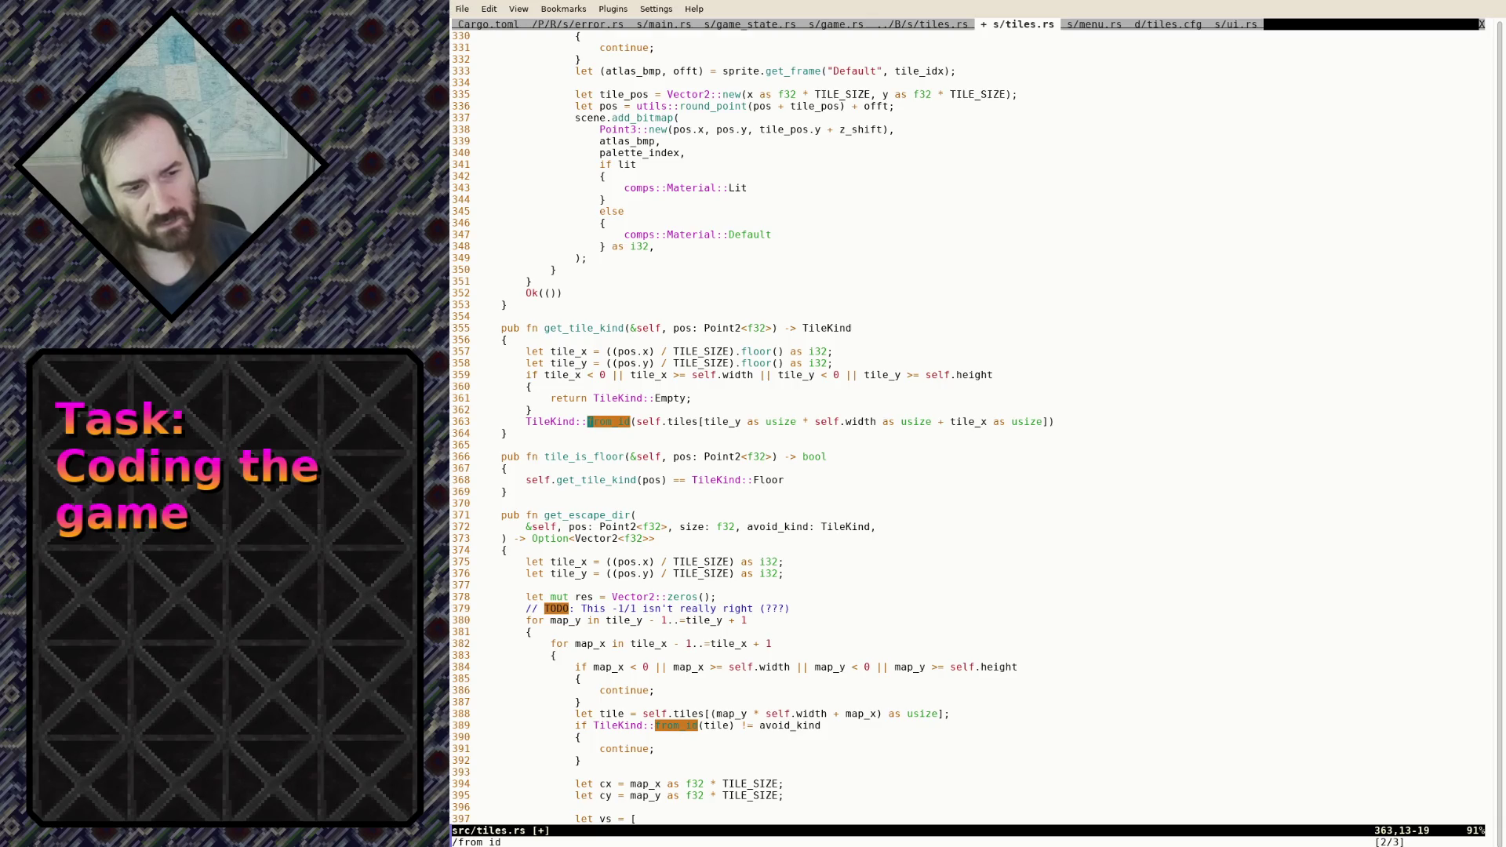
key(n)
key(n)
Run :%s/Floor/Rock/g and write src/tiles.rs
key(colon)
text(:%s/)
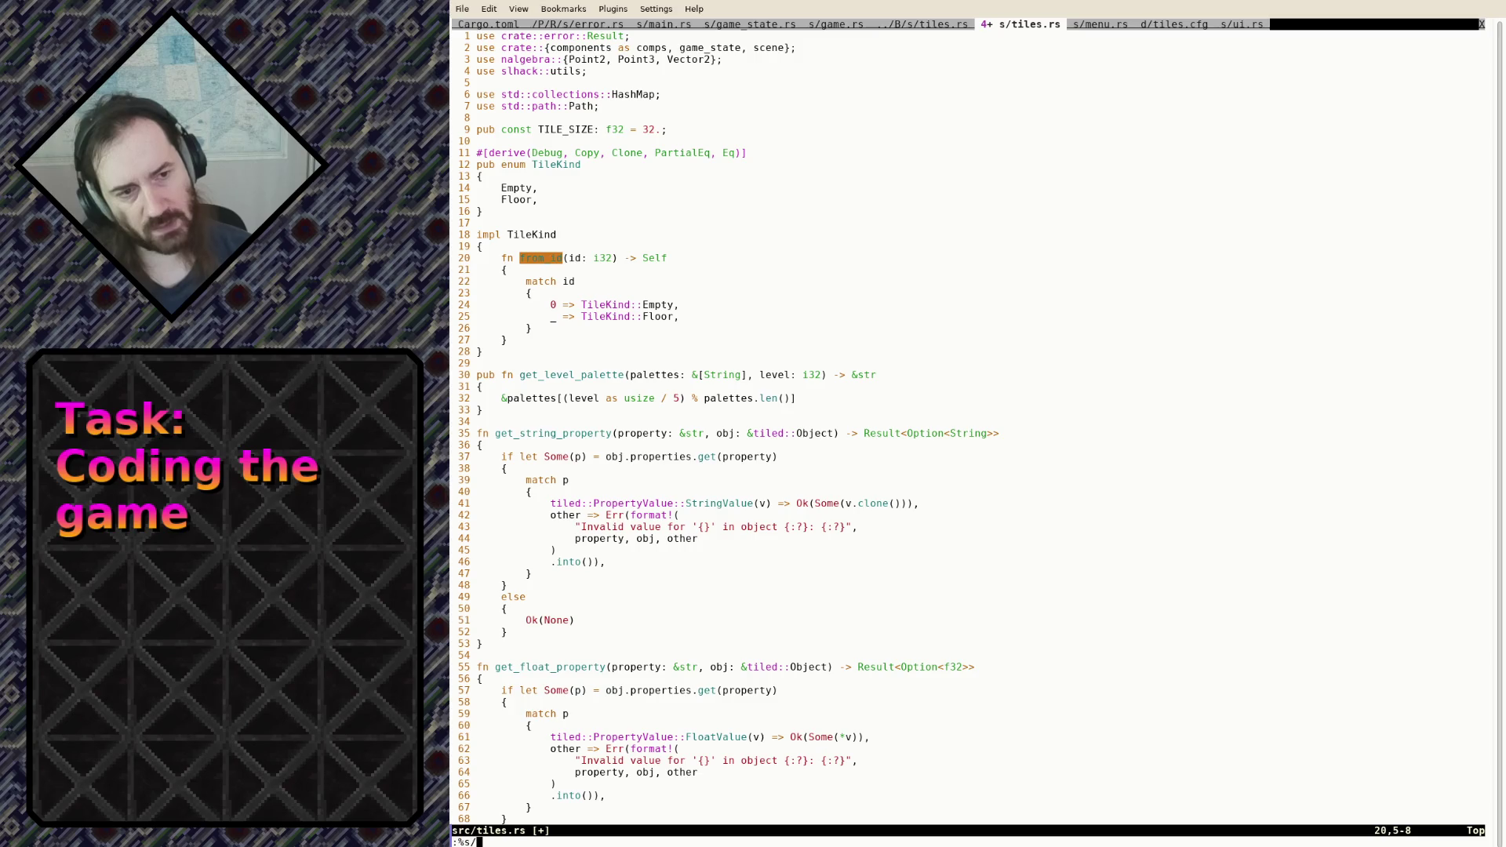
text(TileKind)
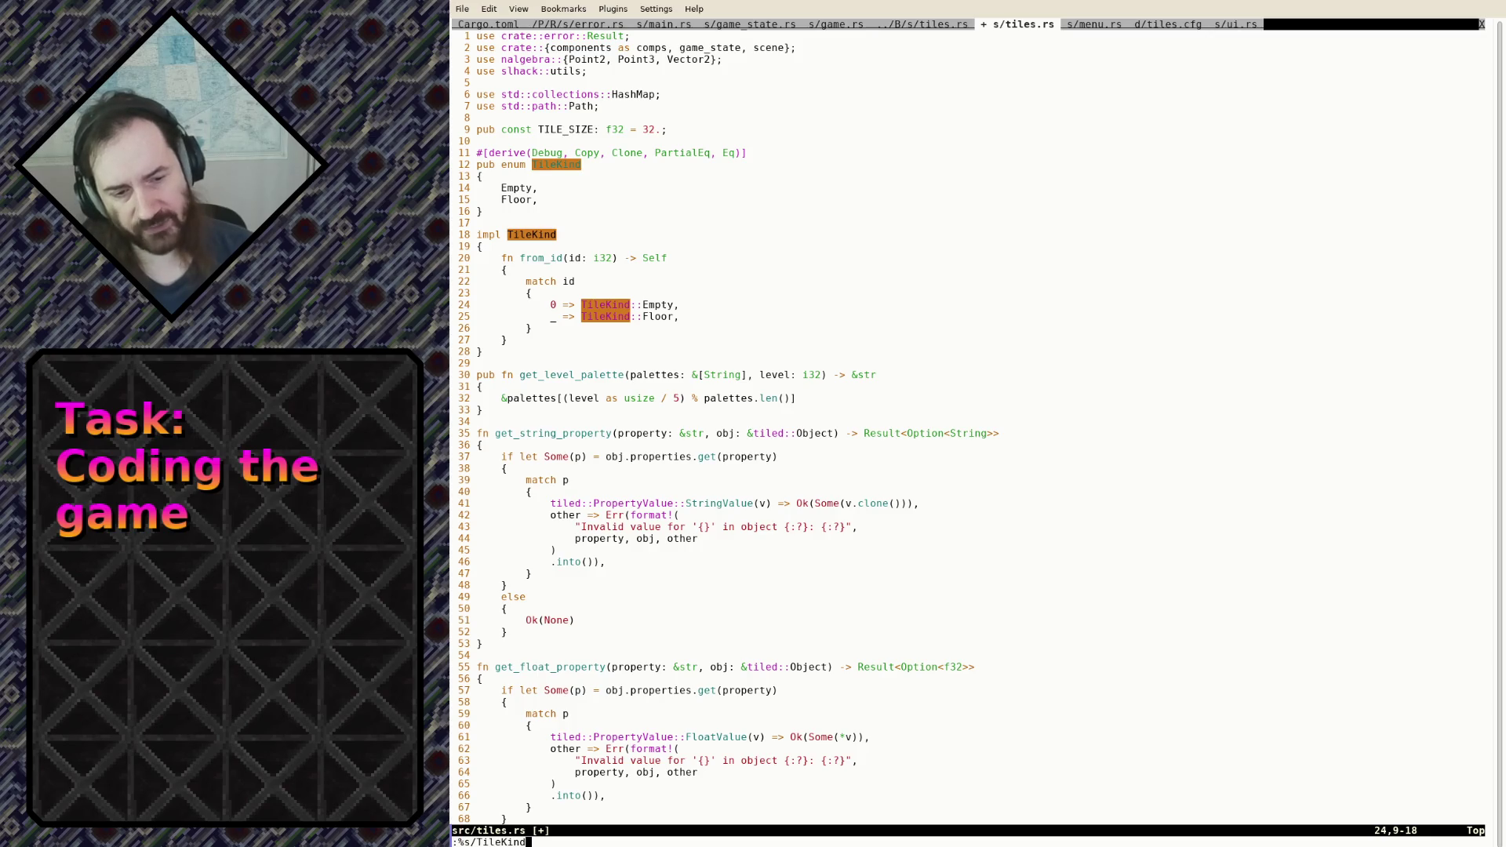
text(::)
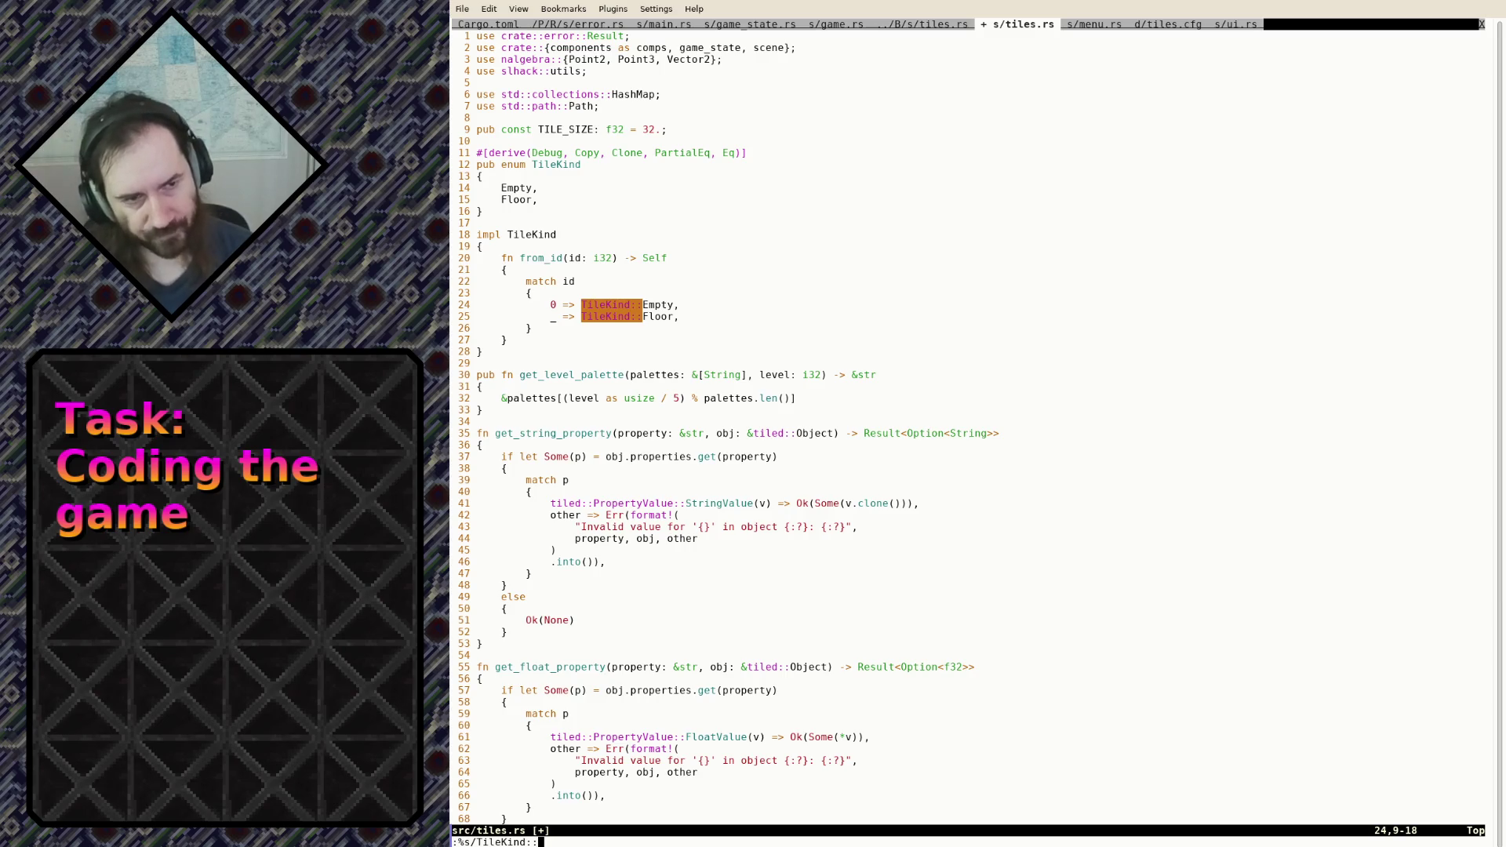
key(BackSpace)
key(BackSpace)
key(BackSpace)
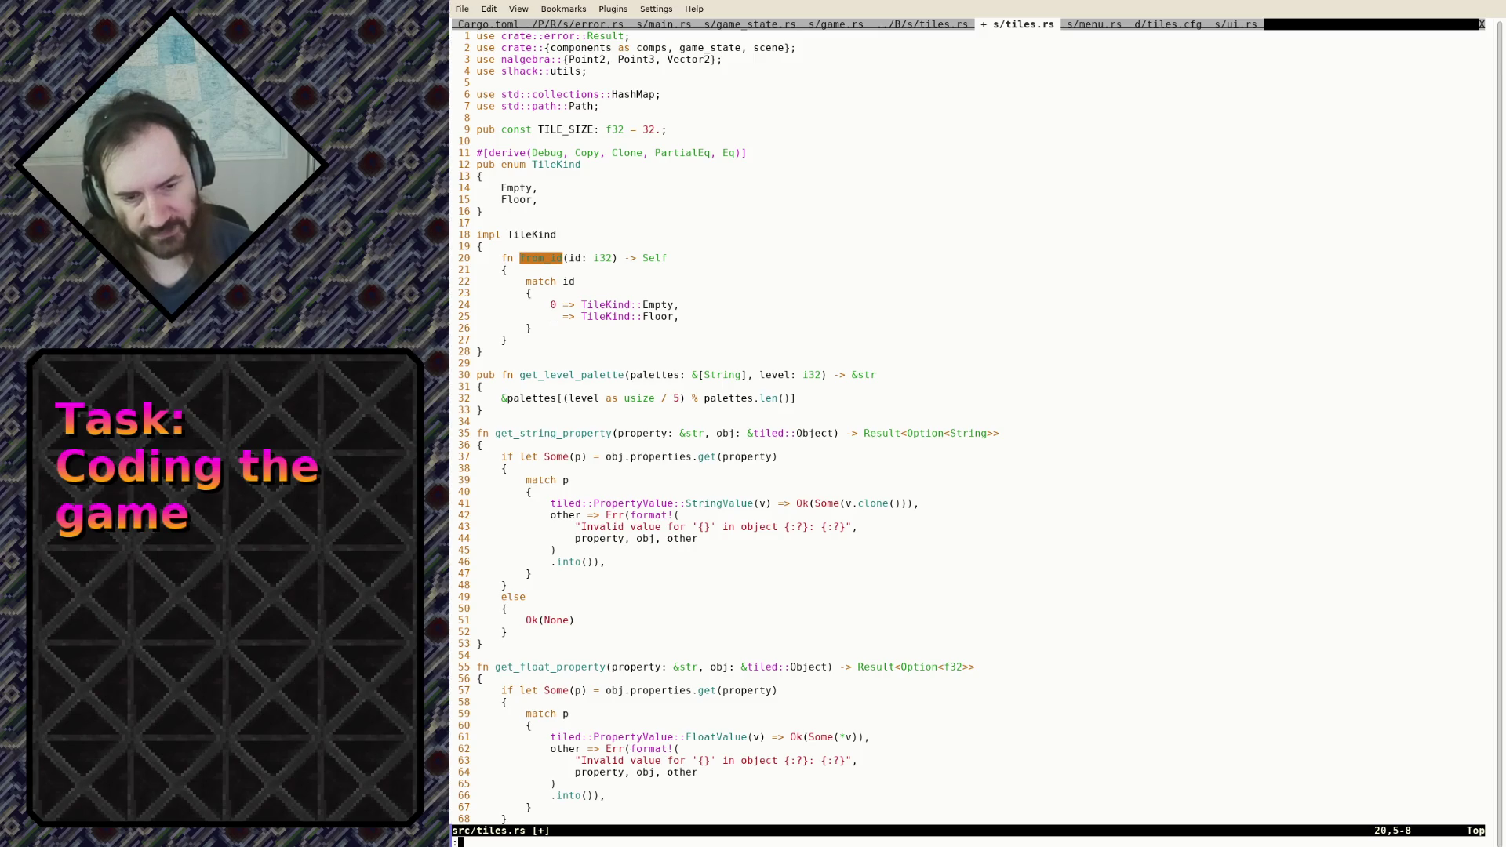
text(%s/Floor/)
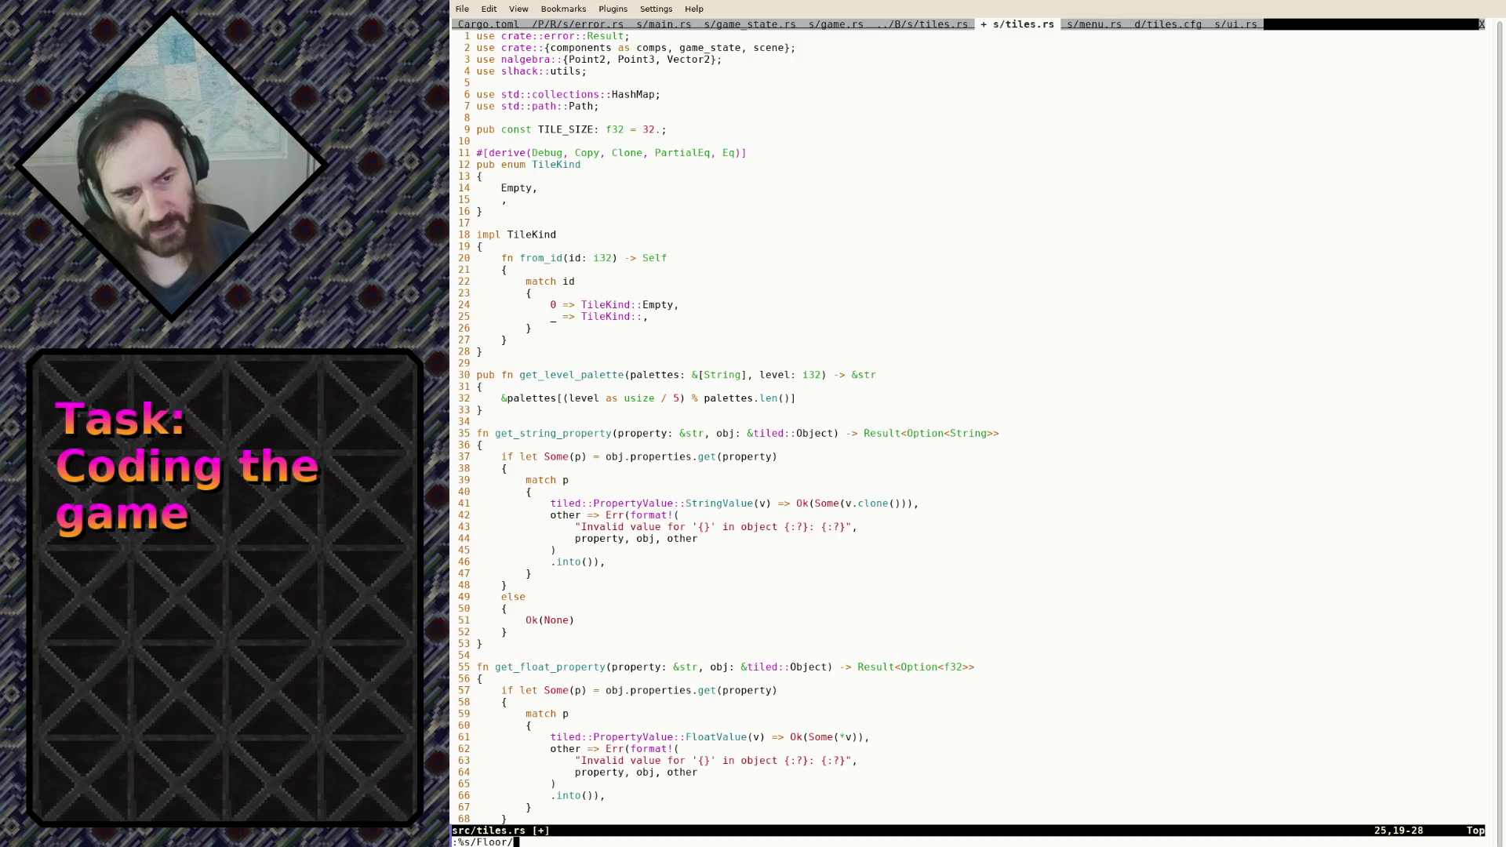
text(Rock/g)
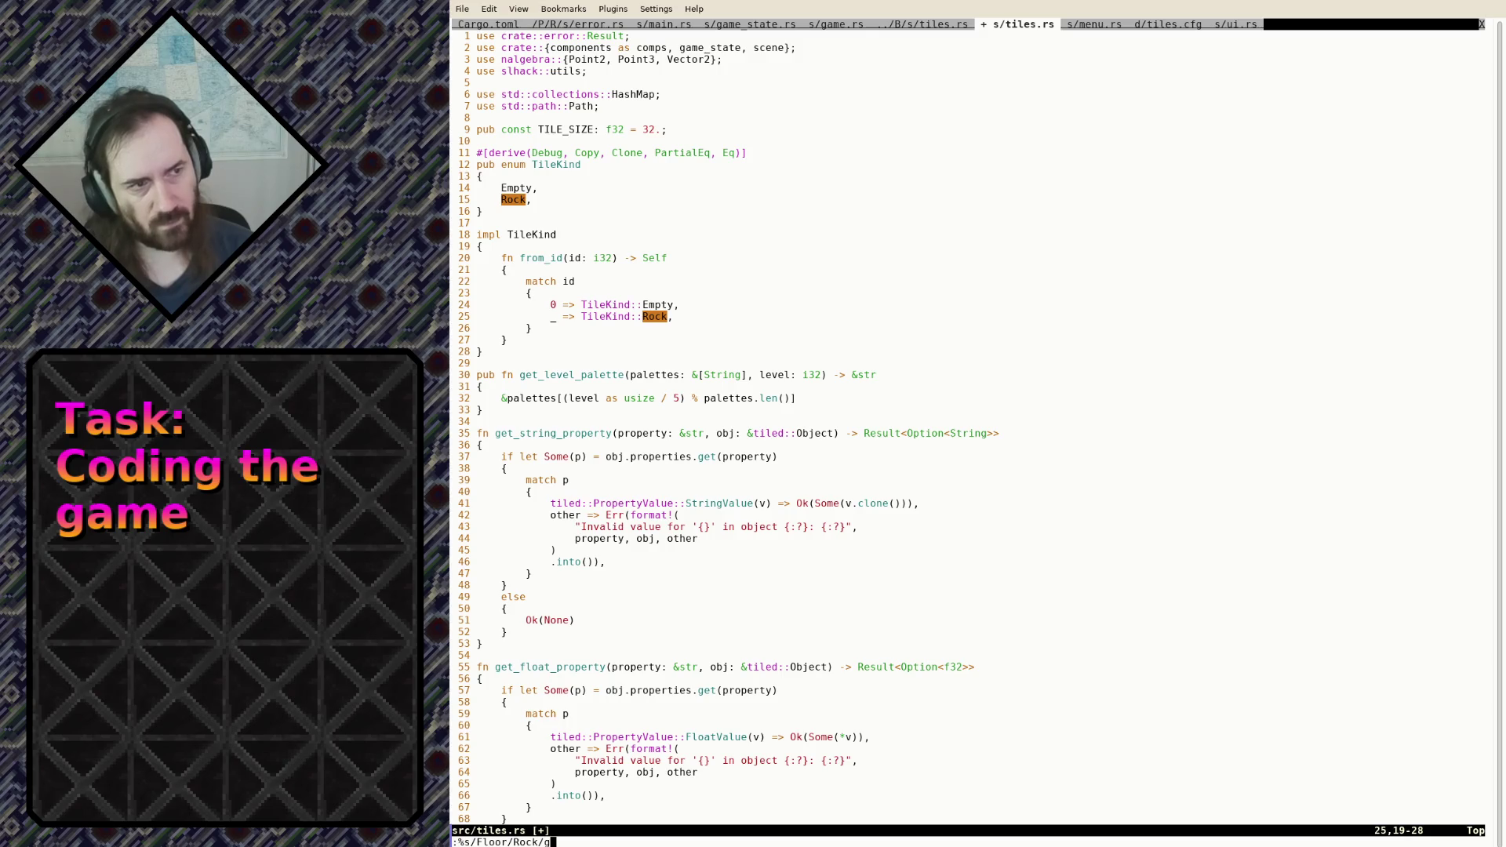
key(Return)
text(:w)
key(Return)
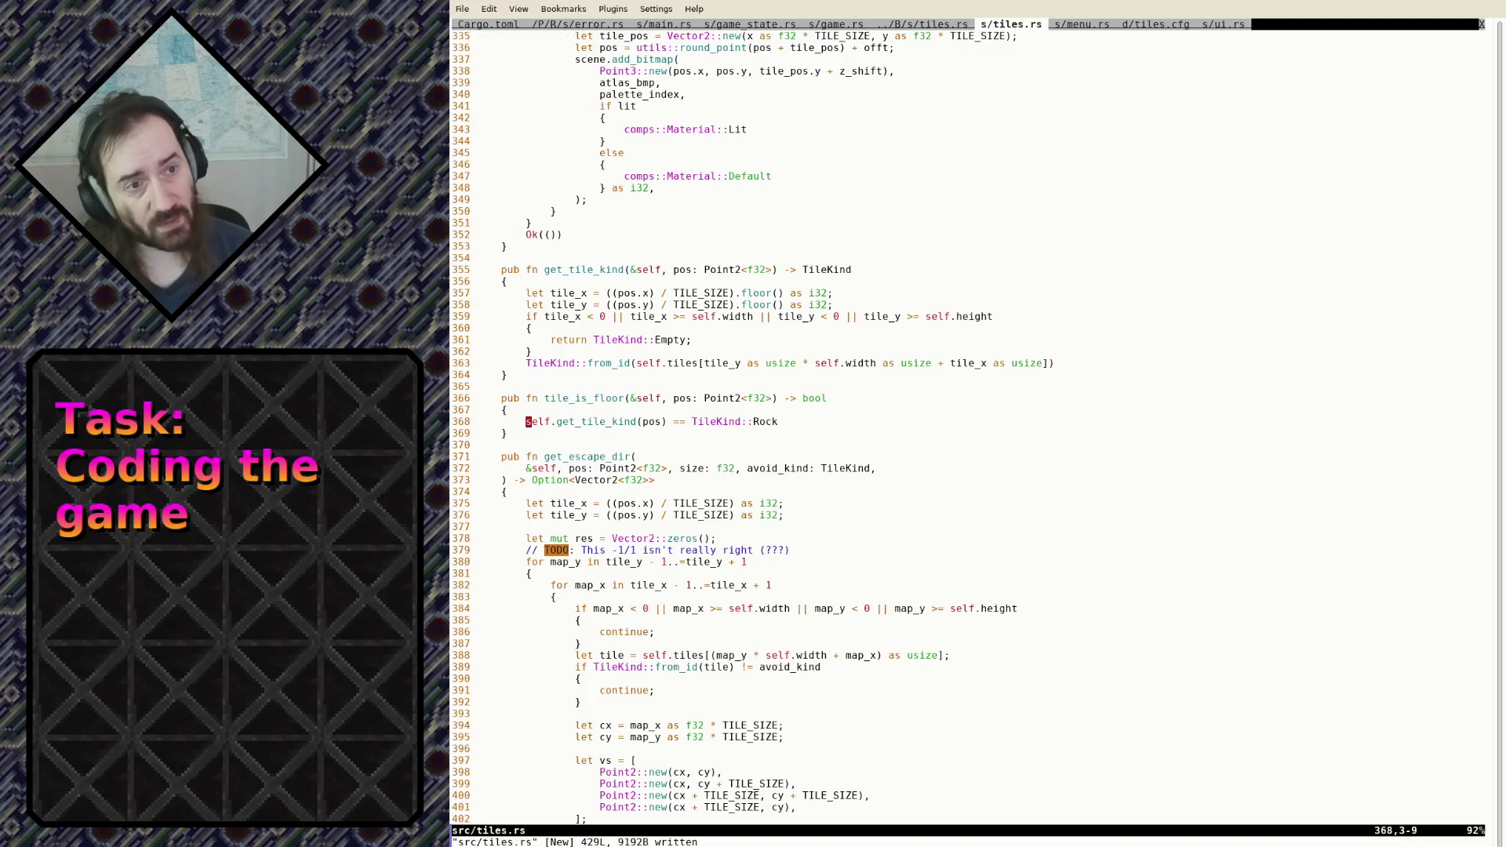
key(ctrl+Page_Up)
key(ctrl+Page_Up)
key(ctrl+Page_Up)
Add a 'mod tiles;' declaration to main.rs
key(j)
key(j)
key(j)
text(j)
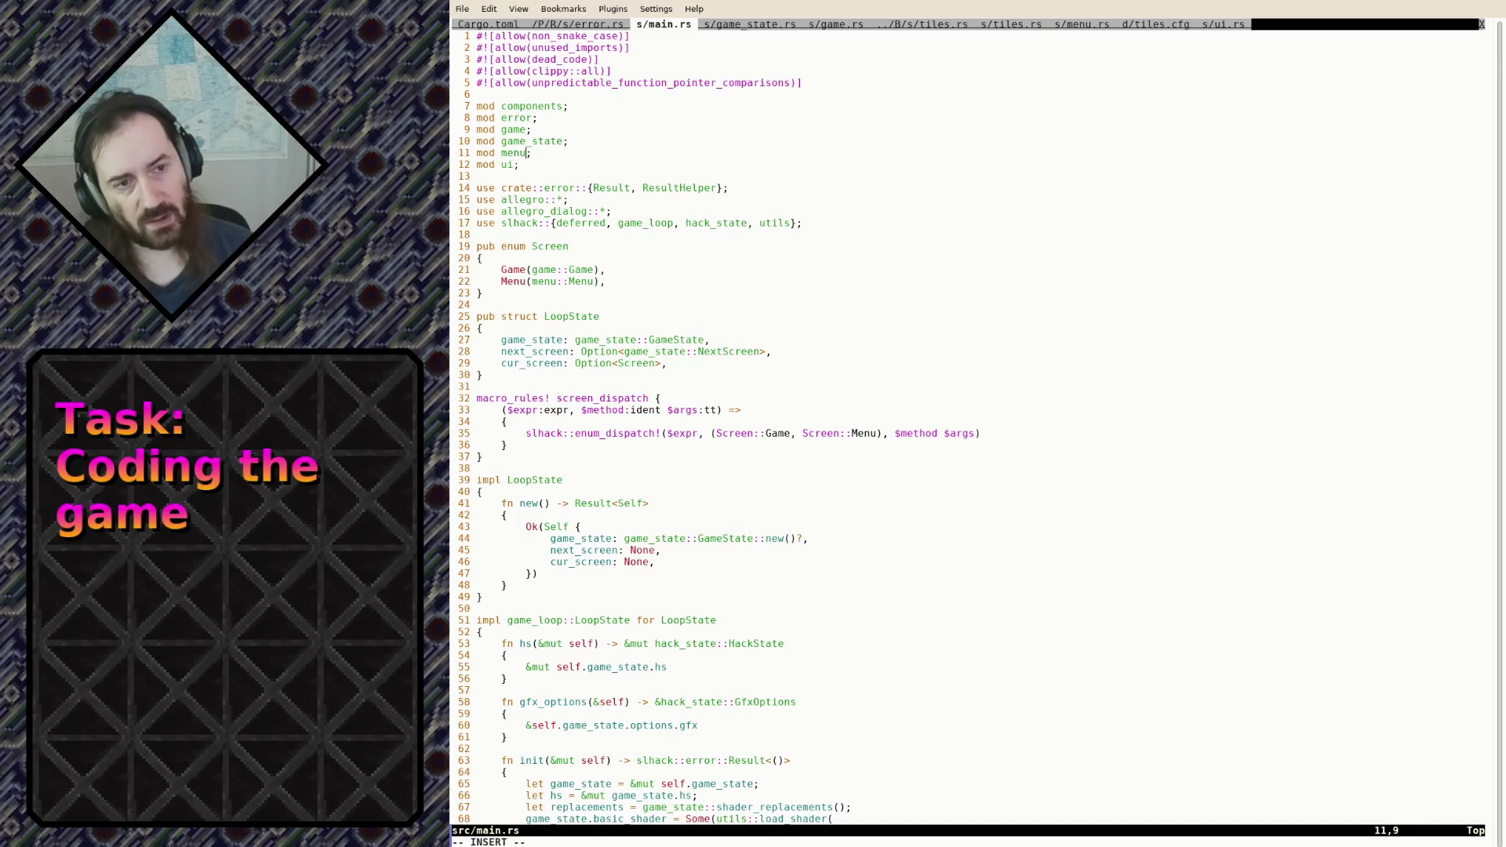
text(omod ti)
key(Escape)
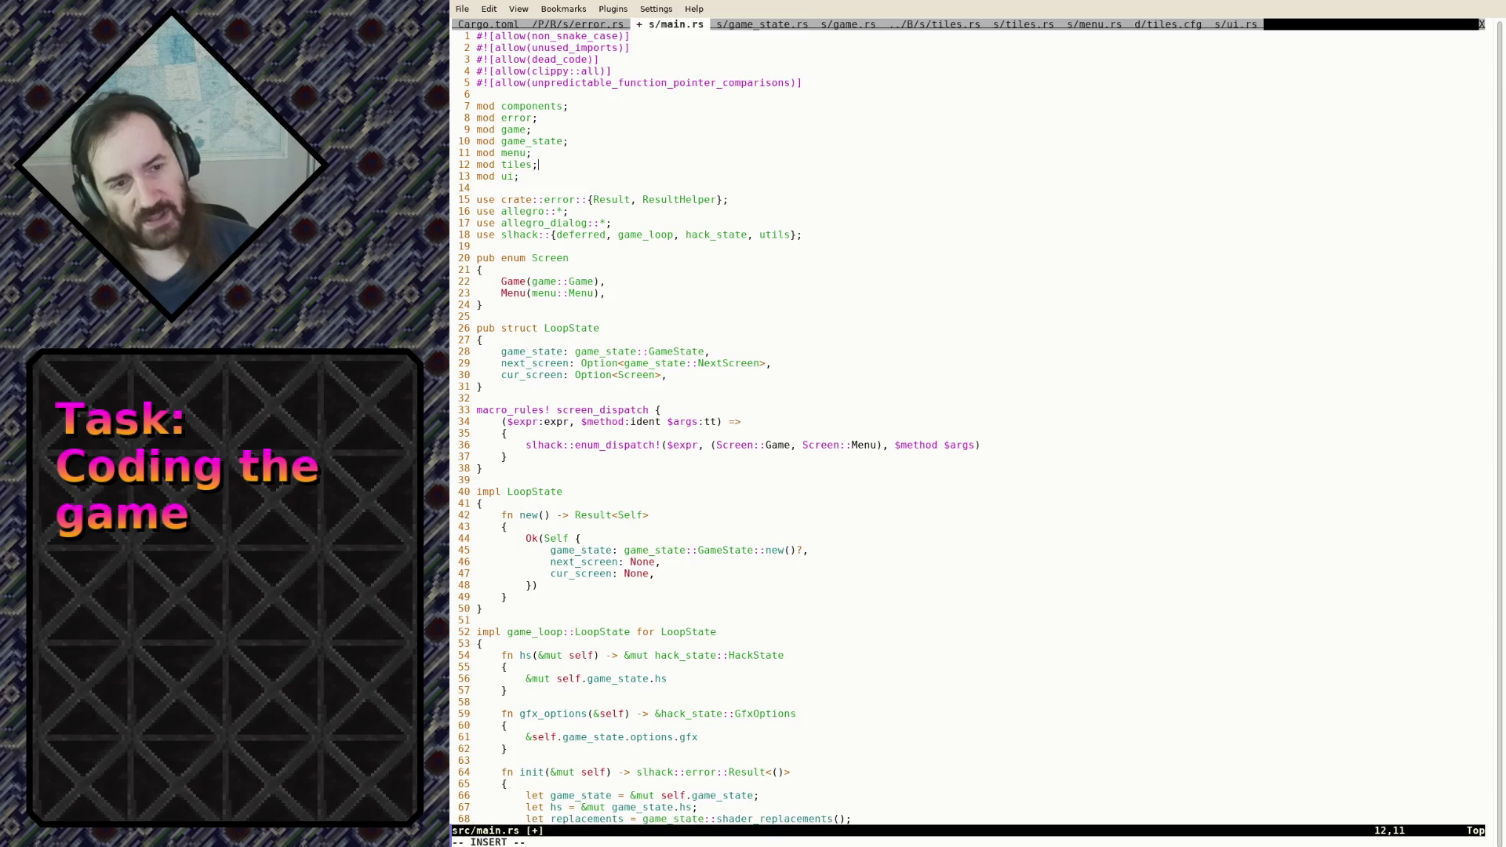
In tiles.rs, rename tile_is_floor to tile_is_solid throughout with :%s and save
key(ctrl+Page_Up)
key(ctrl+Page_Up)
key(ctrl+Page_Up)
key(ctrl+Page_Up)
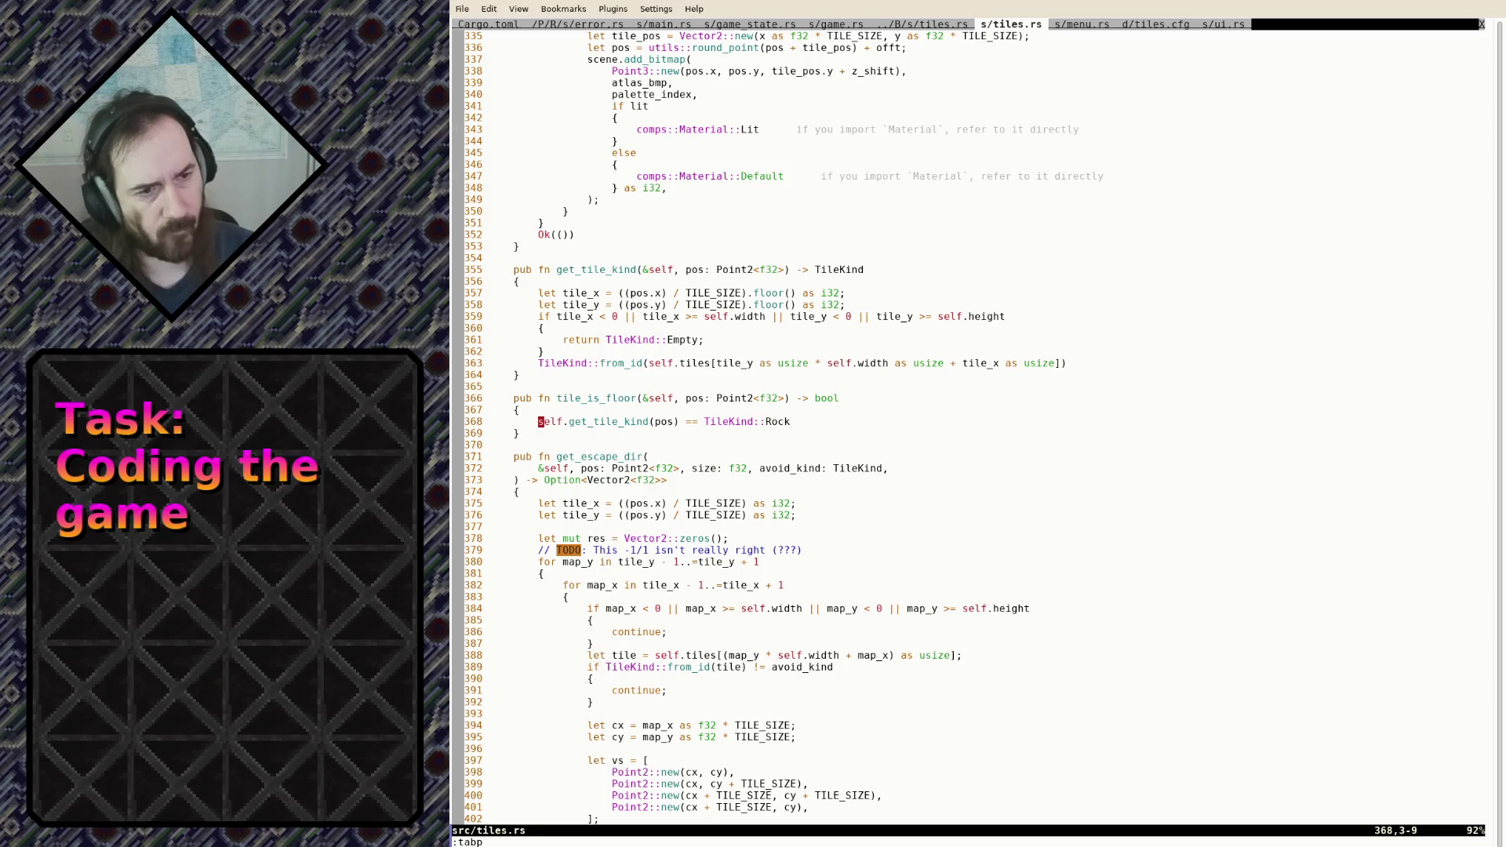
key(j)
key(ctrl+s)
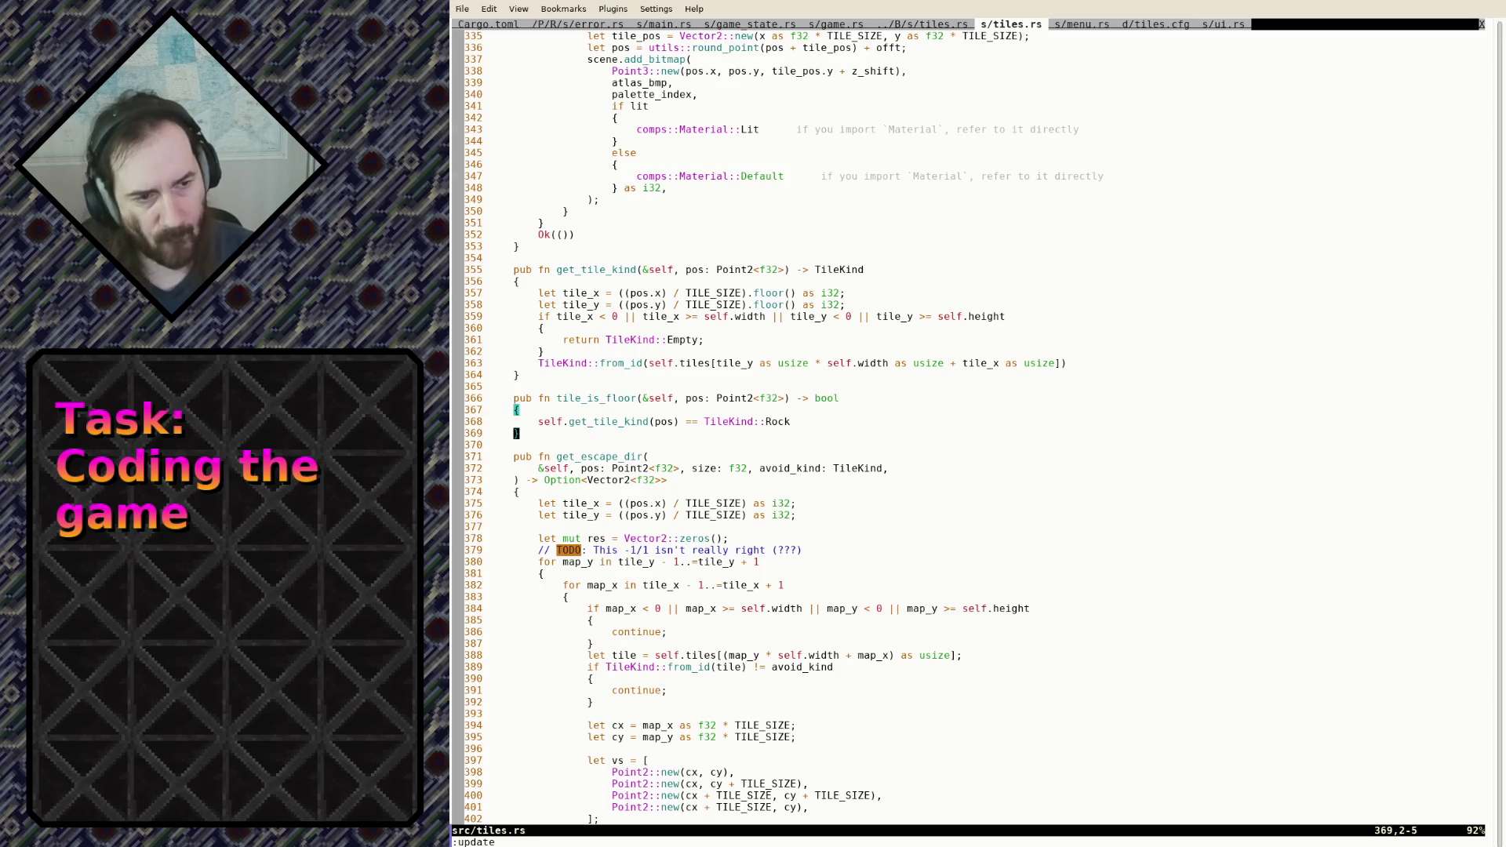
text(:%s)
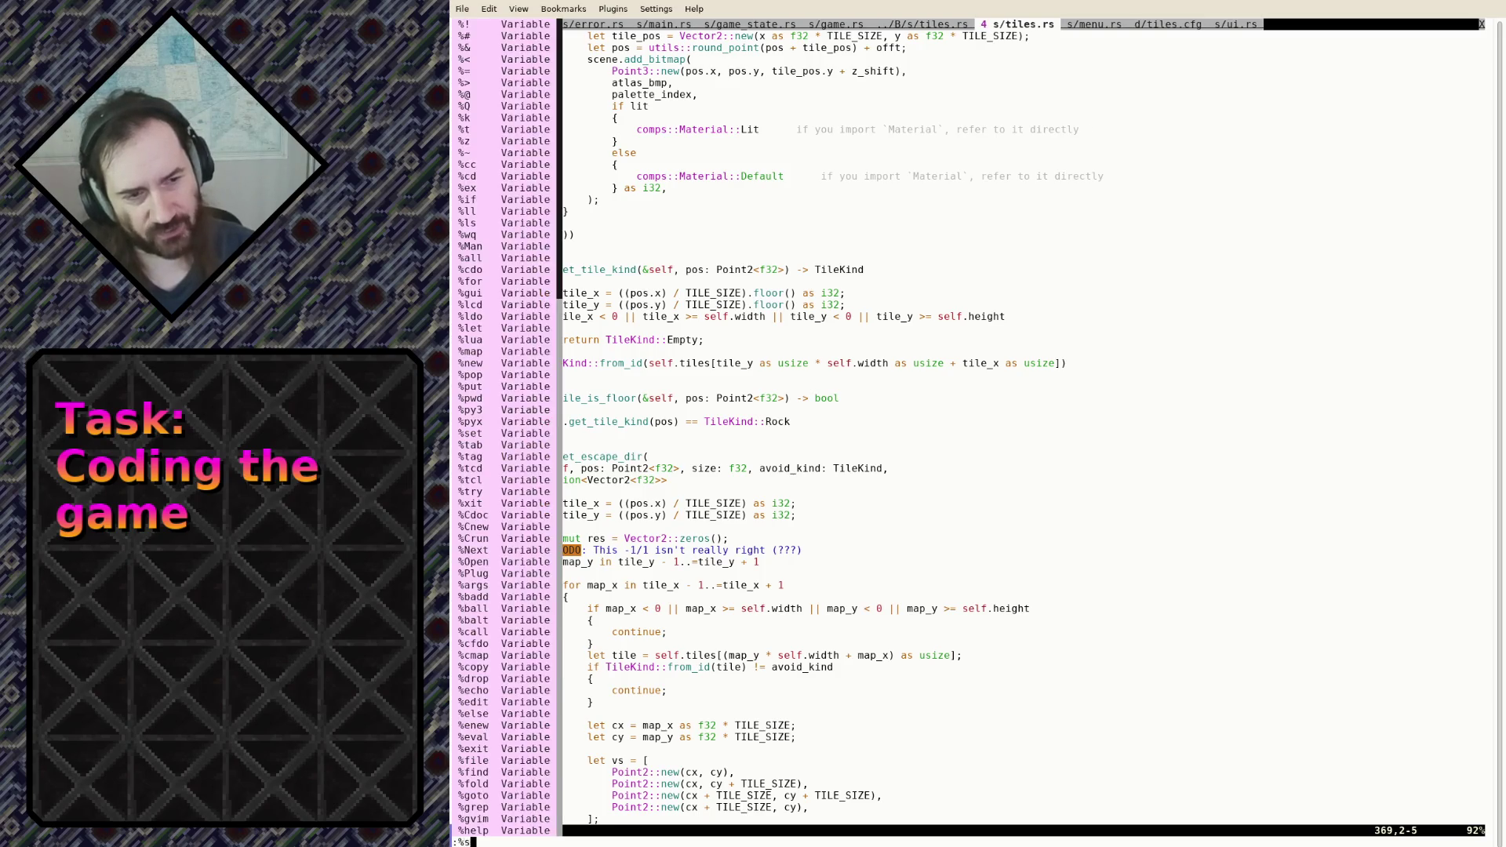
text(/tile is sol)
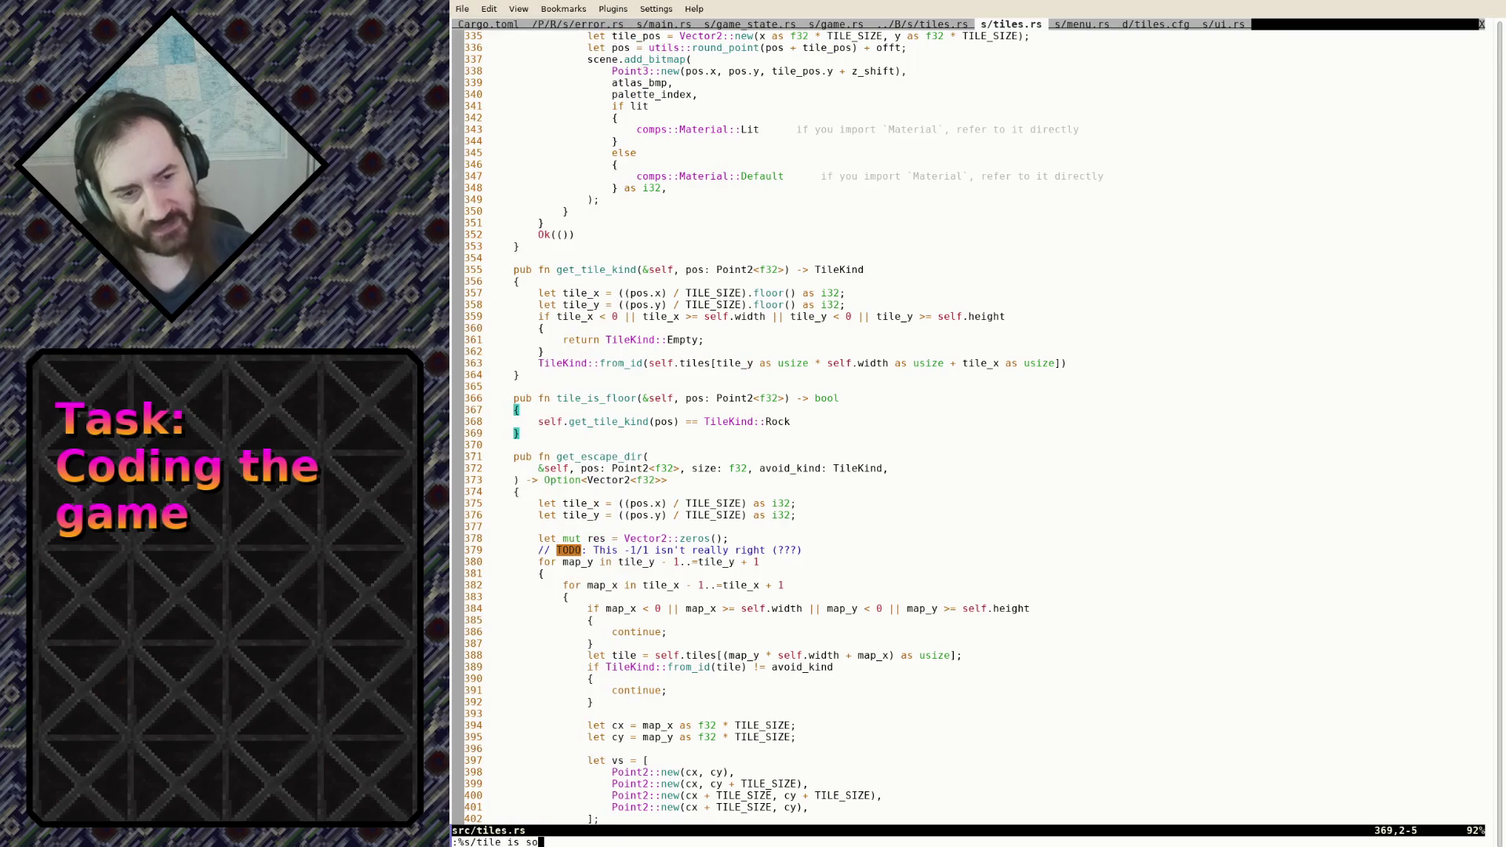
key(BackSpace)
key(BackSpace)
key(BackSpace)
text(floor/tile_is_so)
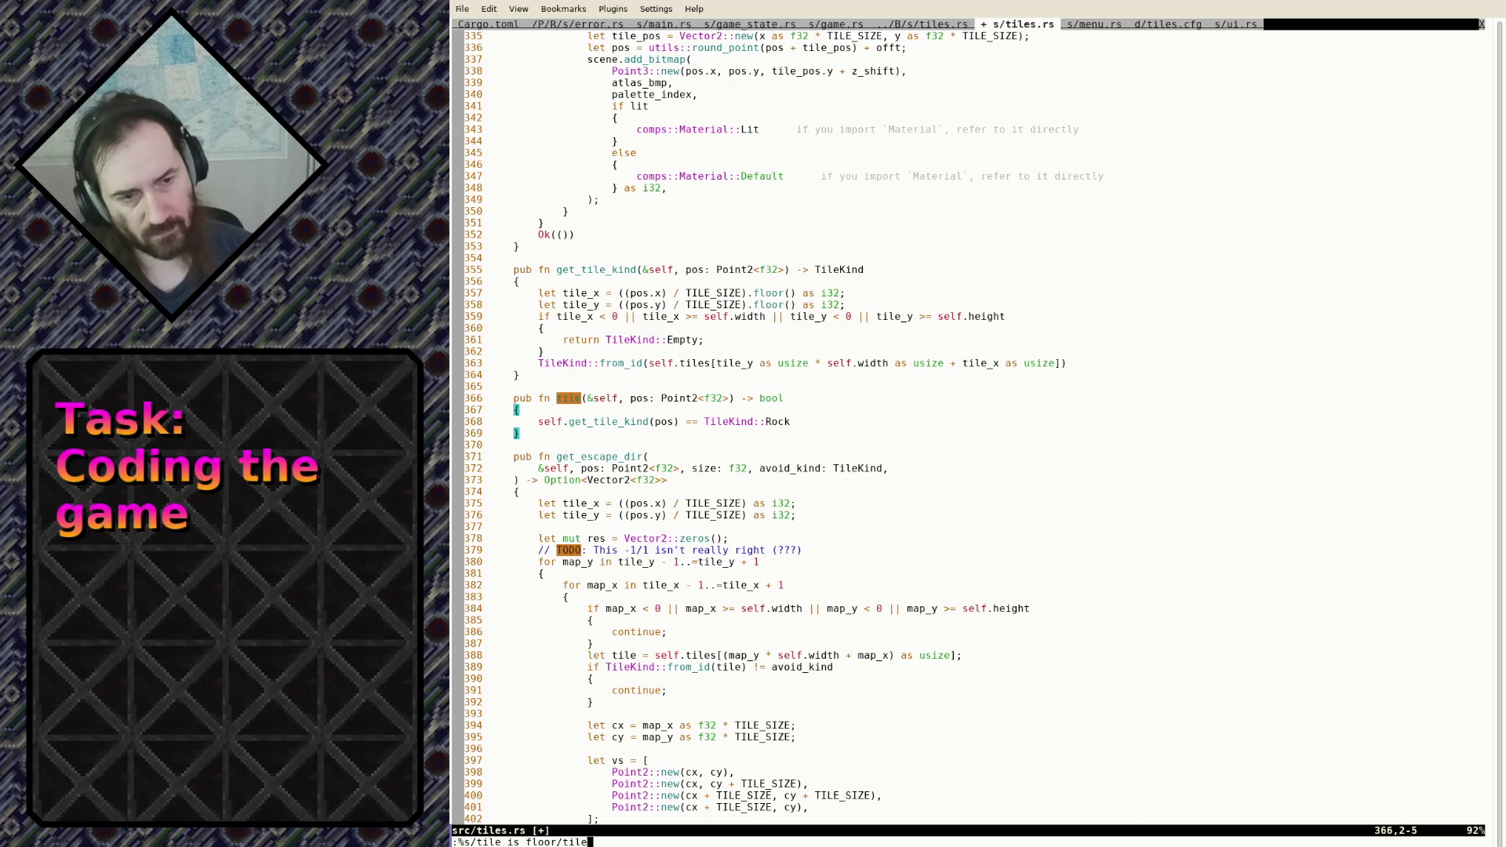
text(lid/g)
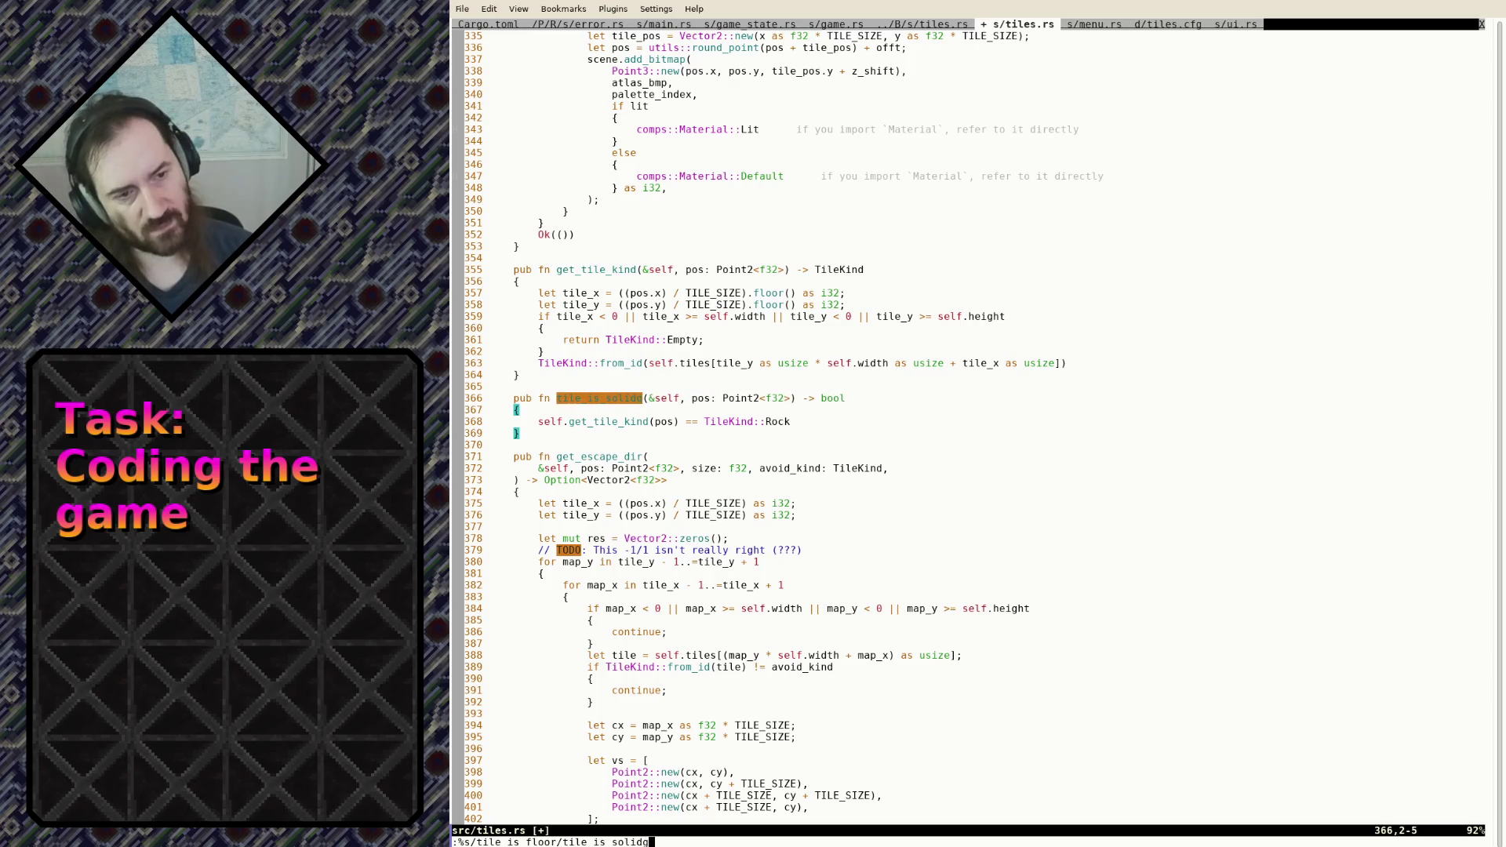
key(Return)
text(:w)
key(Return)
Search for is_solid to find the renamed function
text(/is floor)
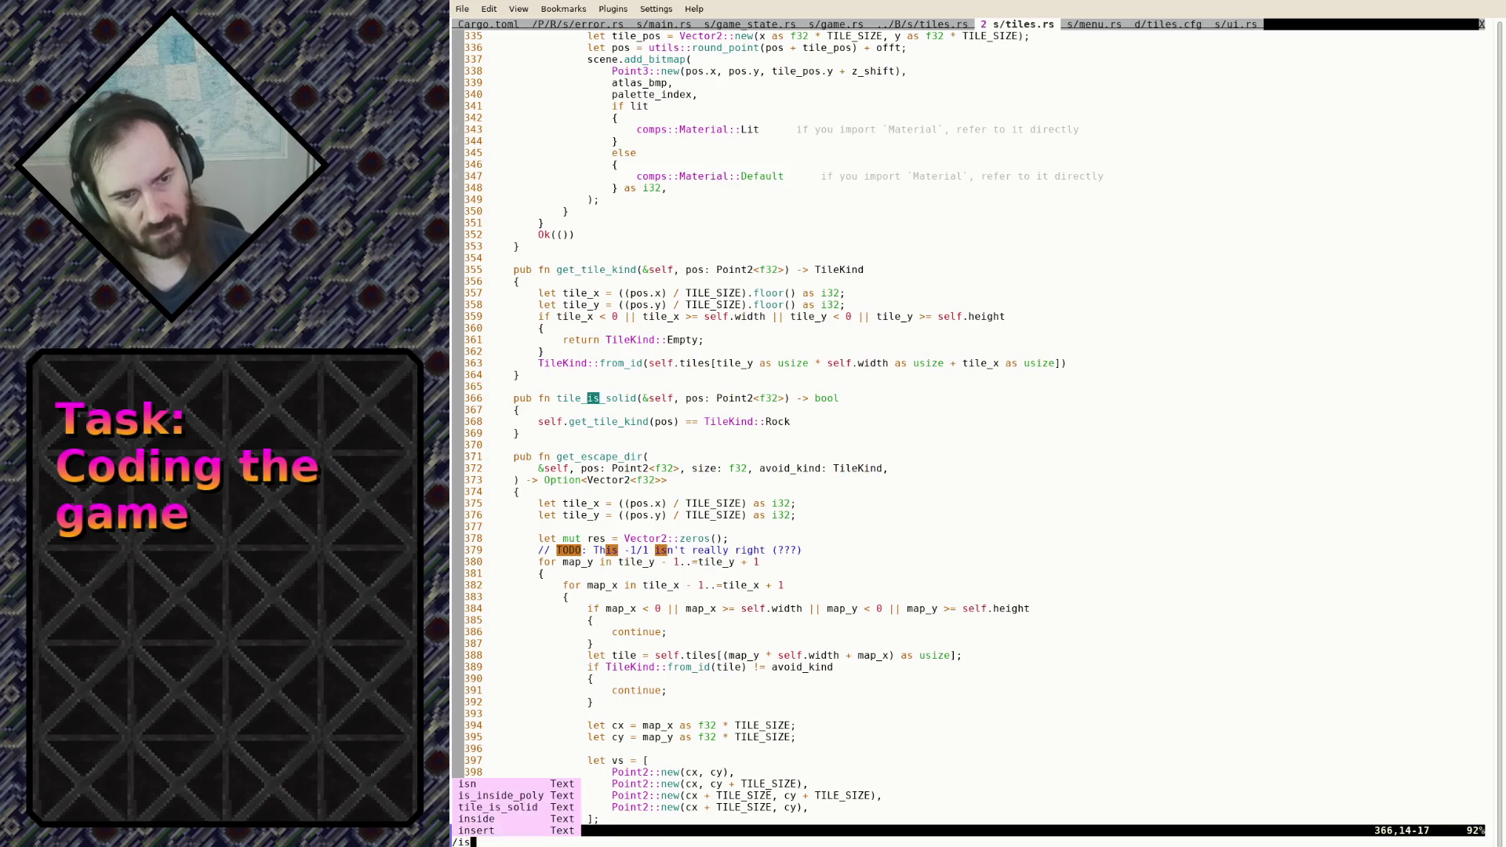
key(BackSpace)
key(BackSpace)
key(BackSpace)
text(solid)
key(Return)
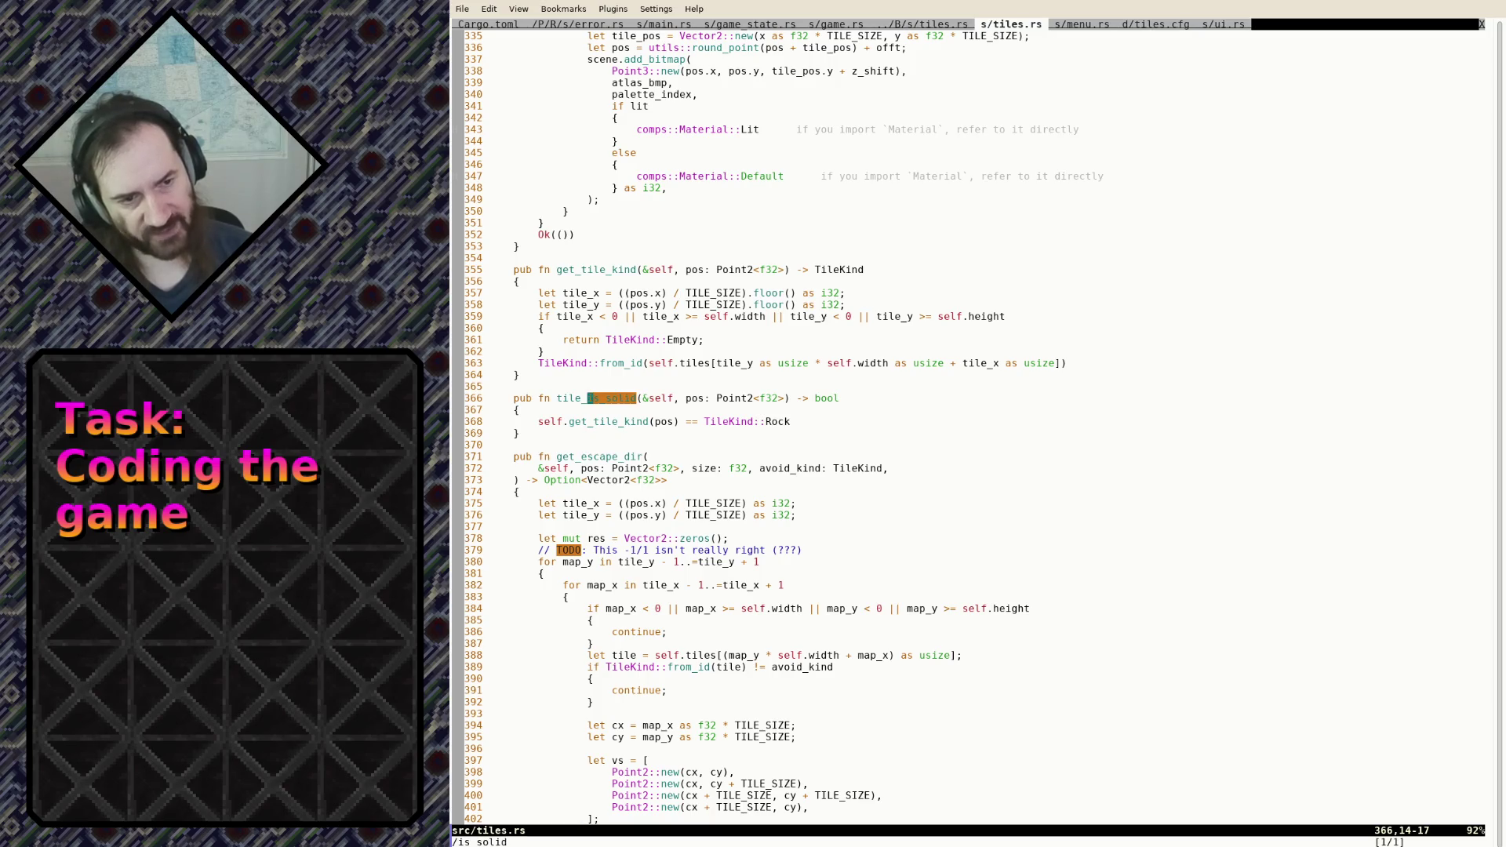
Look through get_escape_dir, stopping on its is_inside_poly call
key(j)
key(j)
key(j)
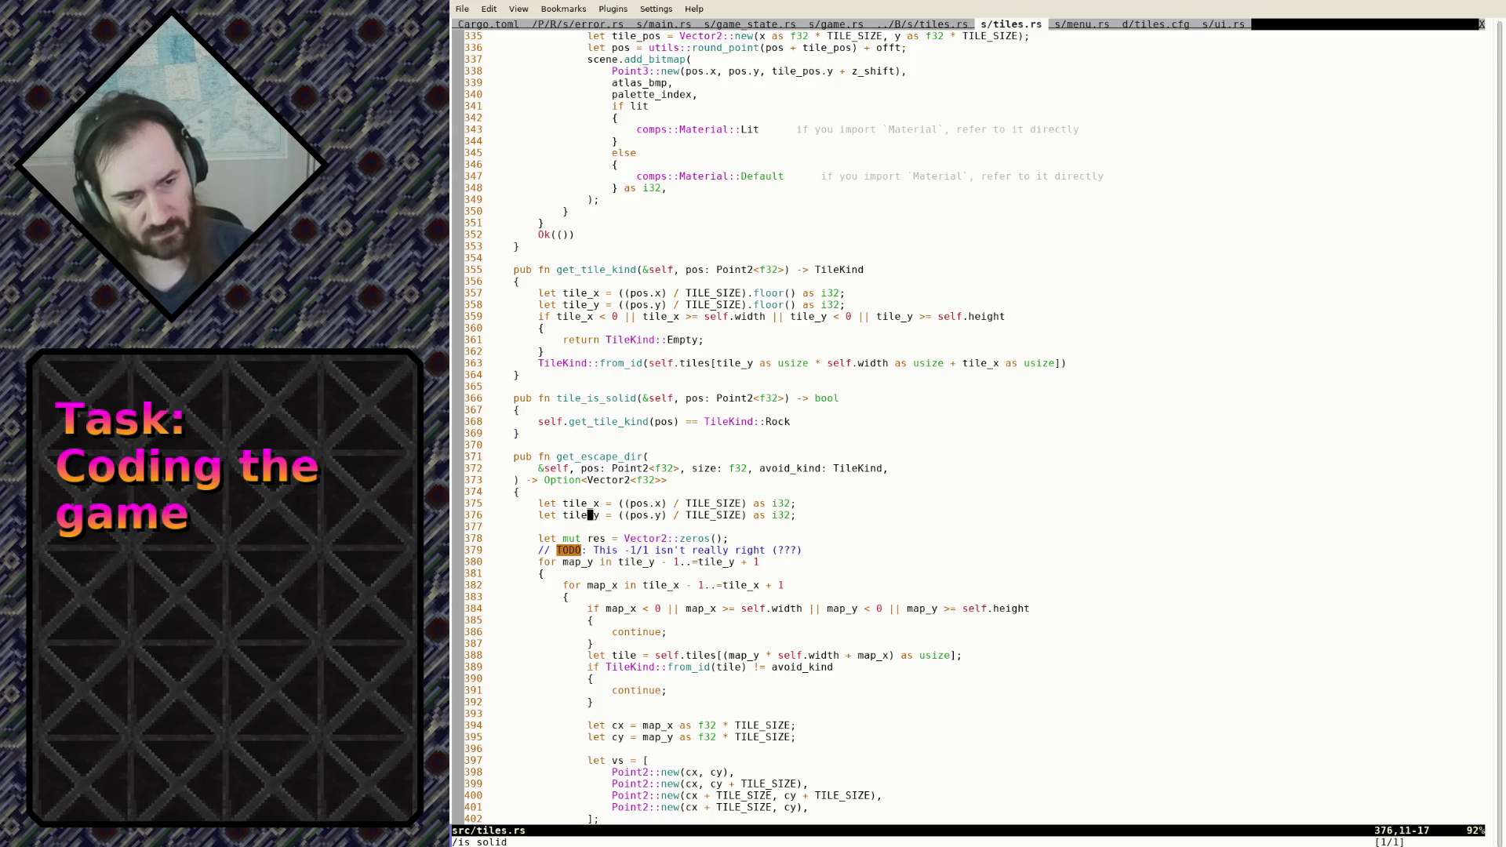
key(j)
key(j)
key(j)
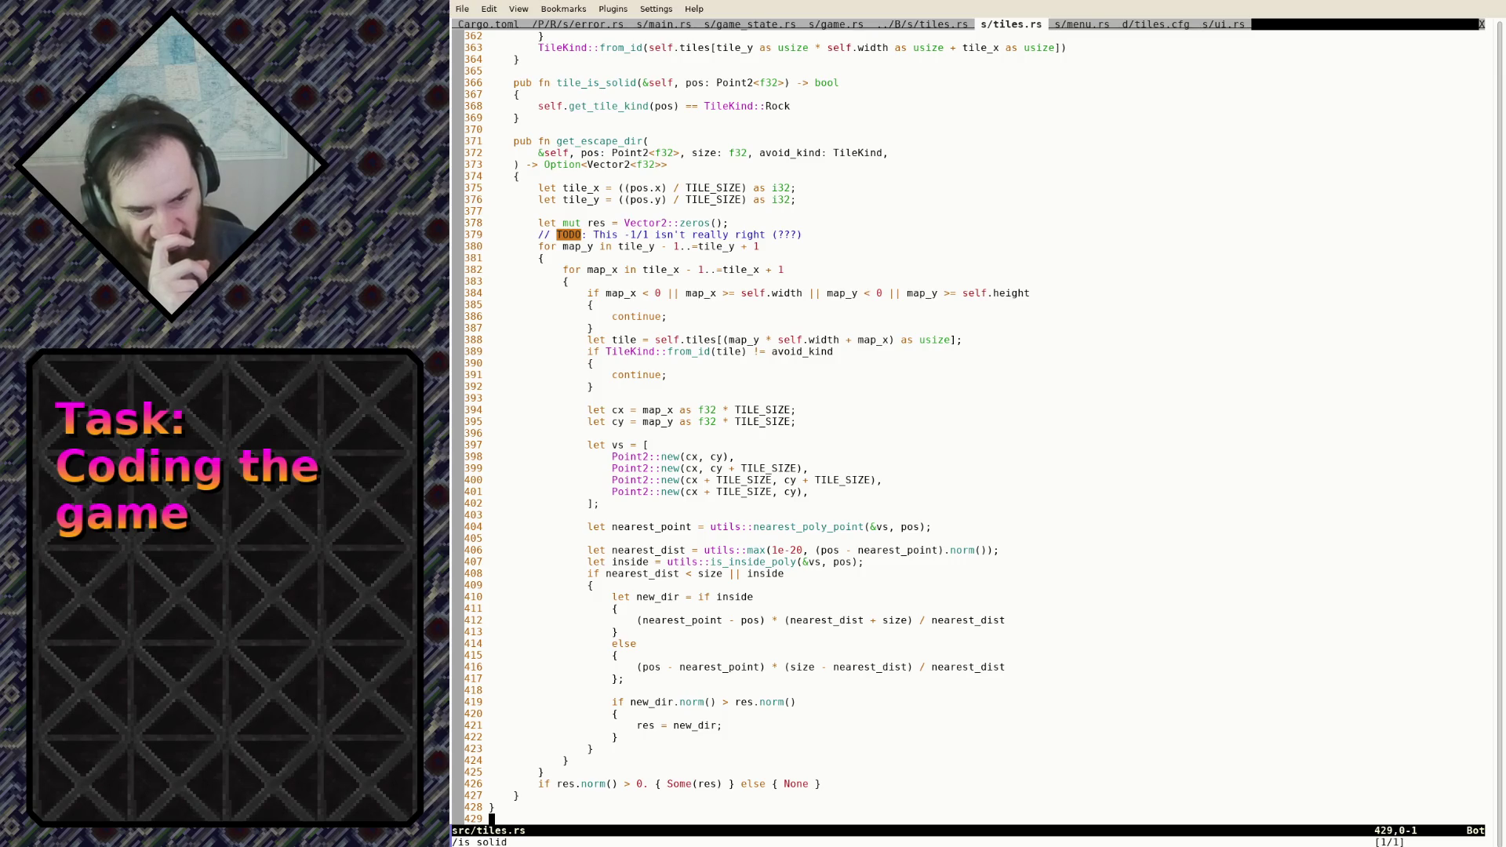
key(k)
key(k)
key(k)
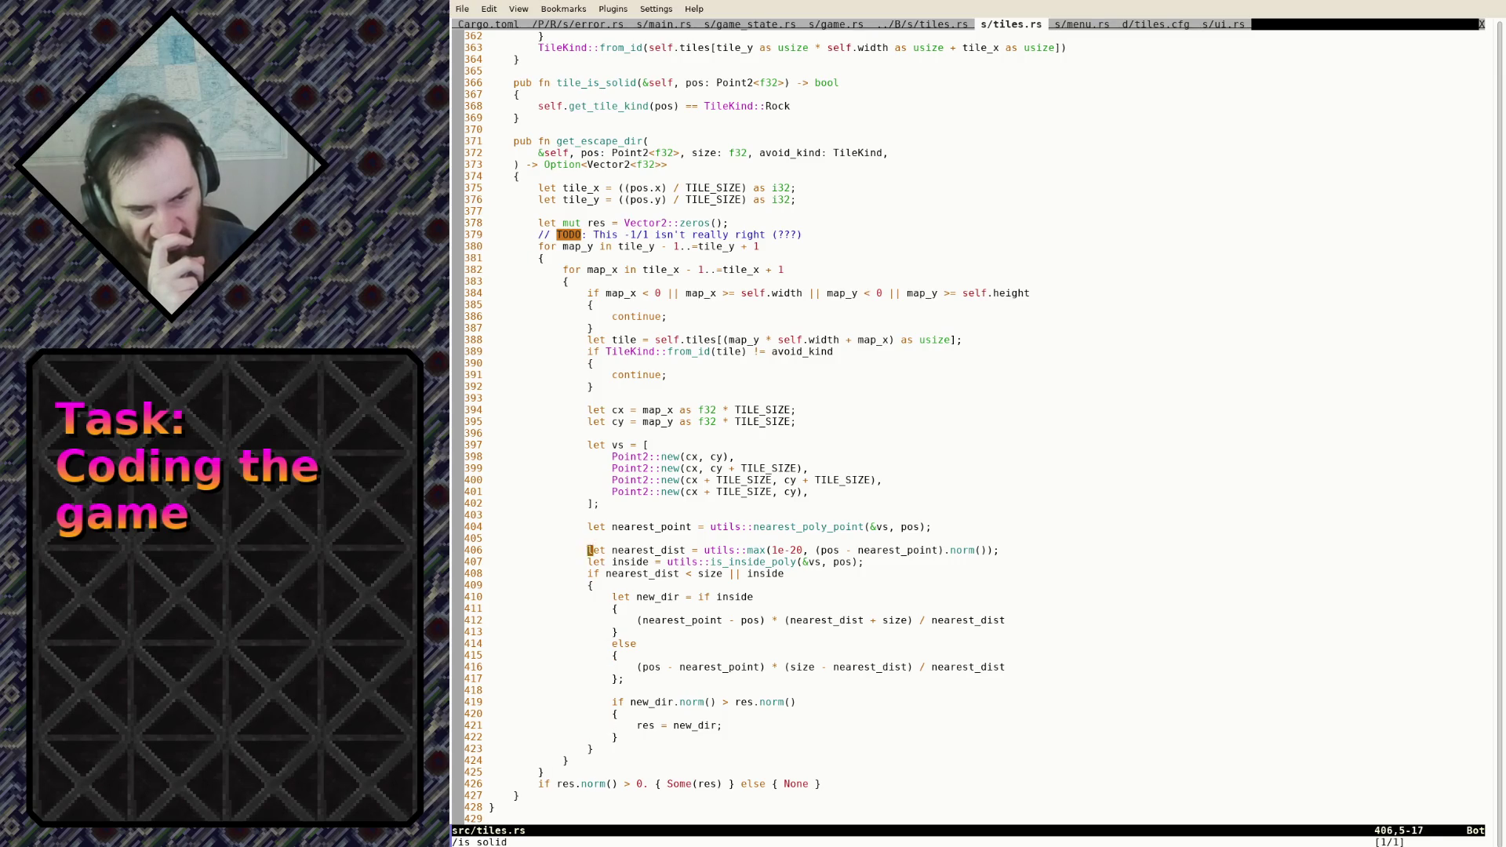
key(k)
key(k)
key(k)
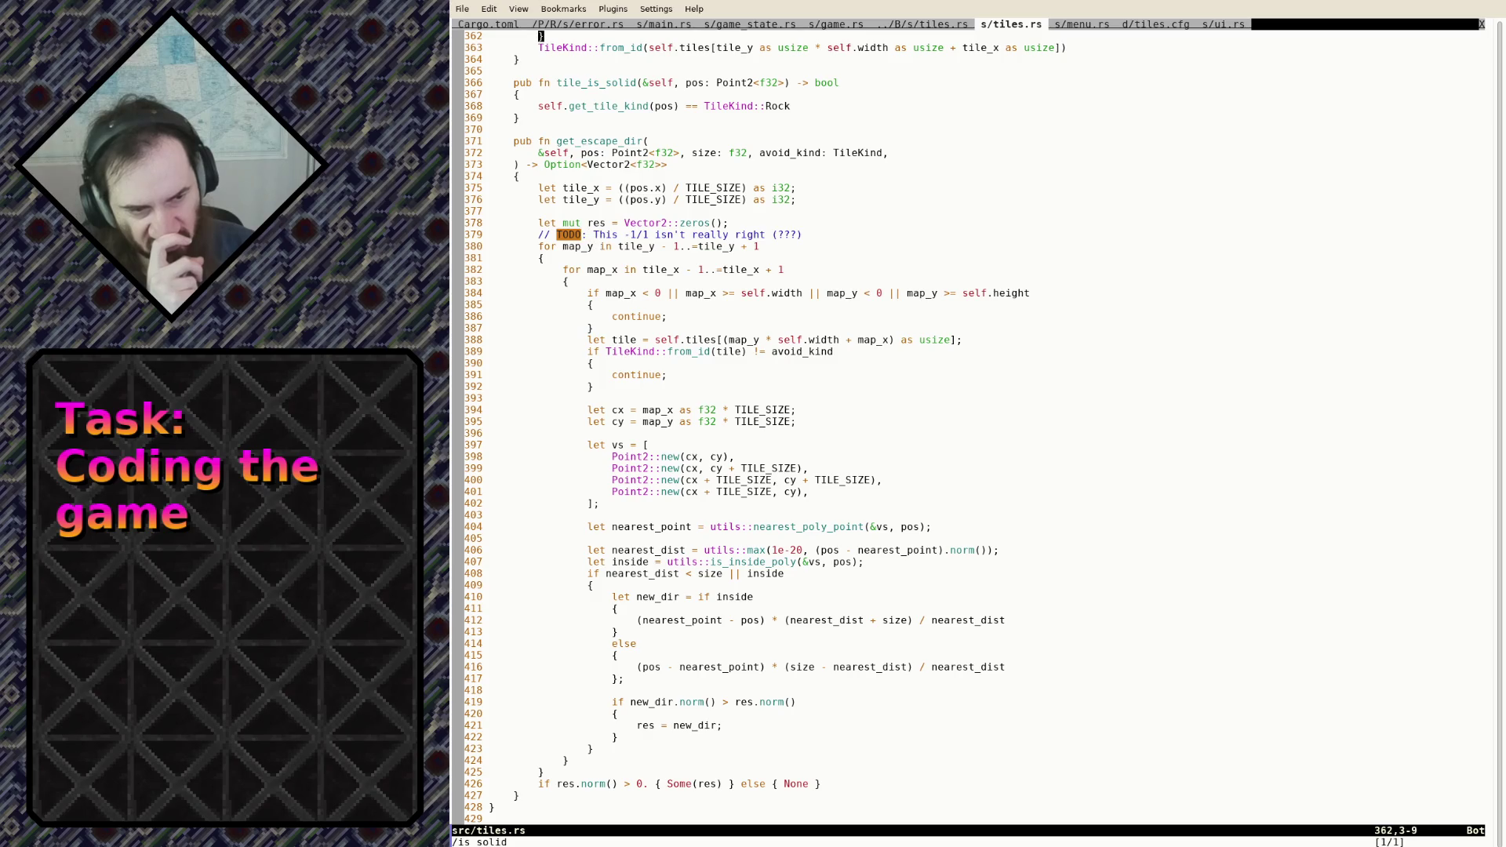
key(k)
key(k)
key(j)
key(j)
key(j)
key(f)
key(s)
key(j)
key(j)
key(j)
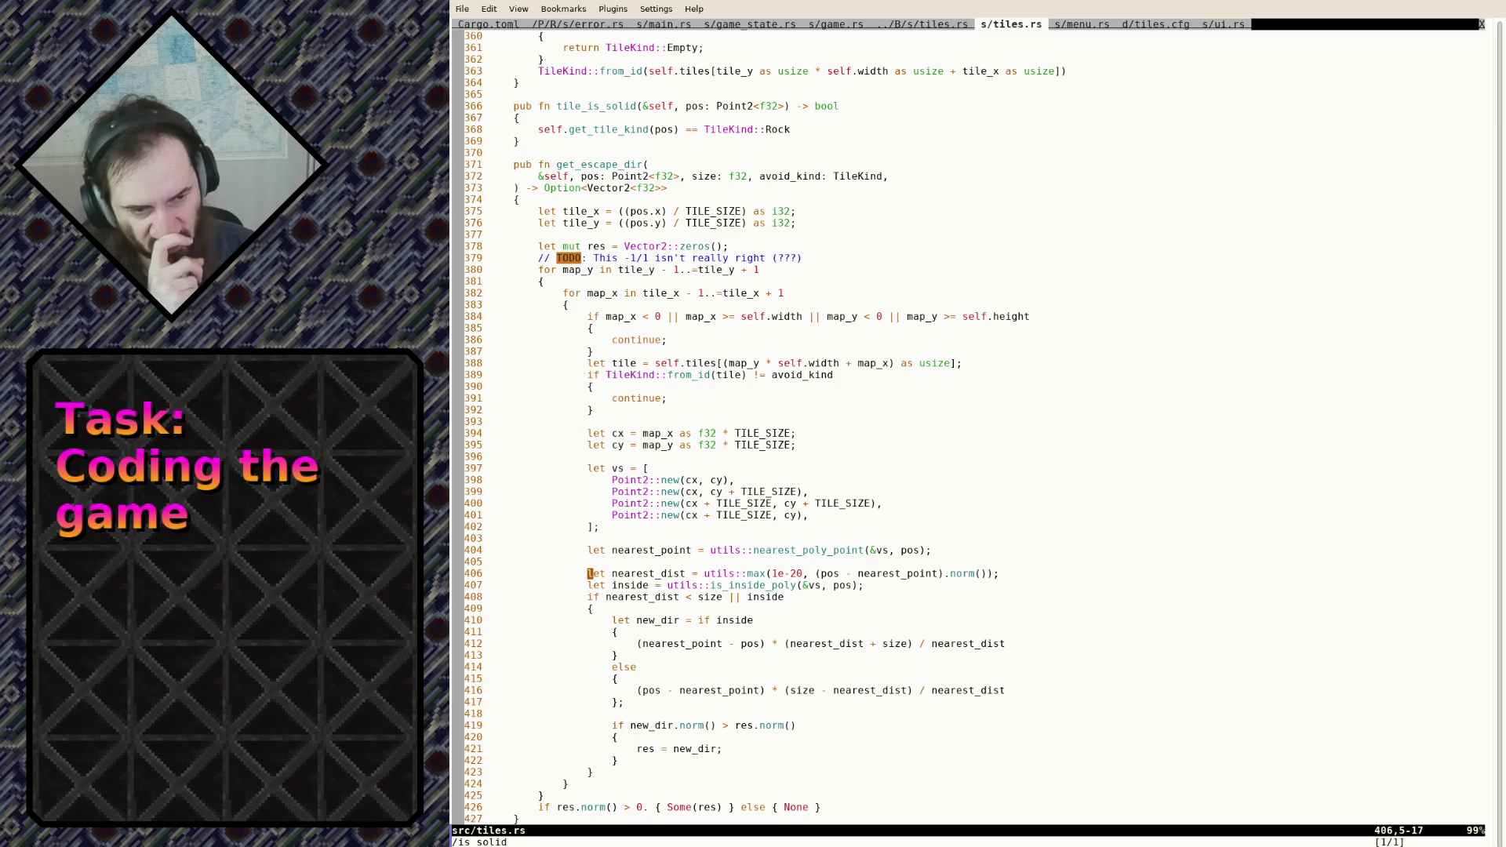
key($)
key(F)
key(()
key(b)
key(b)
key(b)
key(b)
key(w)
key(w)
key(l)
key(l)
key(l)
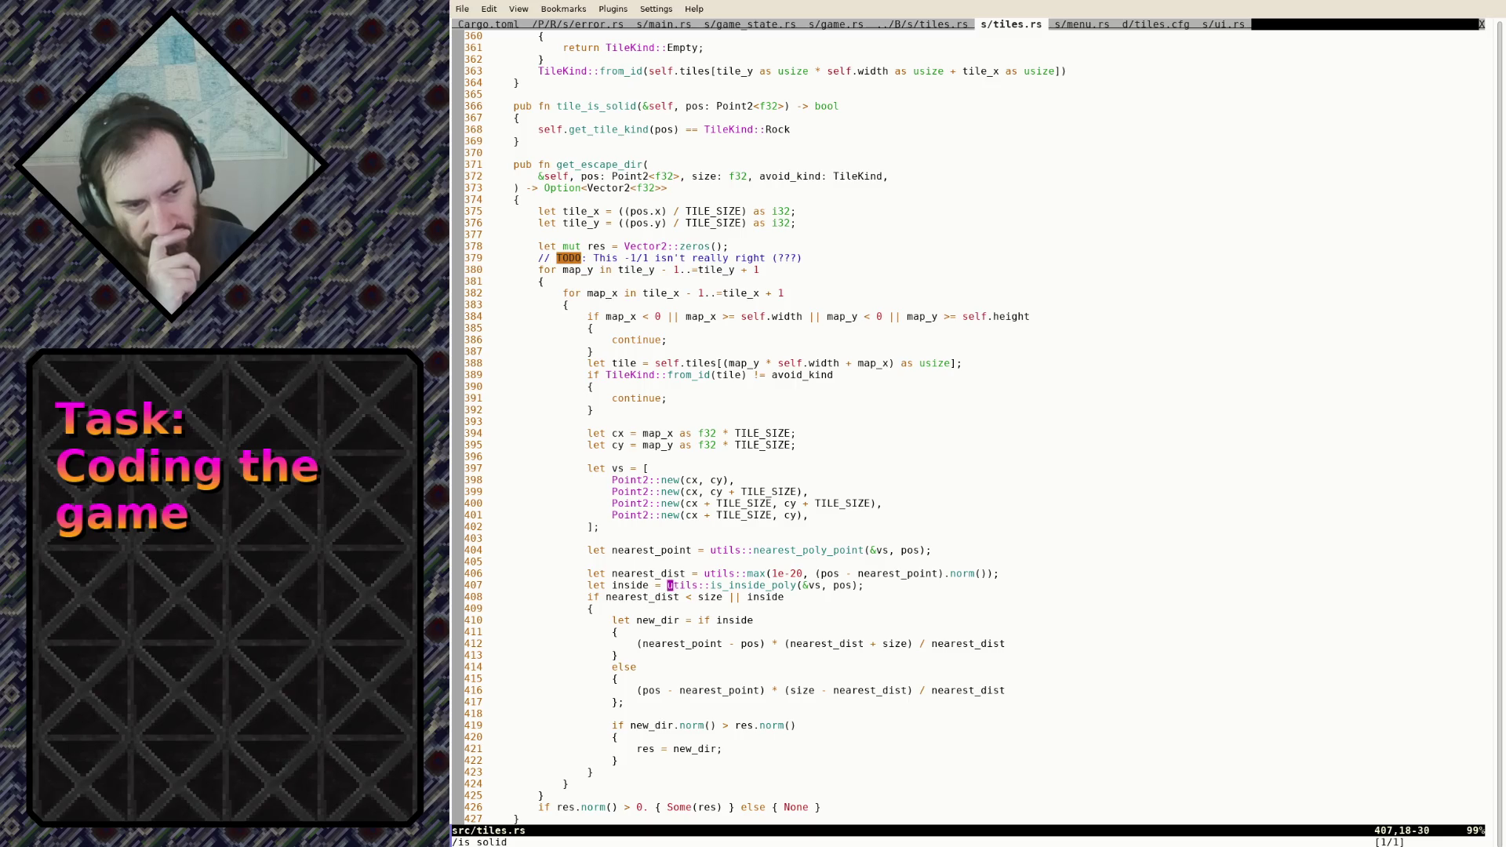
key(e)
key(e)
key(e)
key(l)
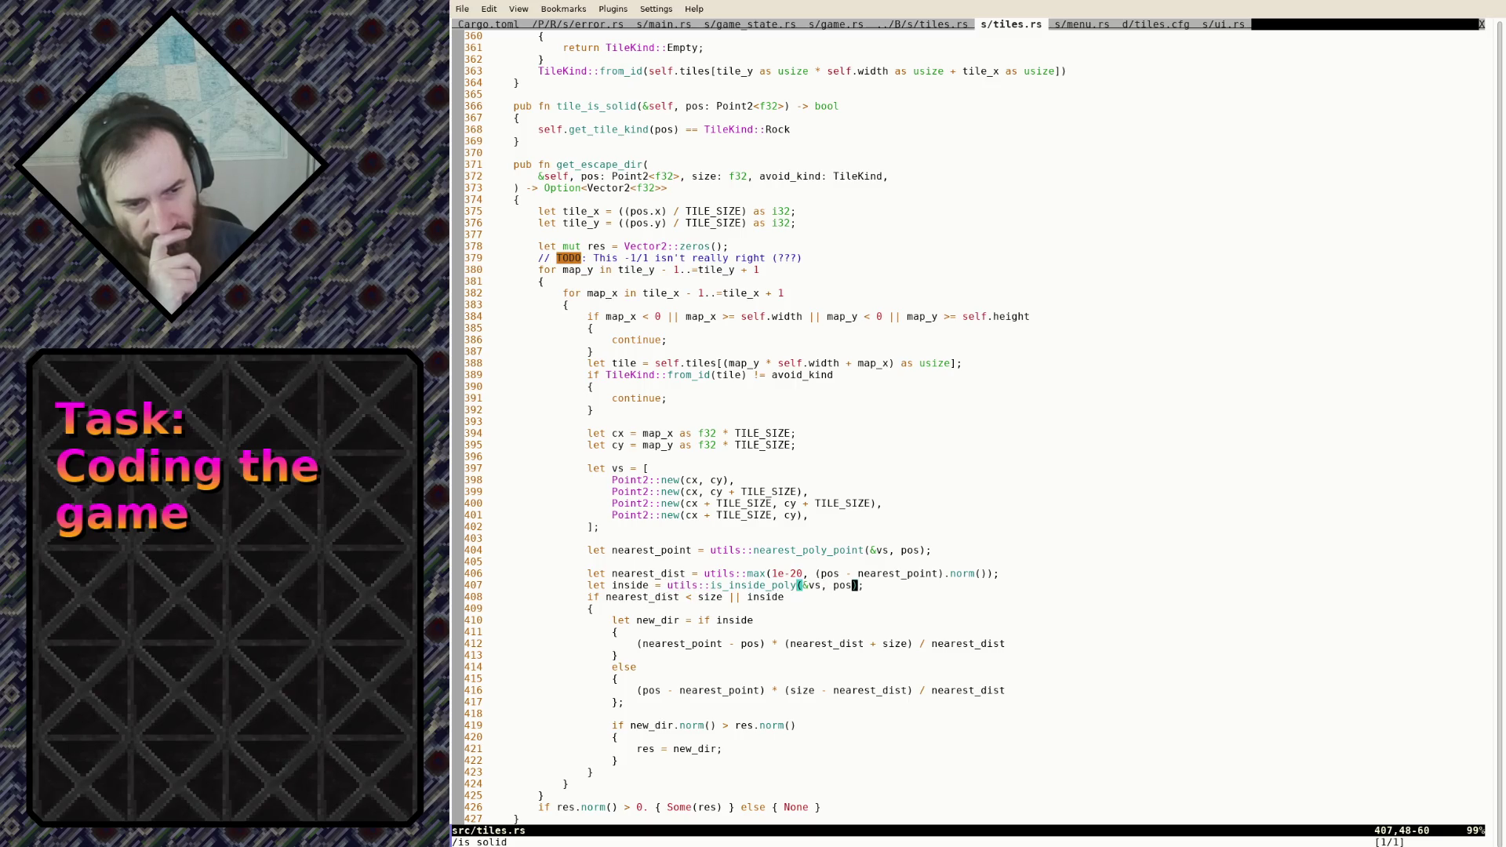
key(F)
key(i)
key(semicolon)
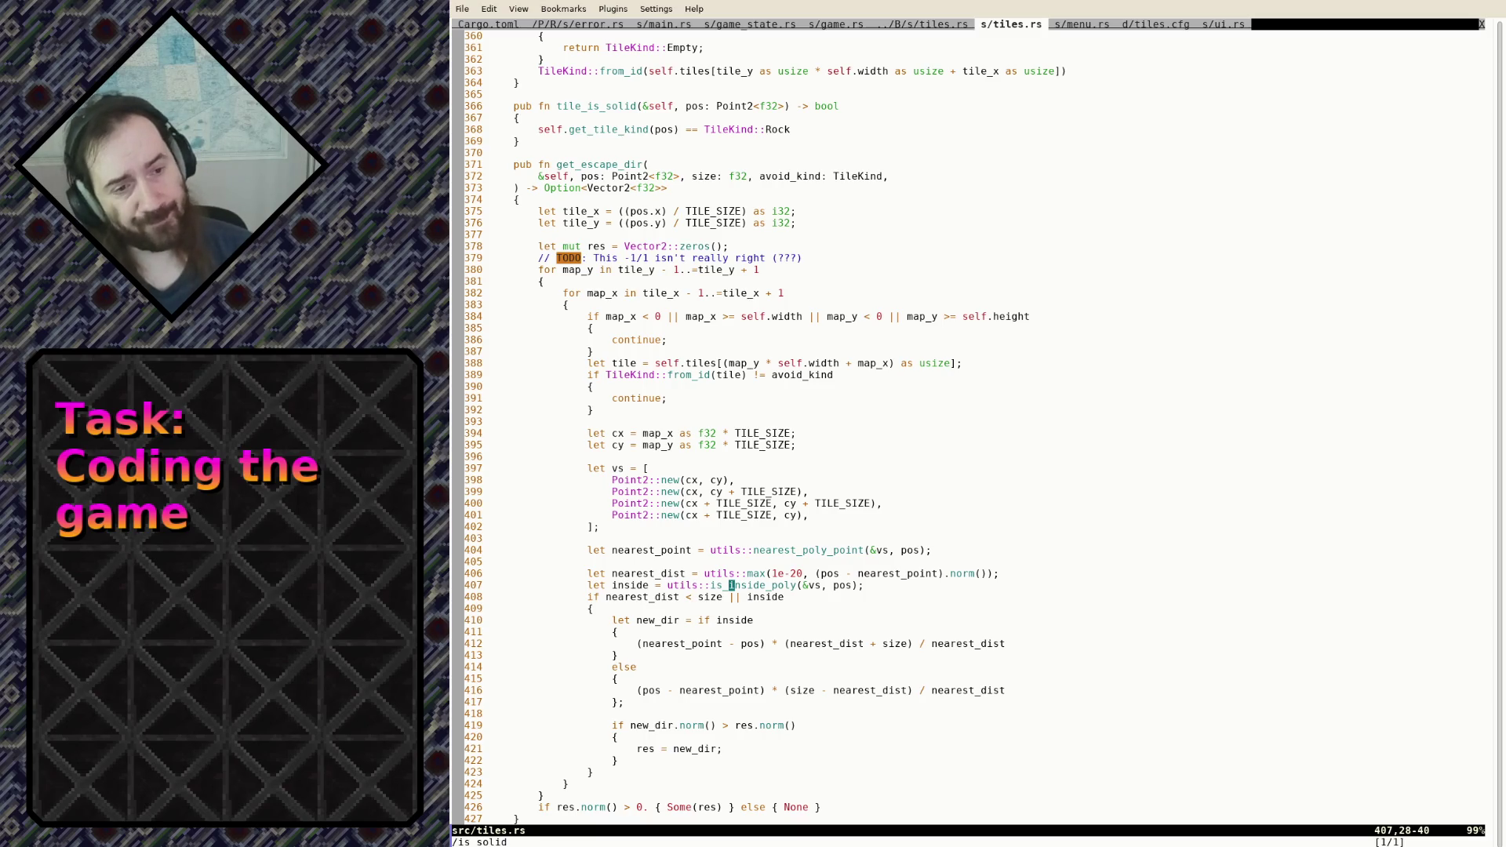
Insert '//TODO: This order might be wrong' above the corner vertex list and save
key(k)
key(k)
key(k)
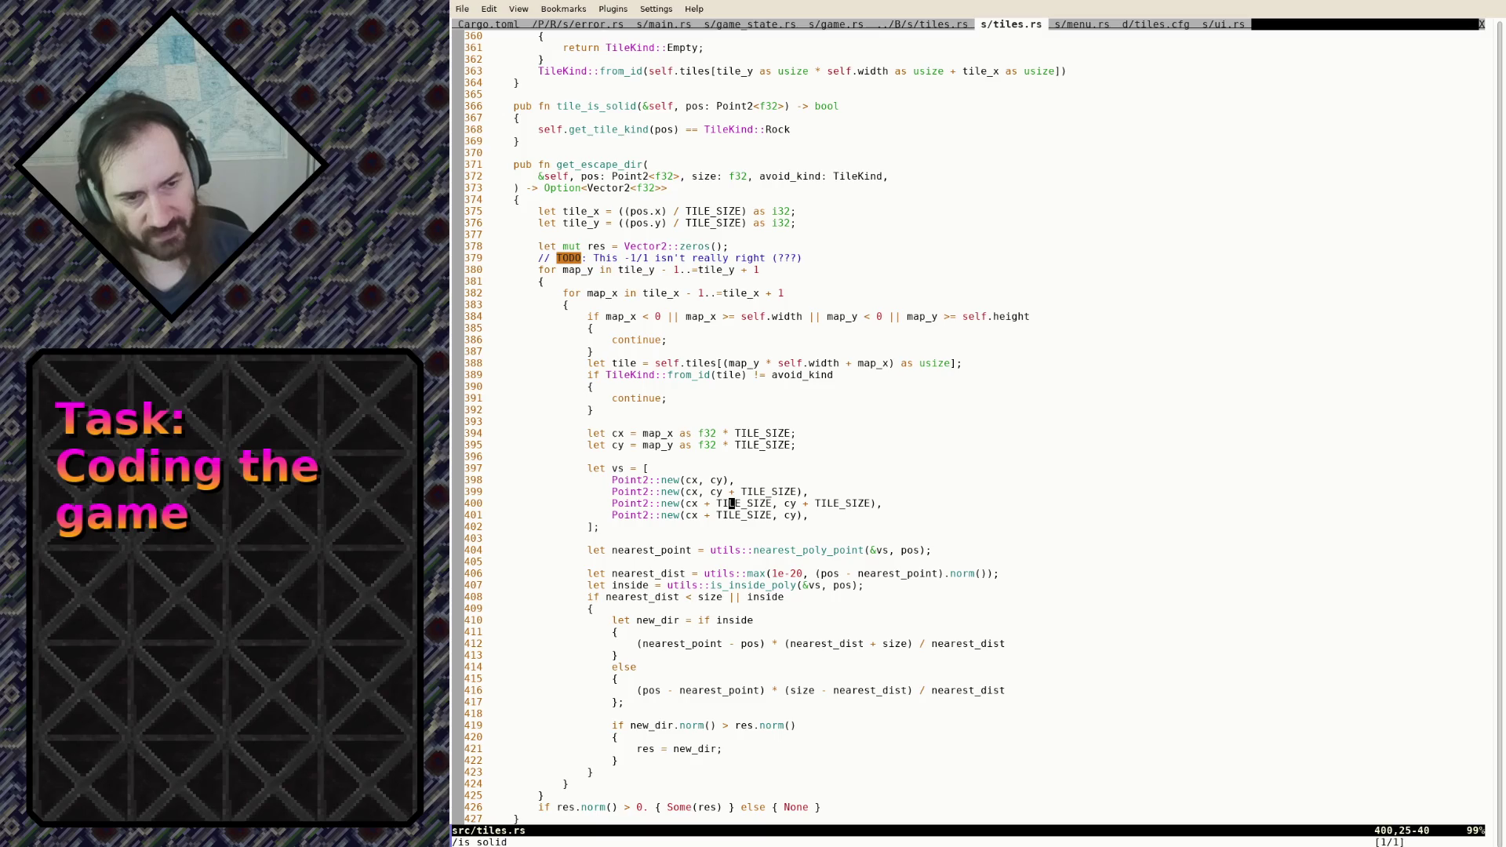
text(ko//)
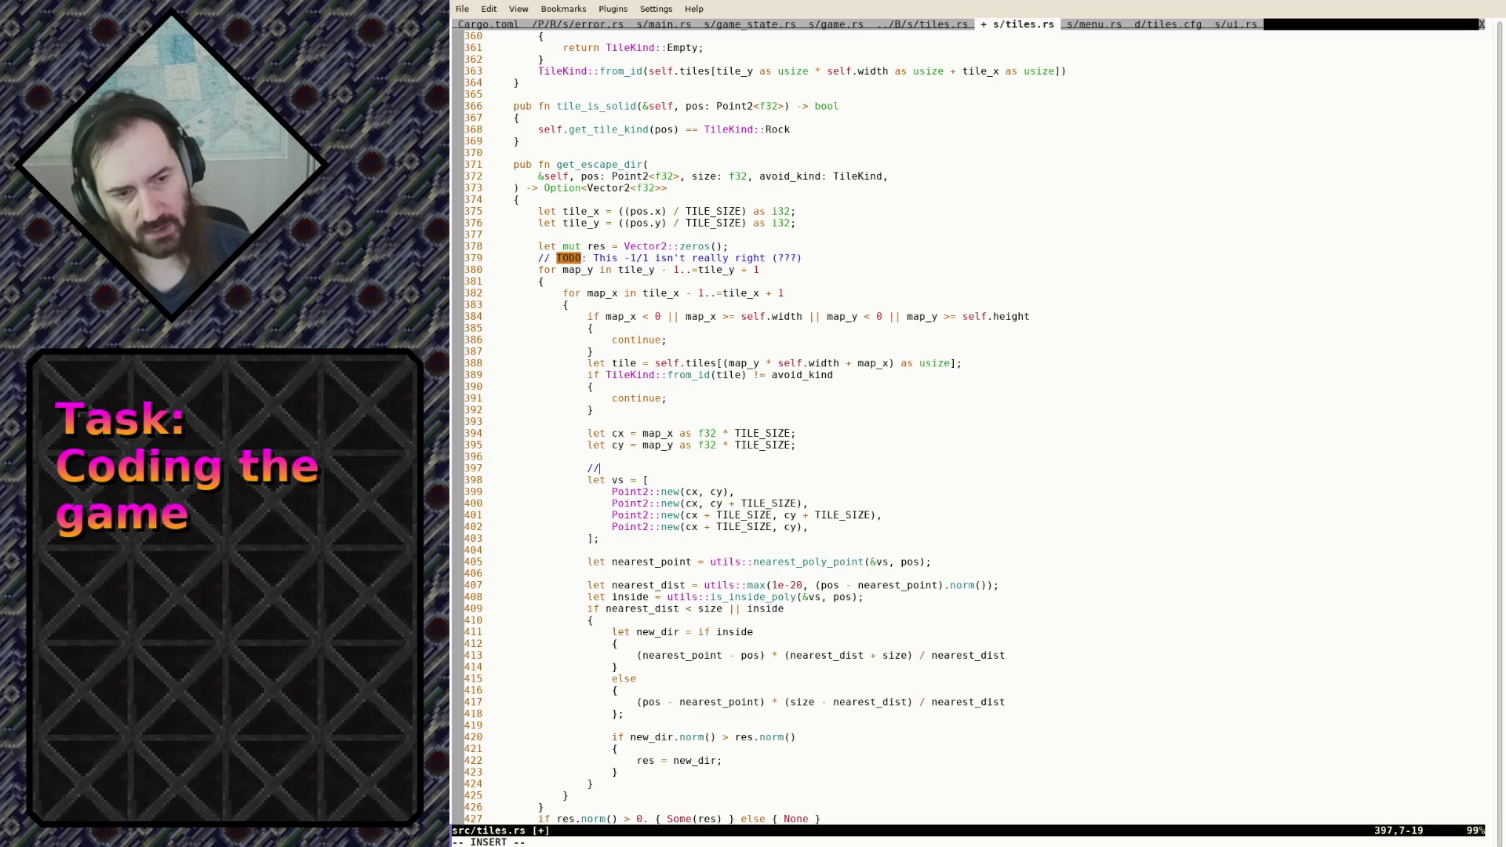
text(TODO: This )
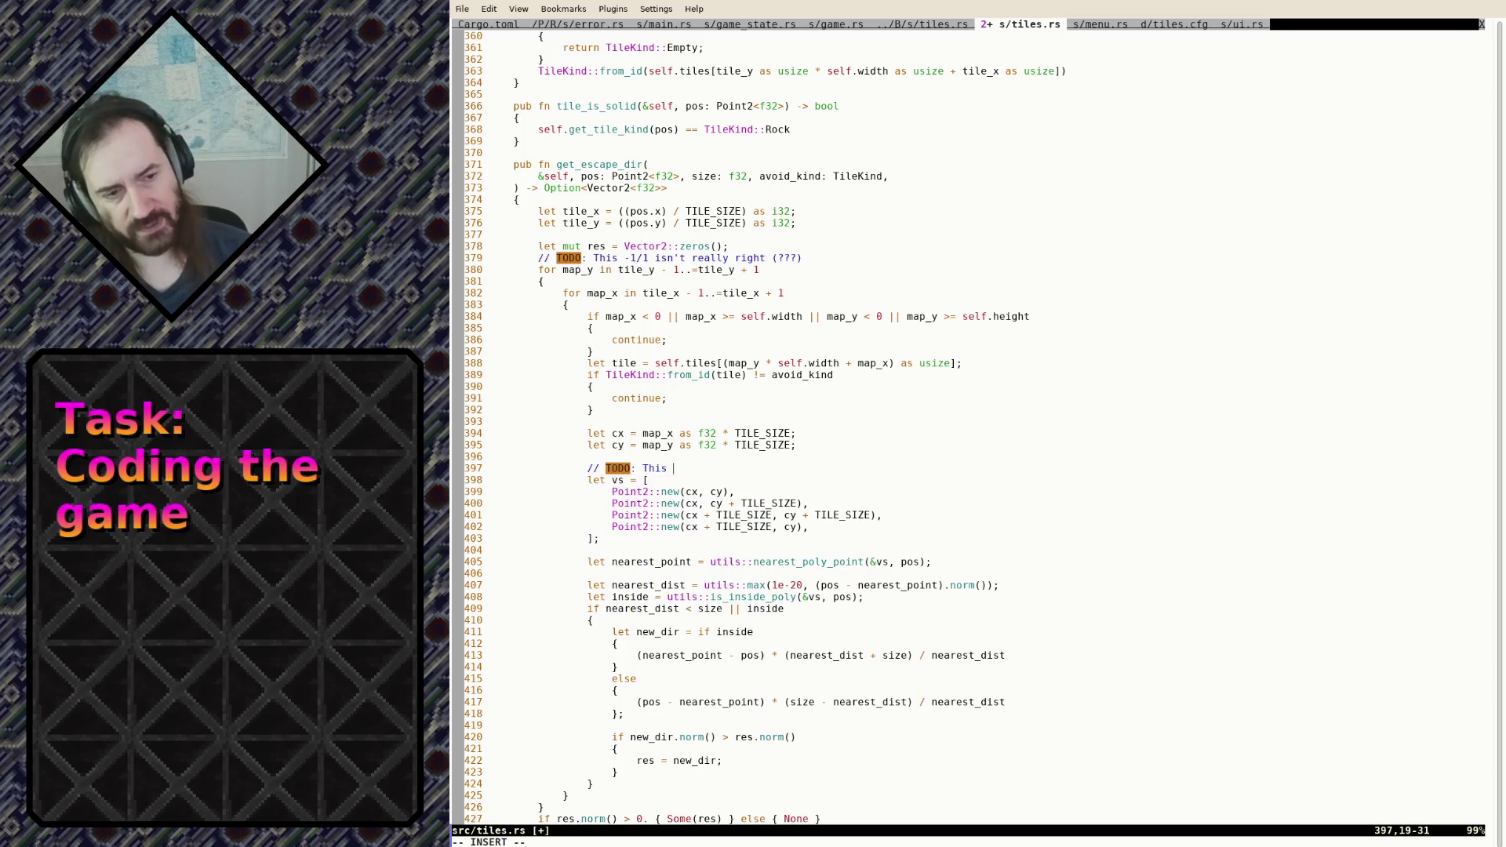
text(order might be)
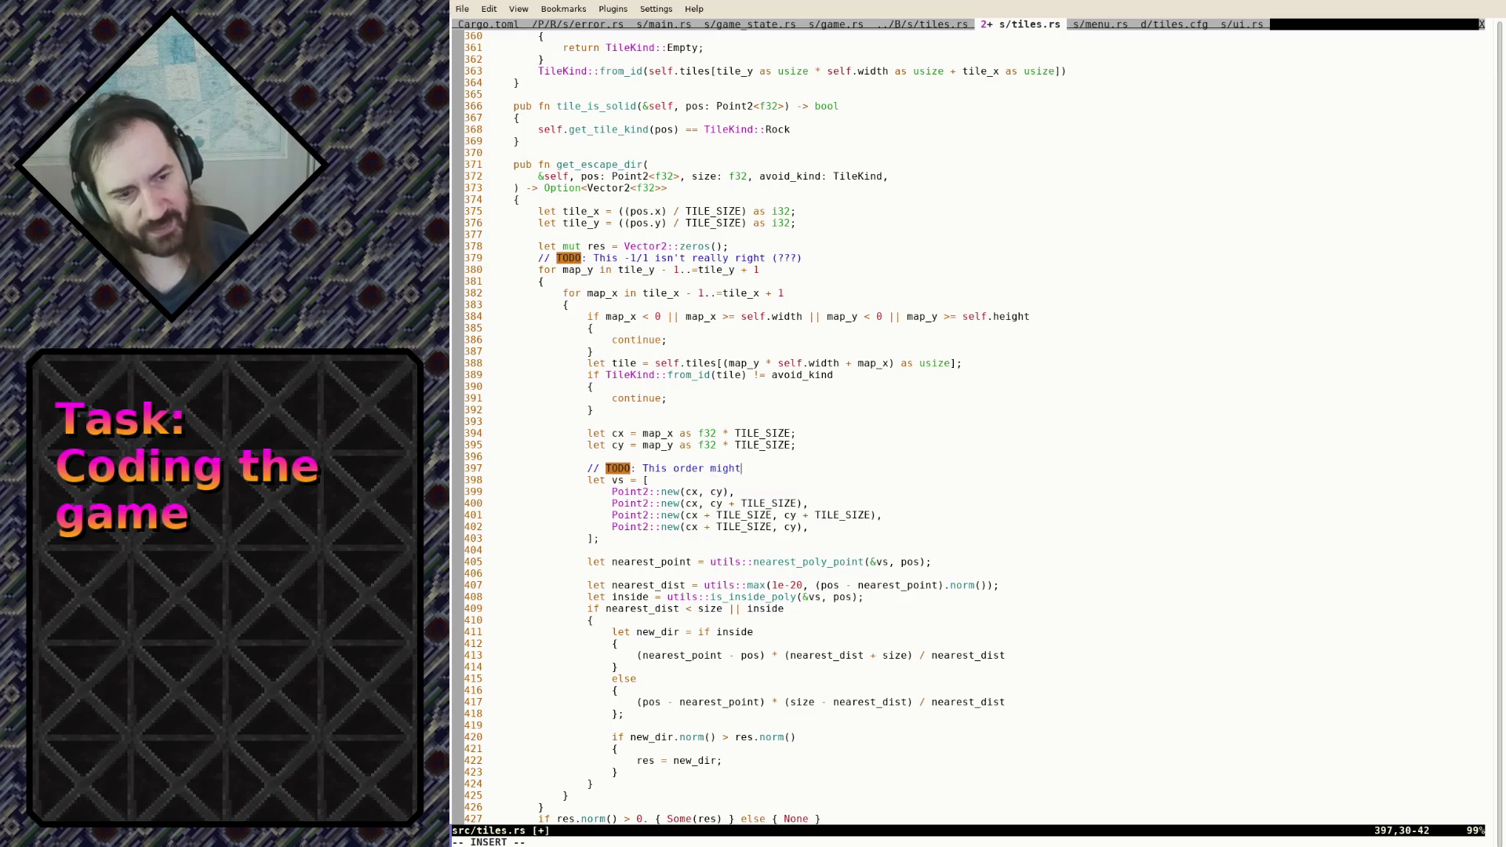
key(BackSpace)
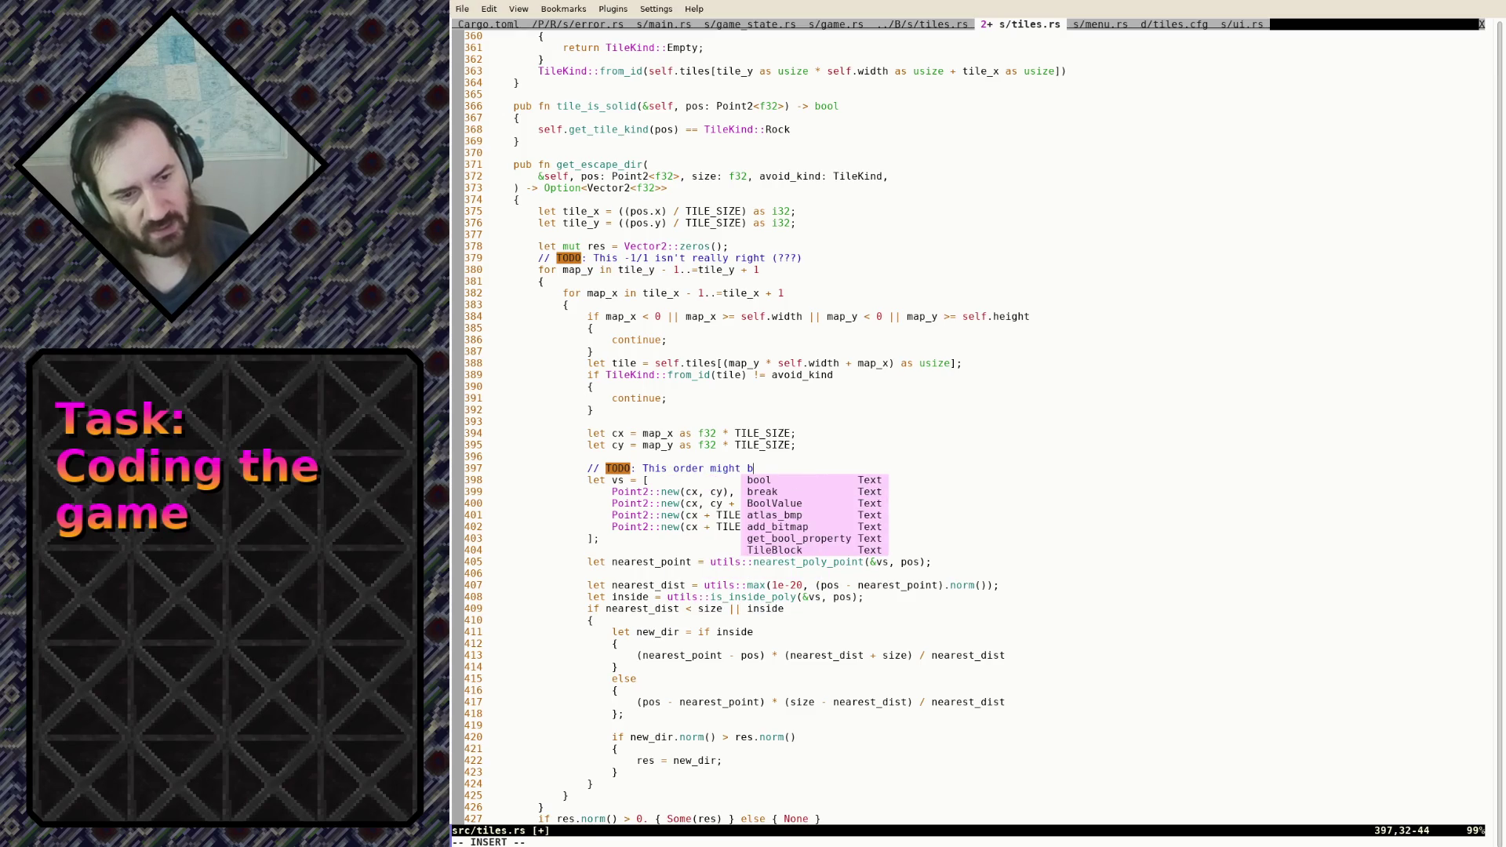
text(e wrong)
key(Escape)
text(:w)
key(Return)
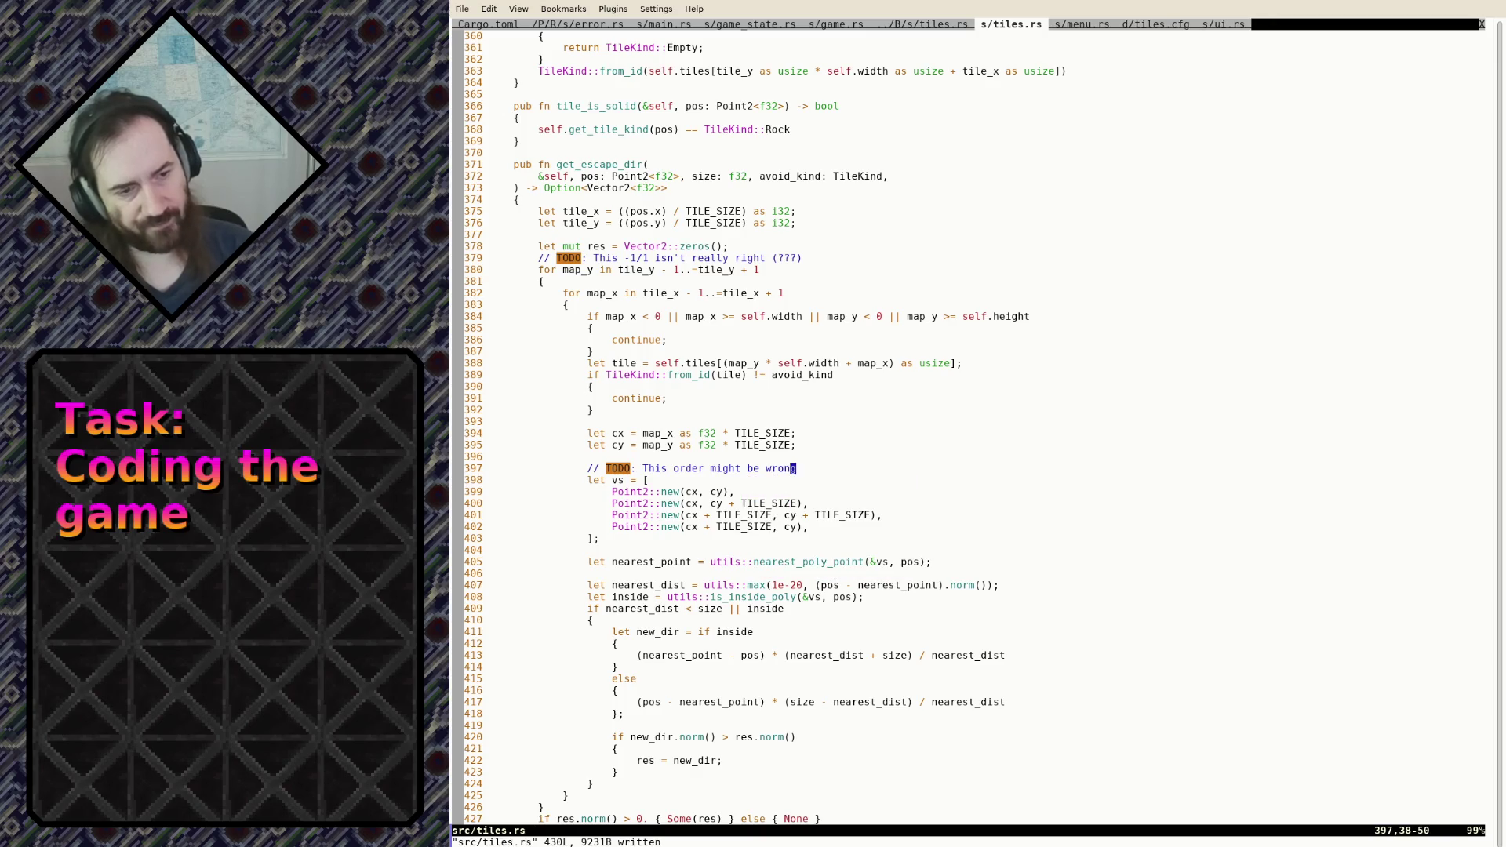
key(g)
key(g)
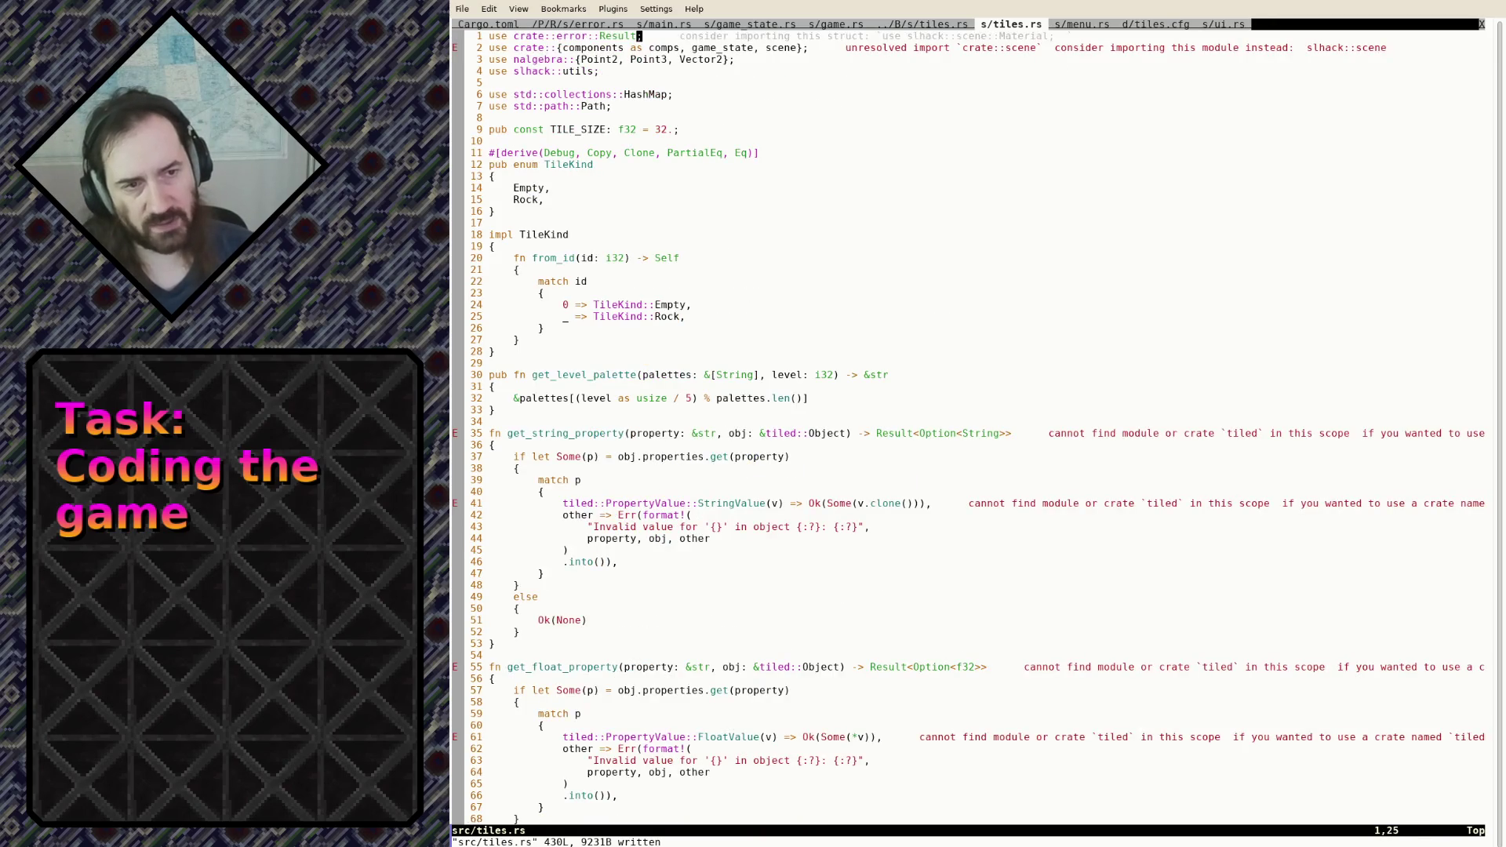
Delete the get_object_center helpers and the ConnectorKind and Connector types
key(j)
key(j)
key(j)
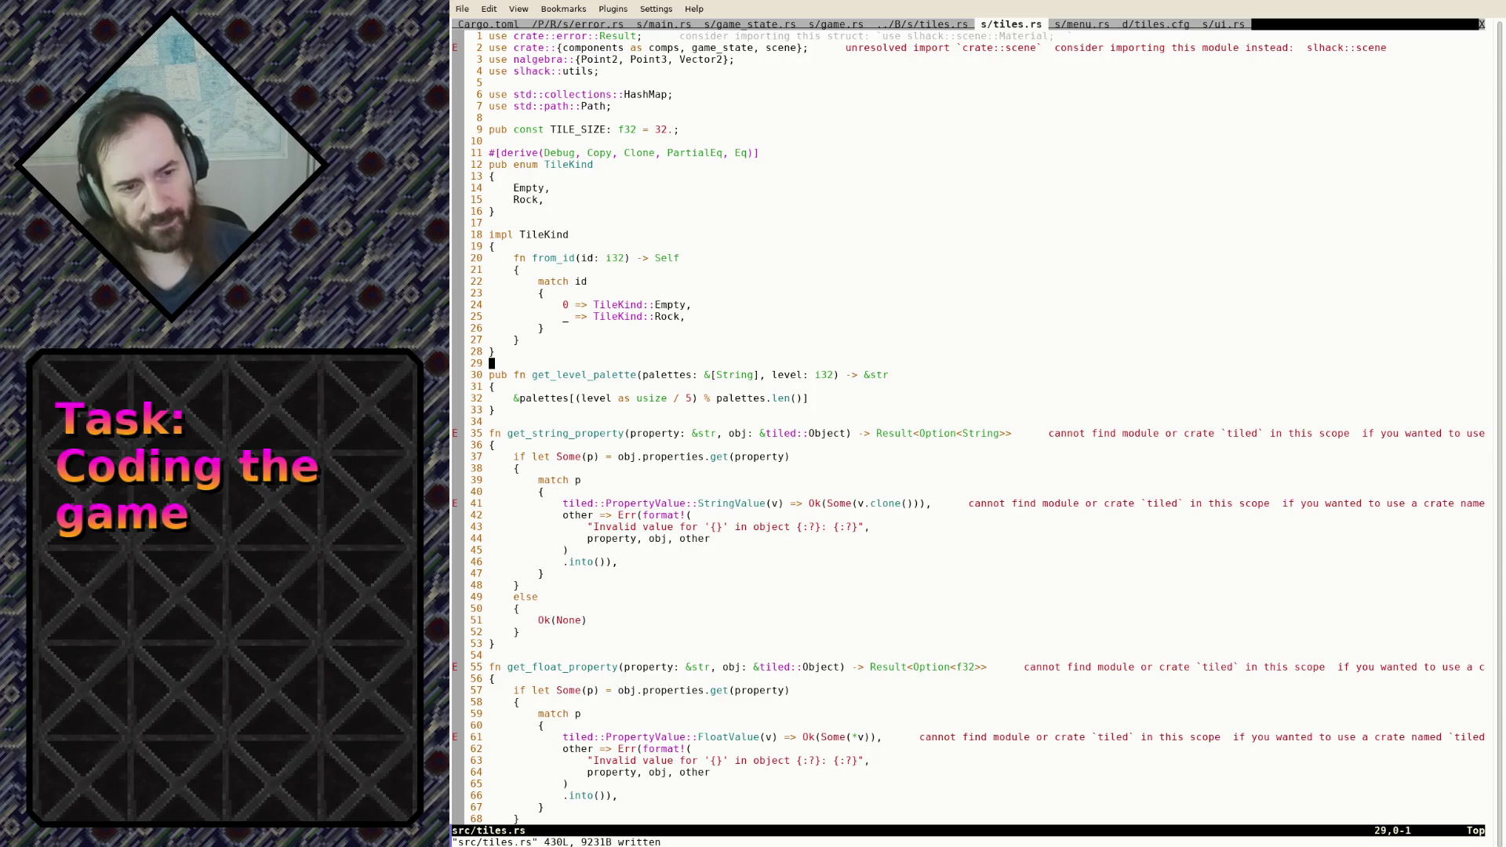
click(793, 375)
key(shift+v)
key(ctrl+f)
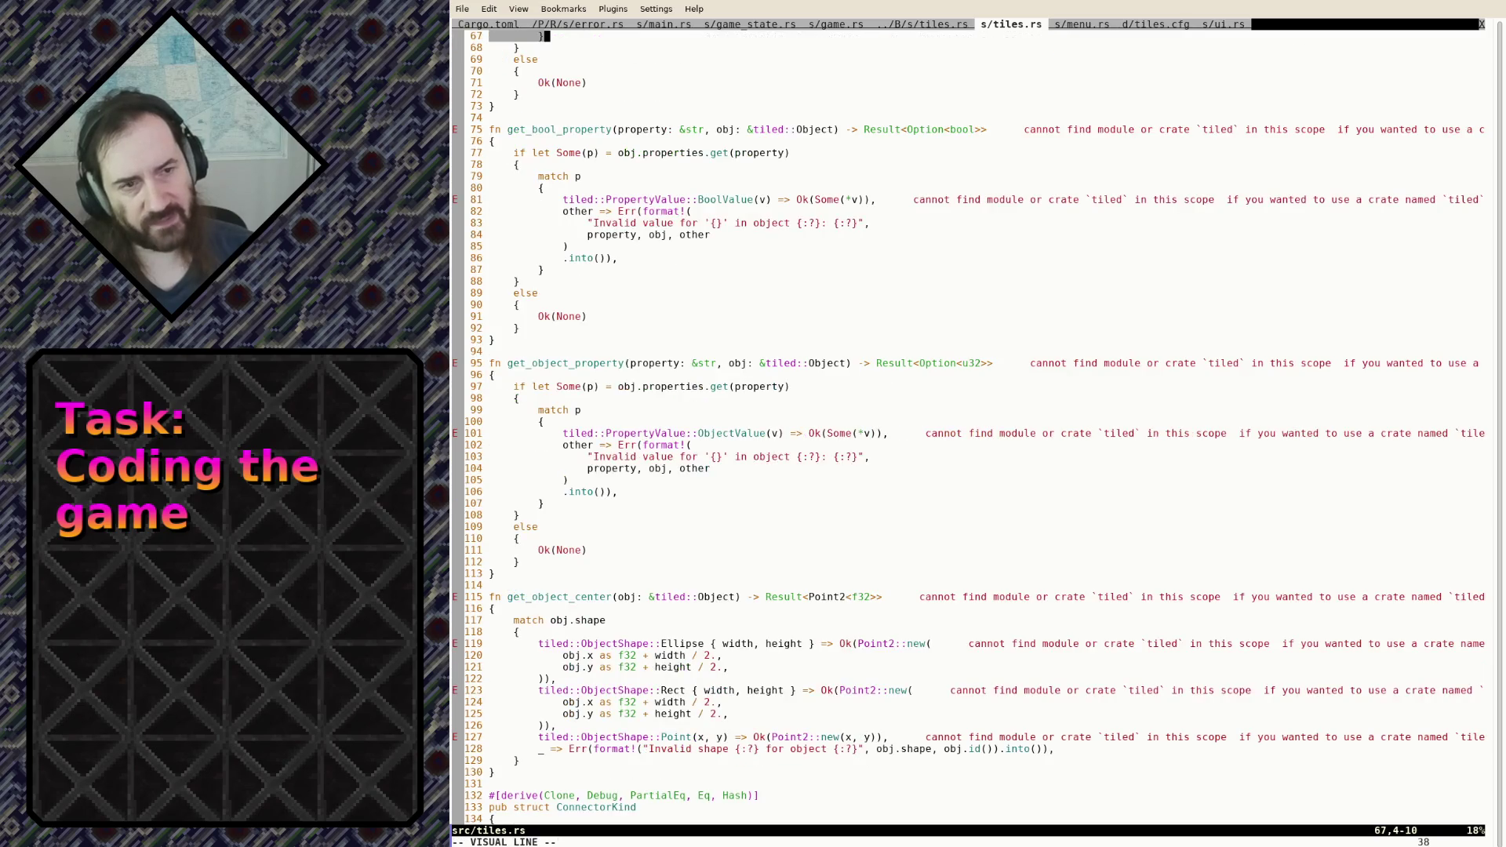
key(j)
key(ctrl+d)
key(ctrl+d)
key(k)
key(k)
key(k)
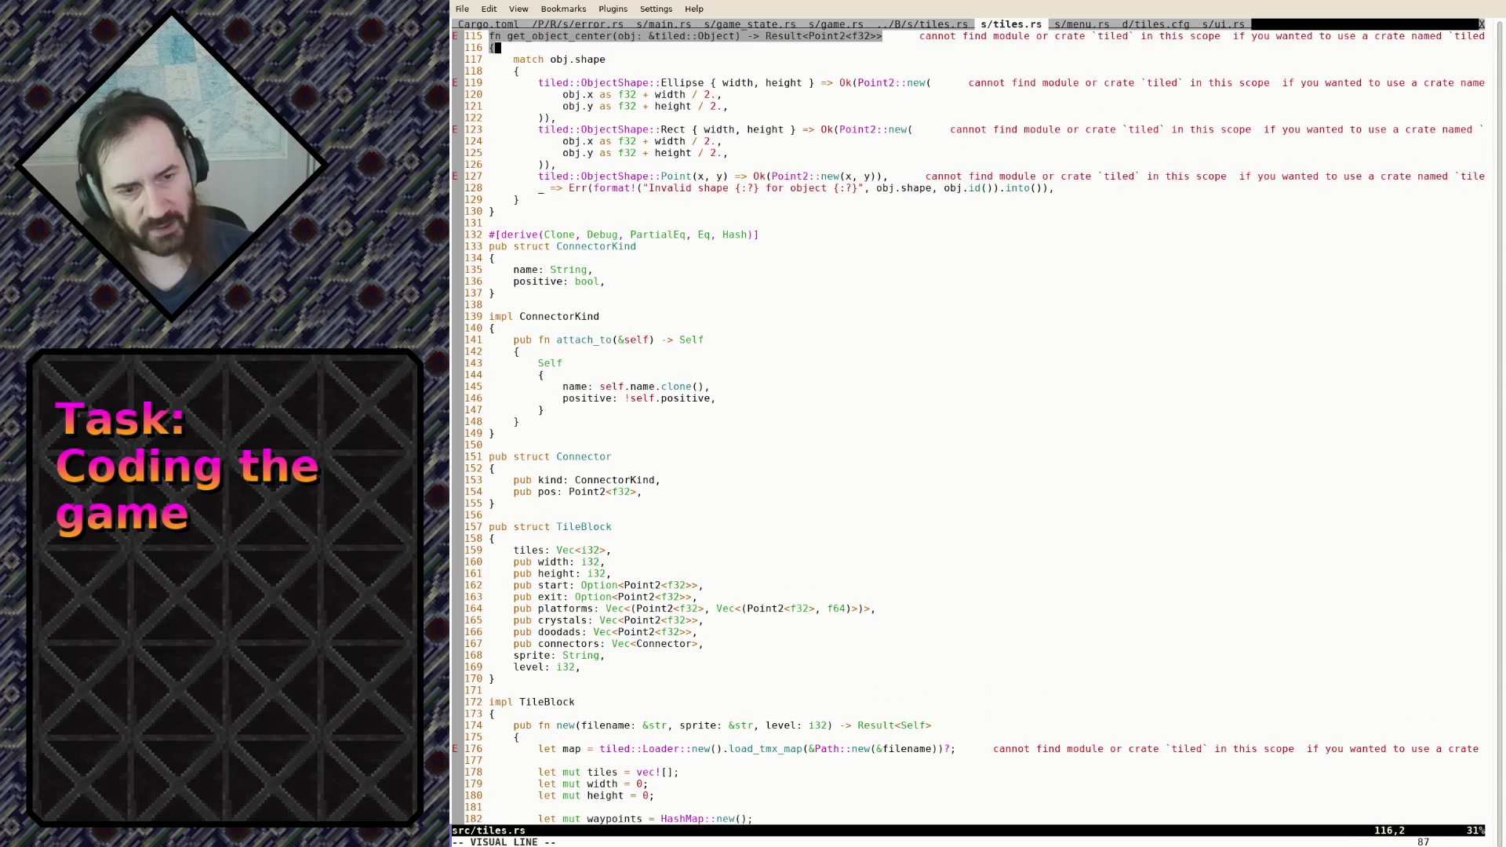
key(j)
key(j)
key(j)
key(j)
key(j)
key(j)
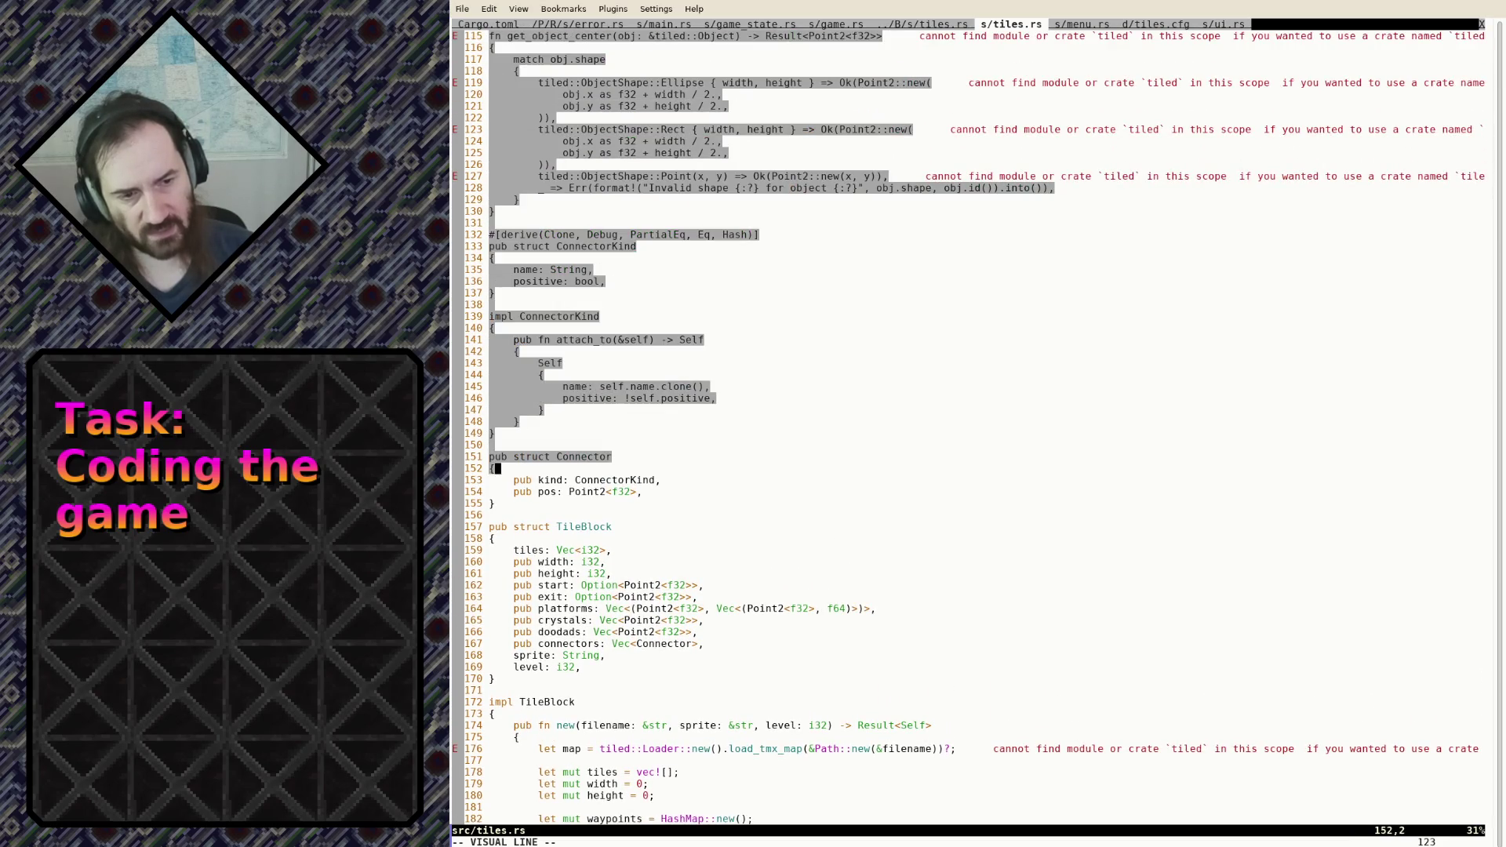
key(d)
key(d)
key(d)
key(j)
key(j)
key(j)
Remove TileBlock's start, connectors and level fields, then save tiles.rs
key(j)
key(j)
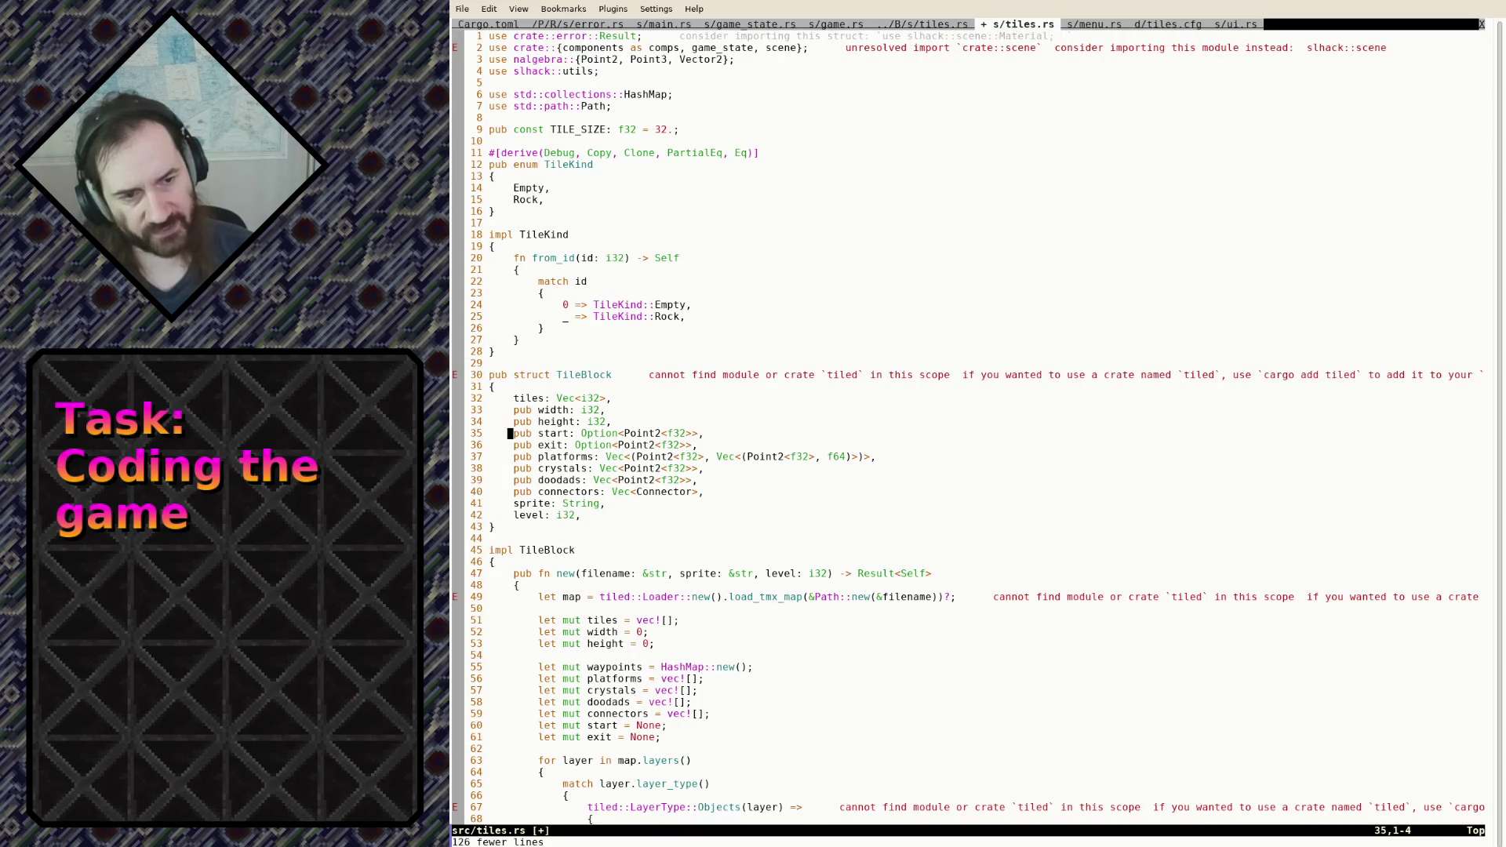
key(shift+v)
key(j)
key(j)
key(j)
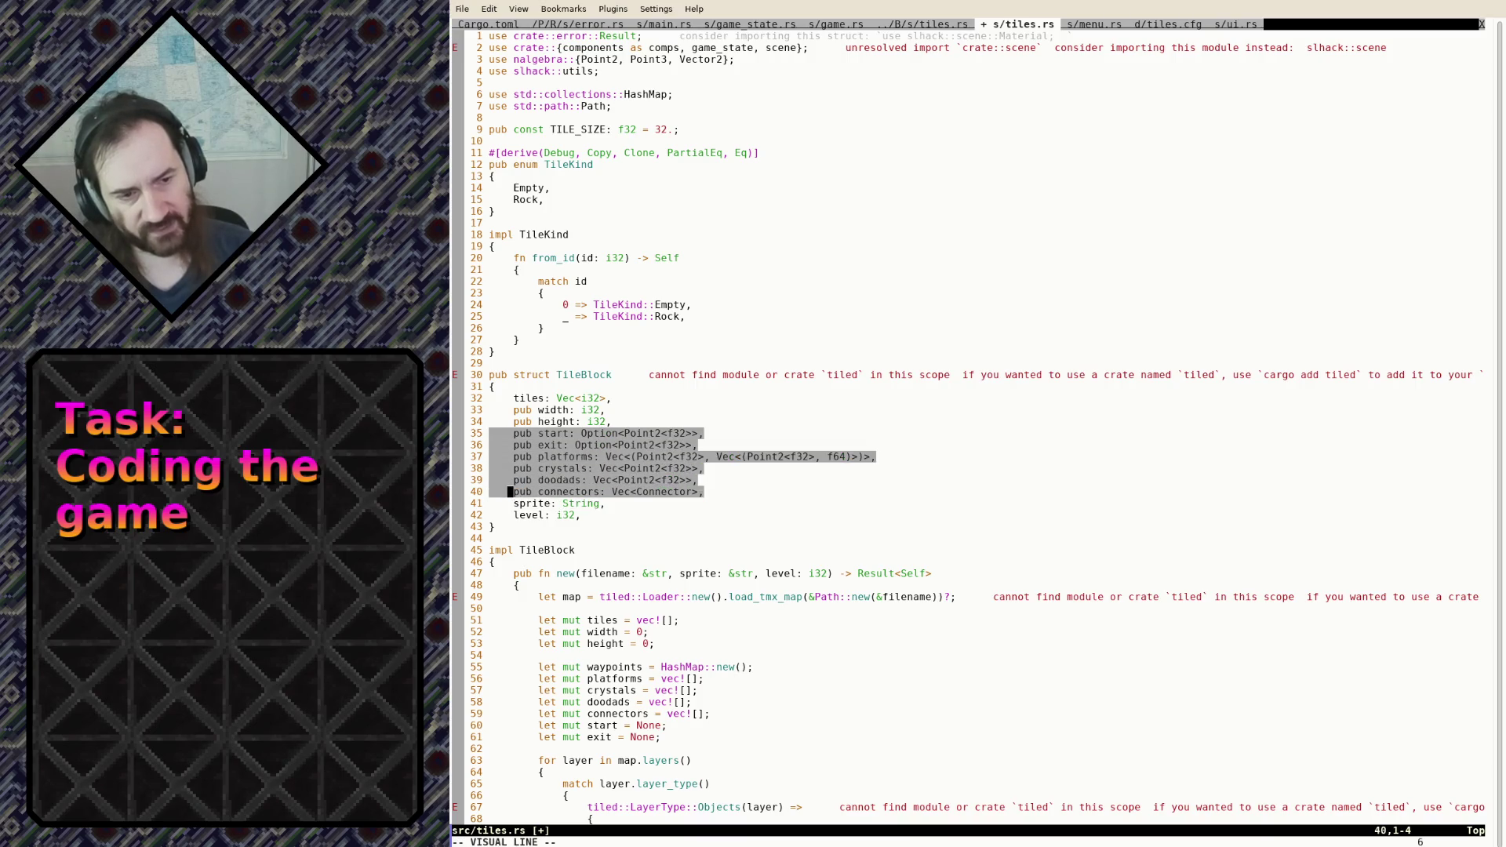
key(d)
key(j)
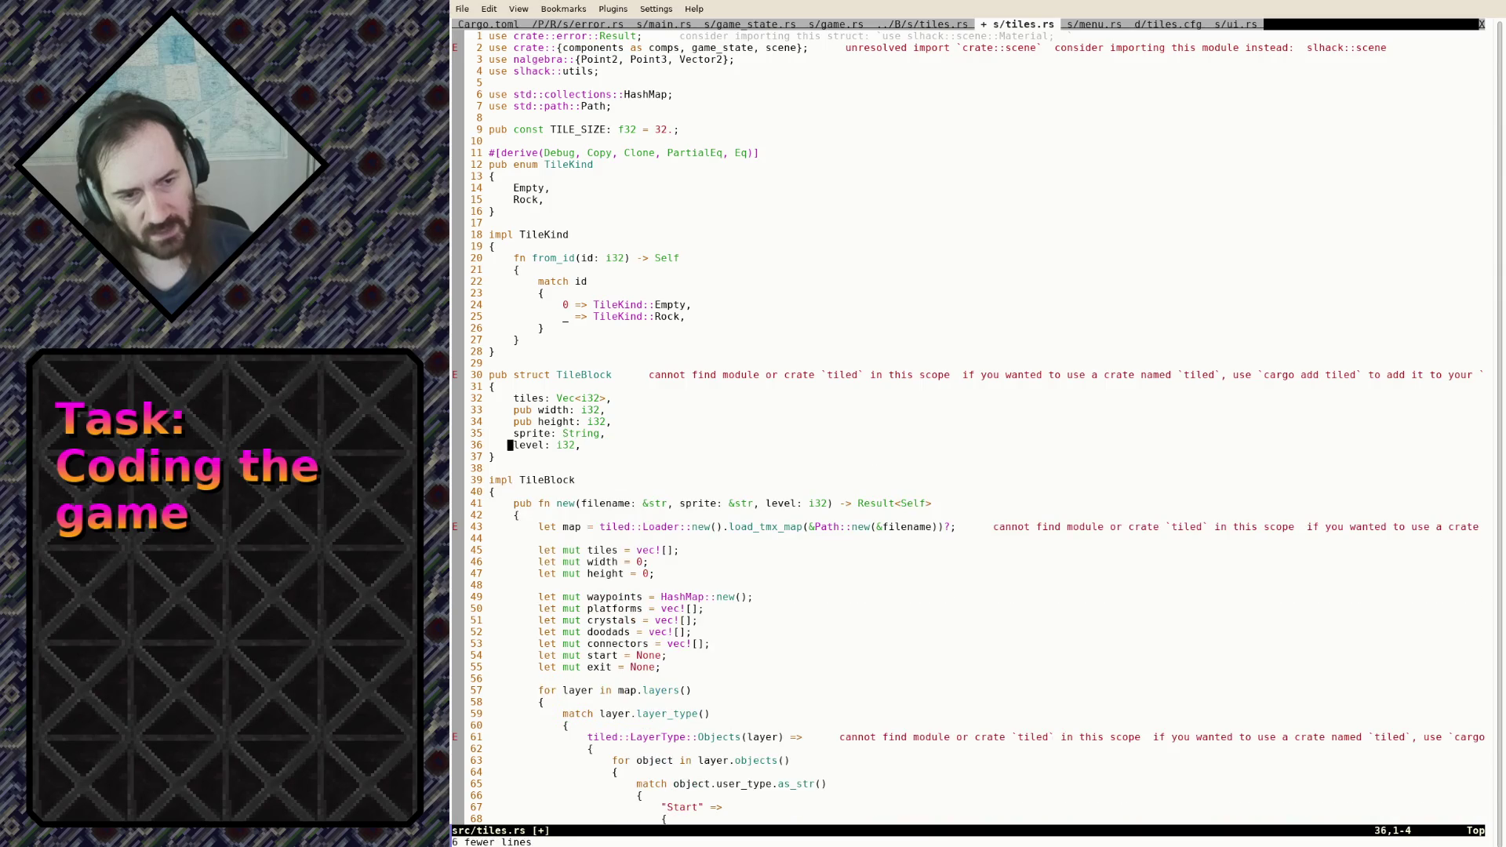
key(d)
key(d)
text(:w)
key(Return)
Delete TileBlock's sprite field line
key(j)
key(j)
key(j)
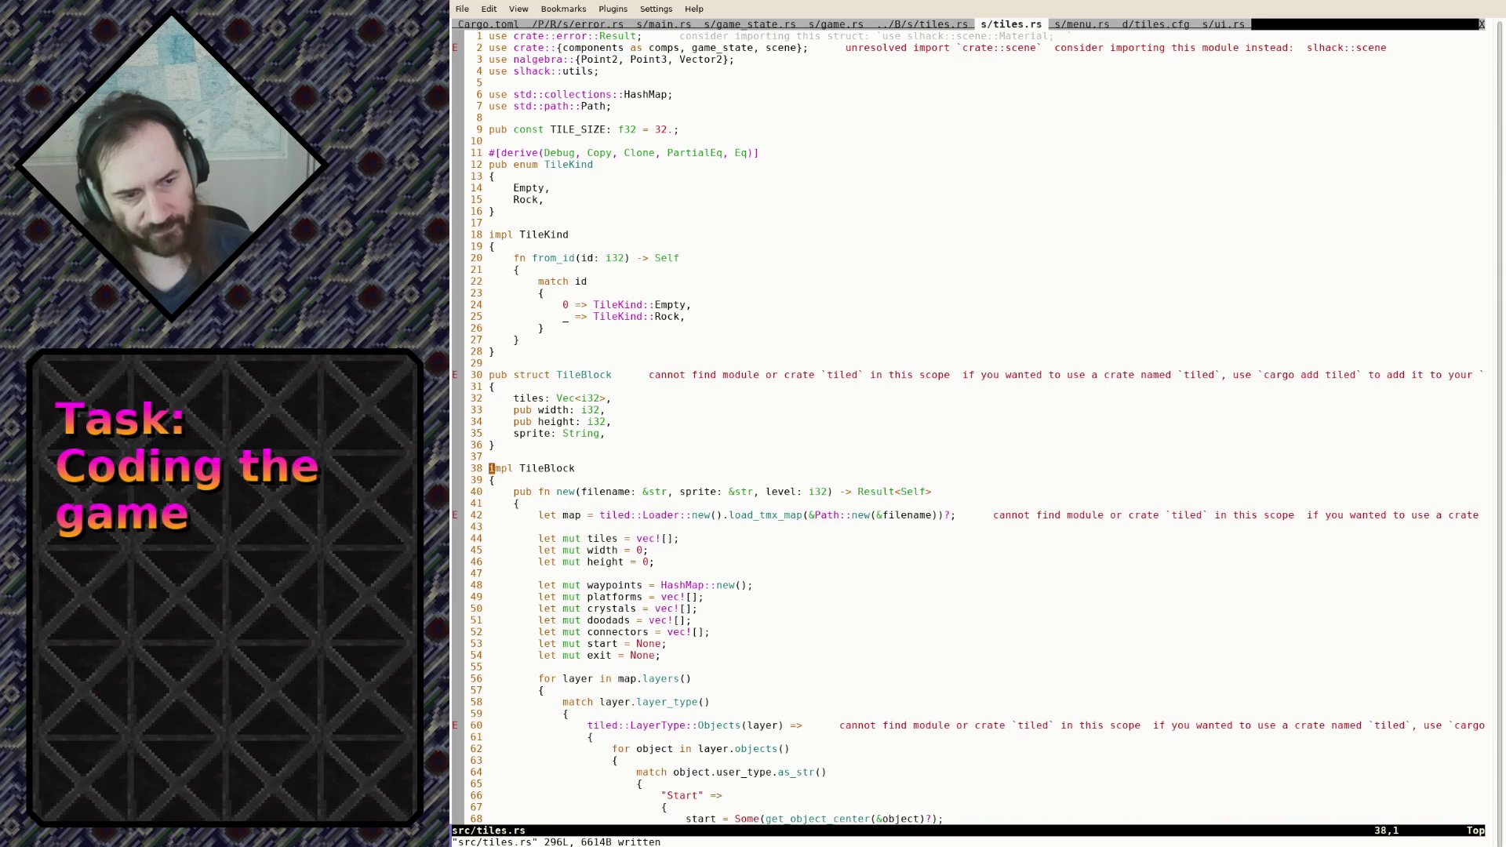
key(w)
key(w)
key(w)
key(w)
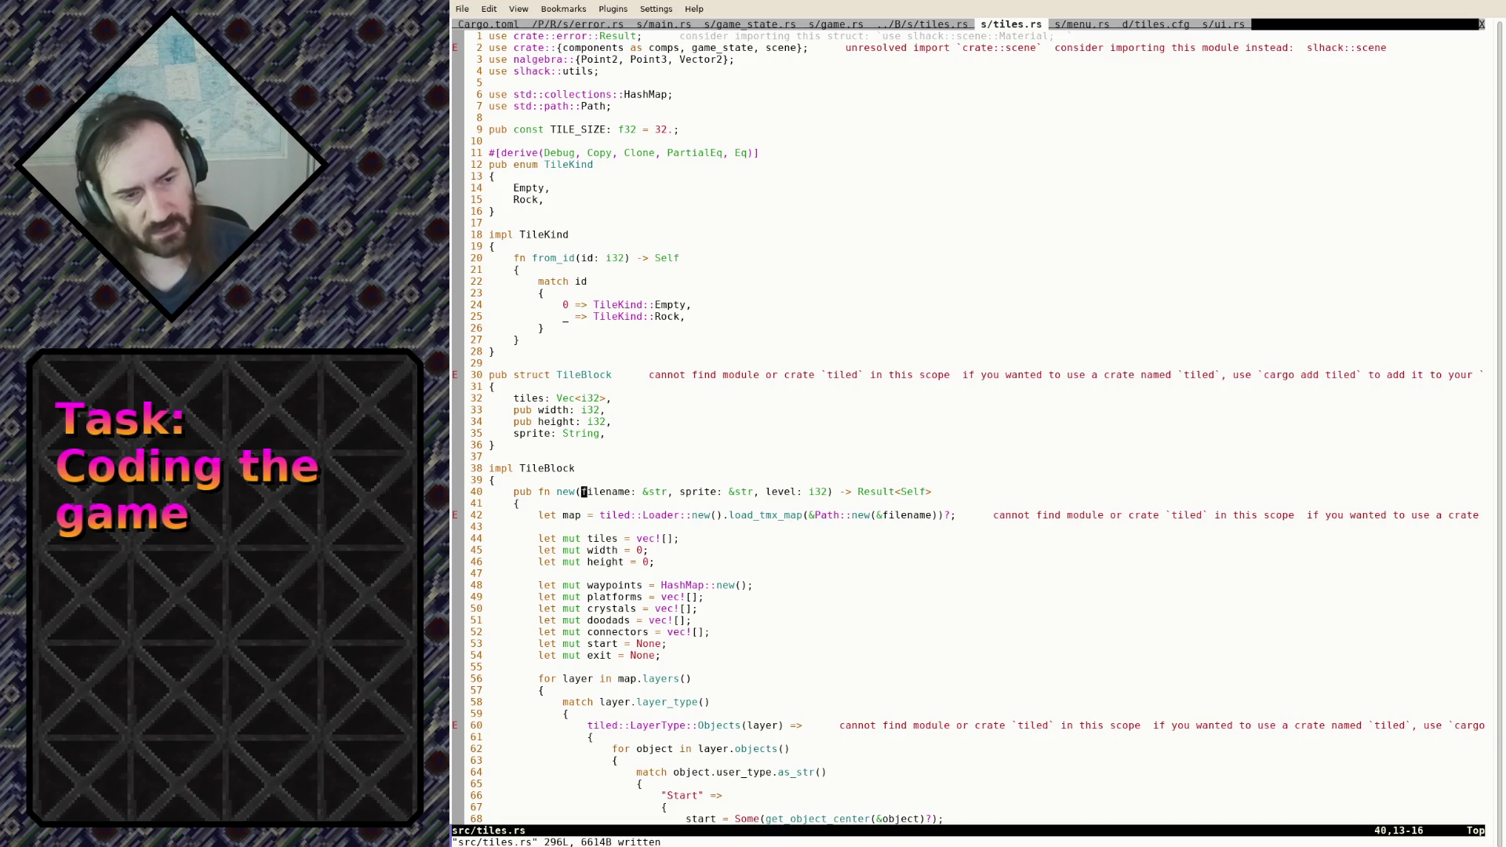
key(v)
key(e)
key(l)
key(l)
key(l)
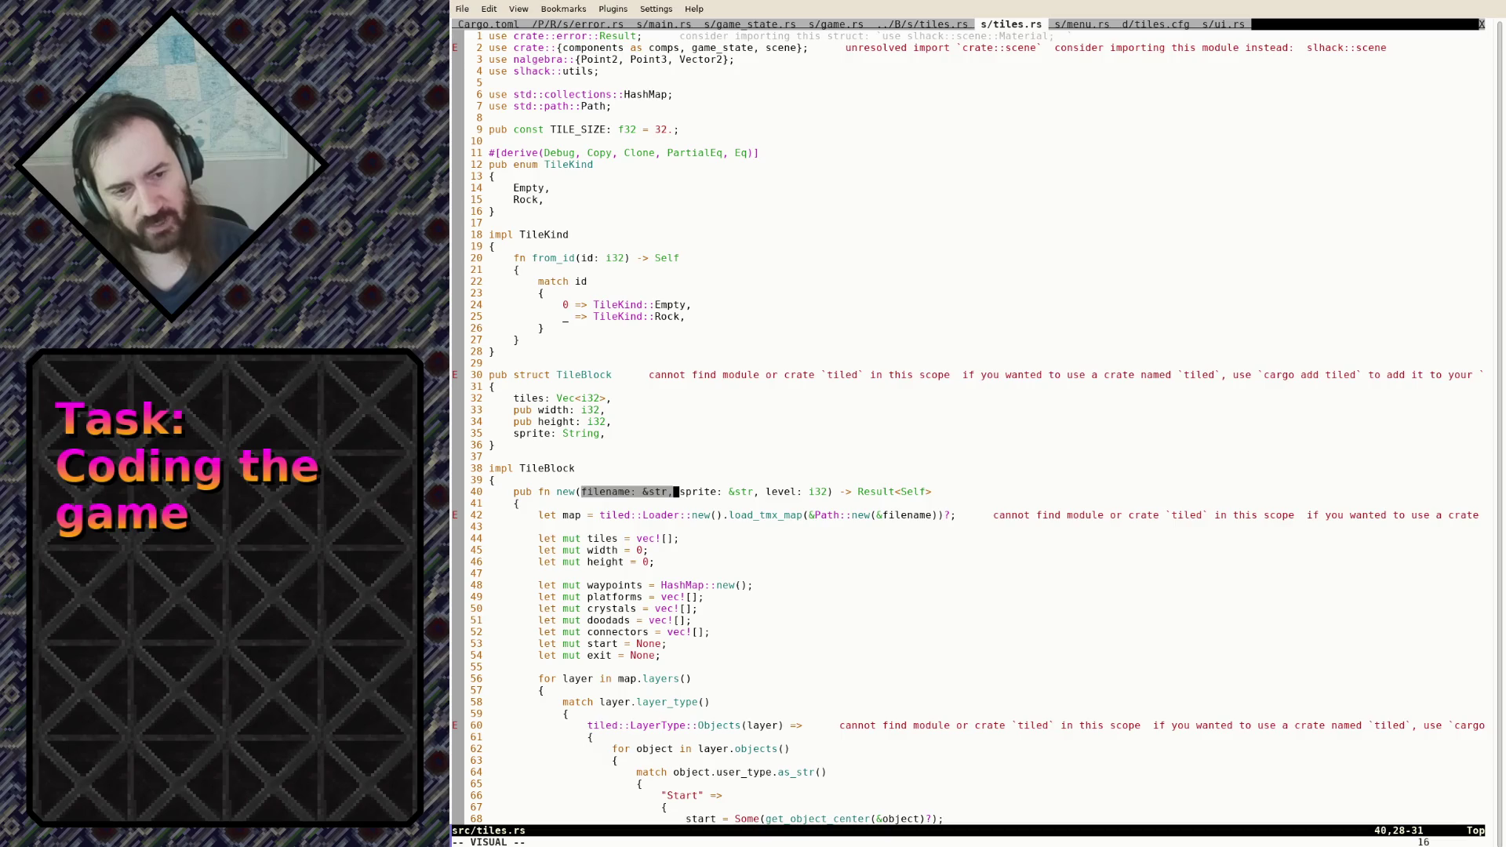
key(Escape)
key(k)
key(k)
key(k)
key(k)
key(k)
key(d)
key(d)
key(j)
key(j)
key(j)
key(j)
key(j)
key(k)
Remove the filename, sprite and level parameters from new() and save
key(w)
key(w)
key(w)
key(w)
key(w)
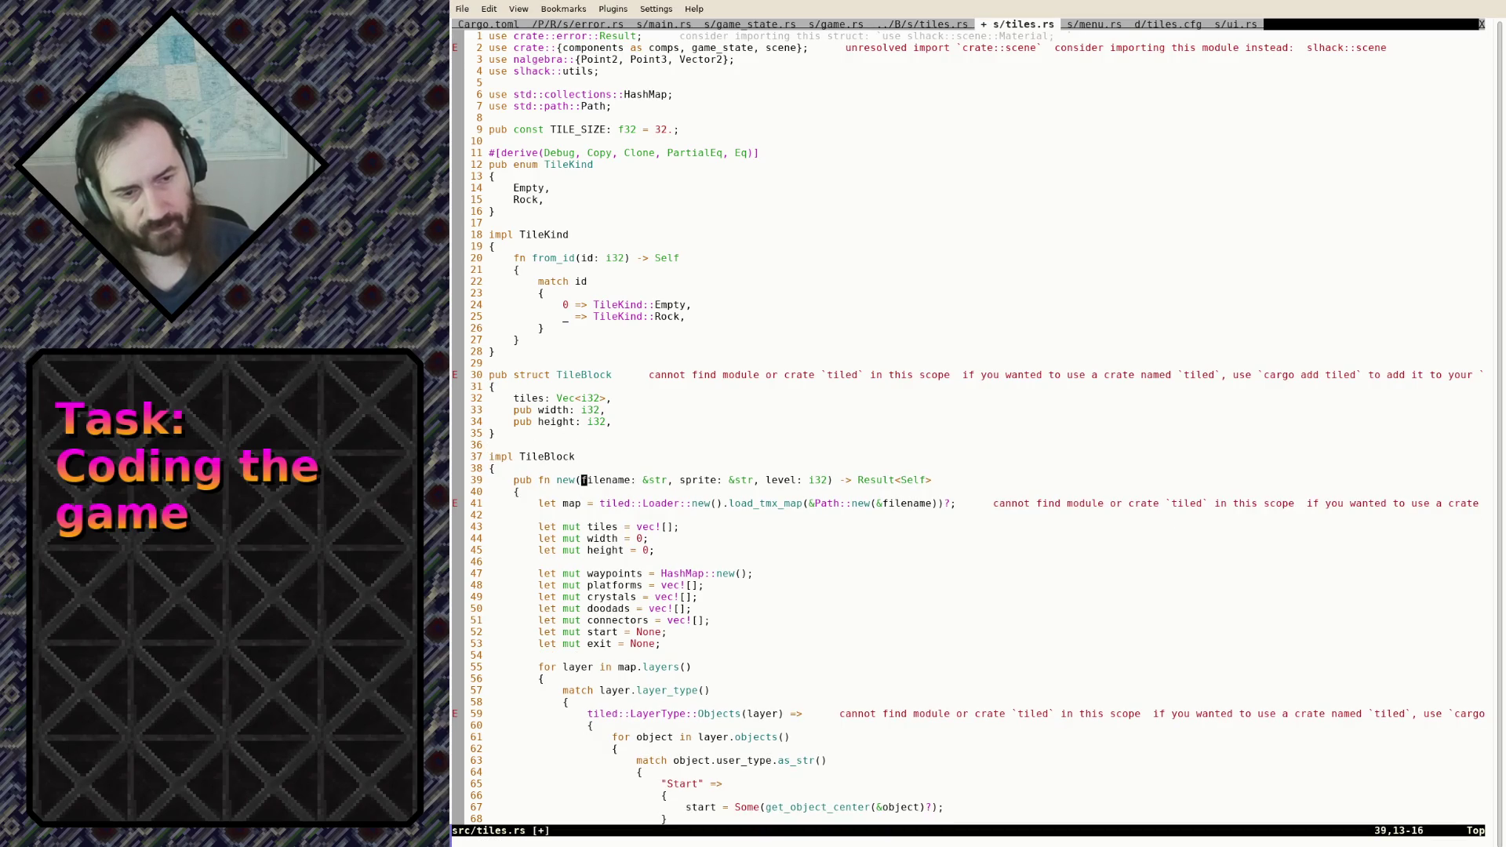
key(v)
key(w)
key(w)
key(w)
key(w)
key(h)
key(d)
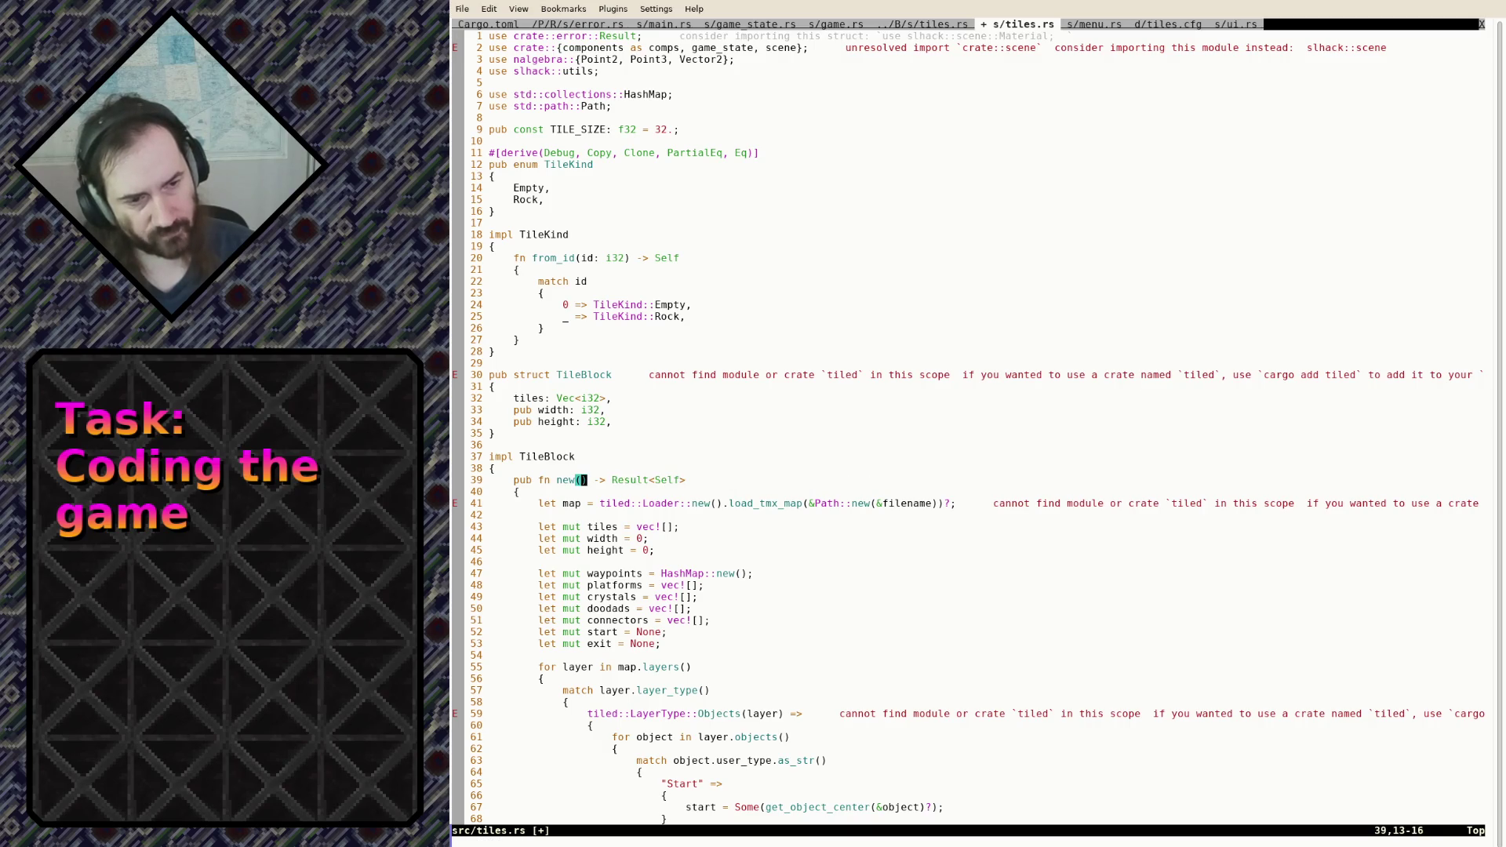
text(:w)
key(Return)
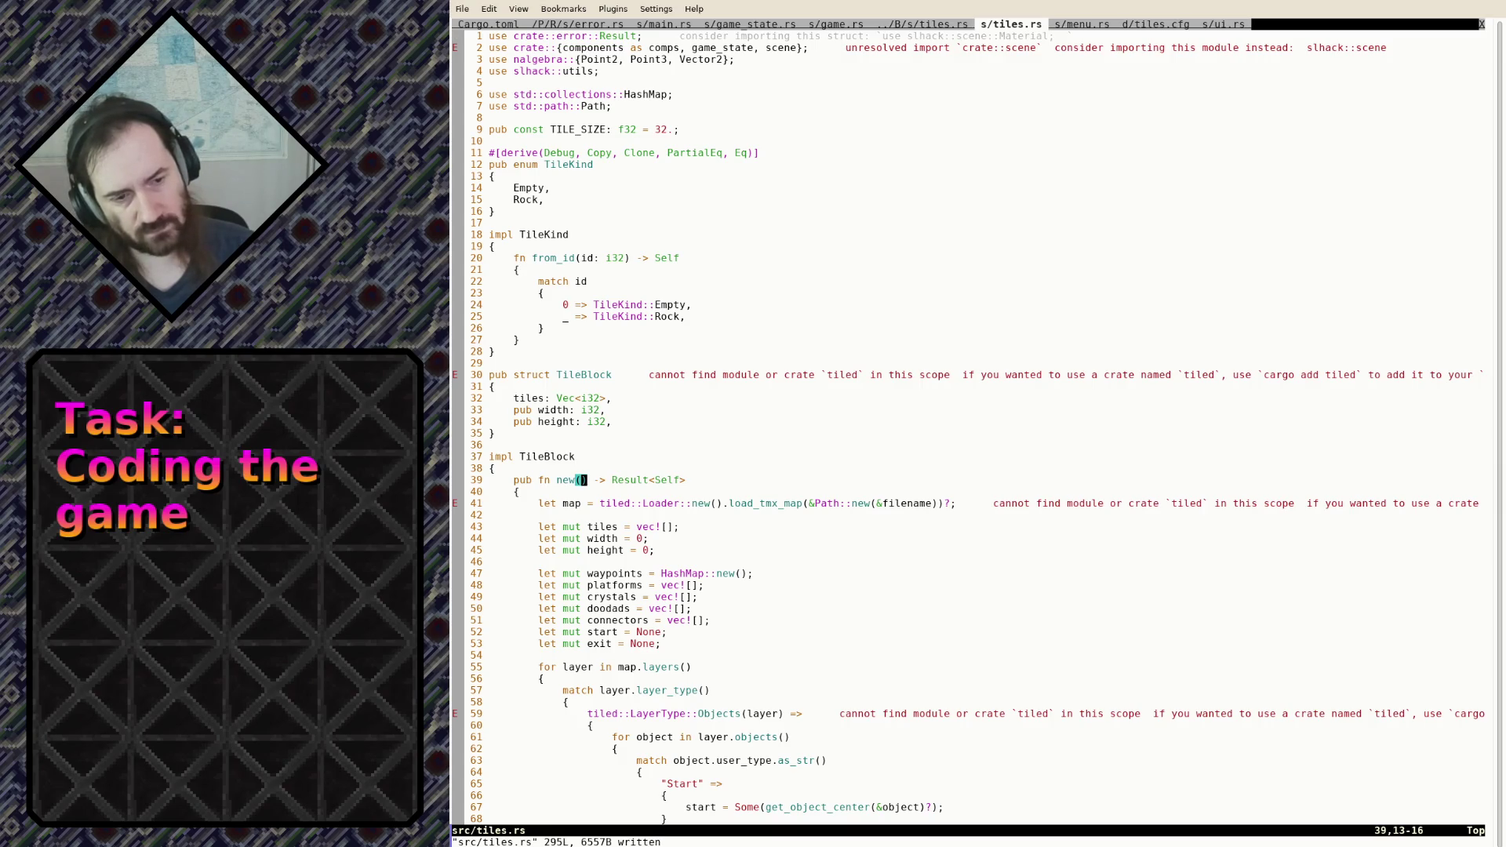
Give new() the parameters 'width: i32, height: i32' and save
key(j)
key(j)
key(j)
key(k)
key(k)
key(k)
text(i)
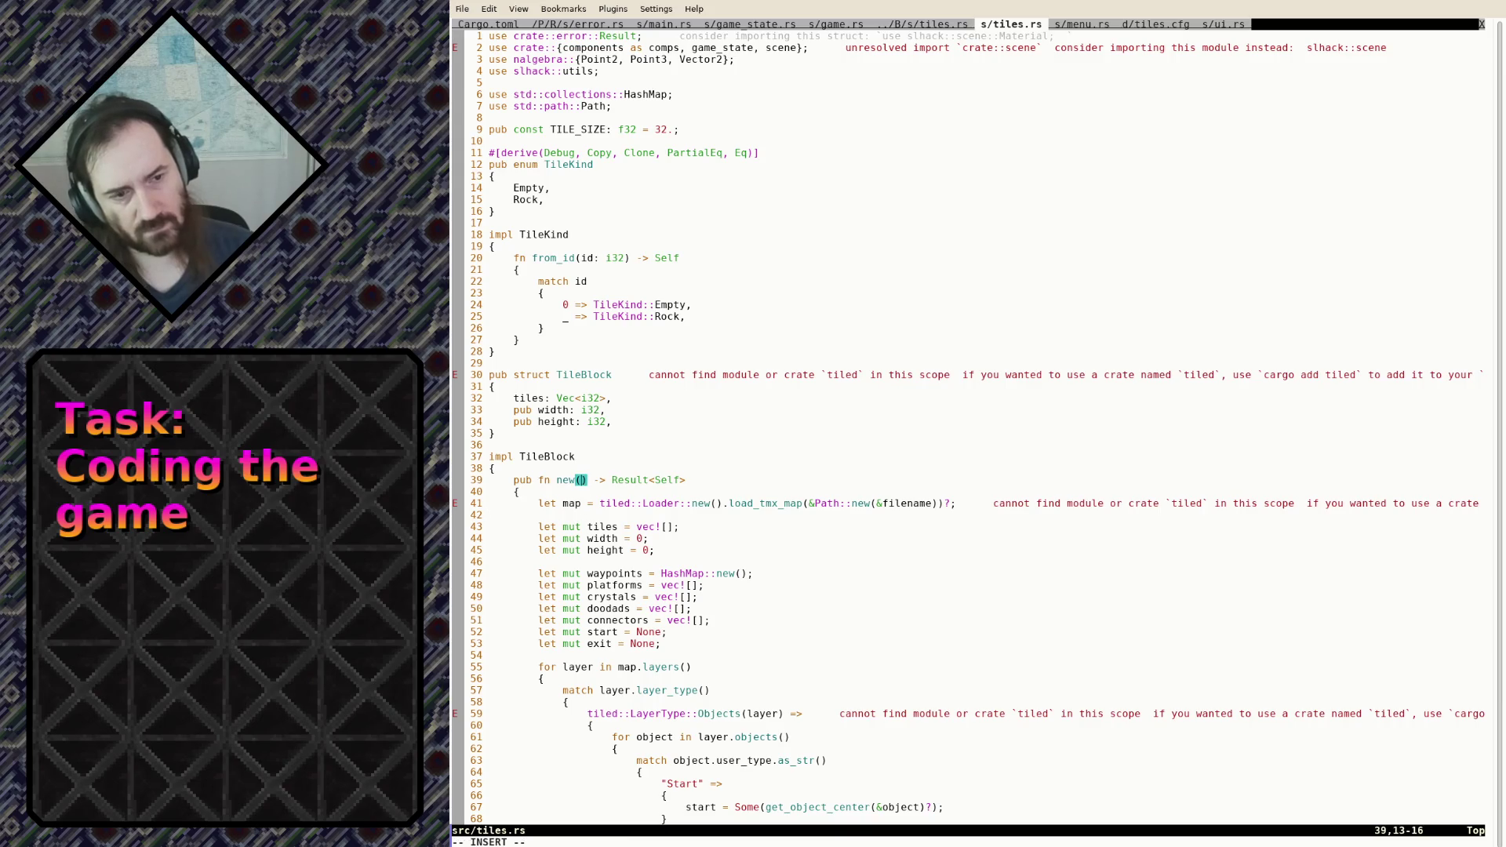
text(width)
text(: i32, )
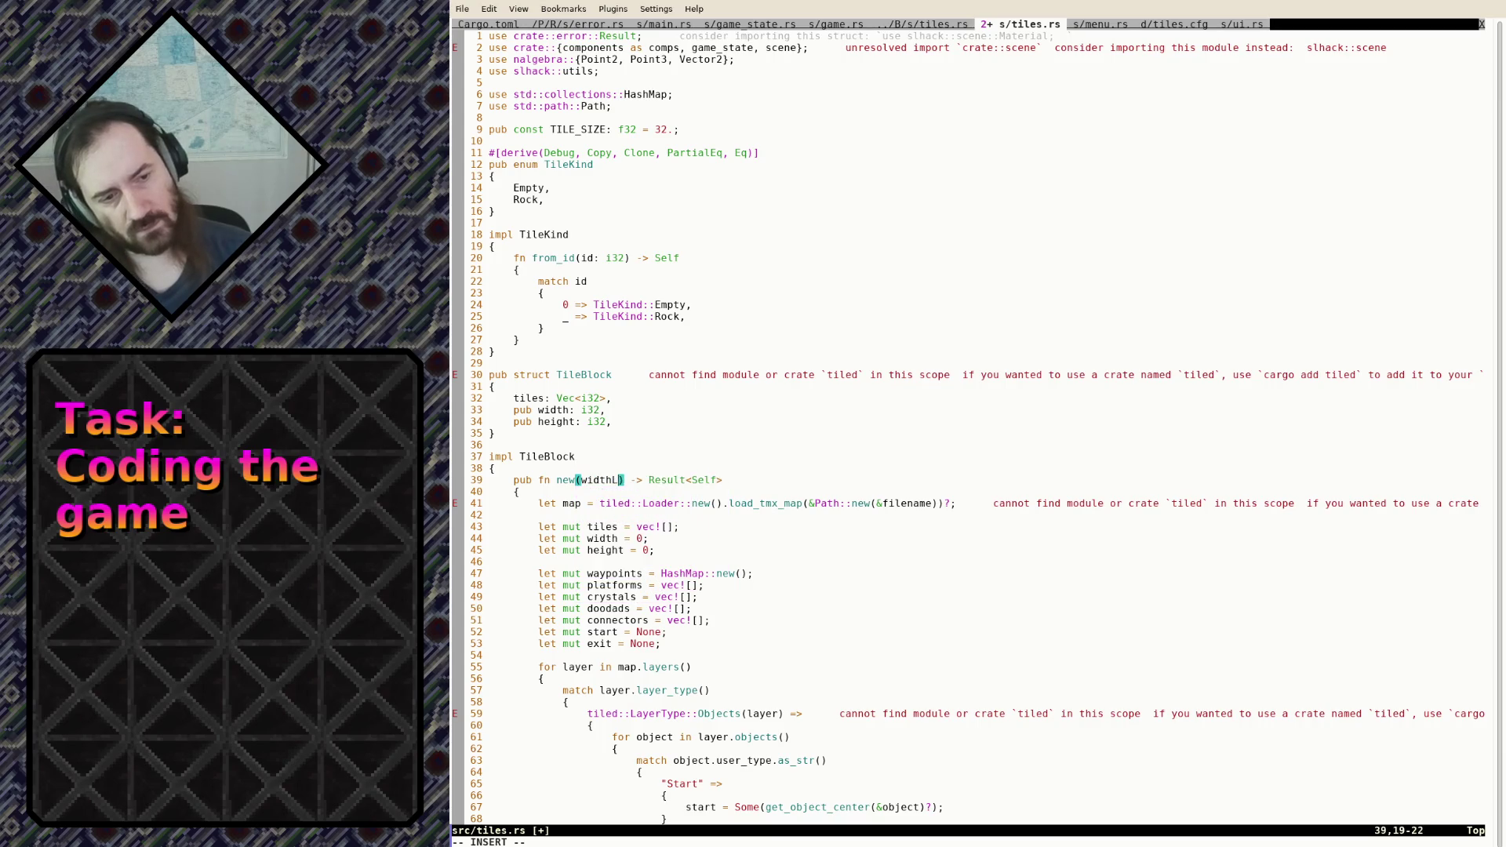
text(height: i32)
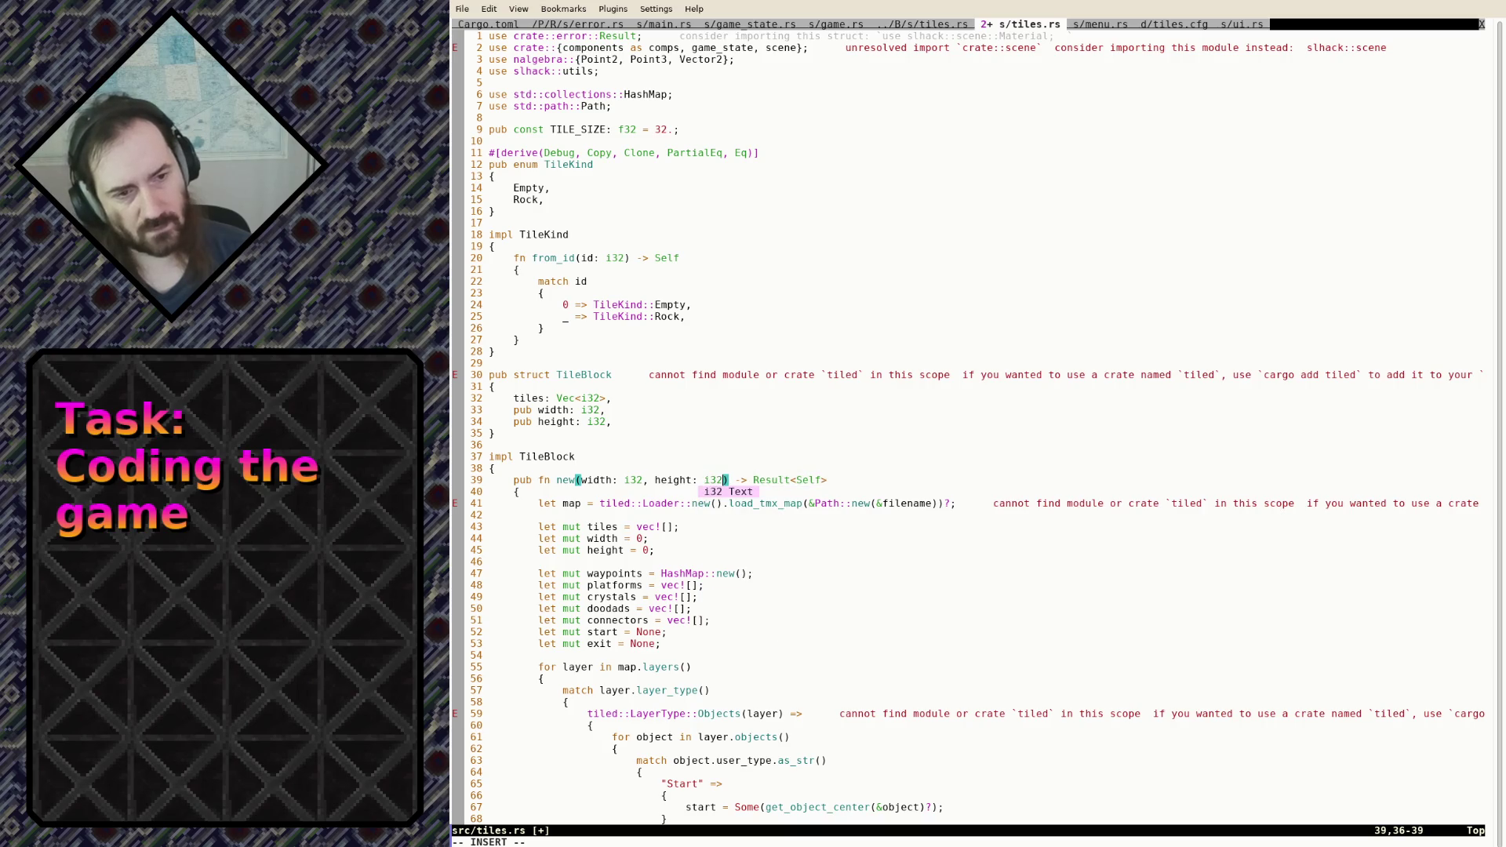
key(Escape)
text(:w)
key(Return)
Delete the width and height let lines inside new()
key(j)
key(j)
key(j)
key(shift+v)
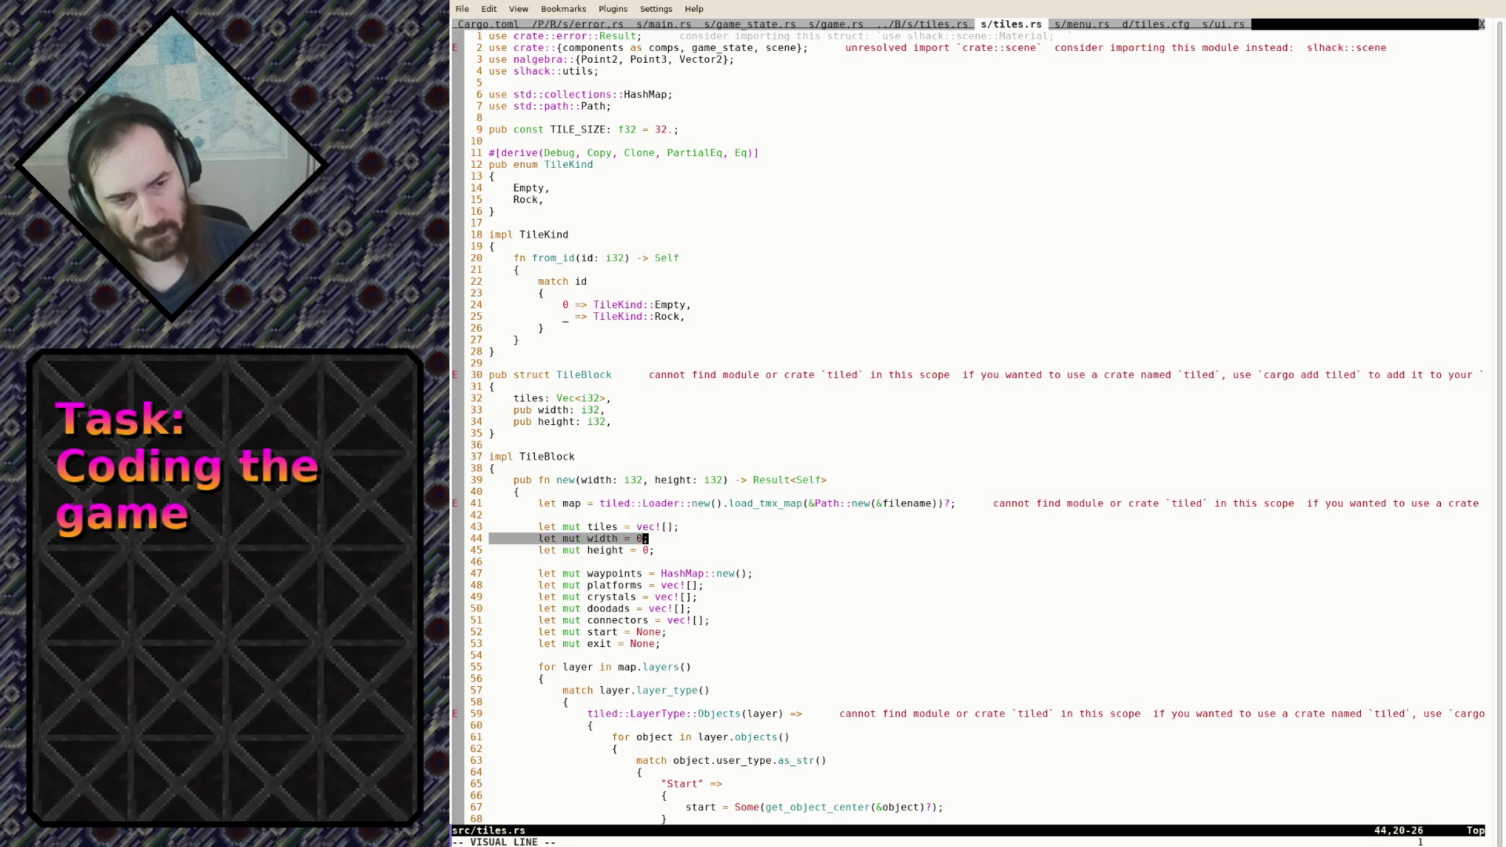
key(j)
key(d)
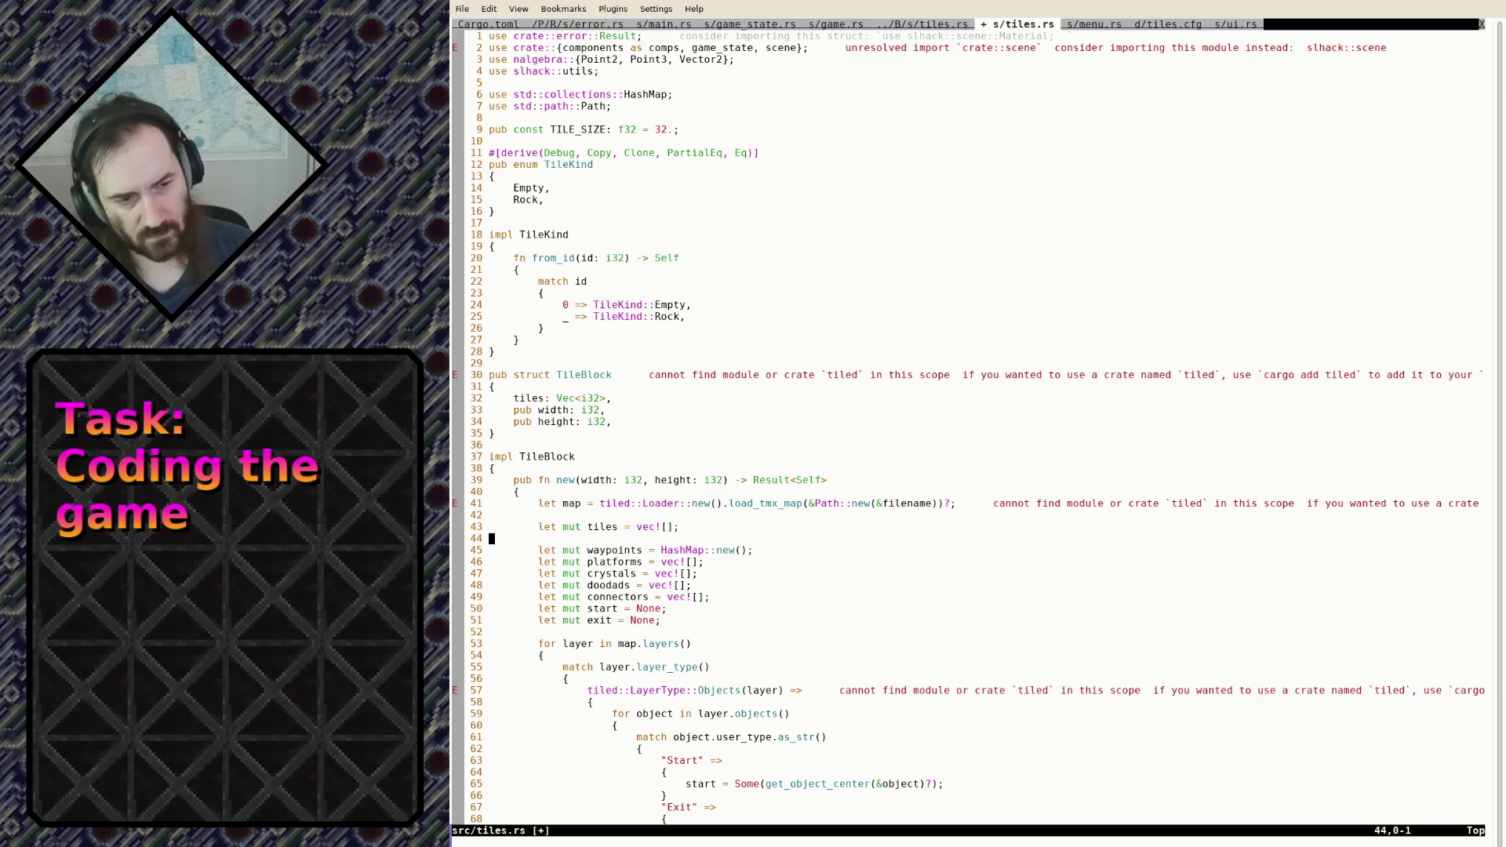
key(A)
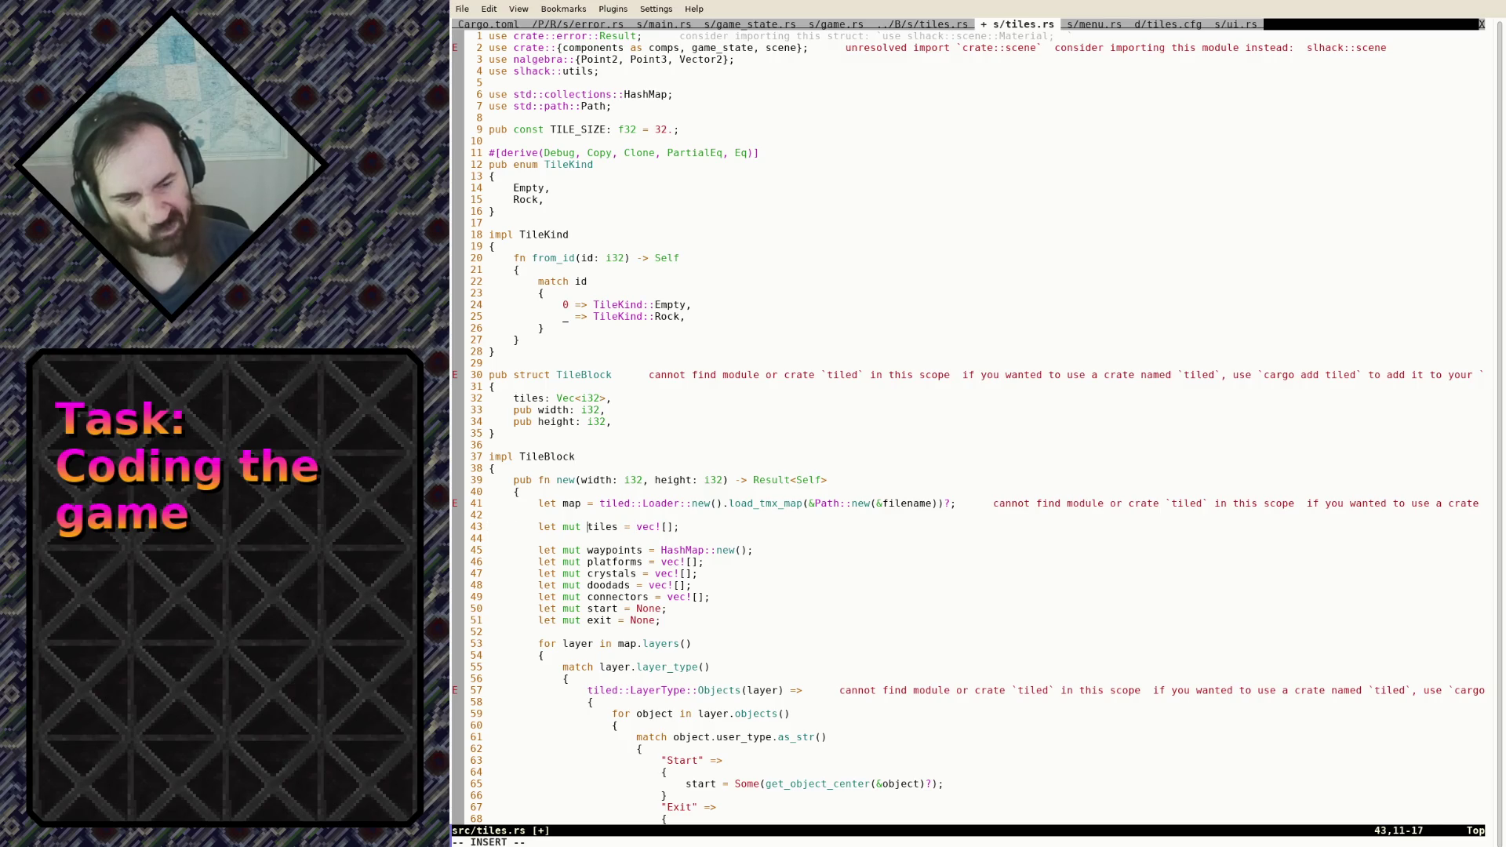
key(Right)
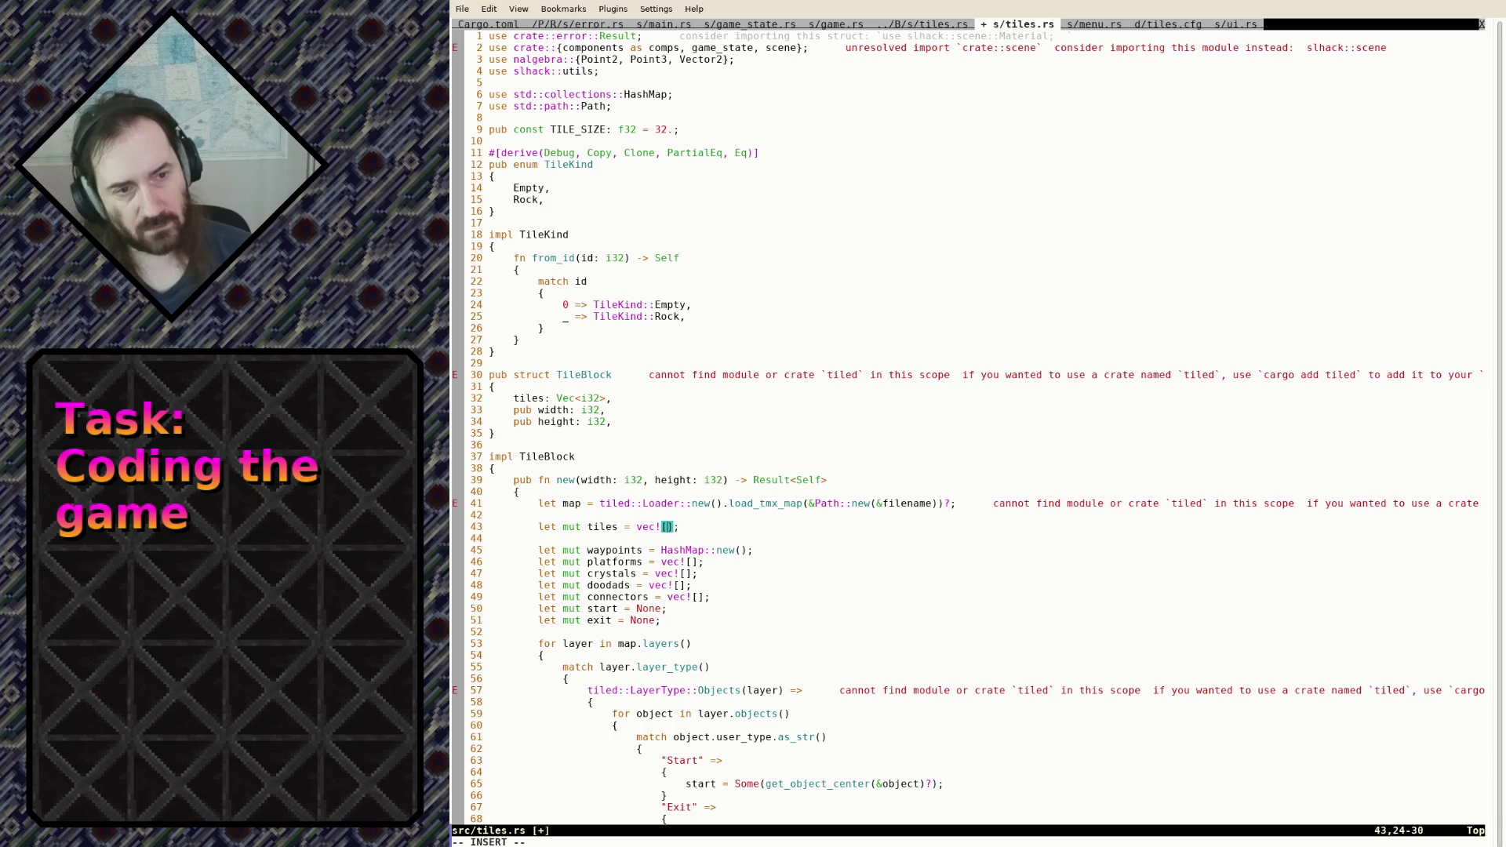
Change the tiles field type from Vec<i32> to Vec<TileKind> and save
click(489, 515)
key(Up)
key(Up)
key(Up)
key(Down)
key(Down)
key(Down)
key(End)
key(Left)
key(BackSpace)
key(BackSpace)
key(BackSpace)
text(Til)
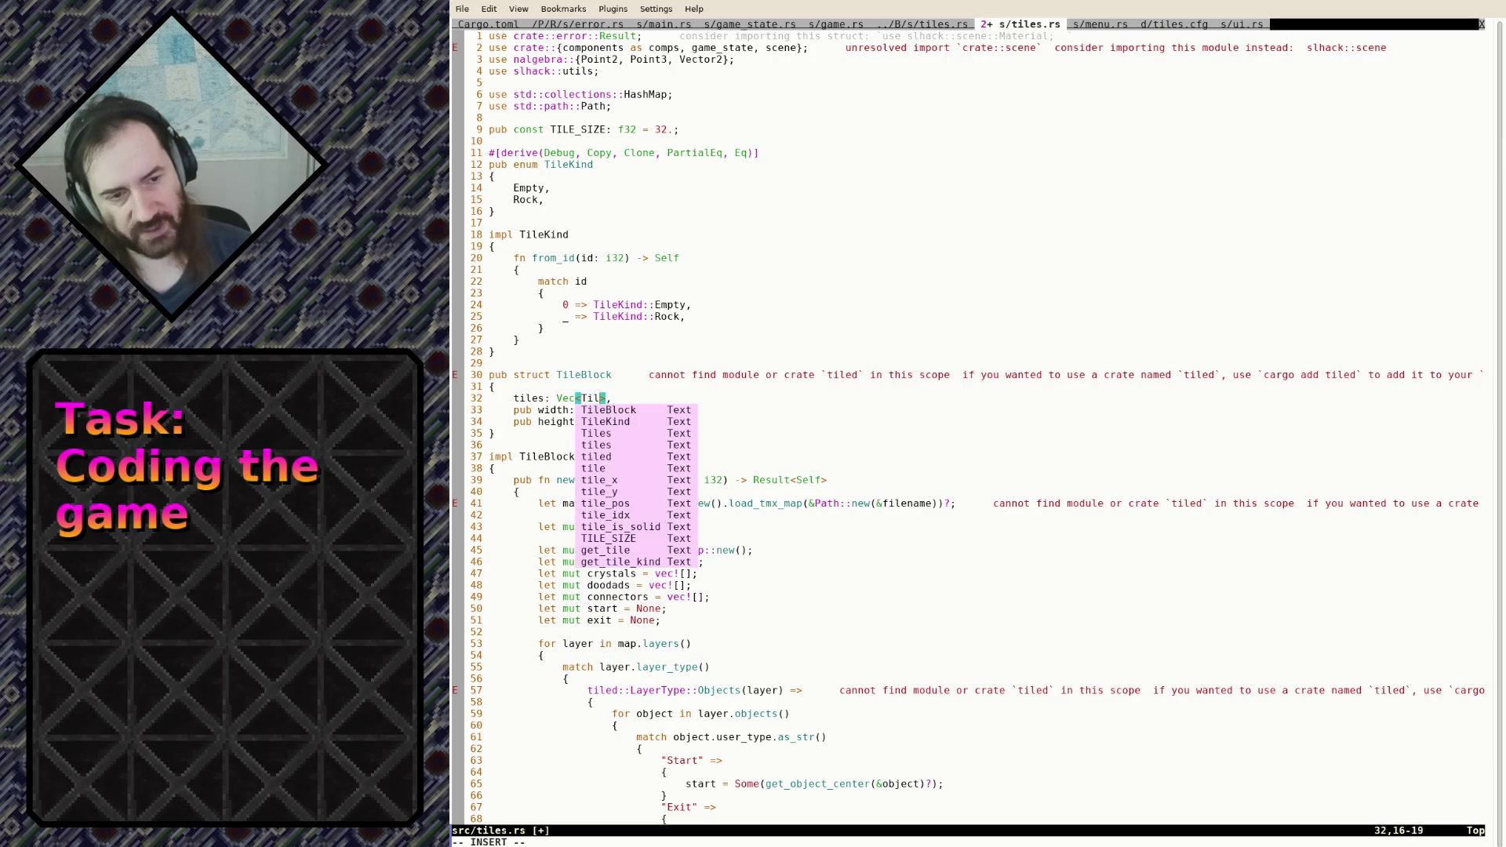
key(Down)
key(Down)
key(Return)
key(Escape)
text(:w)
key(Return)
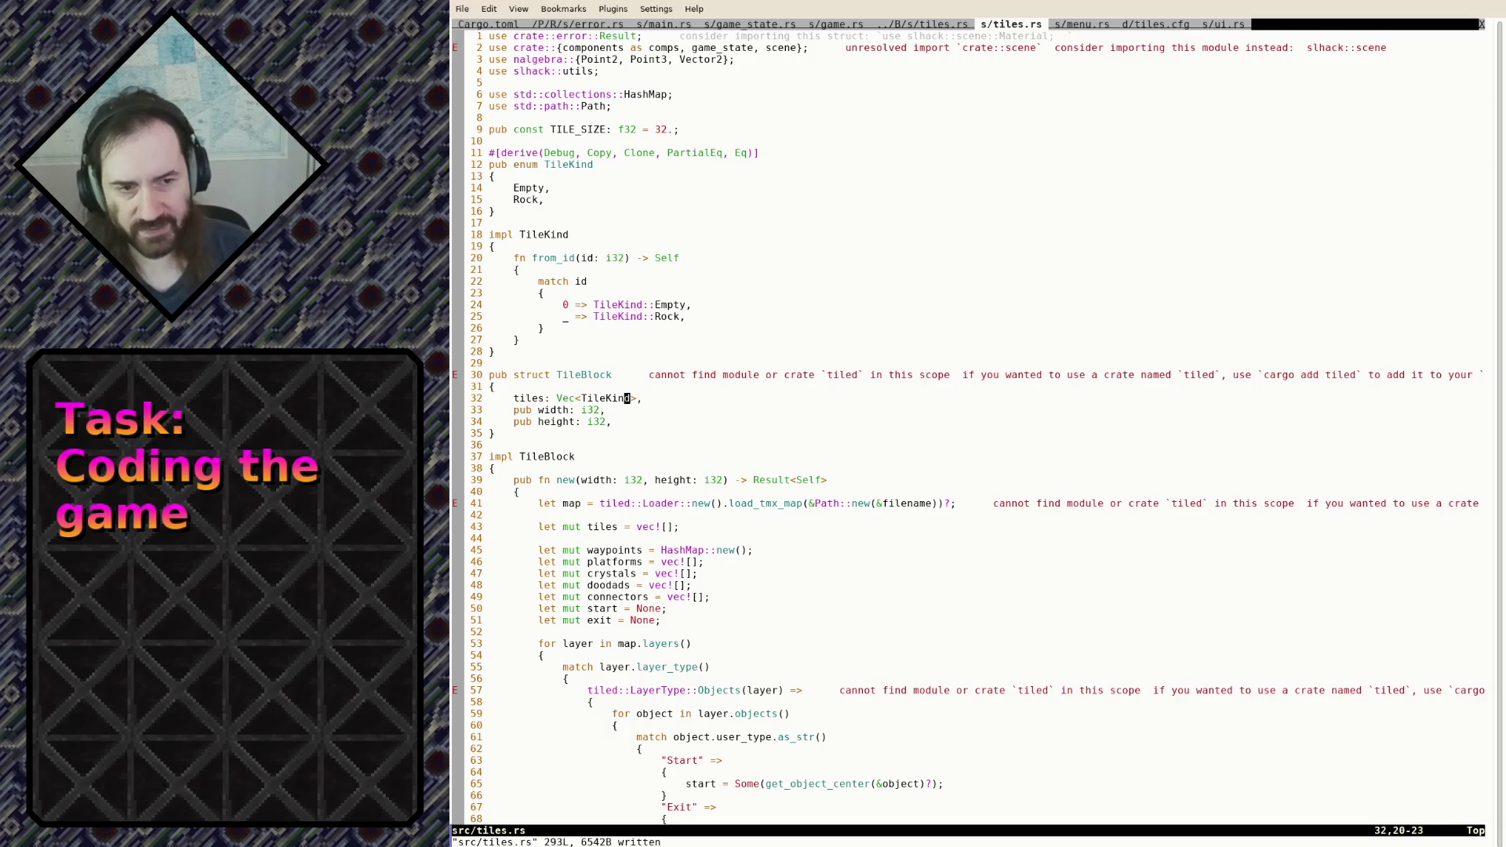
Initialise tiles as vec![TileKind::Rock; width * height] and save
key(j)
key(j)
key(j)
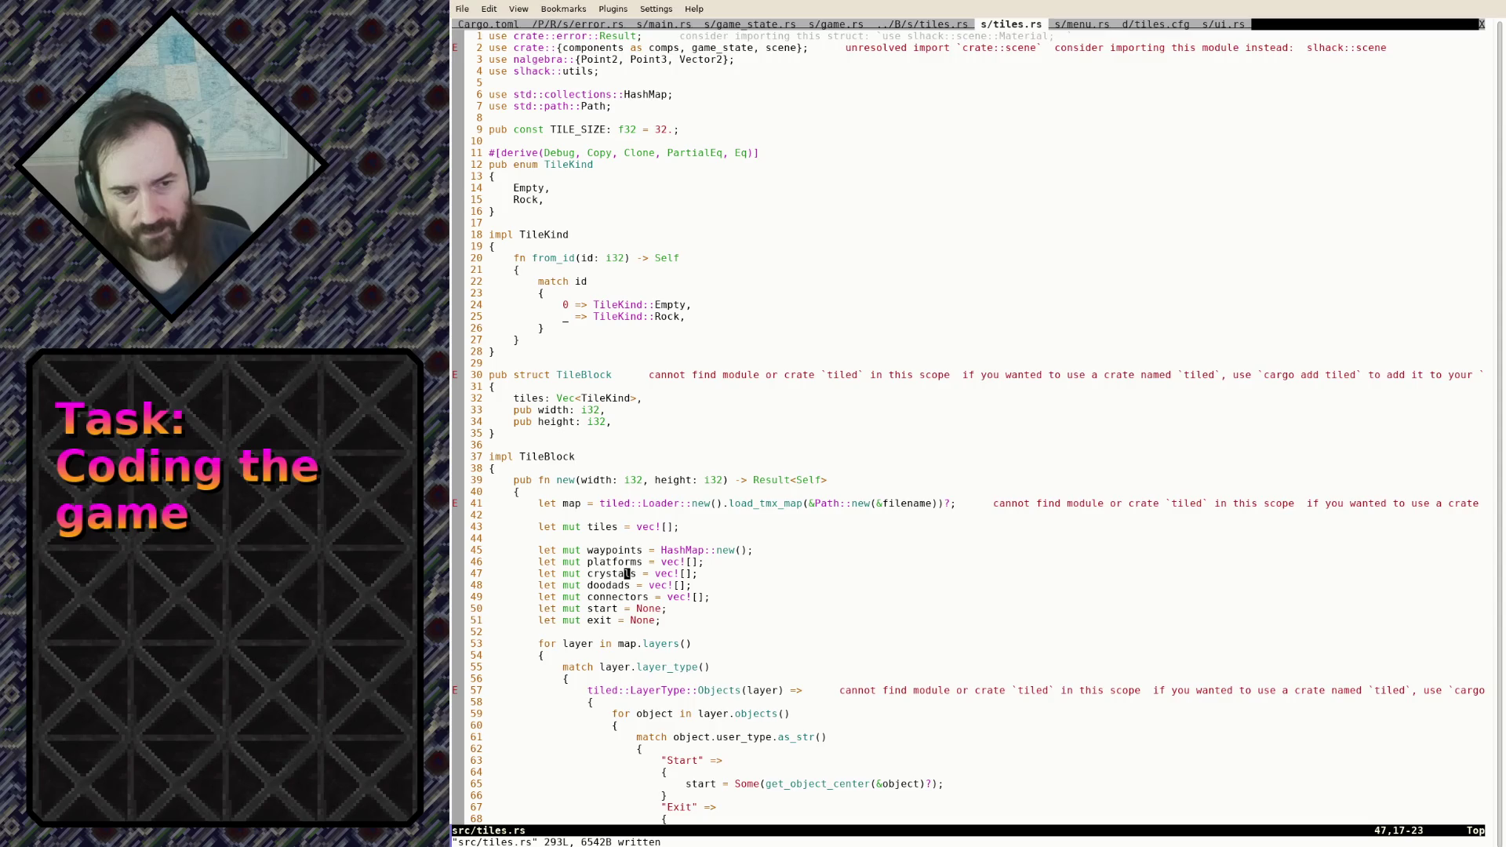
key(k)
key(k)
key(i)
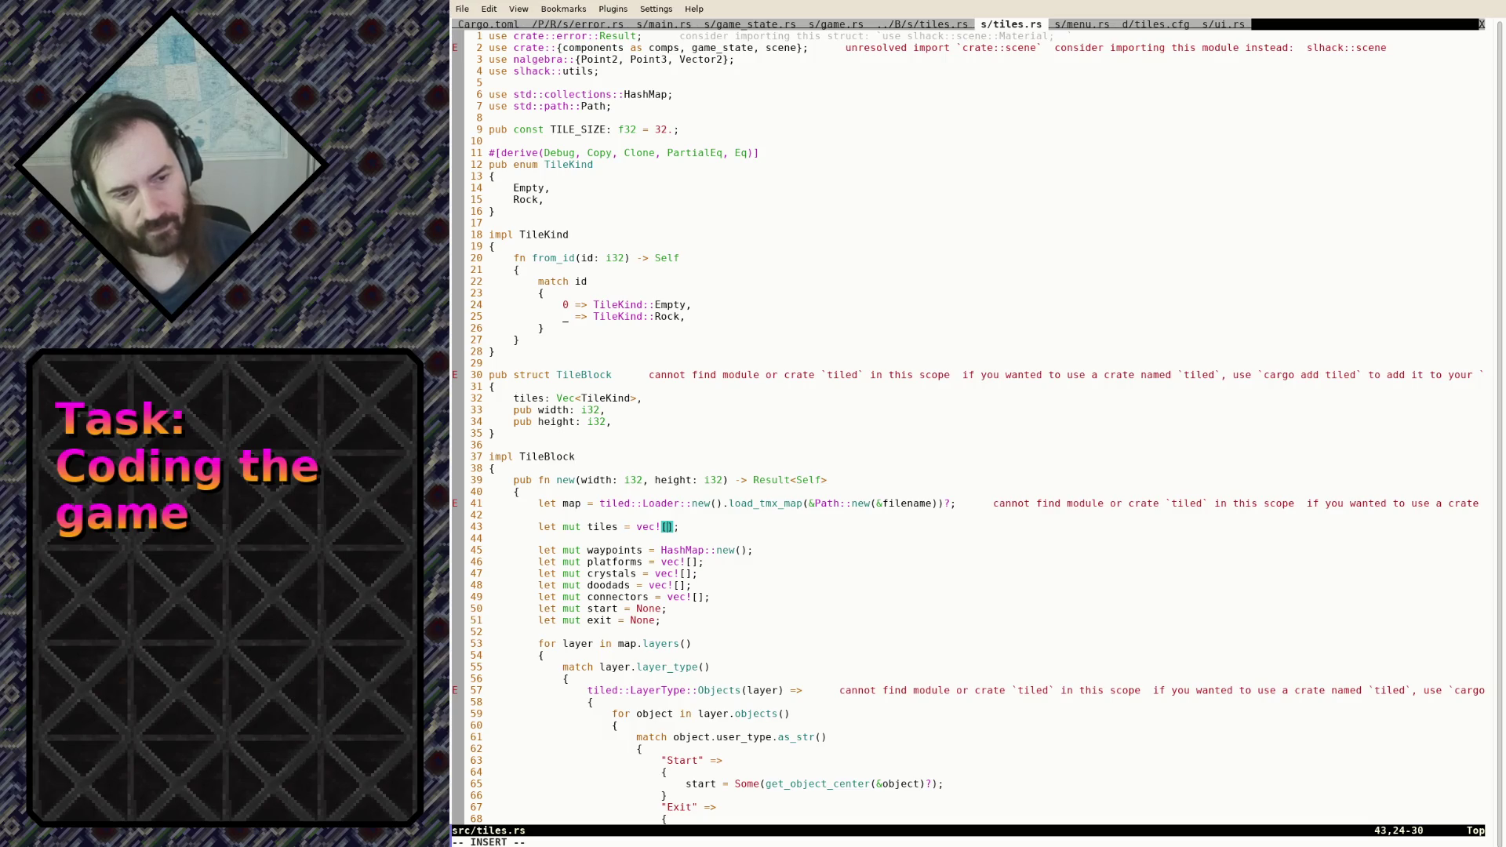
text(TileKind:)
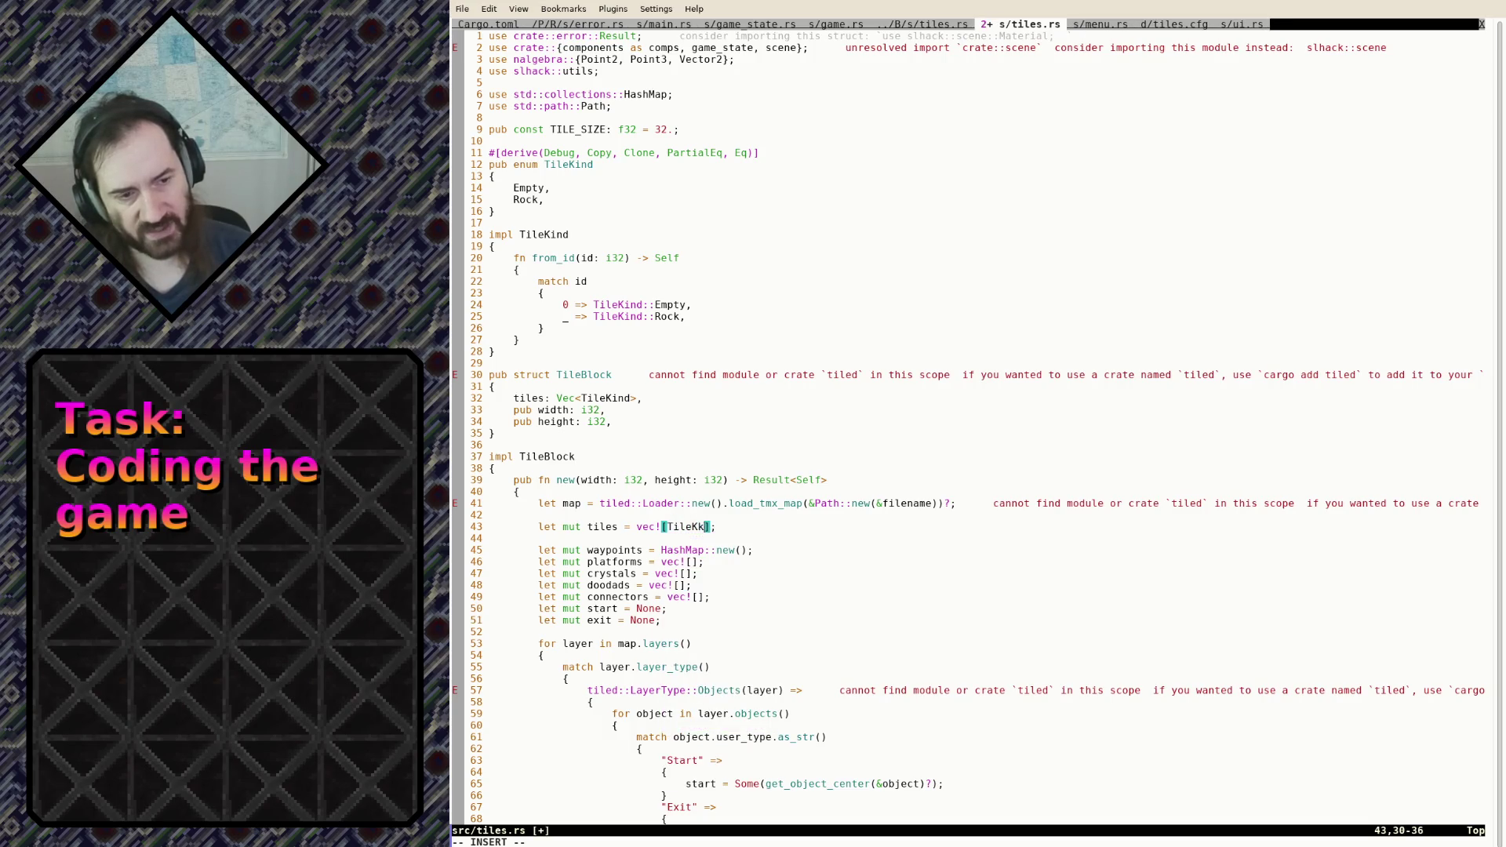
text(:Rock)
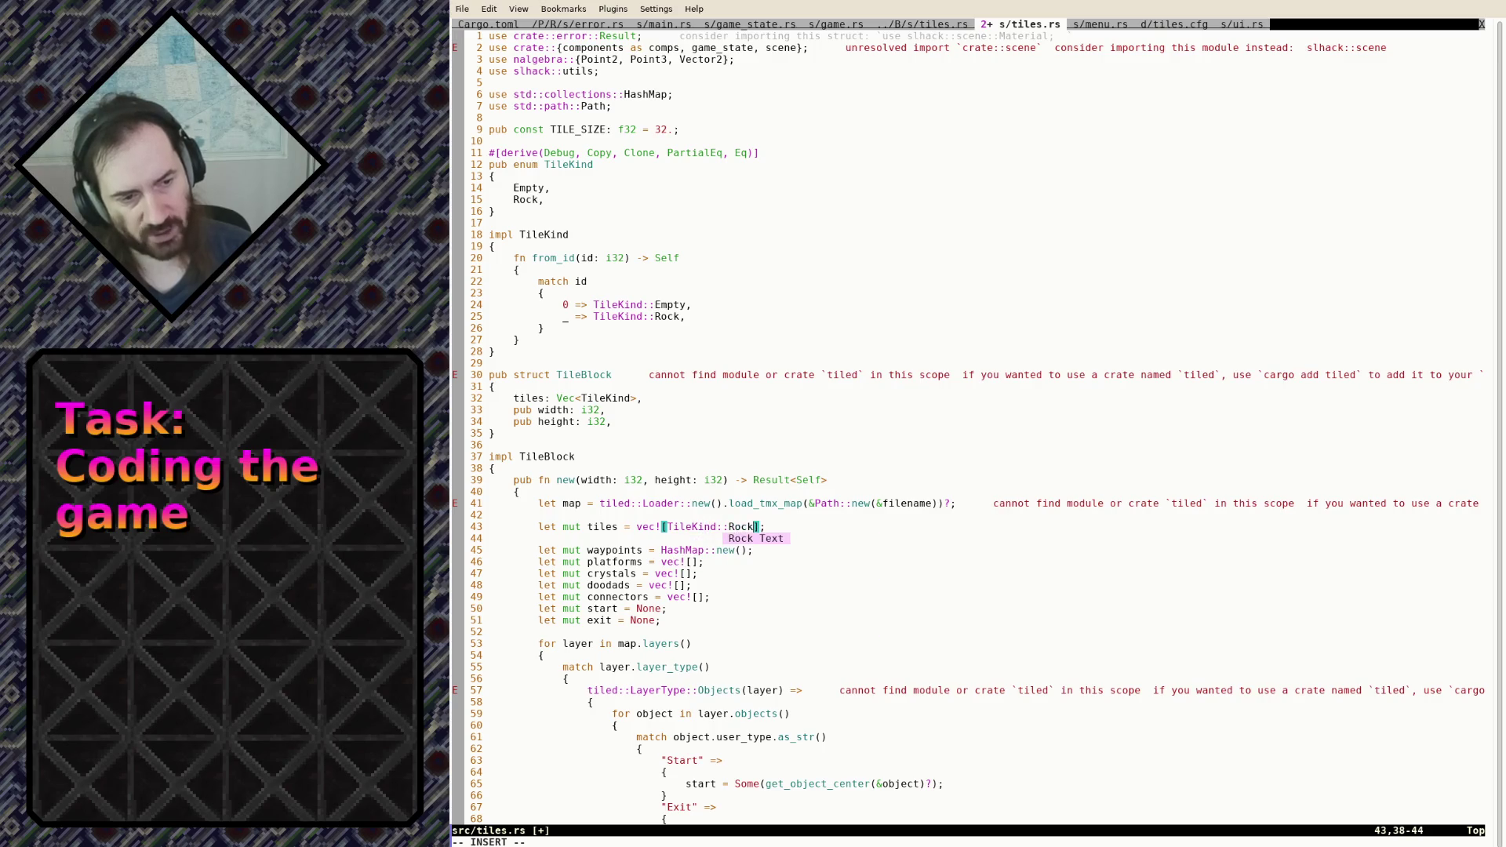
text(; widg)
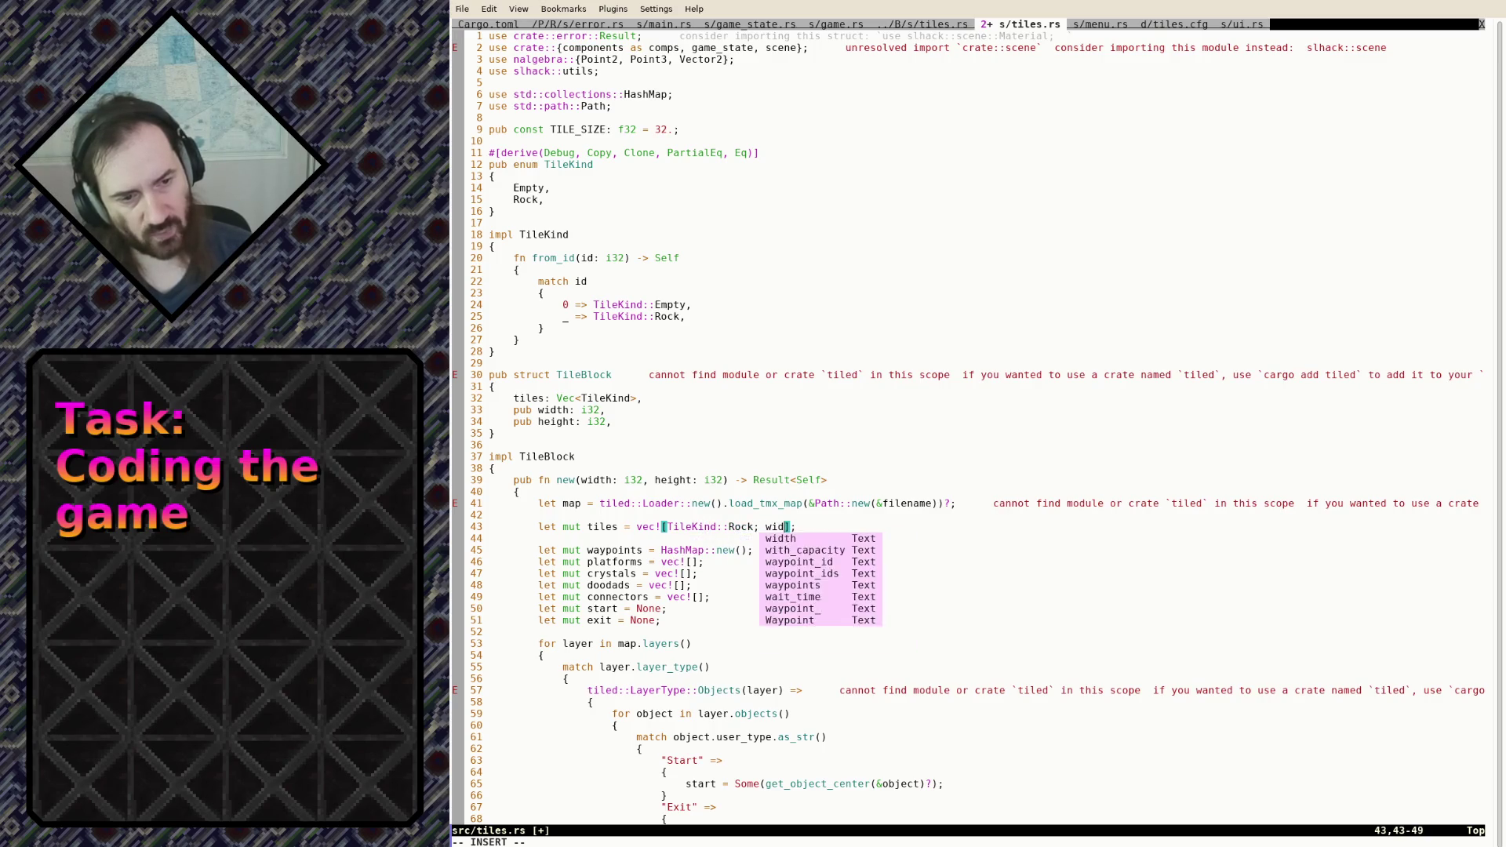
key(BackSpace)
text(th * heigh)
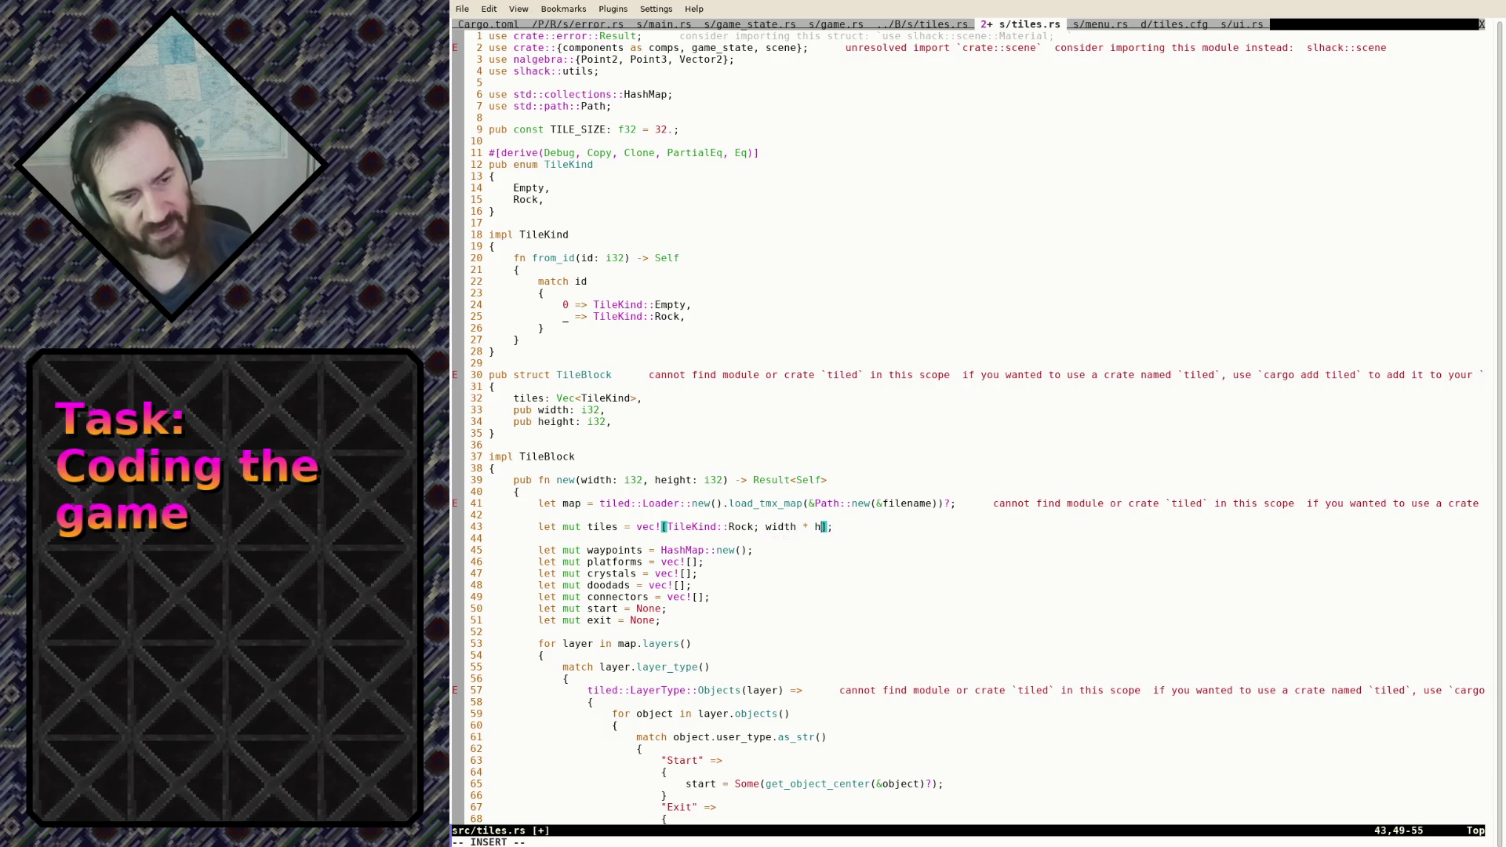
text(t)
key(Escape)
text(:w)
key(Return)
Begin a line selection over the leftover loading code below
key(j)
key(j)
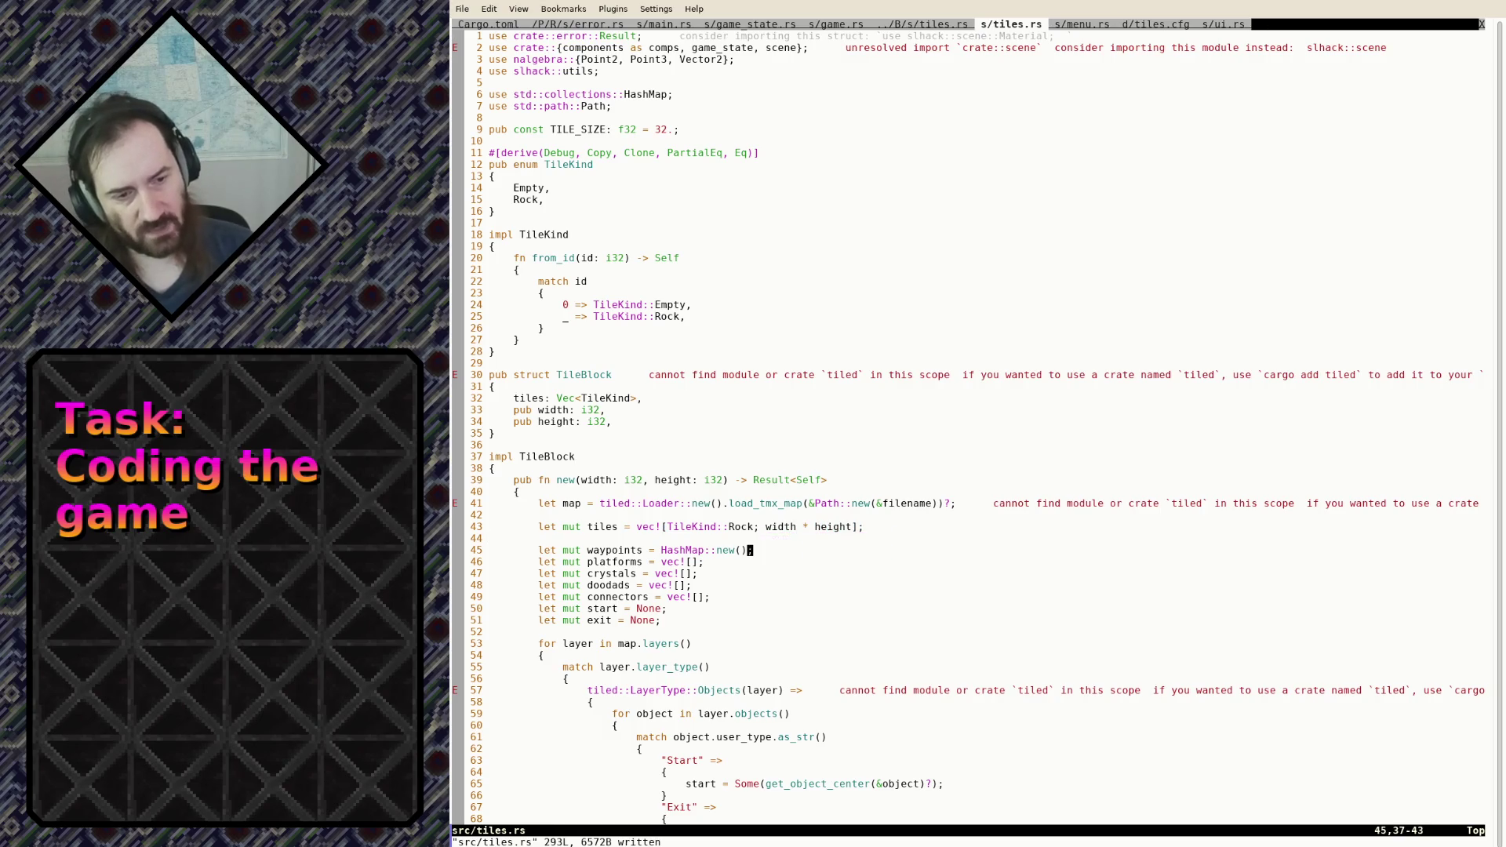
key(shift+v)
key(ctrl+f)
key(ctrl+f)
Delete the old tiled map parsing code and its leftover blank line, then save
key(j)
key(j)
key(j)
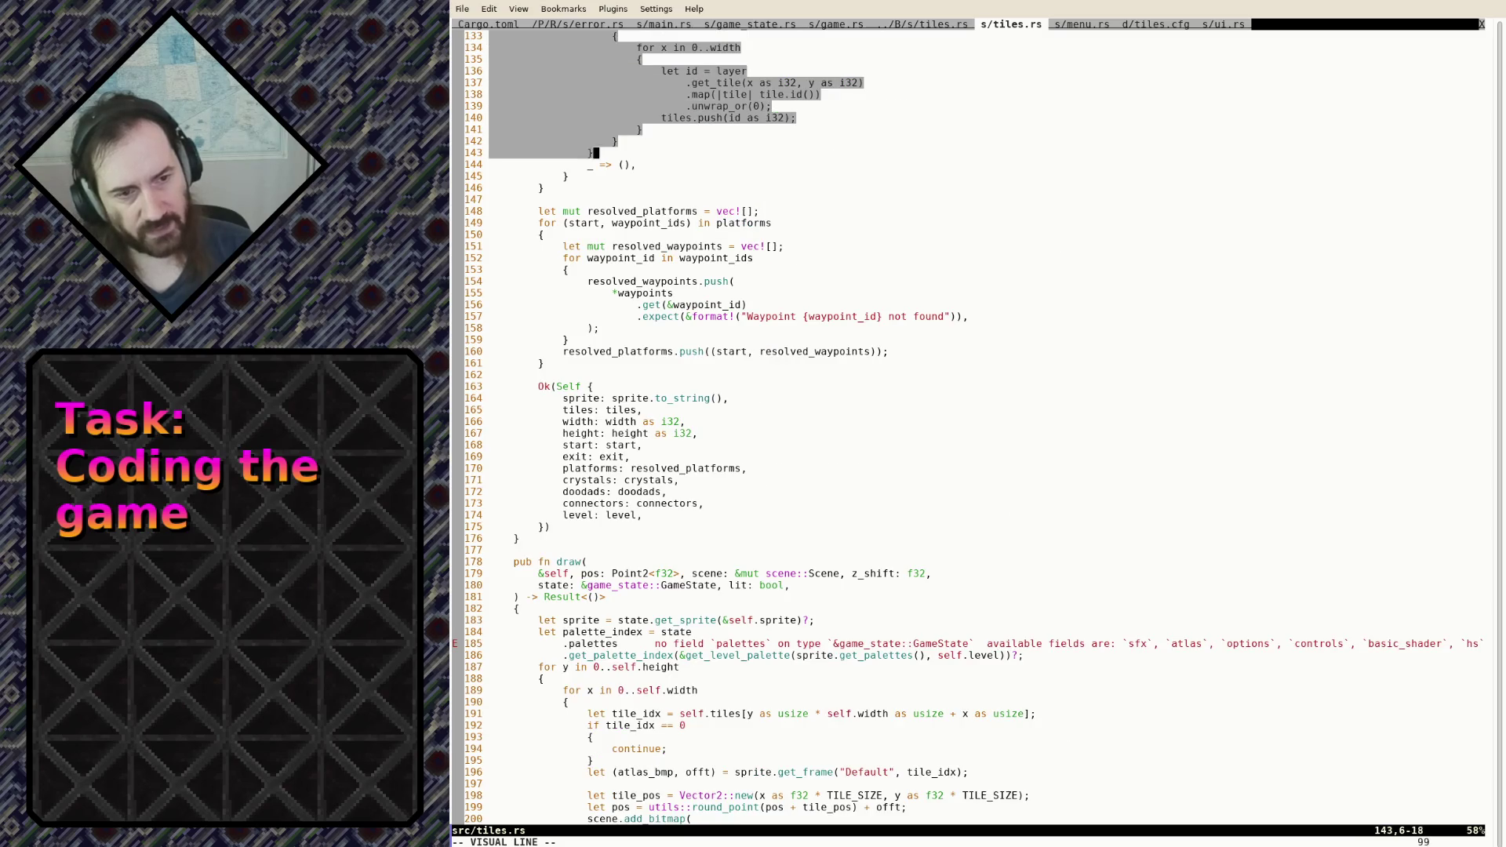
key(d)
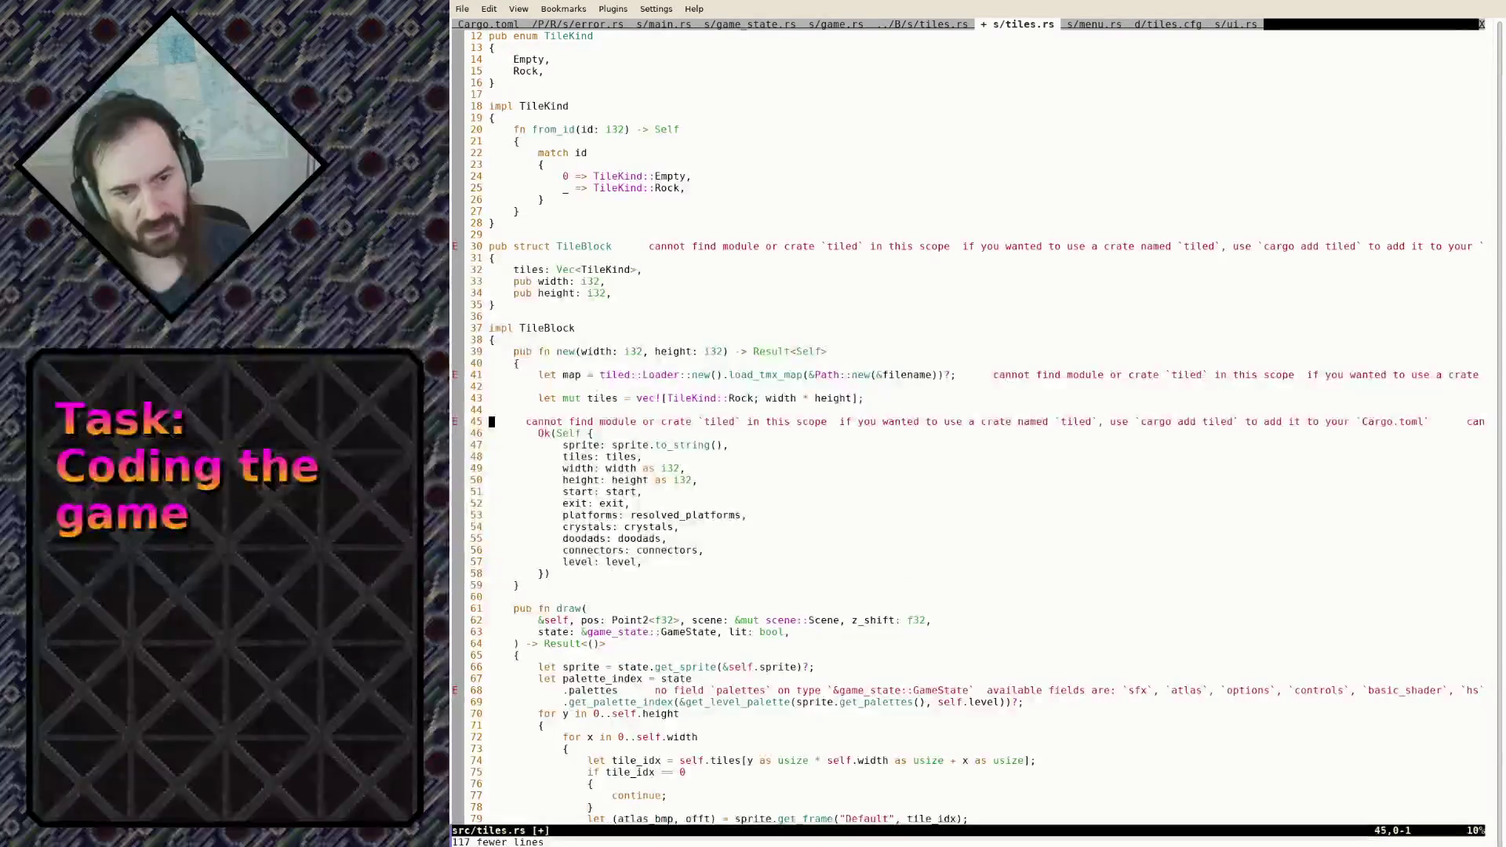
key(d)
key(d)
key(j)
key(j)
key(j)
text(:w)
key(Return)
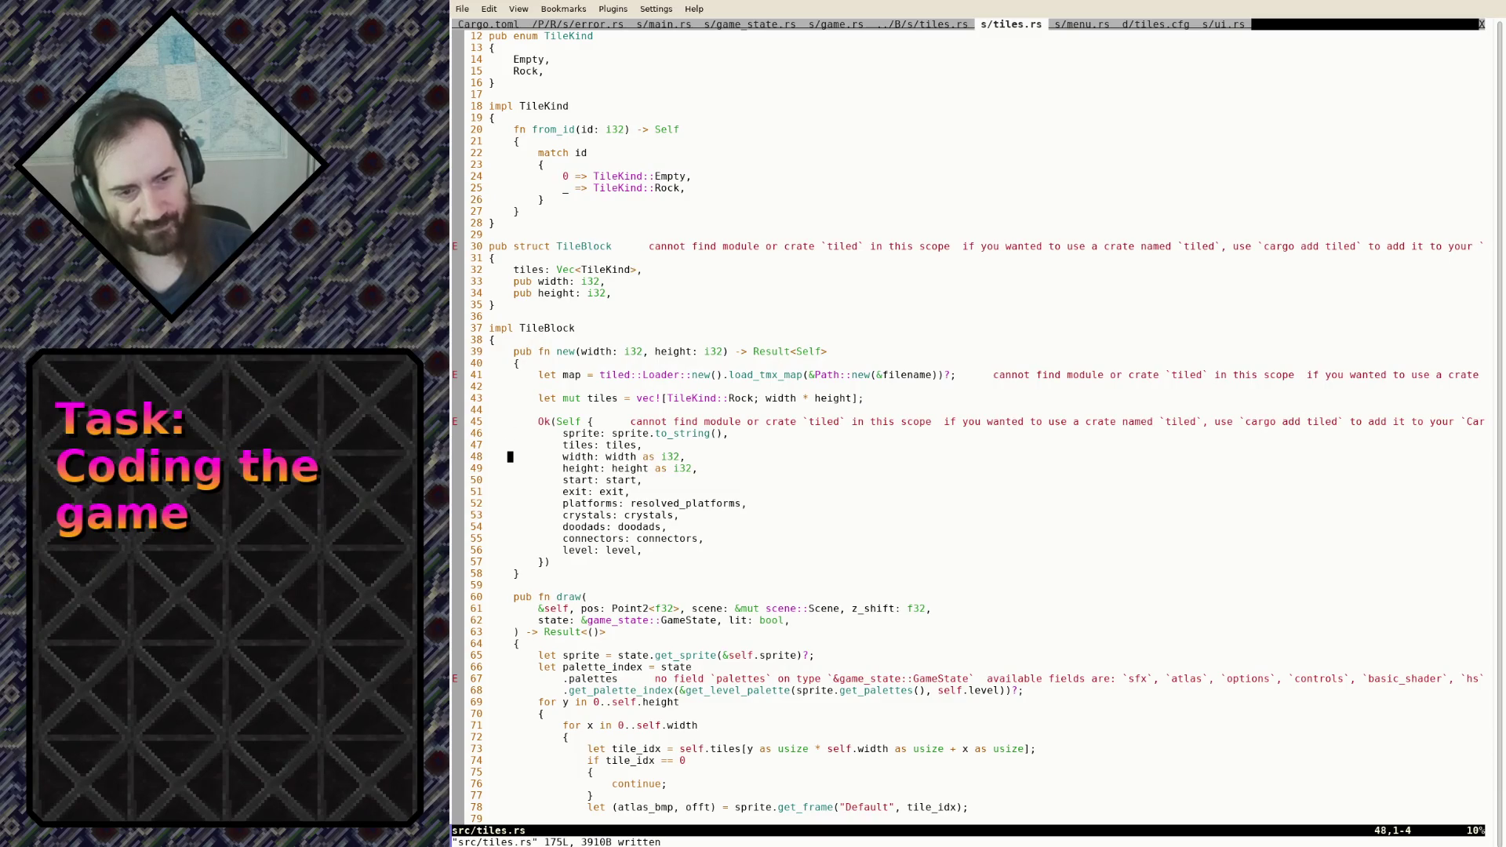
Remove the 'as i32' casts from the width and height fields and save
key(dollar)
key(v)
key(b)
key(b)
key(b)
key(e)
key(l)
key(d)
key(j)
key(dollar)
key(h)
key(v)
key(b)
key(b)
text(d:w)
key(Return)
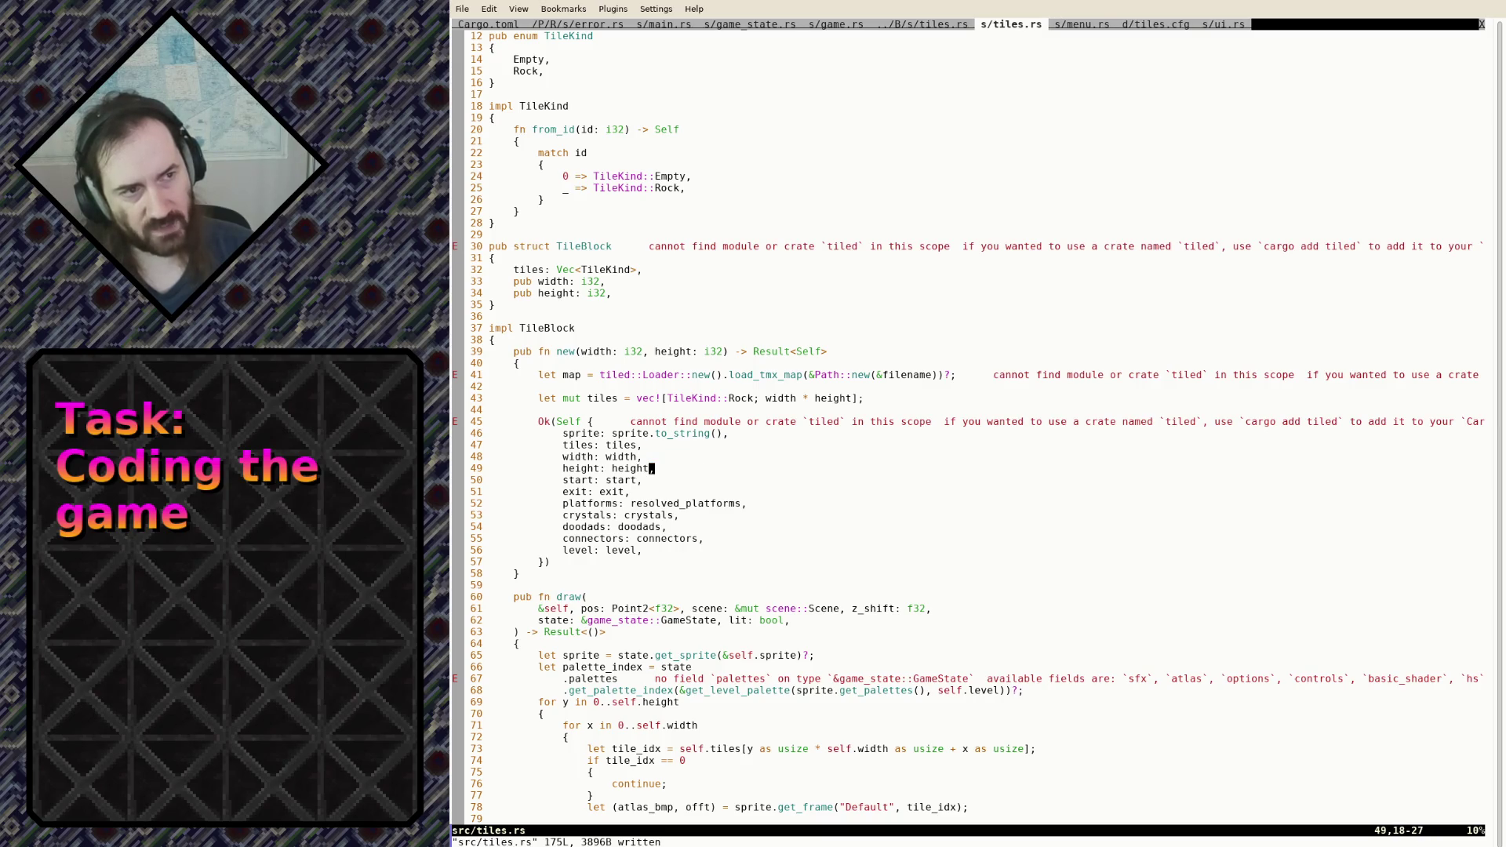
Save and close the other project's tiles.rs tab with :wq, returning to the edited tiles.rs
text(gT:w)
text(q)
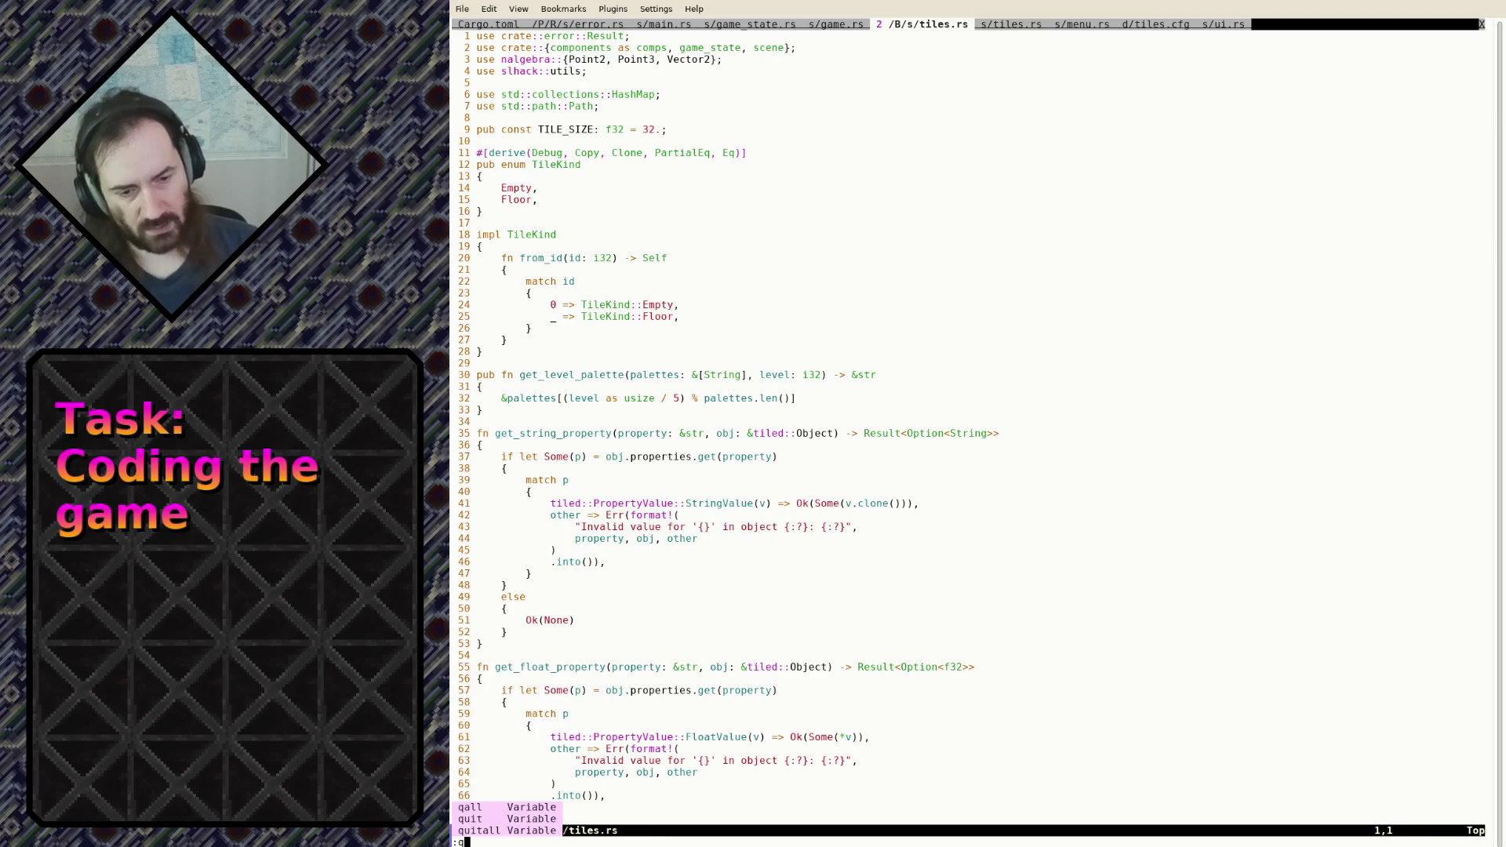
key(Return)
text(gt:tabp)
key(Return)
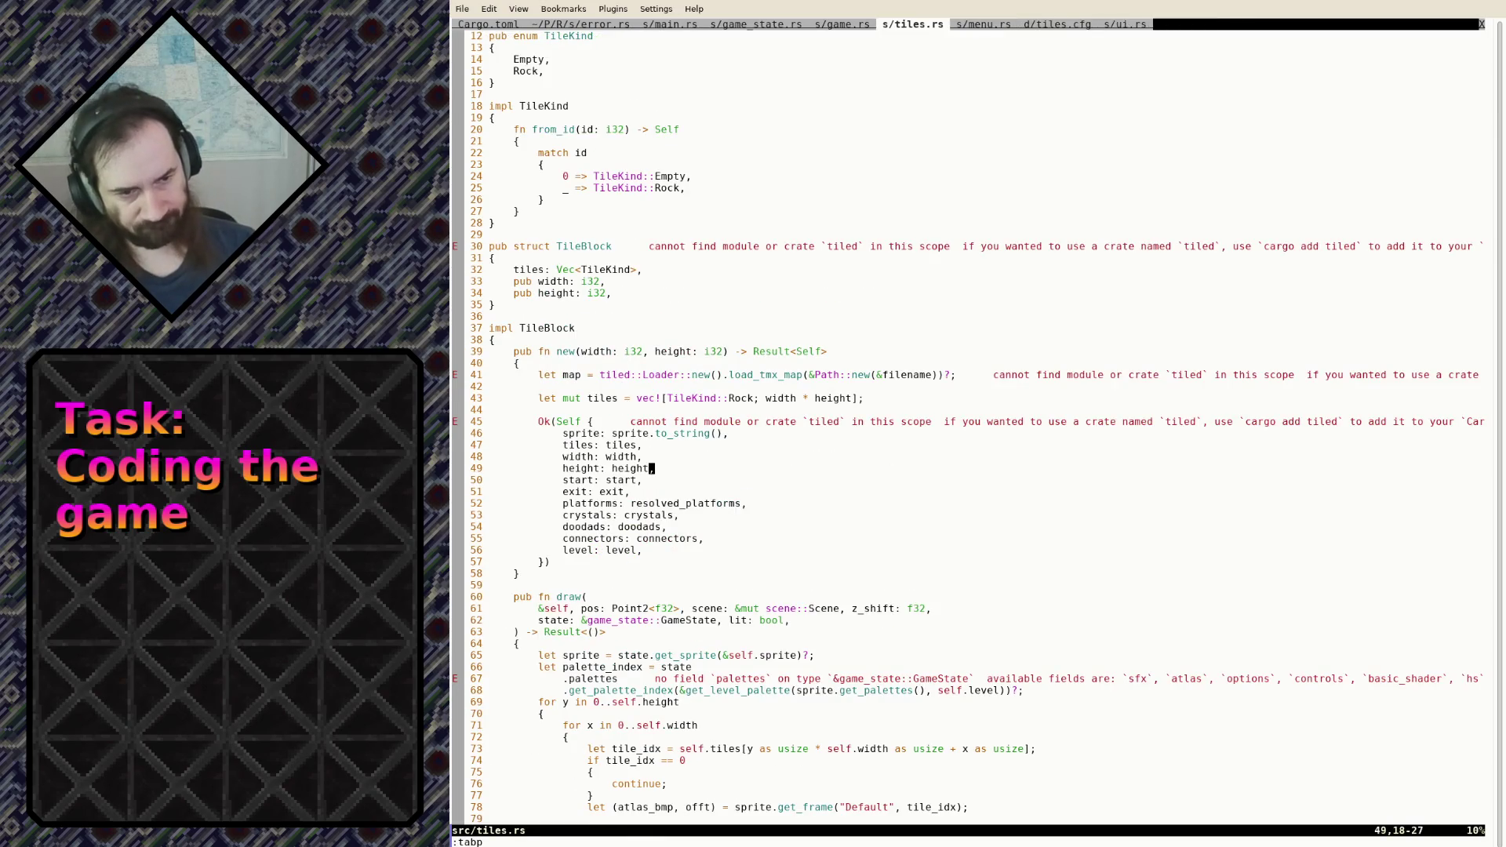
Delete the sprite field line
key(j)
key(k)
key(k)
key(k)
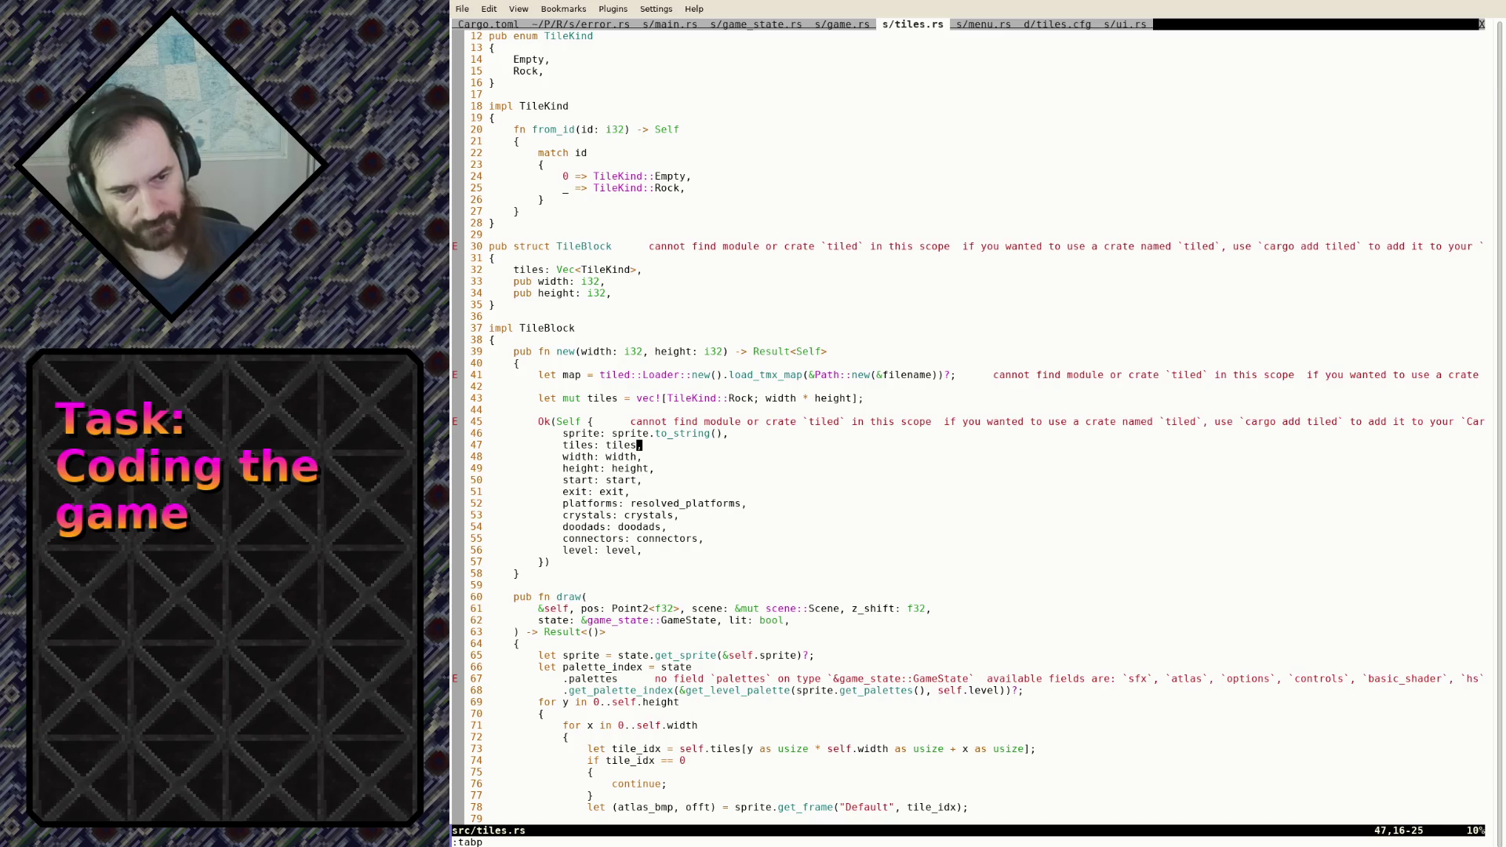
key(d)
key(d)
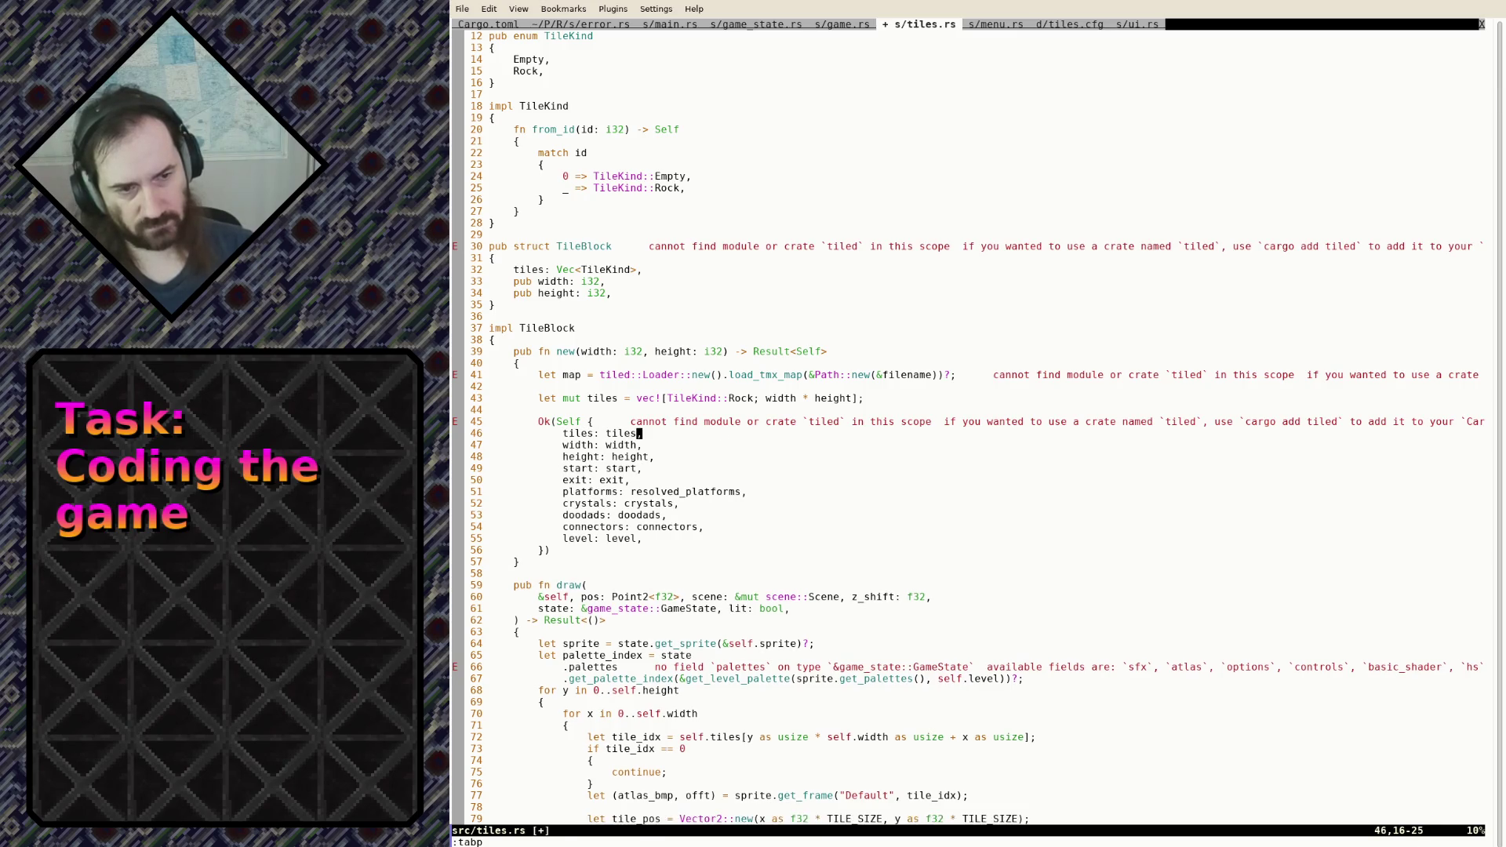
Make the tiles vector length '(width * height) as usize' and save
key(k)
key(k)
key(k)
key(0)
key(i)
click(663, 398)
click(815, 398)
text(()
click(861, 398)
text() as s)
key(BackSpace)
text(usize)
key(Escape)
text(:w)
key(Return)
Delete the tiled loader line and its blank line, then save
click(916, 374)
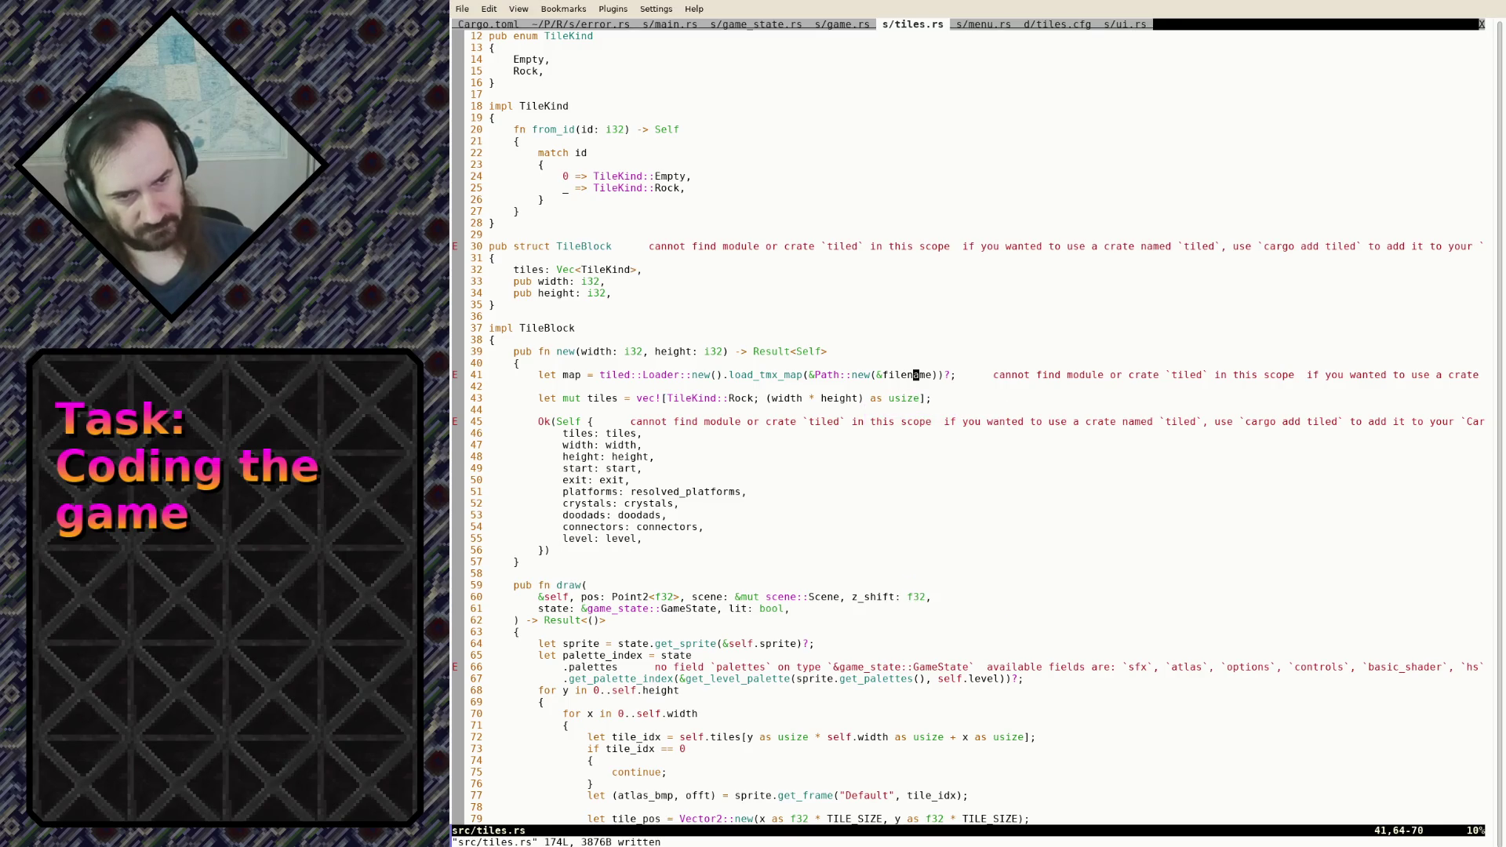
key(d)
key(d)
key(d)
key(d)
text(:w)
key(Return)
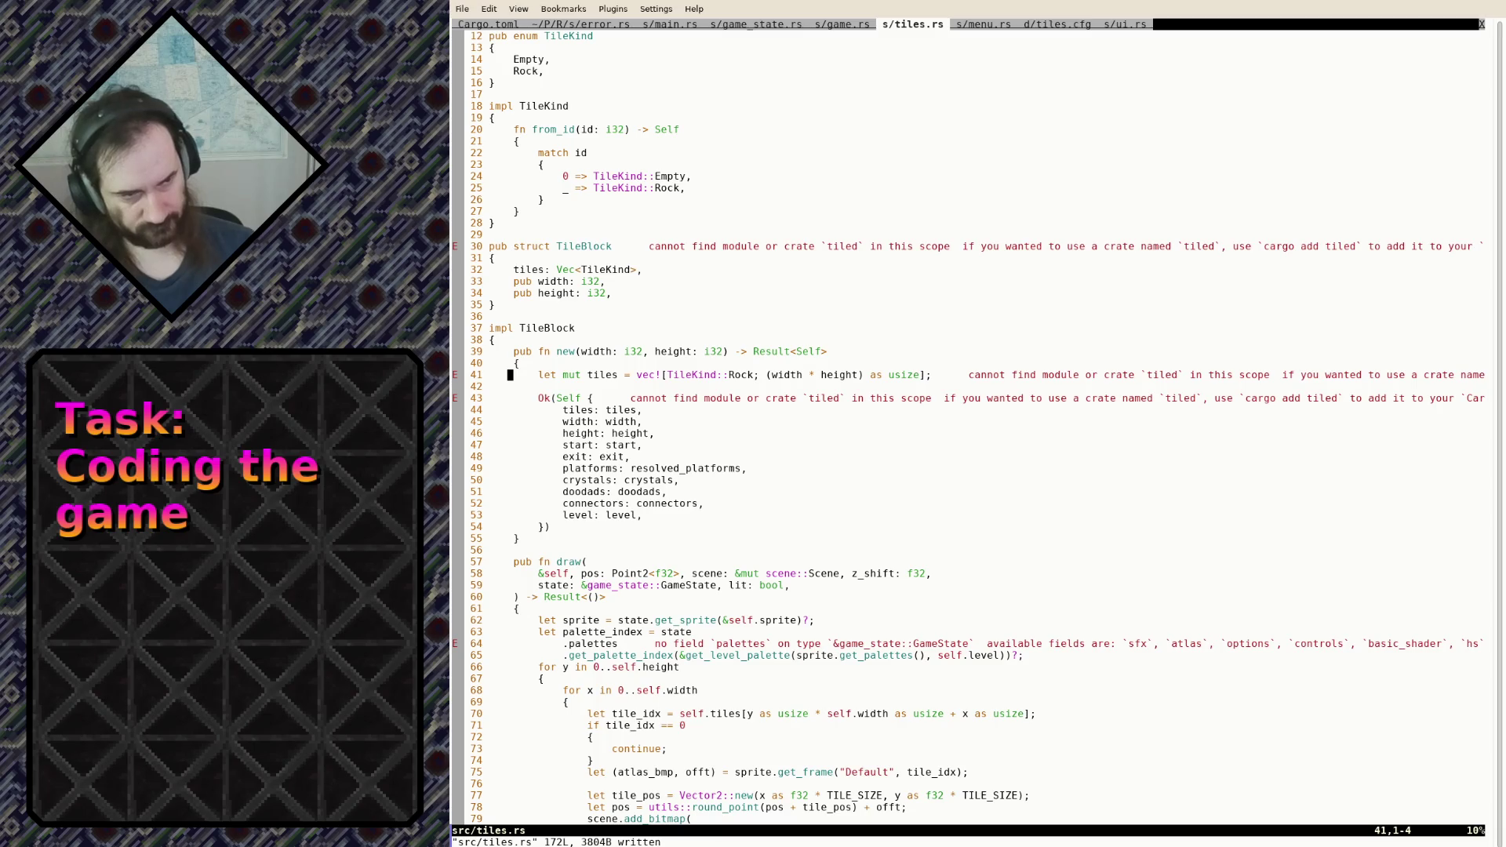
Remove the leftover start-to-level fields from Ok(Self) and save
key(j)
key(j)
key(j)
key(k)
key(dollar)
key(j)
key(j)
key(j)
key(shift+v)
key(j)
key(j)
key(j)
key(j)
key(j)
key(j)
text(d:w)
key(Return)
key(j)
key(j)
key(j)
key(j)
key(j)
key(shift+v)
Delete the palette_index lookup, change get_sprite's argument from &self.sprite to "data/tiles.cfg", save, and switch to Aseprite
key(k)
key(k)
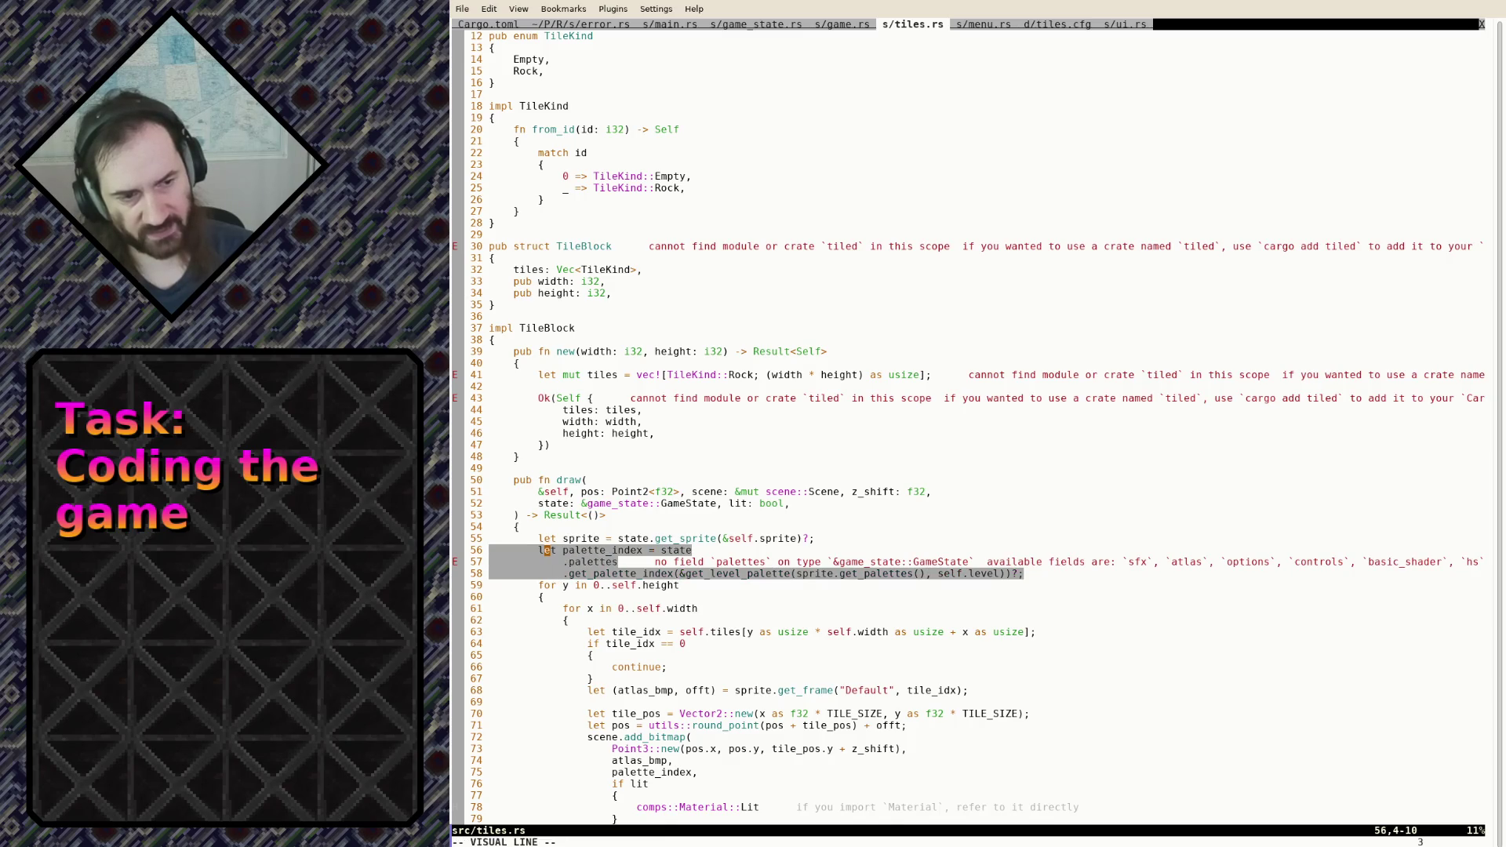
key(d)
click(759, 538)
key(i)
key(BackSpace)
text("data/)
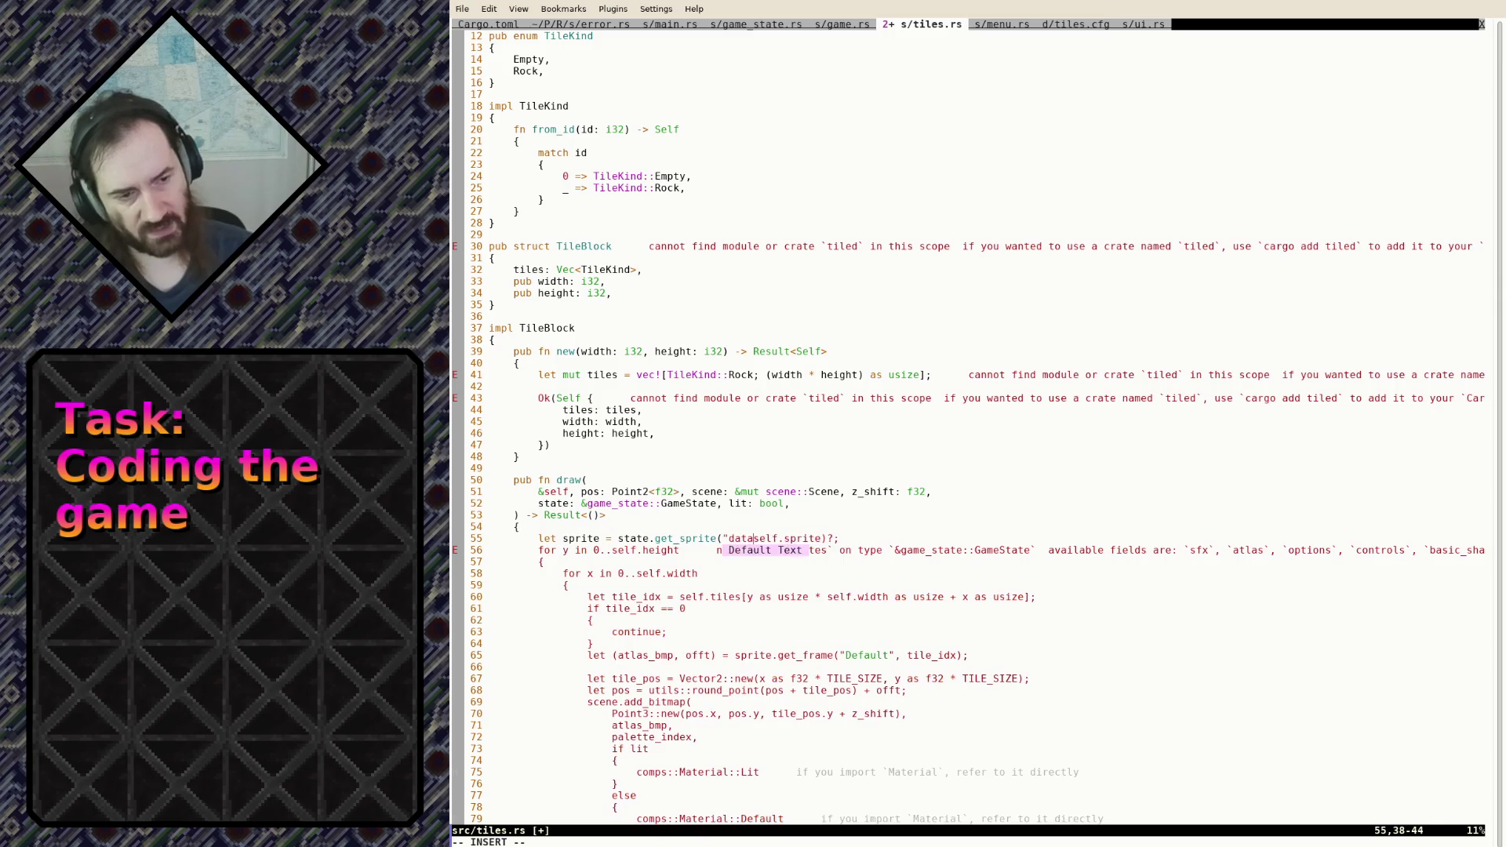
text(tiles.)
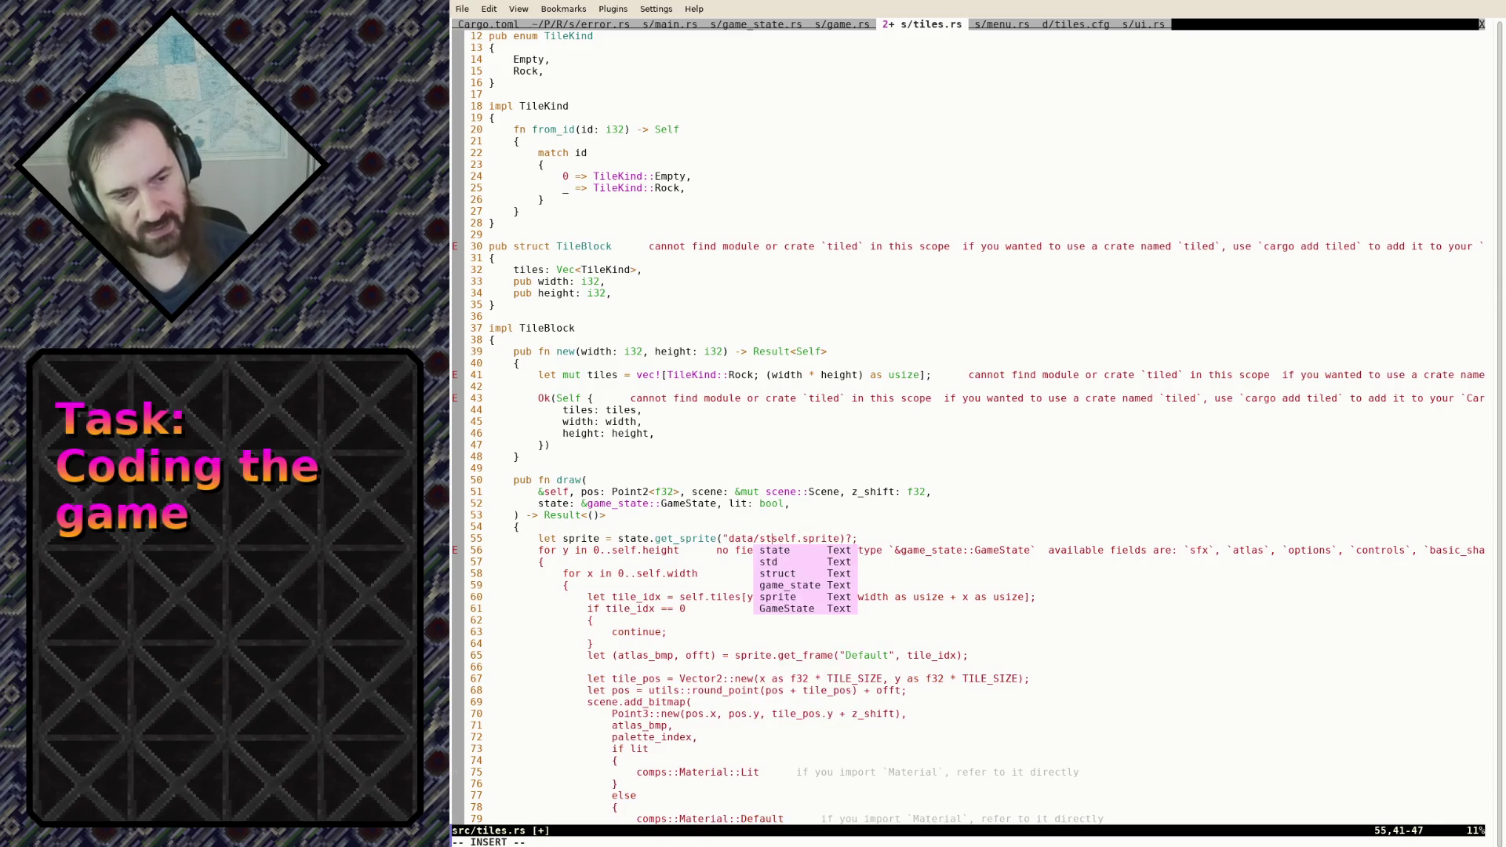
text(cfg")
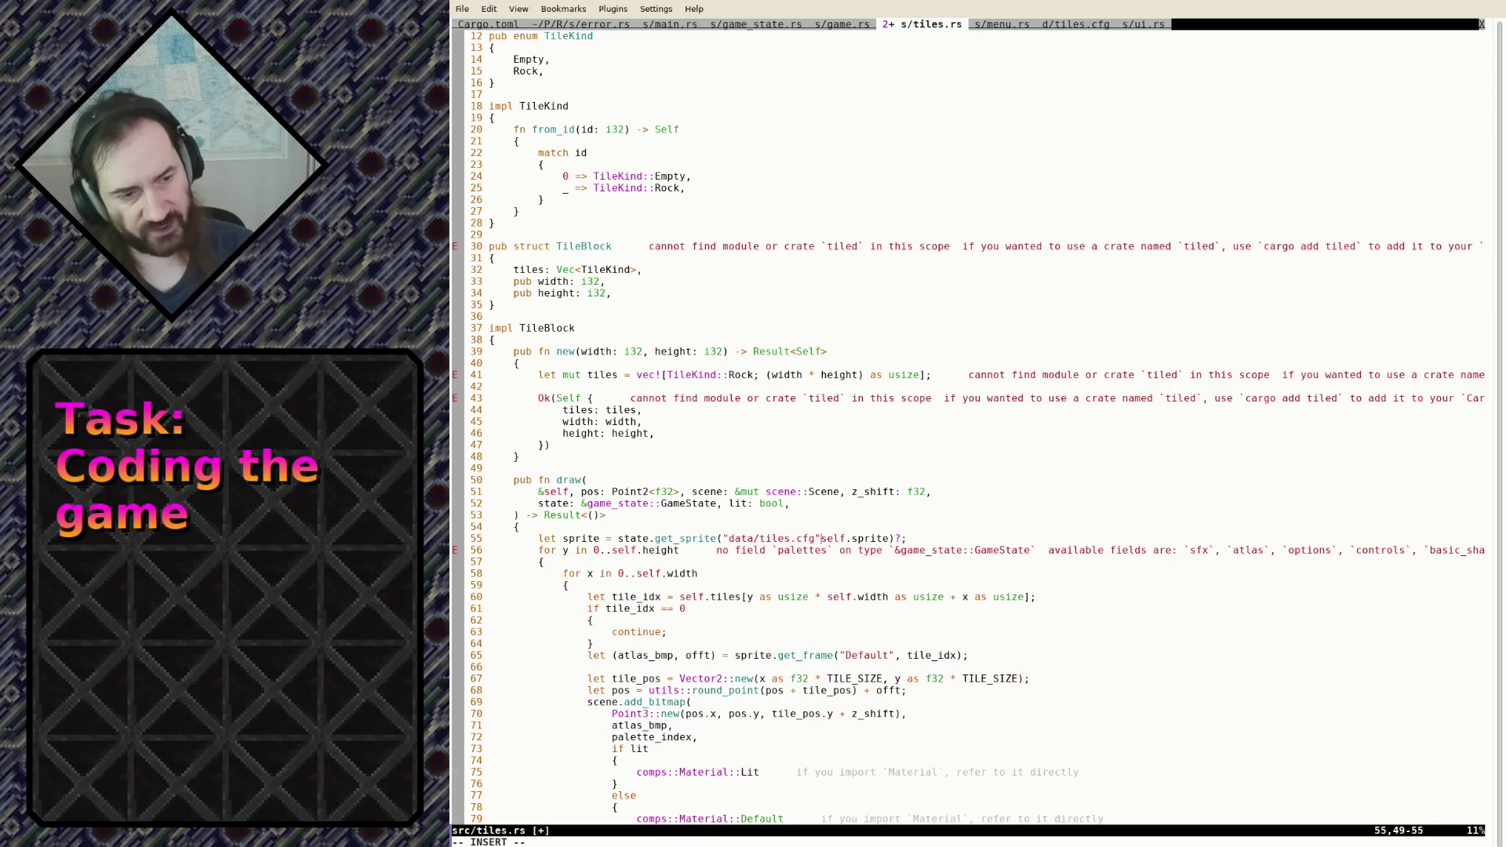
key(Delete)
key(Delete)
key(Delete)
key(Delete)
key(Delete)
key(Delete)
key(Escape)
text(:w)
key(Return)
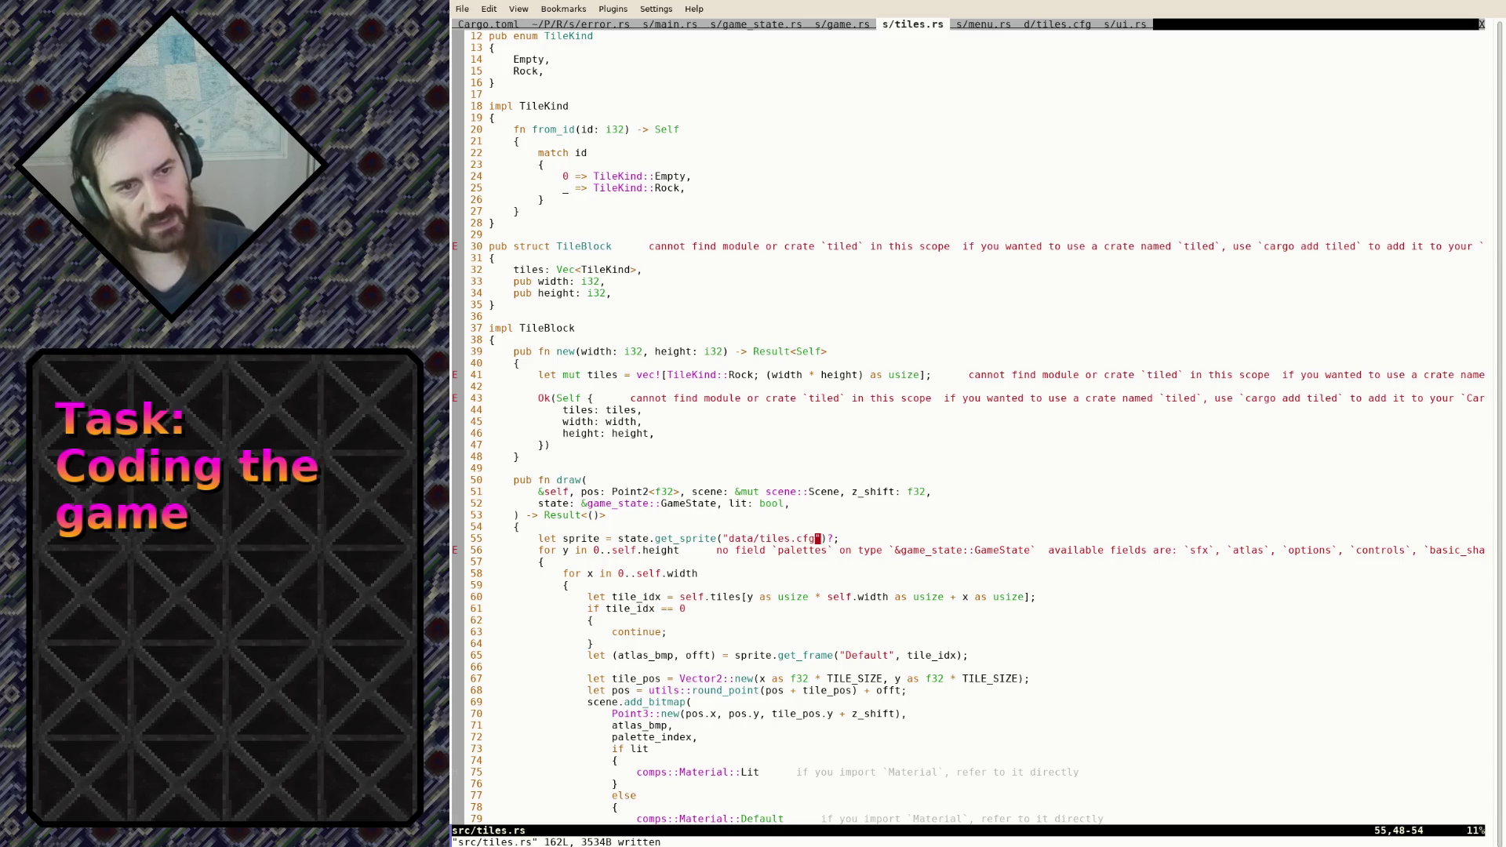
key(alt+Tab)
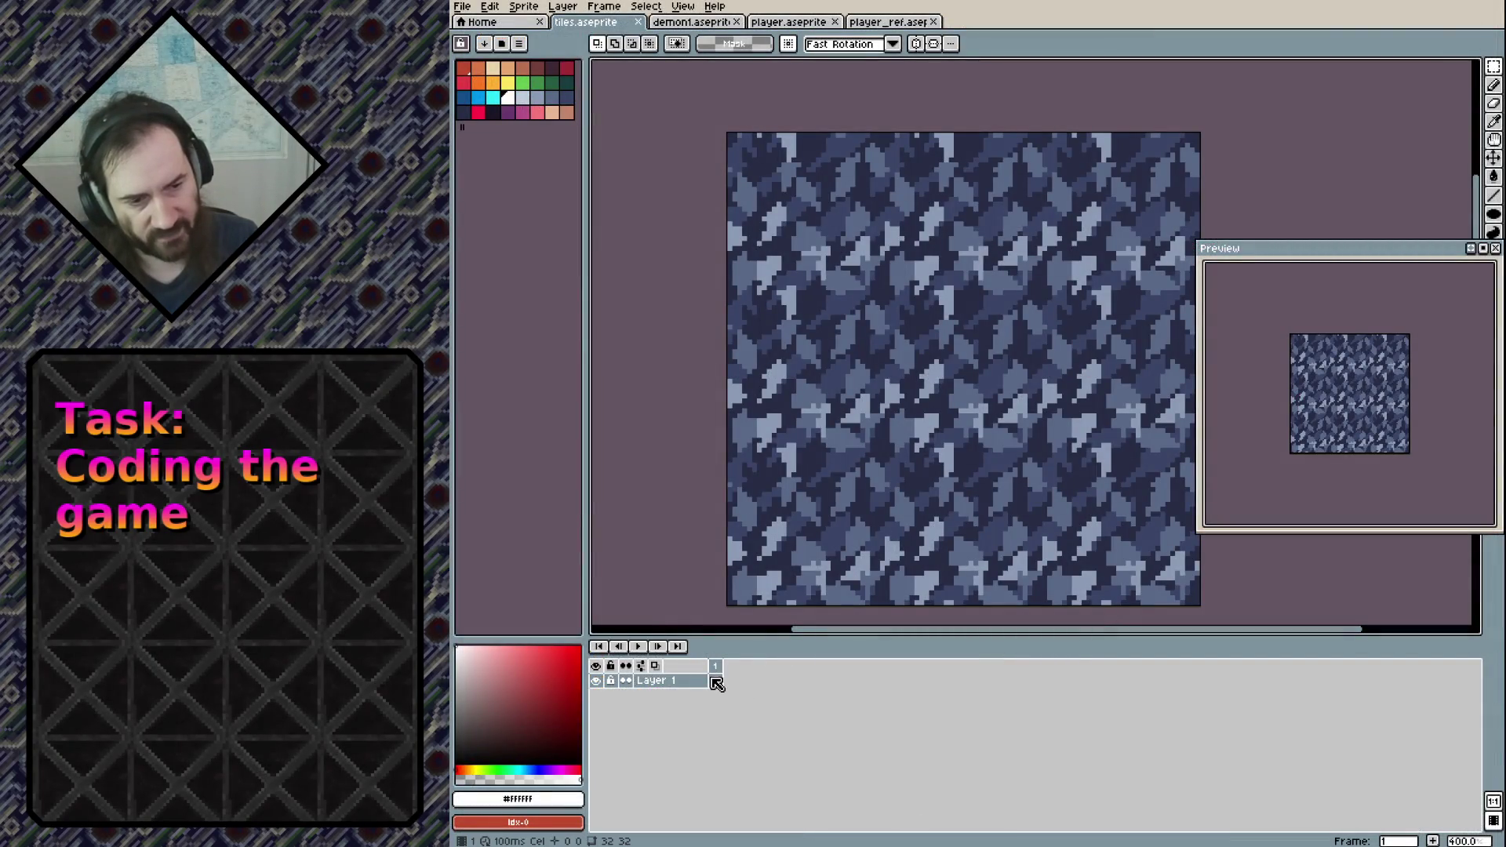
Add a new empty frame 2 to the tile sprite, then return to frame 1
right_click(716, 684)
key(Escape)
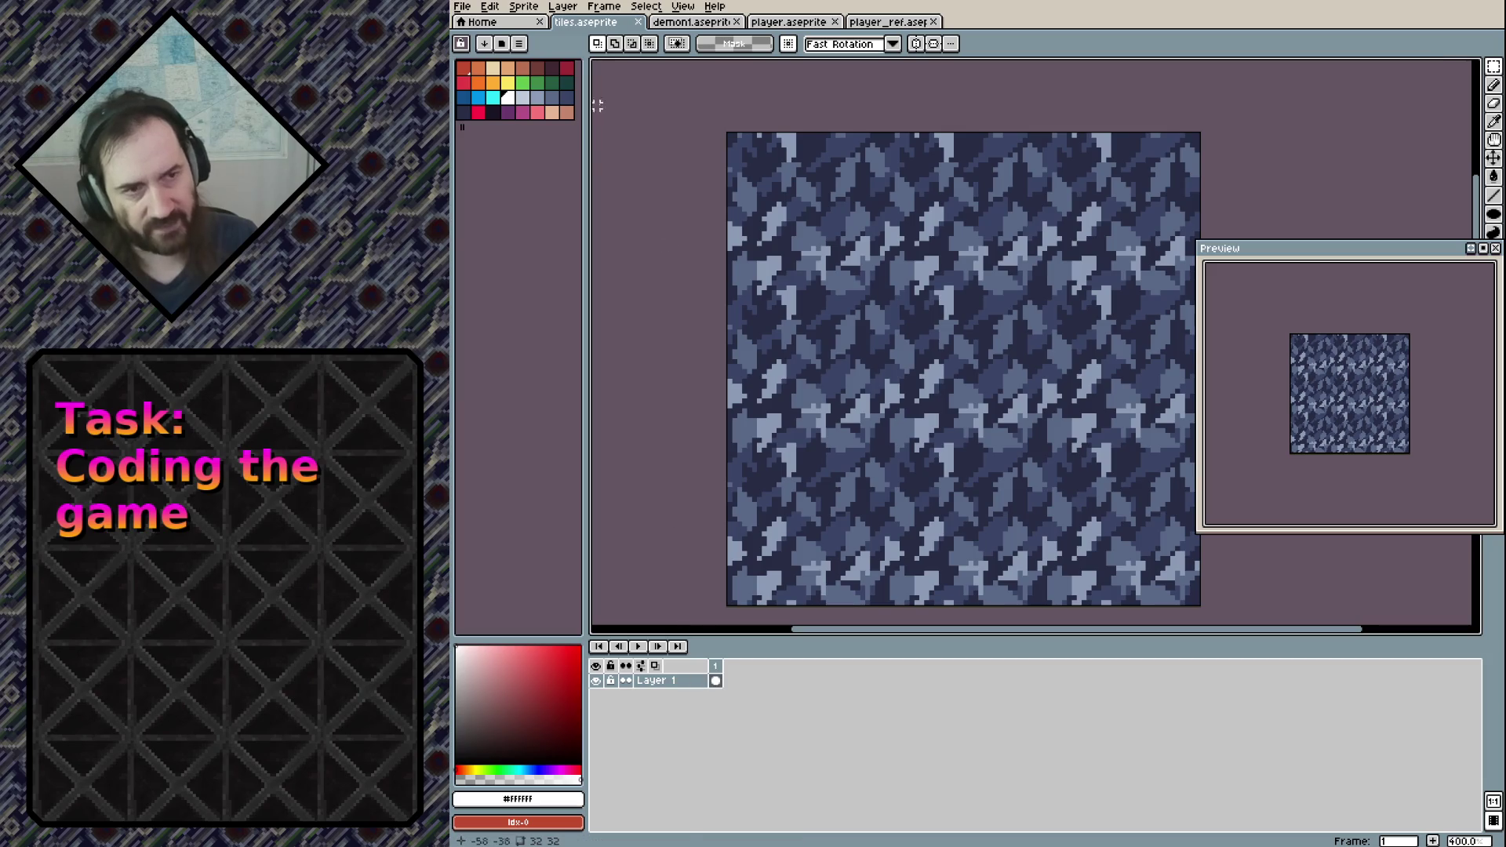
click(646, 7)
key(Escape)
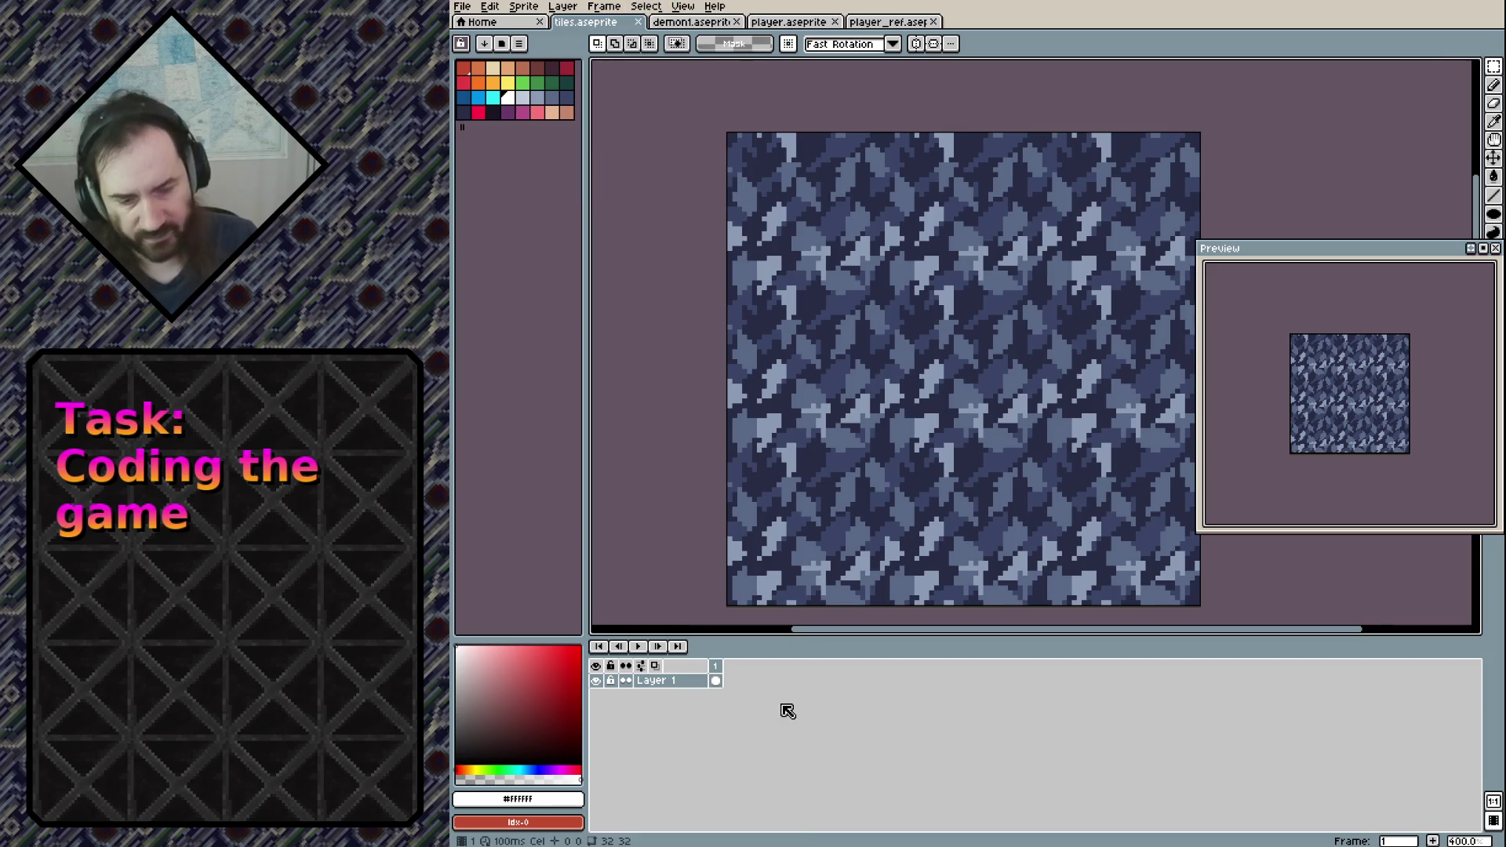
key(alt+n)
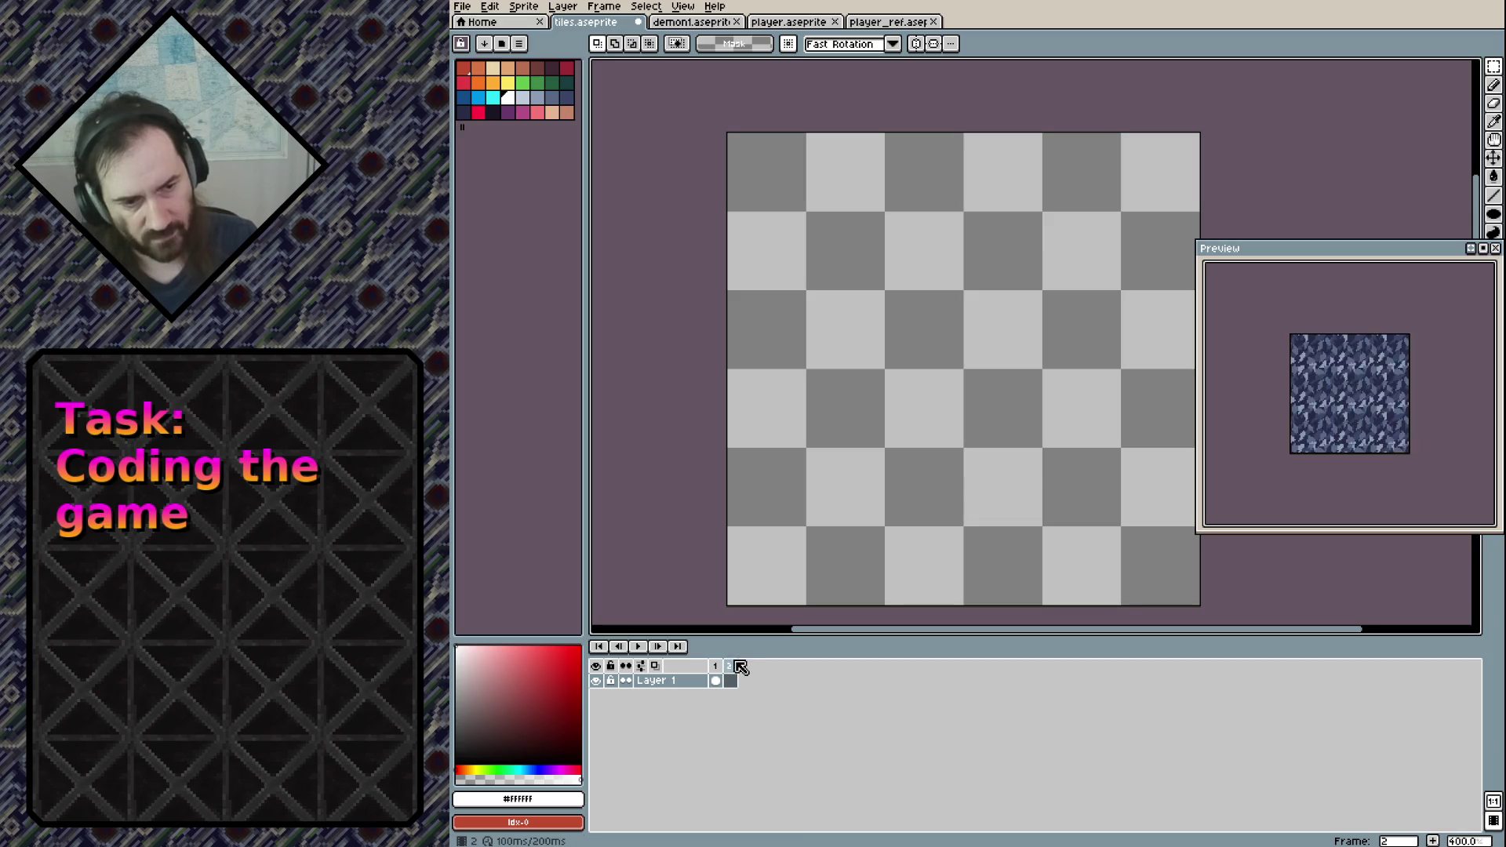
click(730, 673)
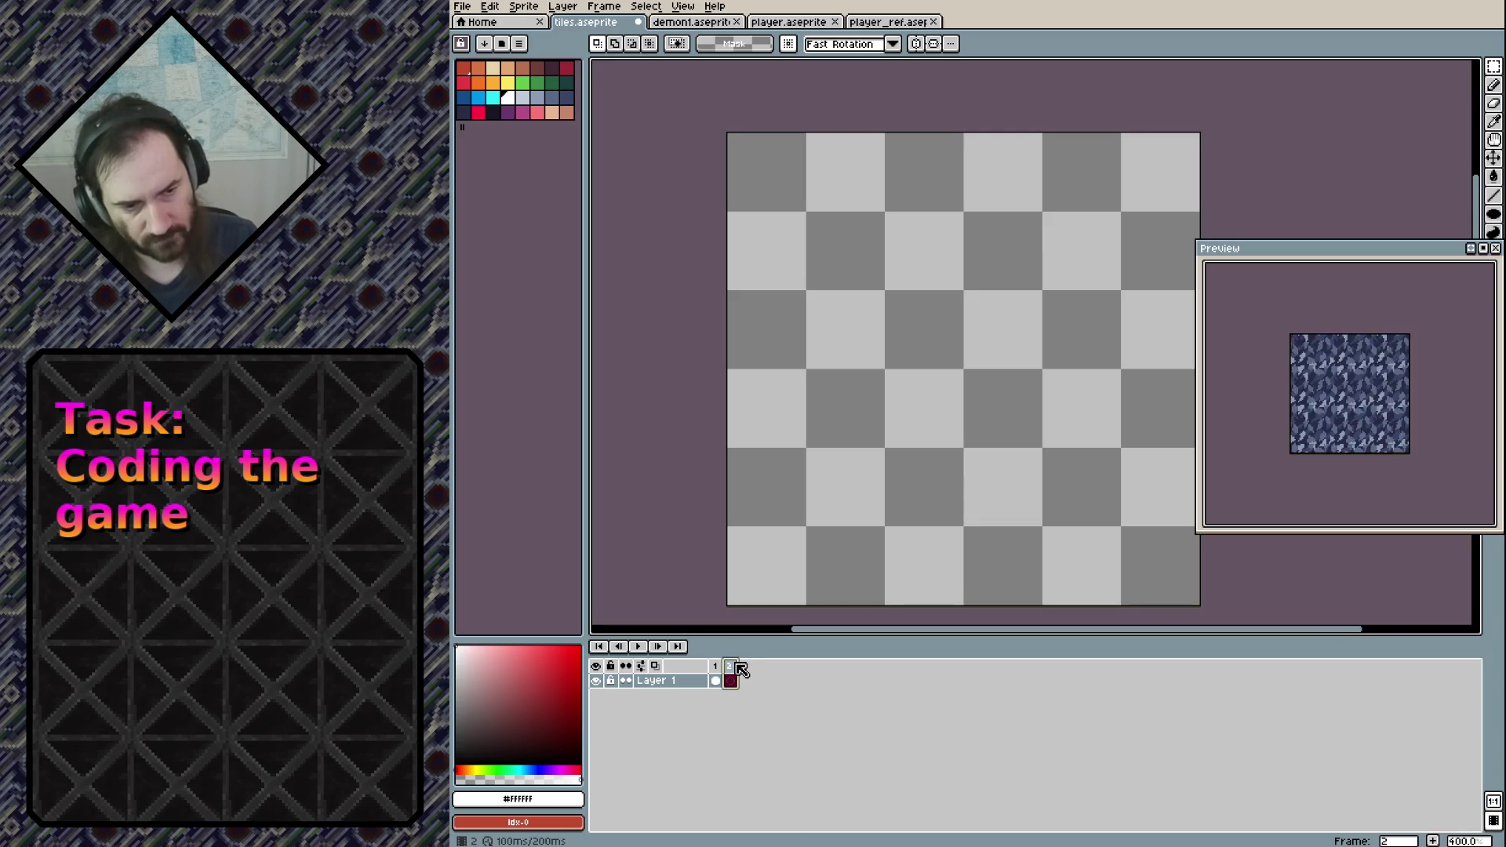
click(716, 668)
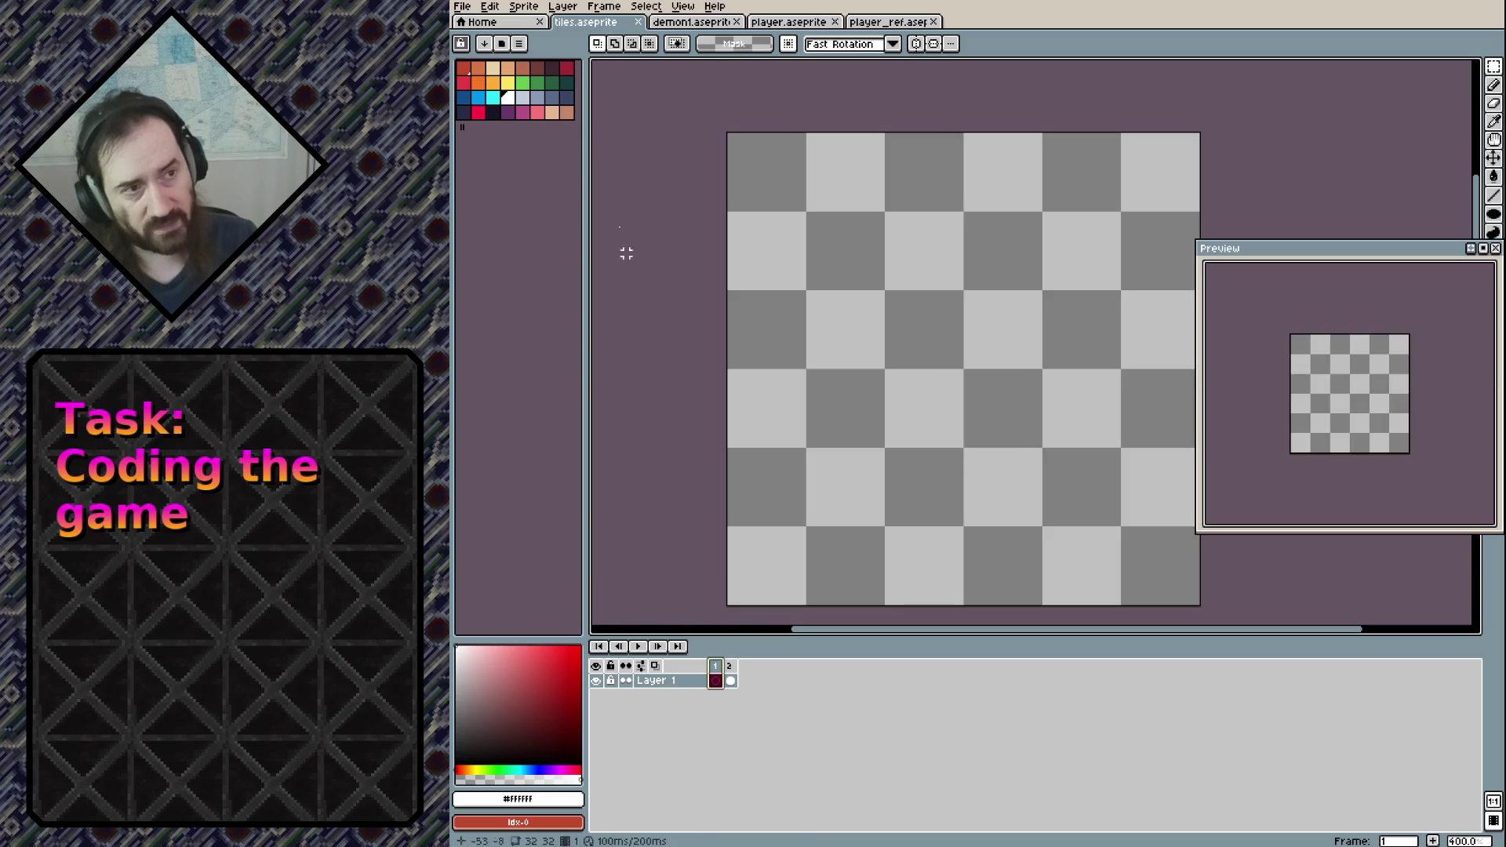
Export the sprite sheet over tiles.png, save the sprite, and switch back to Vim
click(462, 6)
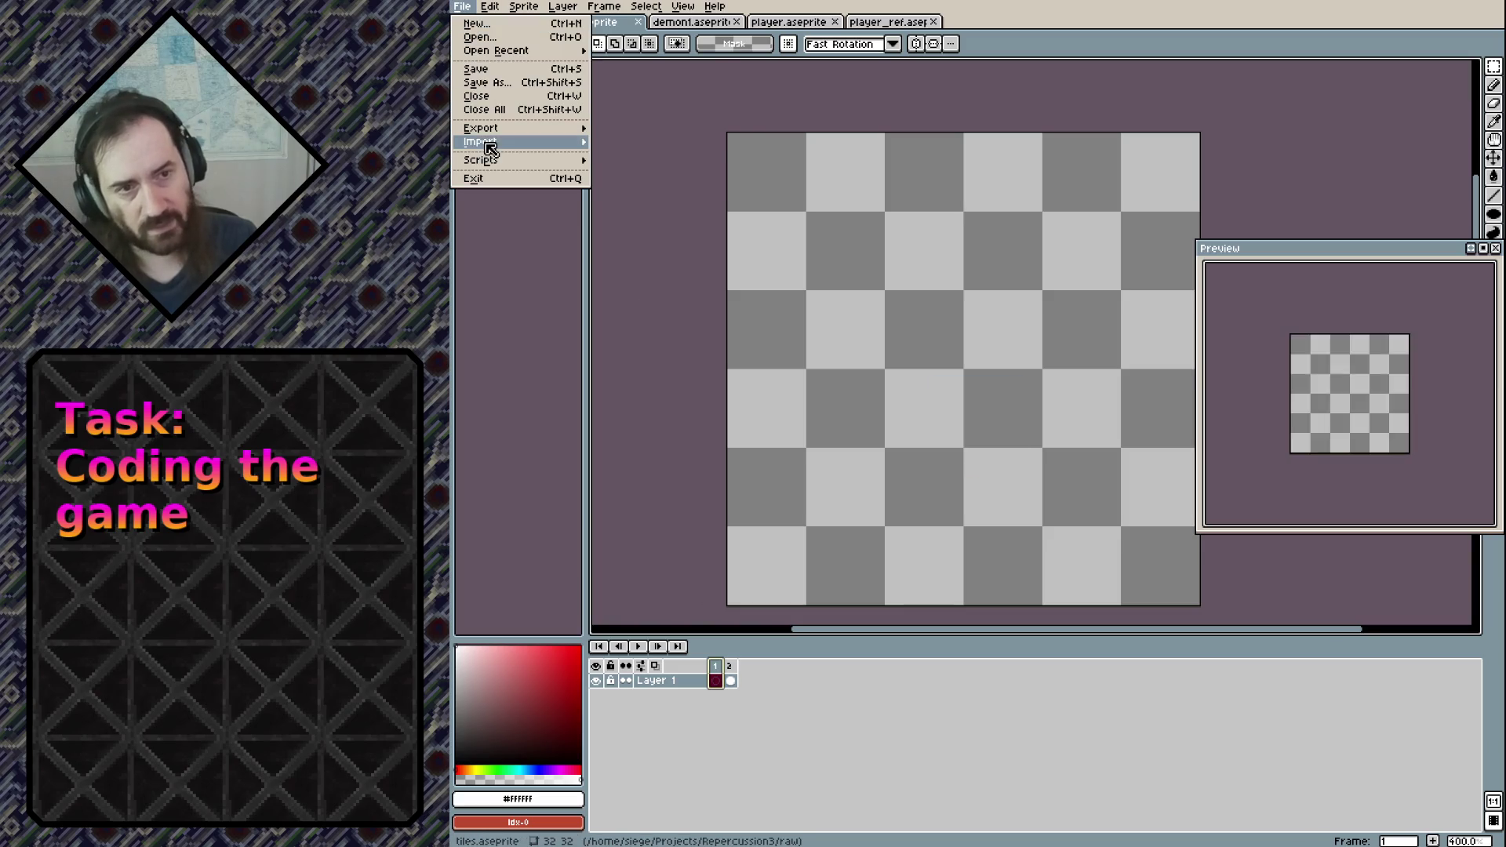
mouse_move(490, 145)
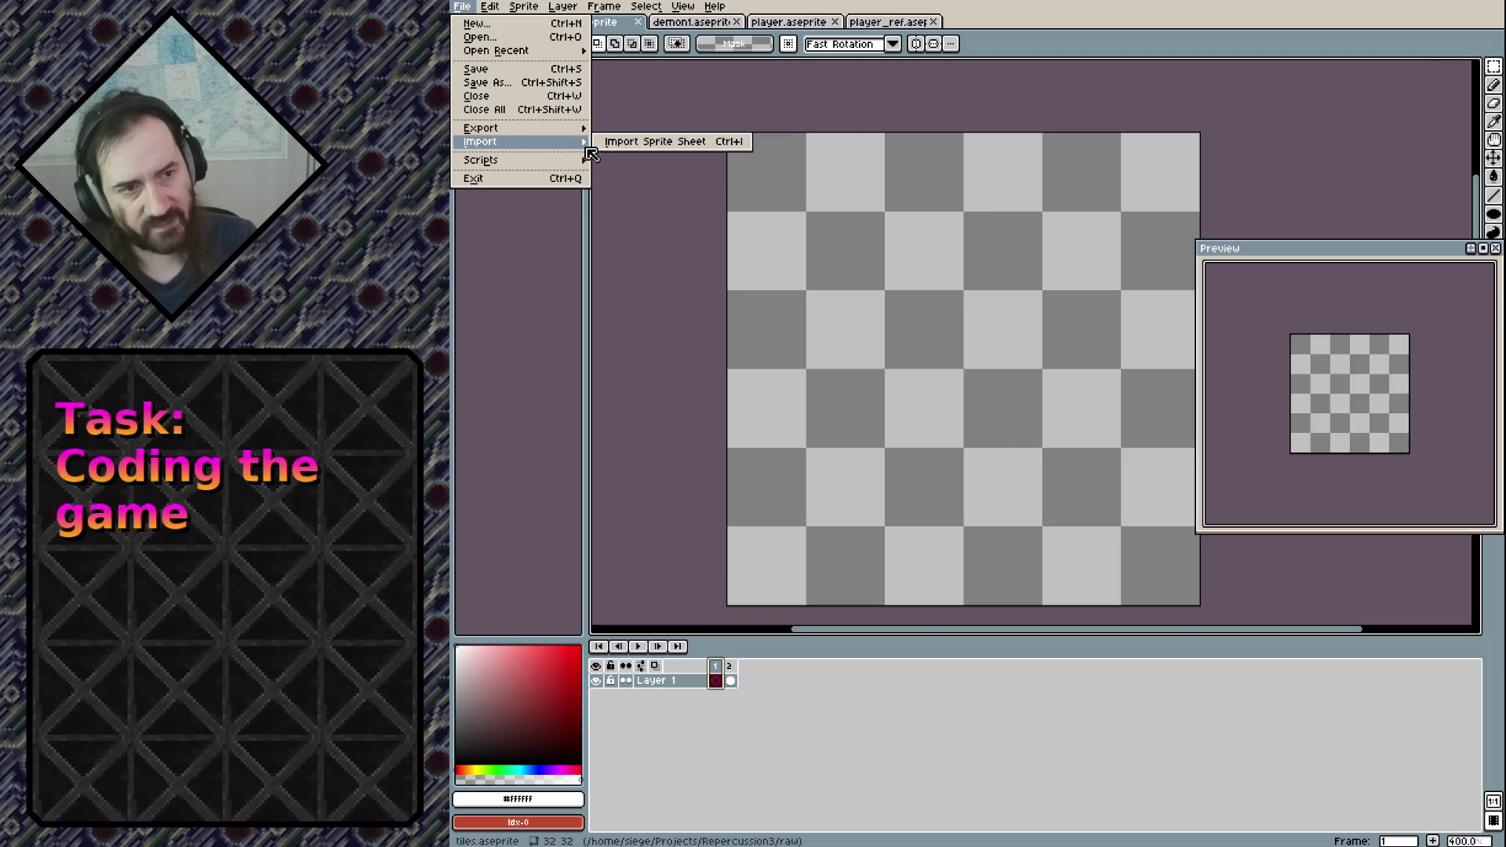
mouse_move(558, 135)
click(625, 141)
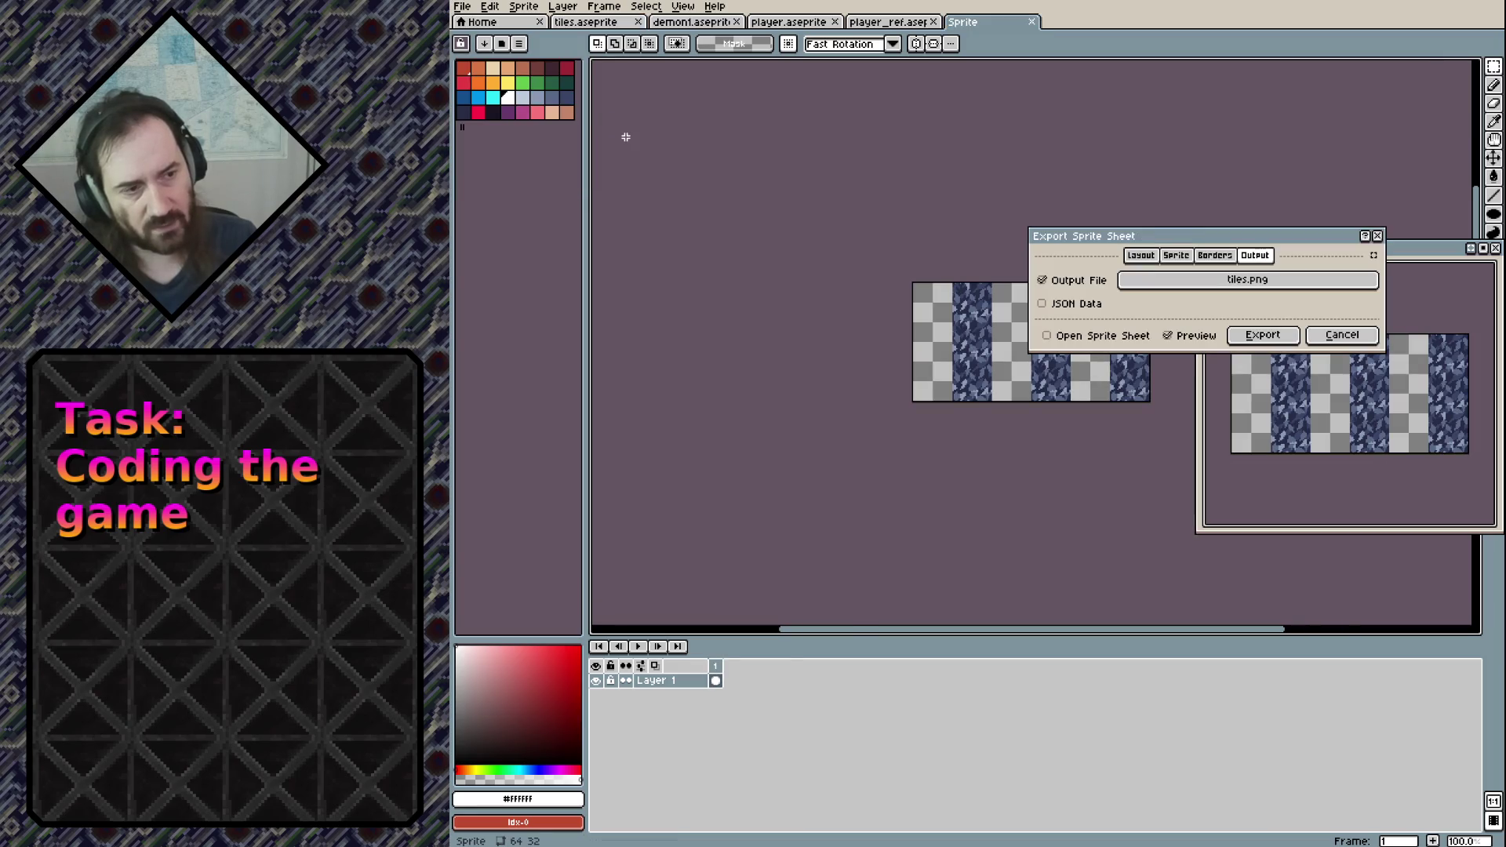
click(1244, 283)
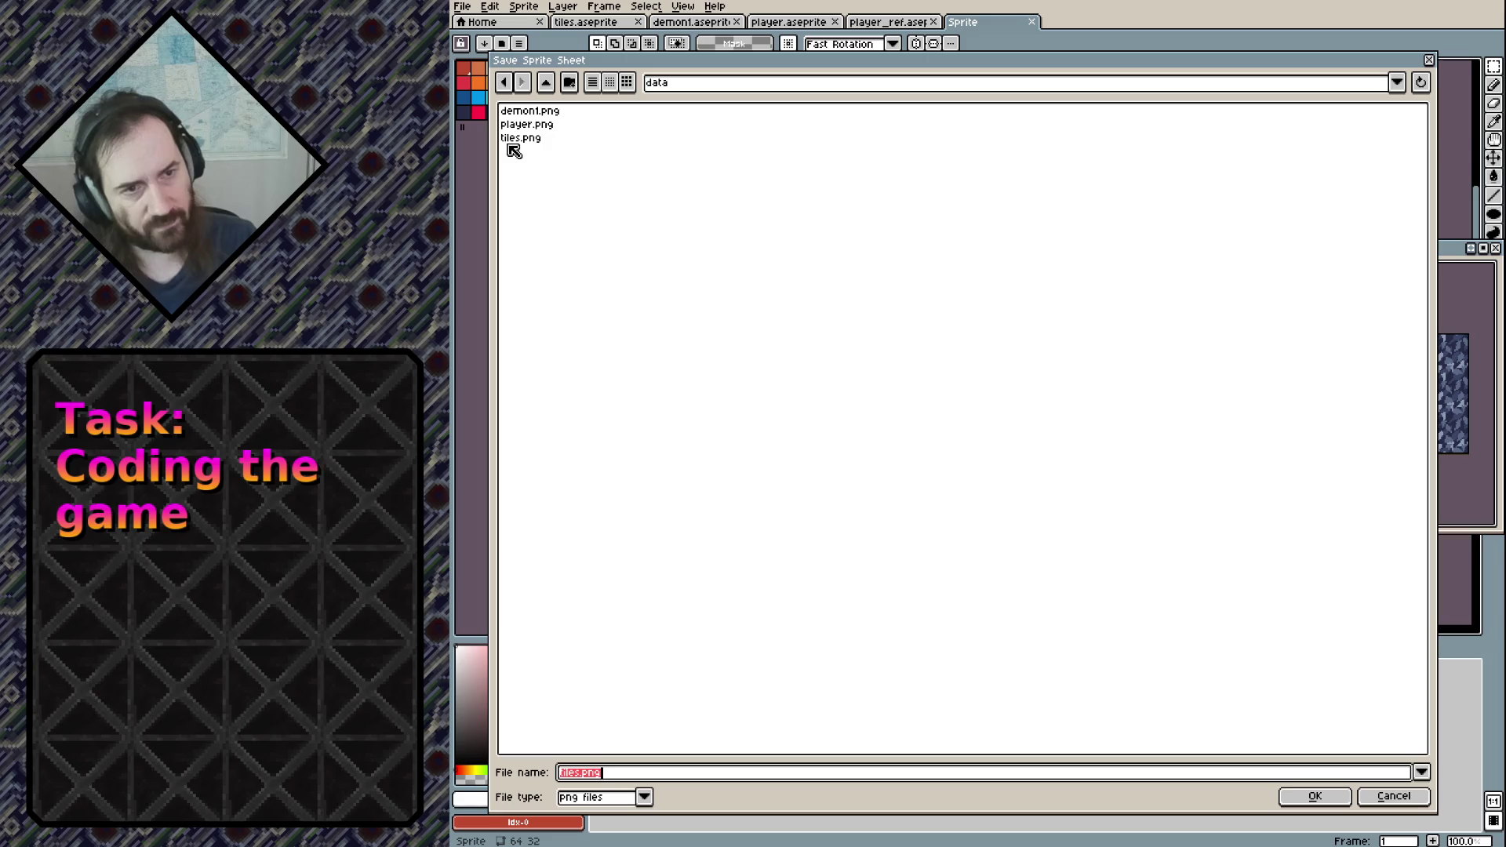
double_click(510, 144)
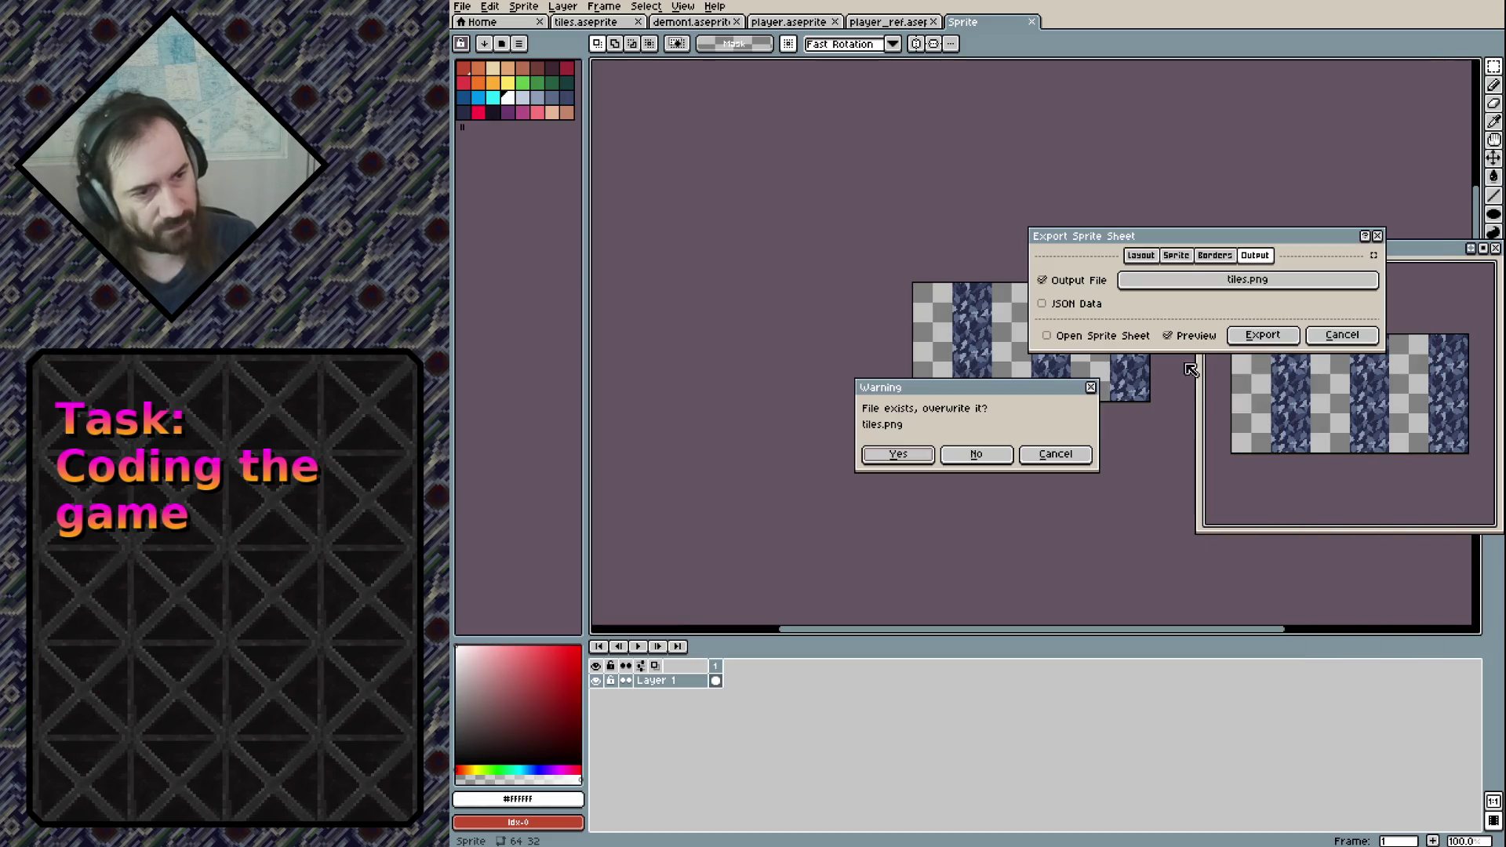
click(886, 455)
click(1262, 335)
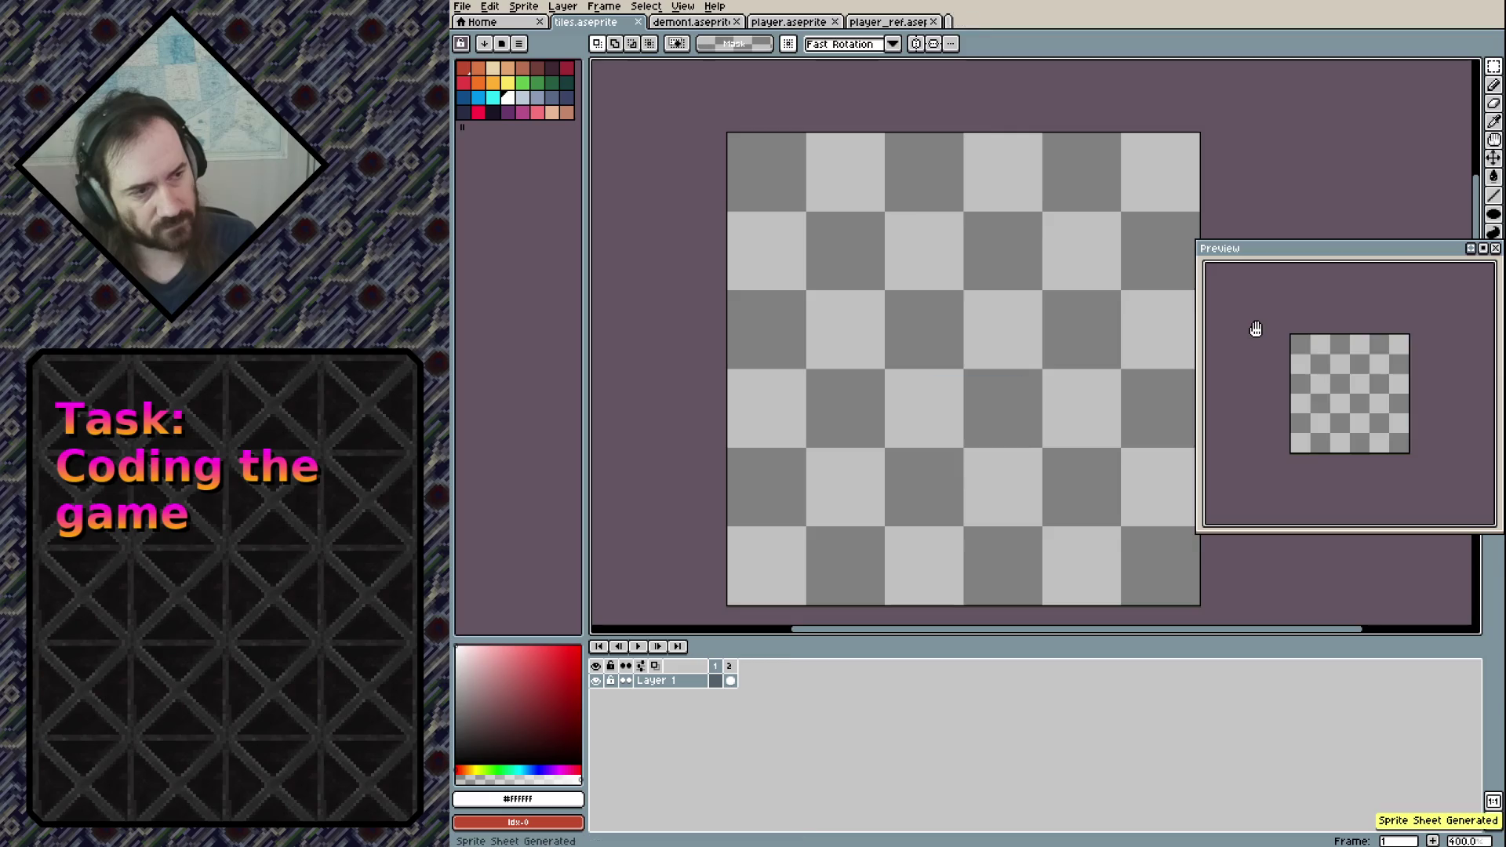
key(ctrl+s)
key(alt+Tab)
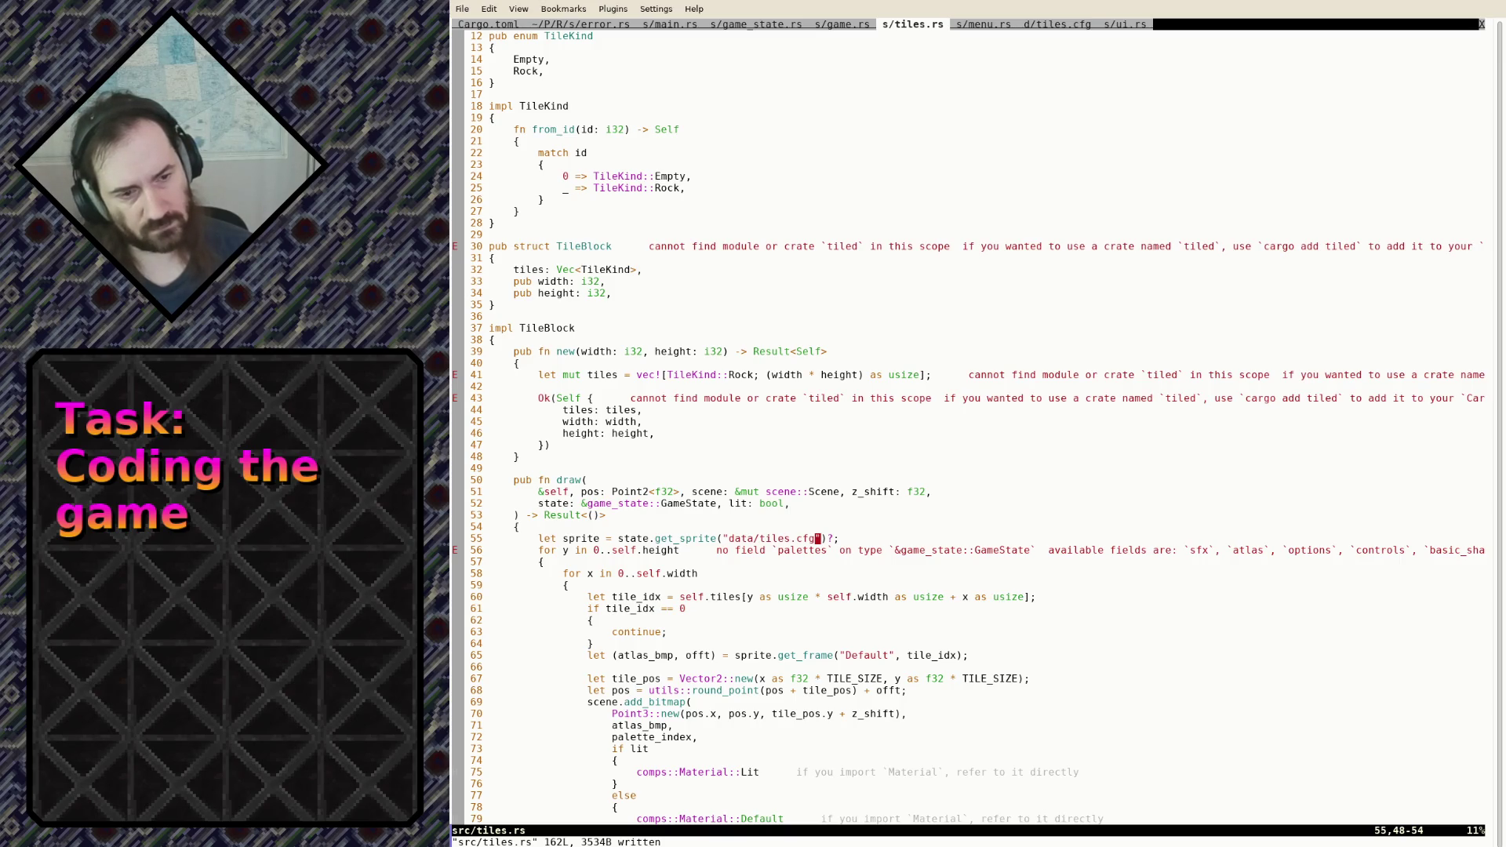
Save tiles.rs, review draw() down to the Lit/Default material cast, then go to the previous tab
key(ctrl+s)
key(j)
key(j)
key(j)
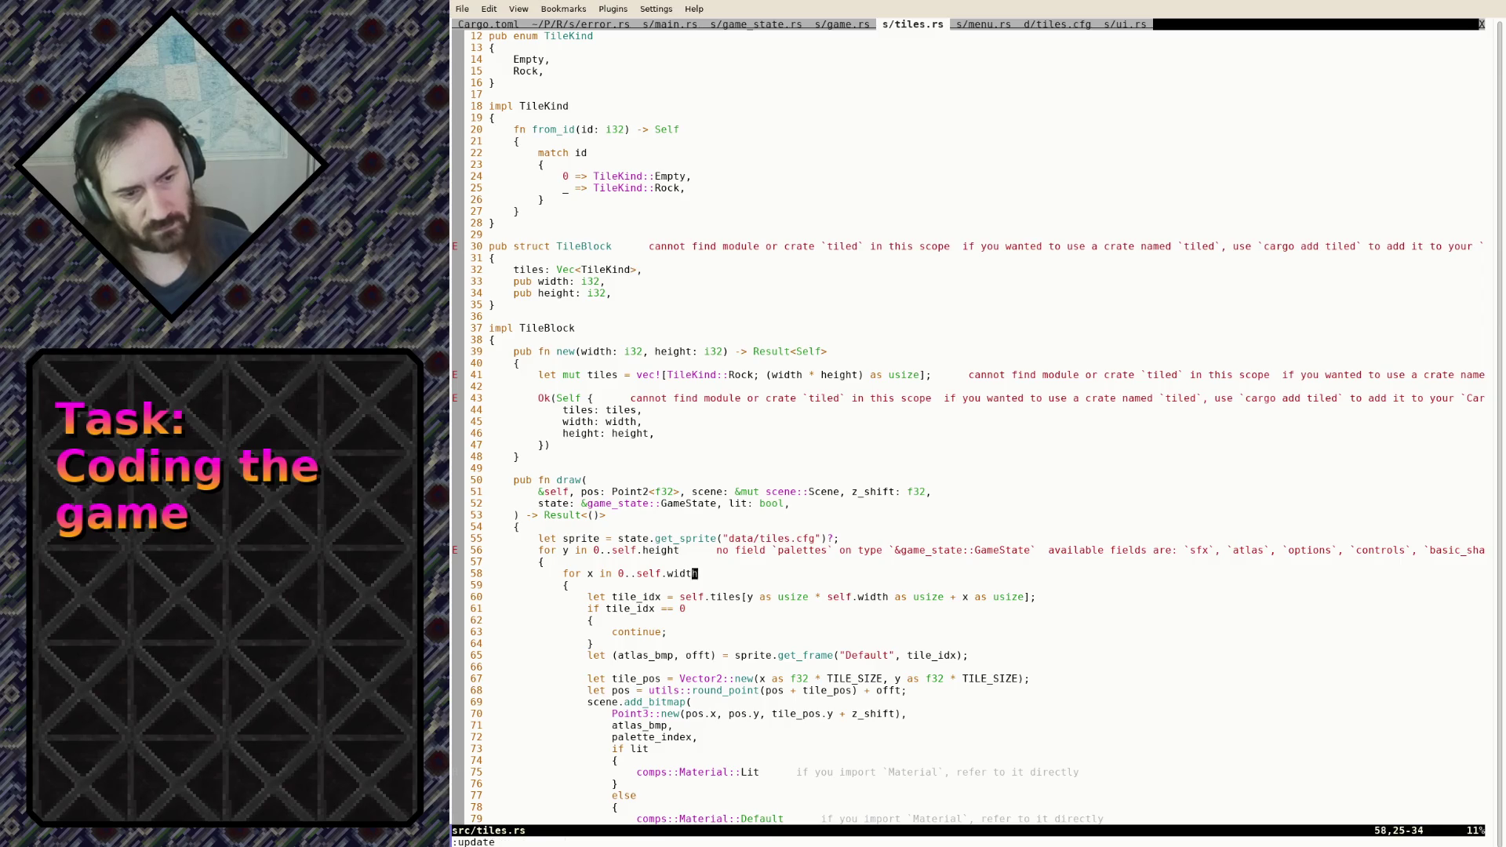
key(j)
key(j)
key(j)
key(k)
key(k)
key(k)
key(j)
key(j)
key(j)
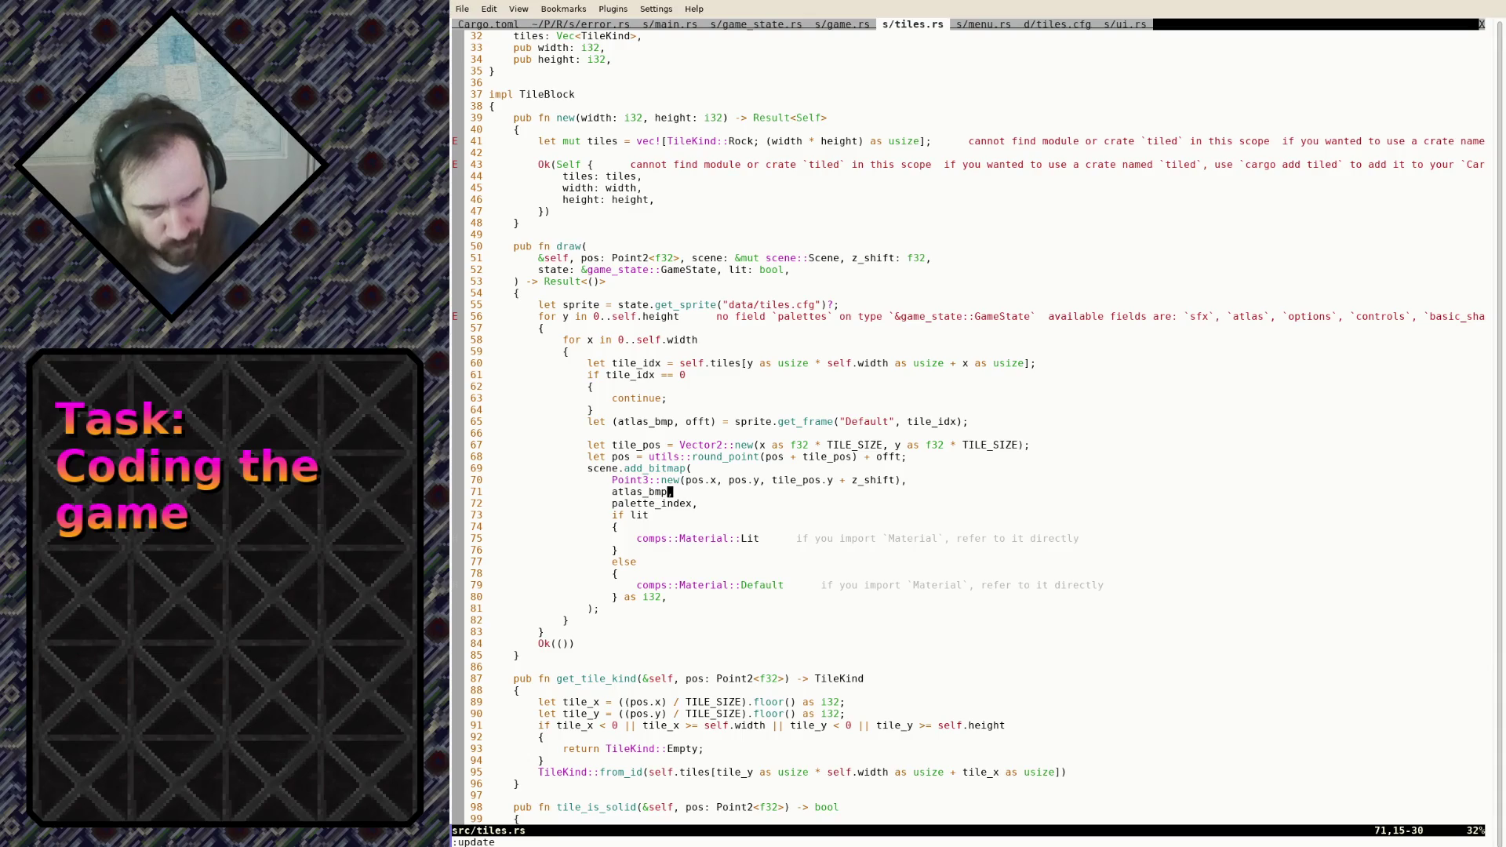
key(j)
key(j)
key(j)
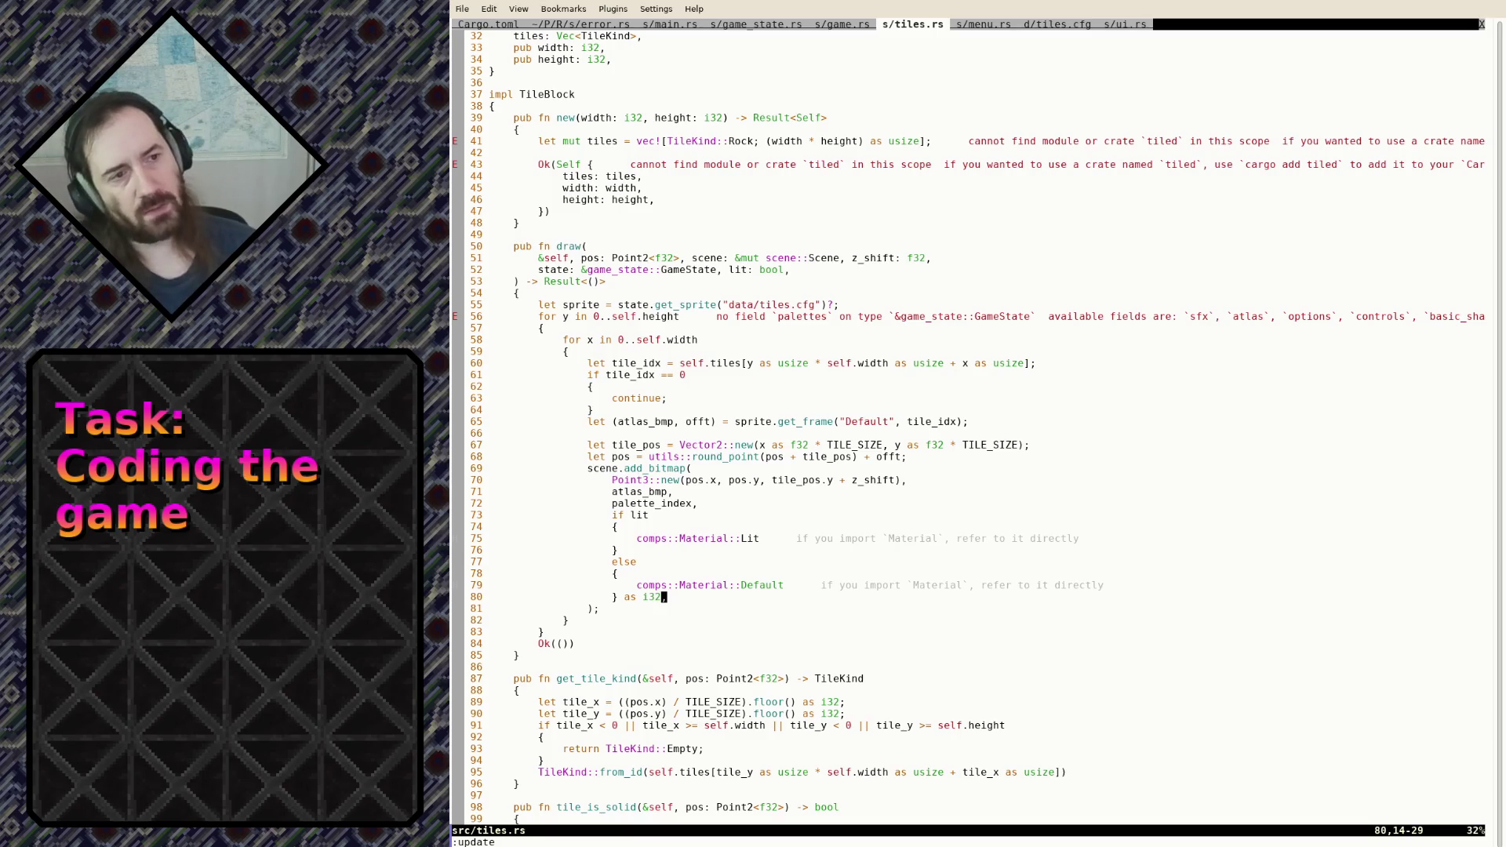
text(:tabp)
key(Return)
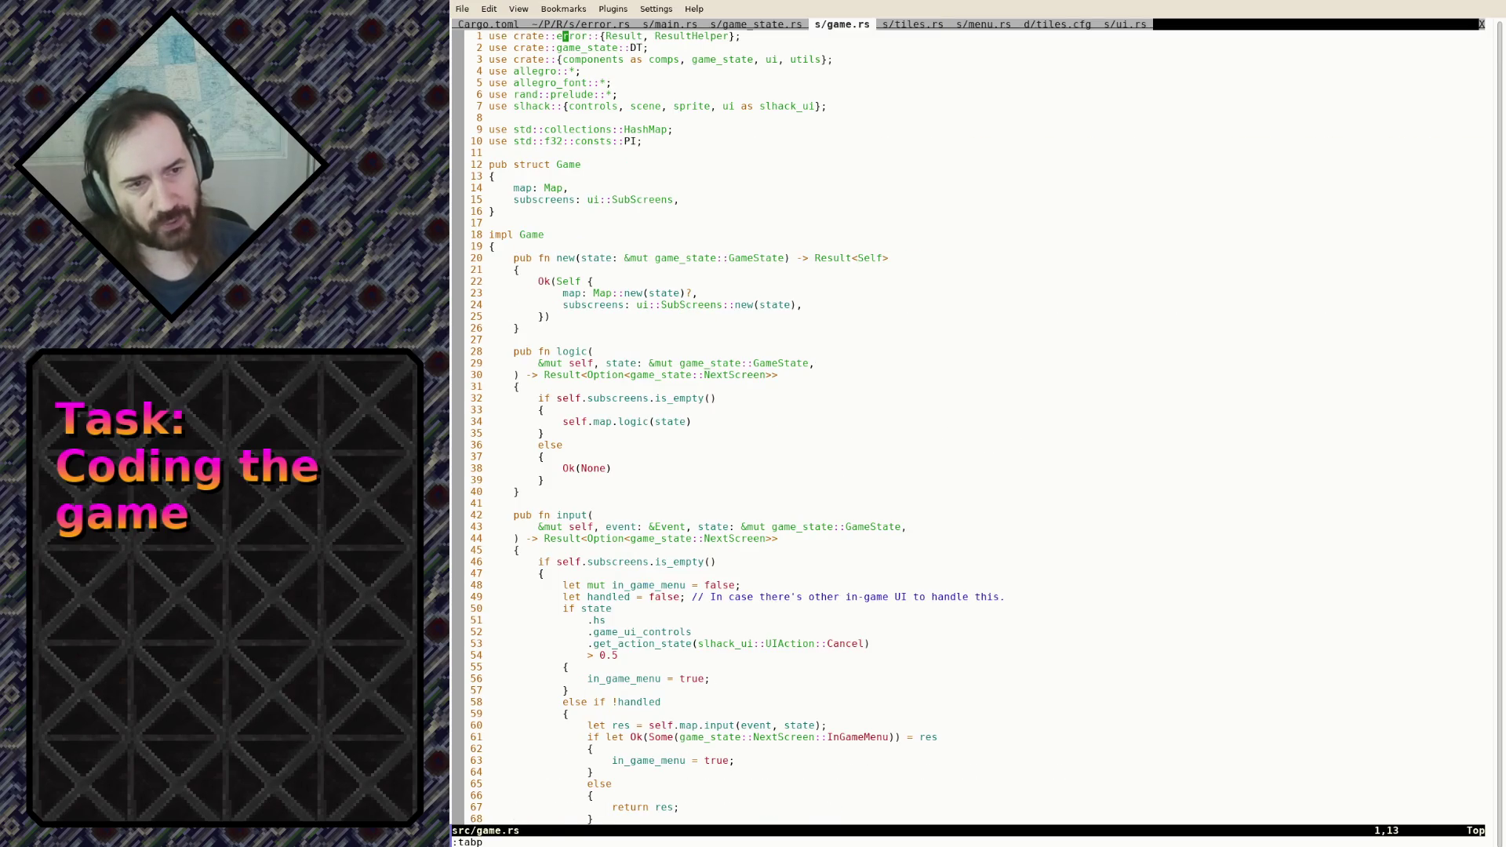
In game_state.rs, undo back to the old MaterialKind loop and copy its lines
text(:tabp)
key(Return)
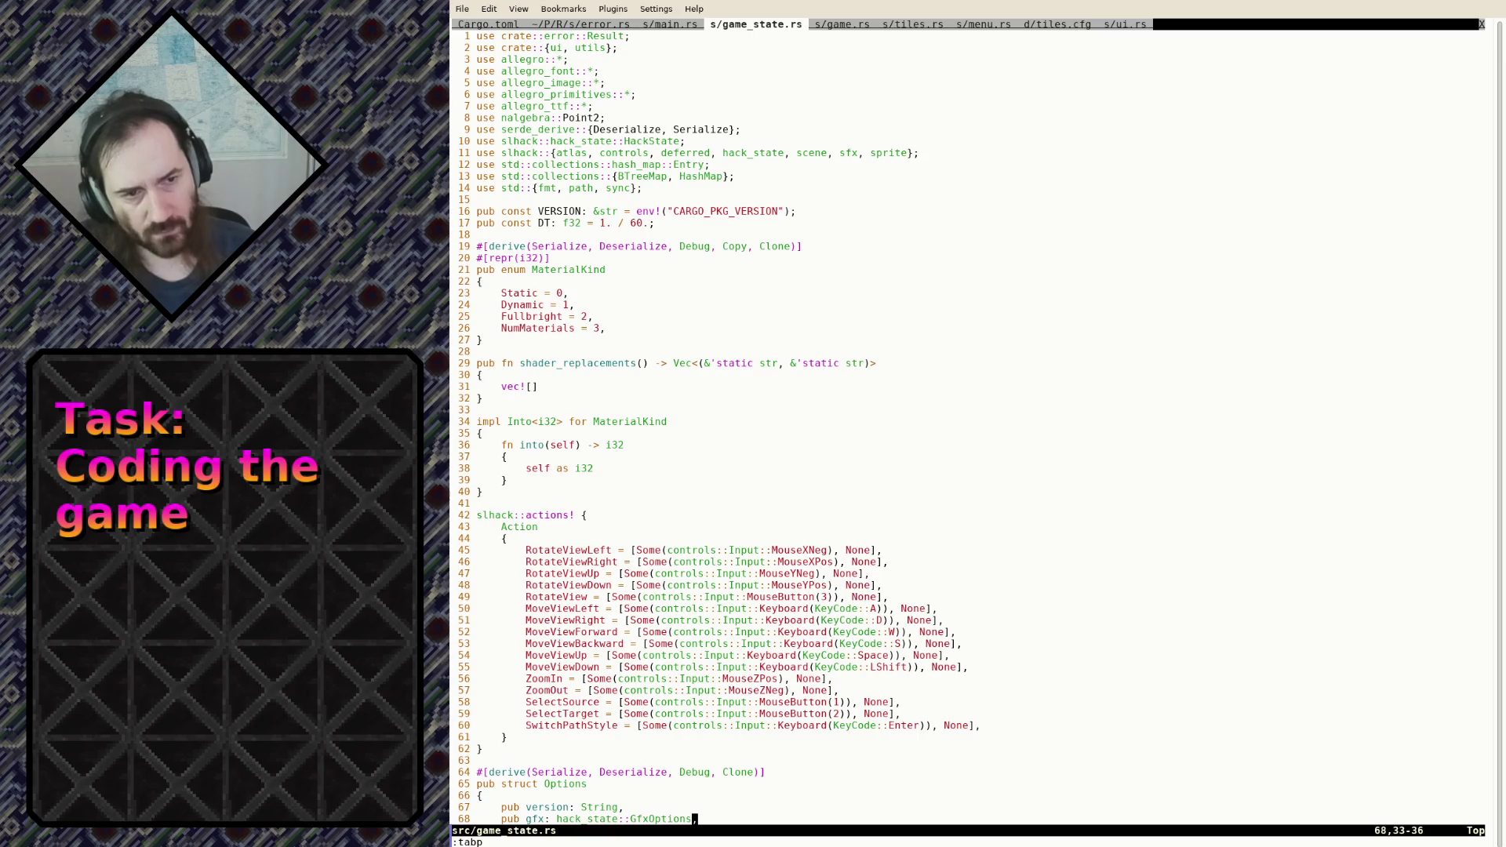
key(u)
key(u)
key(u)
key(u)
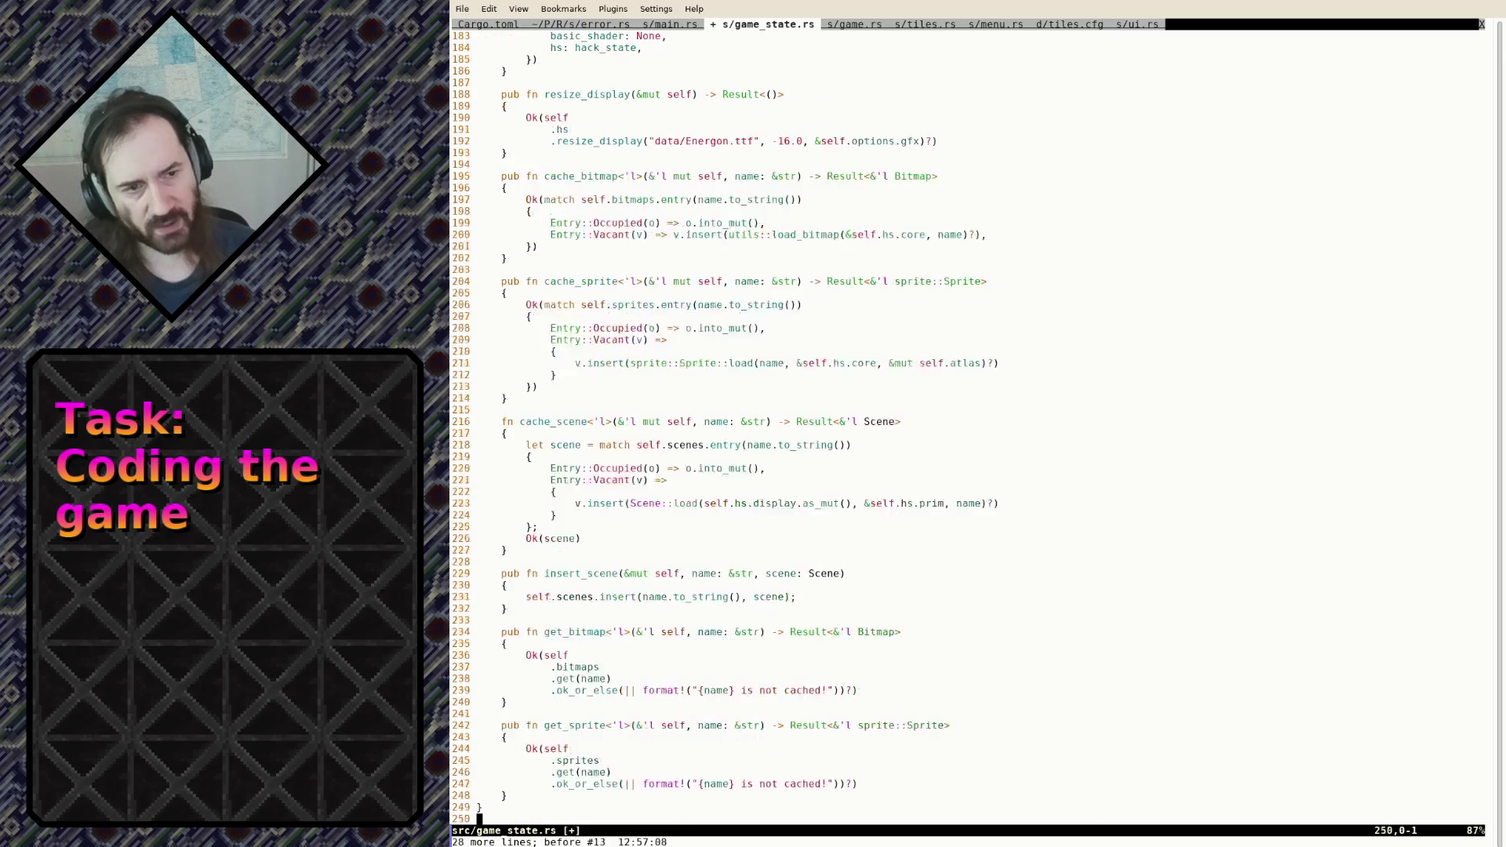
key(u)
key(u)
key(u)
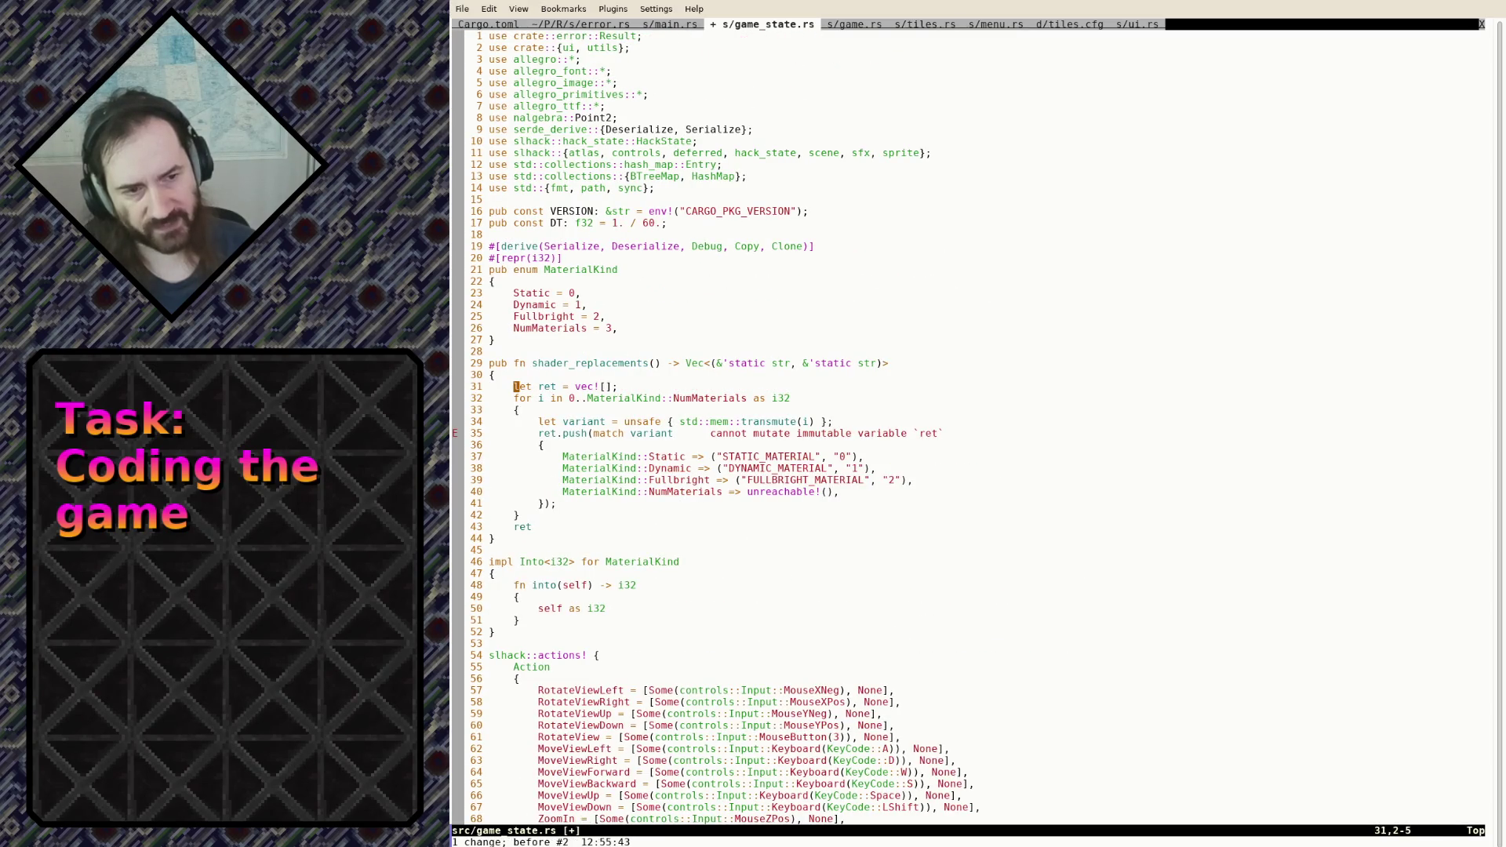
key(shift+v)
key(j)
key(j)
key(j)
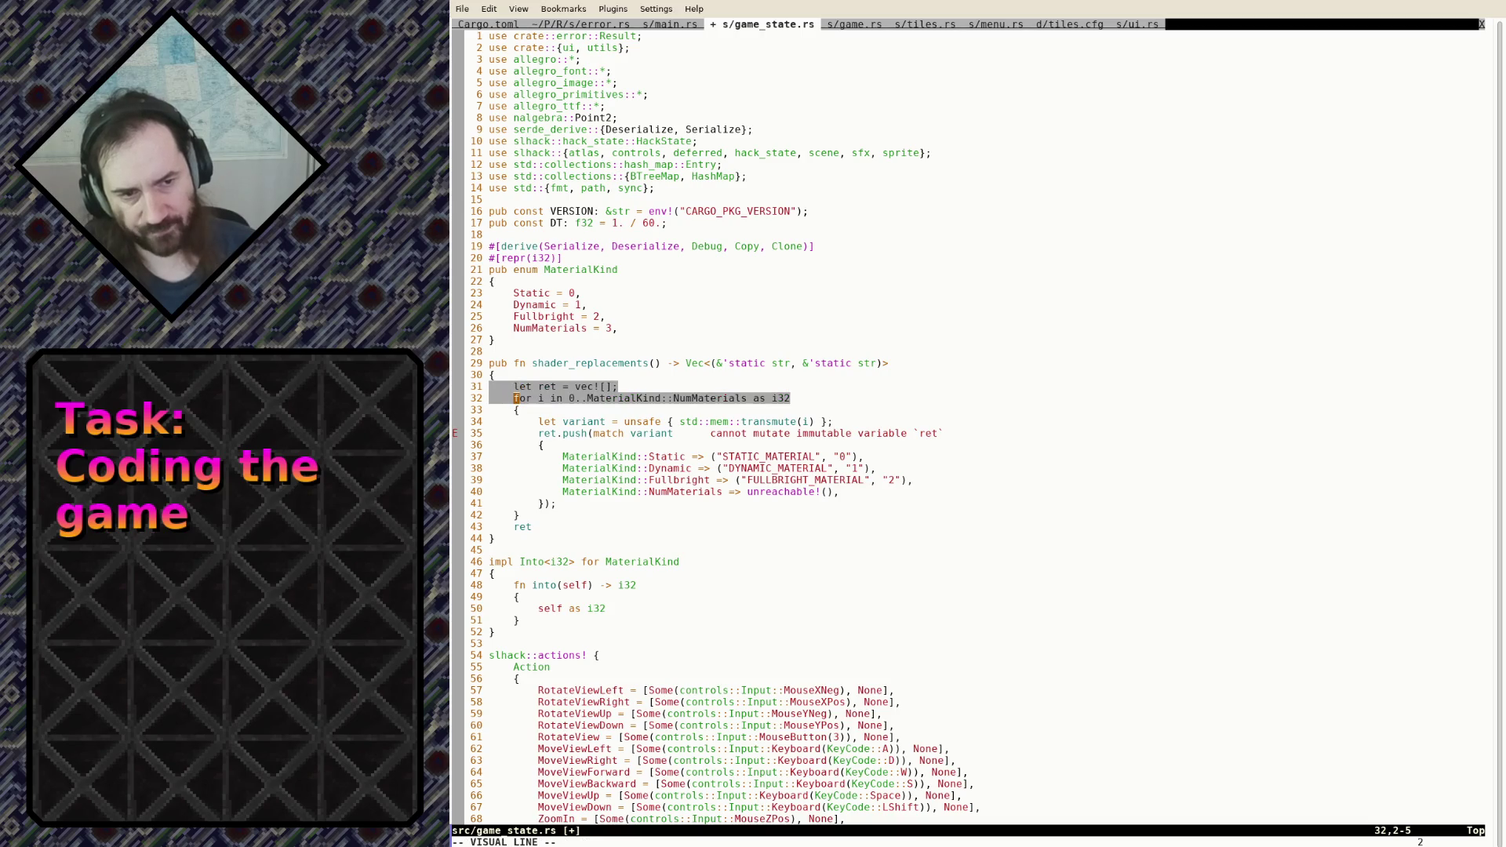
key(Escape)
Redo to the newest version and return to the empty vec![] line in shader_replacements
key(ctrl+r)
key(ctrl+r)
key(ctrl+r)
key(g)
key(semicolon)
key(g)
key(semicolon)
key(g)
key(semicolon)
key(g)
key(semicolon)
key(g)
key(semicolon)
key(g)
key(semicolon)
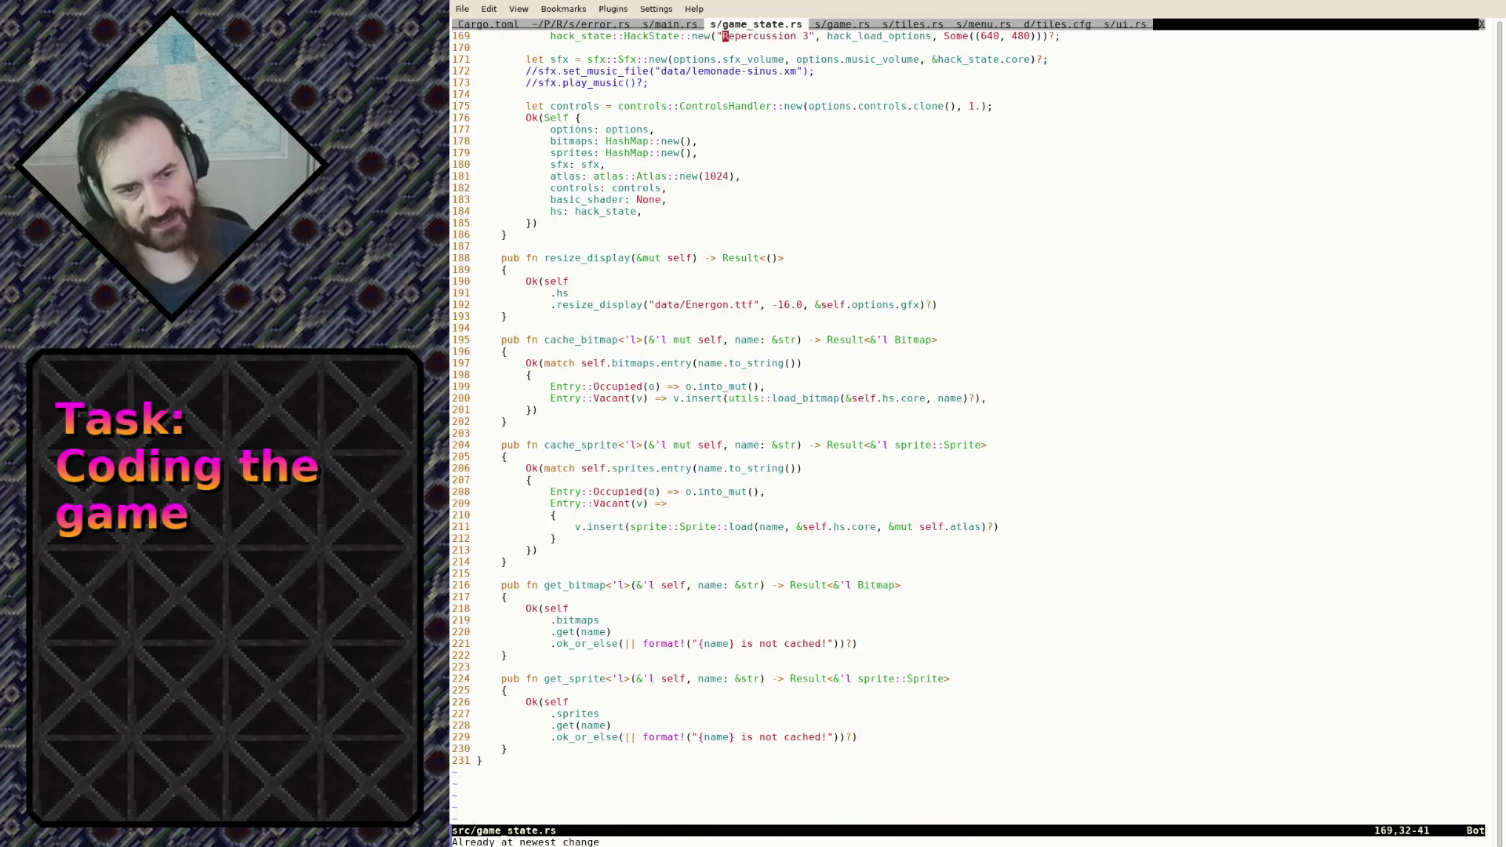
key(g)
key(semicolon)
key(g)
key(semicolon)
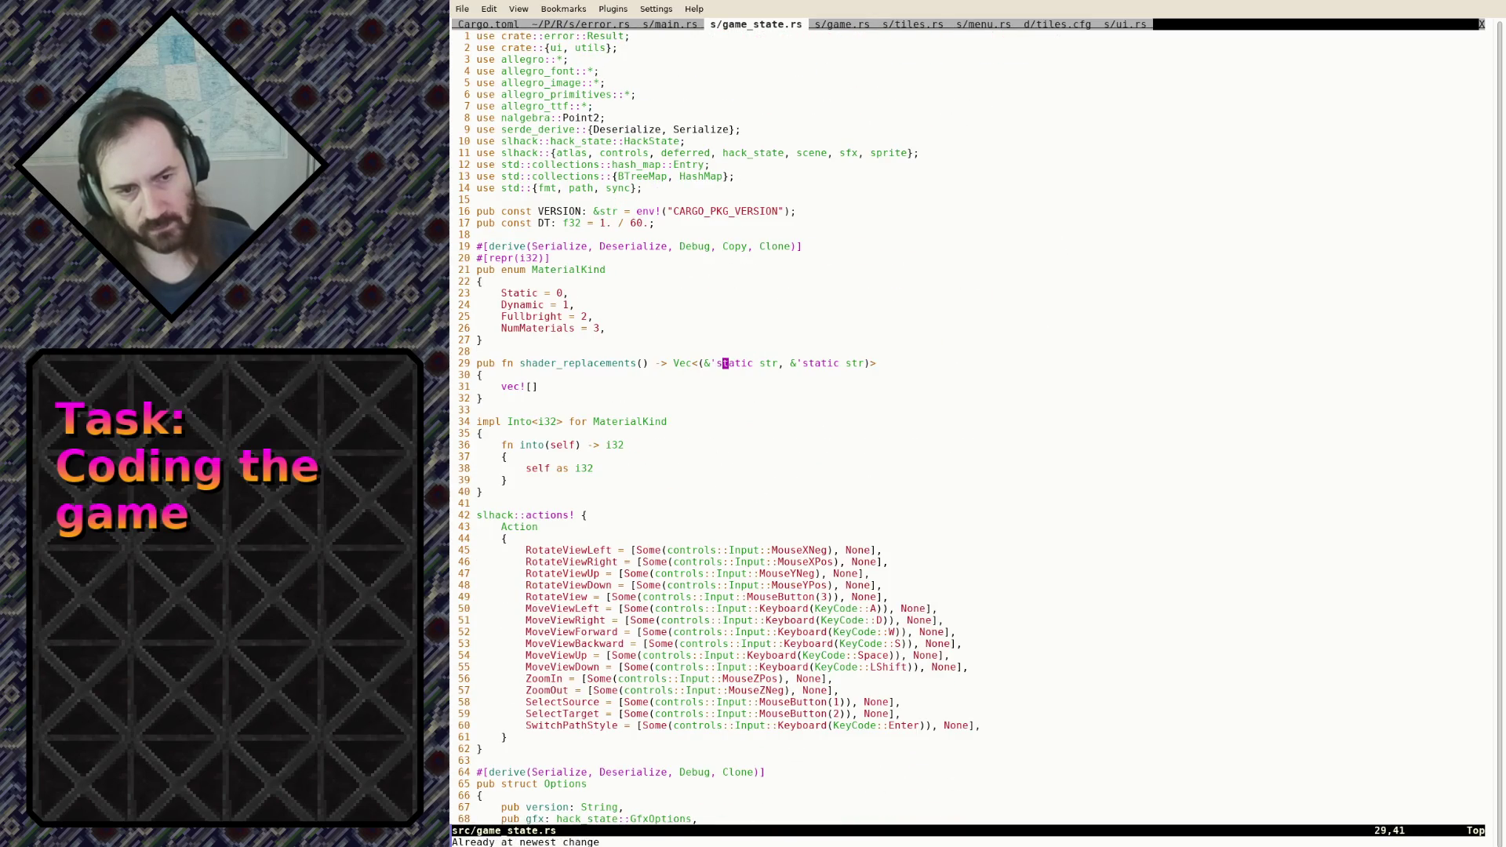
key(shift+v)
Paste the copied loop, then rename the Static and Dynamic match arms to Default and Lit
key(p)
key(6)
key(k)
key(i)
click(650, 456)
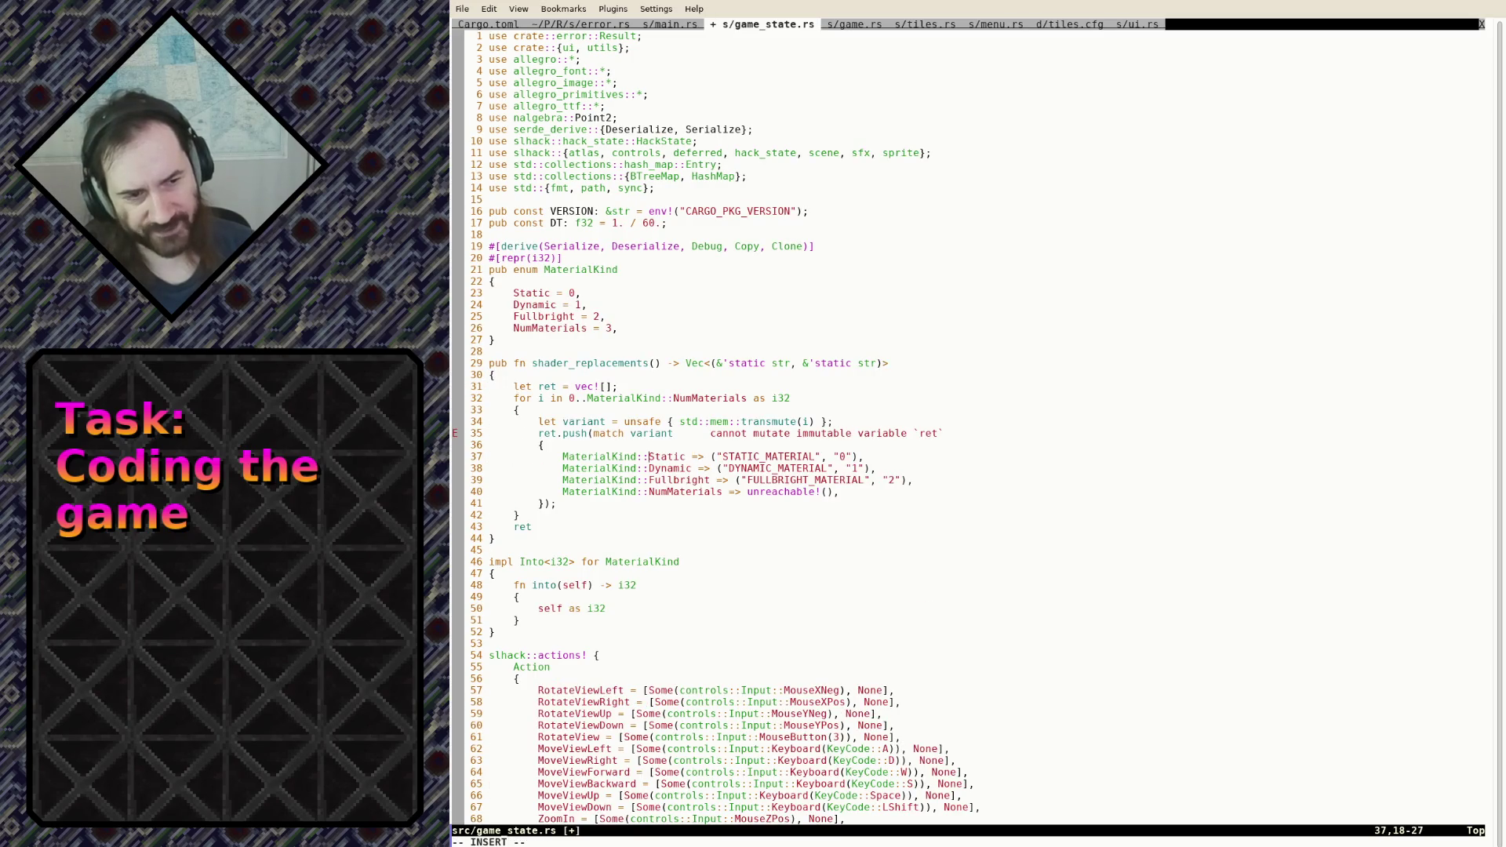
key(Delete)
key(Delete)
key(Delete)
text(Default)
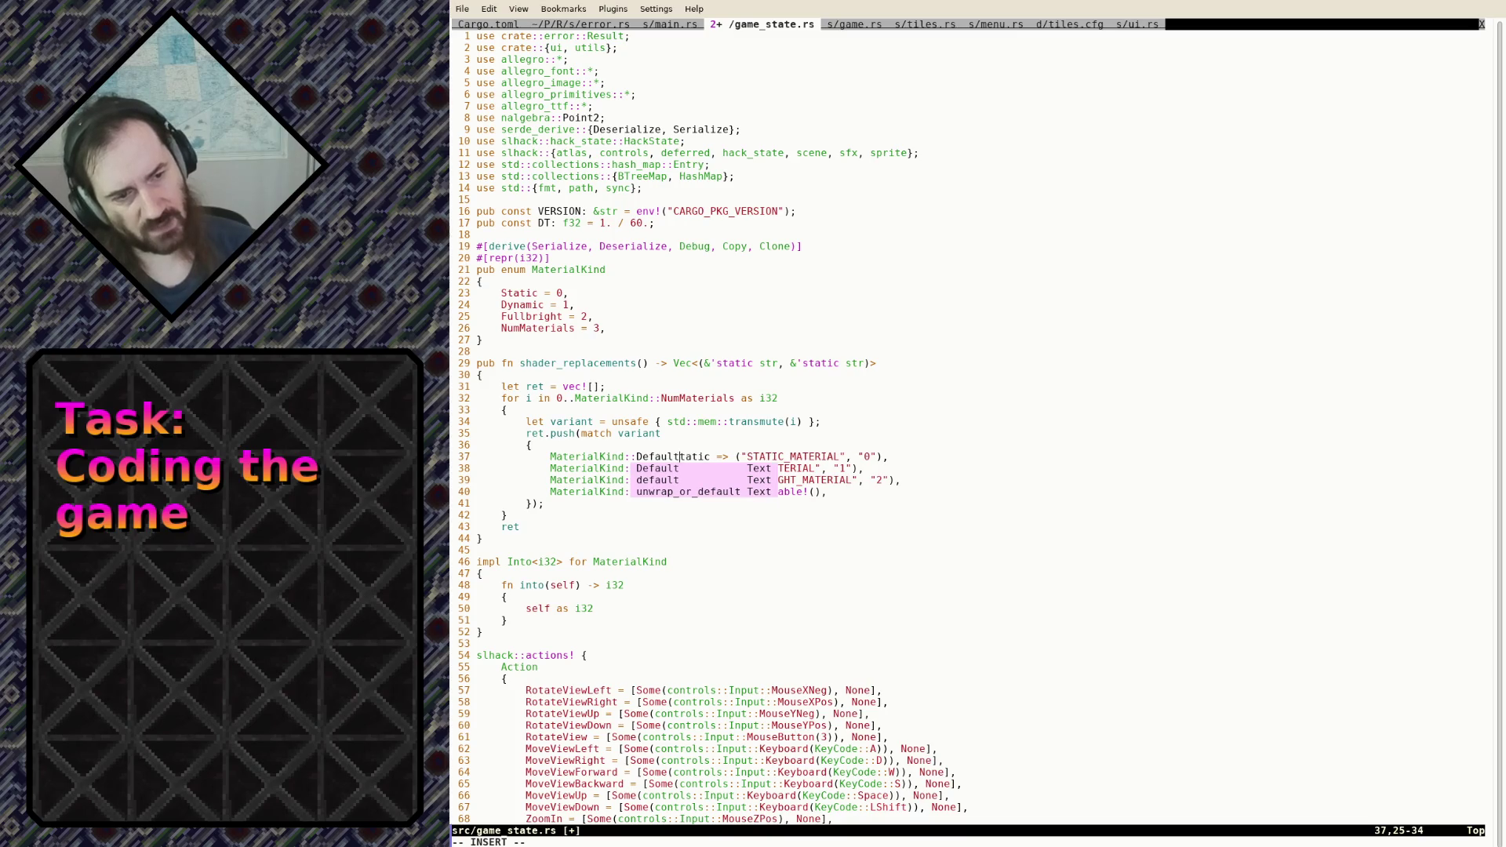
key(Delete)
key(Delete)
key(Escape)
key(j)
text(diw)
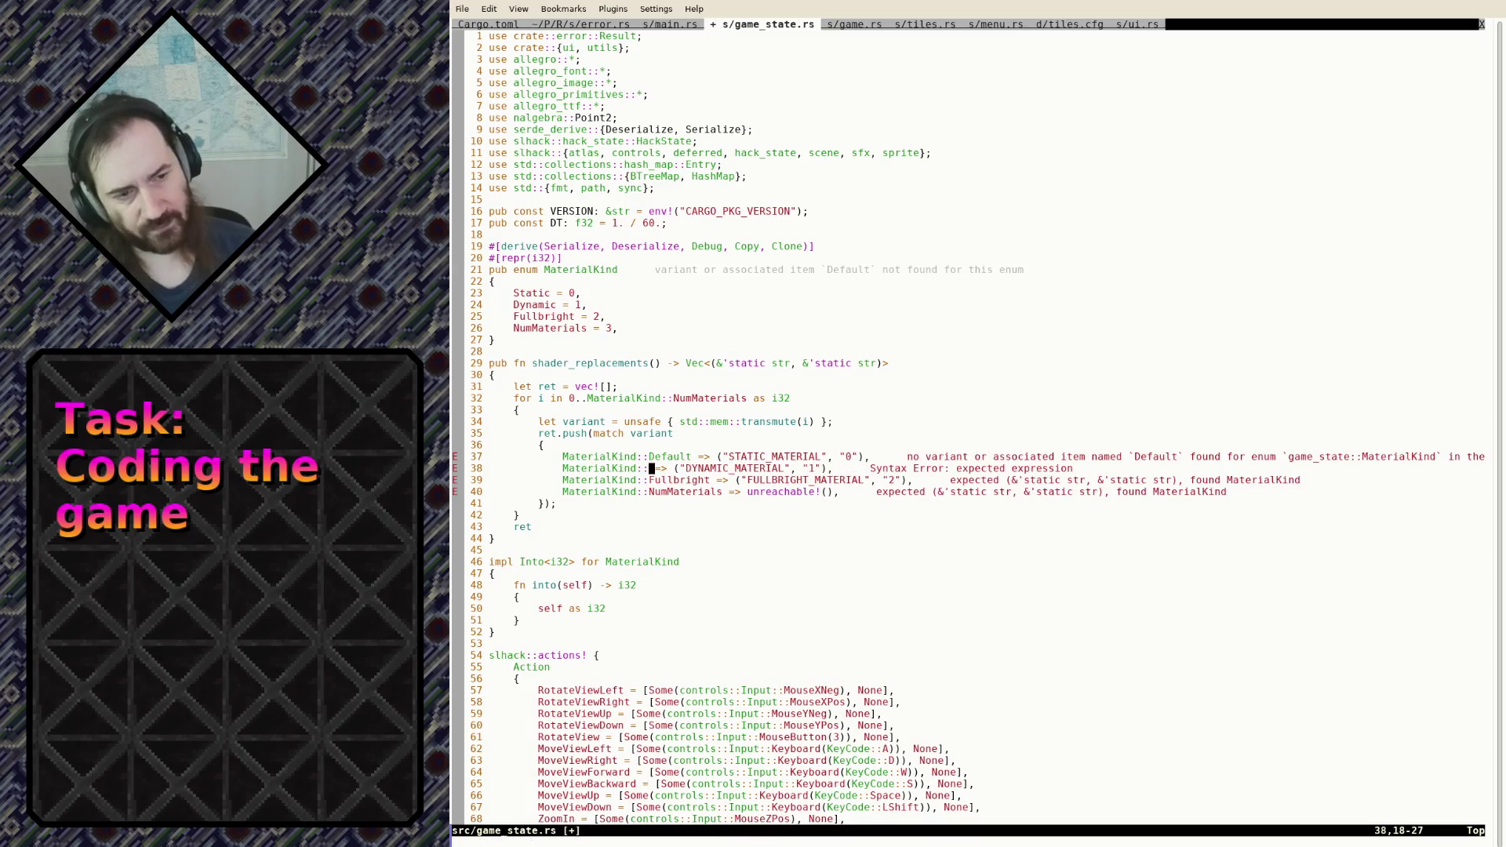
text(iLit)
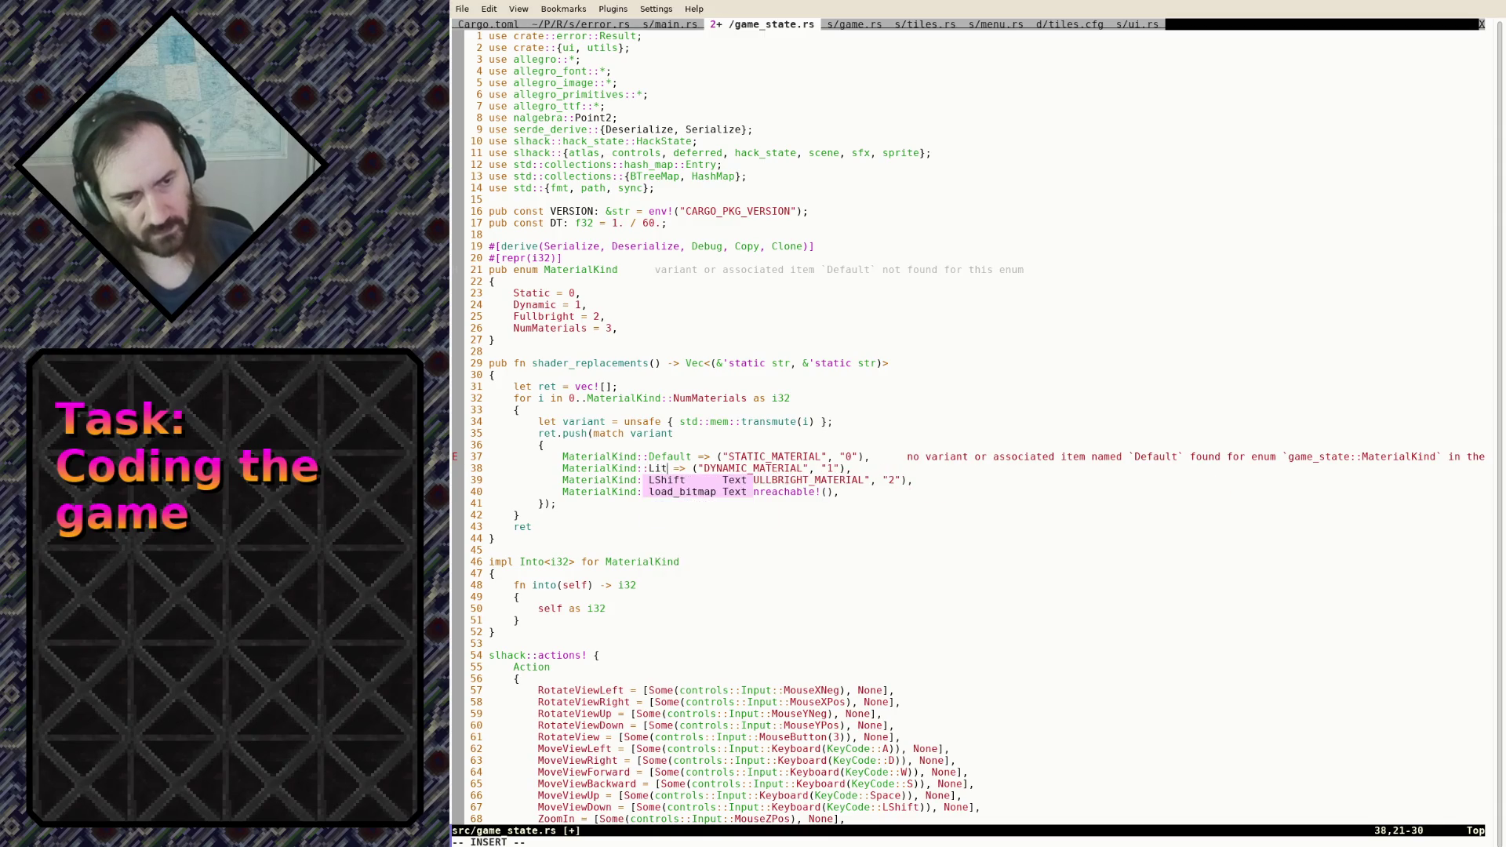
key(Escape)
text(:w)
key(Return)
Map the arms to DEFAULT_MATERIAL and LIT_MATERIAL and delete the Fullbright and NumMaterials arms
text(aLIT)
key(Delete)
key(Delete)
key(Delete)
key(Delete)
key(Delete)
key(Escape)
text(kwiDEFAULT)
key(Delete)
key(Delete)
key(Delete)
key(Delete)
key(Delete)
key(Escape)
key(j)
key(j)
key(shift+v)
text(jd:w)
key(Return)
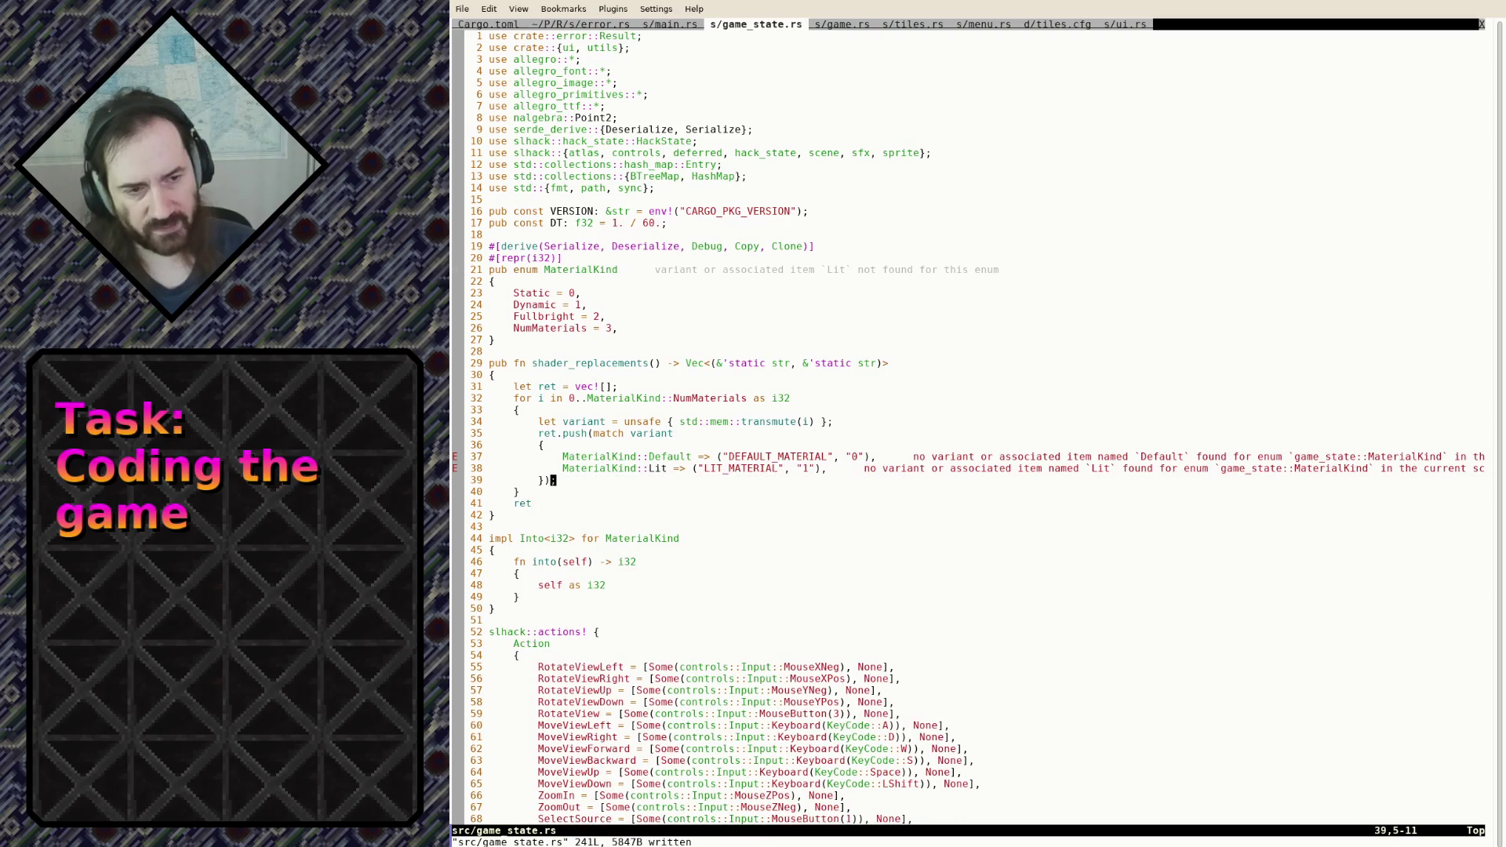
Rename the enum's Static and Dynamic variants to Default and Lit
click(547, 293)
key(v)
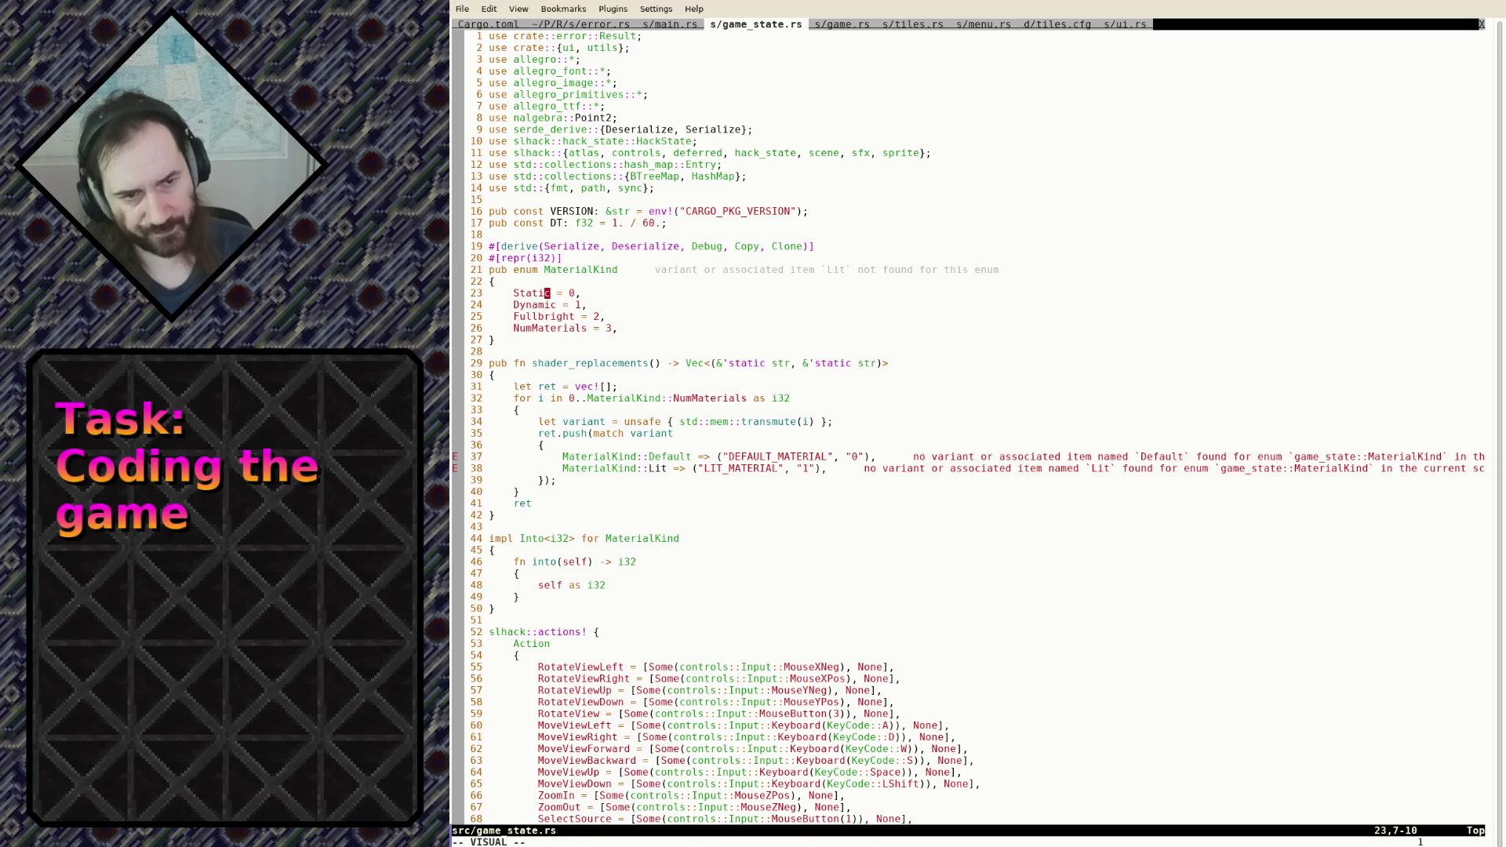
text(cDefault)
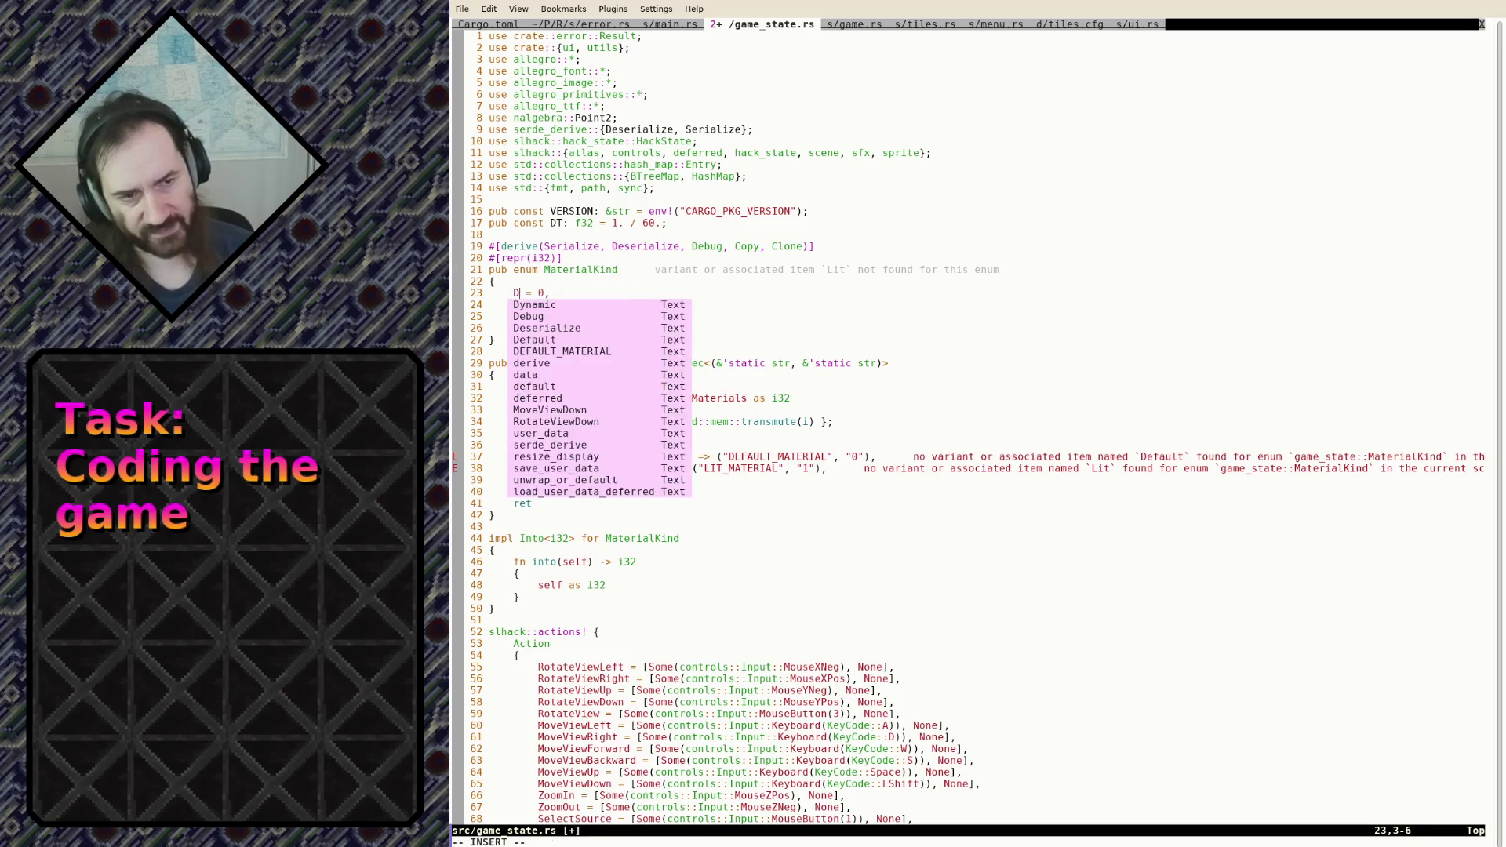
key(Escape)
text(:w)
key(Return)
text(jciwLit)
key(Escape)
text(:w)
key(Return)
Remove the Fullbright variant and set NumMaterials = 2 in the enum
key(j)
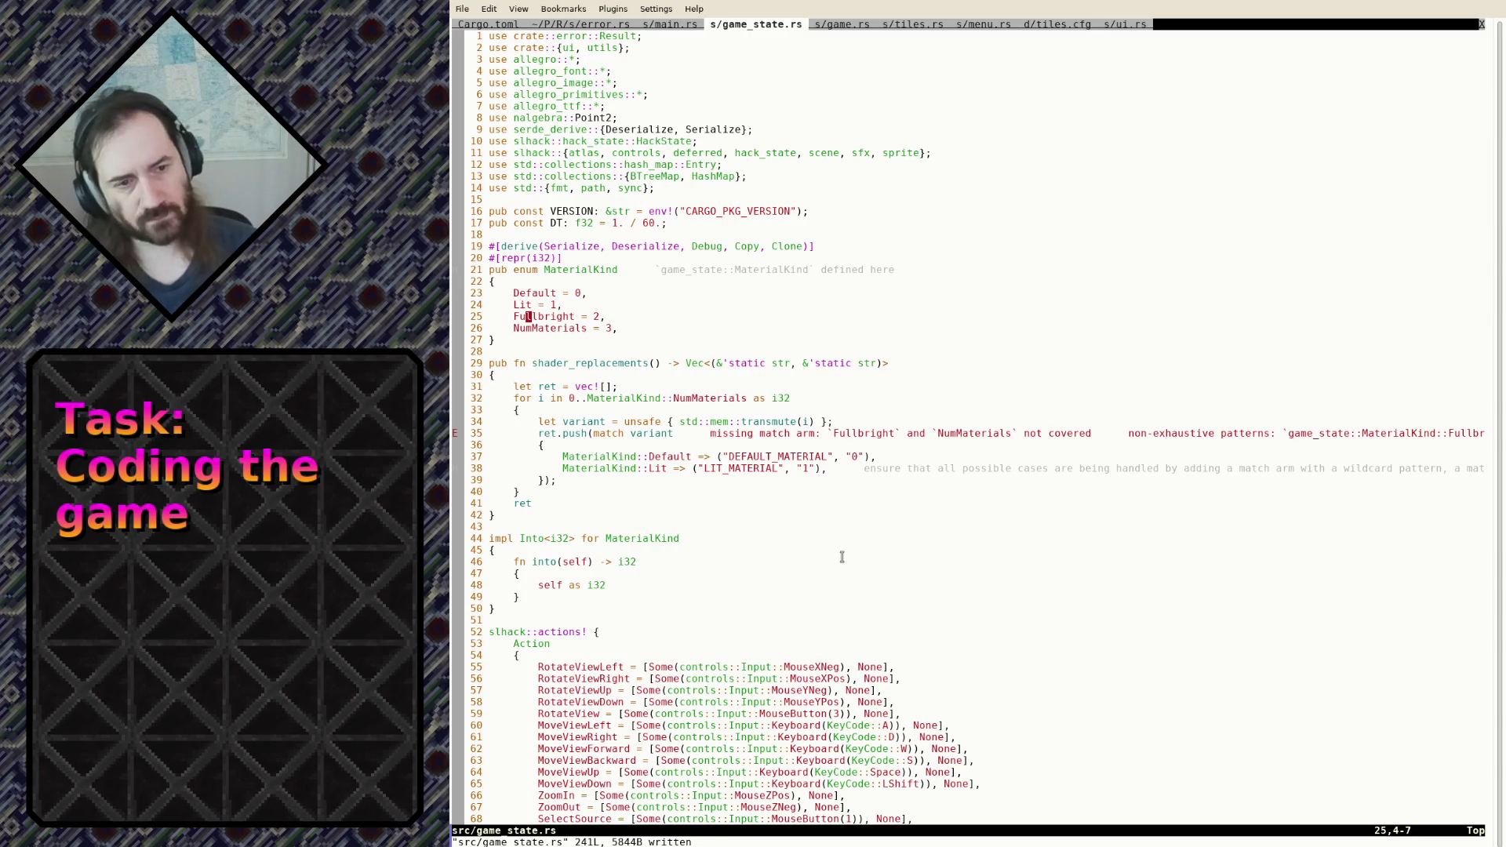
key(shift+v)
key(j)
text(kdf3s2)
key(Escape)
text(:w)
key(Return)
key(j)
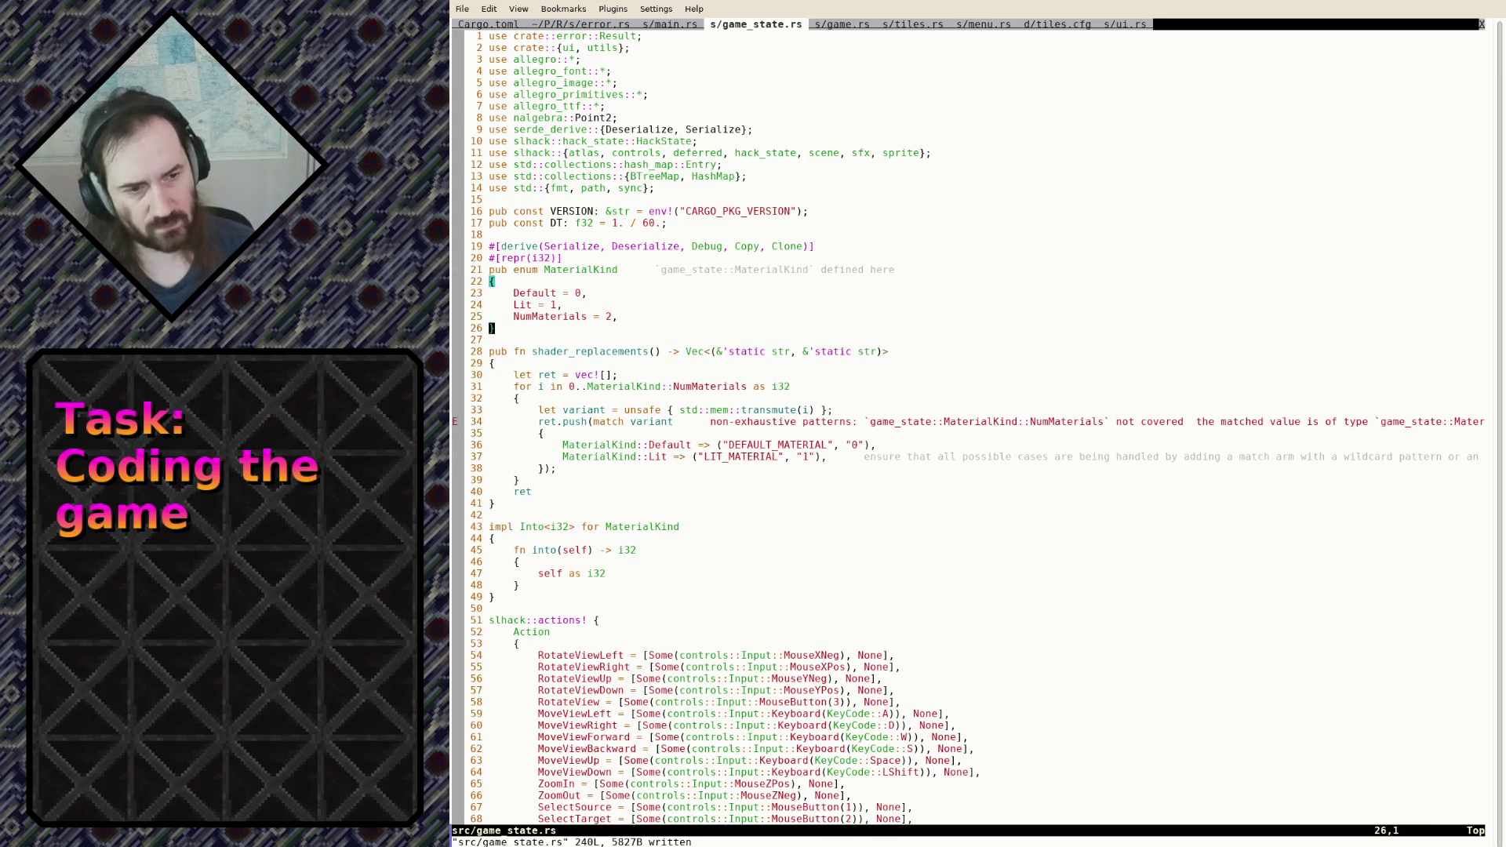
Restore the NumMaterials unreachable arm below the Lit match arm
click(608, 457)
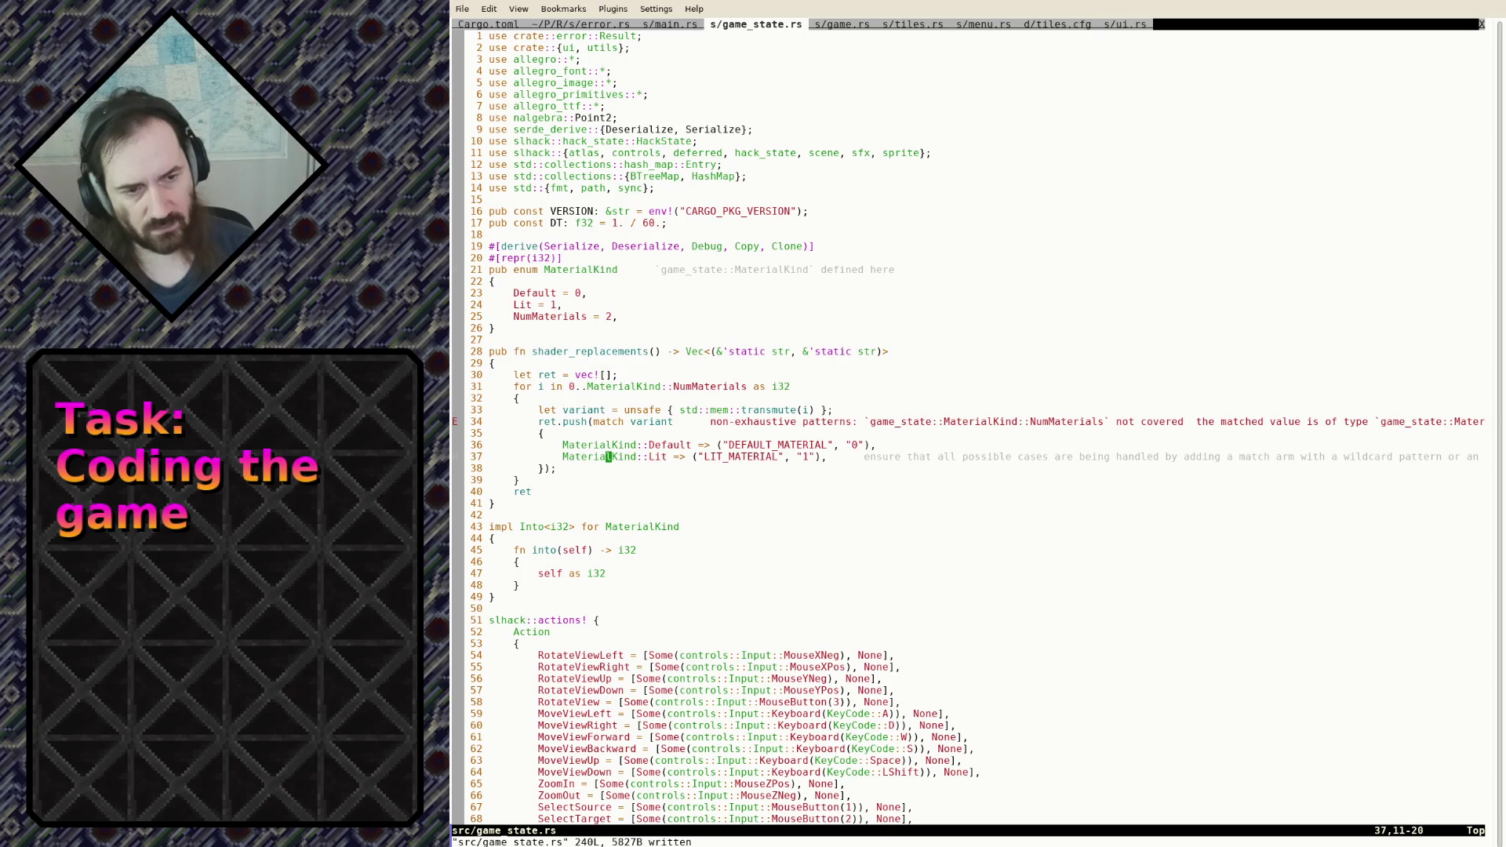
key(ctrl+z)
text(fg)
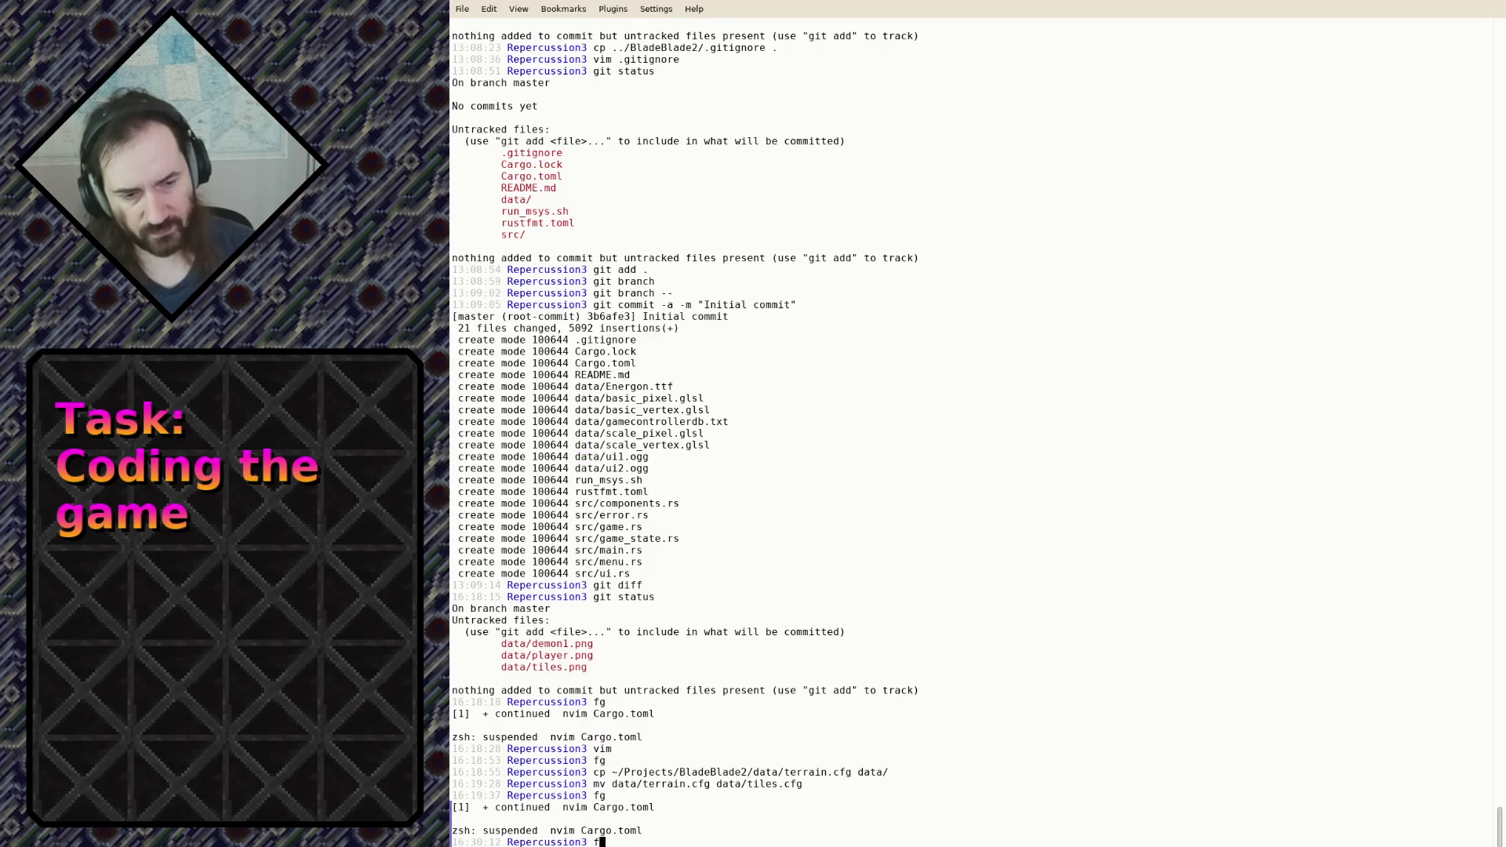
key(Return)
key(u)
key(u)
key(u)
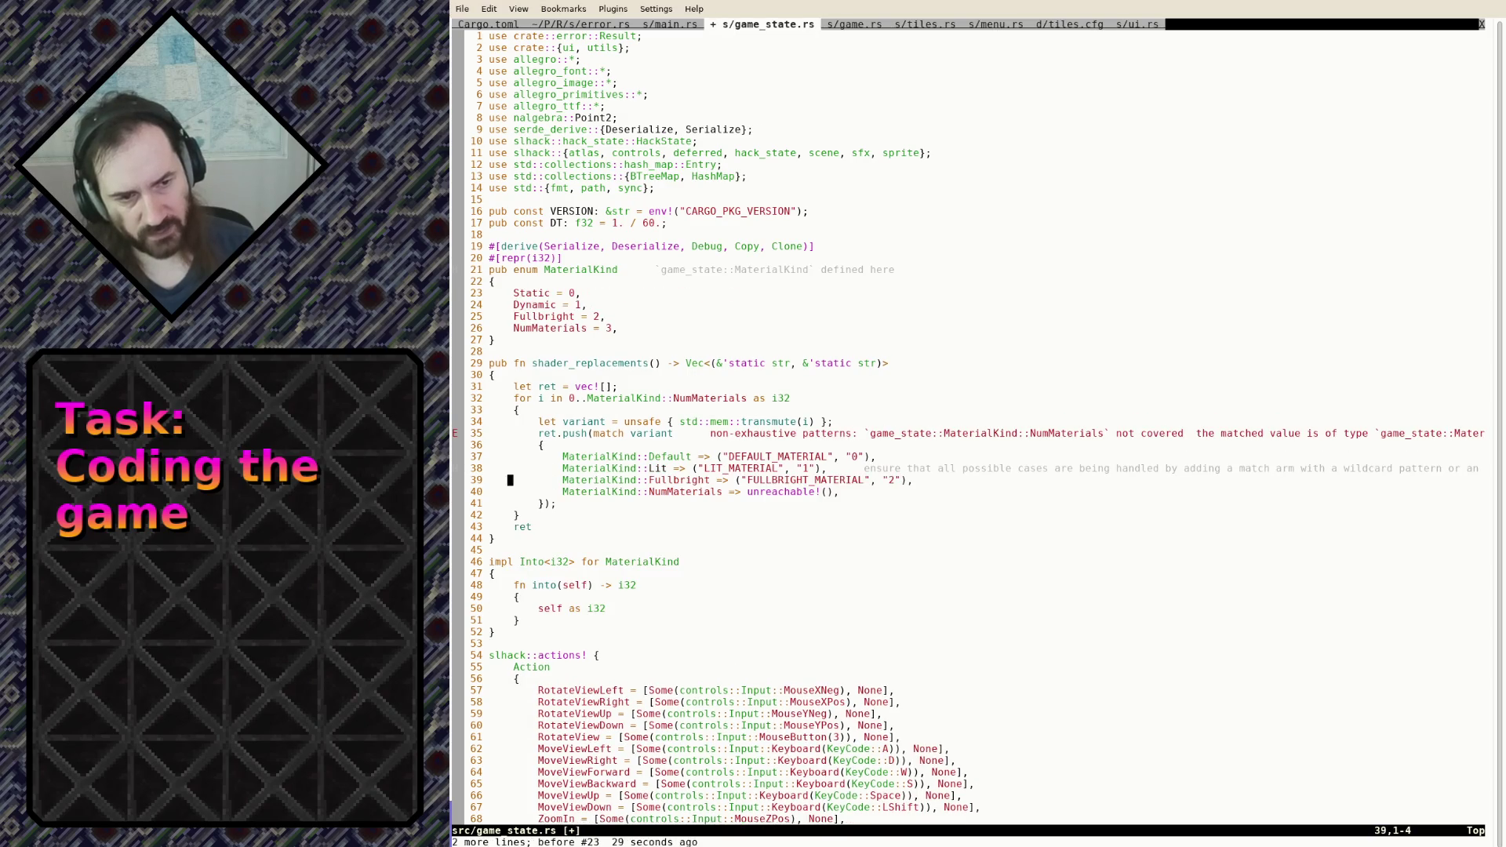
key(j)
key(j)
key(j)
key(shift+v)
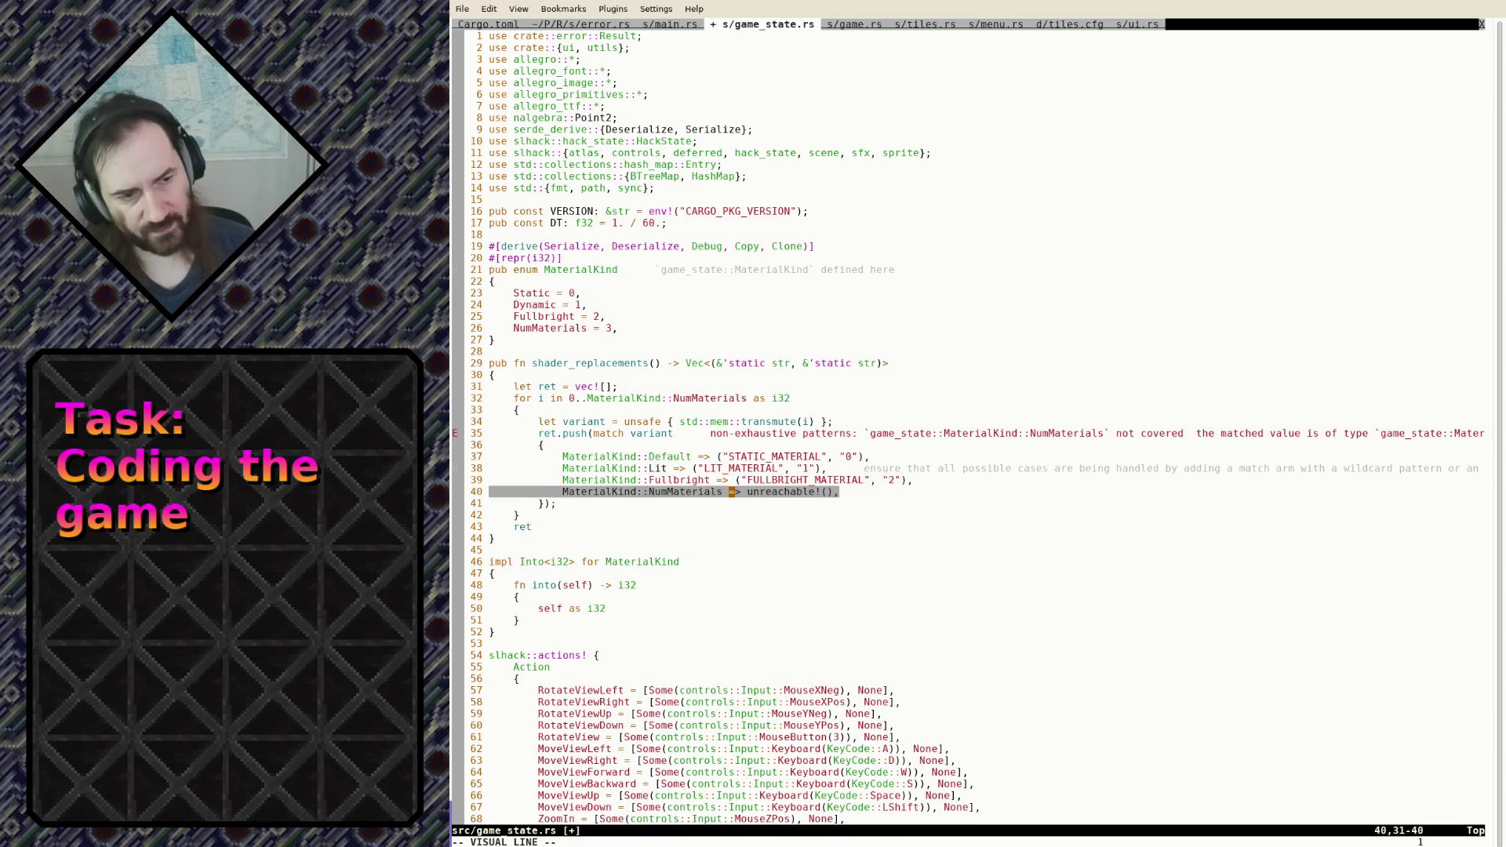
key(Escape)
key(ctrl+r)
key(ctrl+r)
key(ctrl+r)
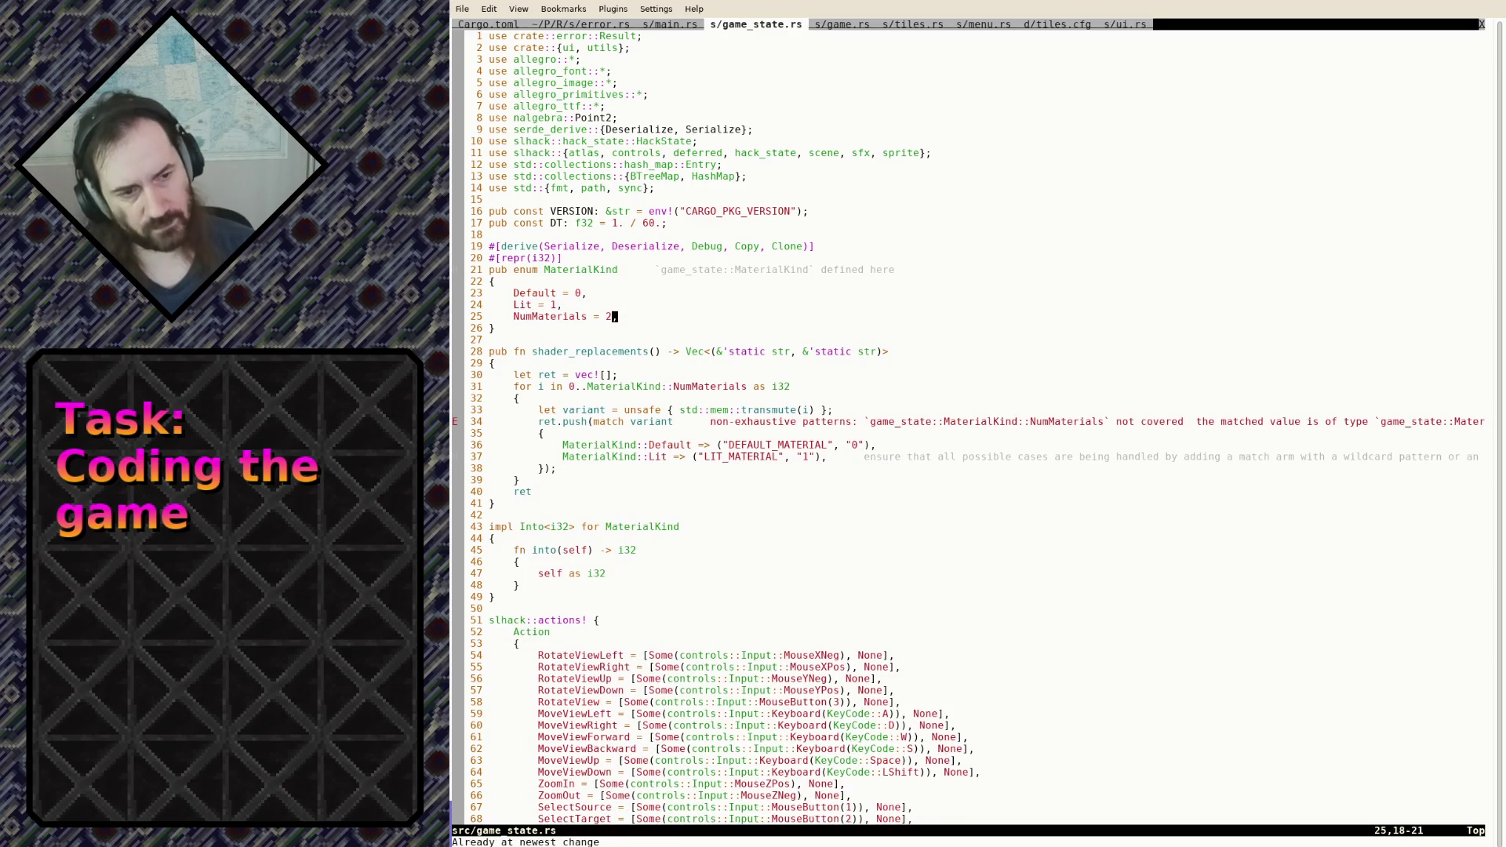
key(j)
key(j)
key(j)
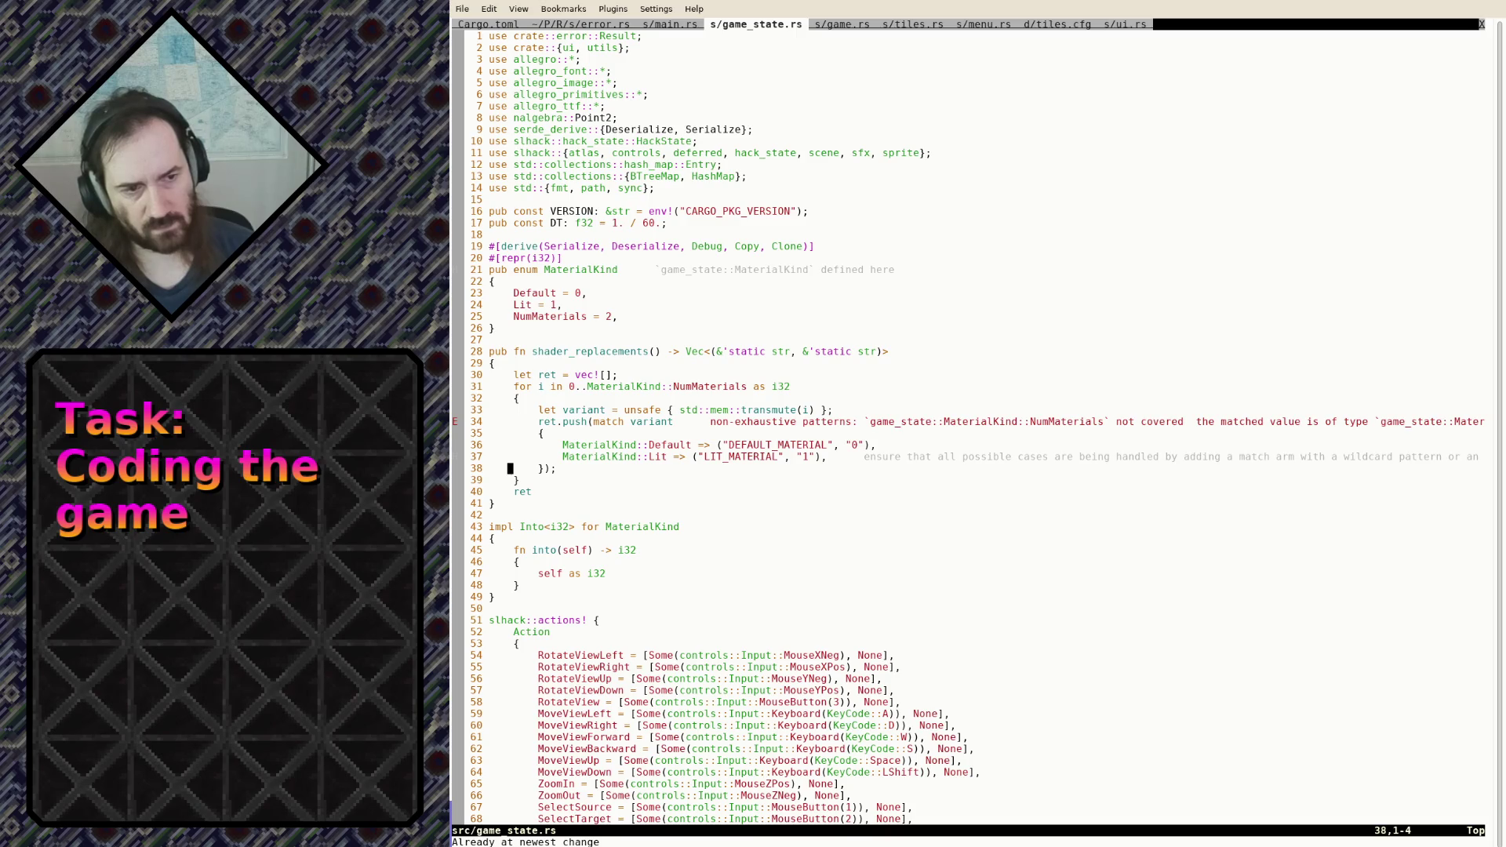
text(P:w)
key(Return)
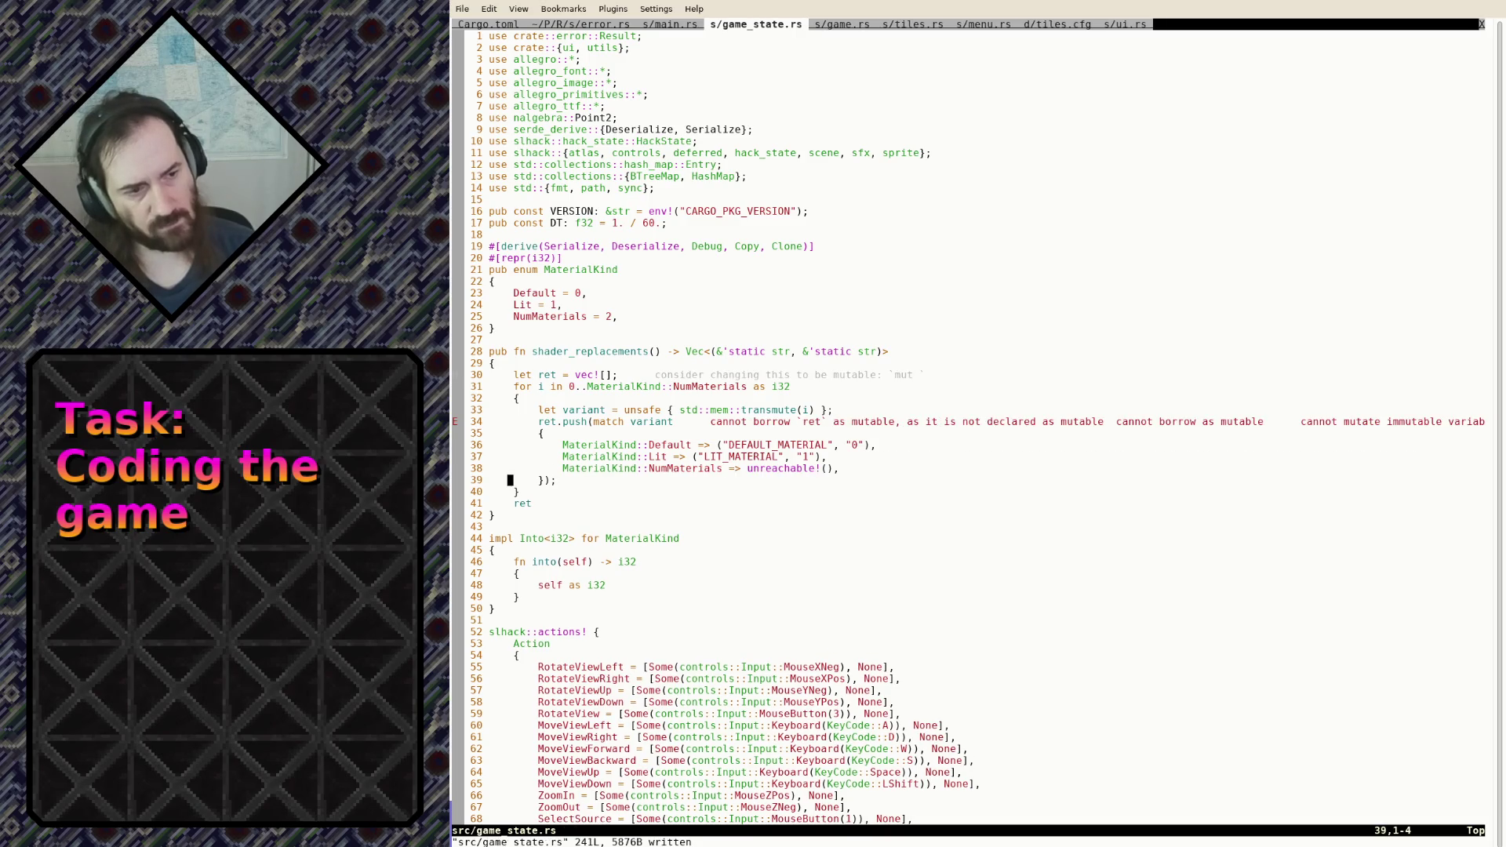
Make the ret declaration mutable with mut and save game_state.rs
key(k)
key(k)
key(k)
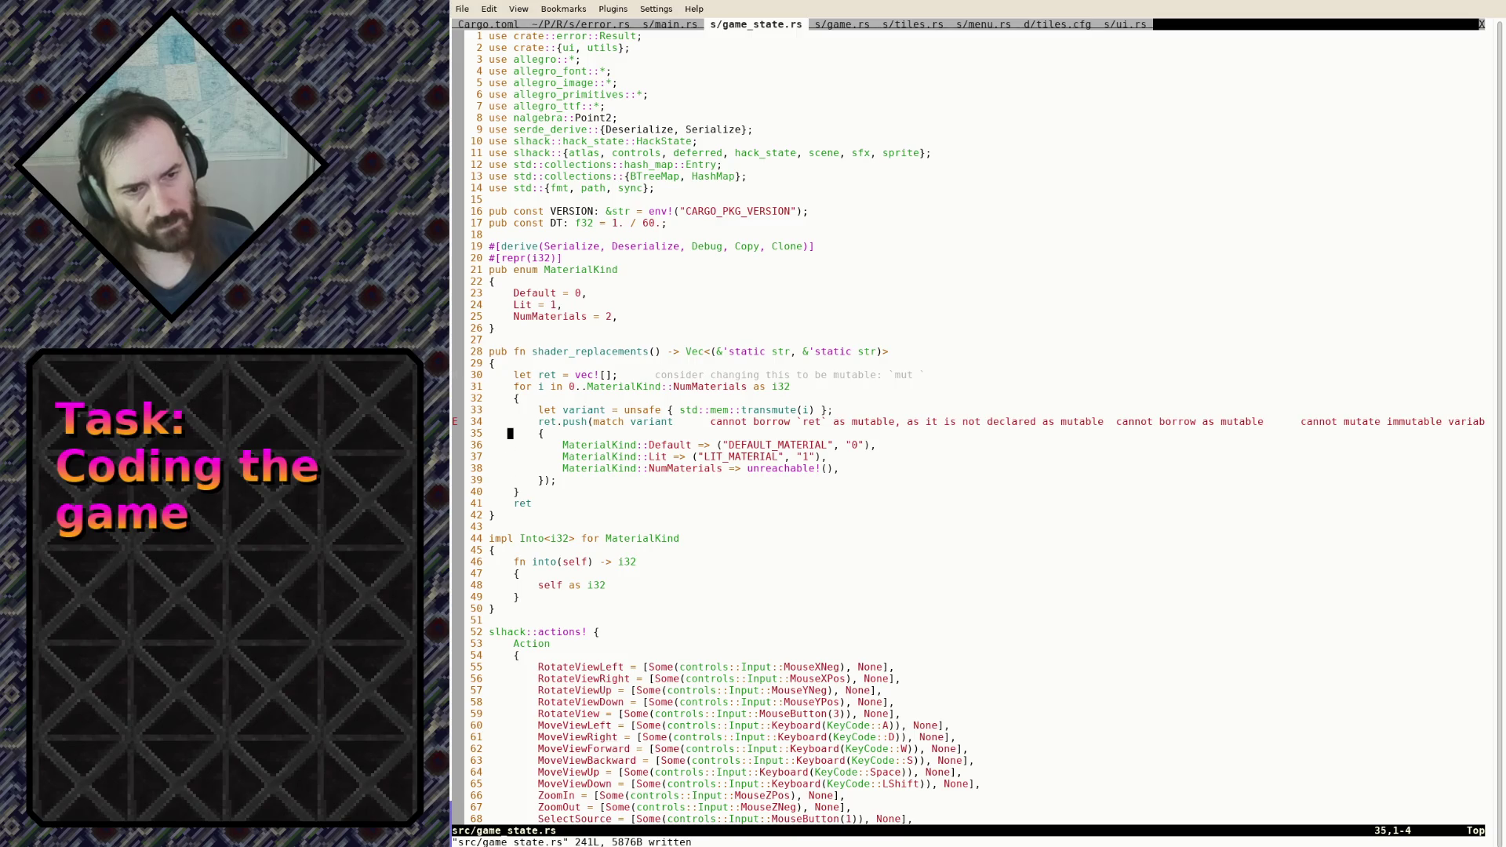
key(i)
click(538, 375)
text(mut)
key(Escape)
text(:w)
key(Return)
key(ctrl+s)
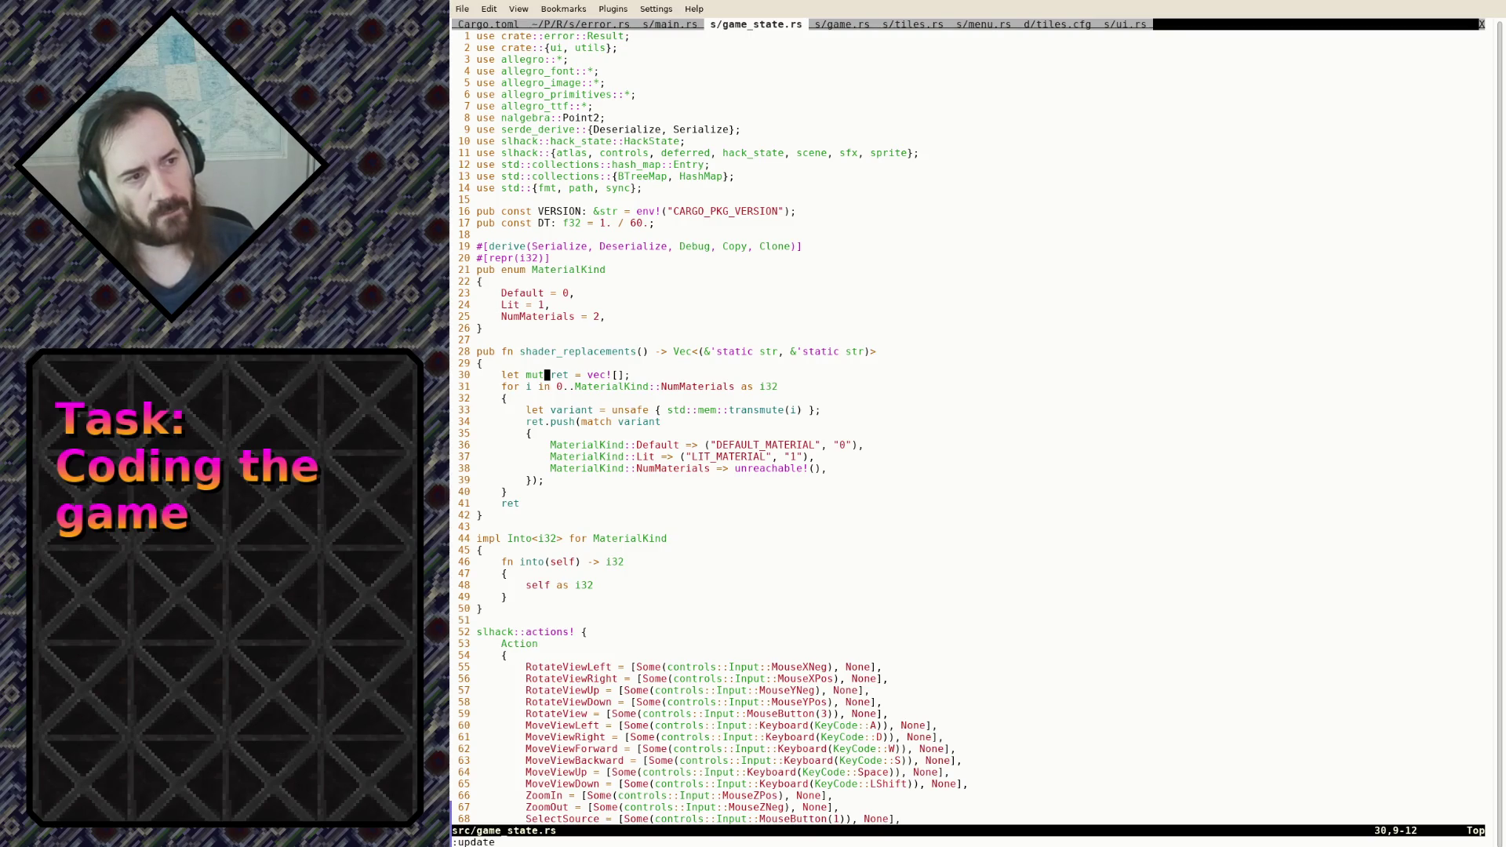
key(ctrl+Page_Up)
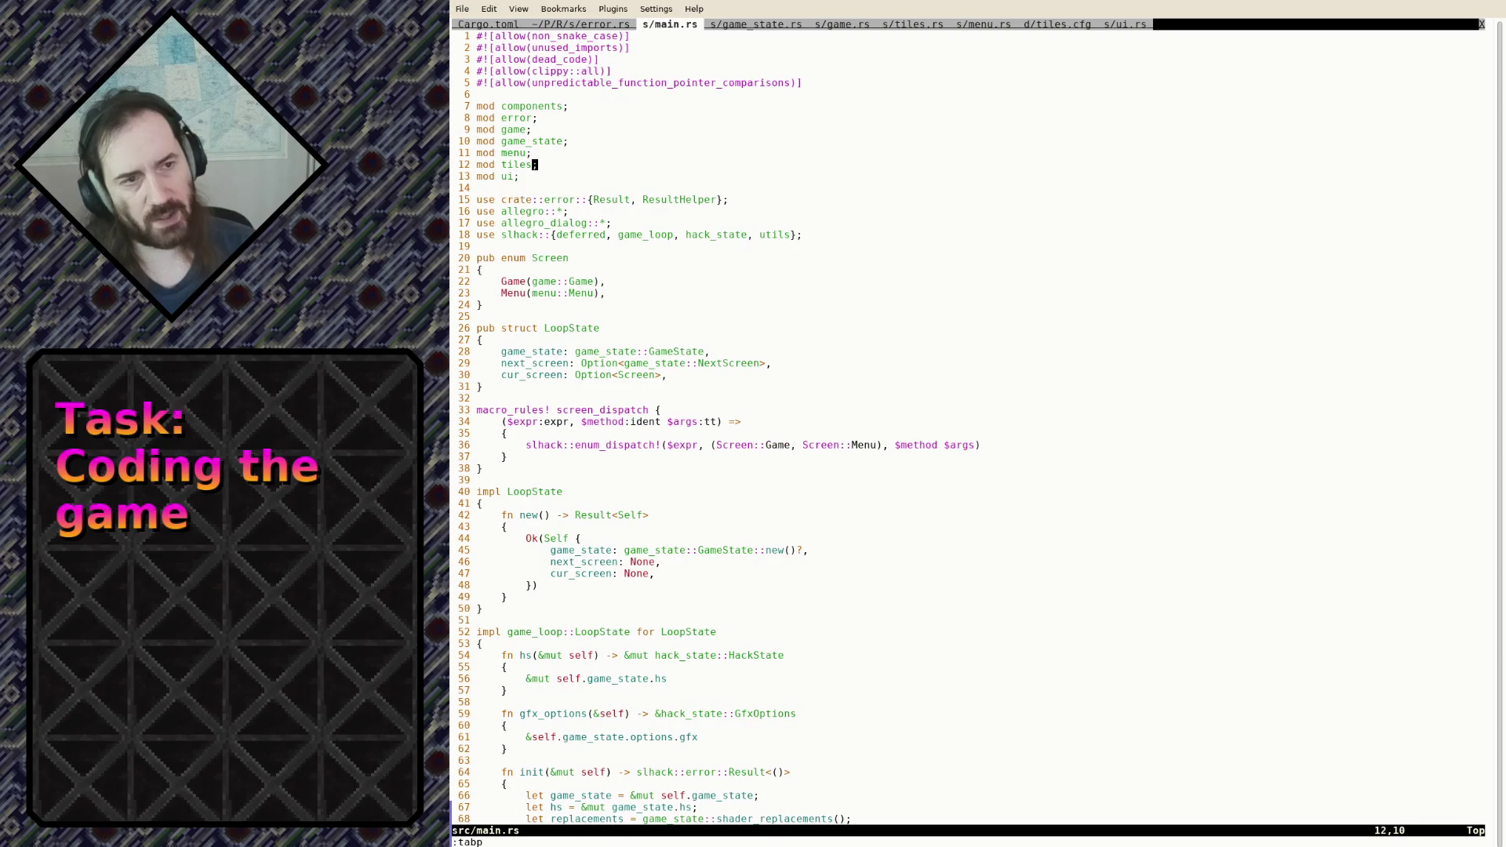
Open ../BladeBlade2/src/scene.rs in a new tab, leaving main.rs unchanged
key(i)
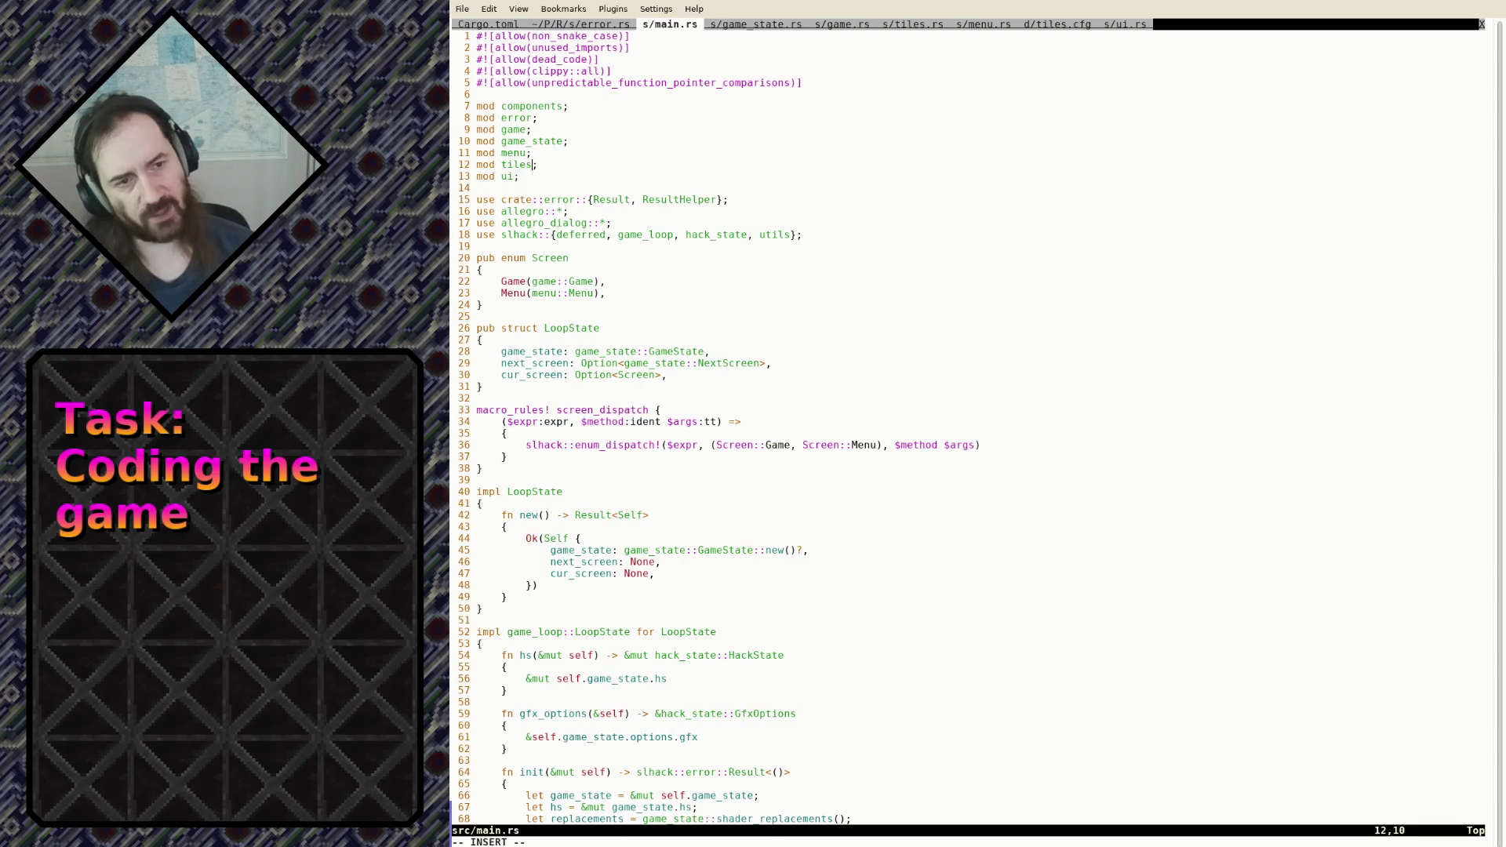
click(519, 176)
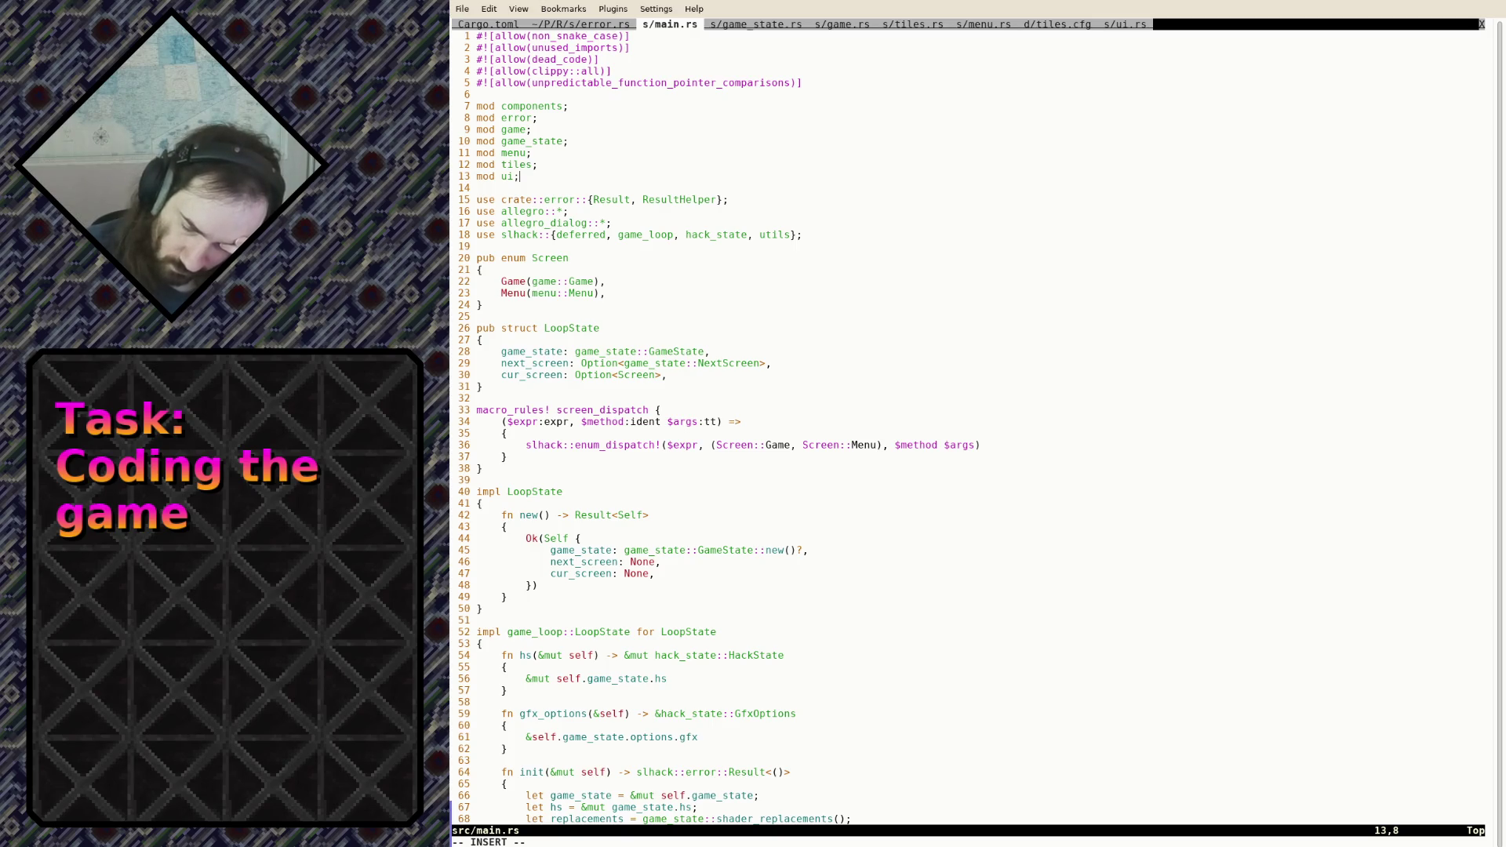
key(Escape)
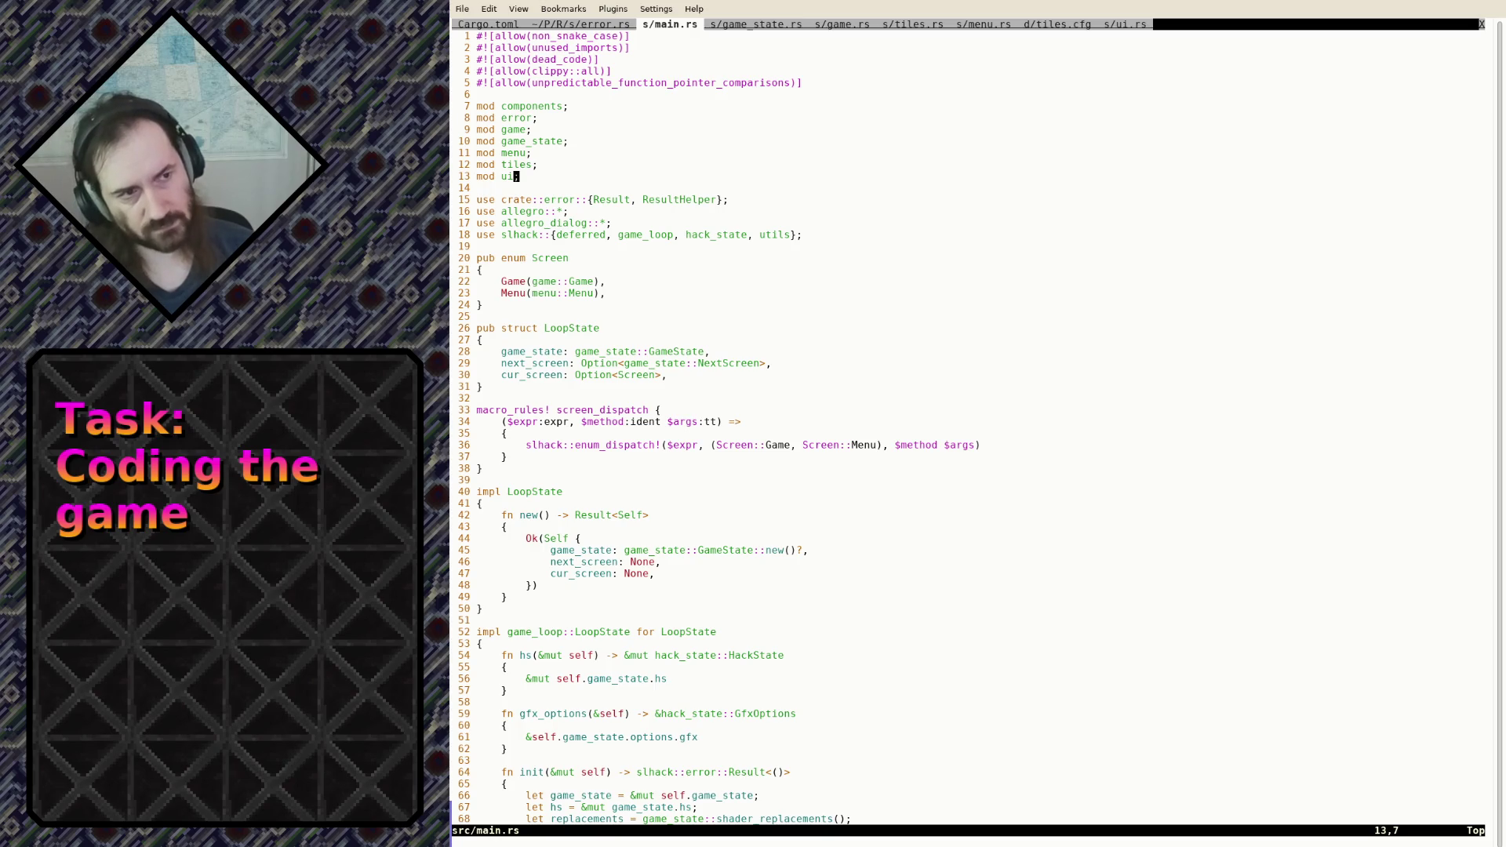
text(:tabe ../BladeBlade2/src/tiles.rs)
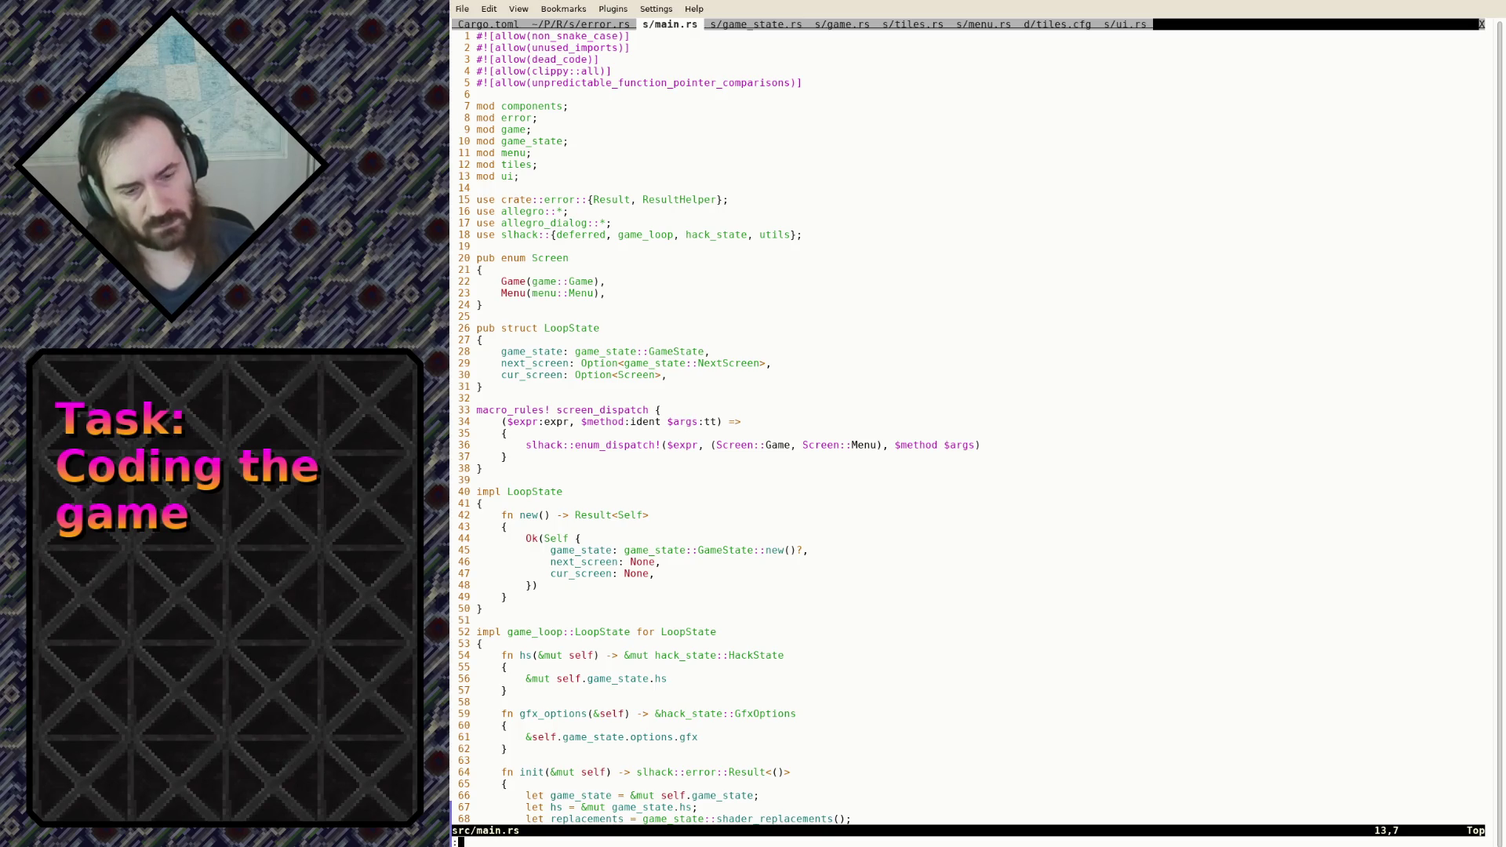
key(BackSpace)
key(BackSpace)
key(BackSpace)
text(scene.rs)
key(Return)
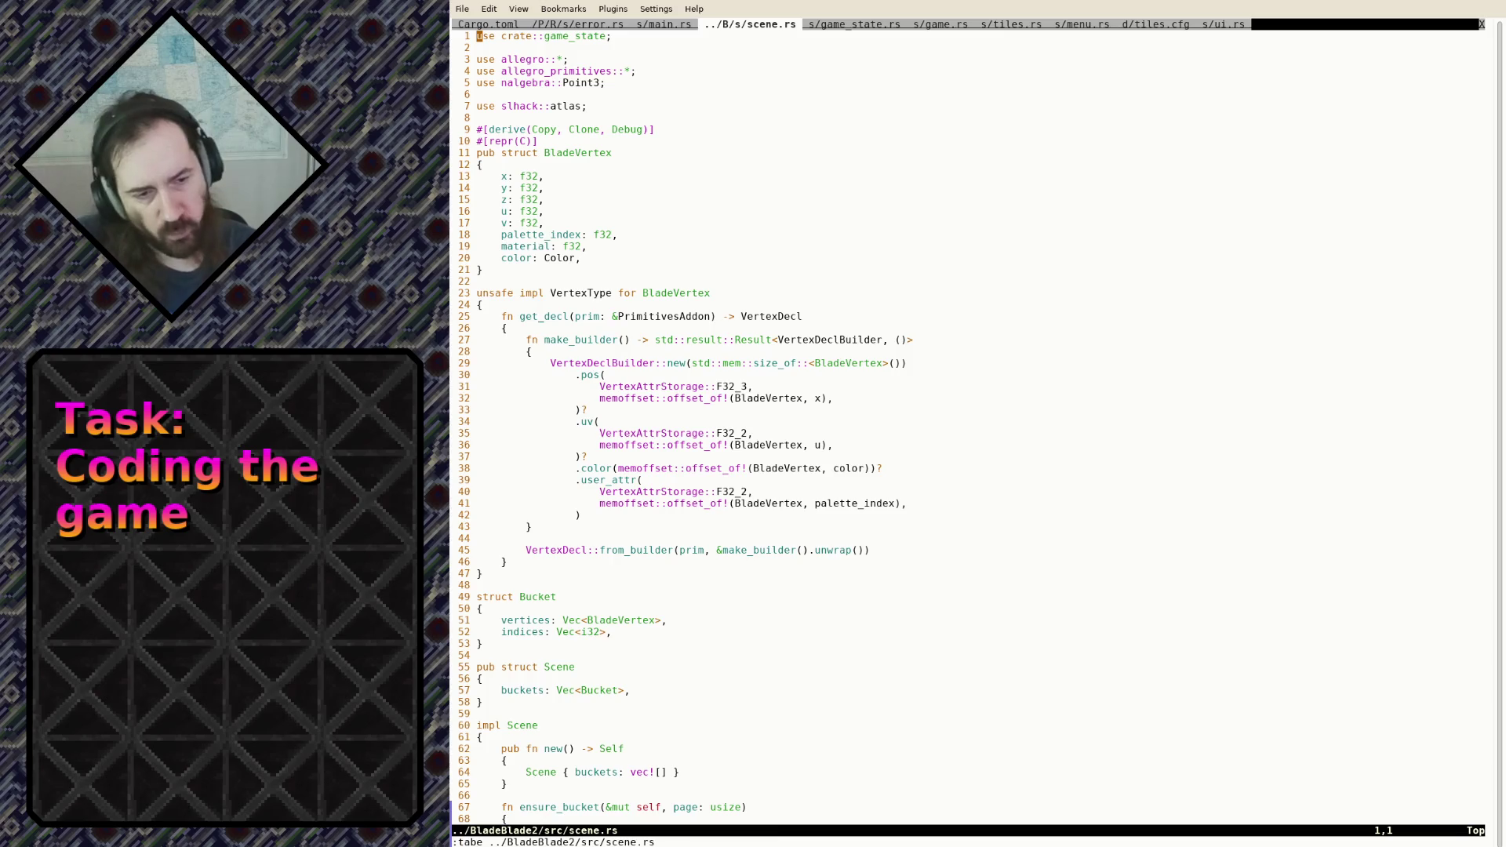
Page through scene.rs to review the Scene implementation
key(ctrl+f)
key(ctrl+b)
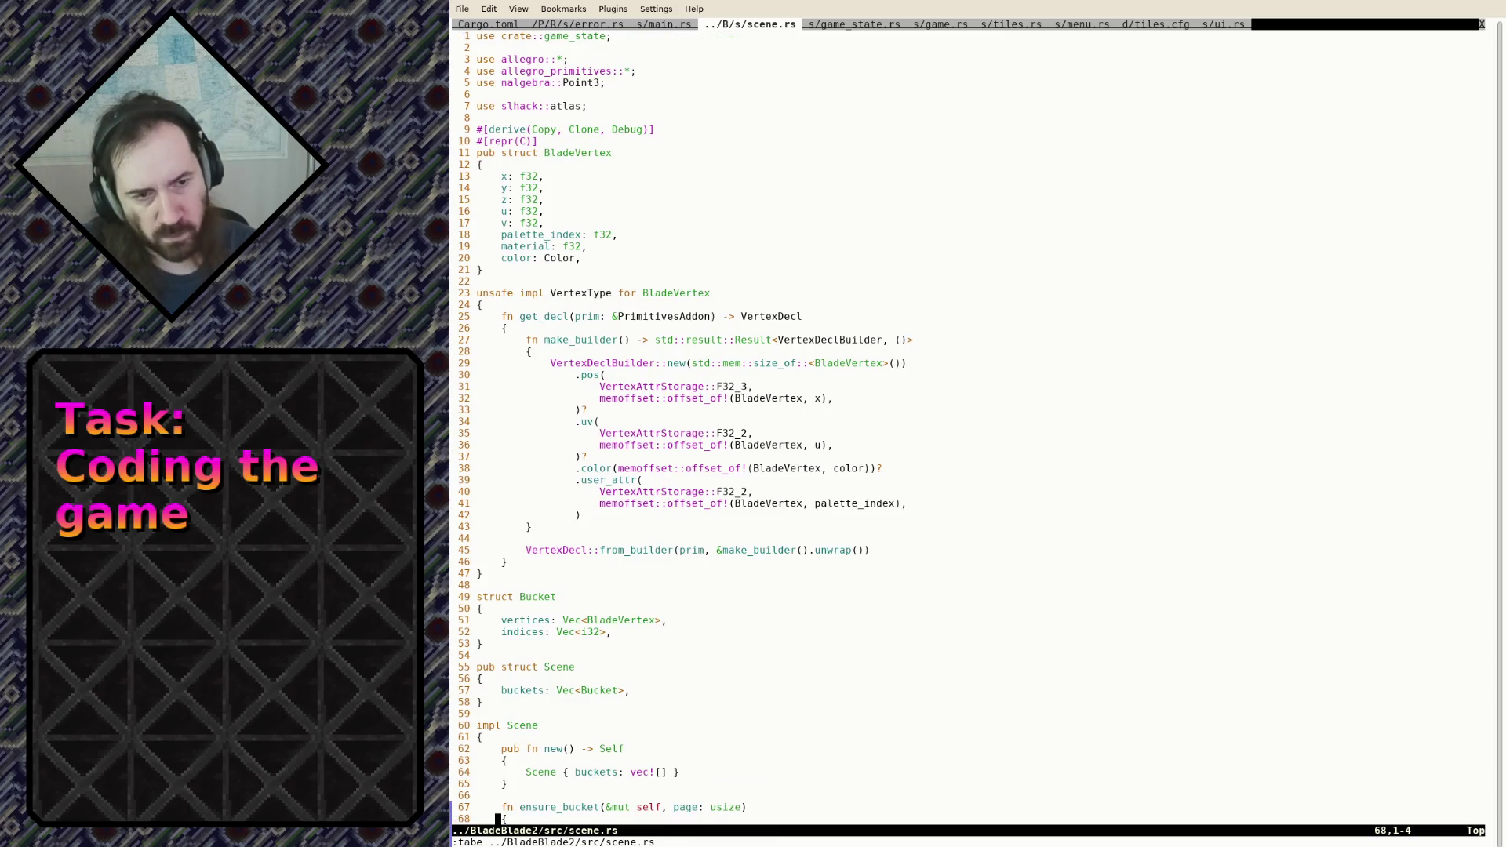
key(ctrl+f)
key(ctrl+f)
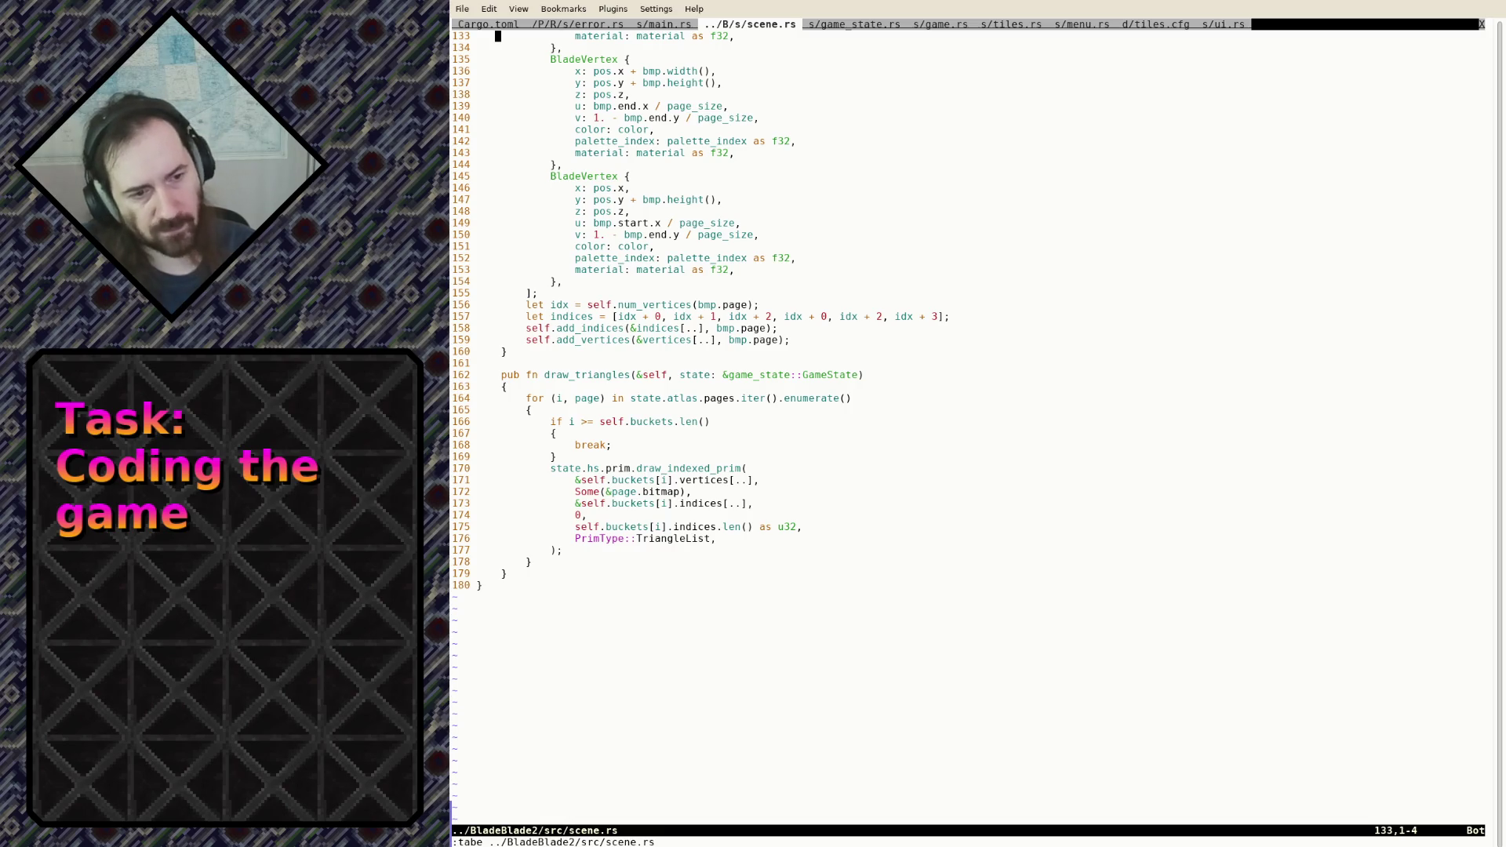
key(ctrl+b)
key(ctrl+b)
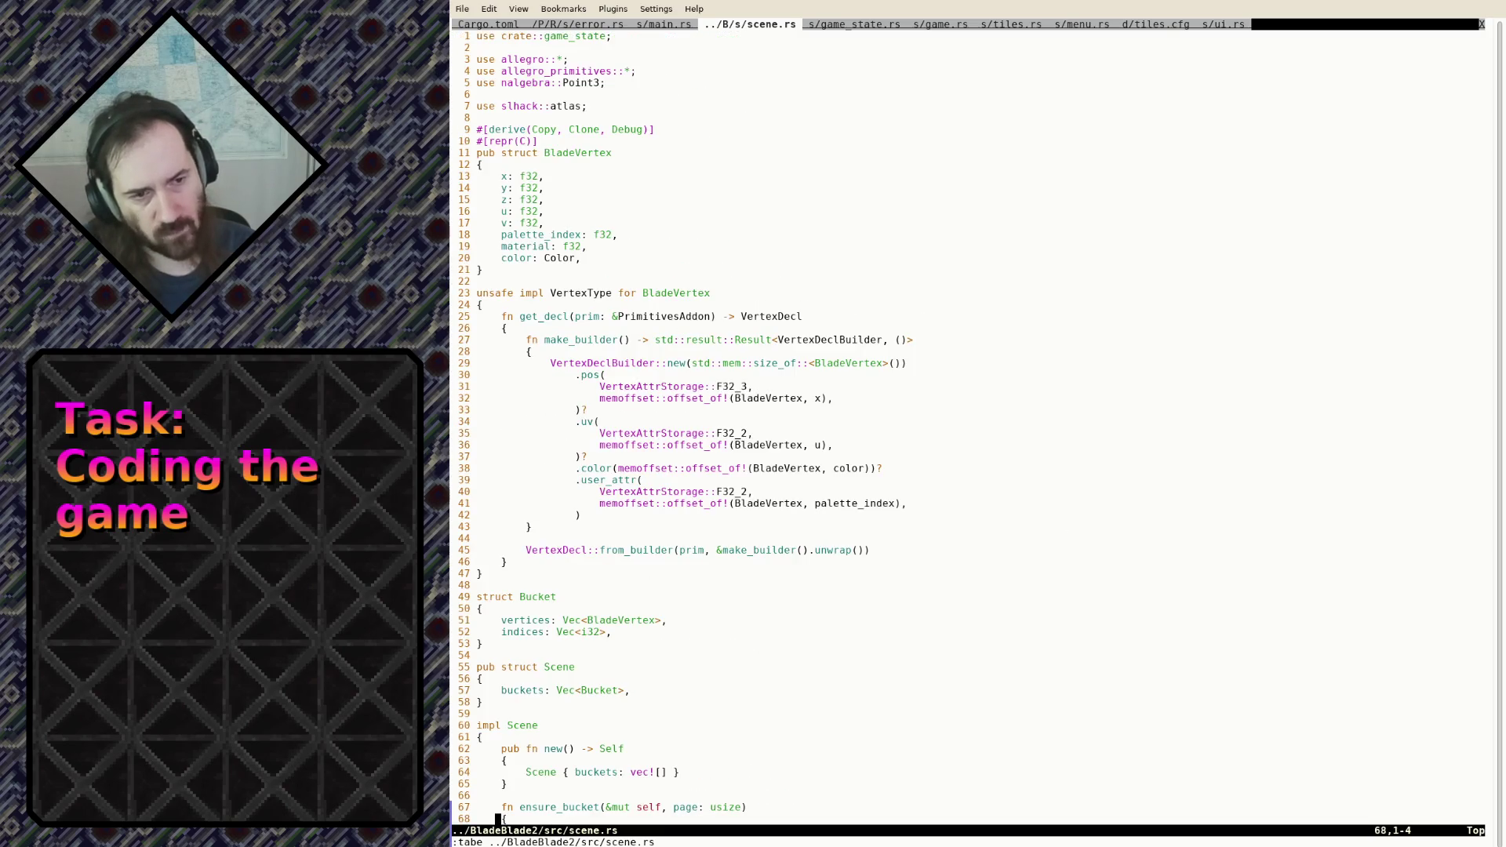
text(:)
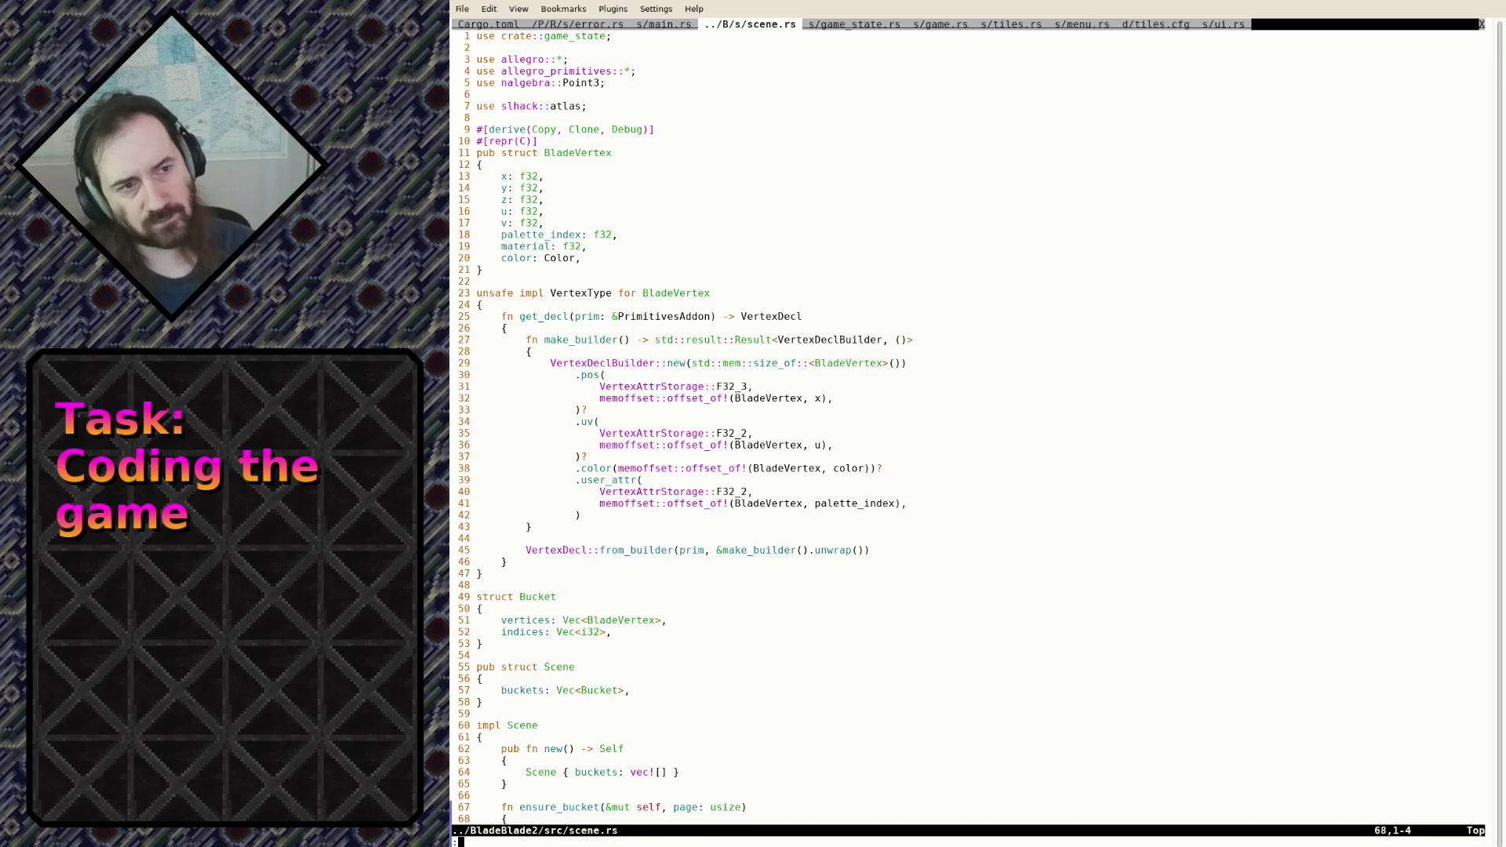
key(Escape)
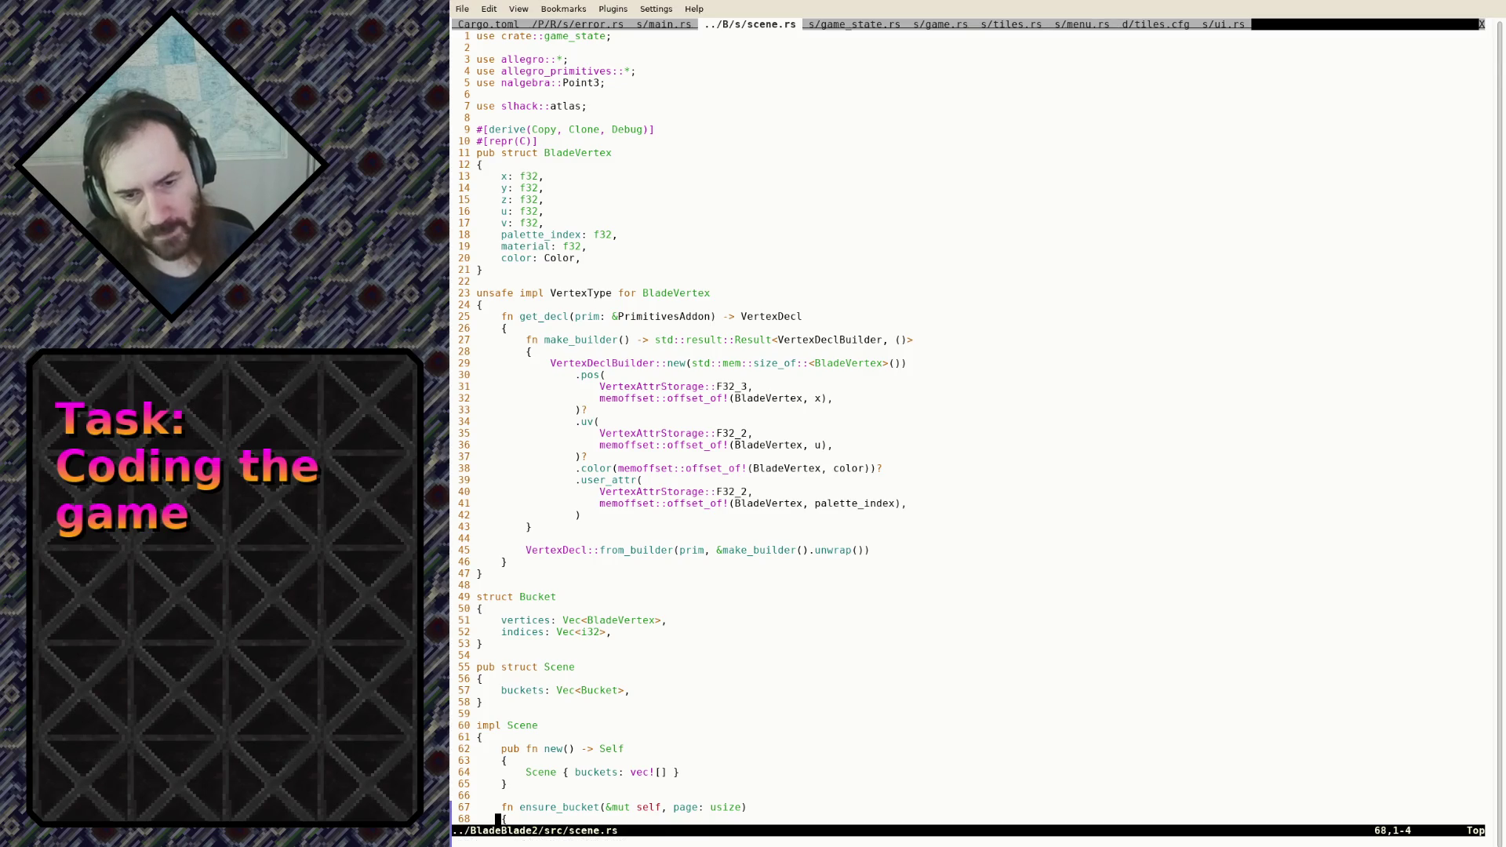
Create src/draw_batch.rs in a new tab, then go back to scene.rs
text(:tabe )
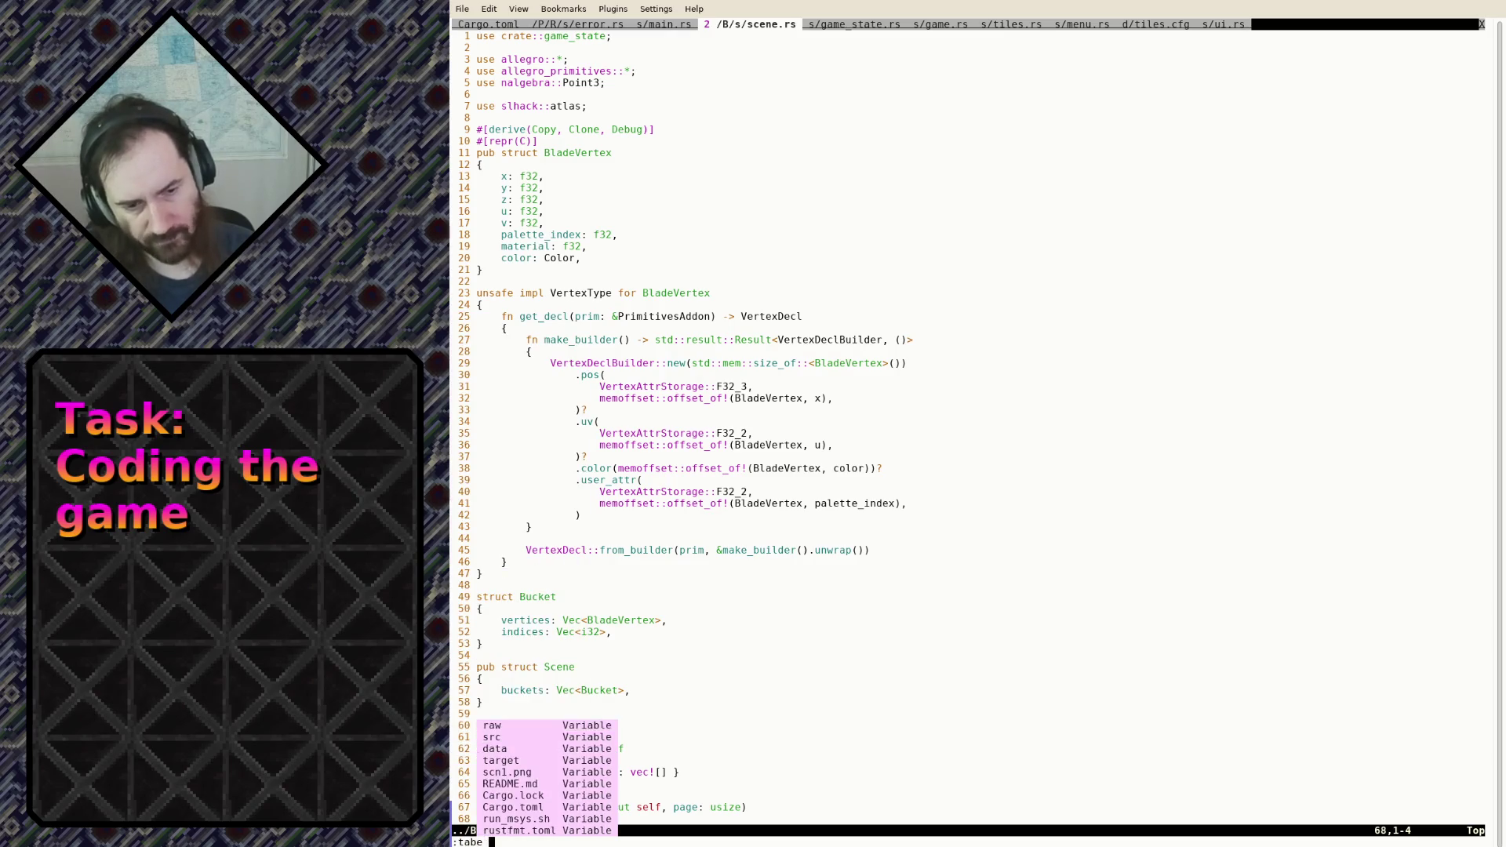
text(src/draw_list)
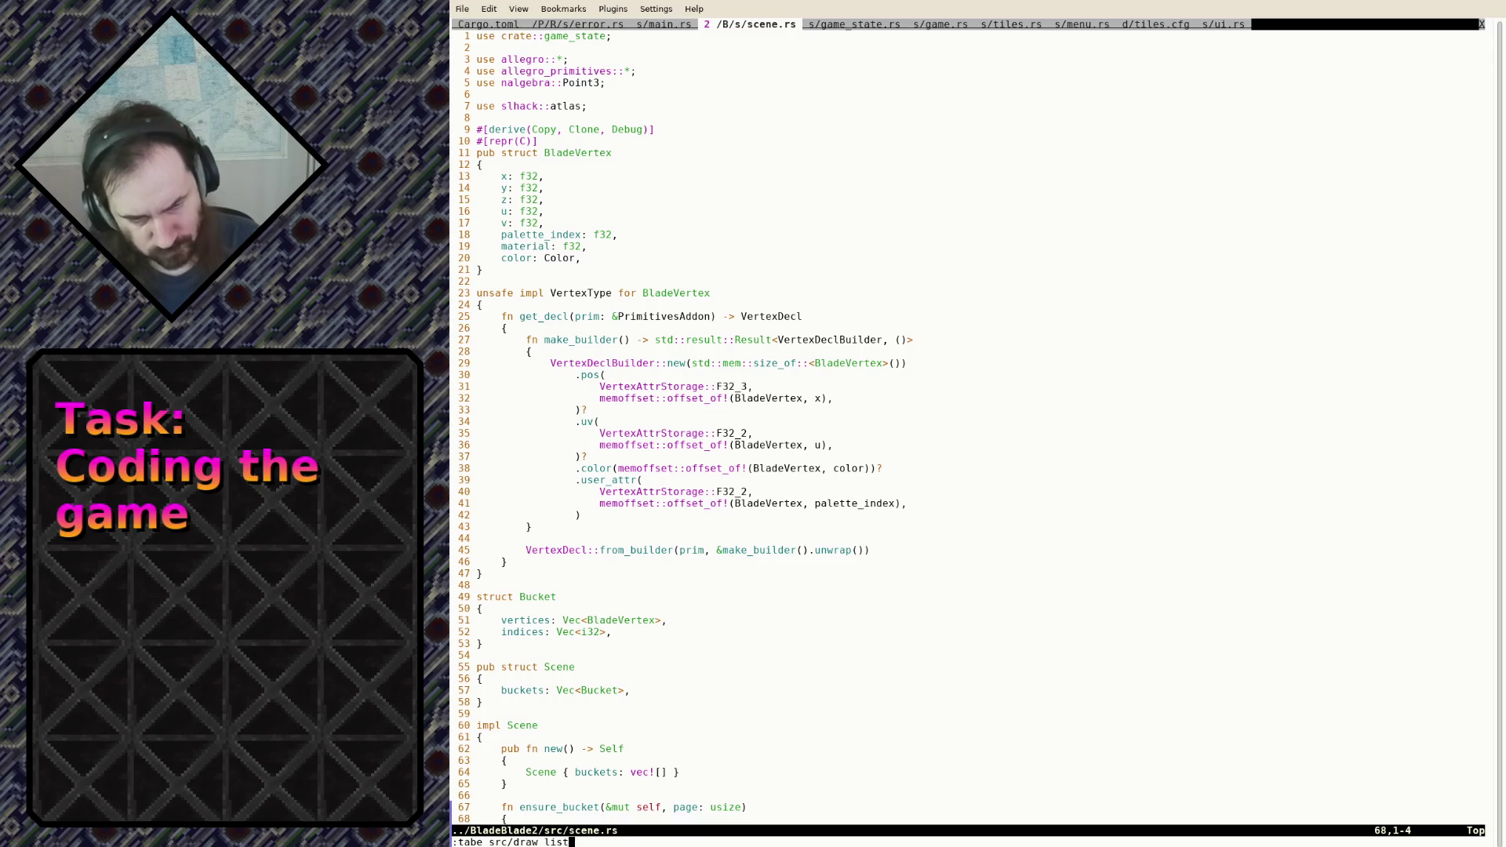
key(BackSpace)
key(BackSpace)
key(BackSpace)
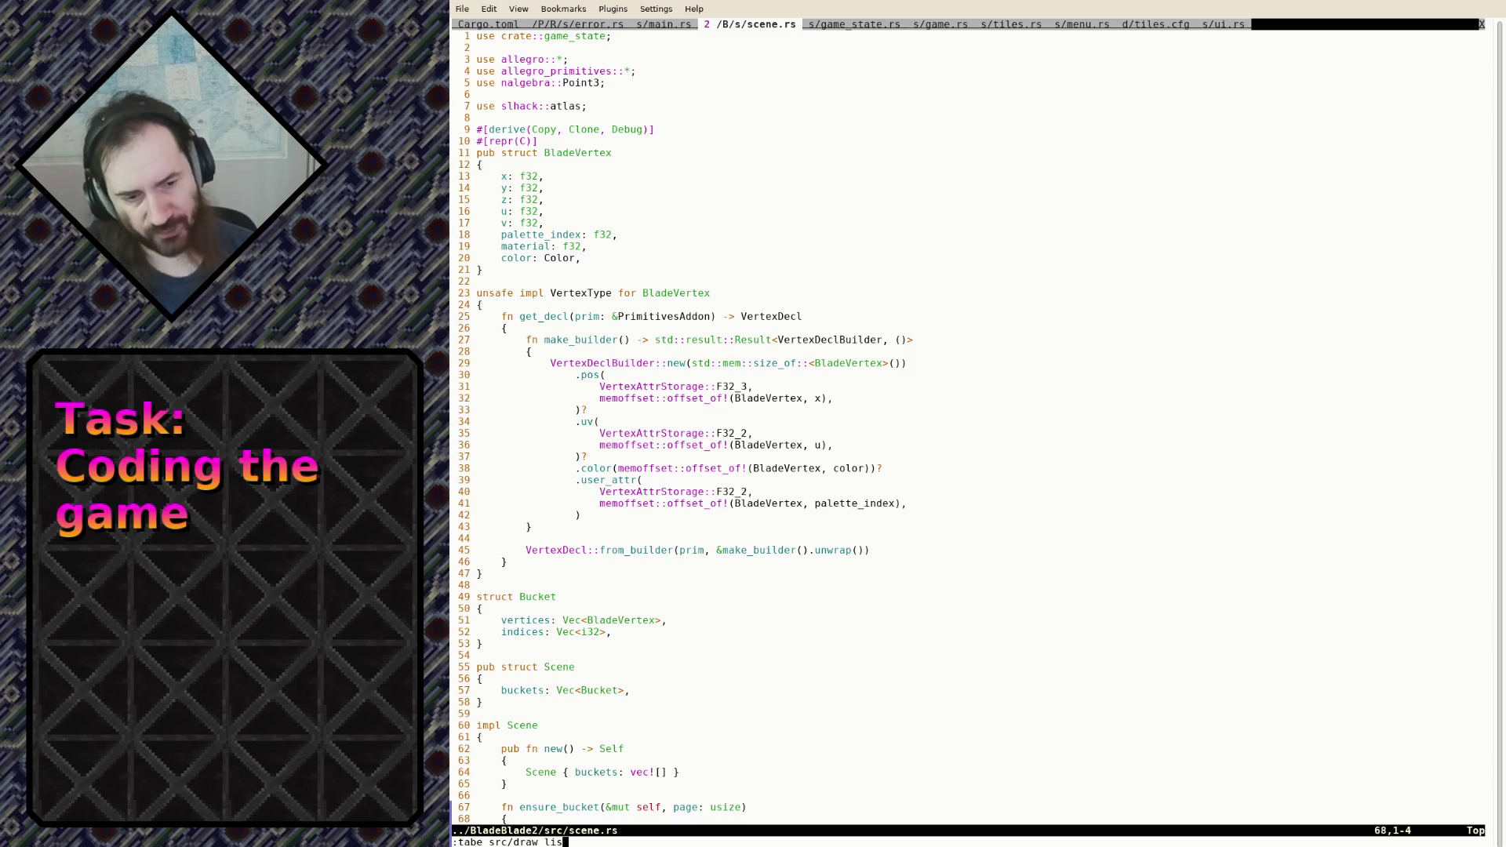
text(bacj)
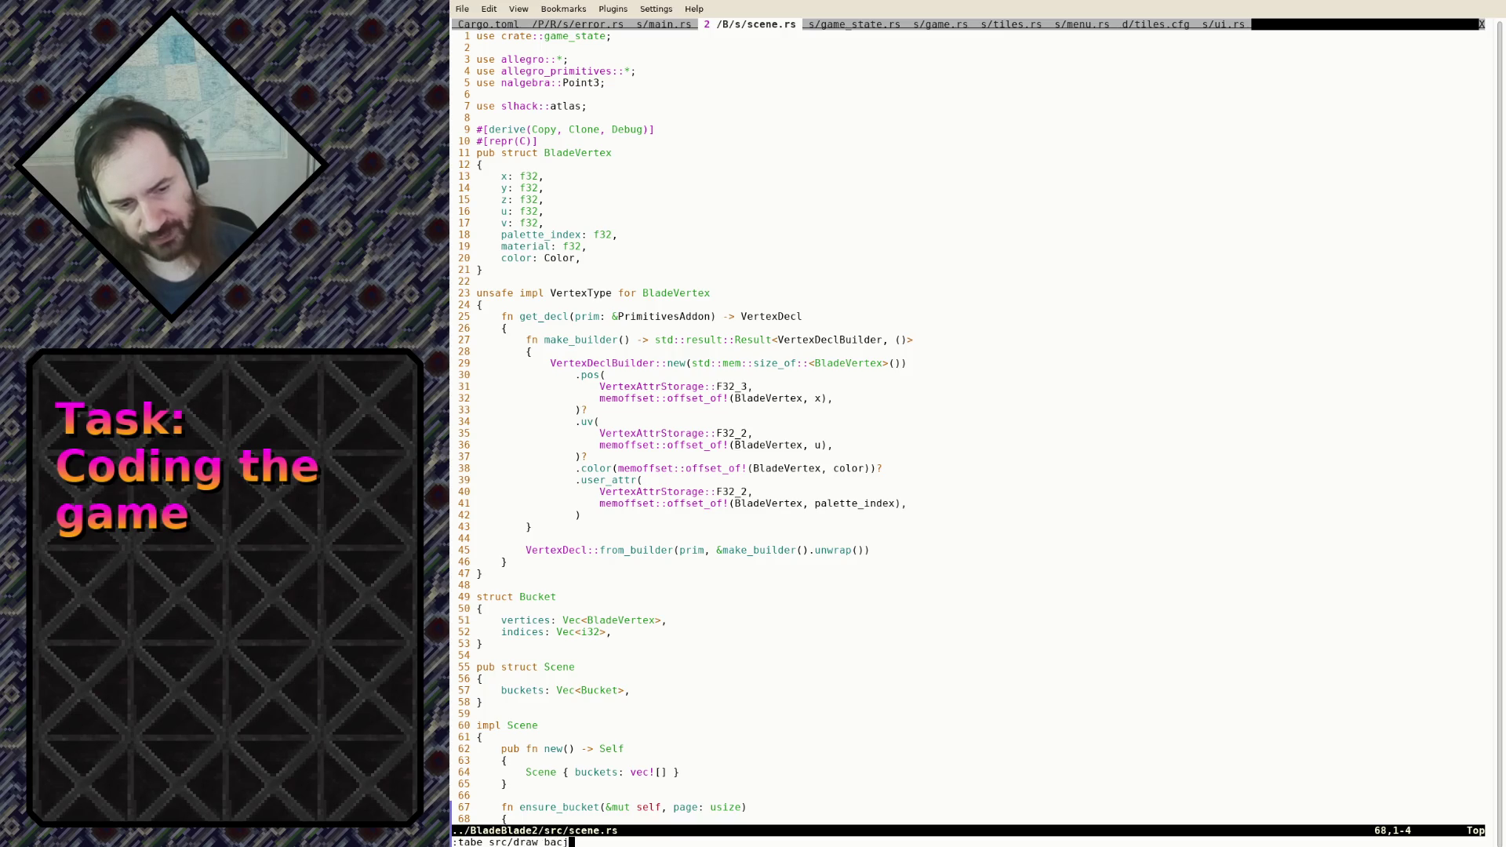
key(BackSpace)
text(h.)
key(BackSpace)
key(BackSpace)
key(BackSpace)
text(tch)
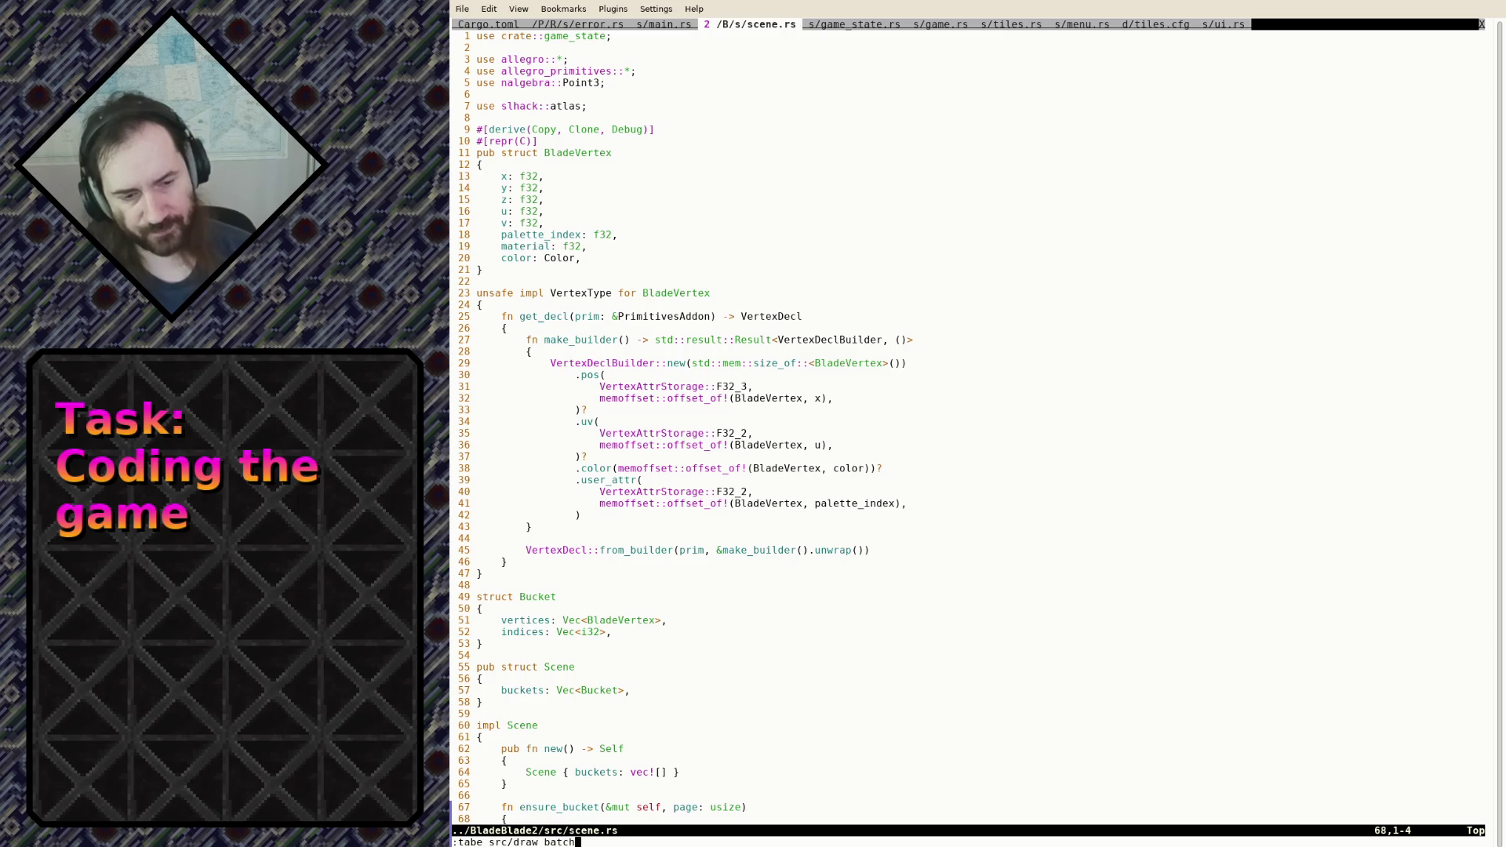
text(.trs)
key(Return)
text(:tabp)
key(Return)
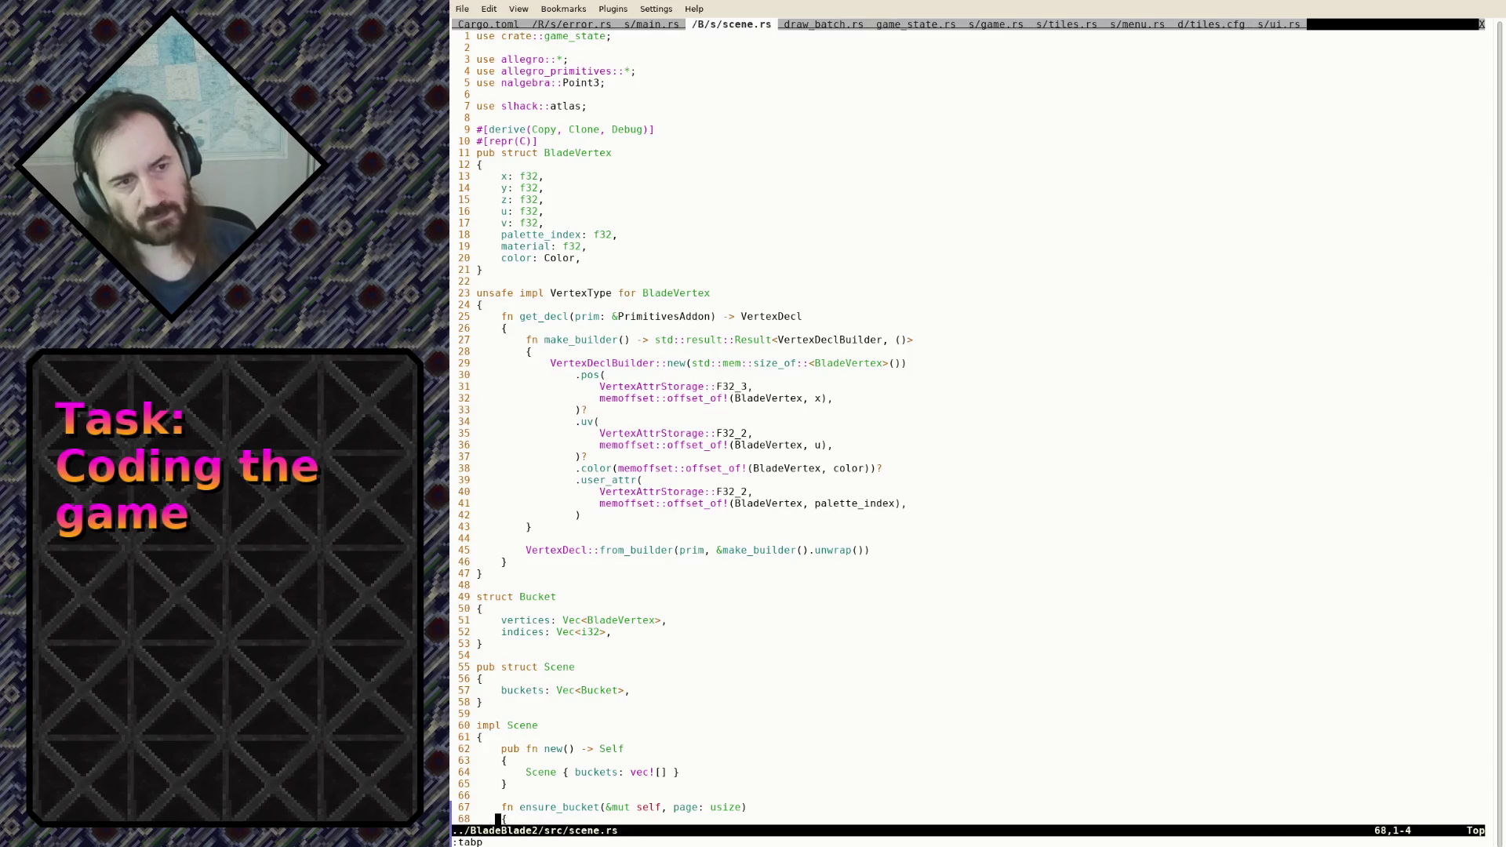
Copy all of scene.rs into draw_batch.rs and save it
key(g)
key(g)
key(shift+v)
key(shift+g)
text(y:tabn)
key(Return)
key(g)
key(shift+p)
text(:w)
key(Return)
Replace every BladeVertex with BatchVertex in draw_batch.rs and save
key(ctrl+b)
key(ctrl+b)
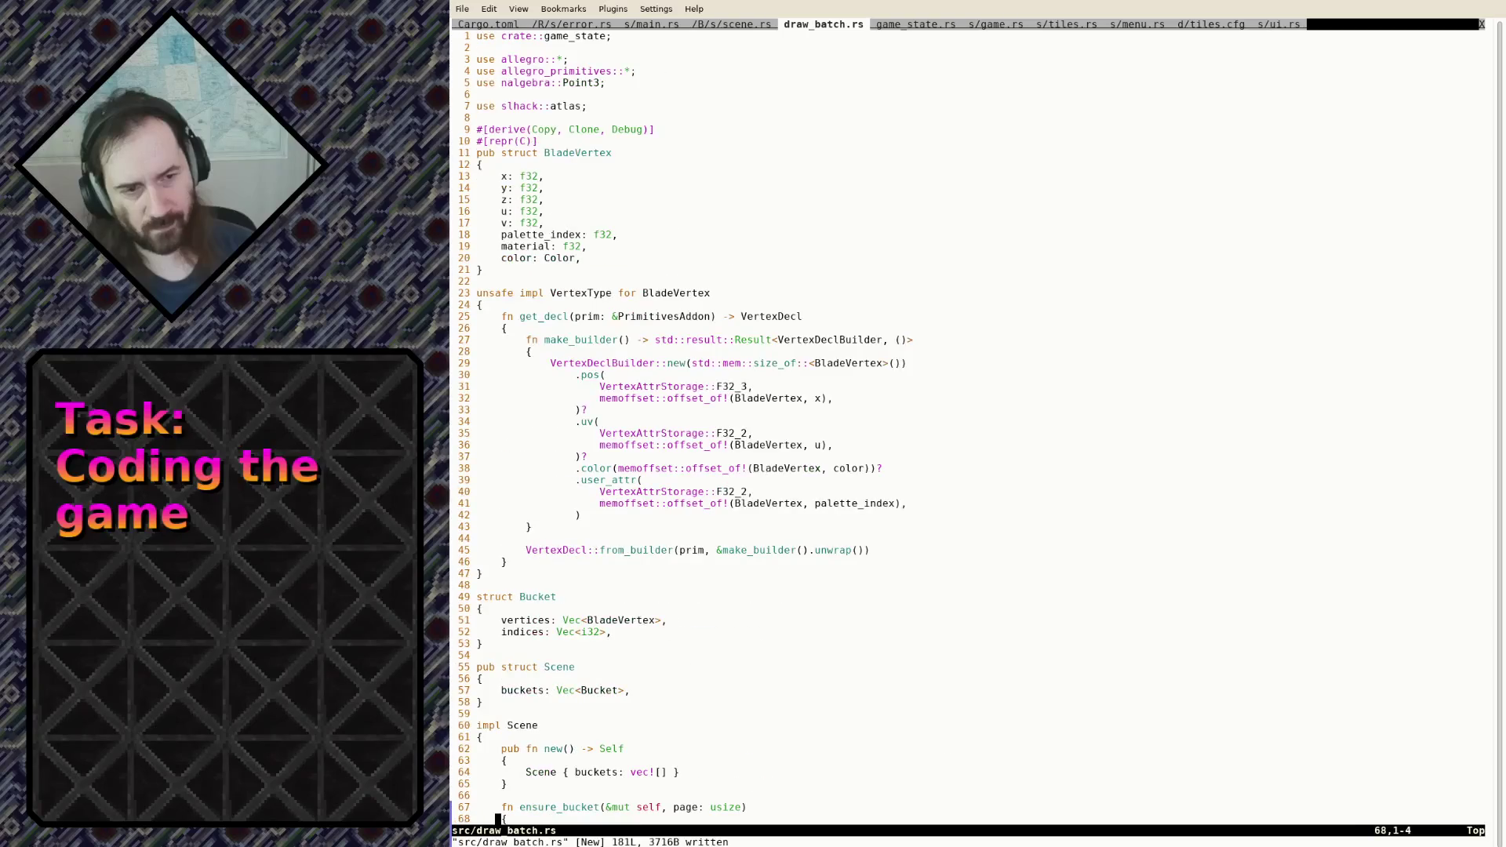
key(g)
key(g)
key(j)
key(j)
key(j)
text(:%)
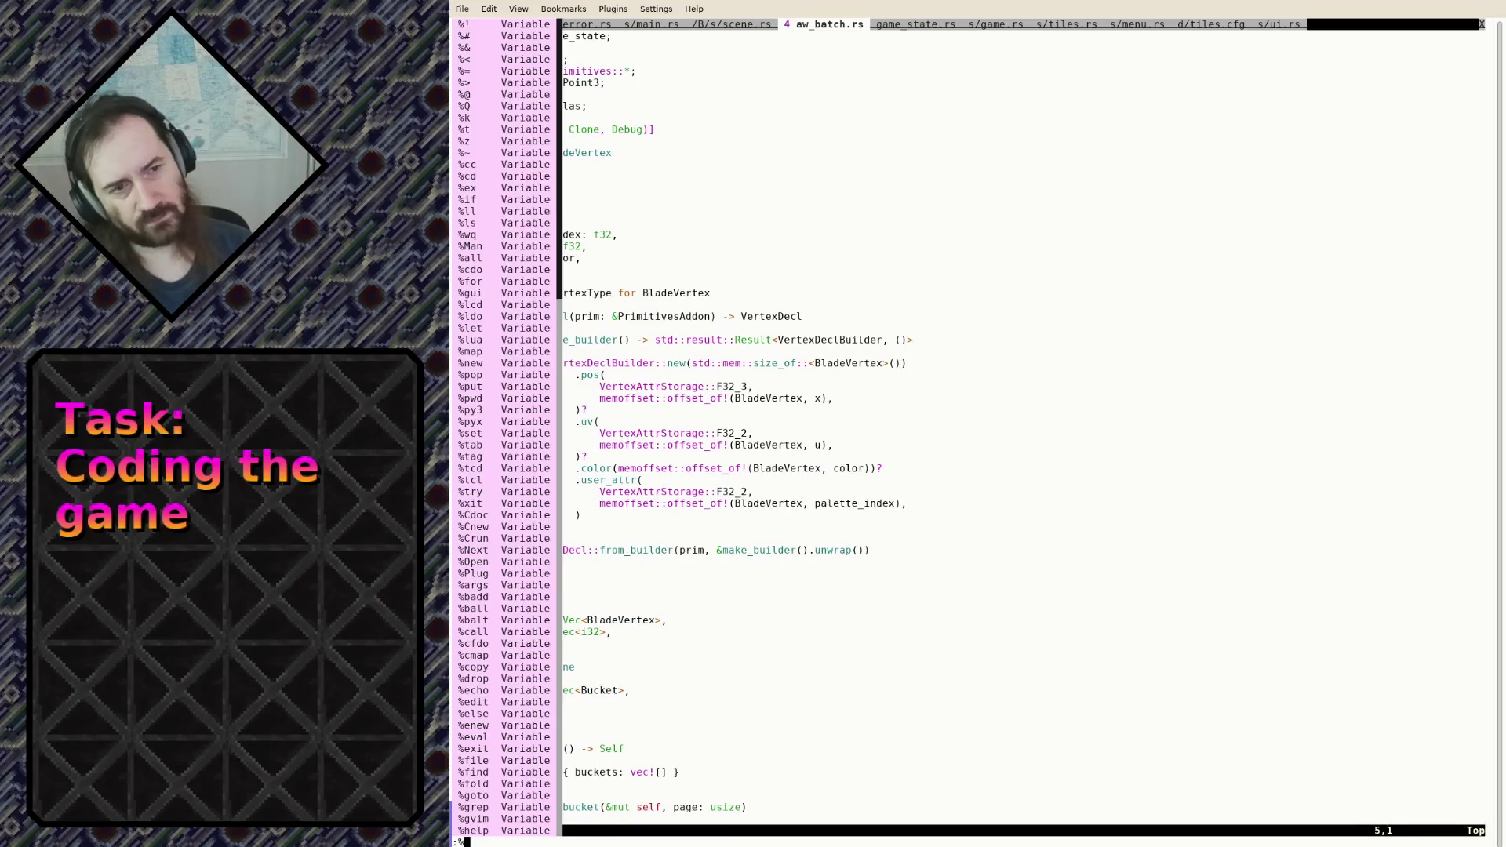
text(s/BladeVer)
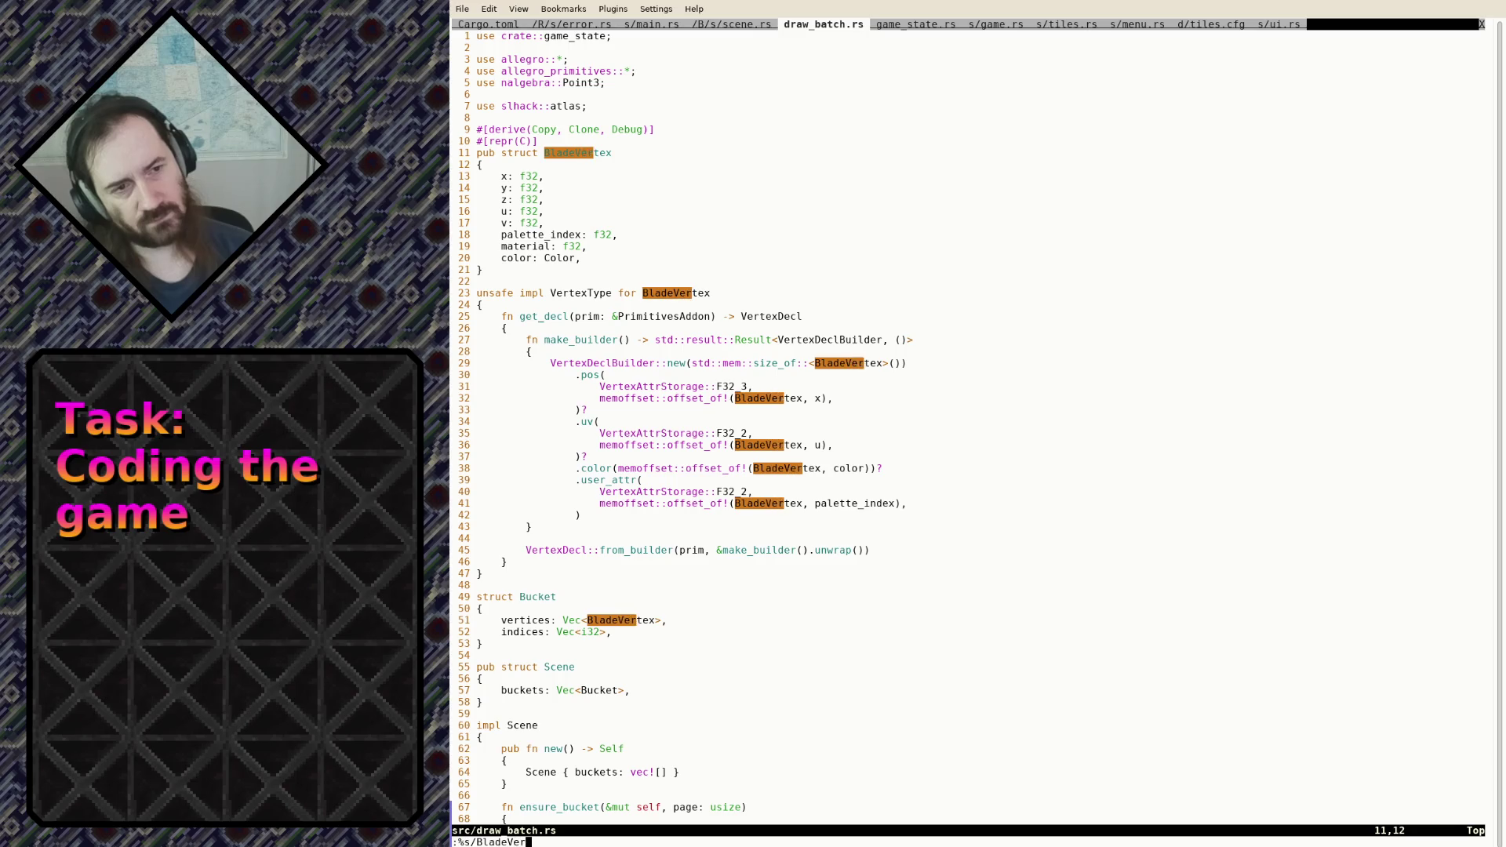
text(tex/Ba)
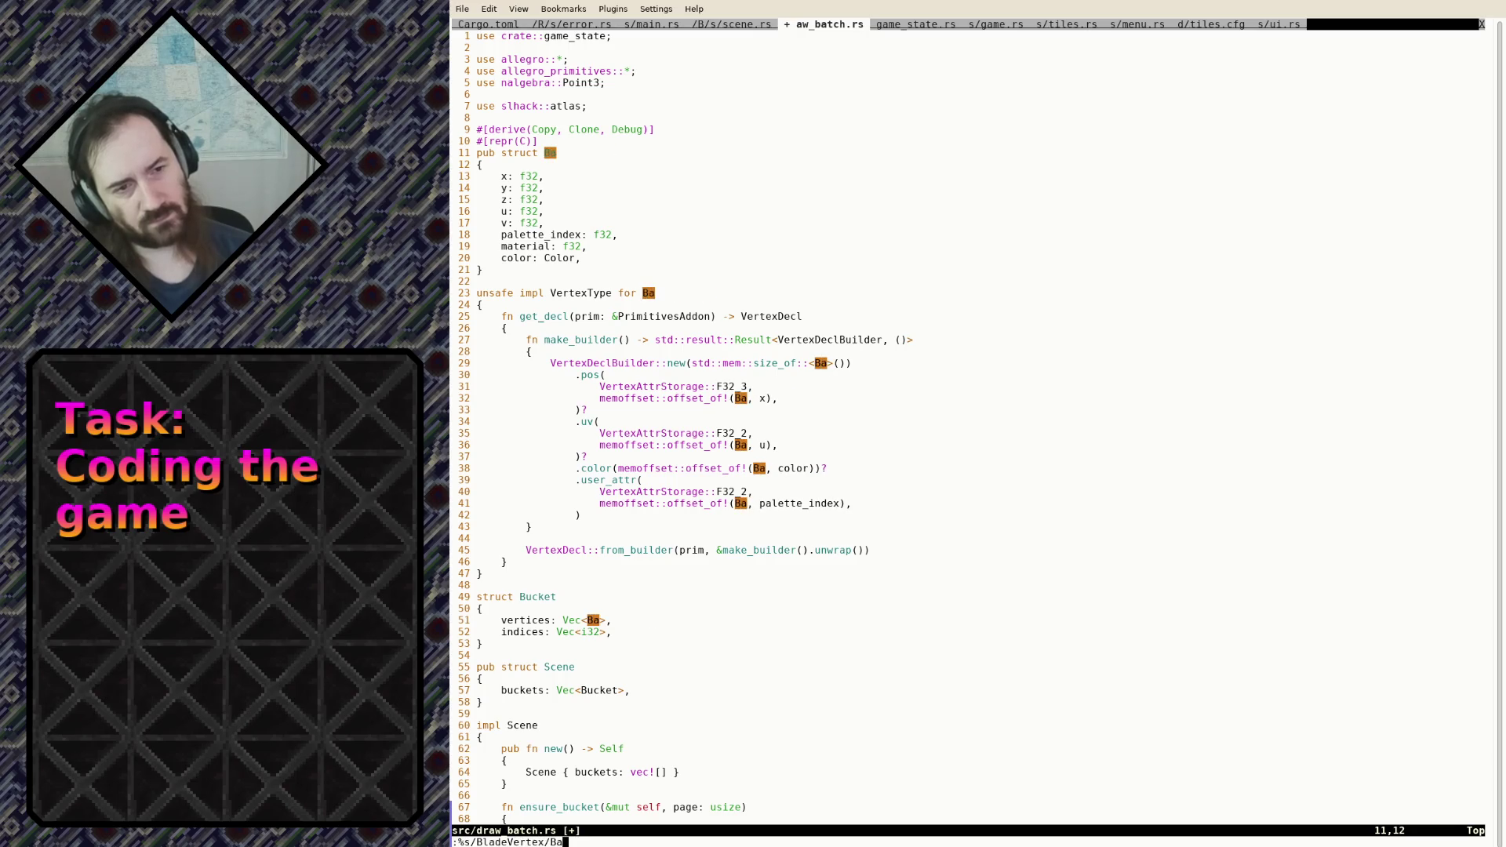
text(tchVertex)
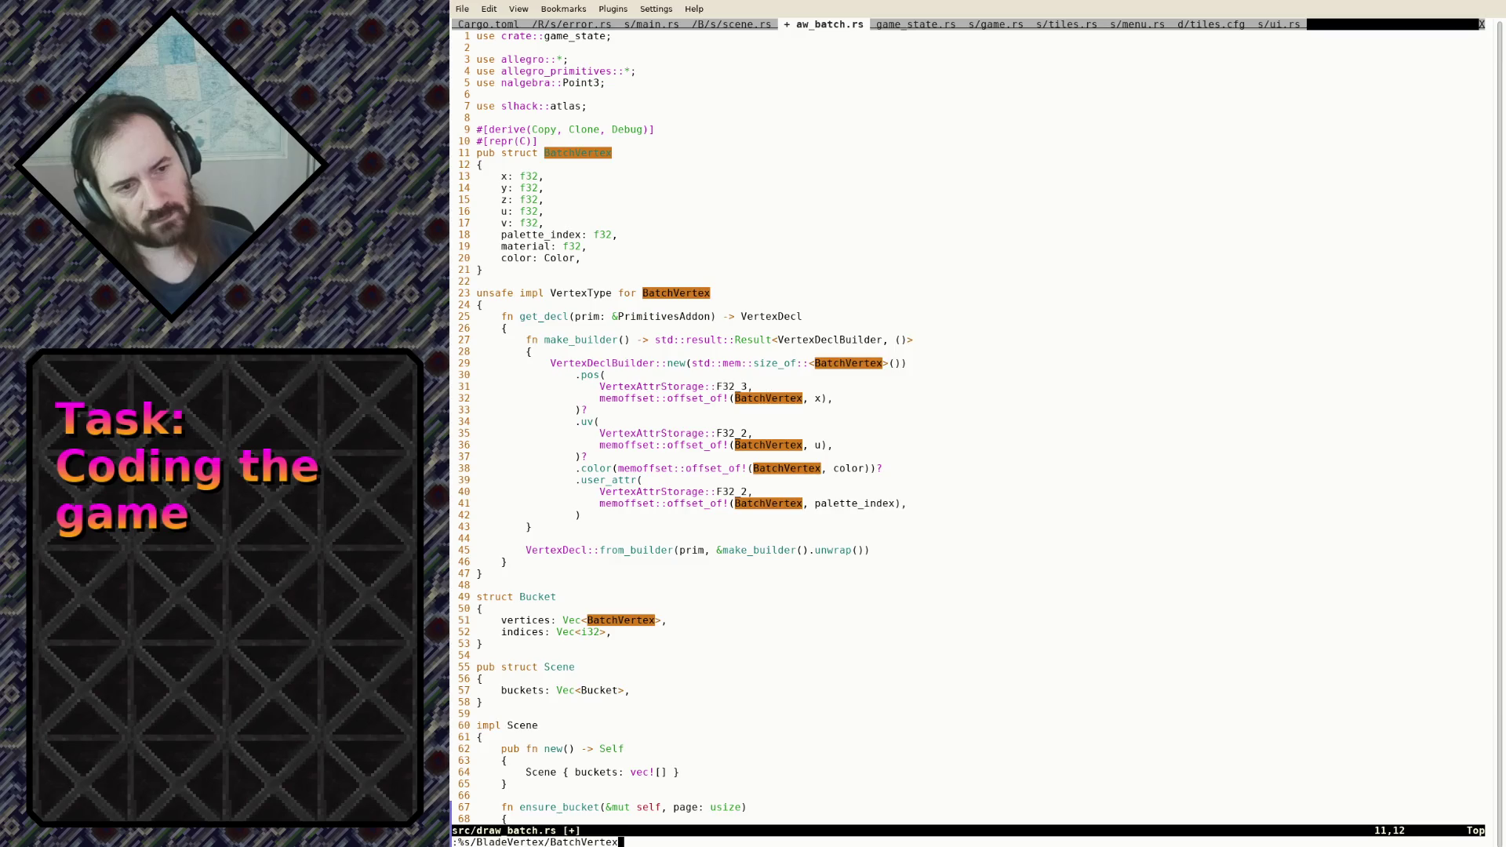
key(Return)
text(:w)
key(Return)
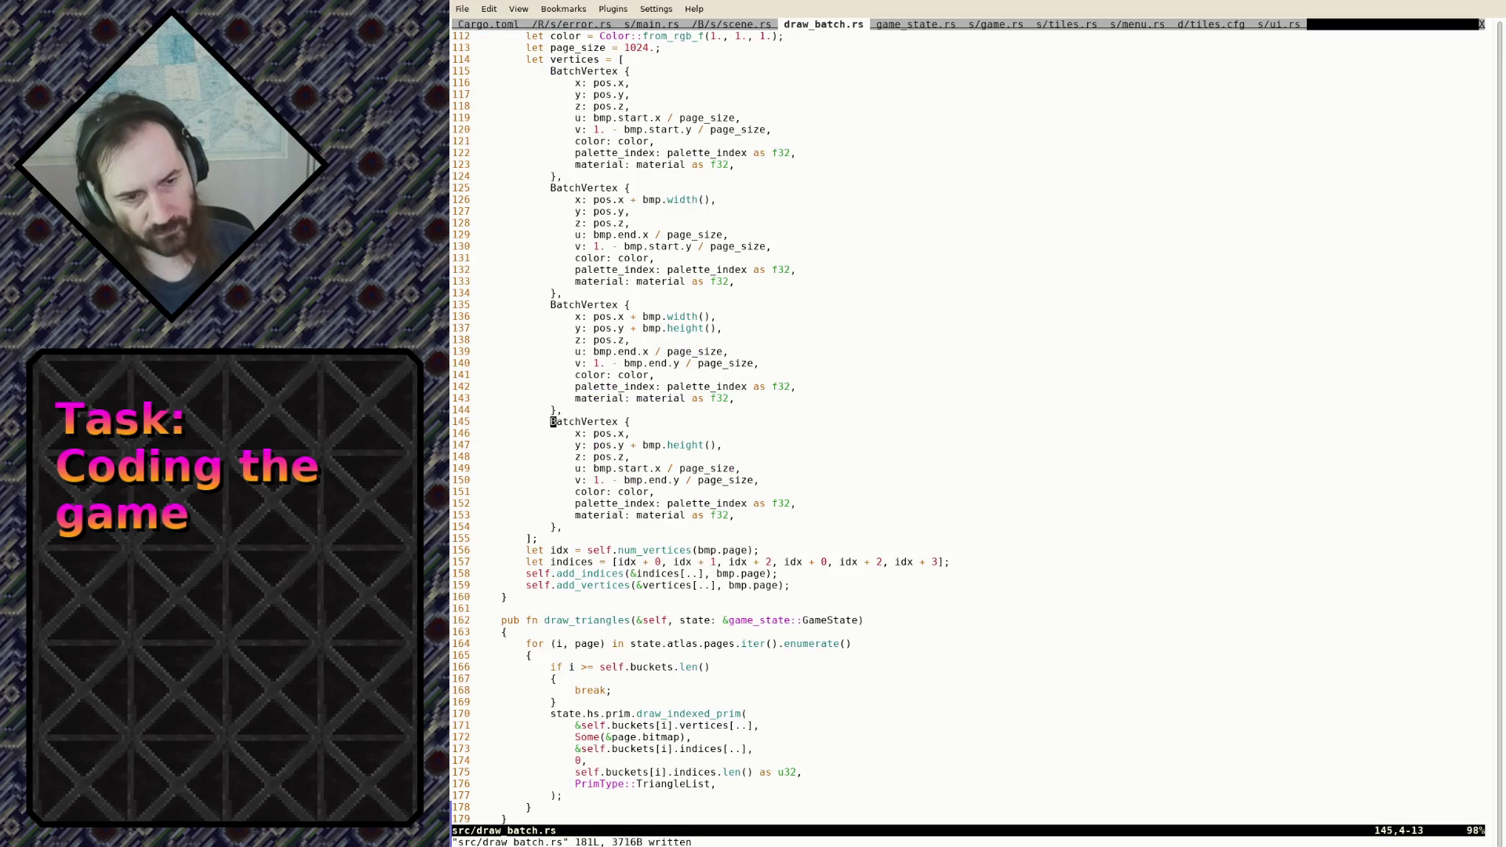
Delete BatchVertex's palette_index field line and save
key(g)
key(g)
key(j)
key(j)
key(j)
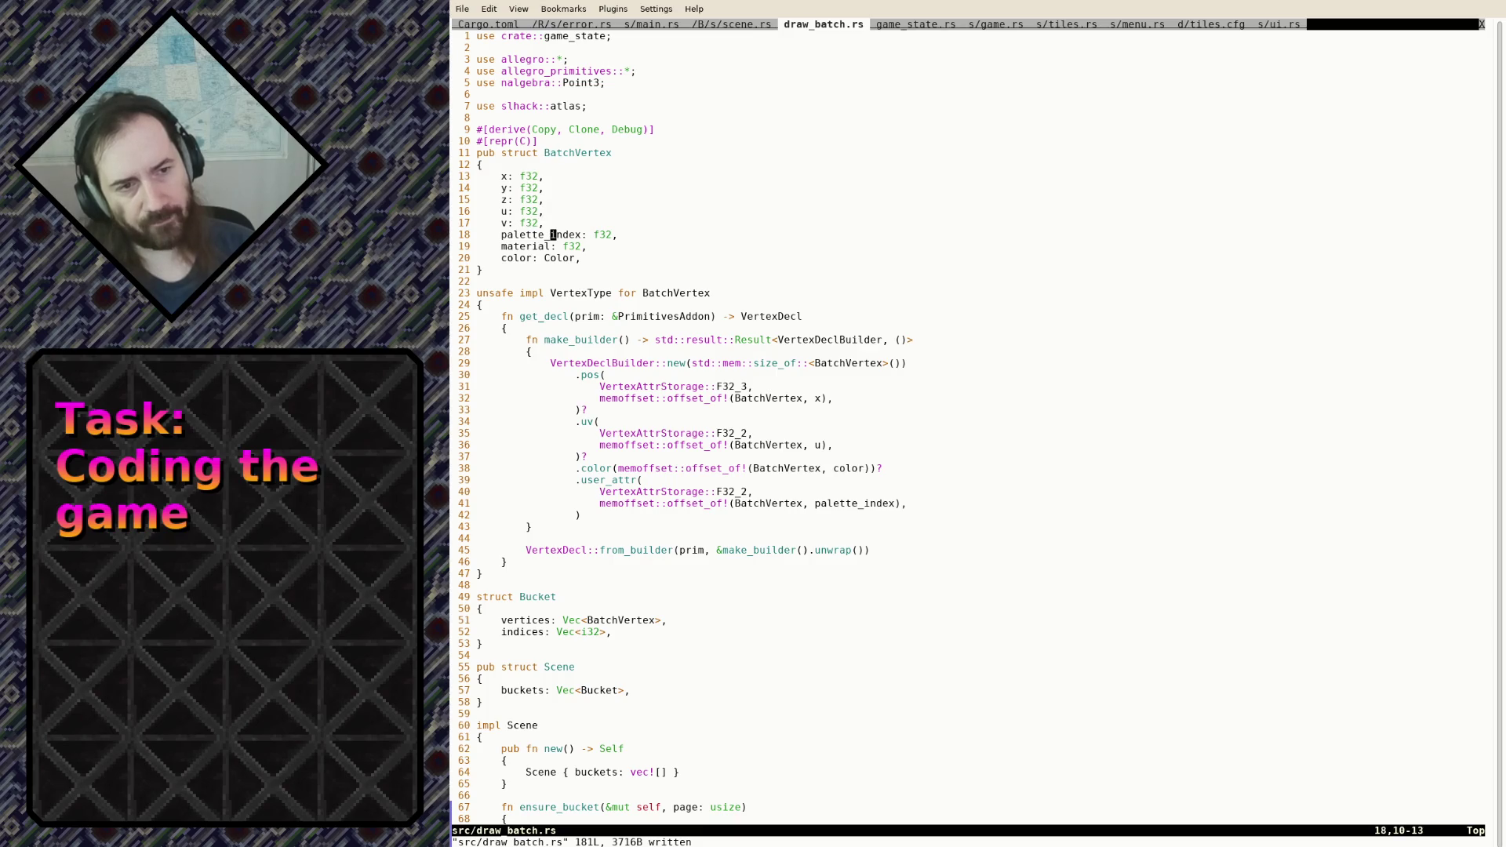
key(d)
key(d)
text(:w)
key(Return)
key(j)
key(j)
key(j)
key(j)
key(j)
key(j)
key(j)
key(j)
key(shift+v)
key(j)
key(j)
key(j)
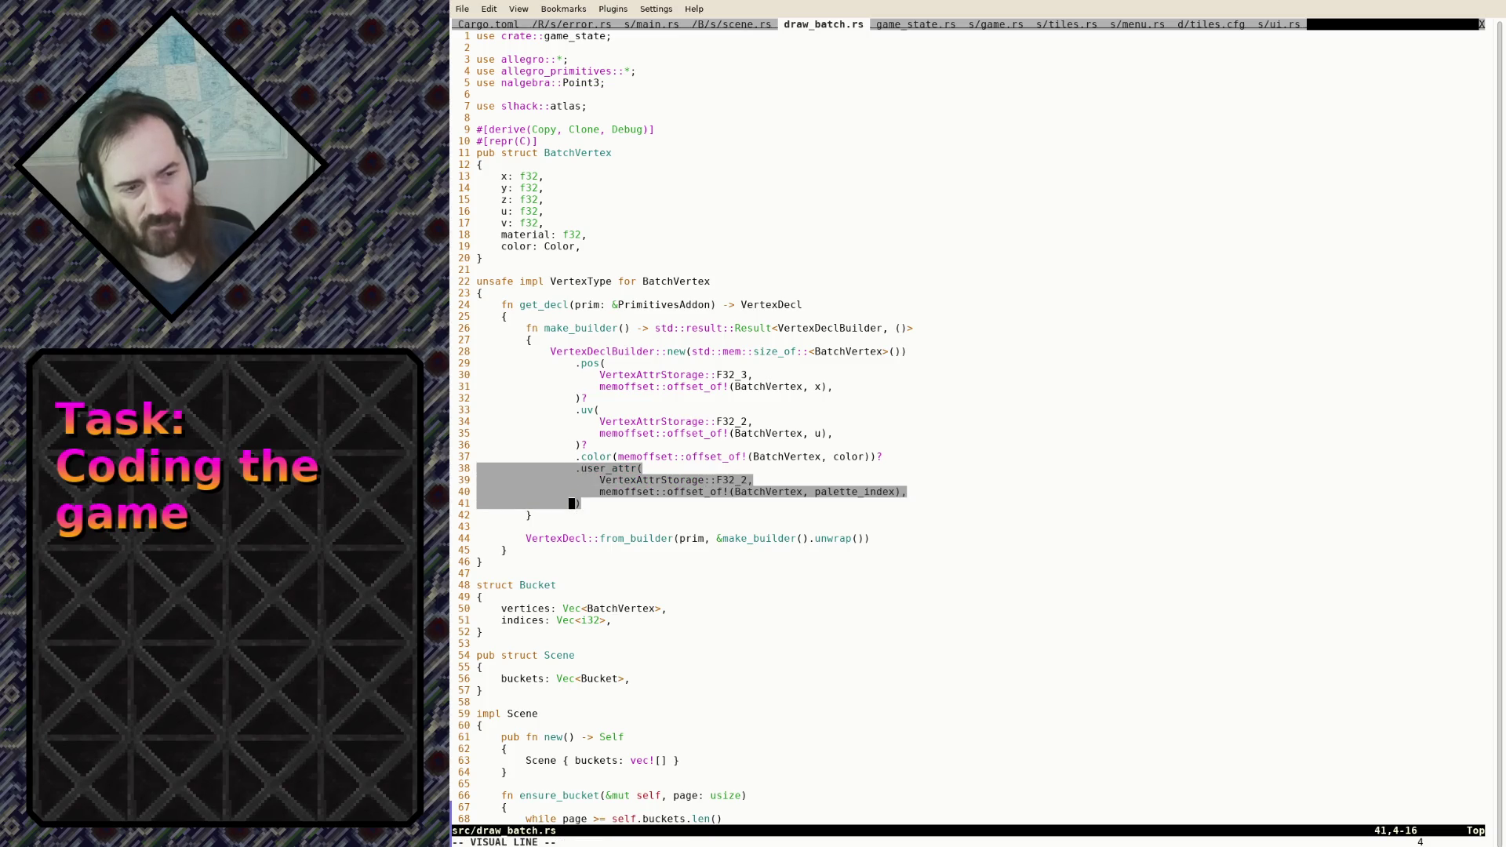
Keep the user_attr block and change its storage size from F32_2 to F32_1
key(d)
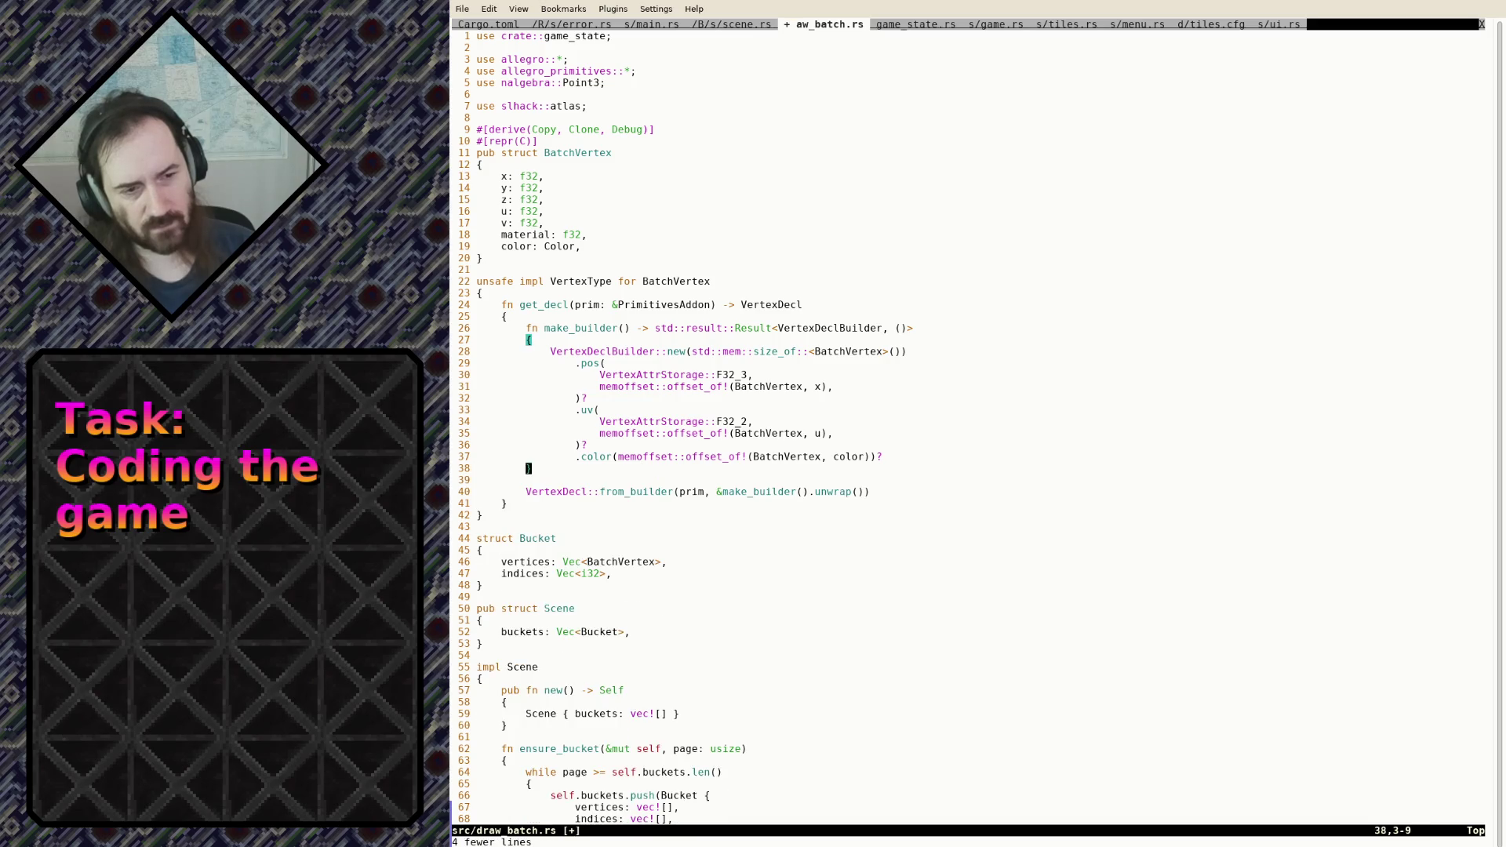
text(:w)
key(Return)
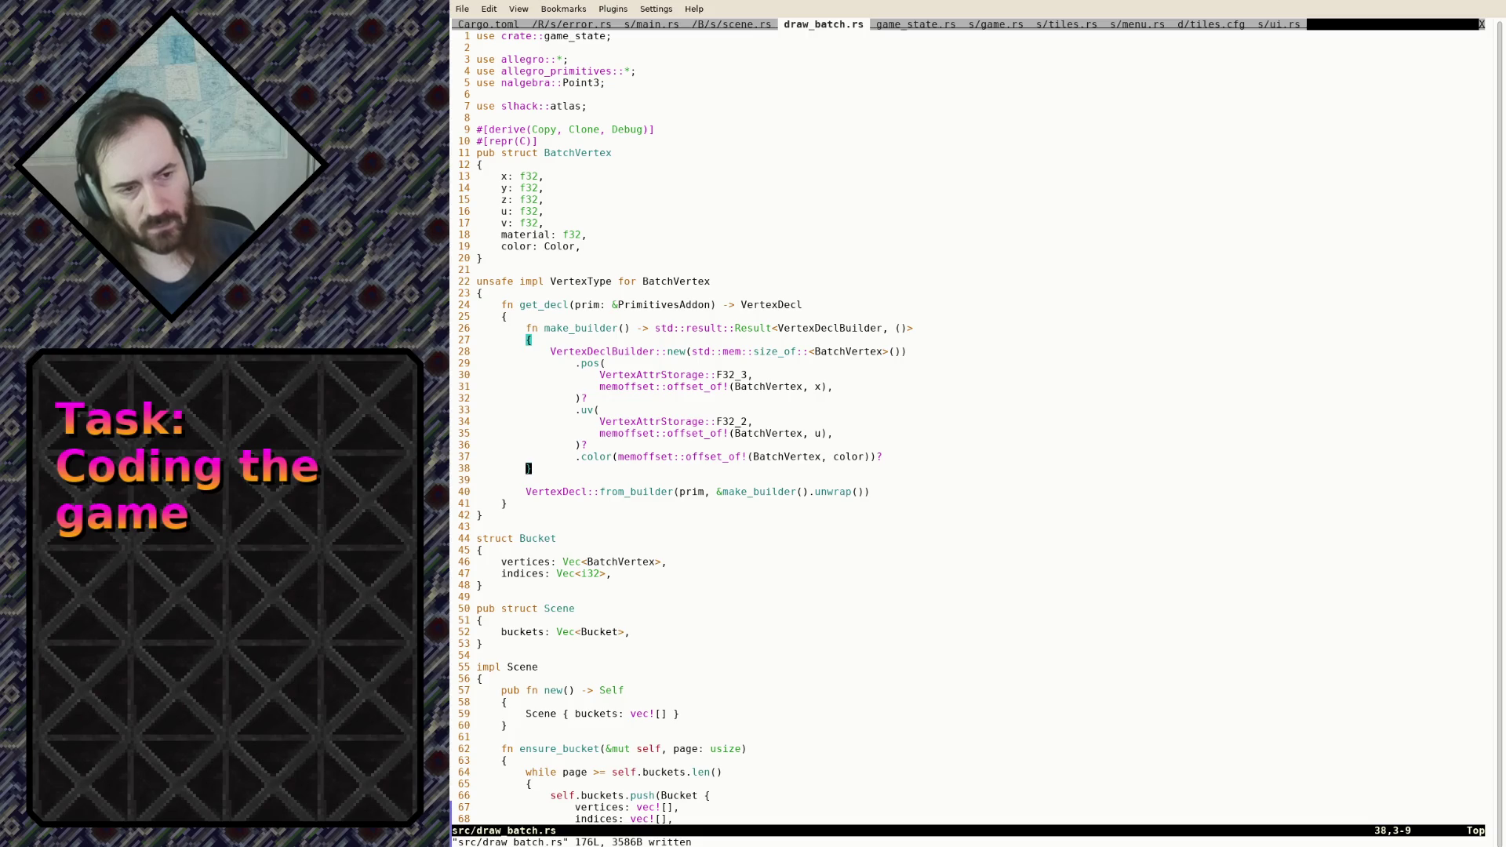
text(u:w)
key(Return)
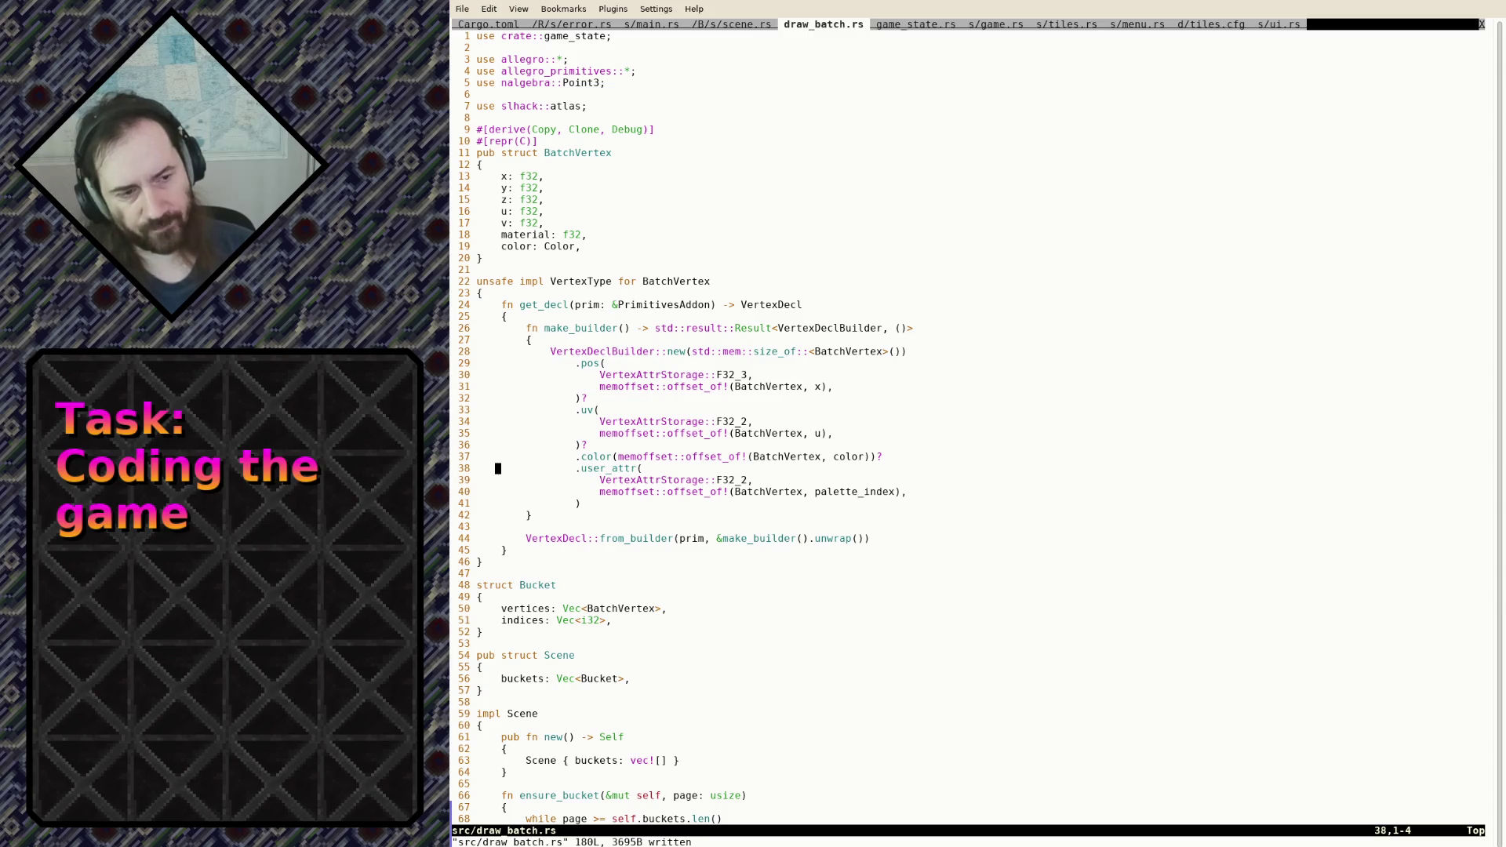
key(A)
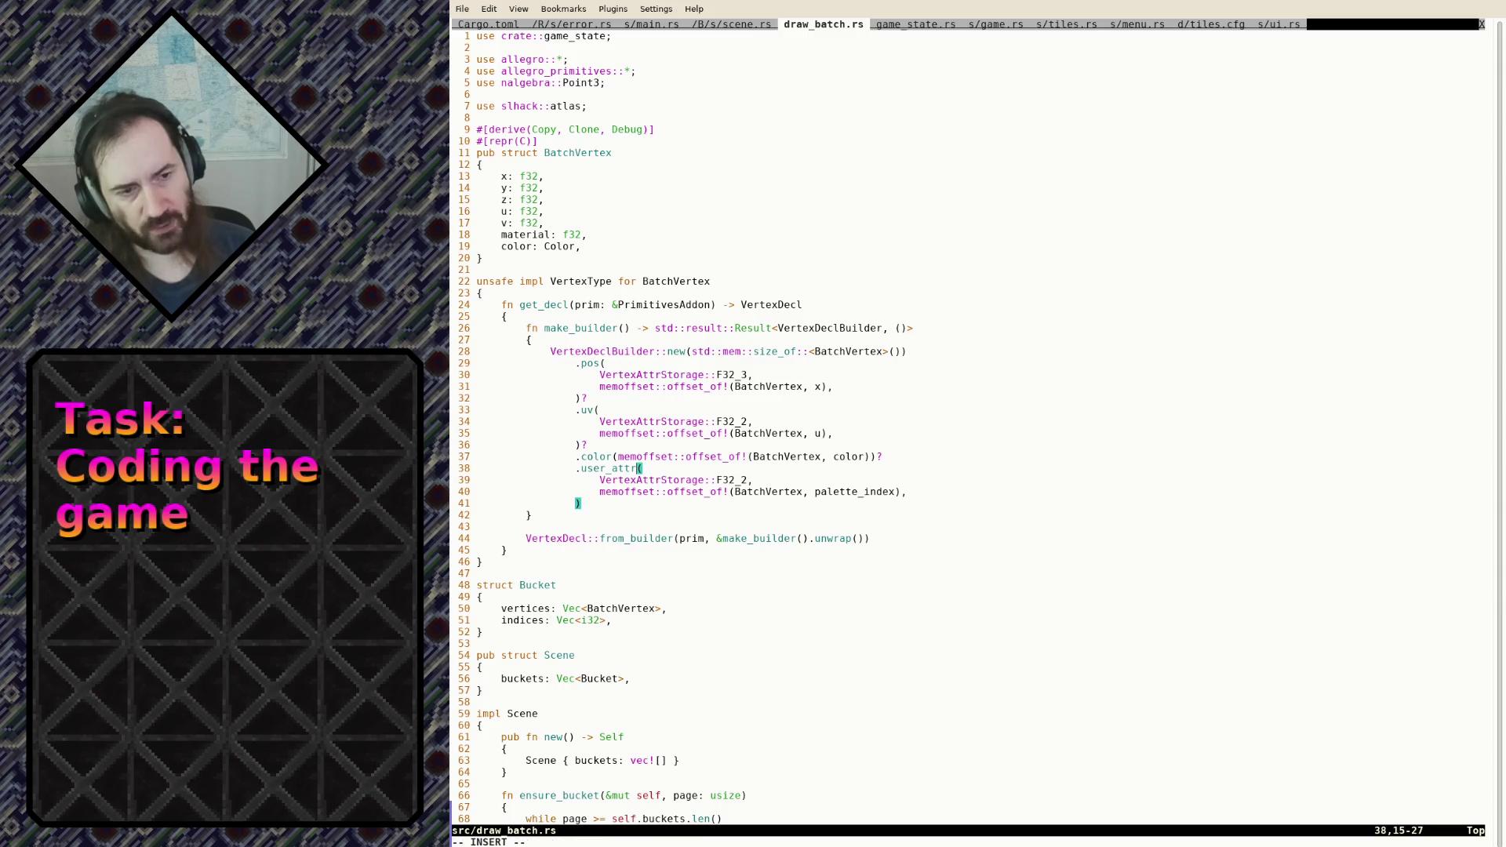
click(744, 480)
key(Escape)
text(:w)
key(Return)
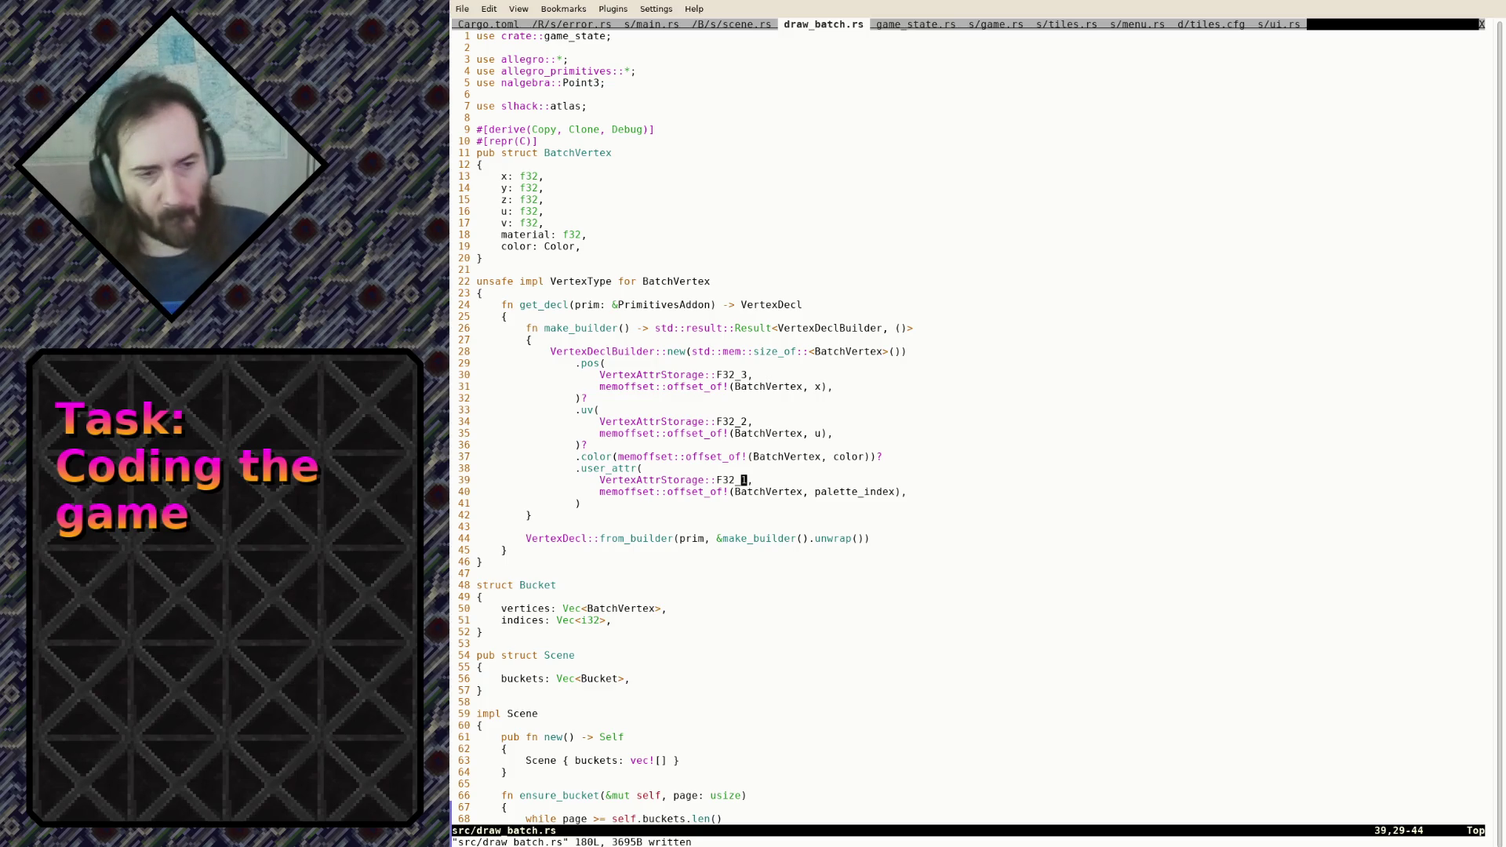
Point the attribute's offset_of at BatchVertex's material field instead of palette_index
click(744, 491)
key(i)
key(Right)
key(Right)
key(Right)
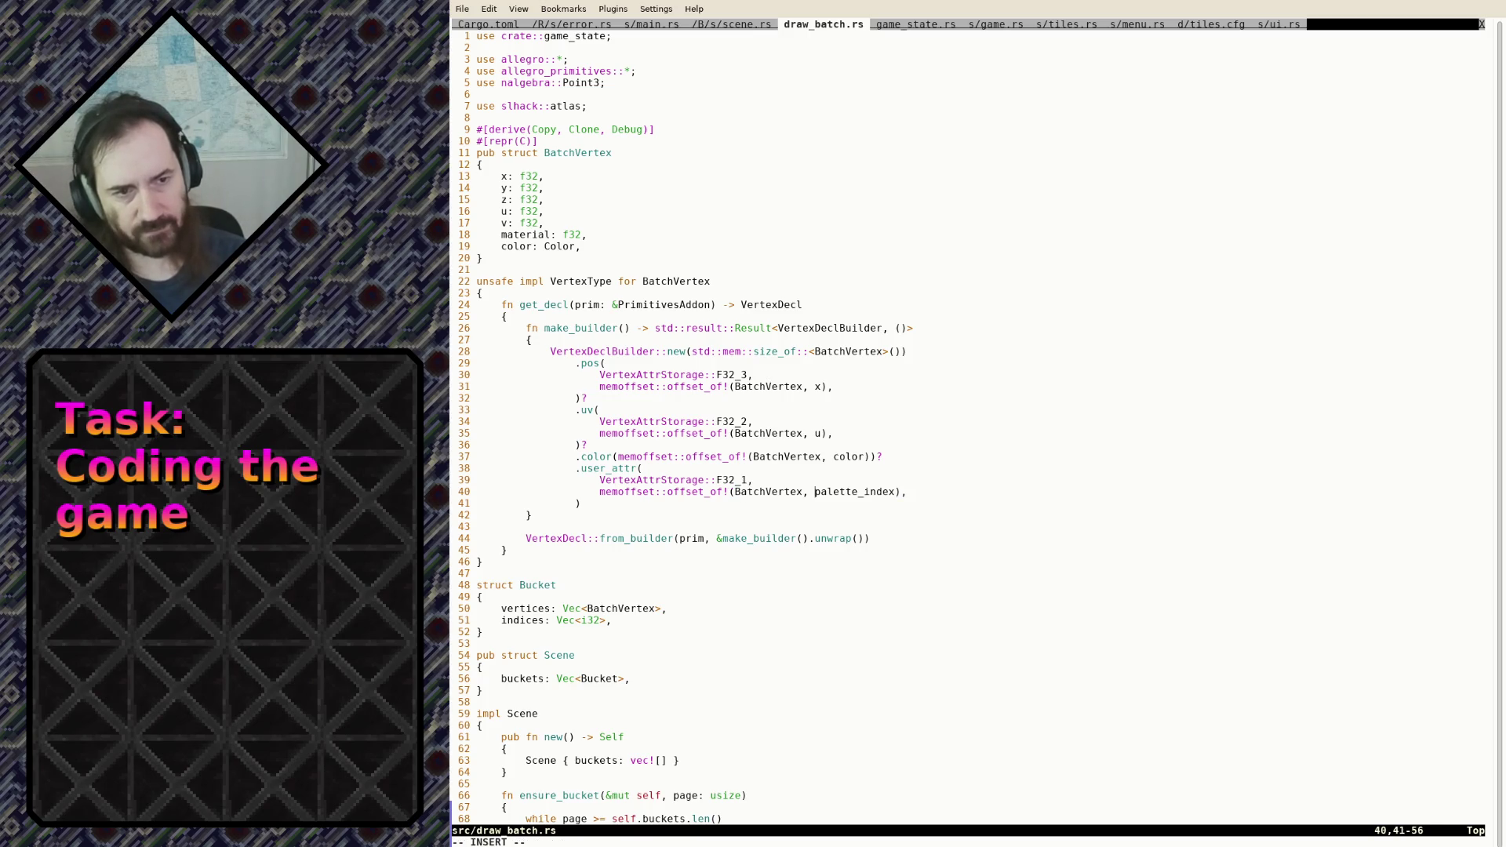
key(Right)
key(Right)
text(material)
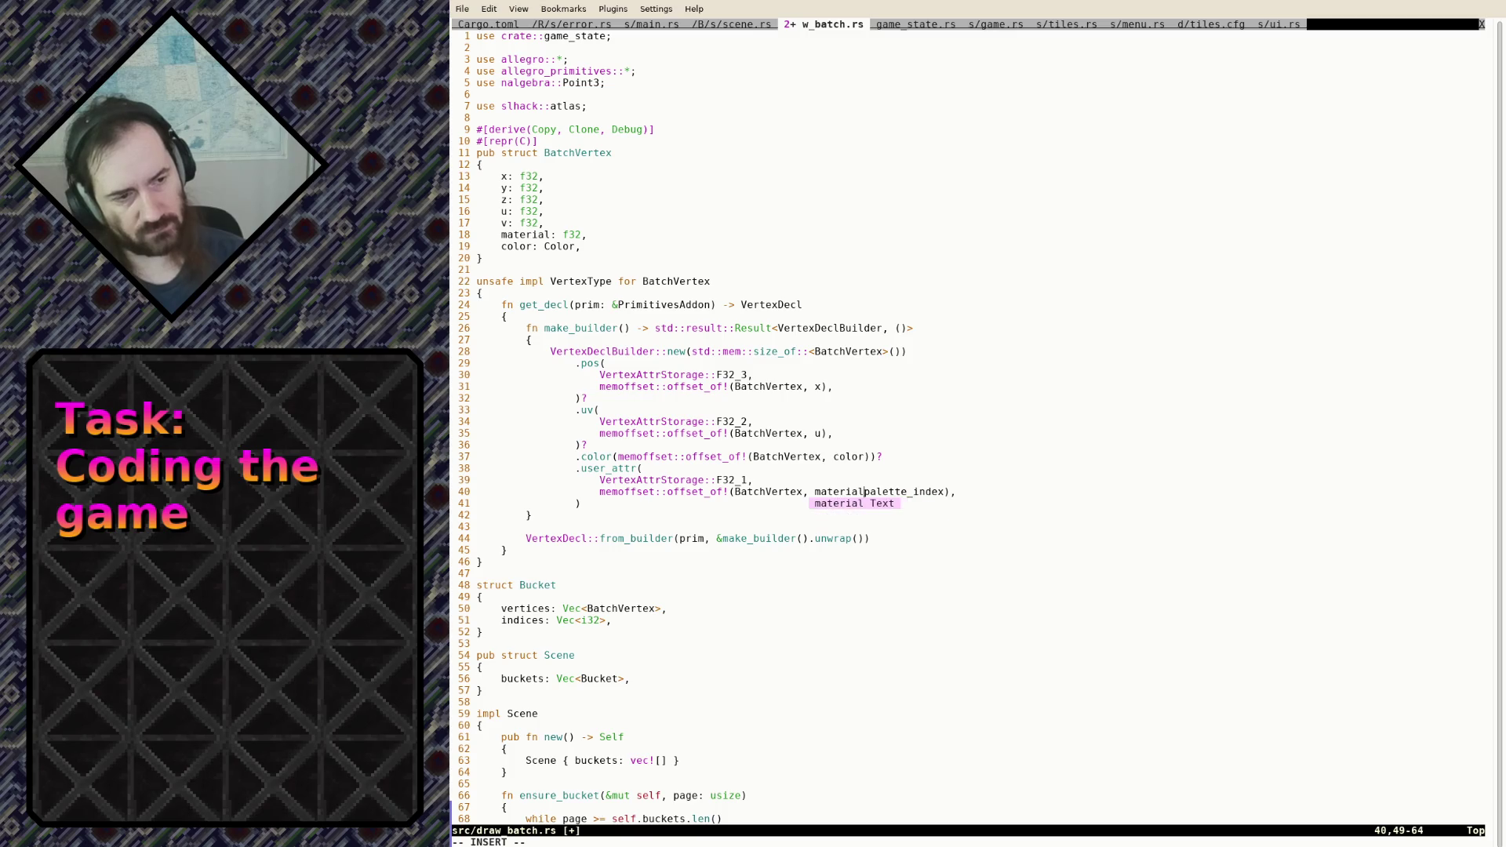
key(Delete)
key(Delete)
key(Delete)
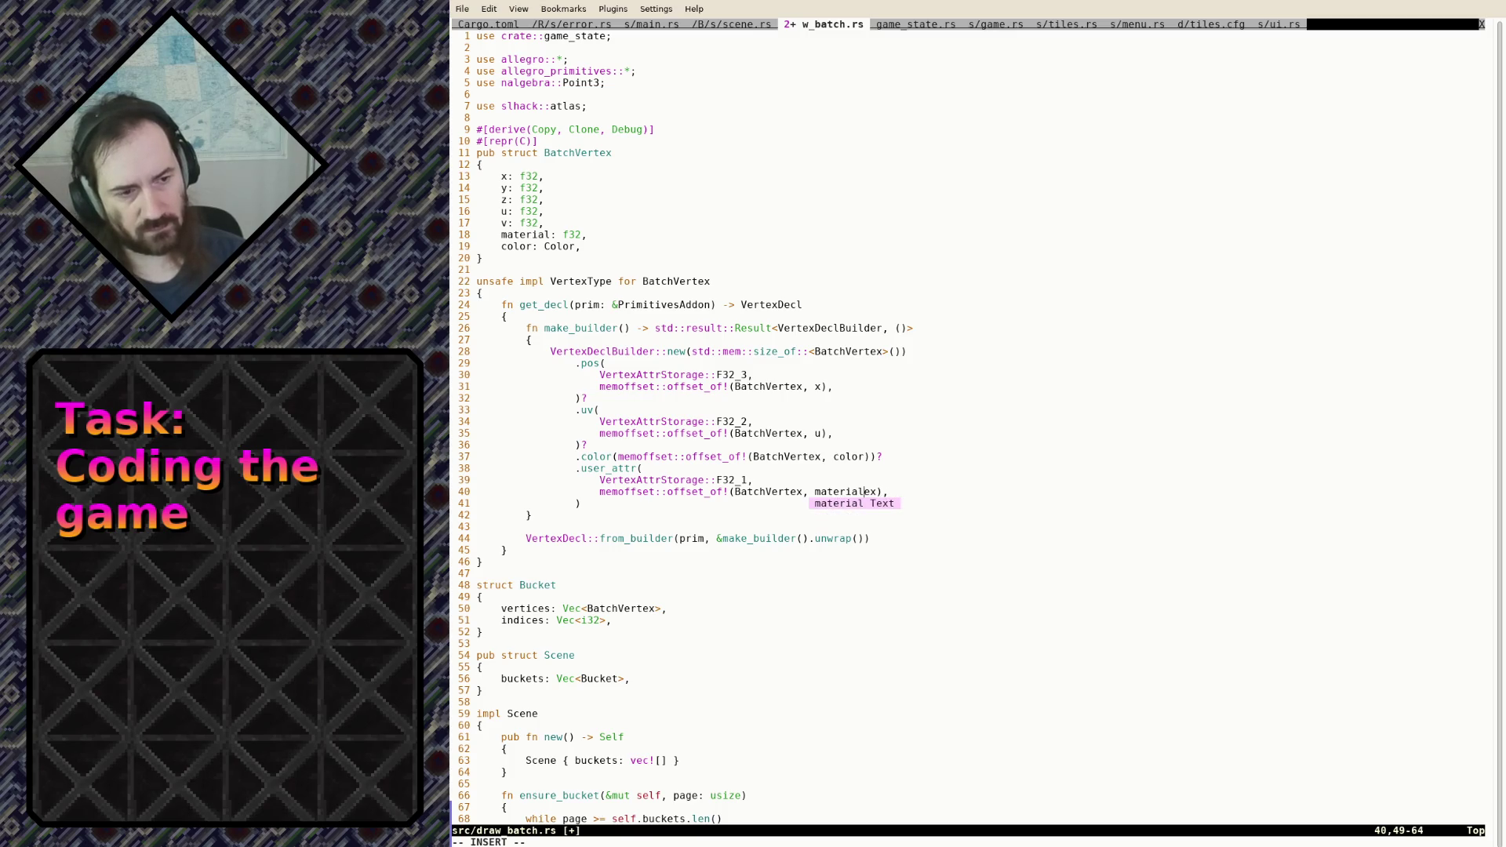
key(Escape)
text(:w)
key(Return)
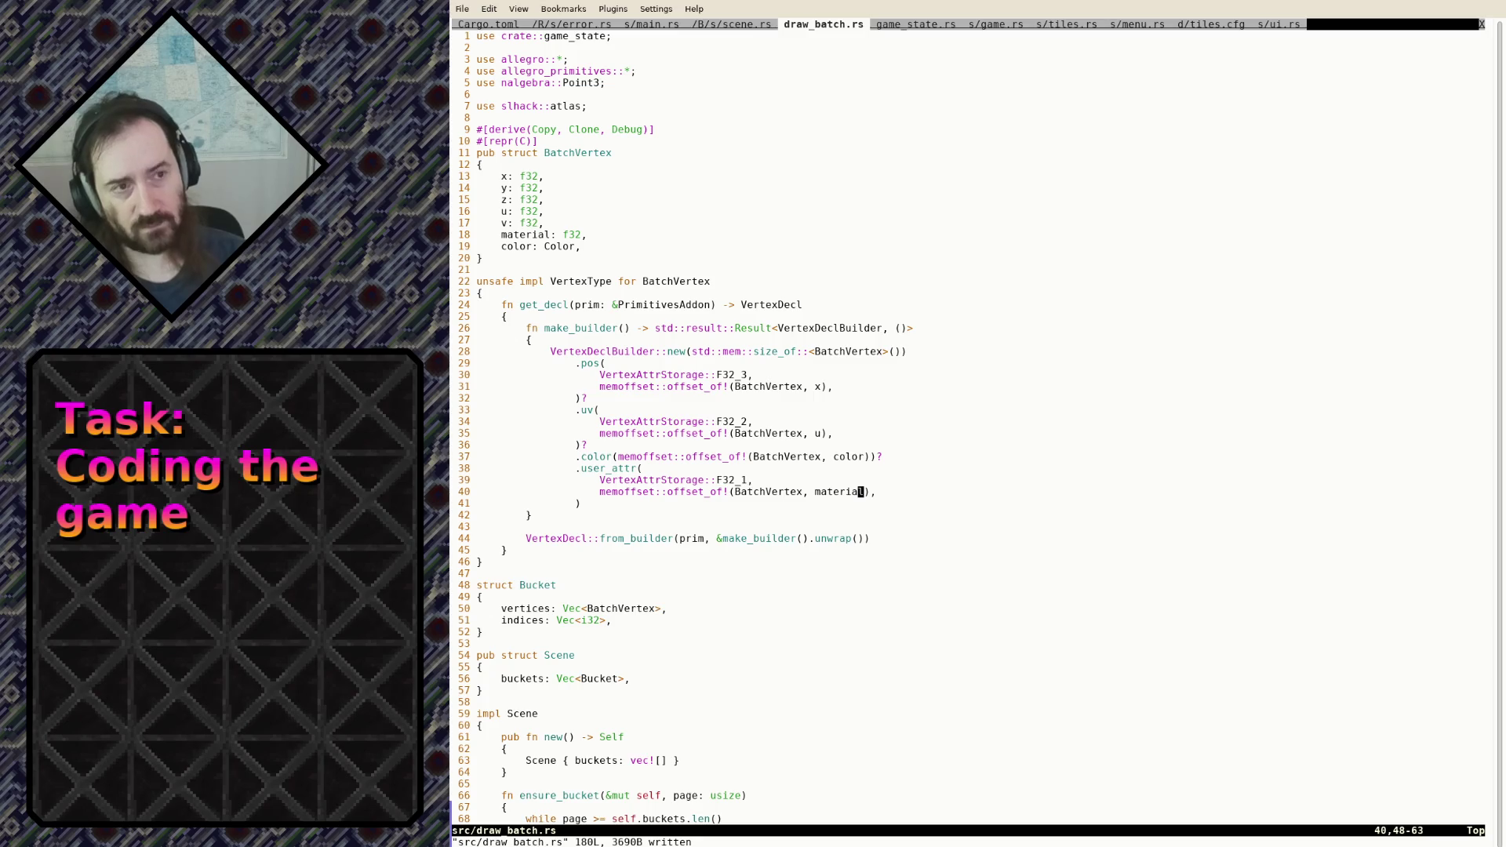
Duplicate the mod components line in main.rs and start renaming it for the batch module
key(ctrl+Page_Up)
key(ctrl+Page_Up)
key(shift+v)
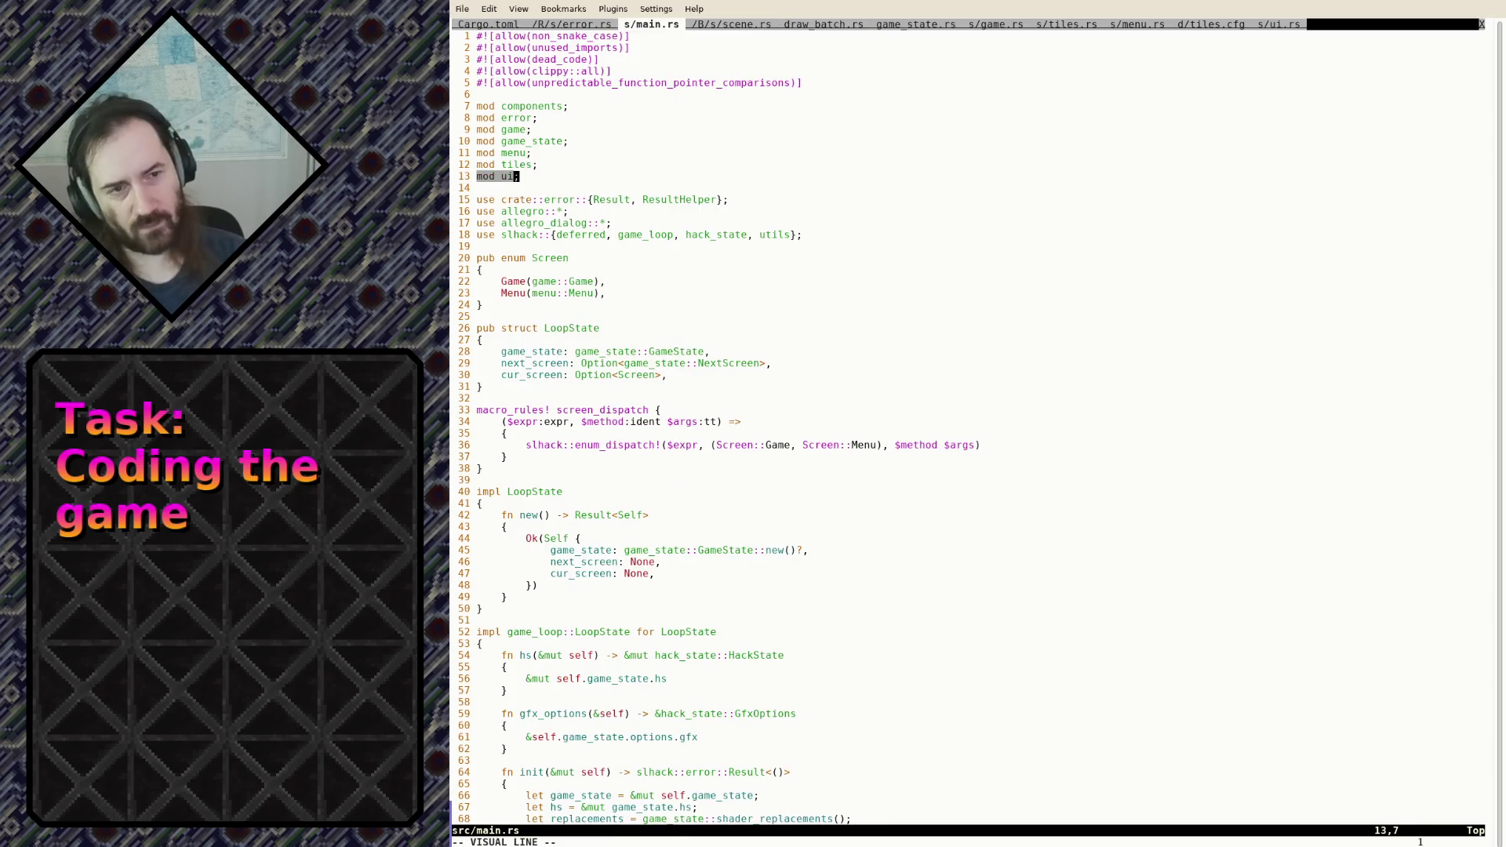
key(Escape)
key(k)
key(k)
key(k)
key(shift+v)
key(y)
key(shift+p)
text(i)
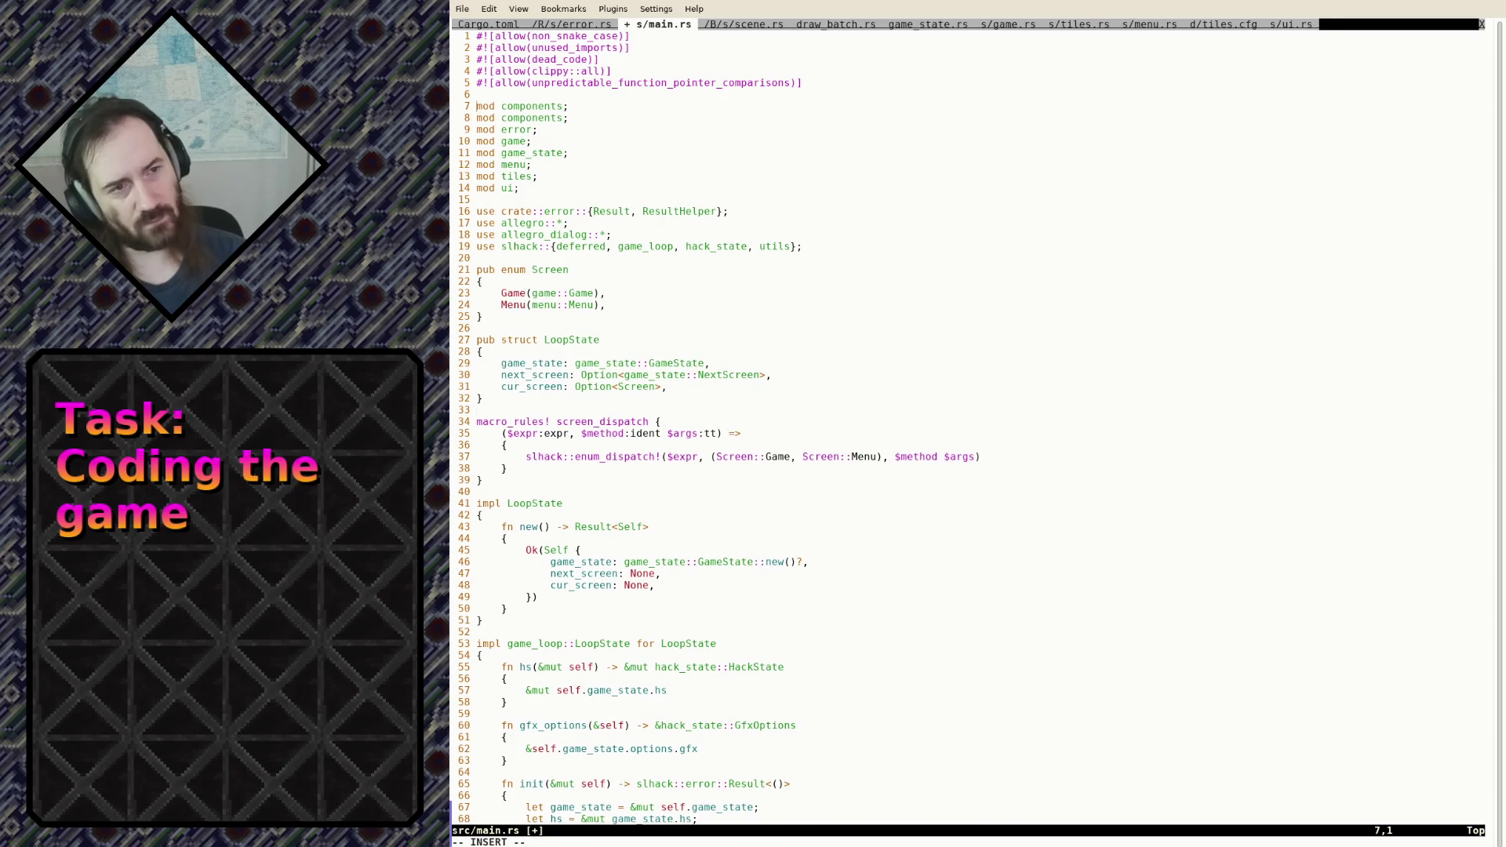